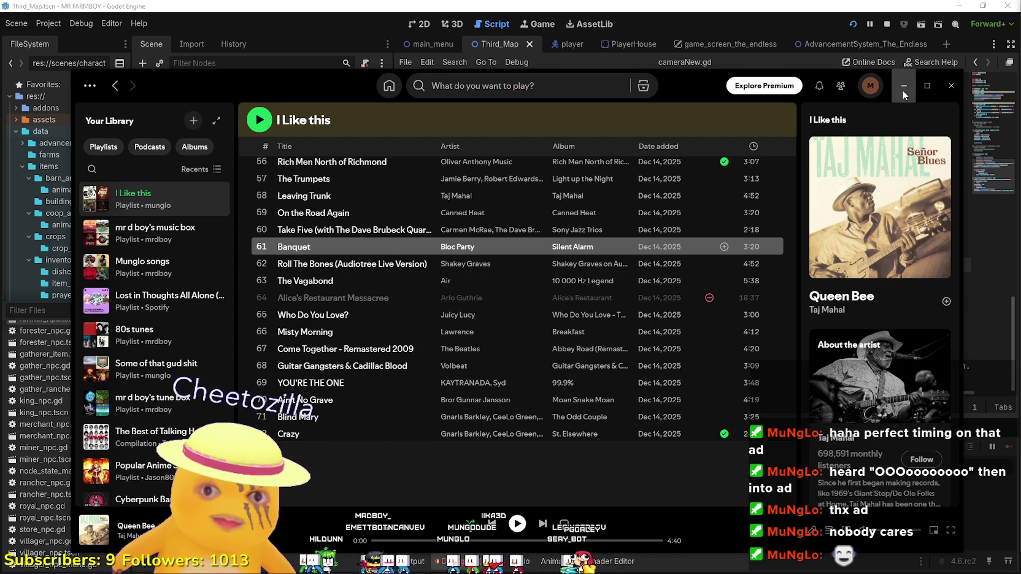
Close the Spotify player so cameraNew.gd shows in the Godot script editor
{"action": "left_click", "coordinate": [951, 86]}
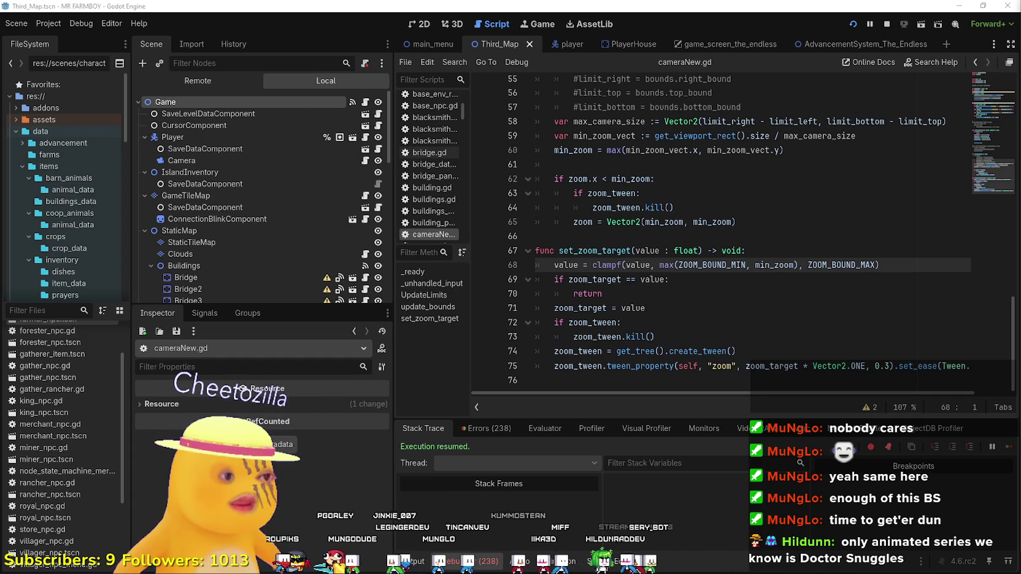
{"action": "key", "text": "alt+Tab"}
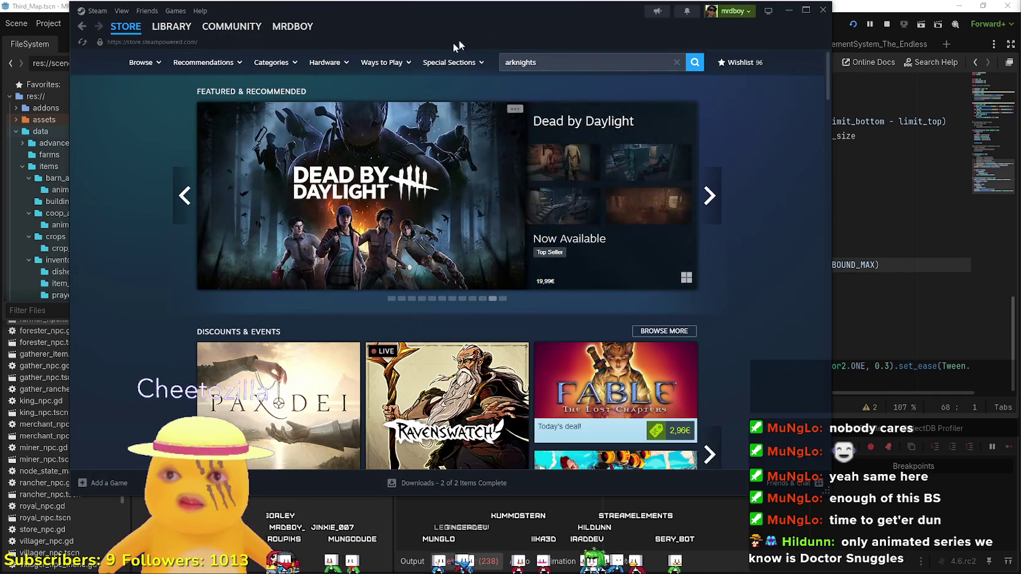
{"action": "left_click_drag", "start_coordinate": [422, 20], "coordinate": [490, 45]}
{"action": "left_click", "coordinate": [238, 50]}
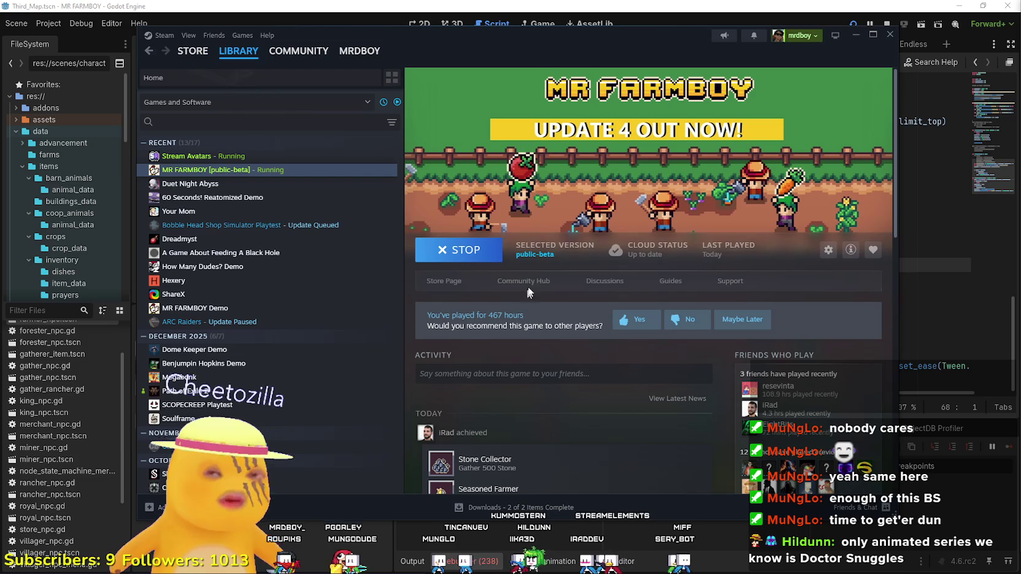
{"action": "left_click", "coordinate": [444, 281]}
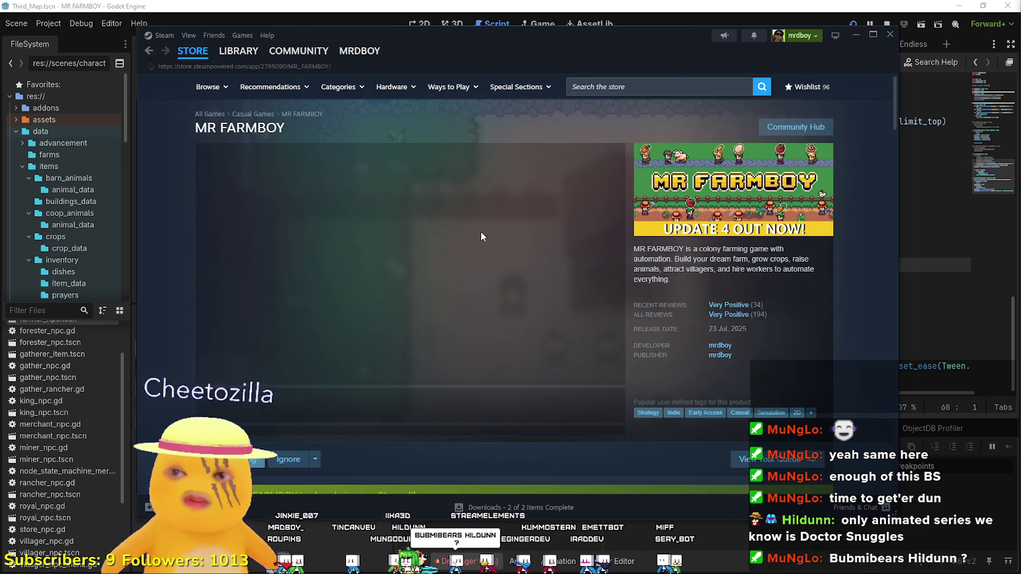
{"action": "left_click", "coordinate": [792, 127]}
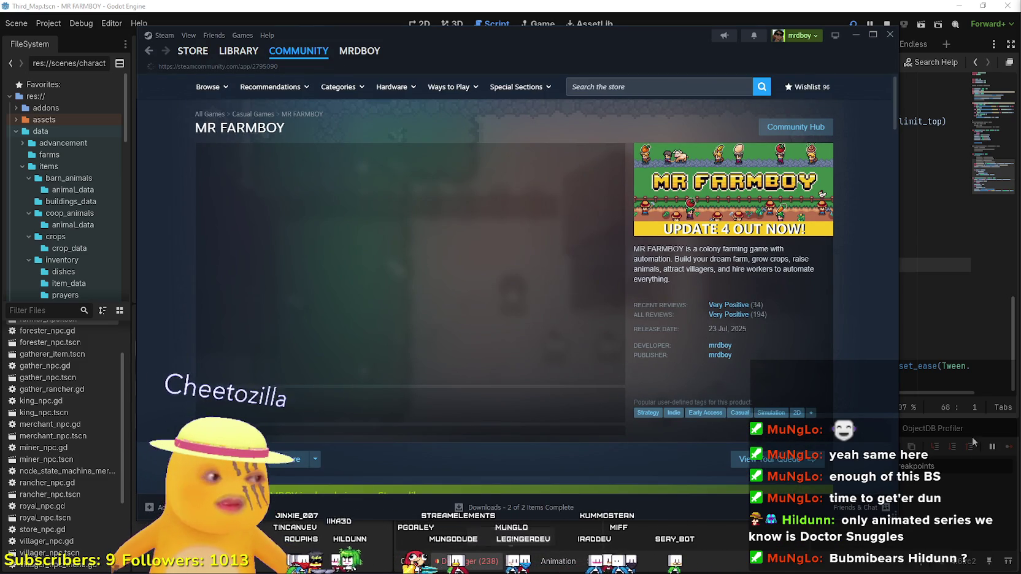
{"action": "left_click", "coordinate": [223, 53]}
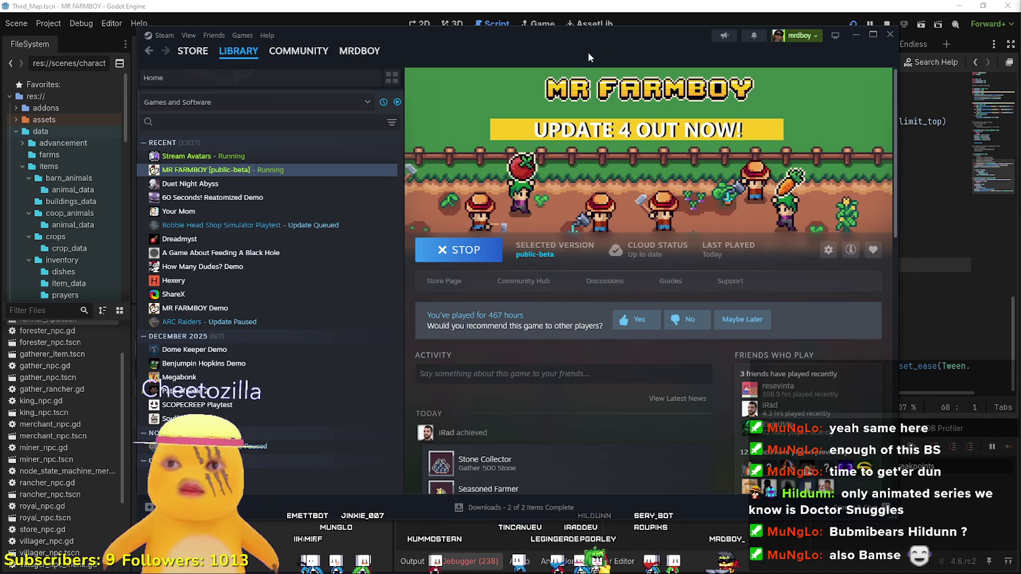
{"action": "left_click_drag", "start_coordinate": [588, 51], "coordinate": [578, 51]}
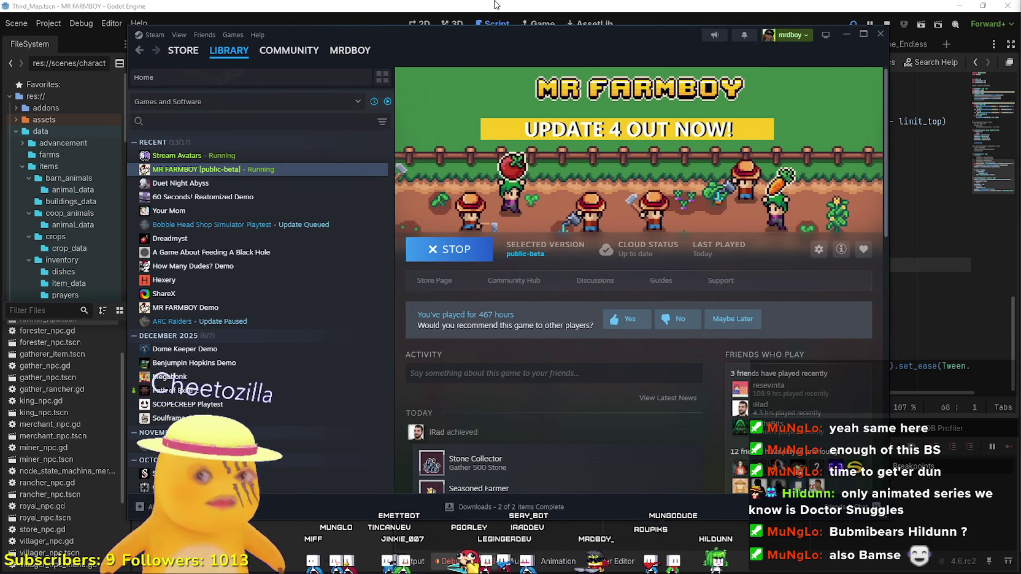
{"action": "left_click", "coordinate": [496, 4]}
Widen the camera script's editing area and place the caret at the end of line 64
{"action": "left_click", "coordinate": [662, 237]}
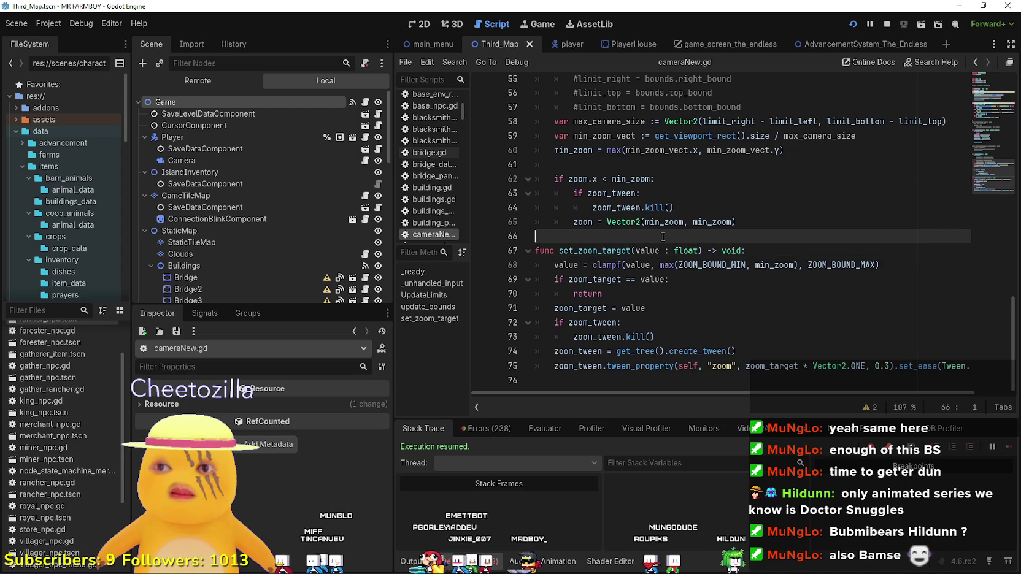
{"action": "mouse_move", "coordinate": [395, 282]}
{"action": "left_mouse_down"}
{"action": "mouse_move", "coordinate": [315, 291]}
{"action": "mouse_move", "coordinate": [348, 296]}
{"action": "left_mouse_up"}
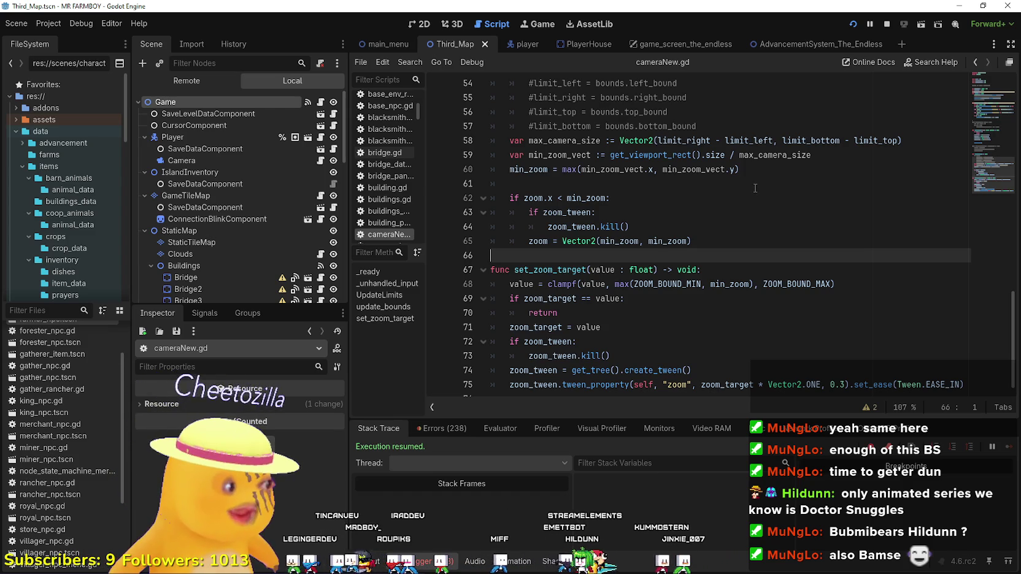
{"action": "left_click", "coordinate": [703, 227]}
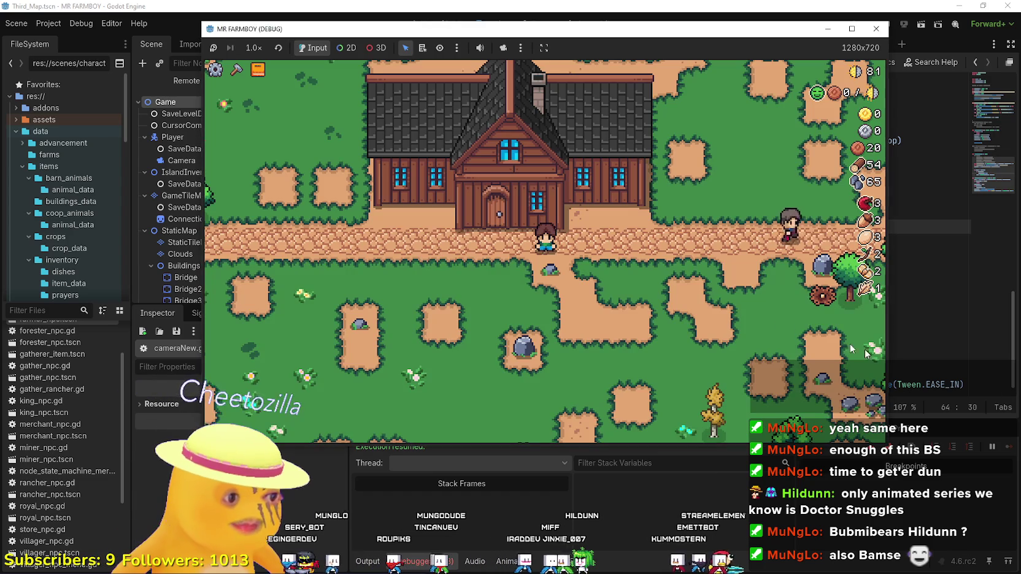
Maximize the MR FARMBOY debug window and walk the farmer across the field
{"action": "double_click", "coordinate": [846, 29]}
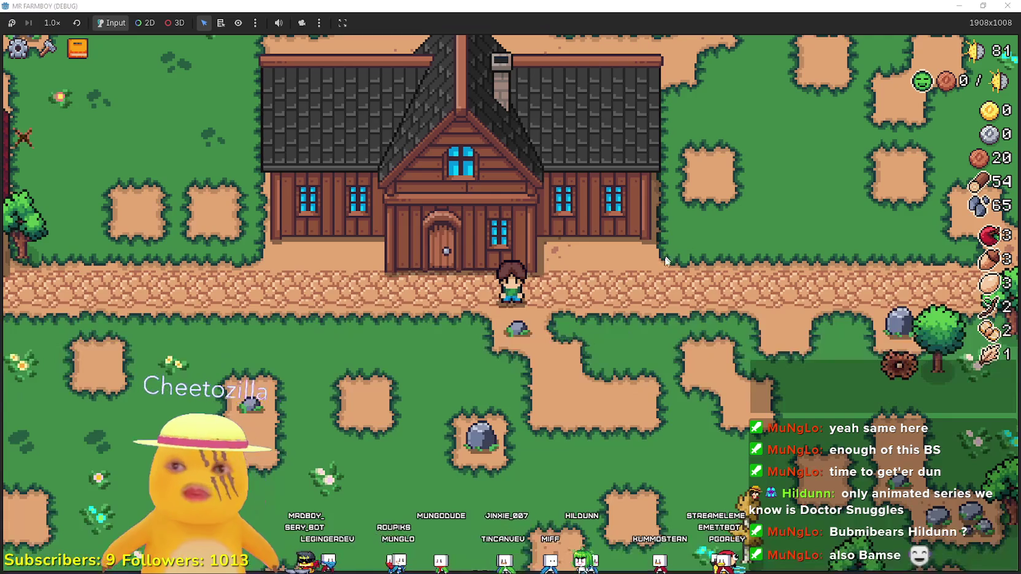
{"action": "scroll", "coordinate": [659, 263], "scroll_direction": "down", "scroll_amount": 4}
{"action": "key", "text": "s"}
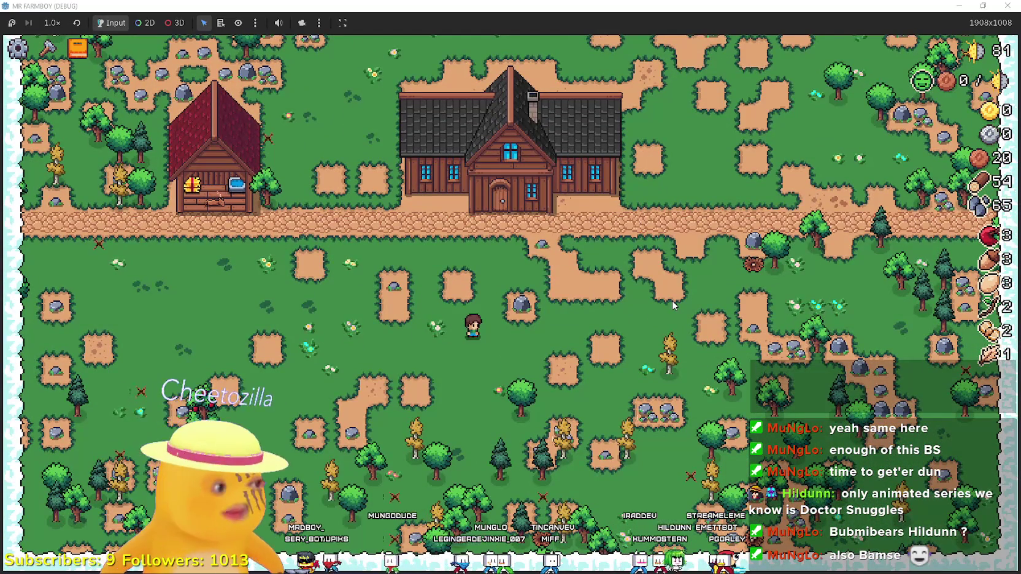
{"action": "key", "text": "a"}
{"action": "key", "text": "a"}
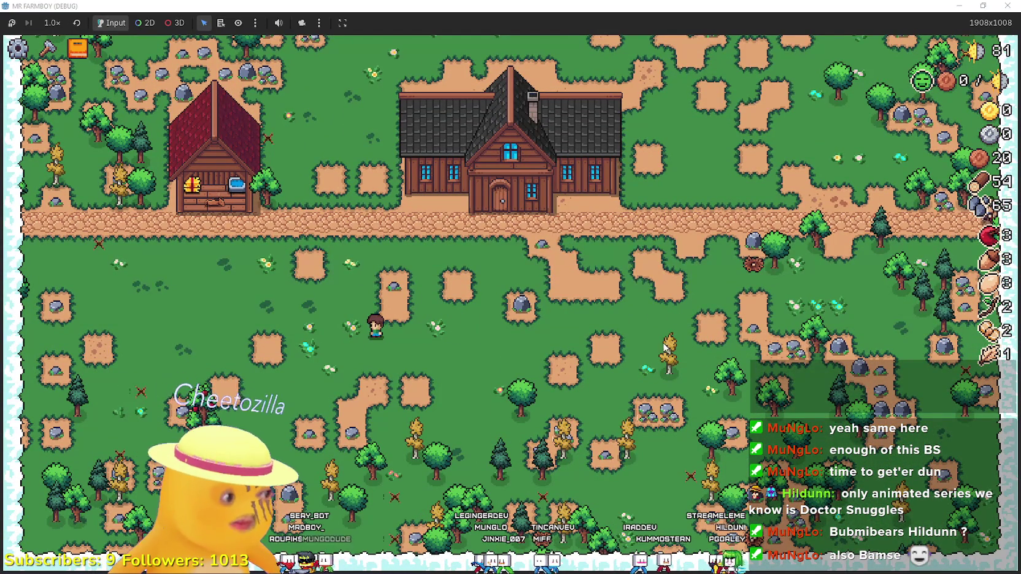
{"action": "scroll", "coordinate": [651, 353], "scroll_direction": "up", "scroll_amount": 3}
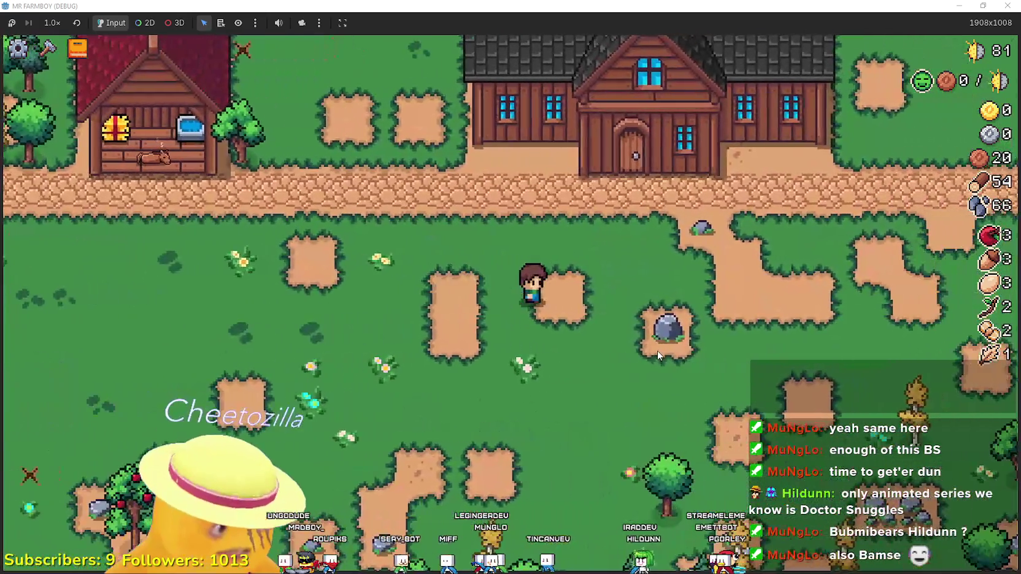
{"action": "key", "text": "d"}
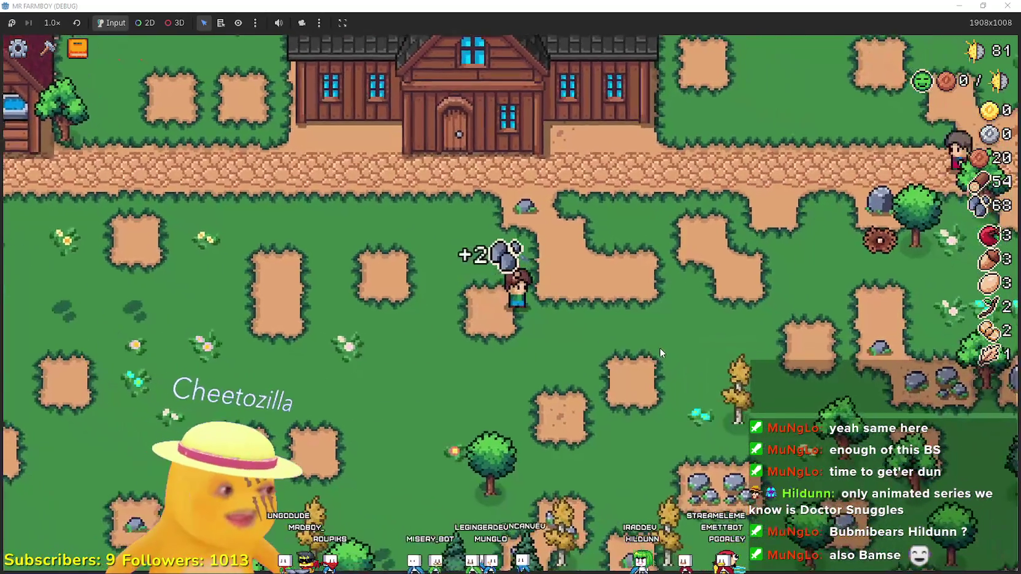
{"action": "key", "text": "w"}
{"action": "key", "text": "s"}
{"action": "key", "text": "d"}
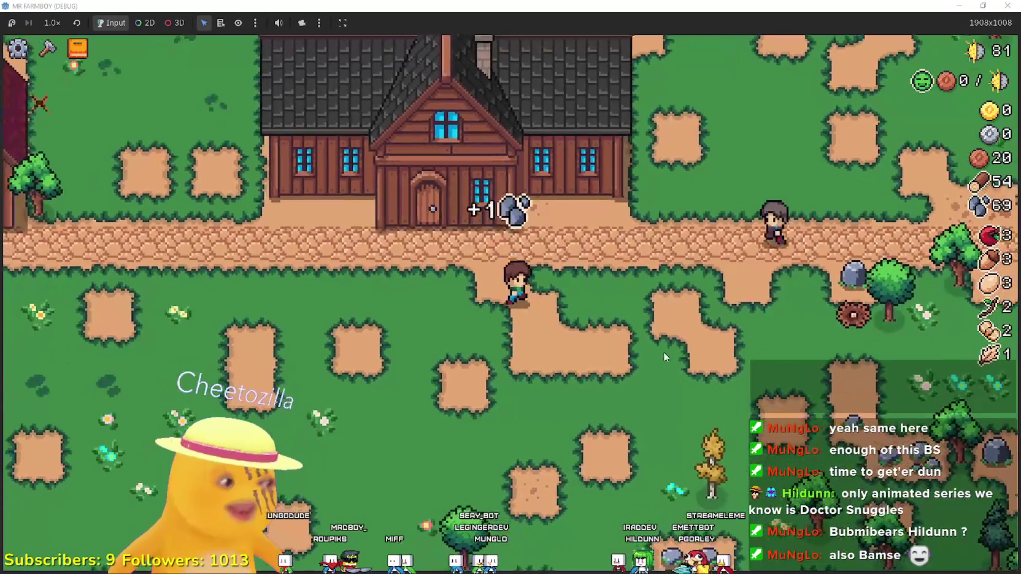
Mine a rock and chop a tree to reach 71 stone and 58 wood, then open Advancements
{"action": "key", "text": "d"}
{"action": "key", "text": "w"}
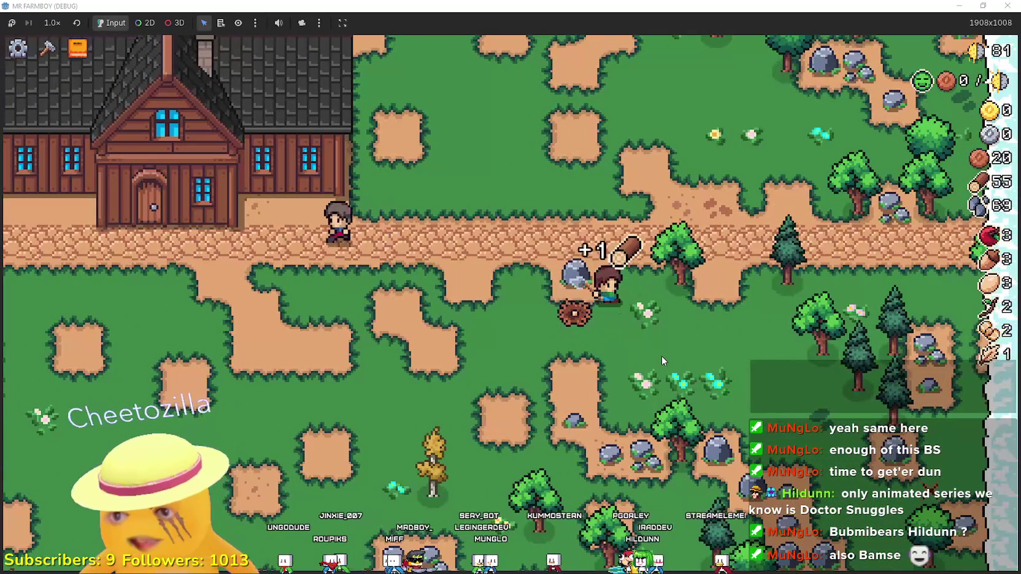
{"action": "key", "text": "d"}
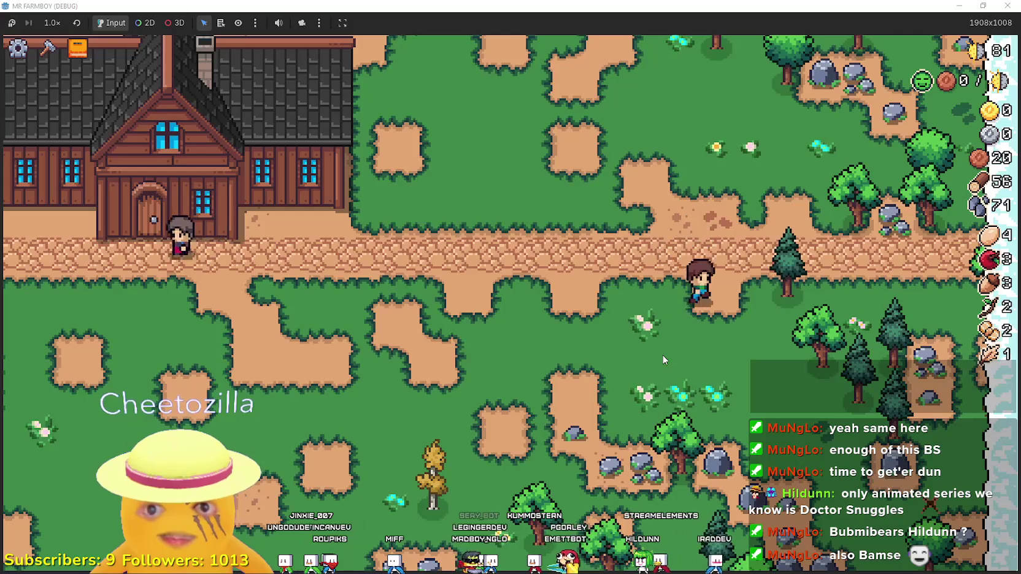
{"action": "key", "text": "s"}
{"action": "key", "text": "Tab"}
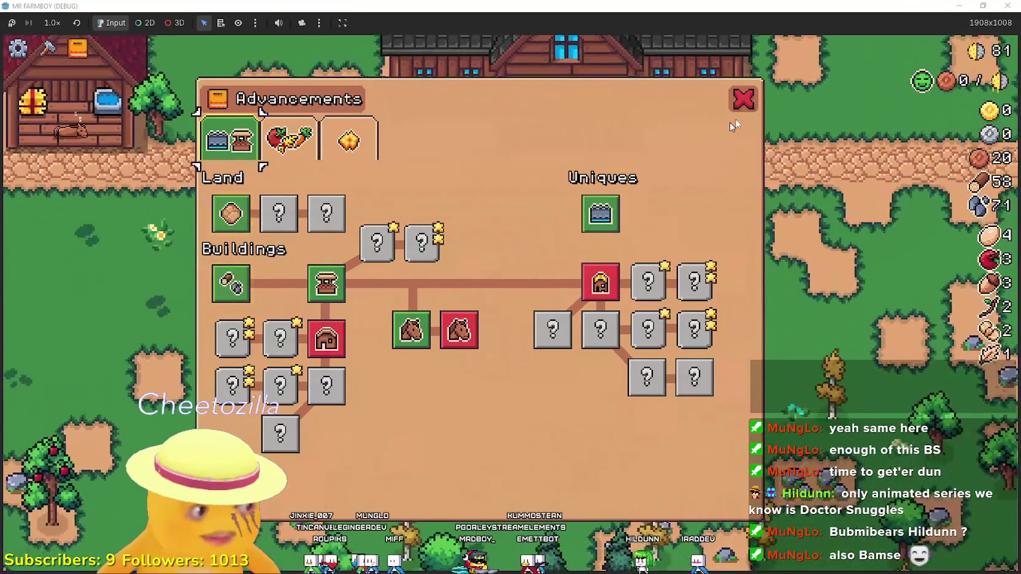
Close Advancements, then harvest apples from the apple tree and collect stones down-left
{"action": "left_click", "coordinate": [736, 105]}
{"action": "key", "text": "a"}
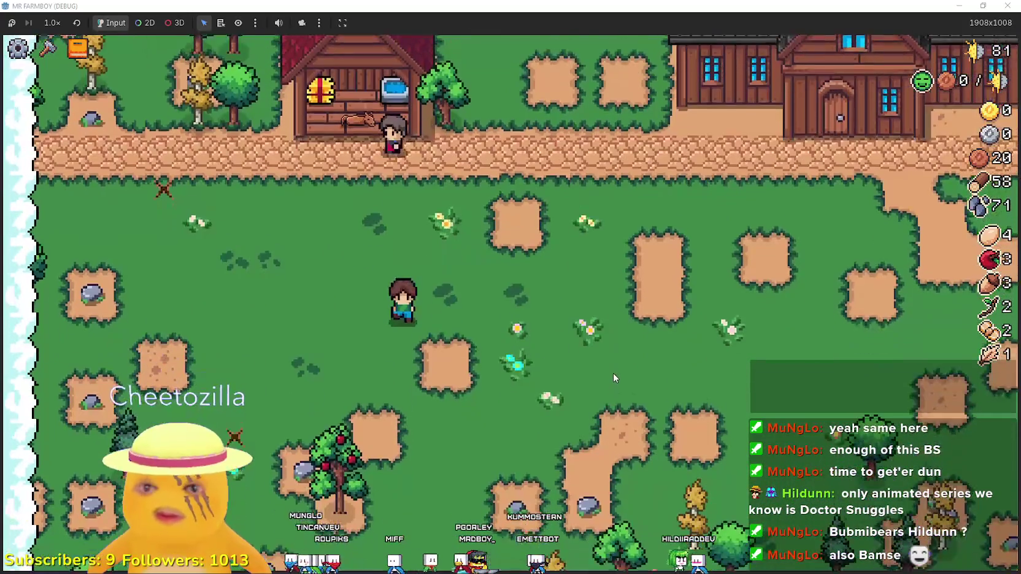
{"action": "key", "text": "s"}
{"action": "key", "text": "a"}
{"action": "key", "text": "w"}
{"action": "key", "text": "e"}
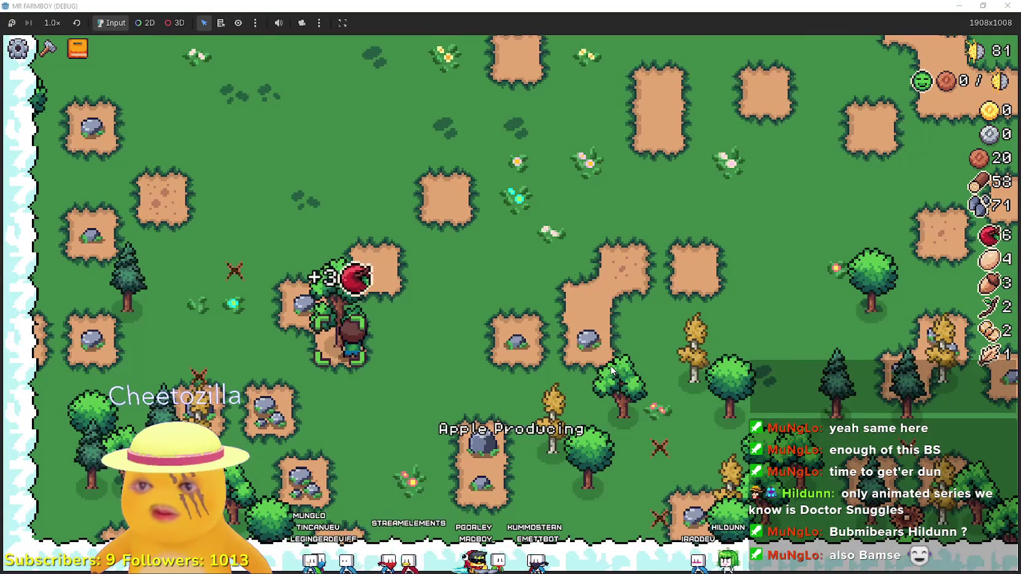
{"action": "key", "text": "a"}
{"action": "key", "text": "a"}
{"action": "key", "text": "s"}
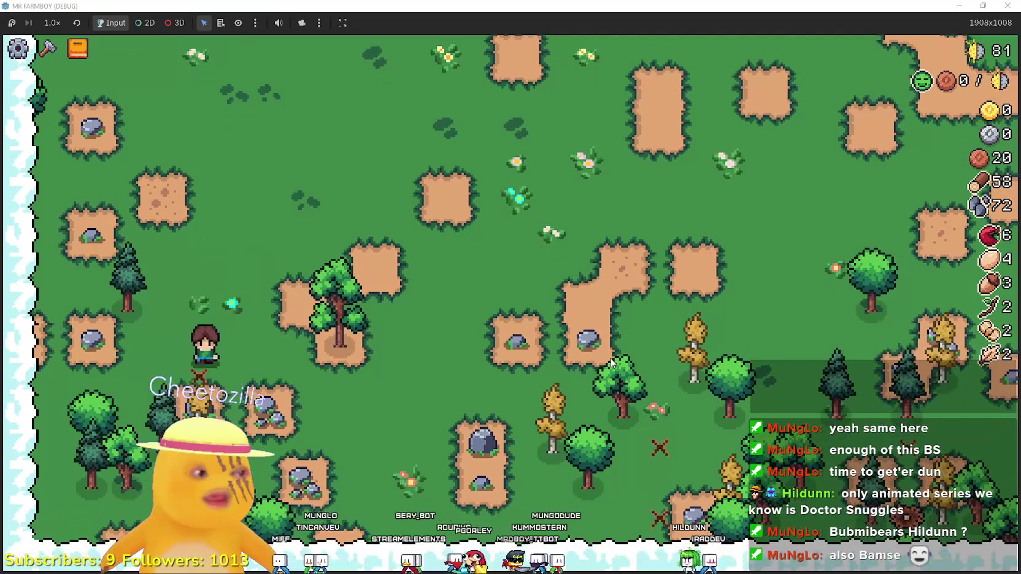
{"action": "key", "text": "e"}
Reopen Advancements, review the crops/land/trees and Decorations tabs, then close it
{"action": "key", "text": "d"}
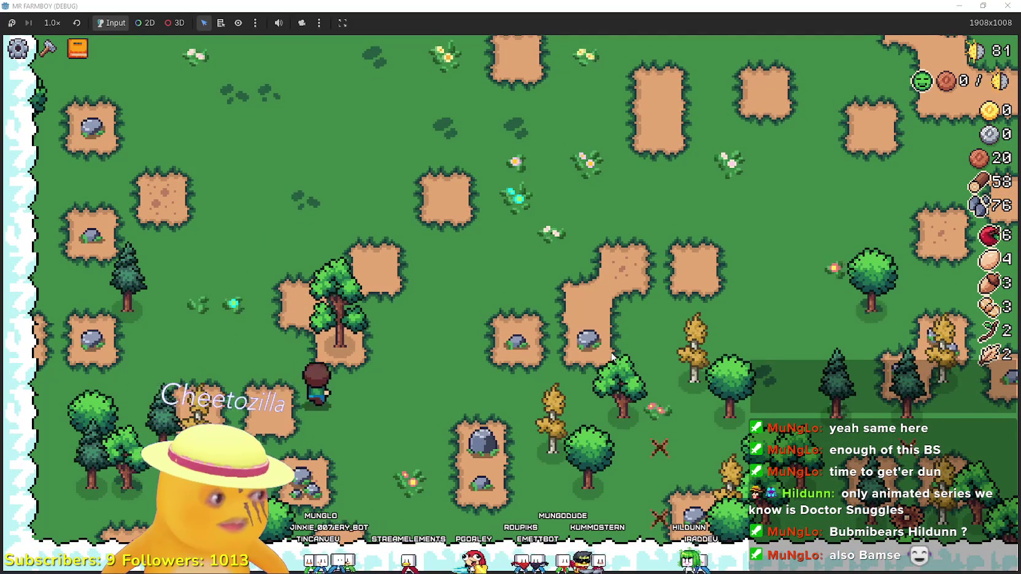
{"action": "key", "text": "Tab"}
{"action": "key", "text": "w"}
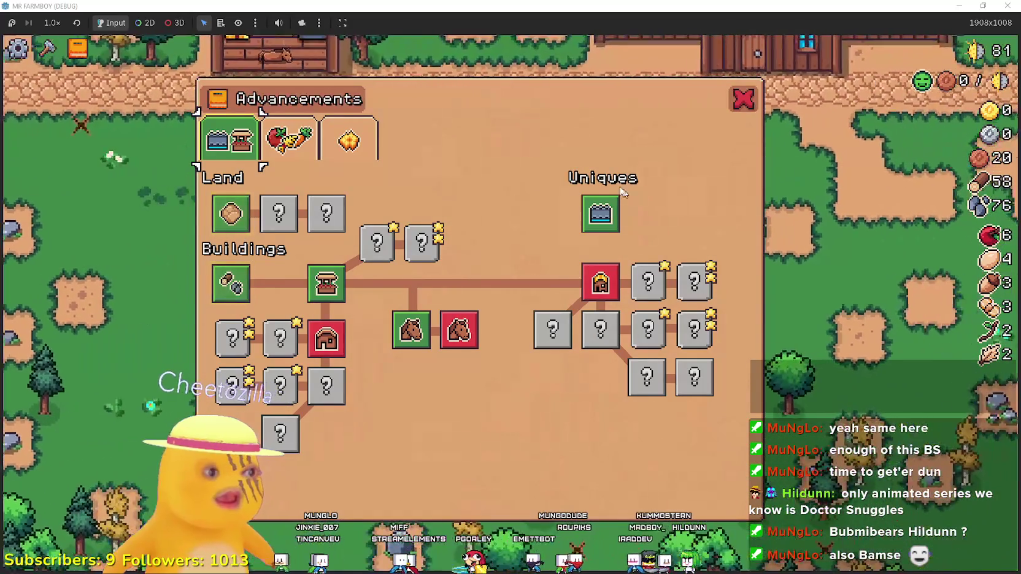
{"action": "key", "text": "a"}
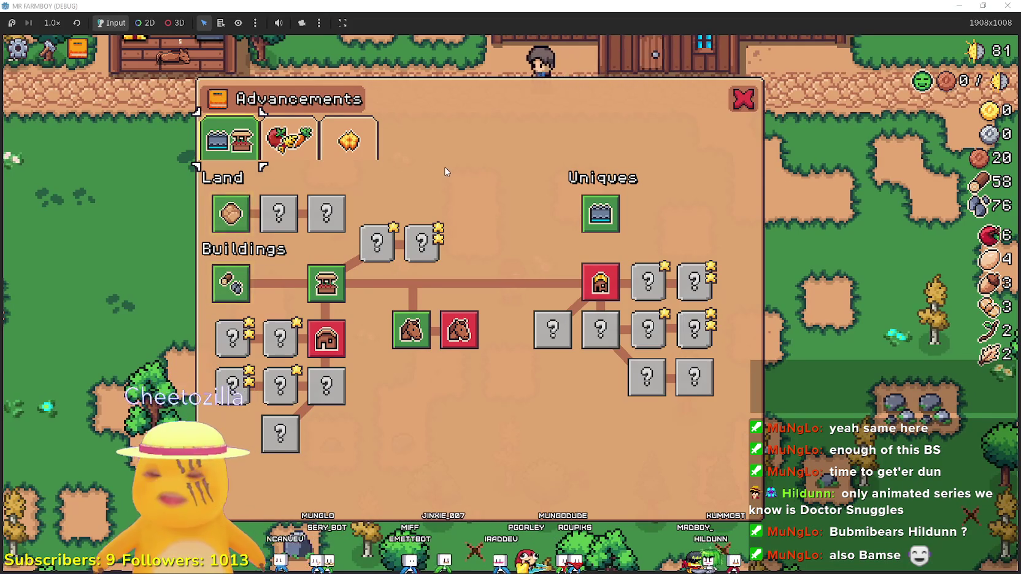
{"action": "mouse_move", "coordinate": [230, 217]}
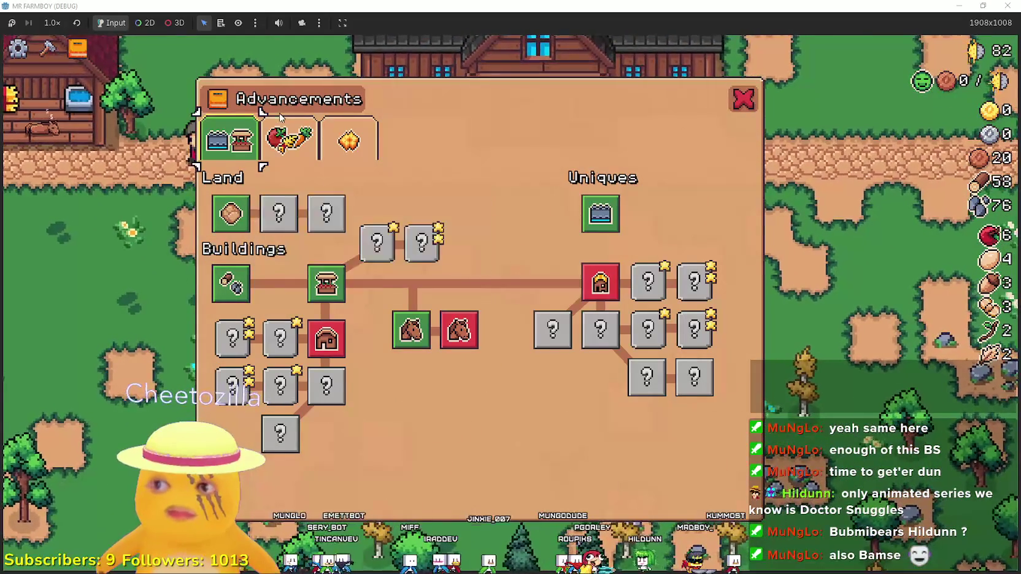
{"action": "left_click", "coordinate": [311, 154]}
{"action": "mouse_move", "coordinate": [262, 272]}
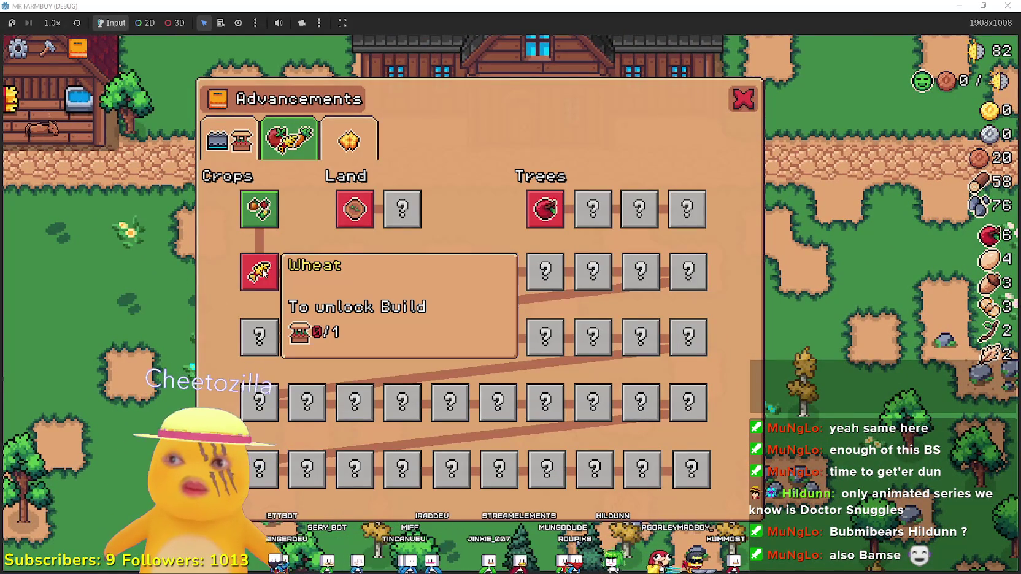
{"action": "left_click", "coordinate": [348, 140]}
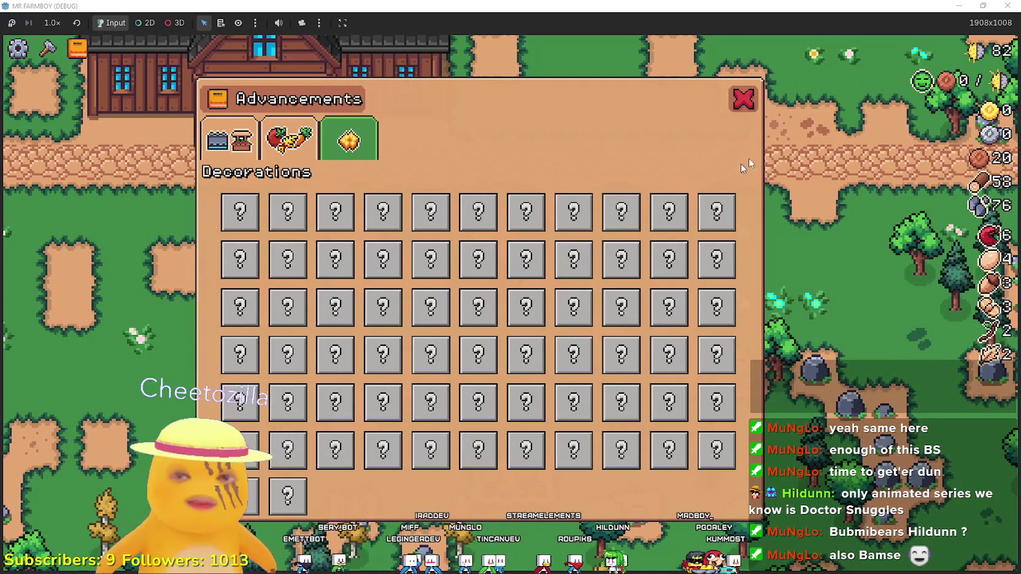
{"action": "left_click", "coordinate": [743, 101]}
Build the market stall from Crafting at the previewed spot
{"action": "key", "text": "c"}
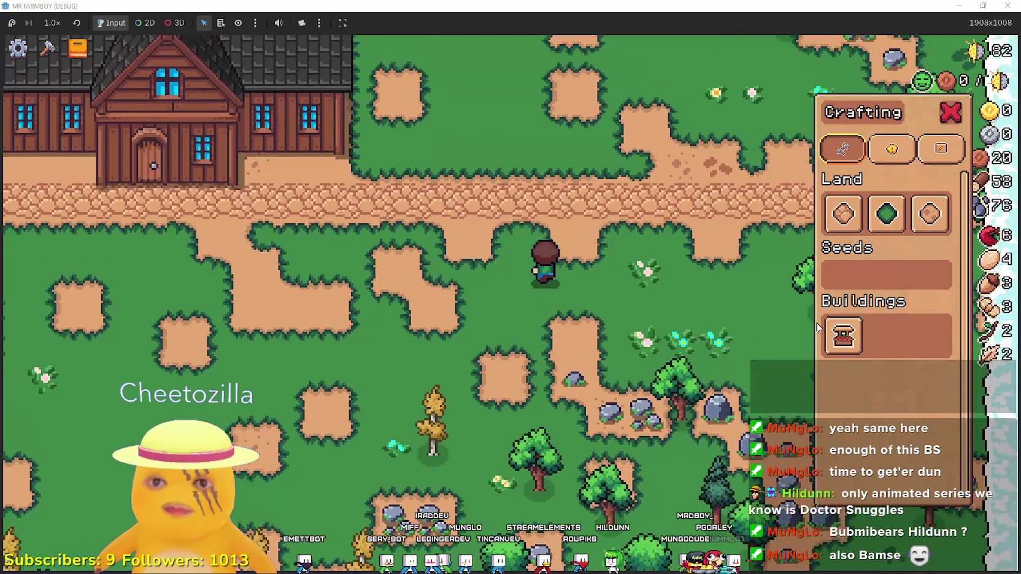
{"action": "left_click", "coordinate": [833, 341]}
{"action": "key", "text": "a"}
{"action": "left_click", "coordinate": [643, 350]}
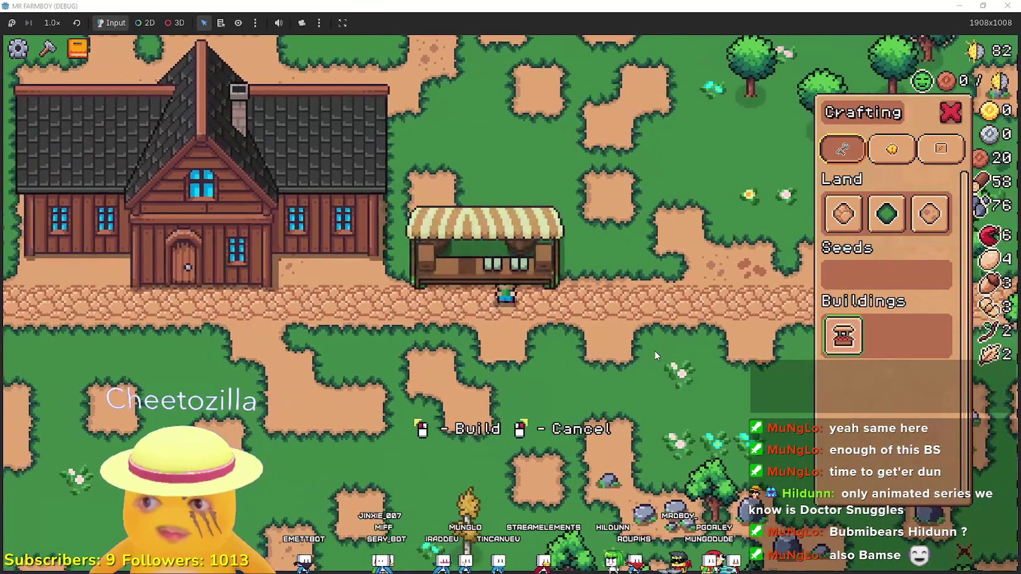
{"action": "key", "text": "d"}
{"action": "key", "text": "a"}
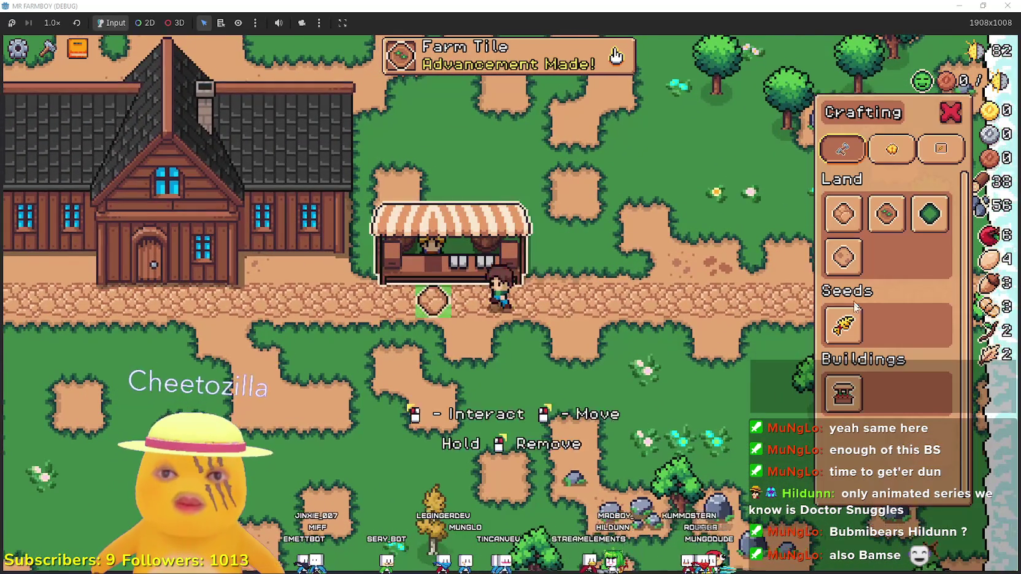
{"action": "key", "text": "s"}
Select Farm Tile and lay a tilled strip left and down below the house
{"action": "left_click", "coordinate": [872, 222]}
{"action": "key", "text": "a"}
{"action": "key", "text": "w"}
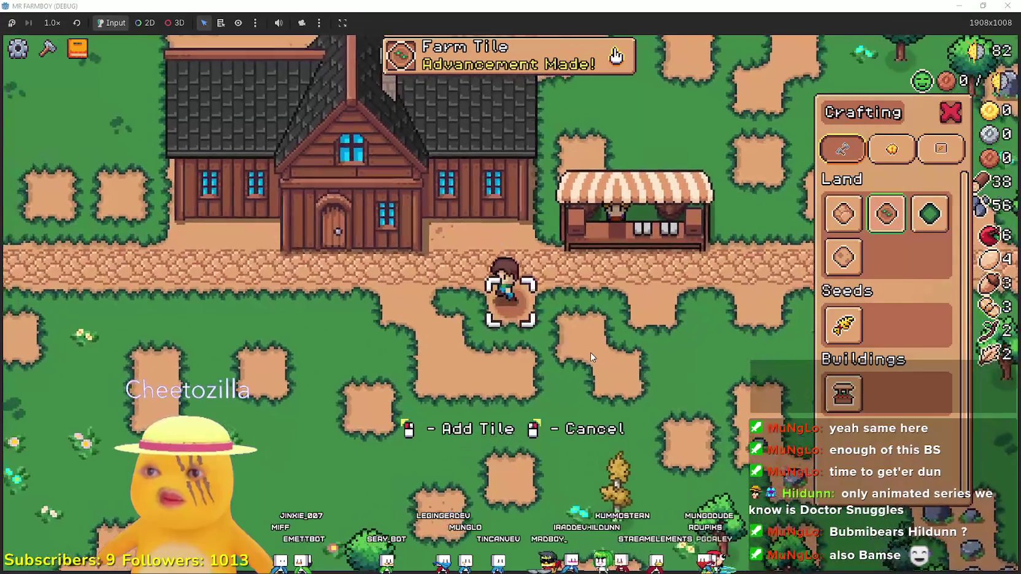
{"action": "key", "text": "a"}
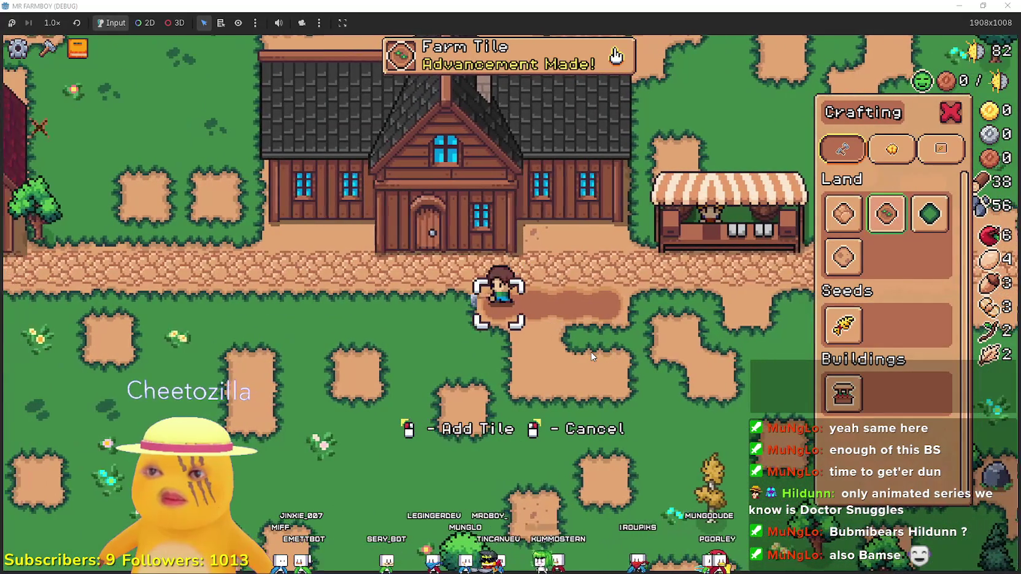
{"action": "key", "text": "s"}
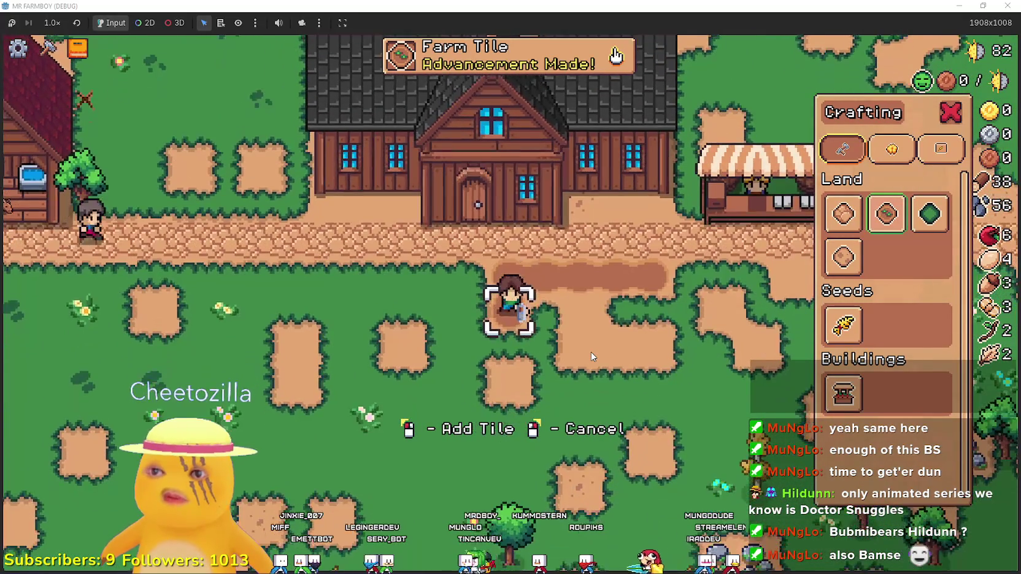
{"action": "key", "text": "s"}
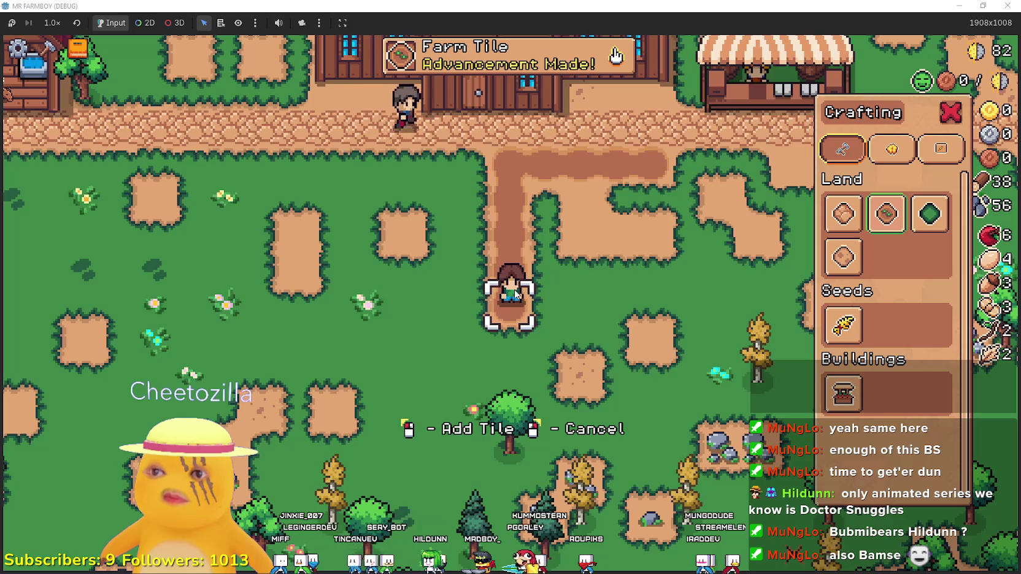
{"action": "key", "text": "d"}
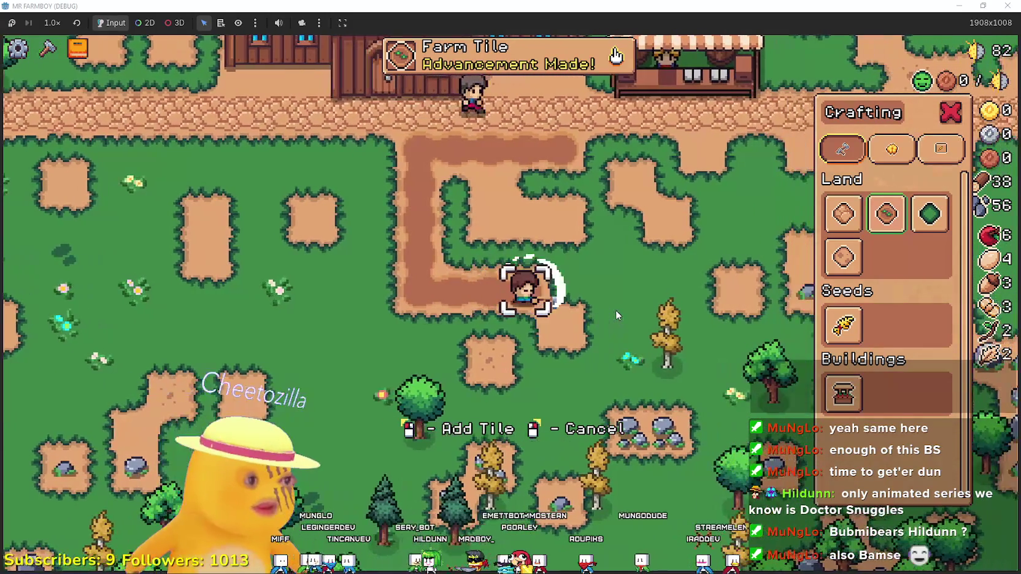
Extend the tilled ground up, left and along the top to complete the square field
{"action": "key", "text": "w"}
{"action": "key", "text": "a"}
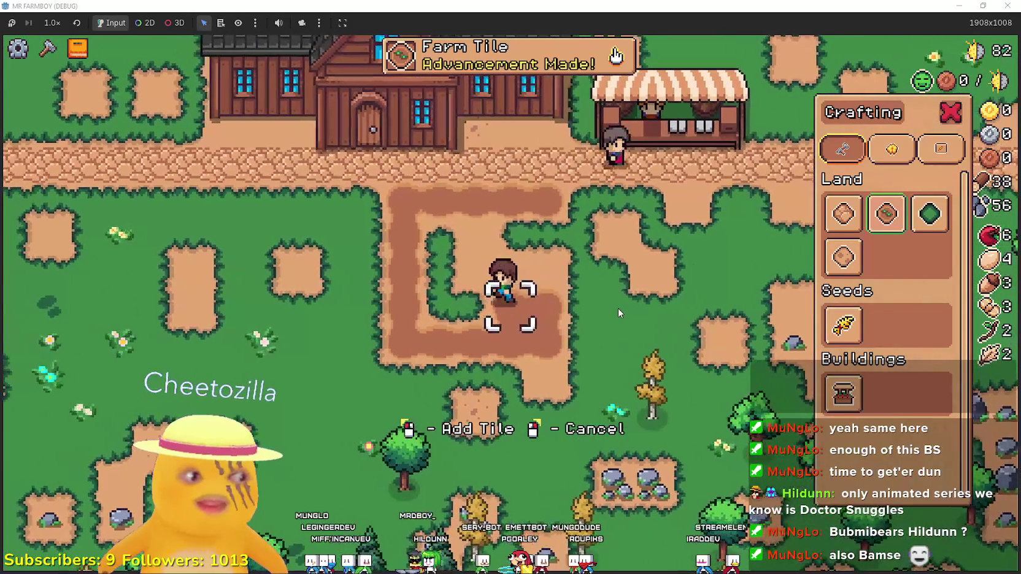
{"action": "key", "text": "w"}
{"action": "key", "text": "a"}
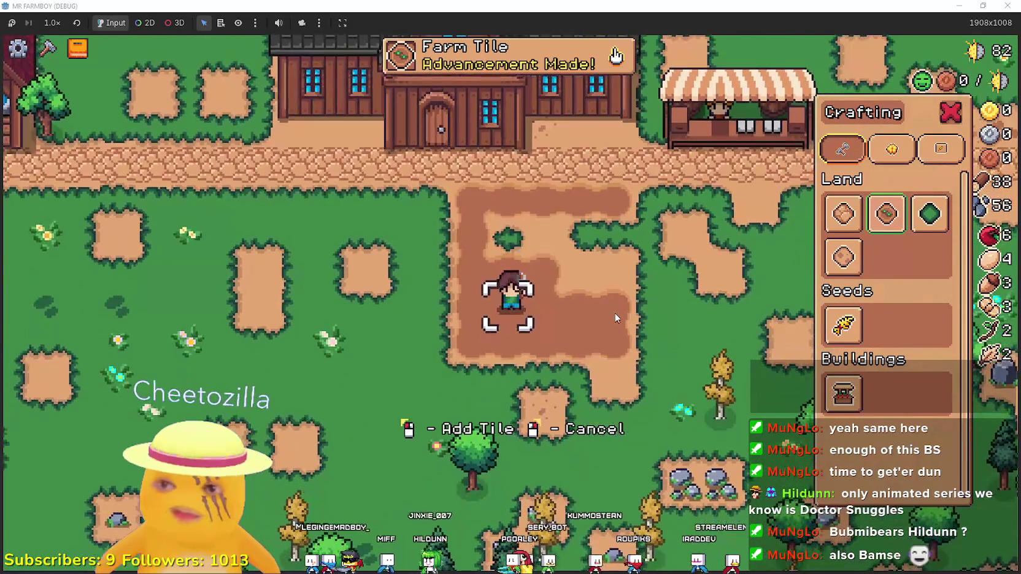
{"action": "key", "text": "d"}
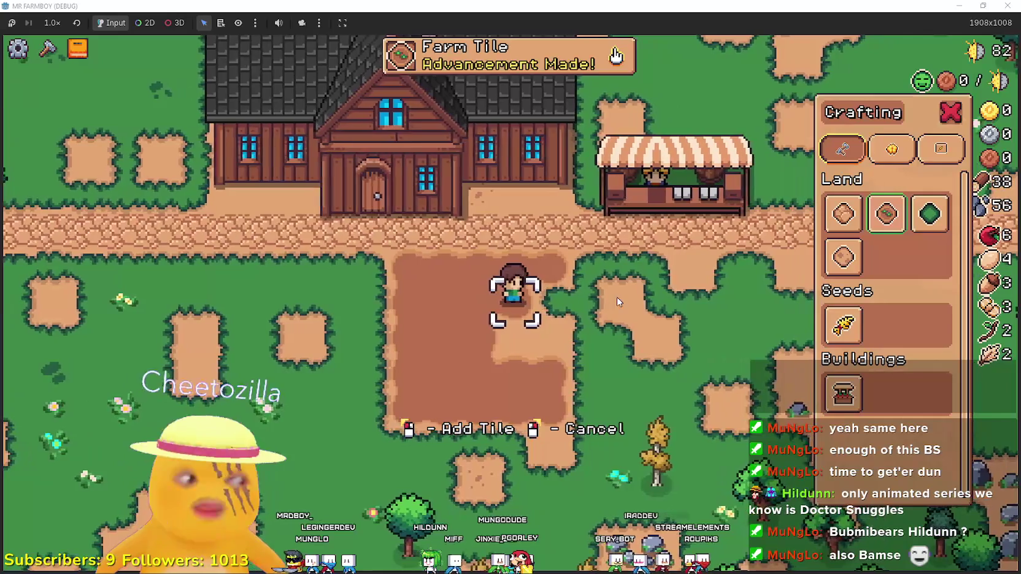
{"action": "key", "text": "s"}
{"action": "key", "text": "a"}
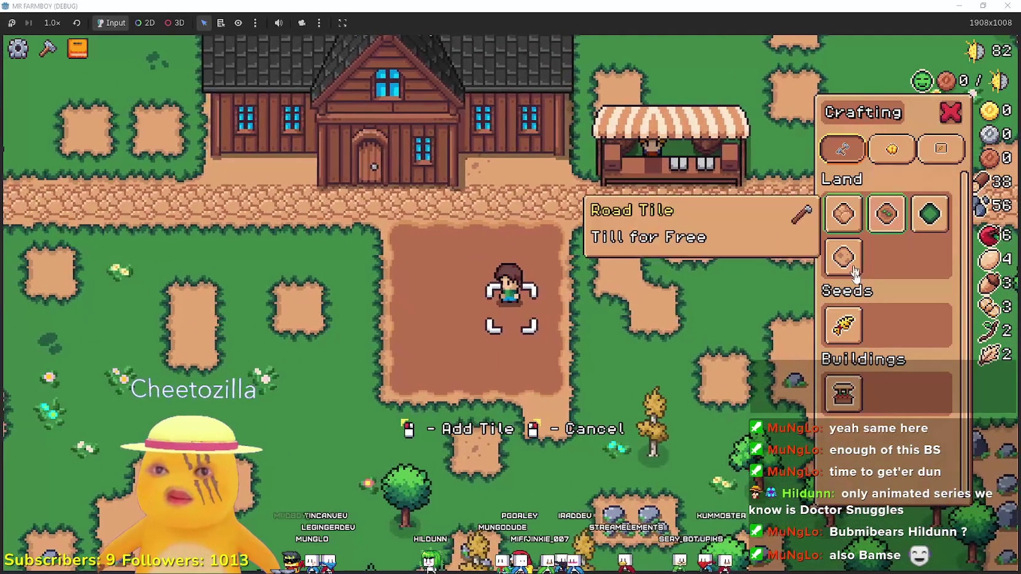
Switch to wheat seeds and plant and water the top two rows of sprouts
{"action": "left_click", "coordinate": [842, 325]}
{"action": "key", "text": "w"}
{"action": "key", "text": "a"}
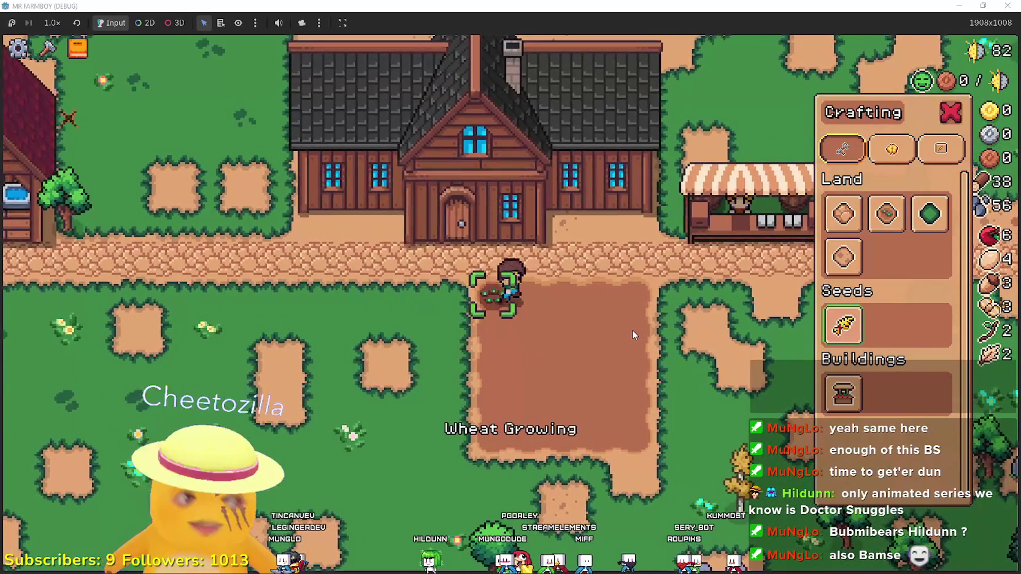
{"action": "key", "text": "d"}
{"action": "key", "text": "d"}
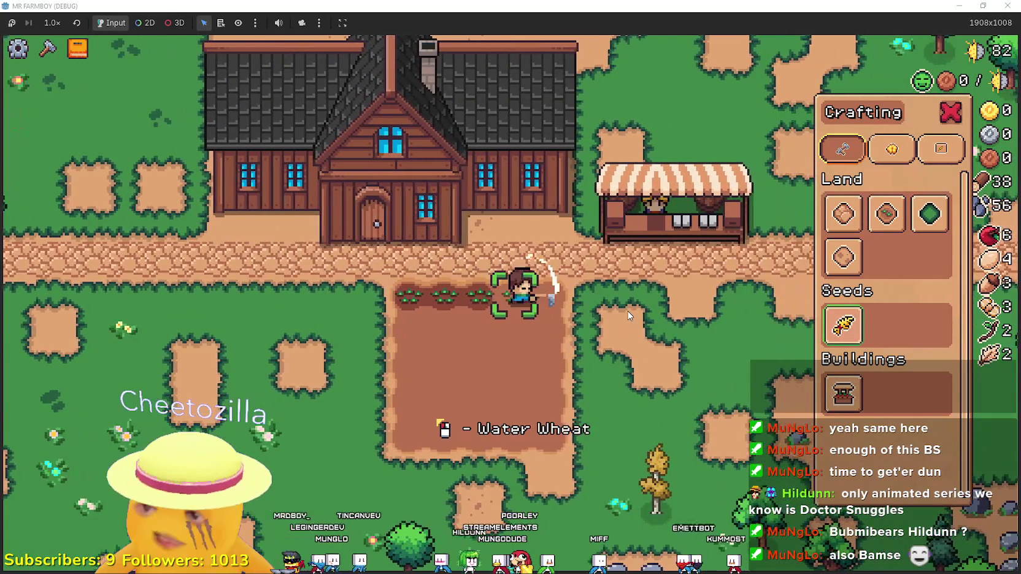
{"action": "key", "text": "d"}
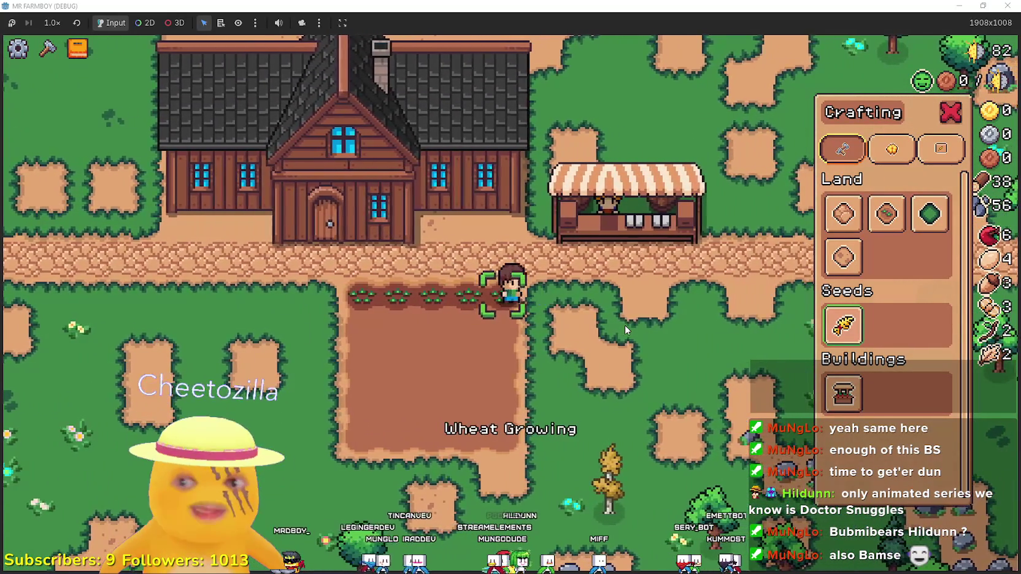
{"action": "key", "text": "s"}
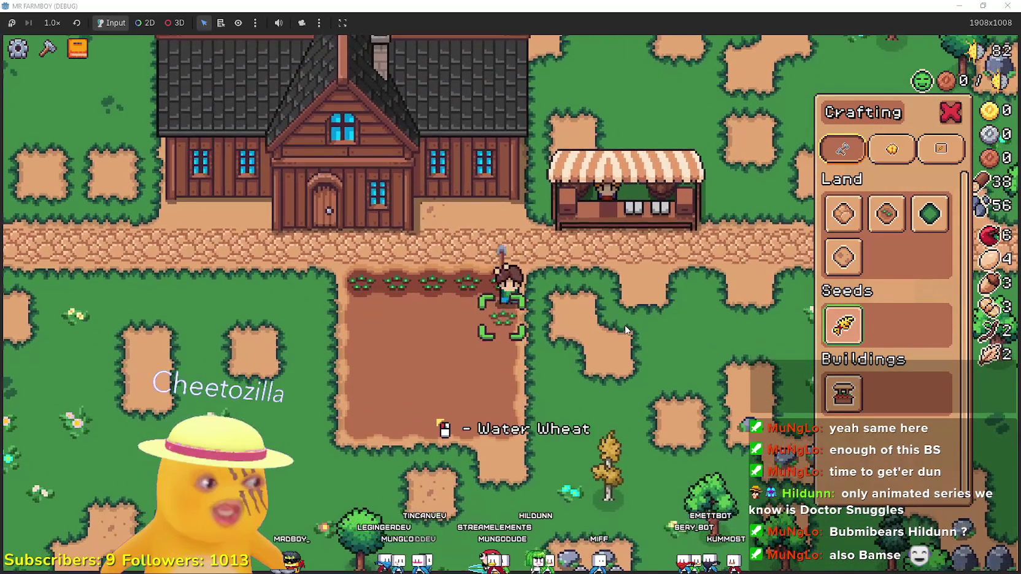
{"action": "key", "text": "a"}
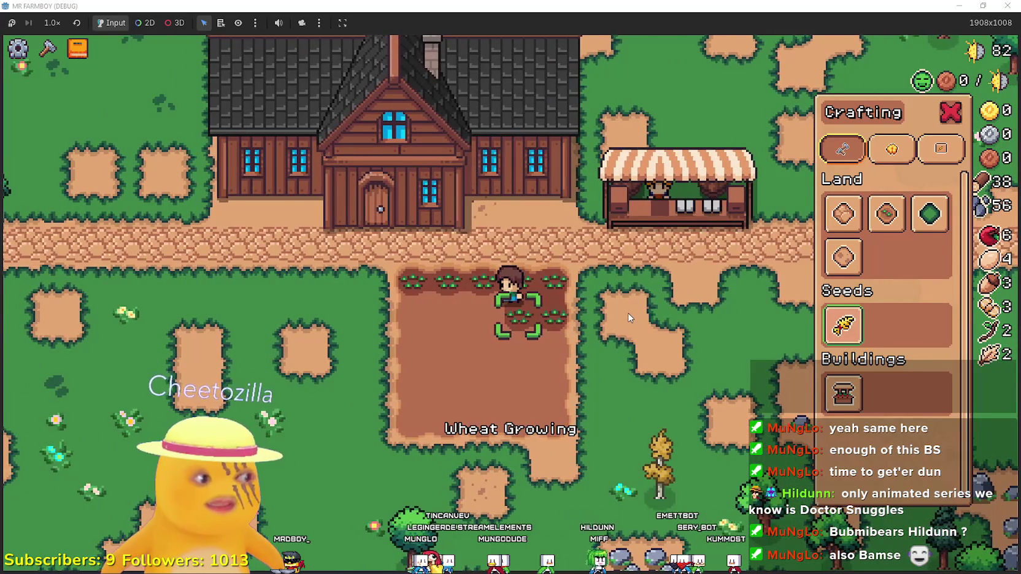
{"action": "key", "text": "a"}
{"action": "key", "text": "a"}
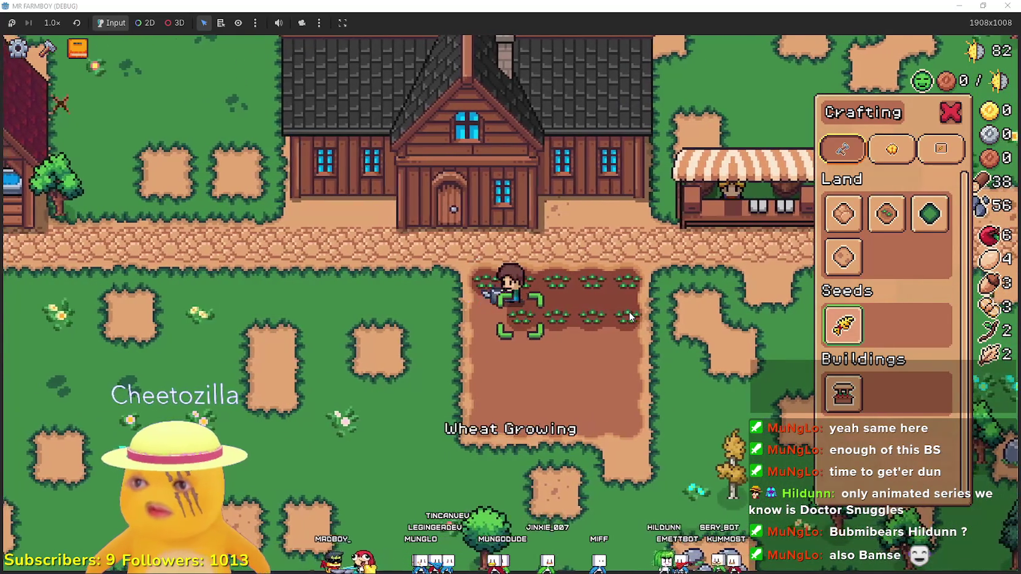
Plant the third and fourth wheat rows and step below the field to water it
{"action": "key", "text": "s"}
{"action": "key", "text": "s"}
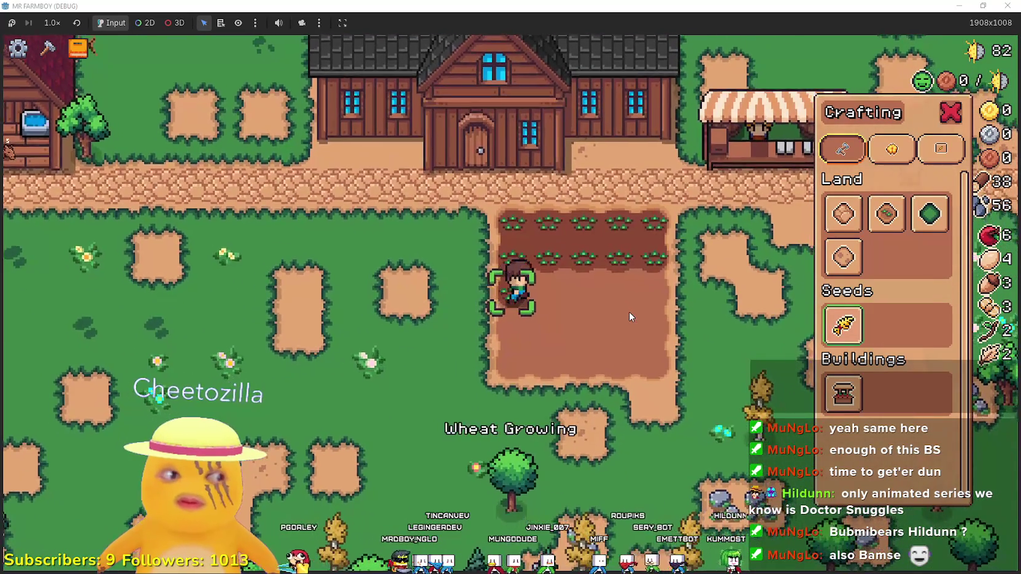
{"action": "key", "text": "d"}
{"action": "key", "text": "d"}
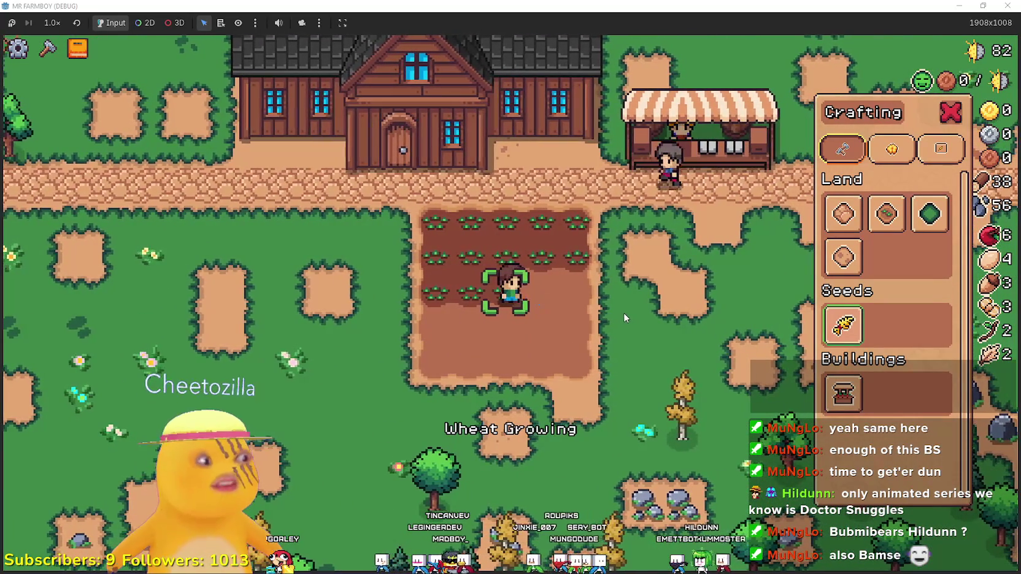
{"action": "key", "text": "d"}
{"action": "key", "text": "d"}
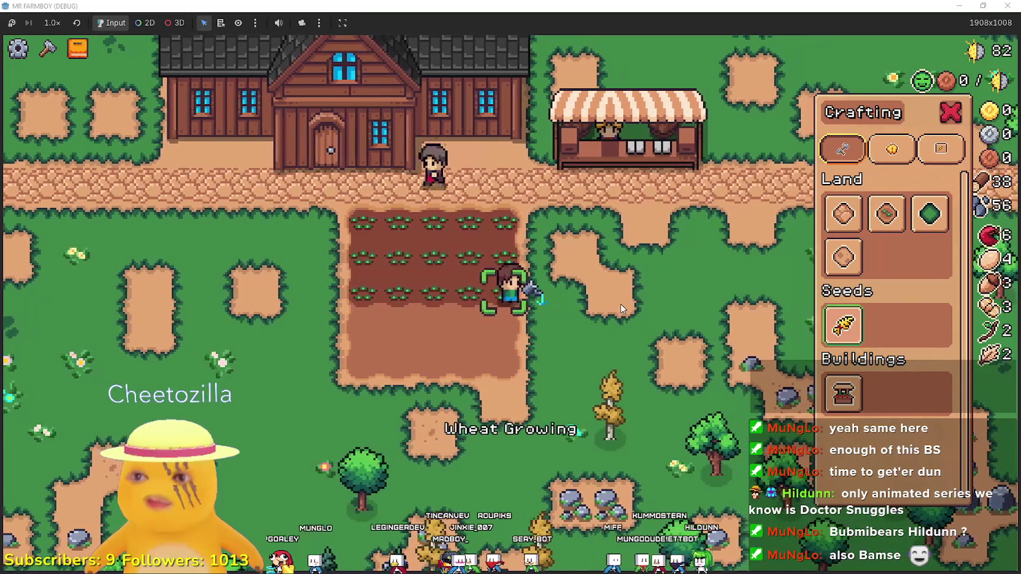
{"action": "key", "text": "s"}
{"action": "key", "text": "a"}
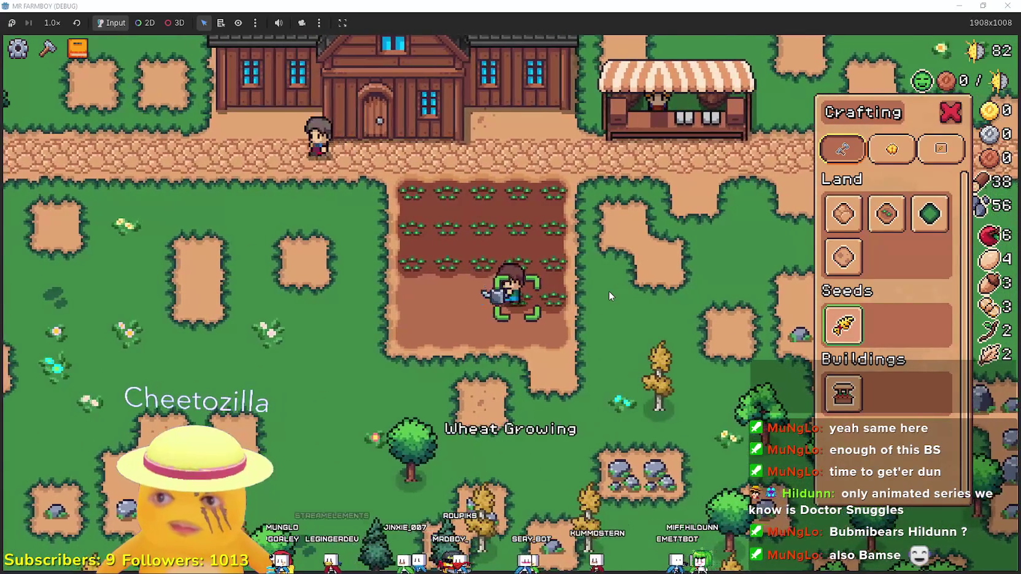
{"action": "key", "text": "a"}
{"action": "key", "text": "a"}
{"action": "key", "text": "a"}
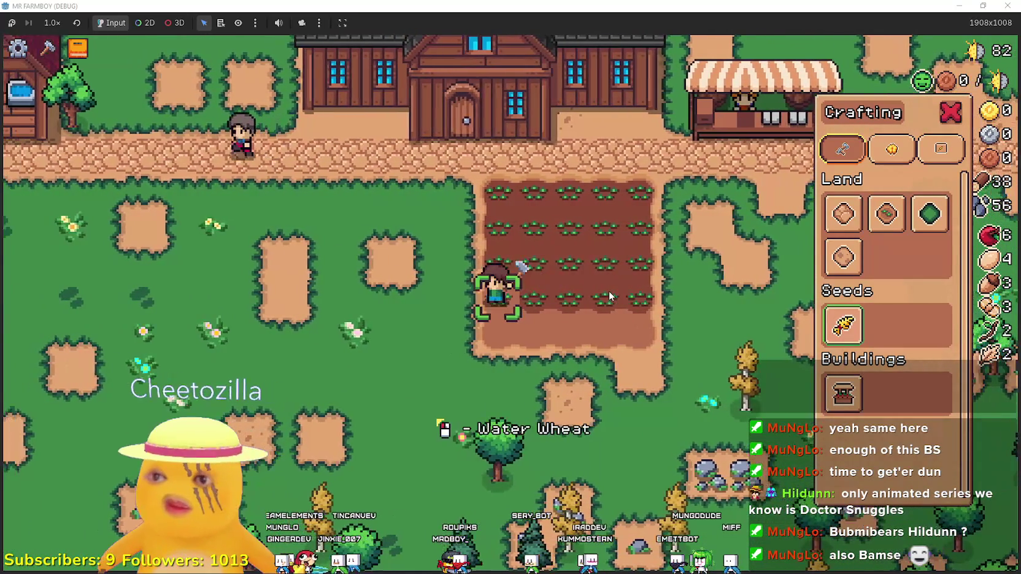
{"action": "key", "text": "s"}
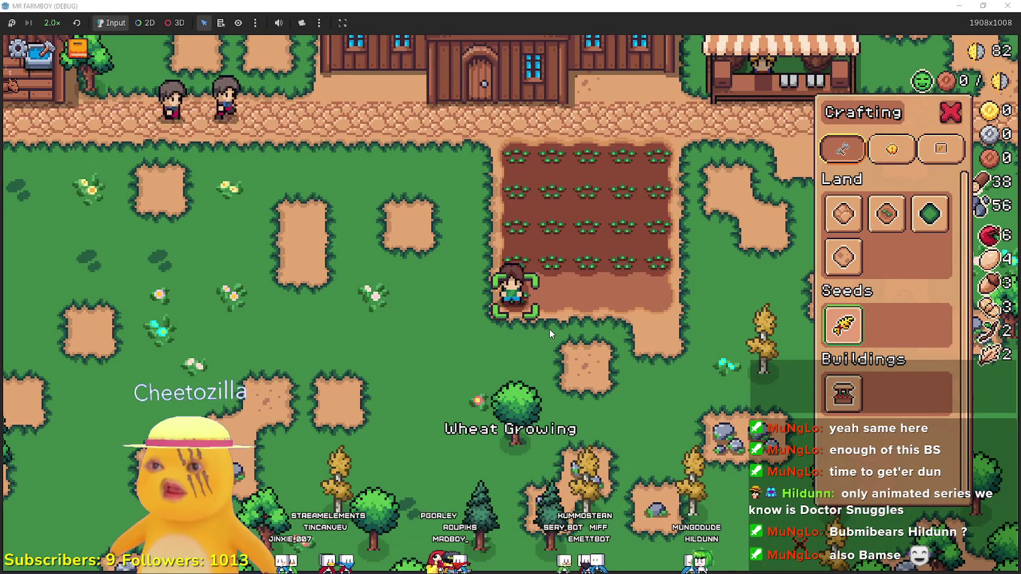
Water the bottom wheat row, then mine rocks and chop trees around the field
{"action": "key", "text": "d"}
{"action": "key", "text": "d"}
{"action": "key", "text": "d"}
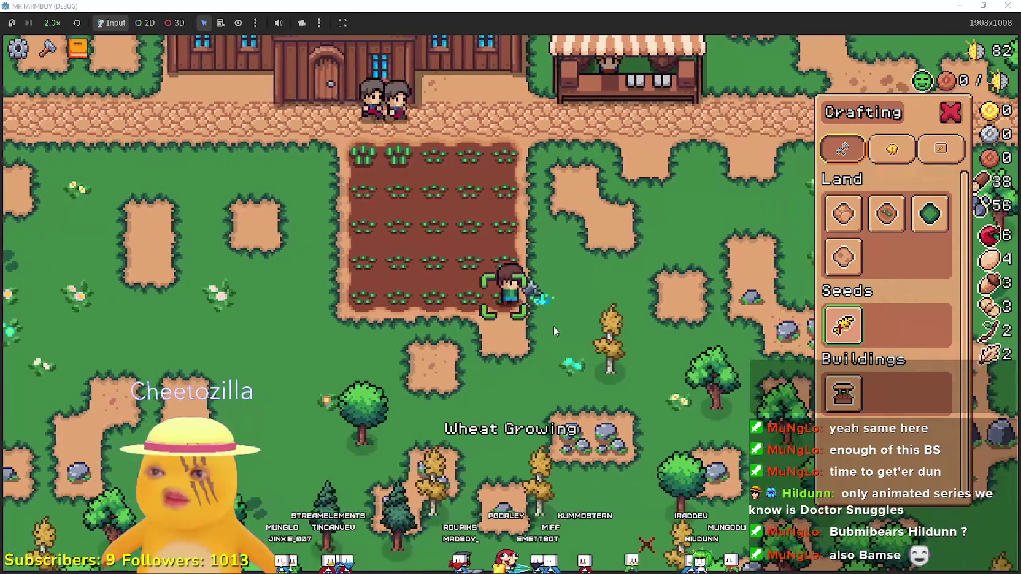
{"action": "key", "text": "d"}
{"action": "key", "text": "d"}
{"action": "key", "text": "d"}
{"action": "key", "text": "s"}
{"action": "key", "text": "Escape"}
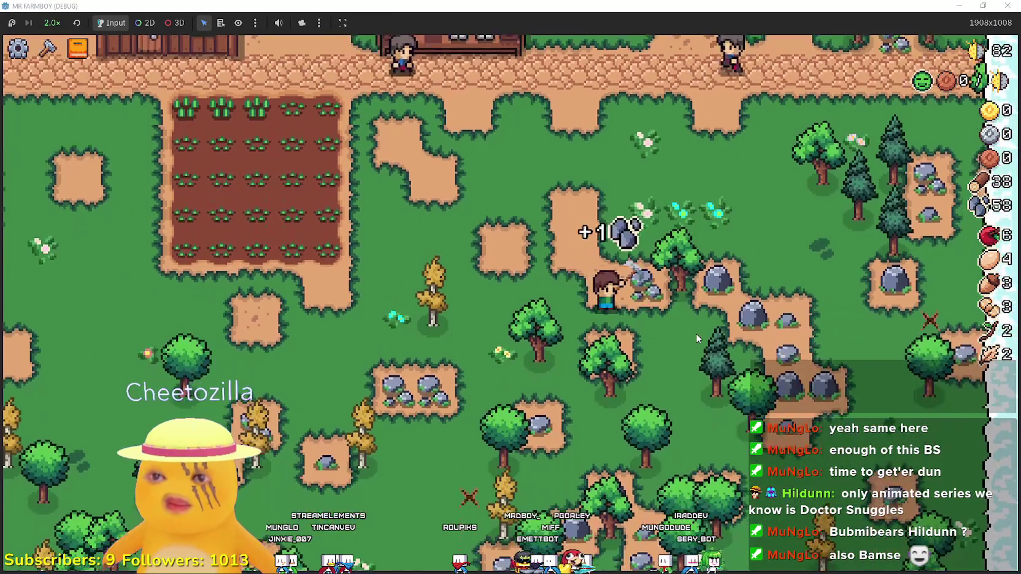
{"action": "key", "text": "a"}
{"action": "key", "text": "a"}
{"action": "key", "text": "a"}
{"action": "key", "text": "s"}
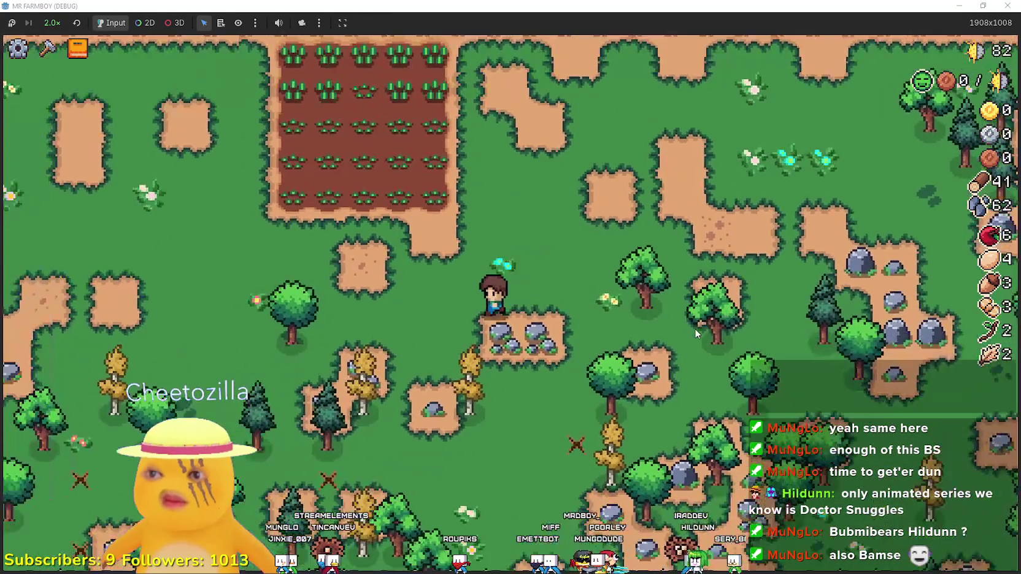
{"action": "key", "text": "d"}
{"action": "key", "text": "d"}
{"action": "key", "text": "d"}
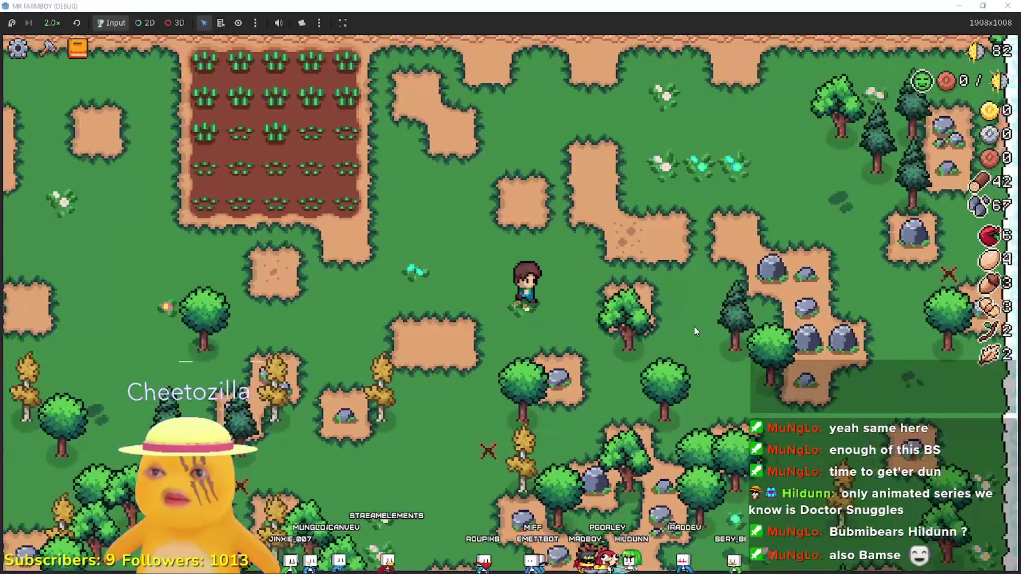
{"action": "key", "text": "d"}
{"action": "key", "text": "d"}
{"action": "key", "text": "s"}
{"action": "key", "text": "s"}
{"action": "key", "text": "s"}
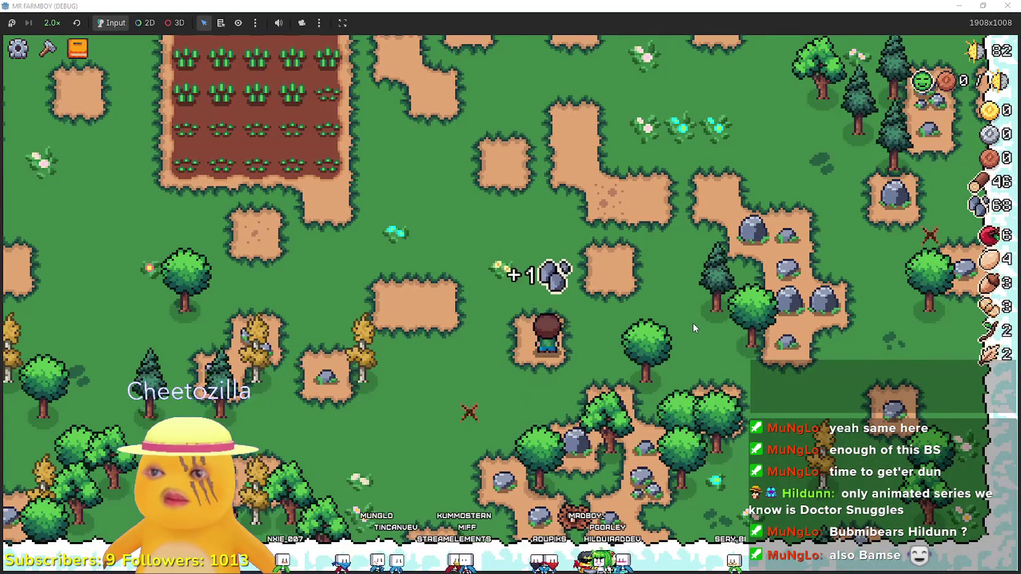
{"action": "key", "text": "s"}
{"action": "key", "text": "s"}
{"action": "key", "text": "d"}
{"action": "key", "text": "a"}
{"action": "key", "text": "d"}
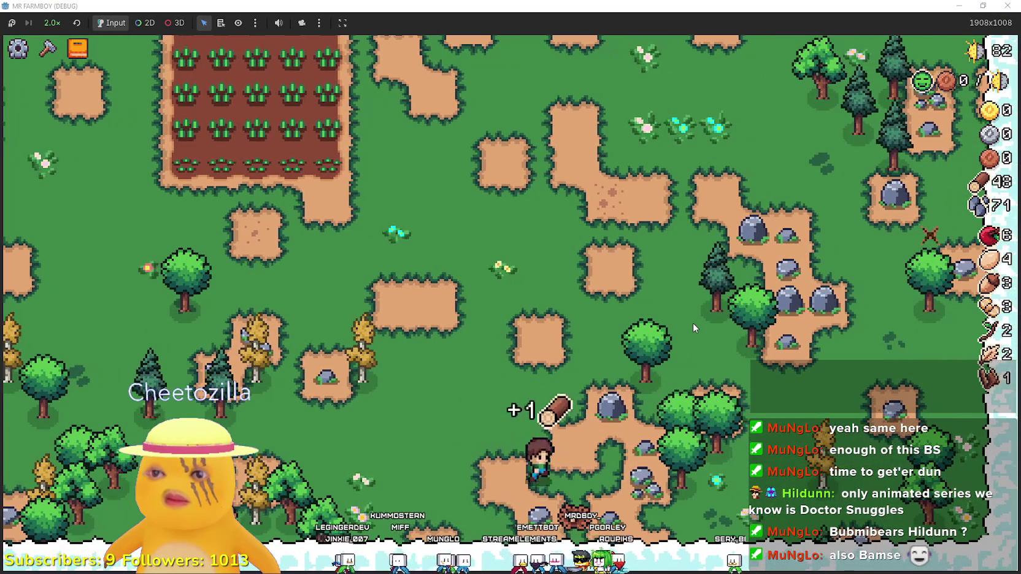
{"action": "key", "text": "w"}
{"action": "key", "text": "w"}
{"action": "key", "text": "a"}
{"action": "key", "text": "a"}
{"action": "key", "text": "a"}
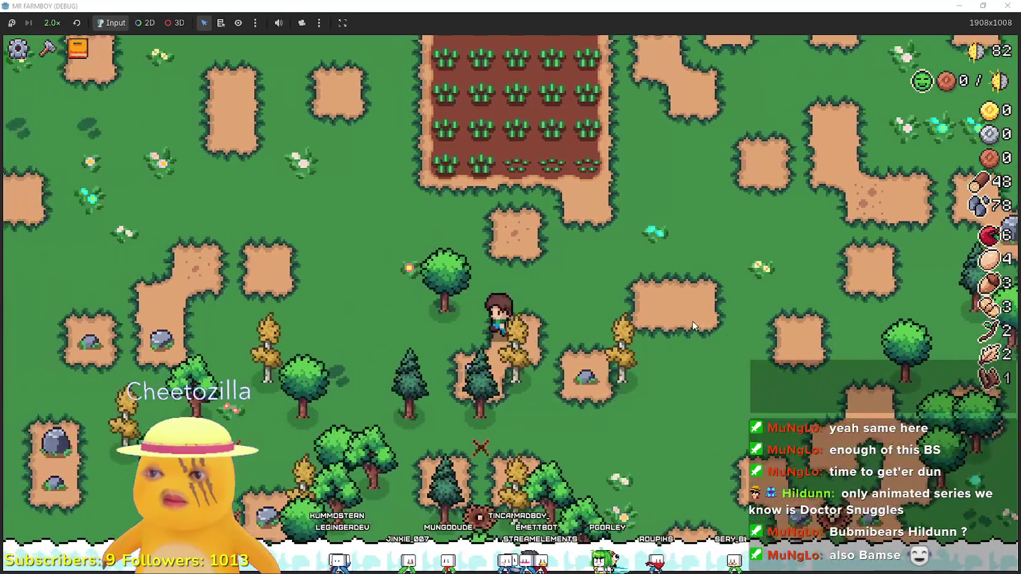
{"action": "key", "text": "s"}
{"action": "key", "text": "s"}
{"action": "key", "text": "d"}
{"action": "key", "text": "d"}
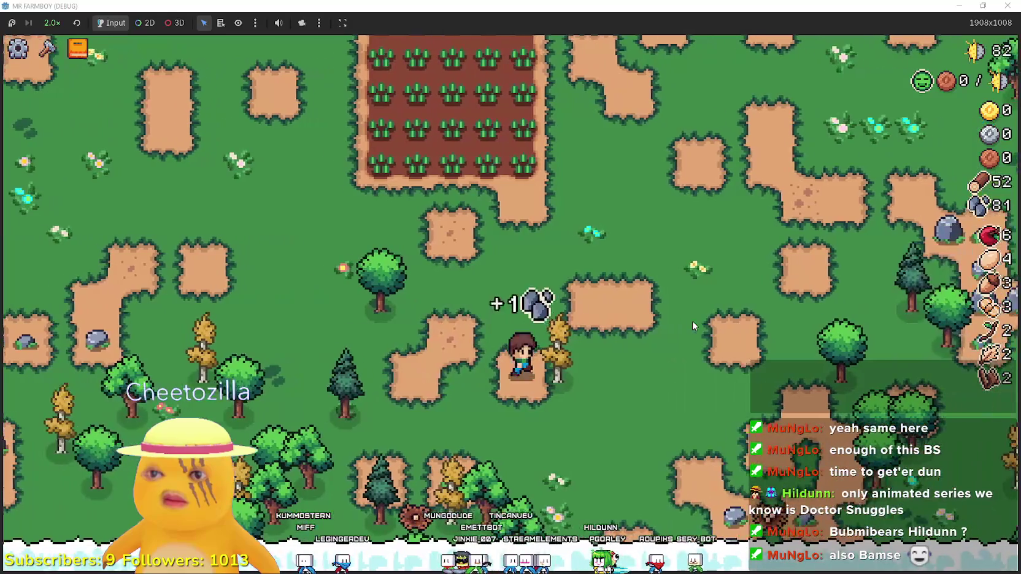
Chop the nearby trees for wood and mine the rocks for stone
{"action": "key", "text": "a"}
{"action": "key", "text": "a"}
{"action": "key", "text": "w"}
{"action": "key", "text": "s"}
{"action": "key", "text": "d"}
{"action": "key", "text": "w"}
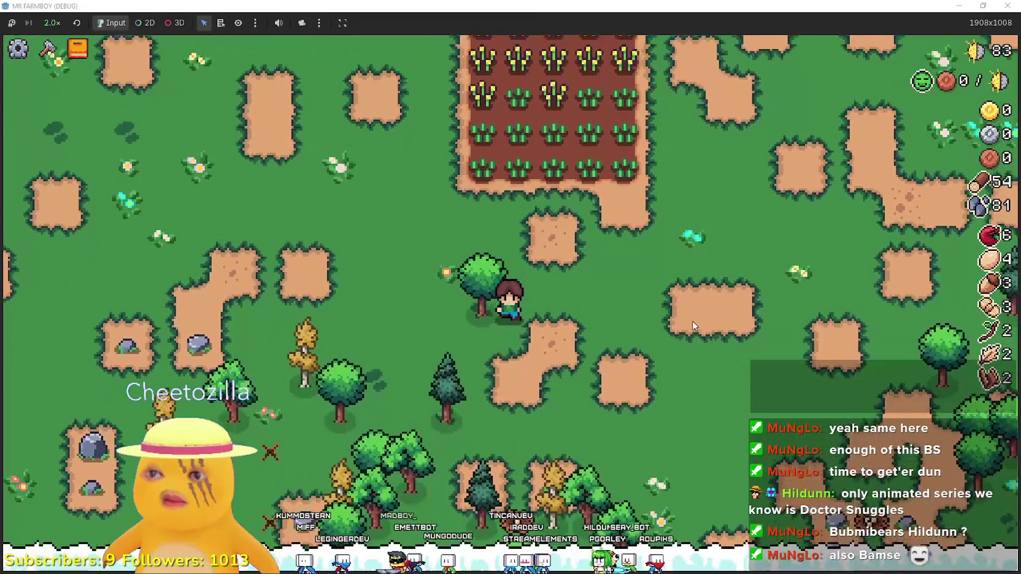
{"action": "key", "text": "s"}
{"action": "key", "text": "a"}
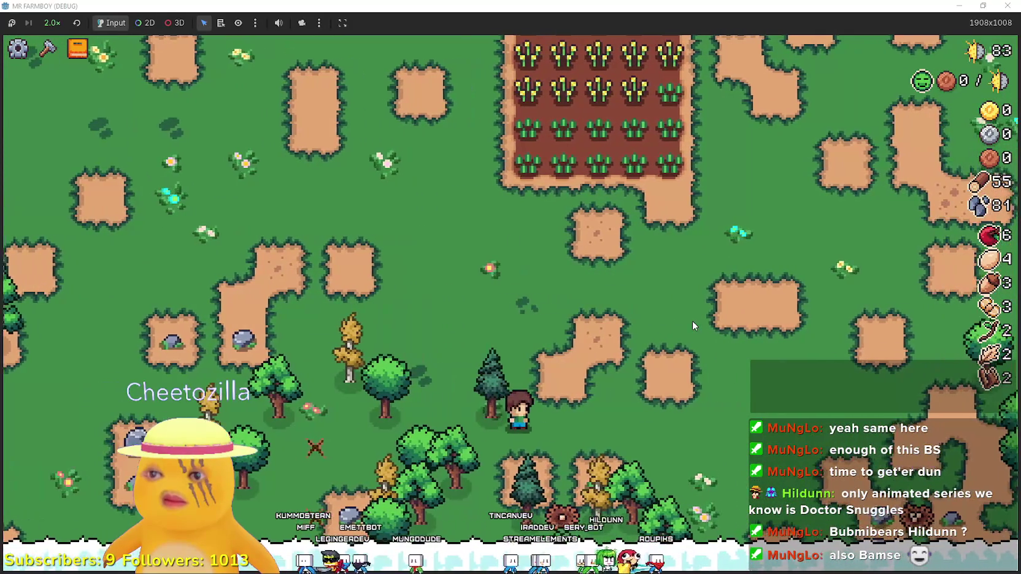
{"action": "key", "text": "a"}
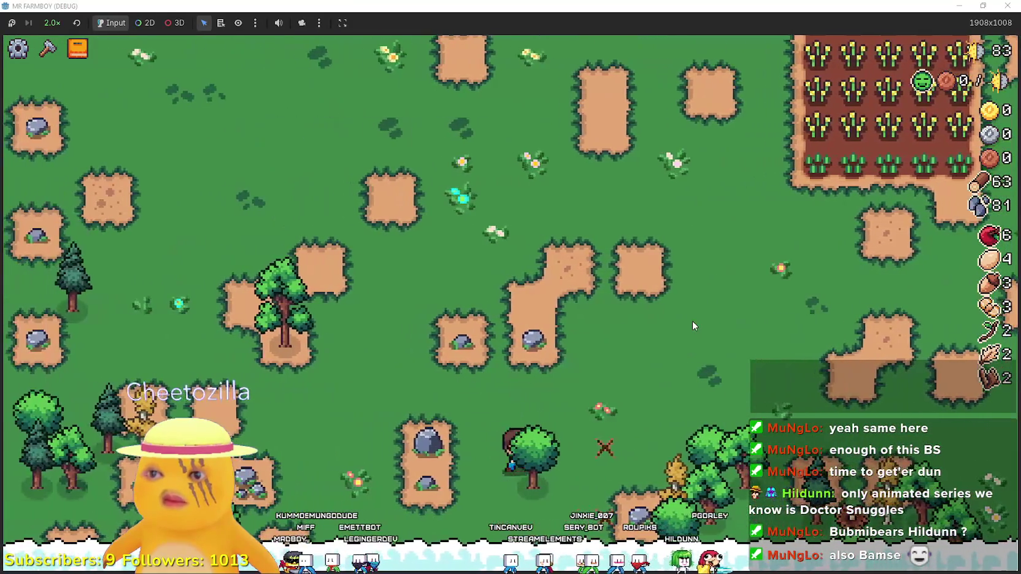
{"action": "key", "text": "w"}
{"action": "key", "text": "a"}
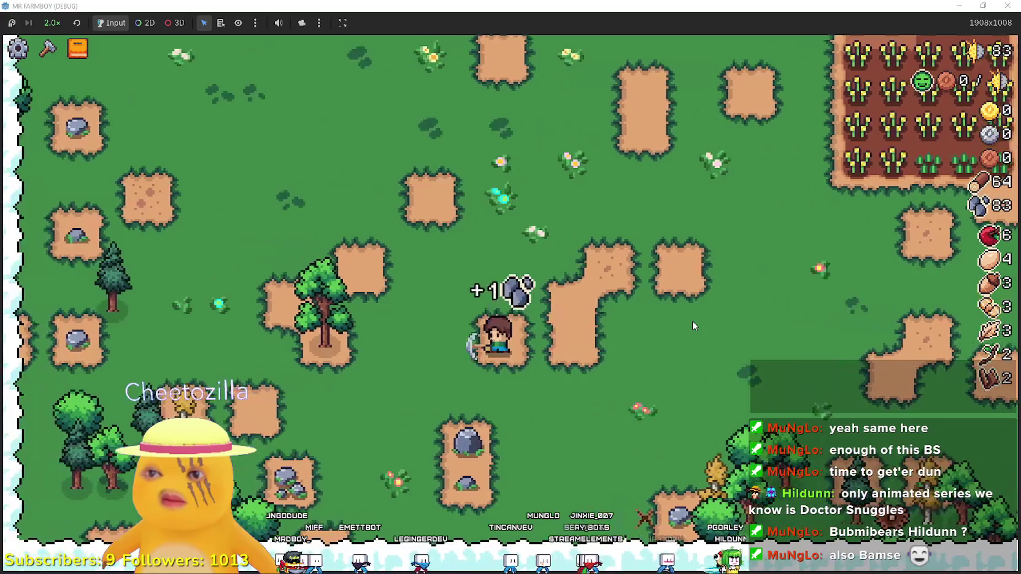
{"action": "key", "text": "s"}
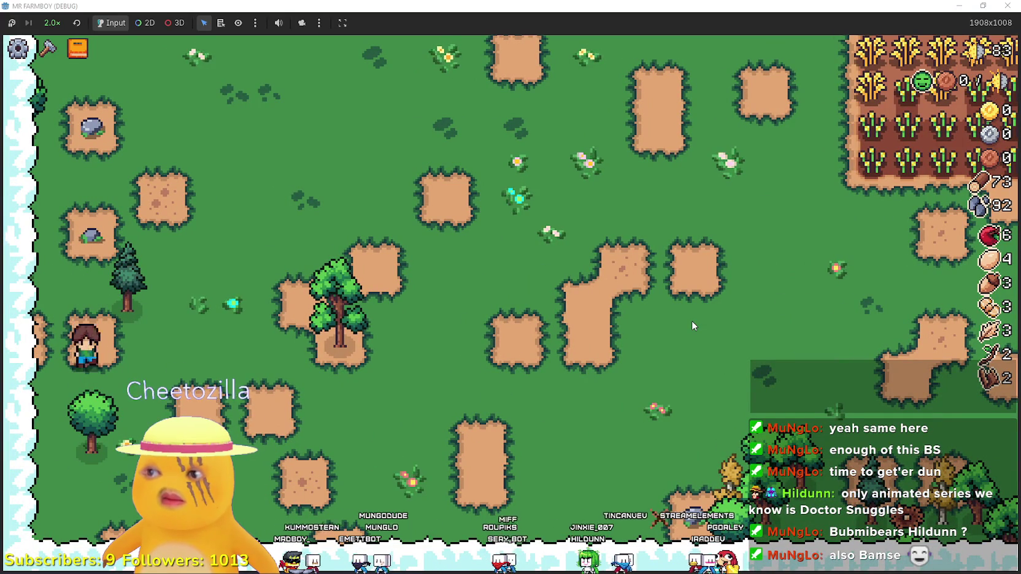
Gather wood and stone past the farmhouses and up north, reaching 90 wood and 104 stone
{"action": "key", "text": "w"}
{"action": "key", "text": "d"}
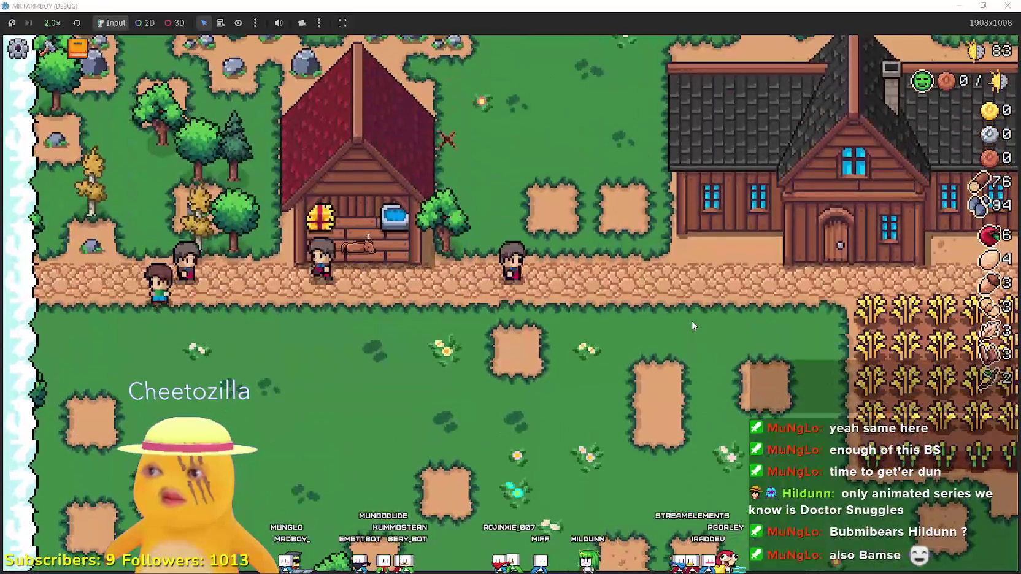
{"action": "key", "text": "s"}
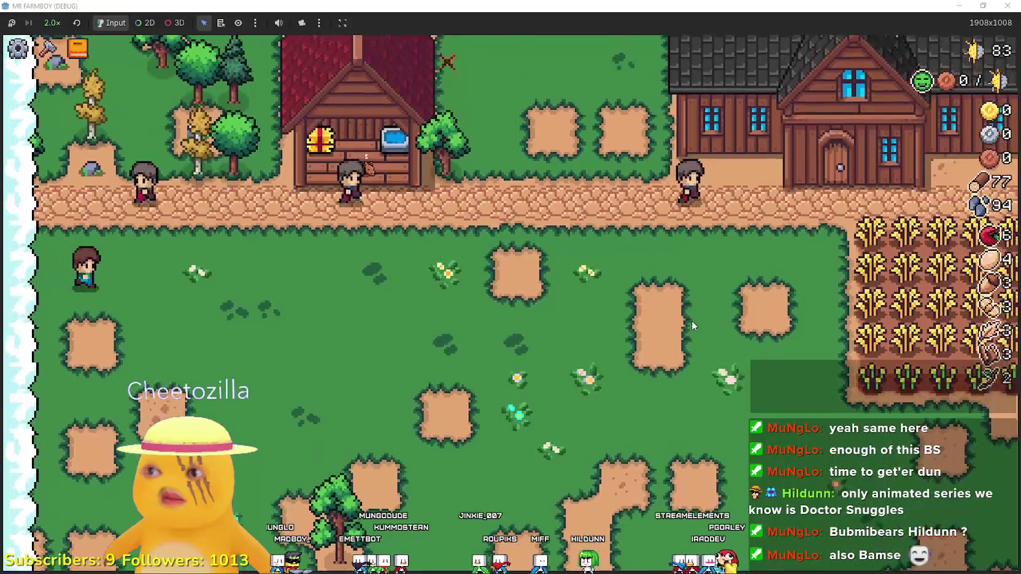
{"action": "key", "text": "w"}
{"action": "key", "text": "d"}
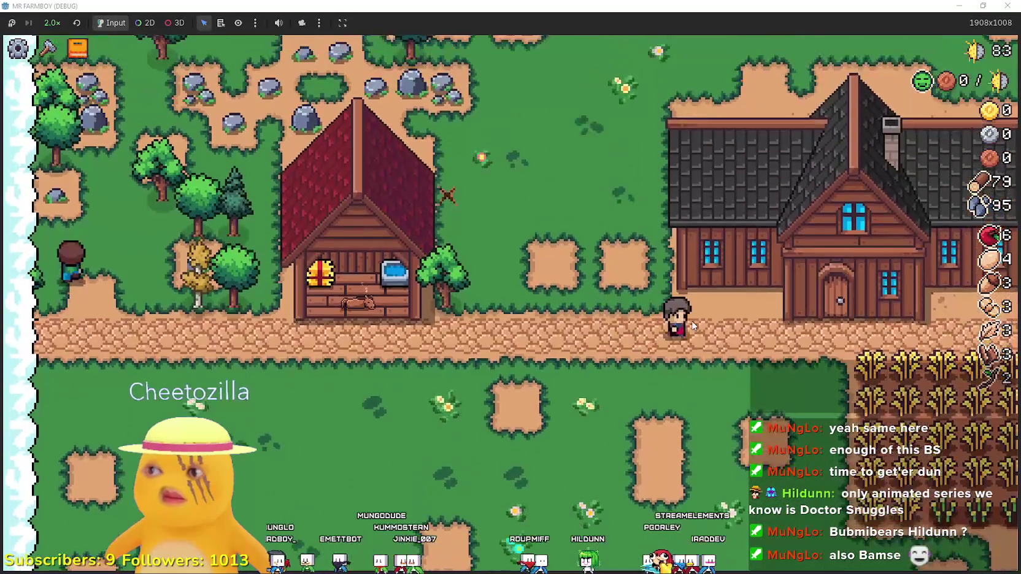
{"action": "key", "text": "a"}
{"action": "key", "text": "w"}
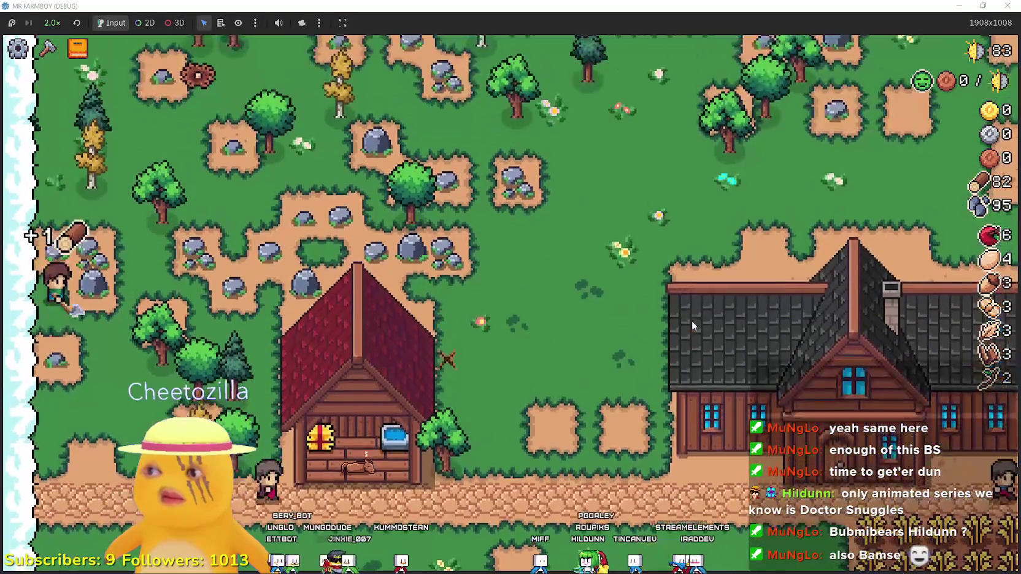
{"action": "key", "text": "w"}
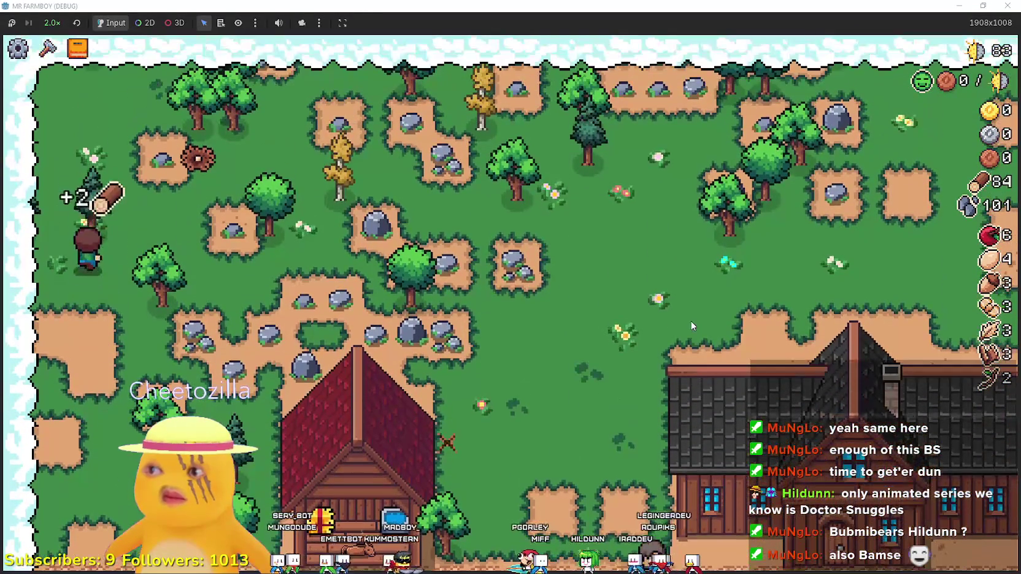
{"action": "key", "text": "d"}
{"action": "key", "text": "a"}
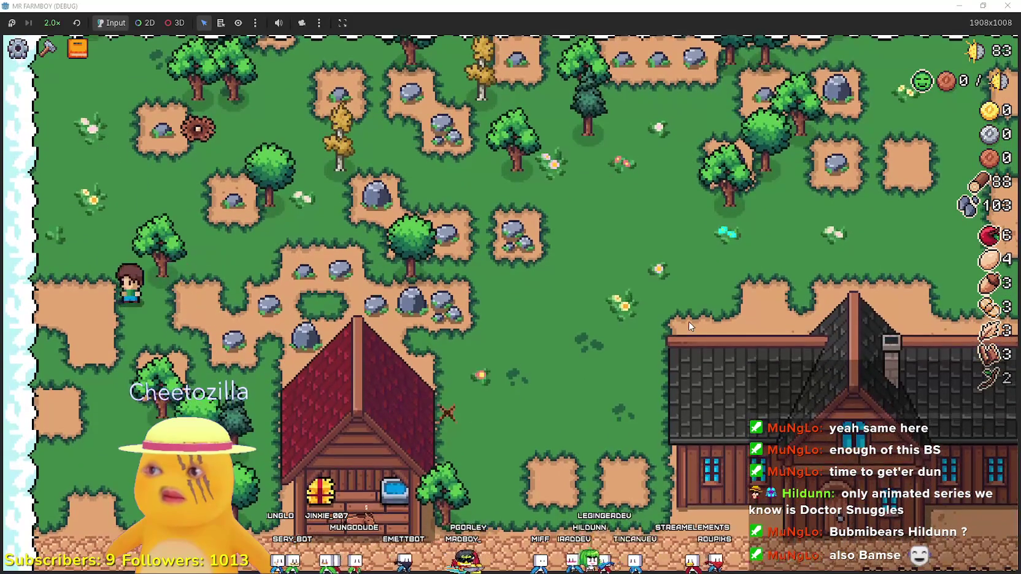
{"action": "key", "text": "w"}
{"action": "key", "text": "d"}
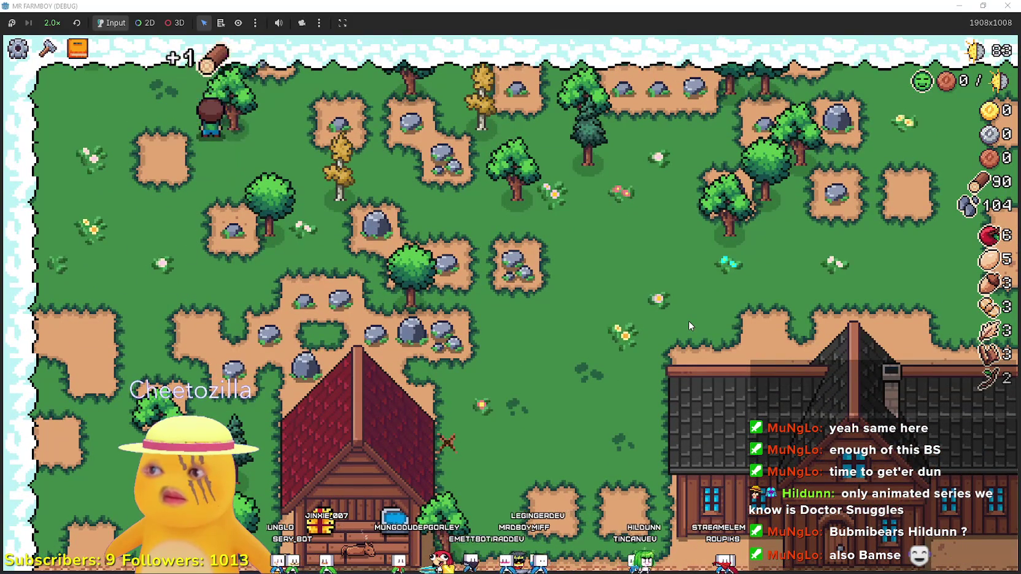
{"action": "key", "text": "s"}
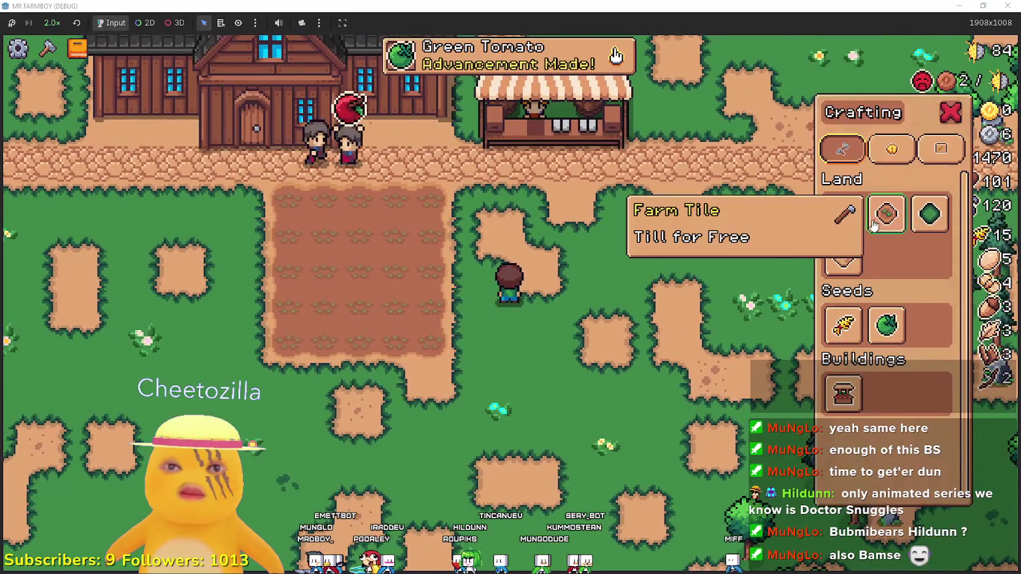
Choose the Farm Tile under Land to lay a second plot beside the wheat field
{"action": "left_click", "coordinate": [886, 214]}
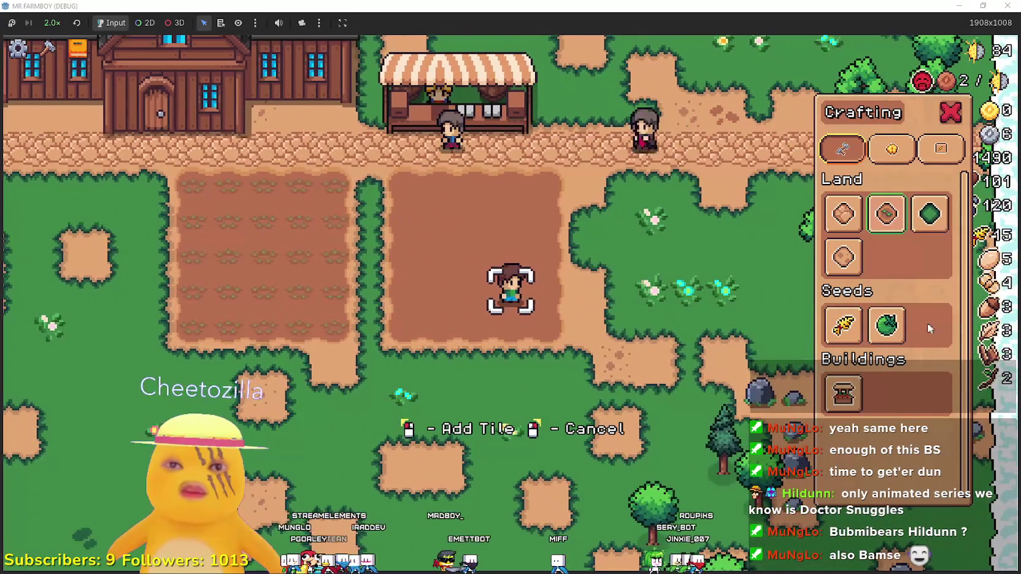
Plant green tomato seeds across the second plot, then bring up the YouTube music window
{"action": "left_click", "coordinate": [887, 325]}
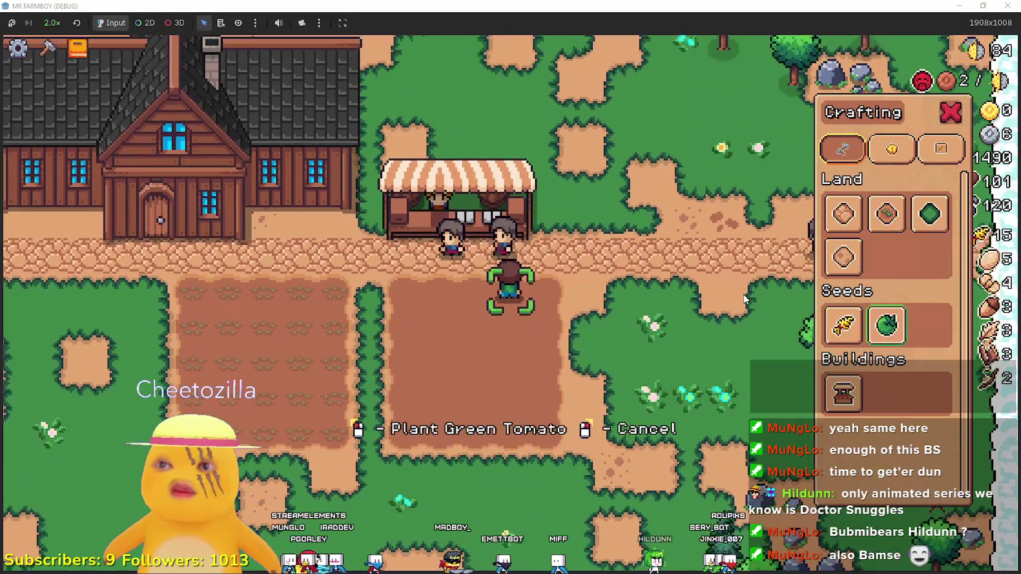
{"action": "left_click", "coordinate": [743, 299]}
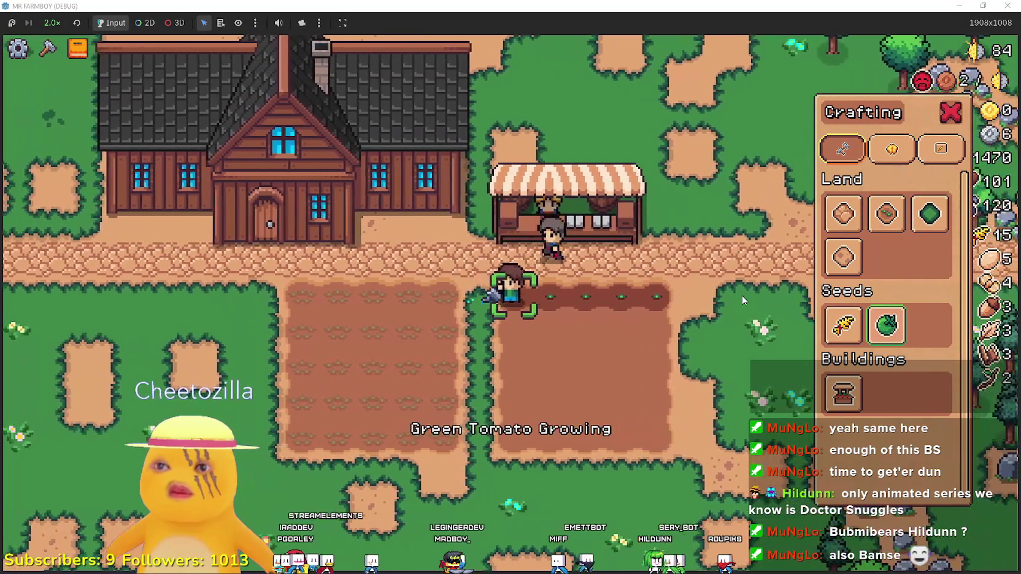
{"action": "left_click", "coordinate": [743, 301]}
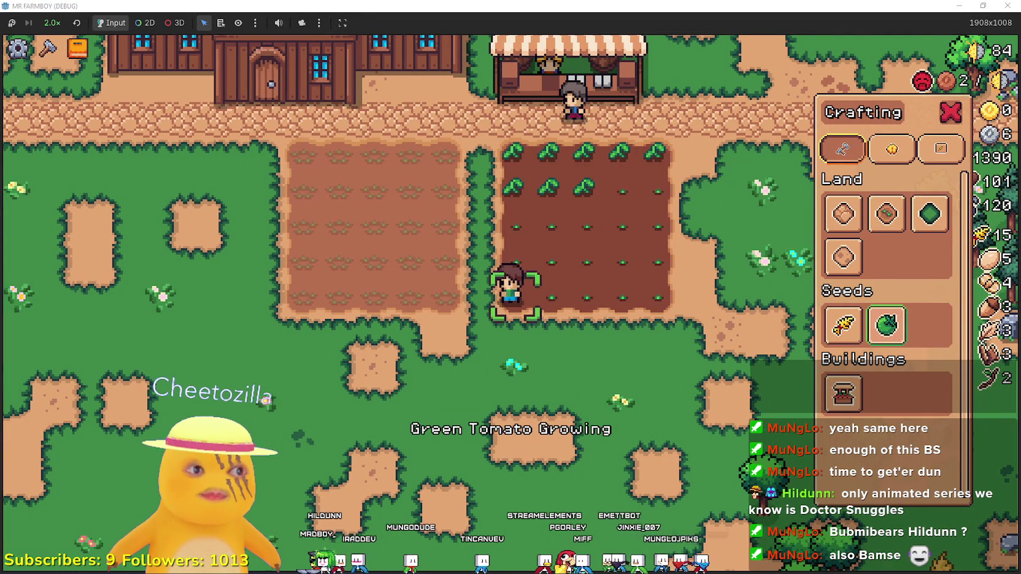
{"action": "key", "text": "alt+Tab"}
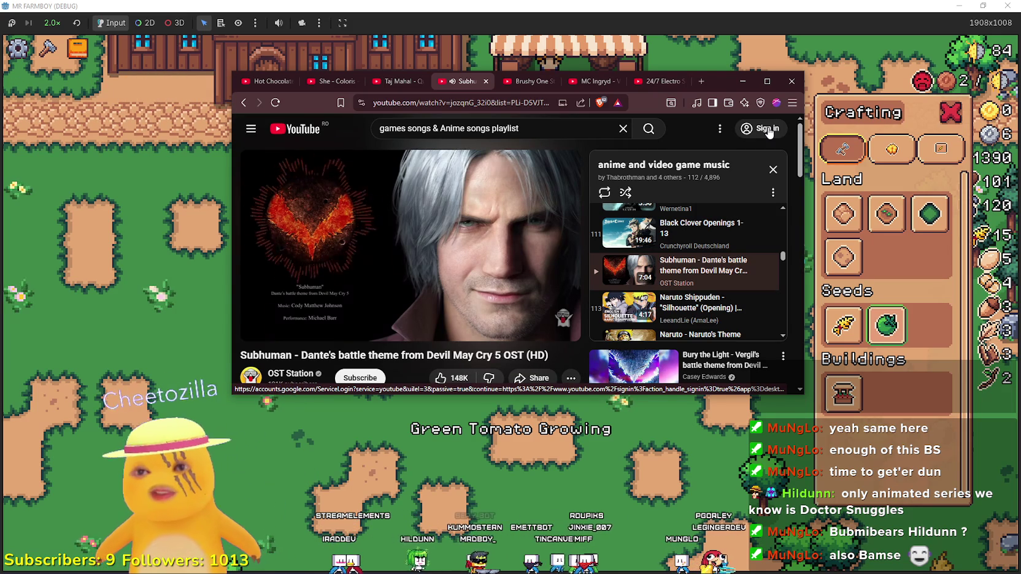
Skip the YouTube playlist from Dante's battle theme to Majora's Mask Song of Healing
{"action": "mouse_move", "coordinate": [416, 265]}
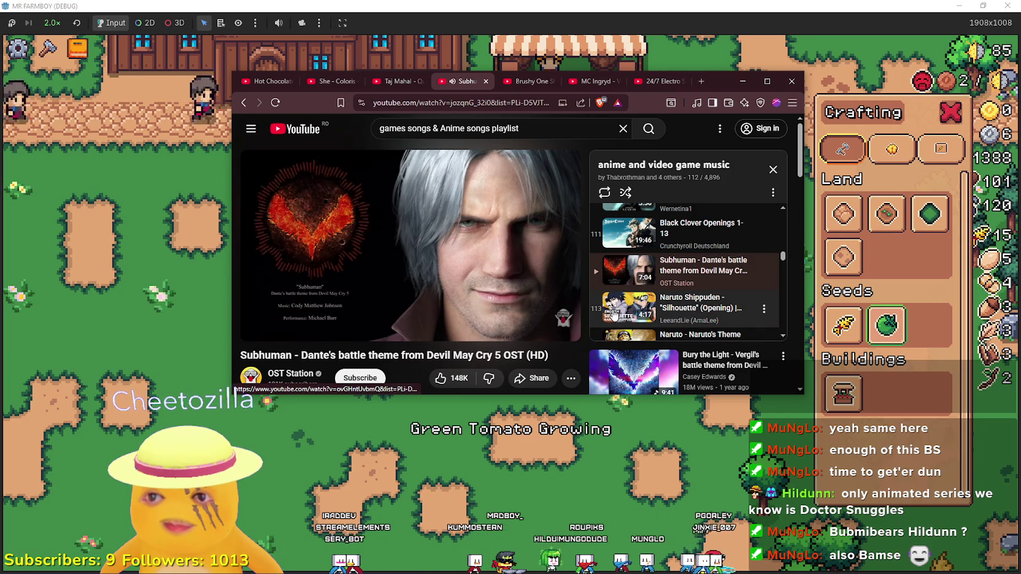
{"action": "scroll", "coordinate": [675, 282], "scroll_direction": "down", "scroll_amount": 3}
{"action": "scroll", "coordinate": [675, 282], "scroll_direction": "up", "scroll_amount": 2}
{"action": "scroll", "coordinate": [314, 297], "scroll_direction": "down", "scroll_amount": 1}
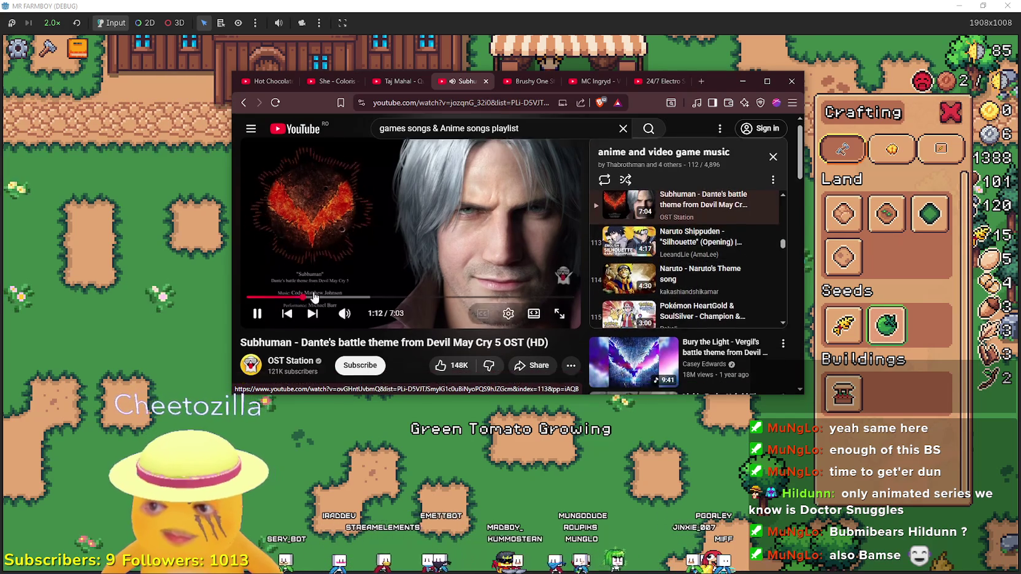
{"action": "scroll", "coordinate": [518, 361], "scroll_direction": "down", "scroll_amount": 2}
{"action": "scroll", "coordinate": [530, 291], "scroll_direction": "up", "scroll_amount": 2}
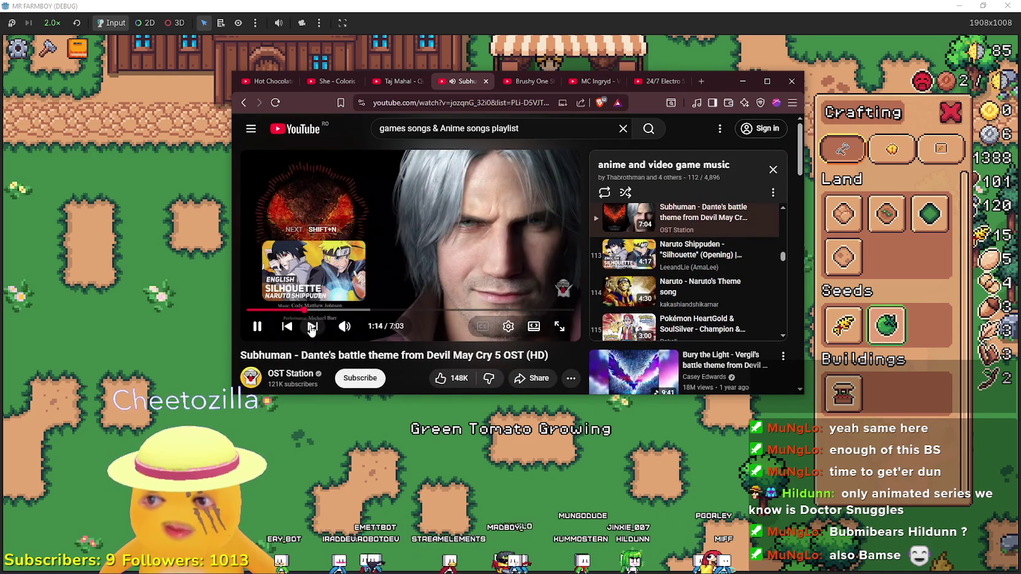
{"action": "key", "text": "shift+n"}
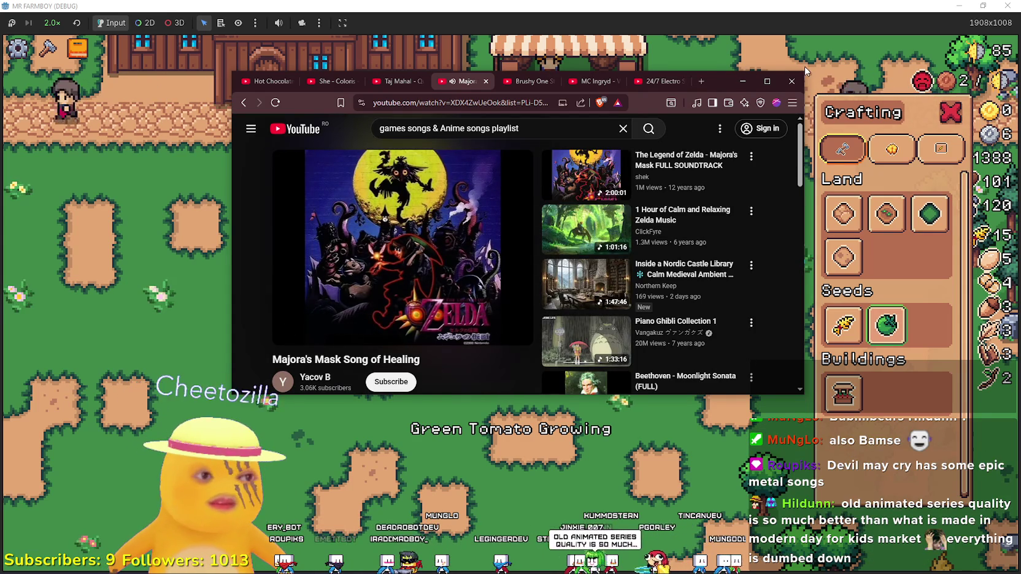
Put the browser away and harvest the ripe green tomatoes from the tomato field
{"action": "left_click", "coordinate": [828, 68]}
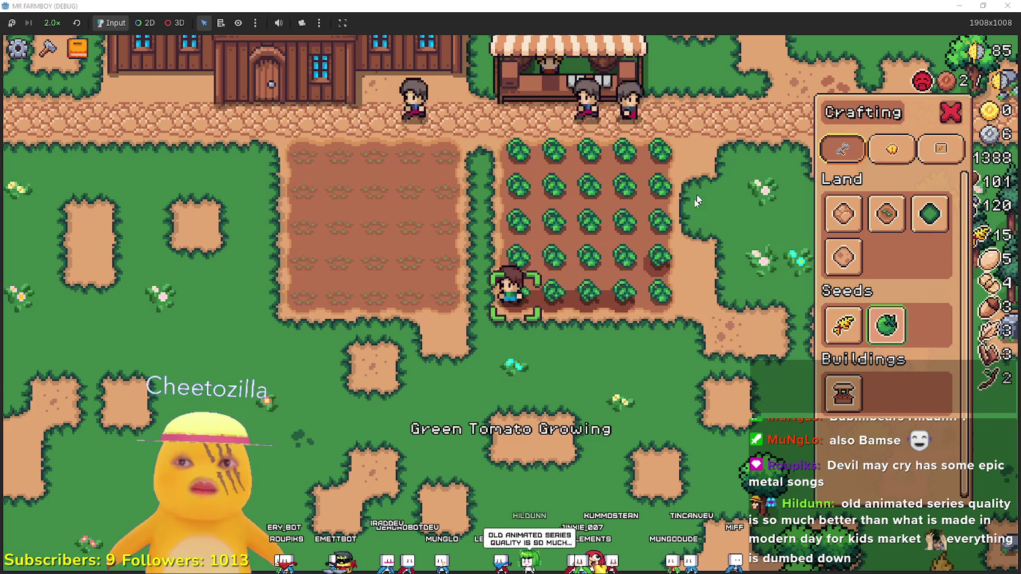
{"action": "key", "text": "w"}
{"action": "left_click", "coordinate": [576, 353]}
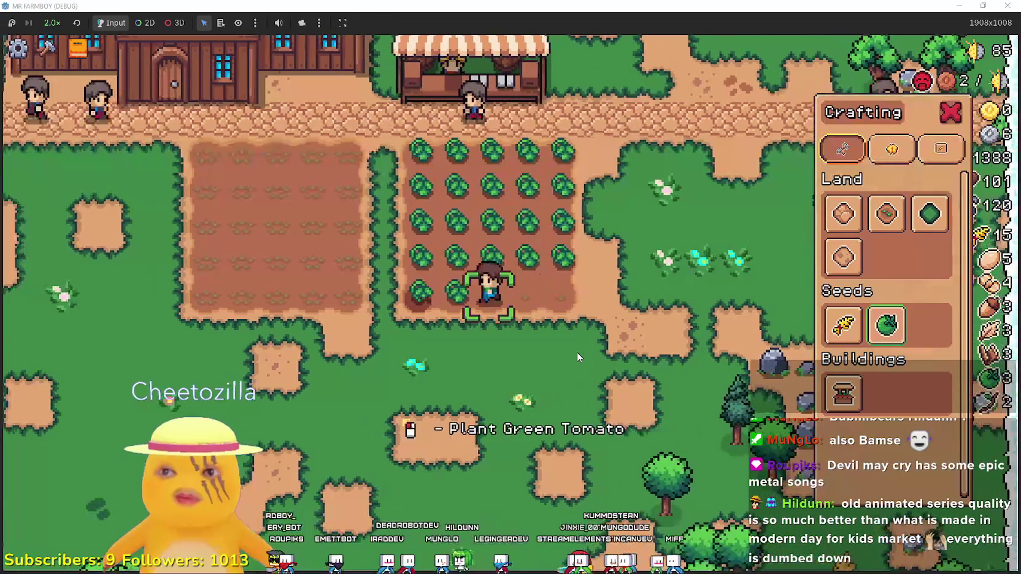
{"action": "key", "text": "w"}
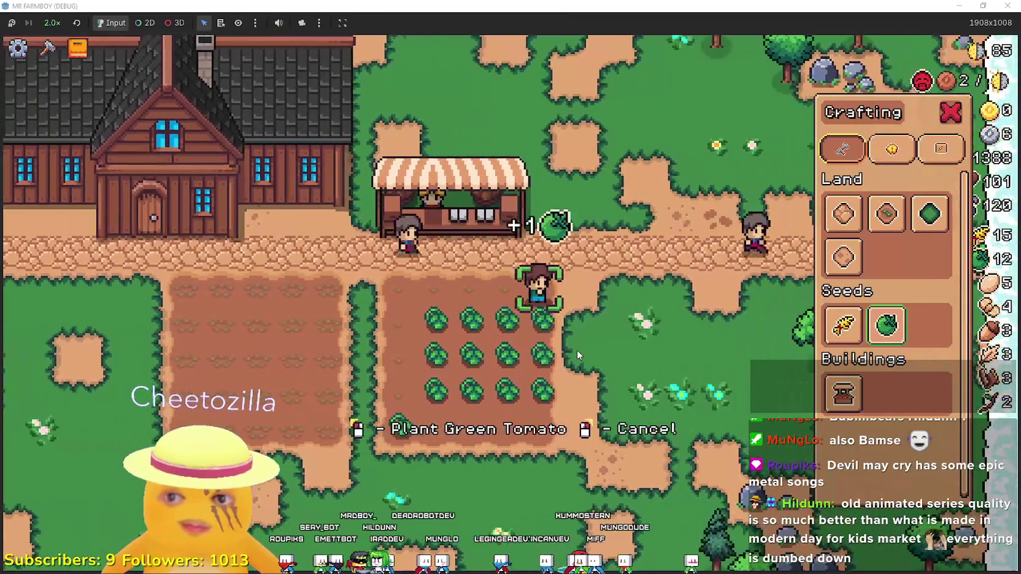
{"action": "key", "text": "s"}
{"action": "left_click", "coordinate": [577, 354]}
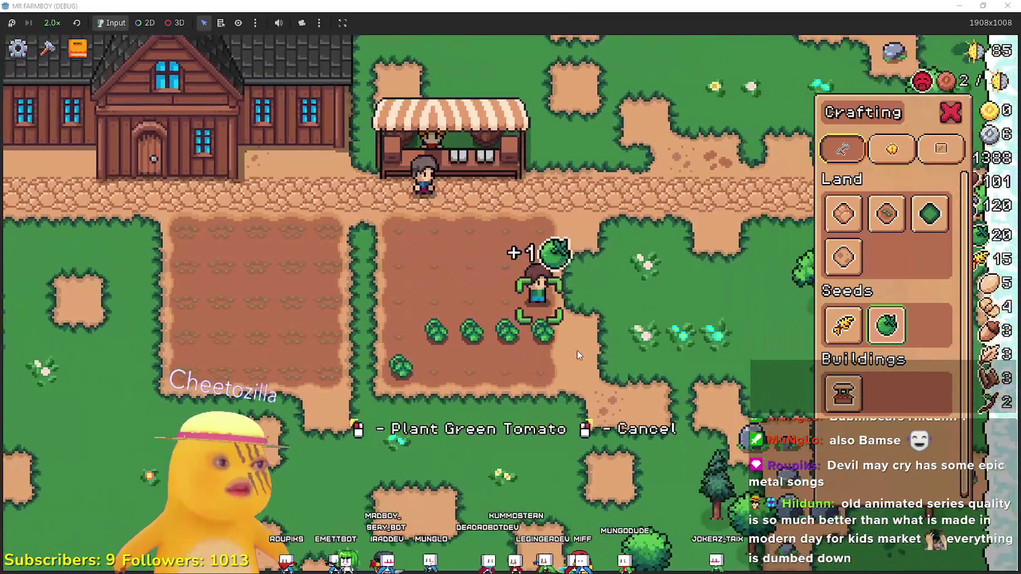
{"action": "key", "text": "s"}
{"action": "left_click", "coordinate": [577, 354]}
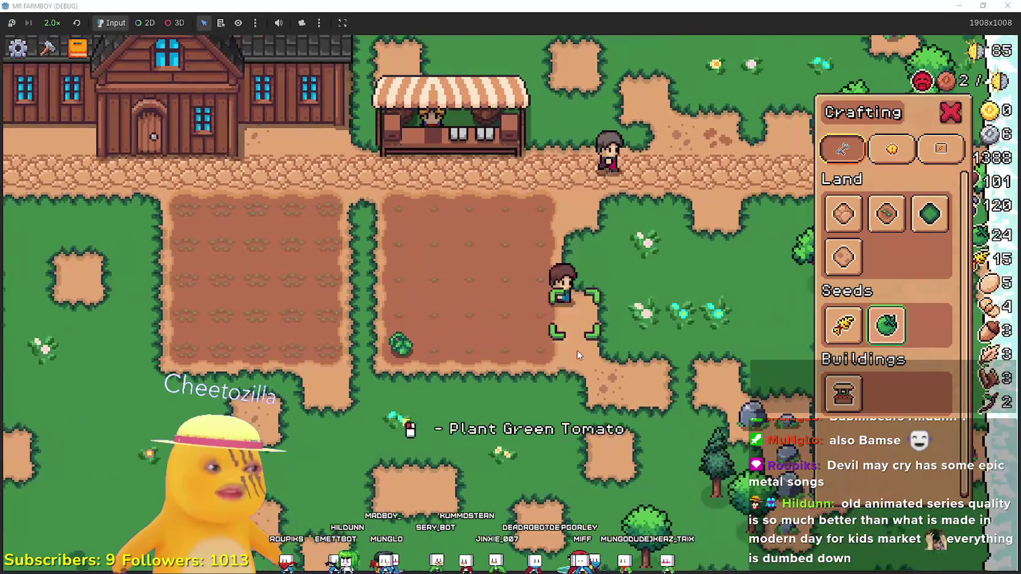
{"action": "key", "text": "a"}
{"action": "left_click", "coordinate": [574, 349]}
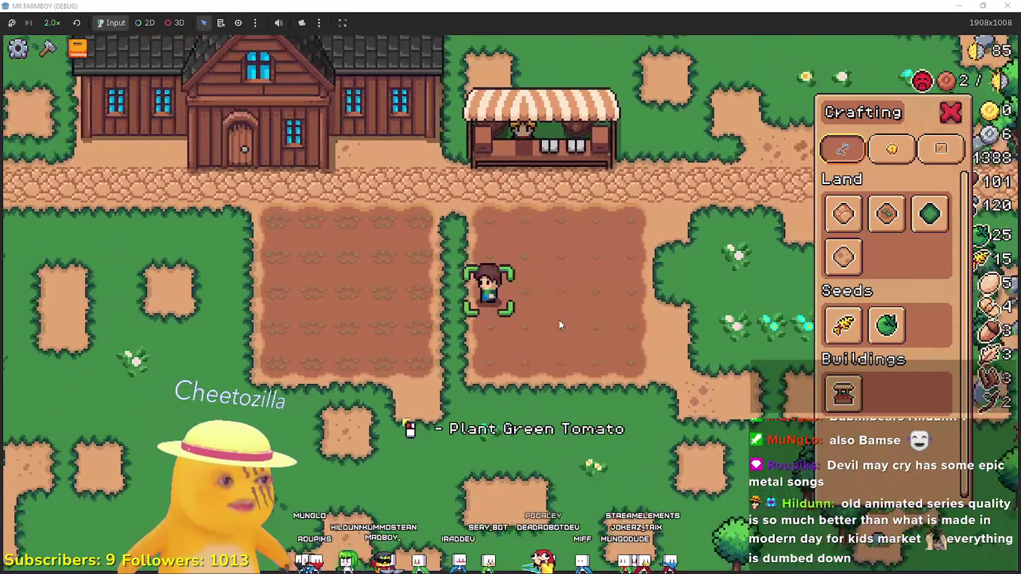
Walk the farmer past the hedges onto the grass and close the Crafting panel
{"action": "key", "text": "a"}
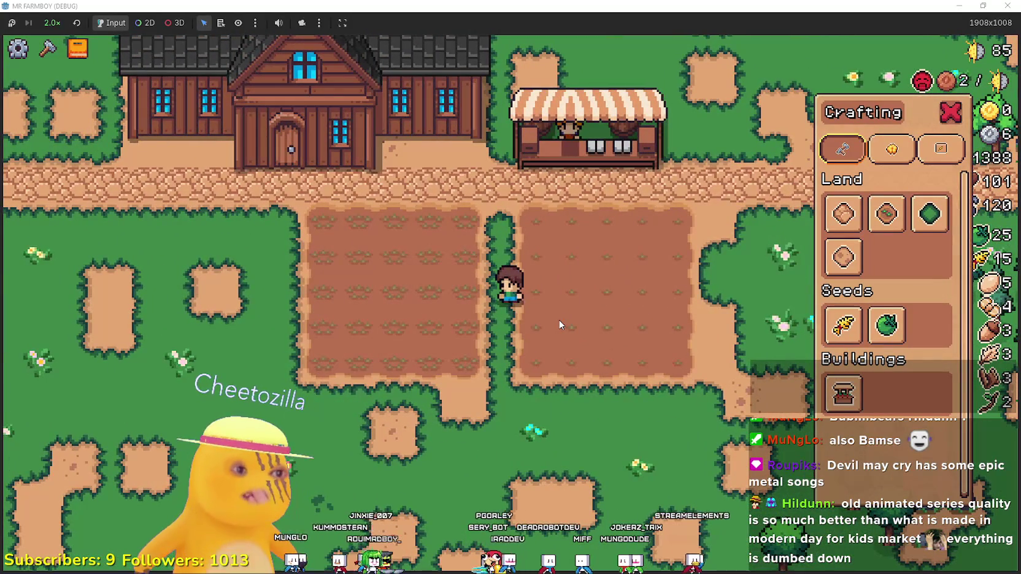
{"action": "key", "text": "a"}
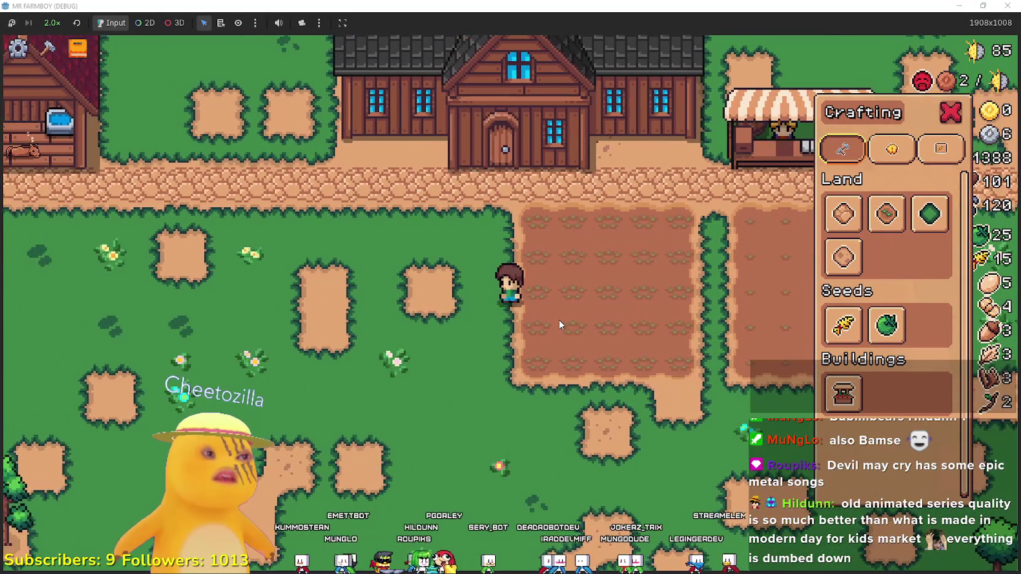
{"action": "key", "text": "d"}
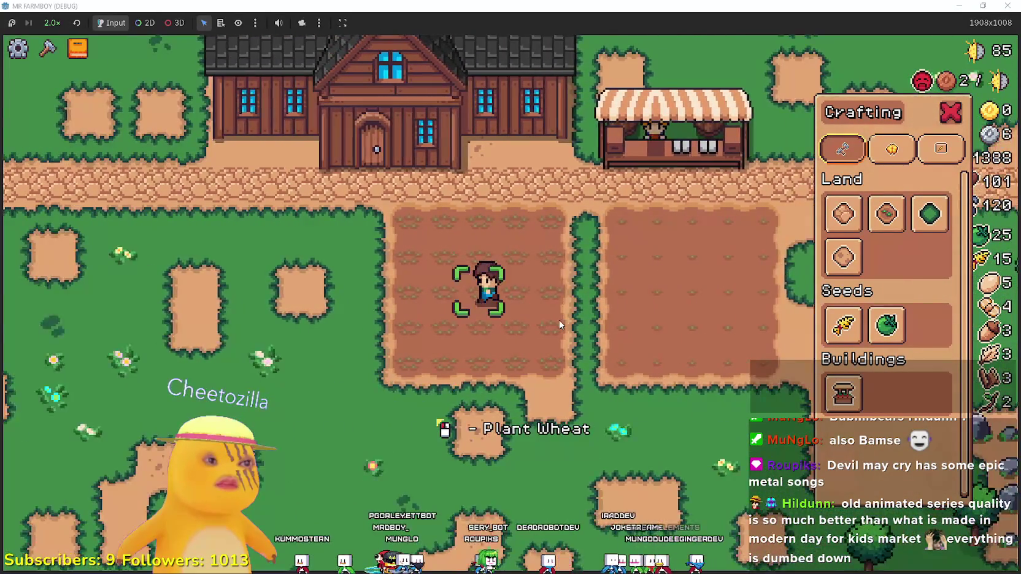
{"action": "key", "text": "a"}
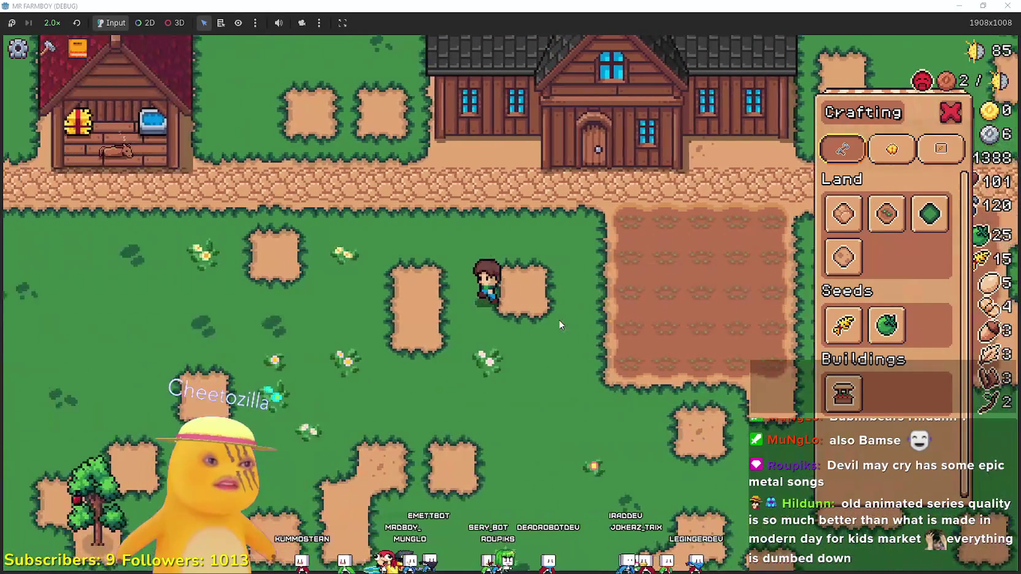
{"action": "key", "text": "d"}
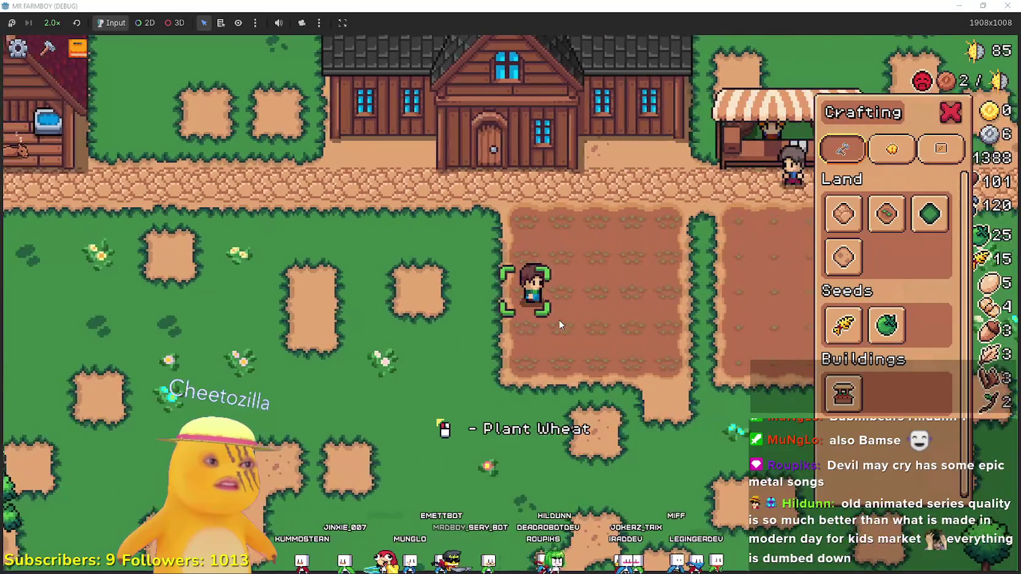
{"action": "key", "text": "d"}
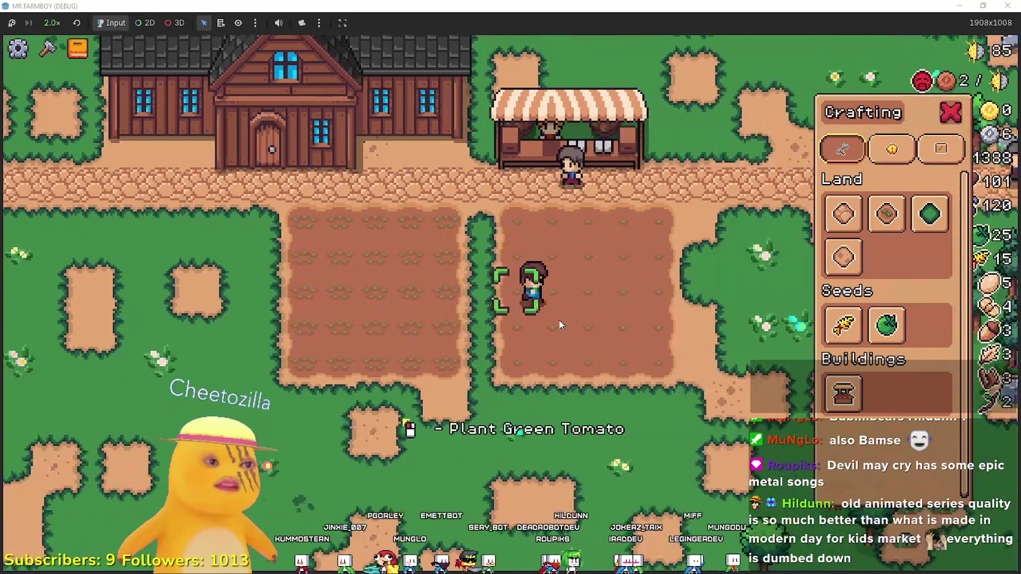
{"action": "key", "text": "a"}
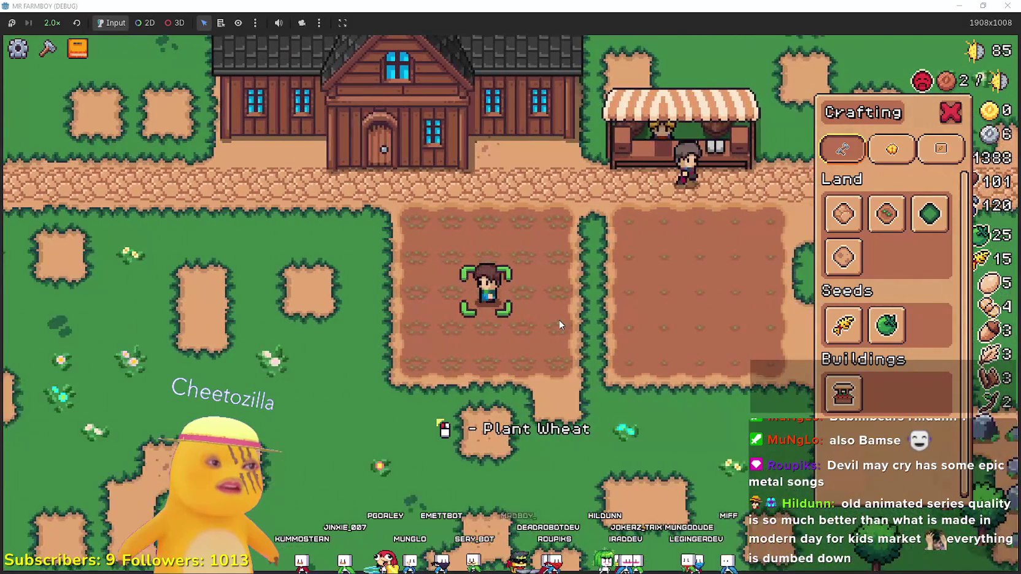
{"action": "key", "text": "a"}
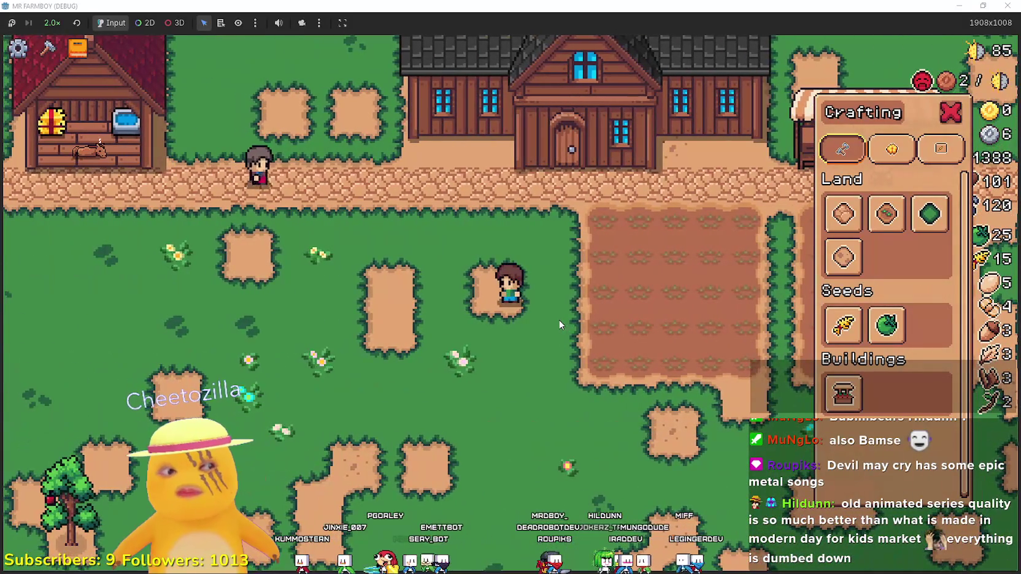
{"action": "key", "text": "a"}
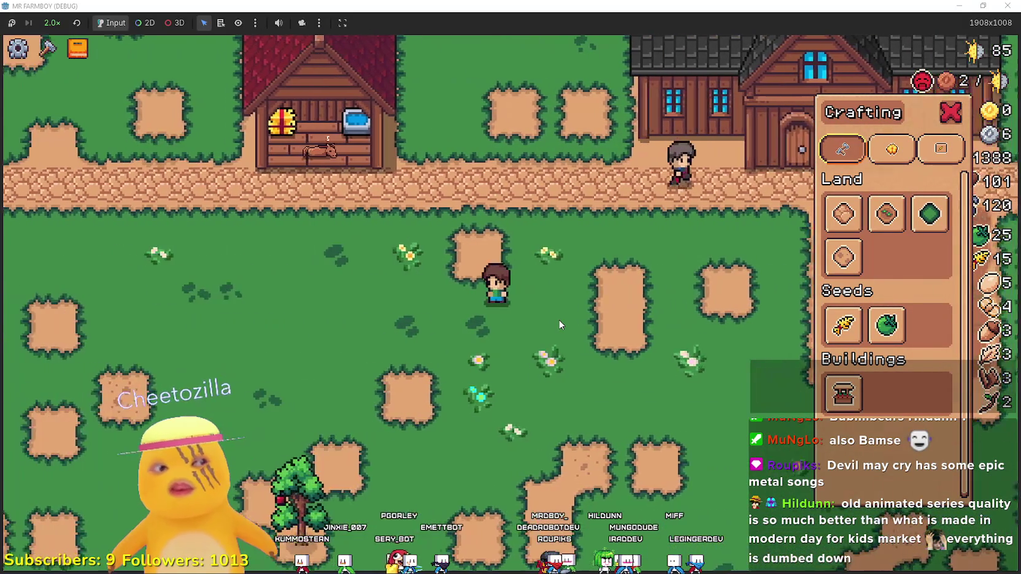
{"action": "key", "text": "s"}
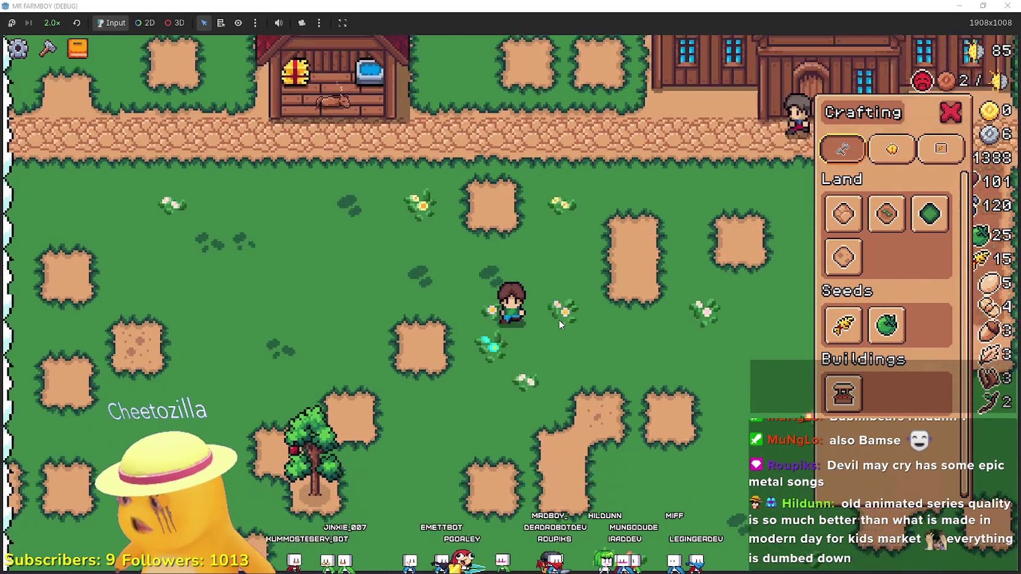
{"action": "key", "text": "Escape"}
Move onto the empty tilled field and plant three rows of Green Tomato seeds
{"action": "key", "text": "d"}
{"action": "key", "text": "w"}
{"action": "key", "text": "d"}
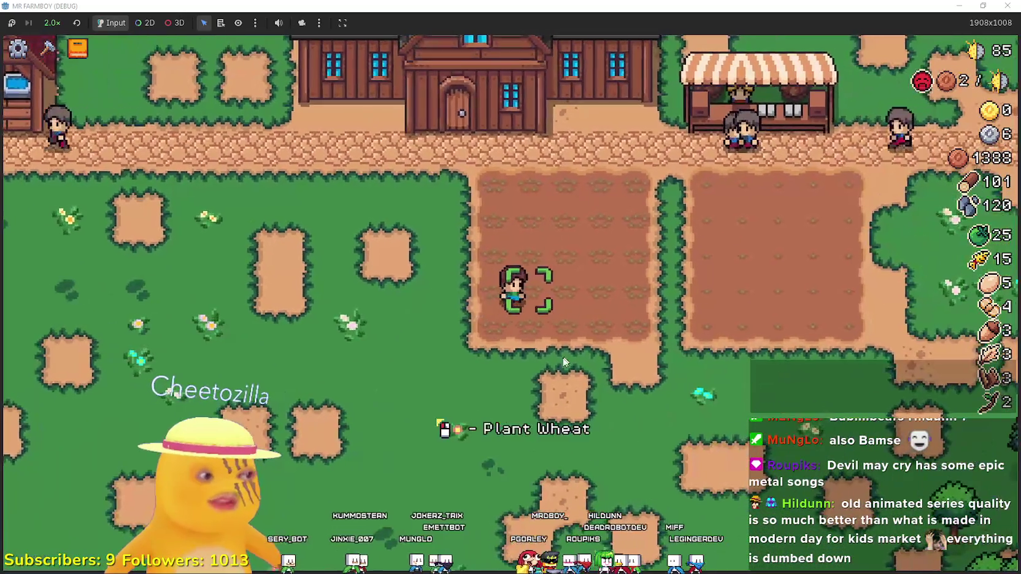
{"action": "key", "text": "w"}
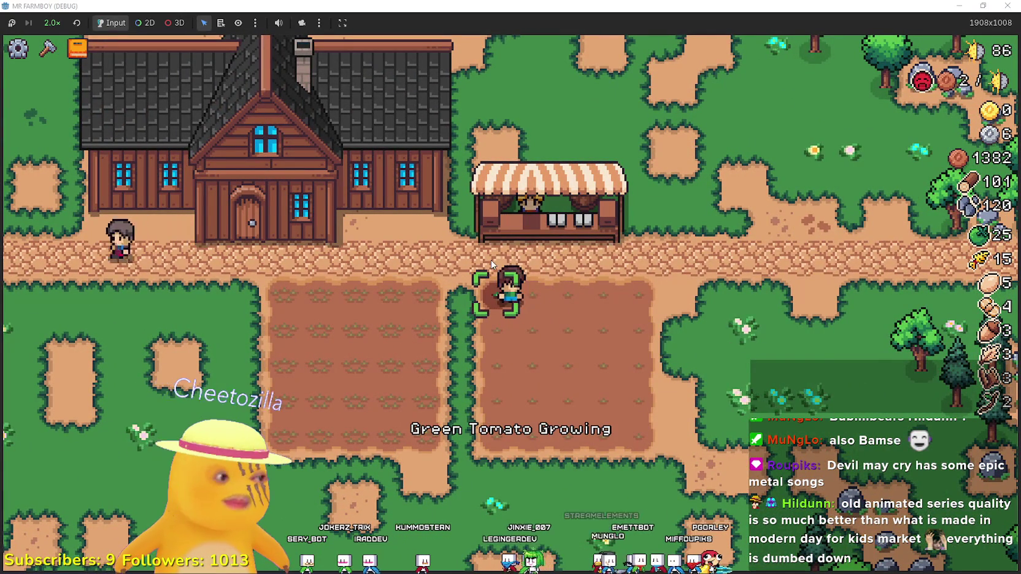
{"action": "key", "text": "d"}
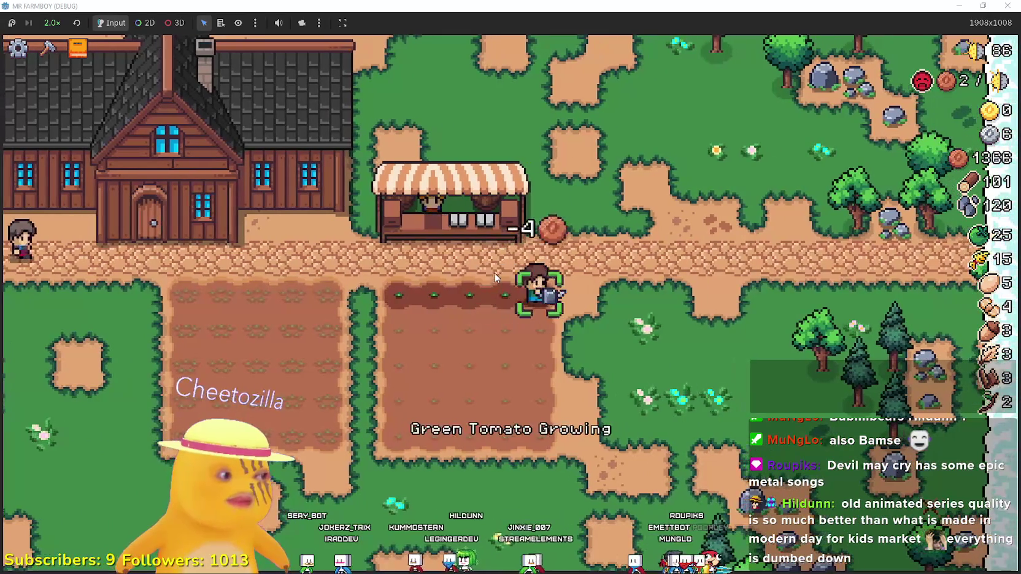
{"action": "key", "text": "s"}
{"action": "key", "text": "a"}
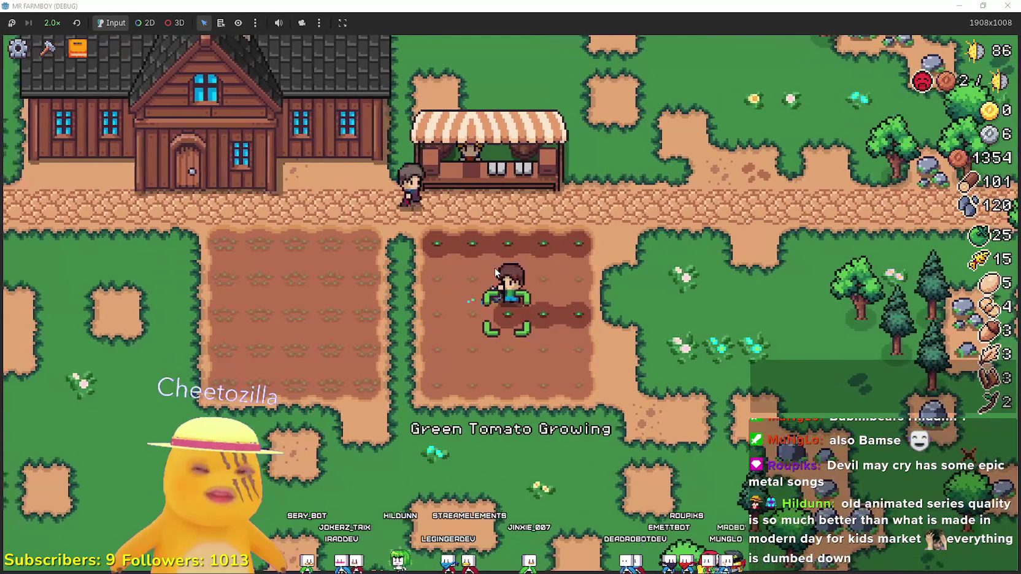
{"action": "key", "text": "w"}
{"action": "key", "text": "d"}
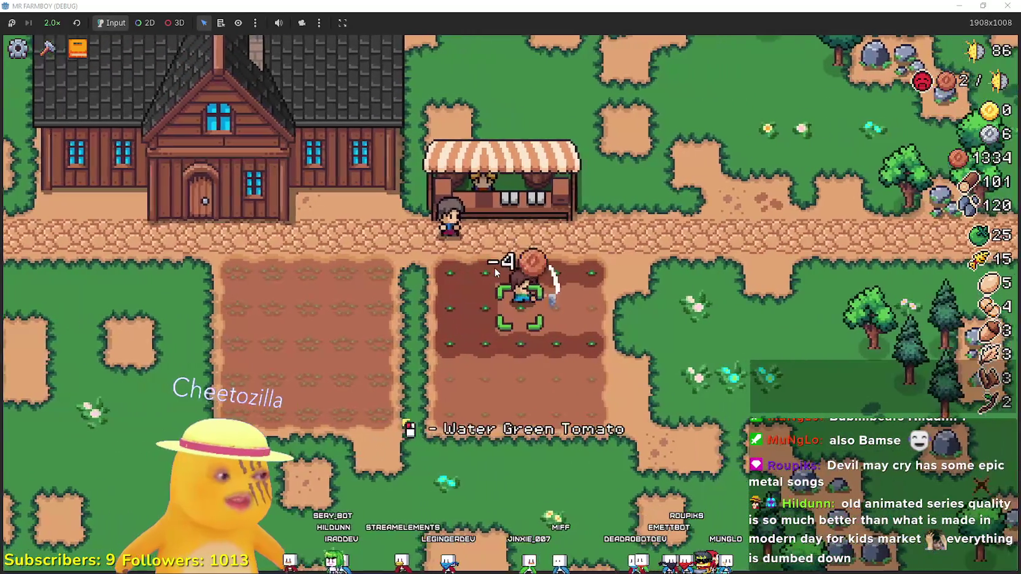
Water the newly planted tomato rows with the watering can
{"action": "key", "text": "s"}
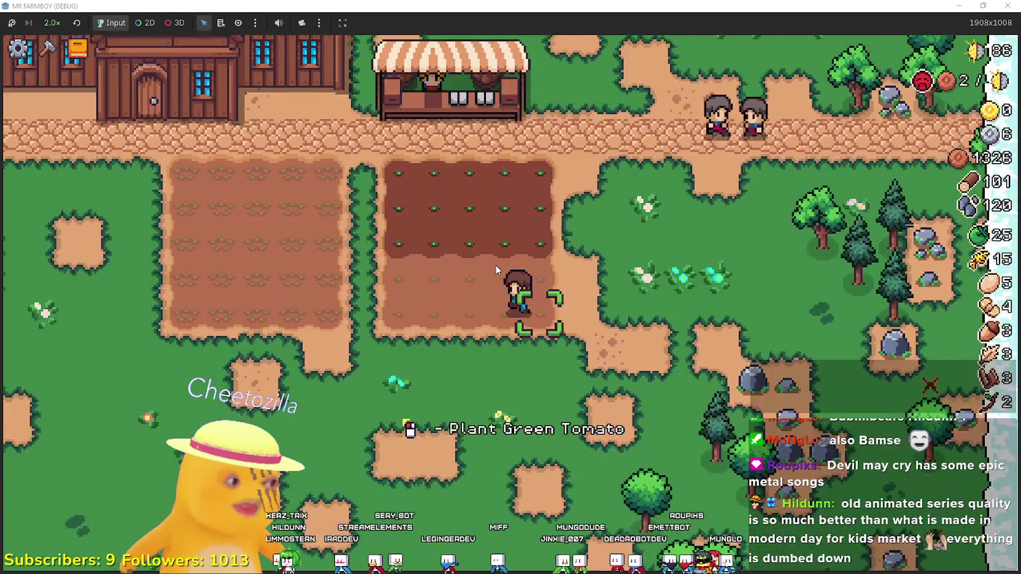
{"action": "key", "text": "a"}
{"action": "key", "text": "d"}
{"action": "key", "text": "w"}
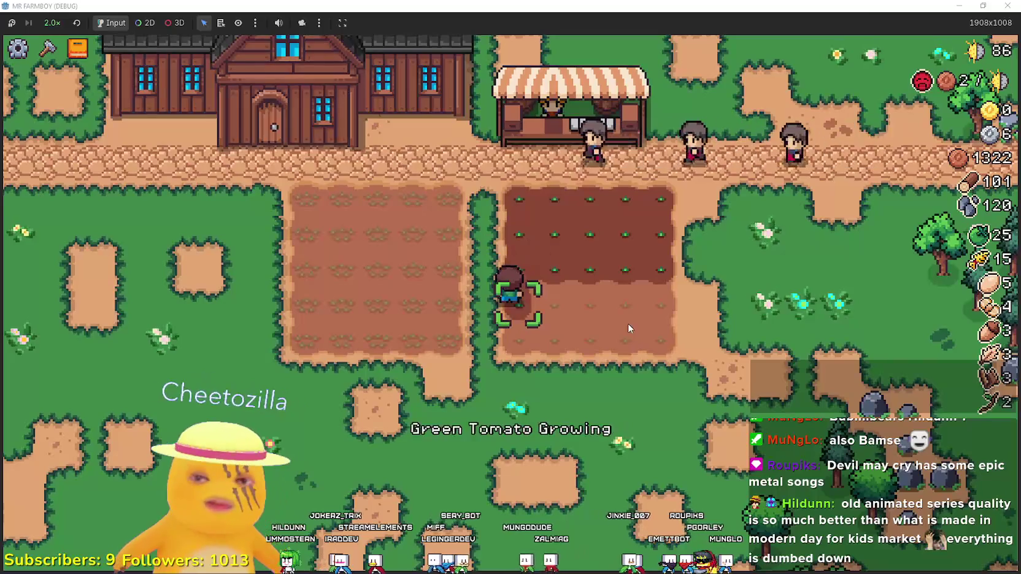
{"action": "key", "text": "d"}
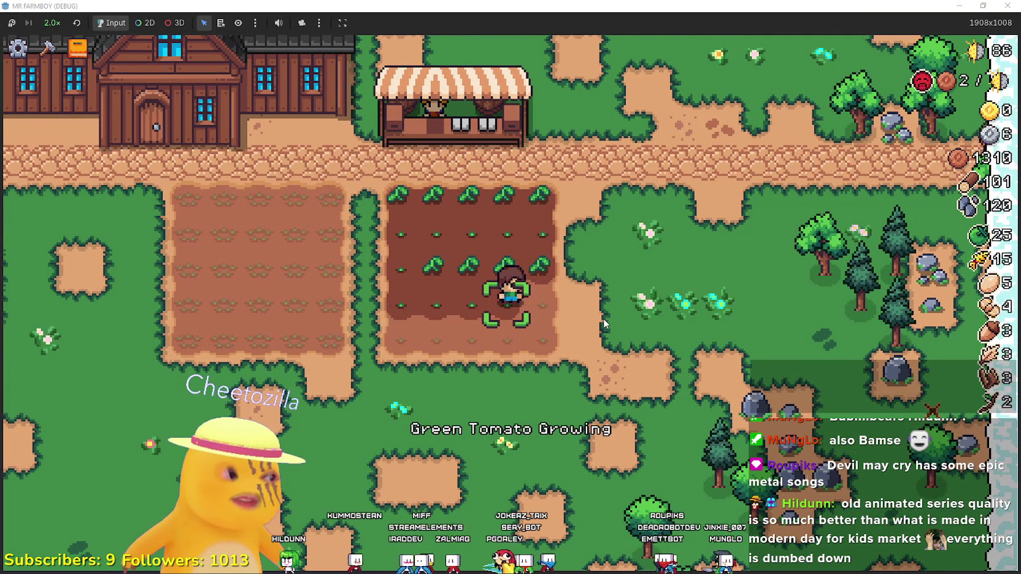
{"action": "key", "text": "space"}
{"action": "key", "text": "s"}
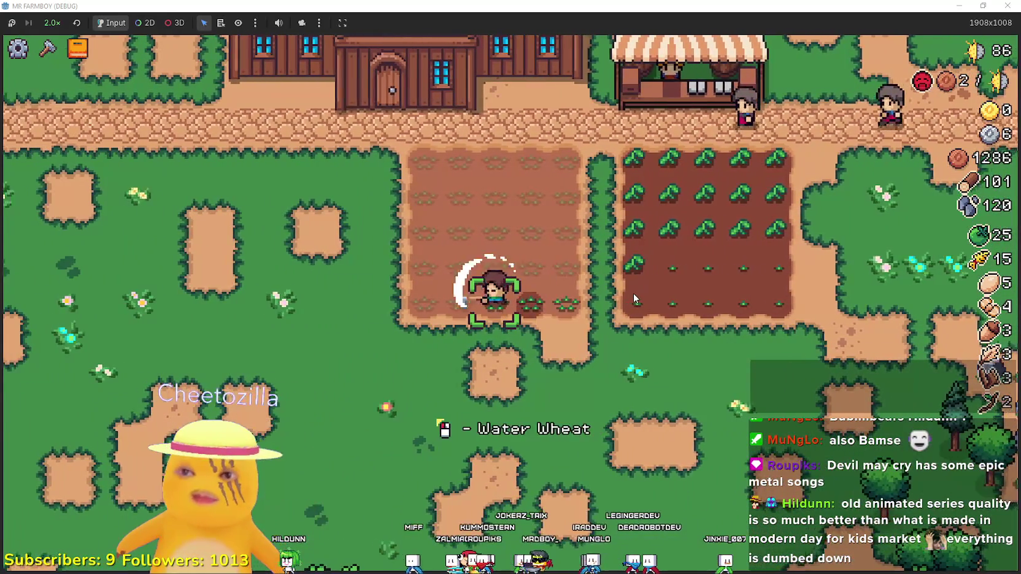
Water all five wheat rows, from the bottom row to the top
{"action": "left_click", "coordinate": [633, 293]}
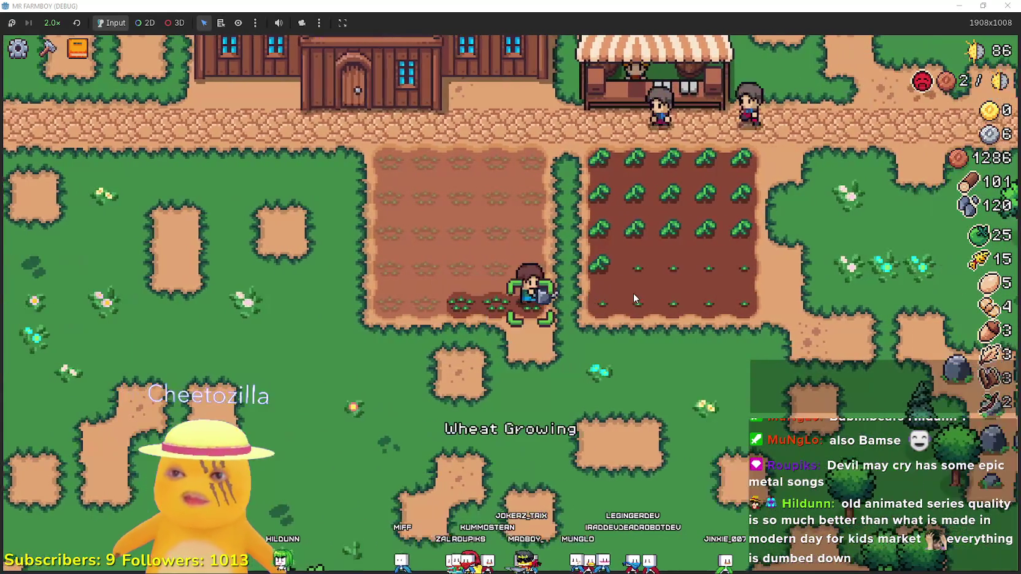
{"action": "key", "text": "a"}
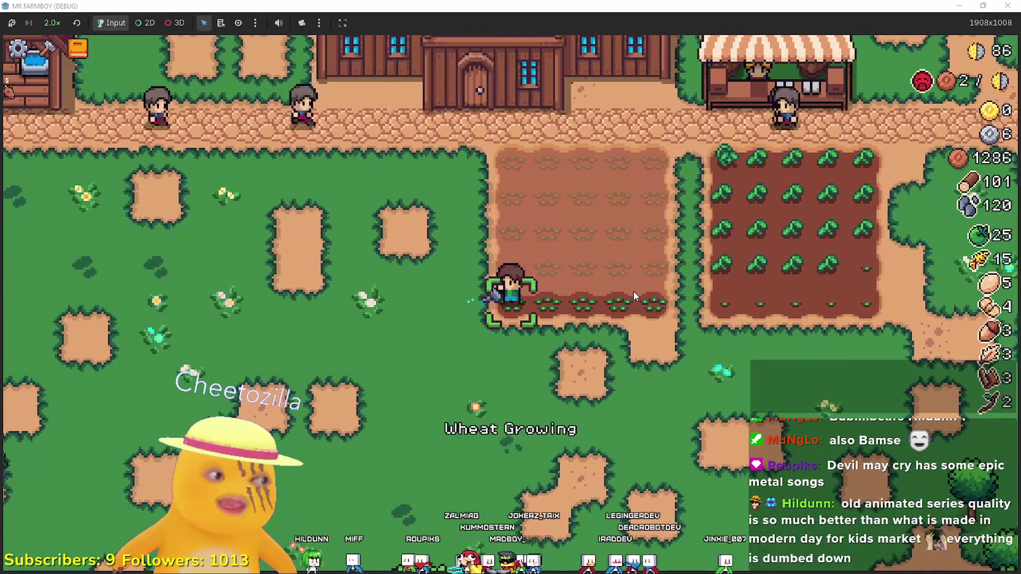
{"action": "key", "text": "w"}
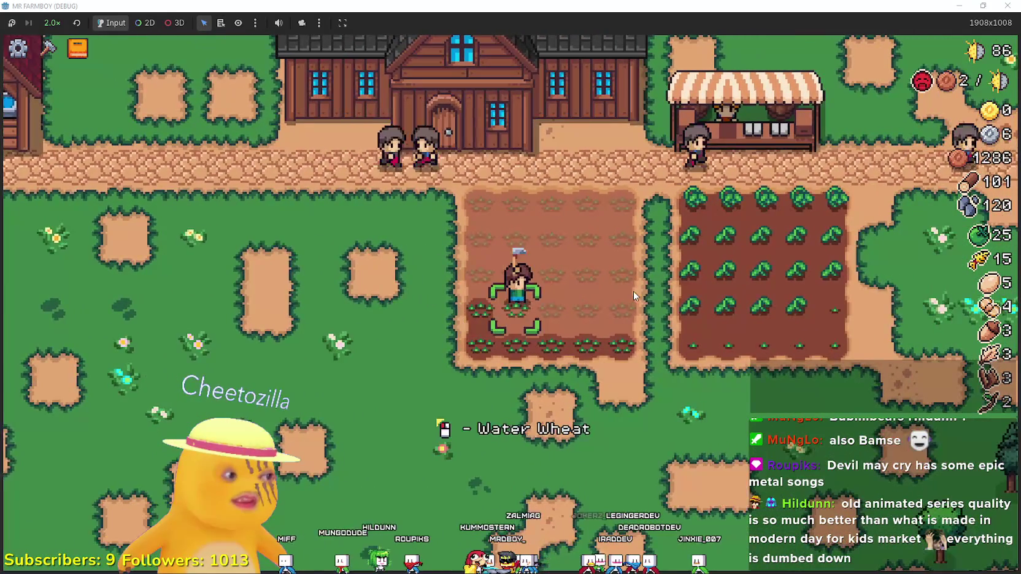
{"action": "left_click", "coordinate": [633, 291]}
{"action": "key", "text": "d"}
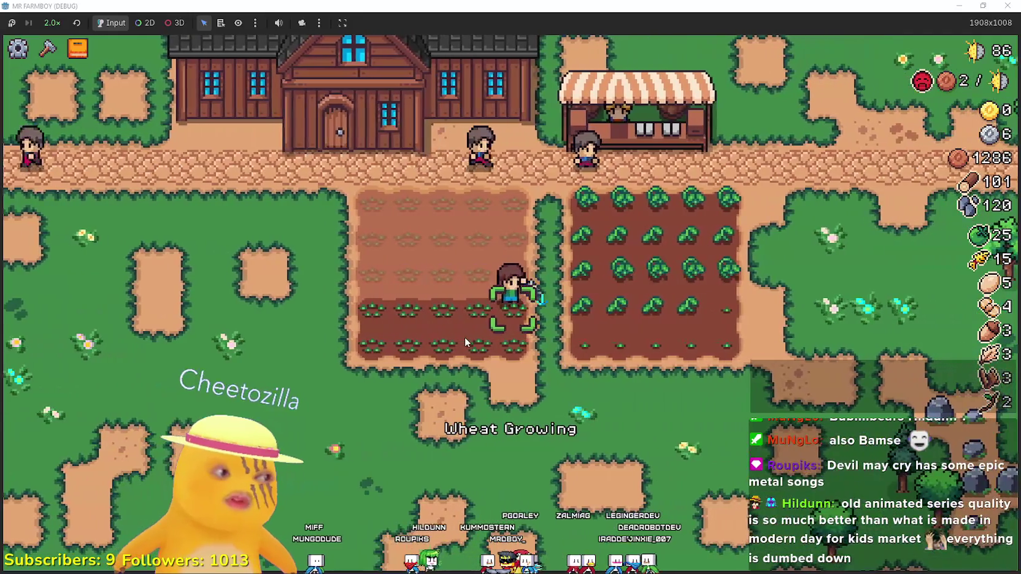
{"action": "key", "text": "w"}
{"action": "left_click", "coordinate": [621, 325]}
{"action": "key", "text": "a"}
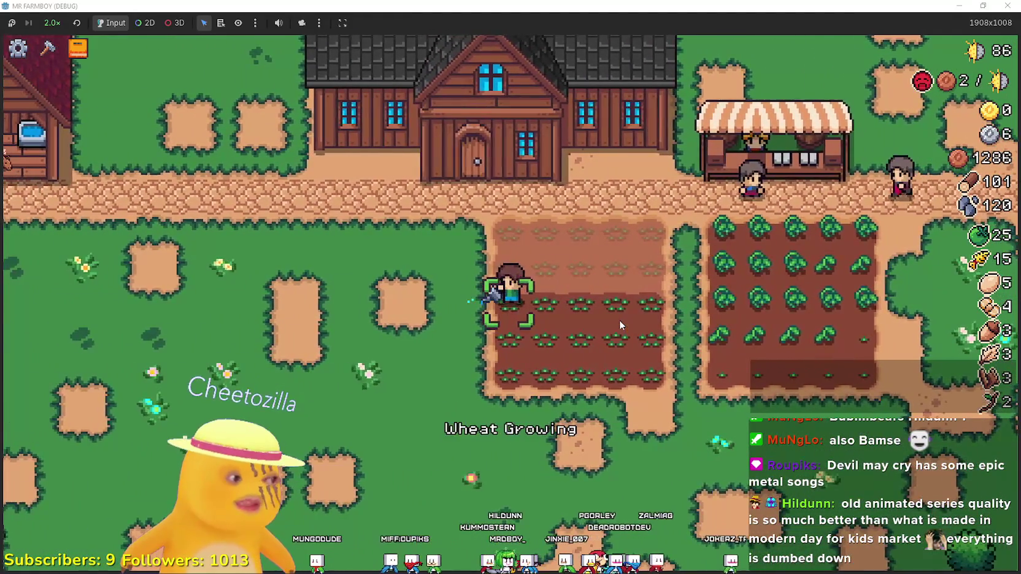
{"action": "key", "text": "w"}
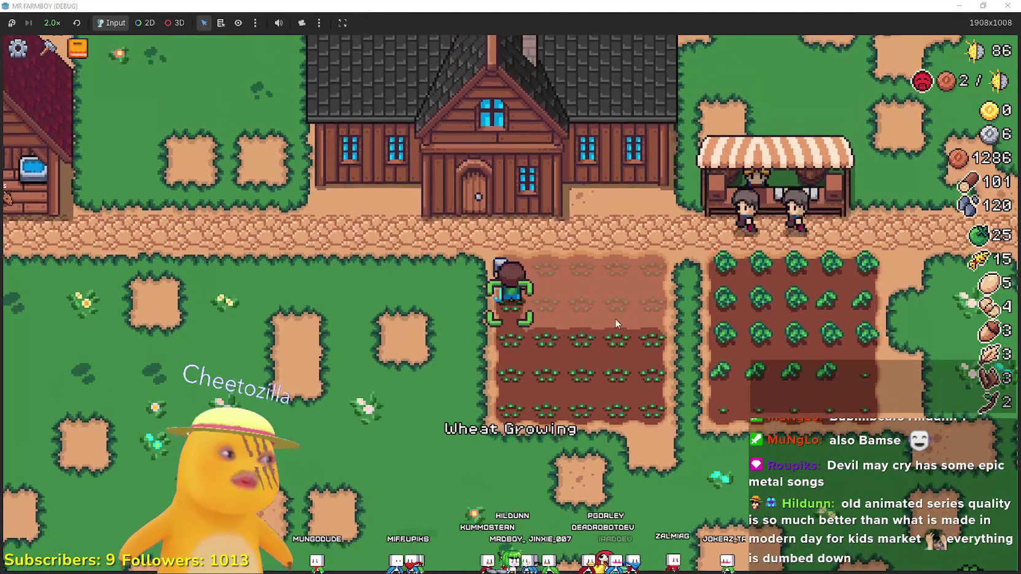
{"action": "left_click", "coordinate": [615, 318]}
{"action": "key", "text": "d"}
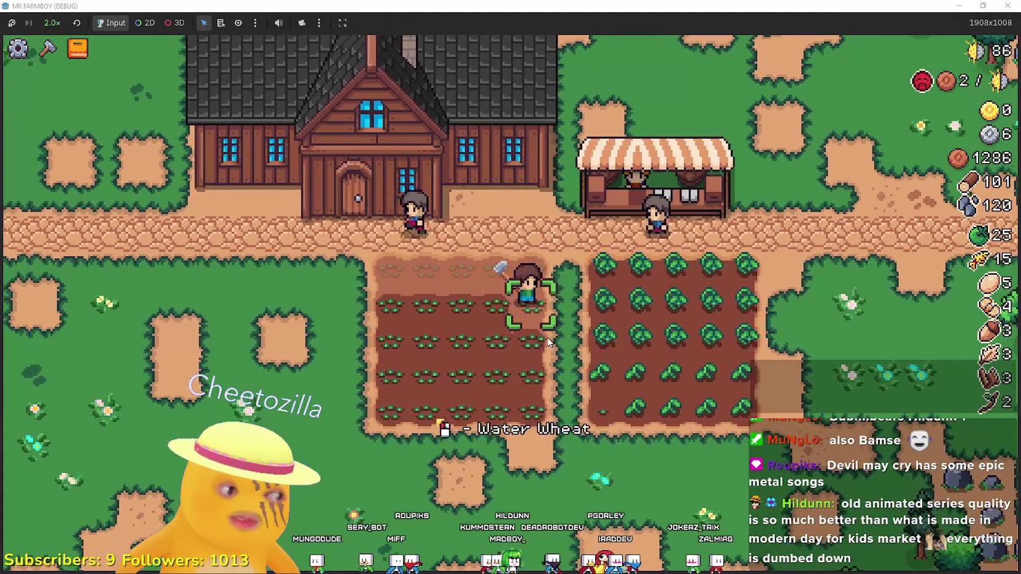
{"action": "left_click", "coordinate": [547, 386]}
{"action": "key", "text": "a"}
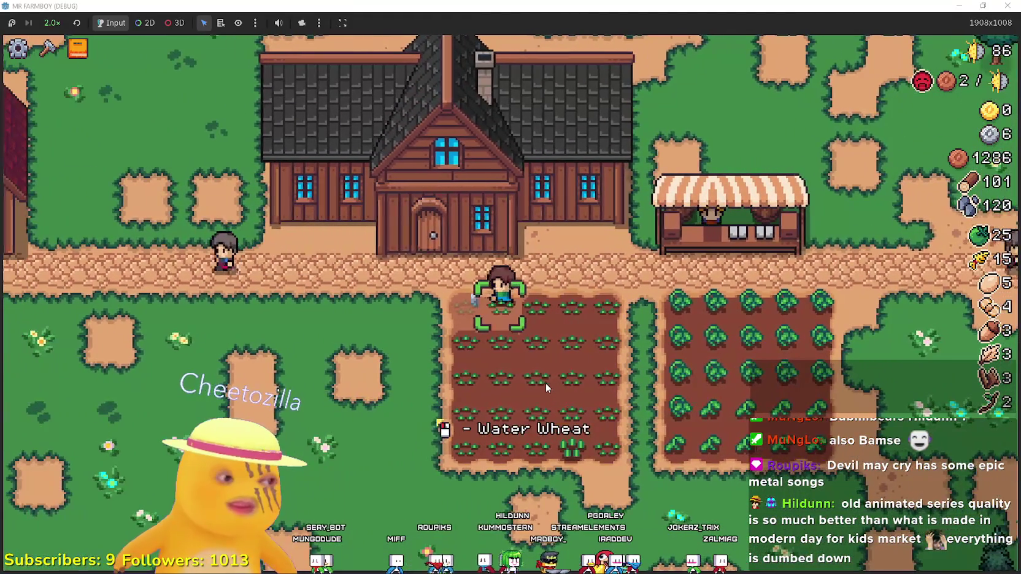
Walk the farmer off the wheat field and pause the game to show 1430 coins earned
{"action": "key", "text": "a"}
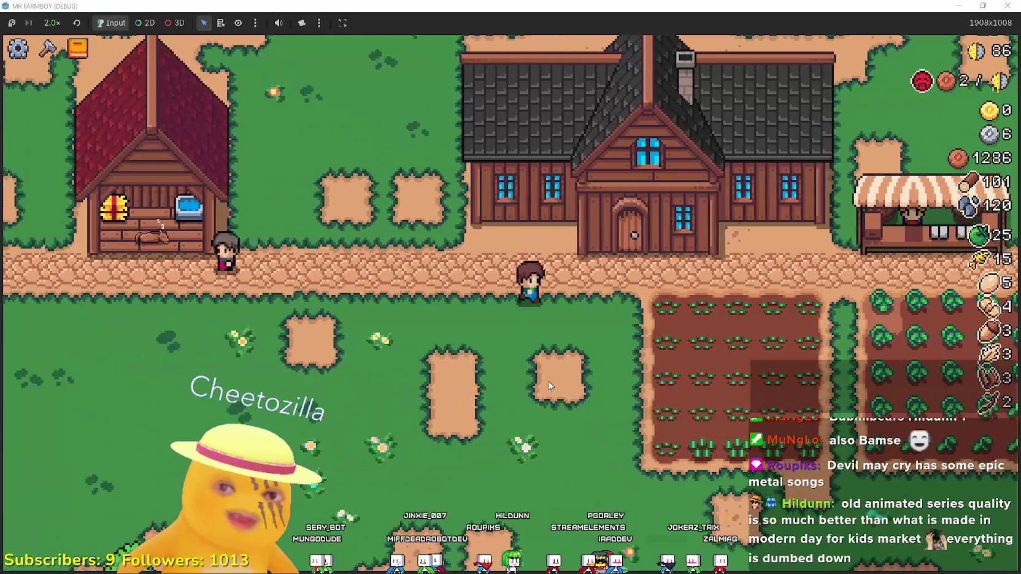
{"action": "key", "text": "s"}
{"action": "key", "text": "d"}
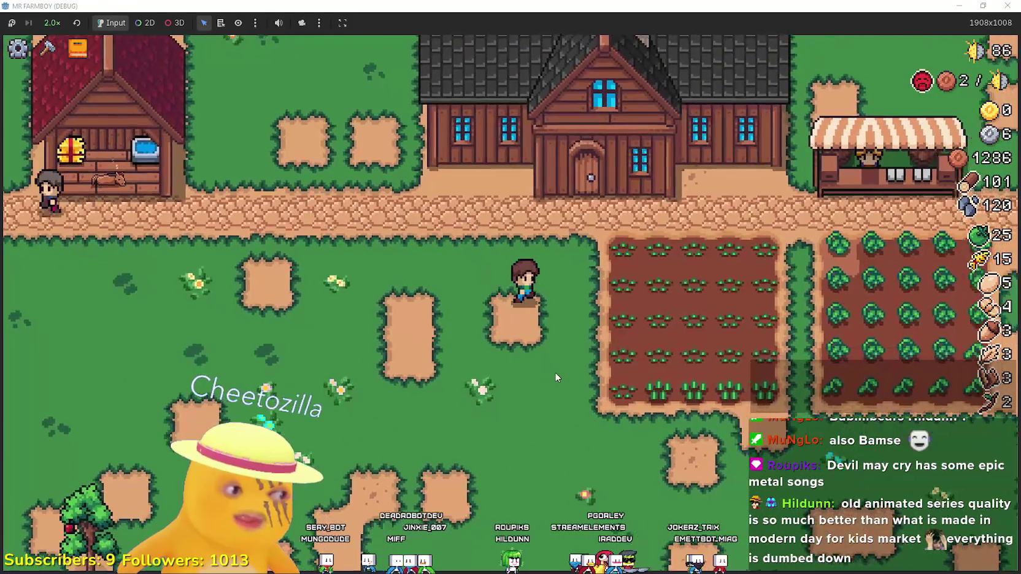
{"action": "key", "text": "w"}
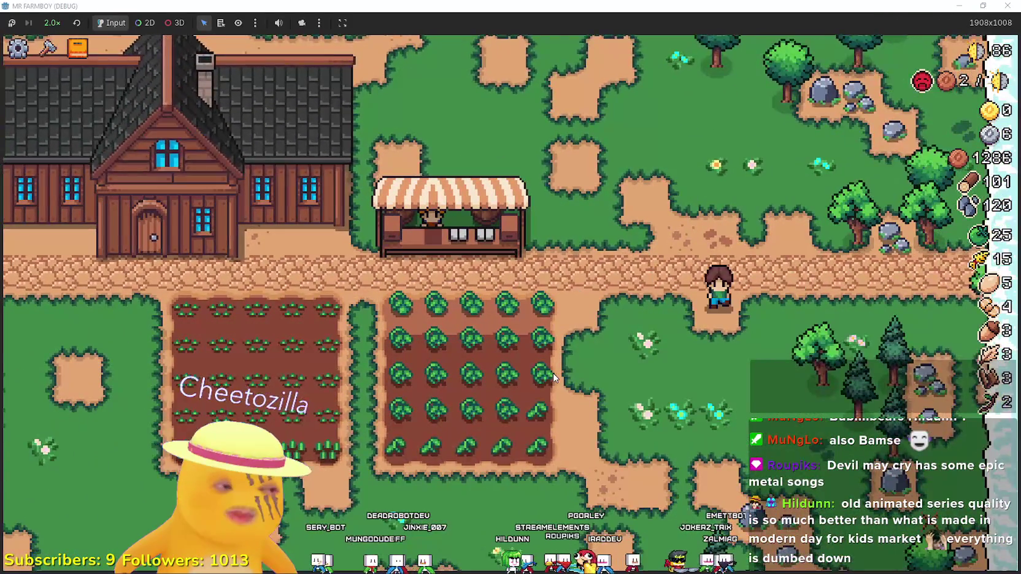
{"action": "key", "text": "a"}
{"action": "key", "text": "s"}
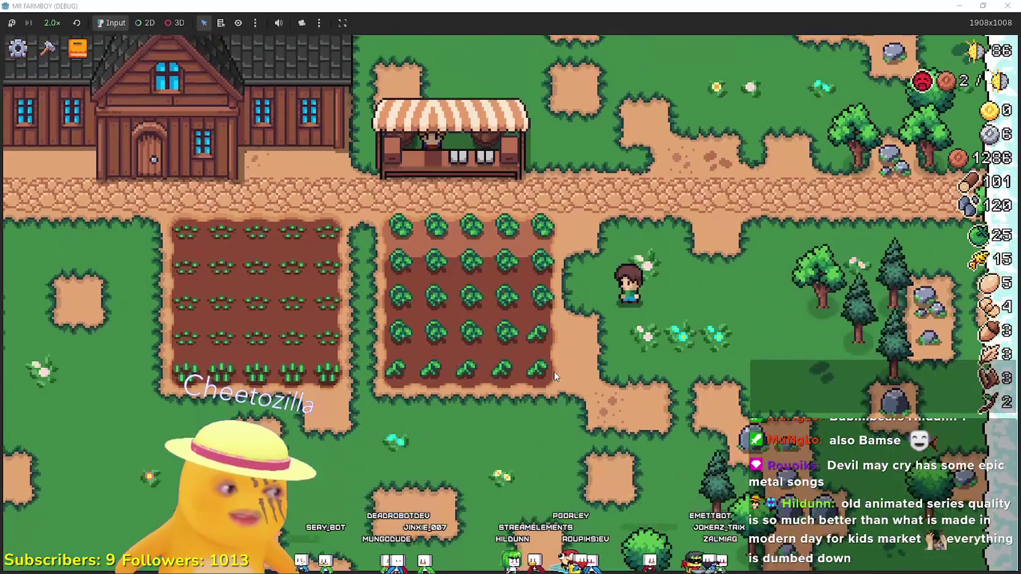
{"action": "key", "text": "Escape"}
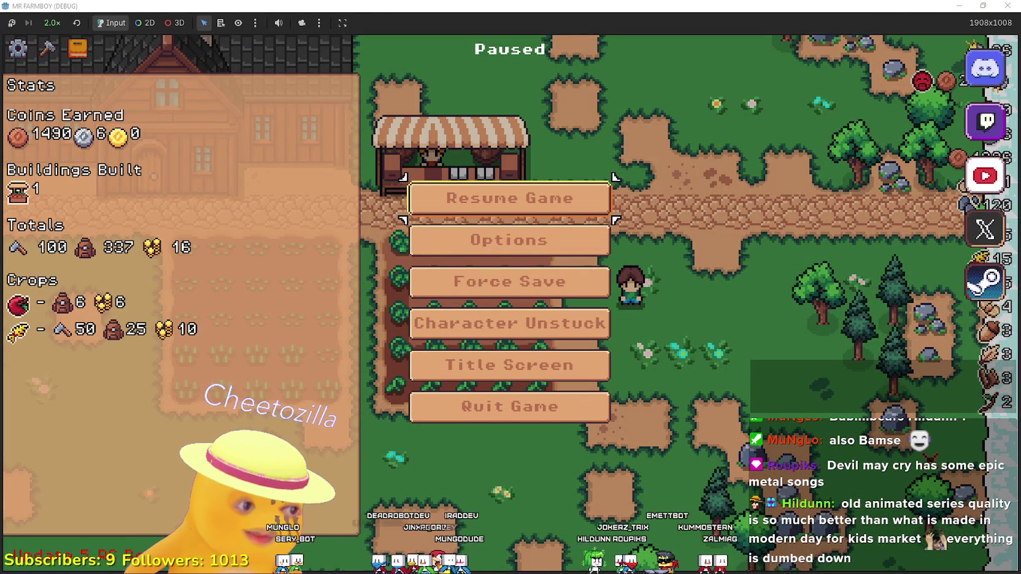
Switch to the Brave window playing Majora's Mask Song of Healing on YouTube
{"action": "key", "text": "alt+Tab"}
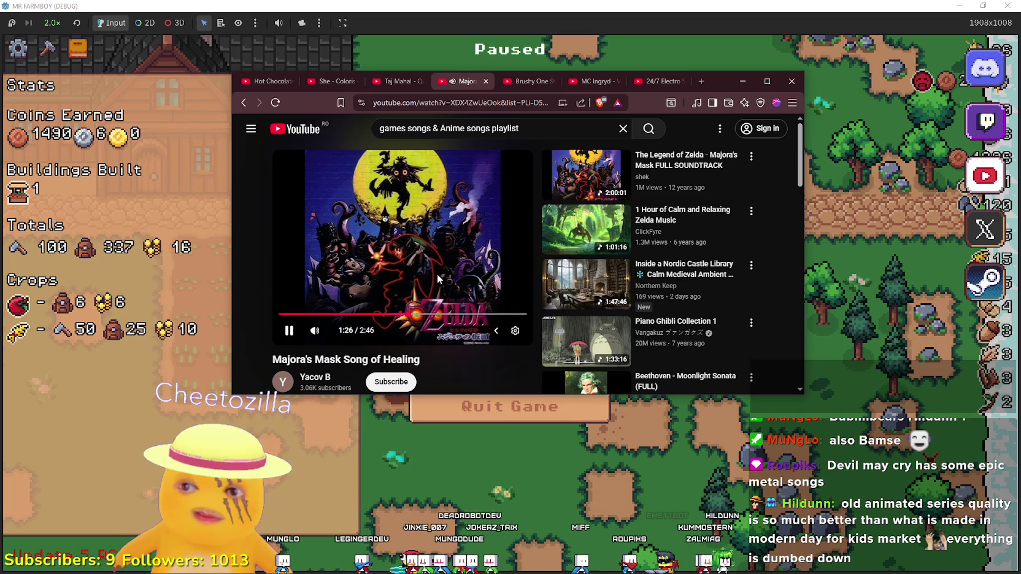
Search Brave for 'Jujutsu kaisen' in a new tab
{"action": "left_click", "coordinate": [700, 82]}
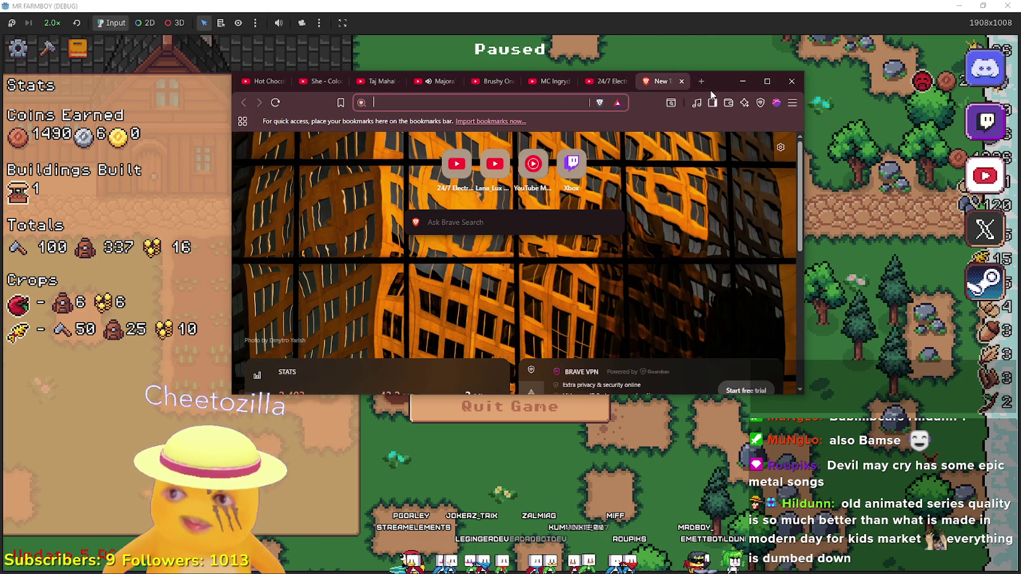
{"action": "type", "text": "Ju"}
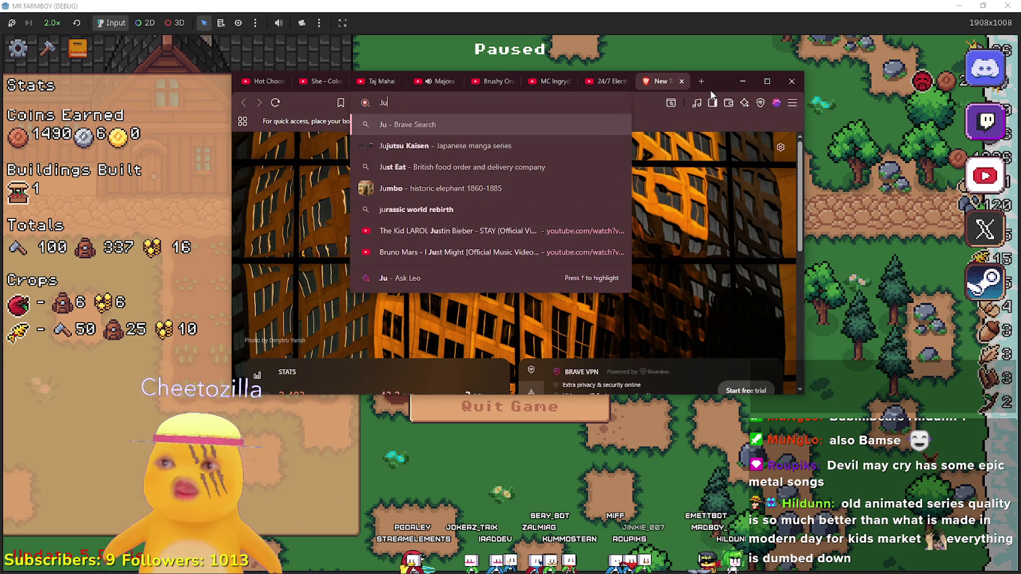
{"action": "type", "text": "jutsu"}
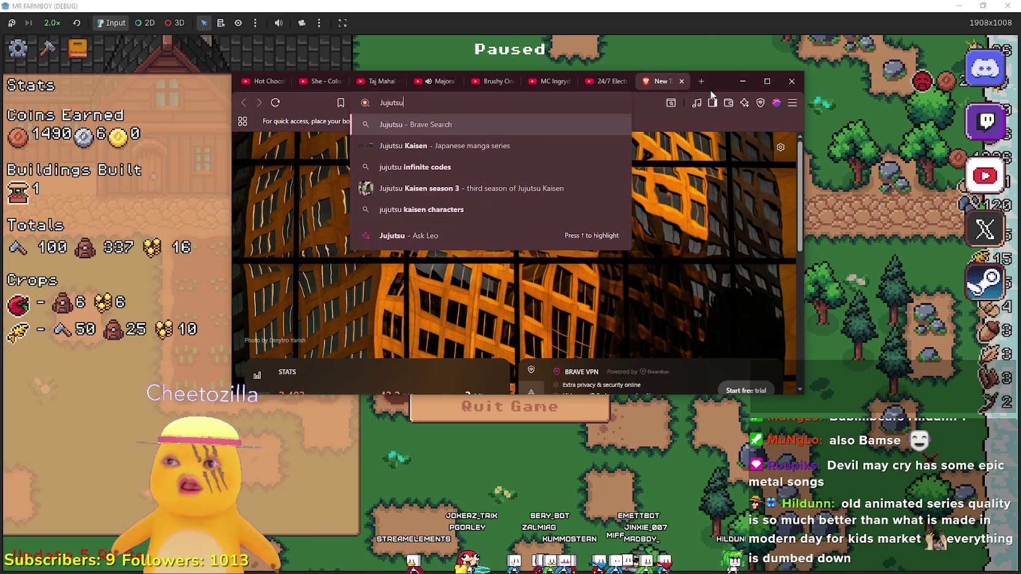
{"action": "type", "text": " kaisen"}
{"action": "key", "text": "Return"}
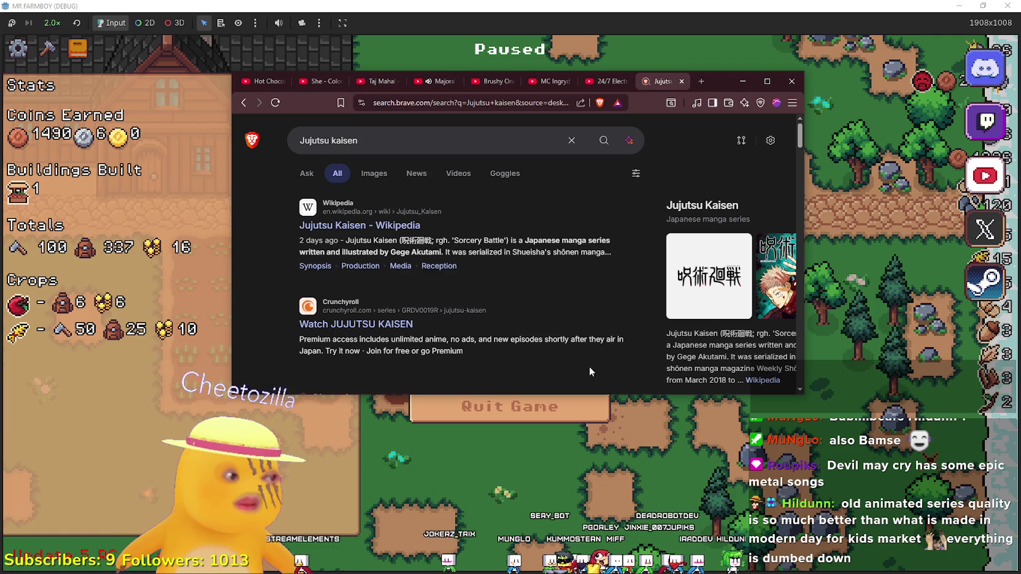
Maximize the browser and scroll through the Jujutsu kaisen results
{"action": "scroll", "coordinate": [563, 318], "scroll_direction": "down", "scroll_amount": 3}
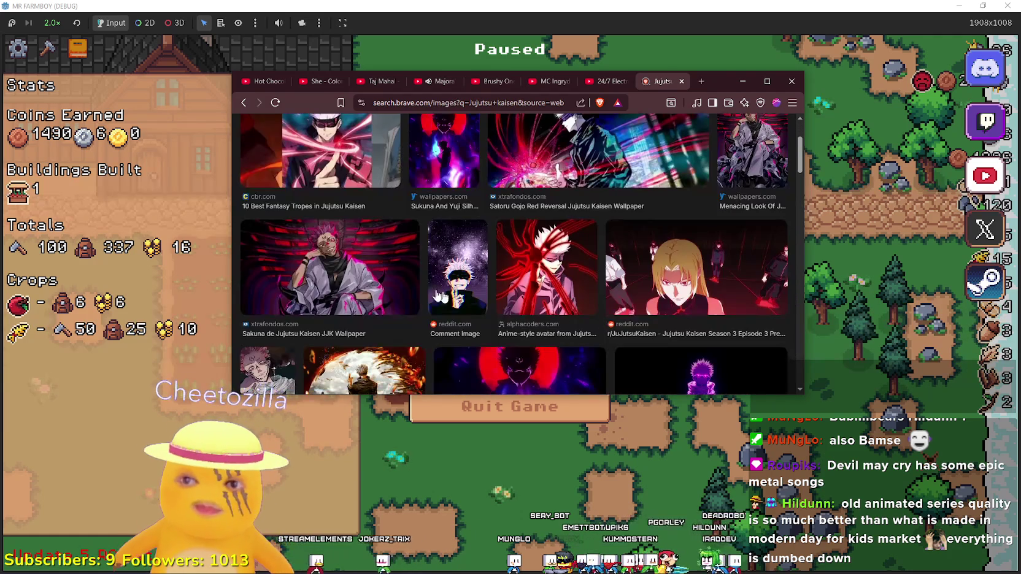
{"action": "scroll", "coordinate": [540, 313], "scroll_direction": "down", "scroll_amount": 3}
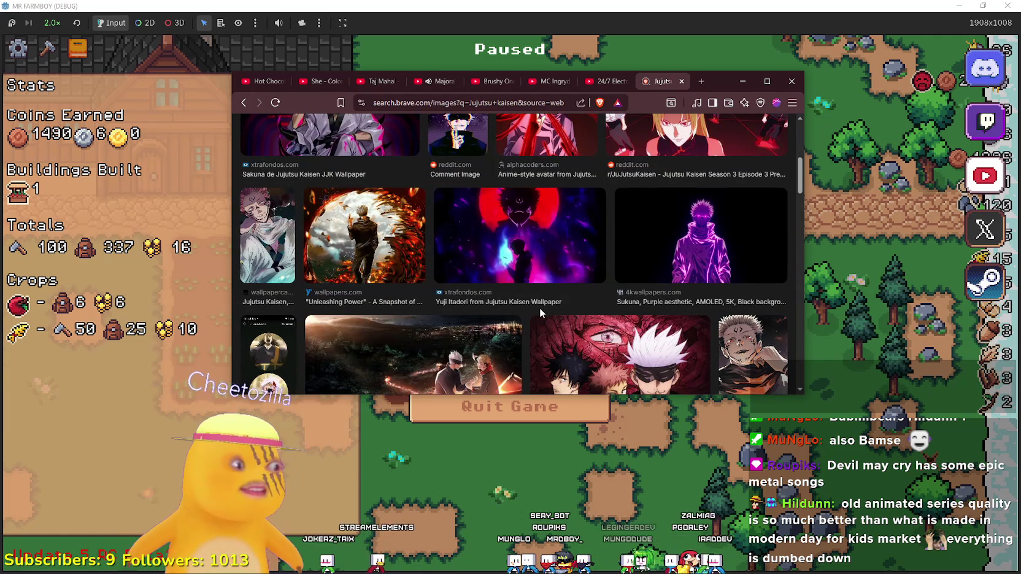
{"action": "scroll", "coordinate": [466, 294], "scroll_direction": "down", "scroll_amount": 5}
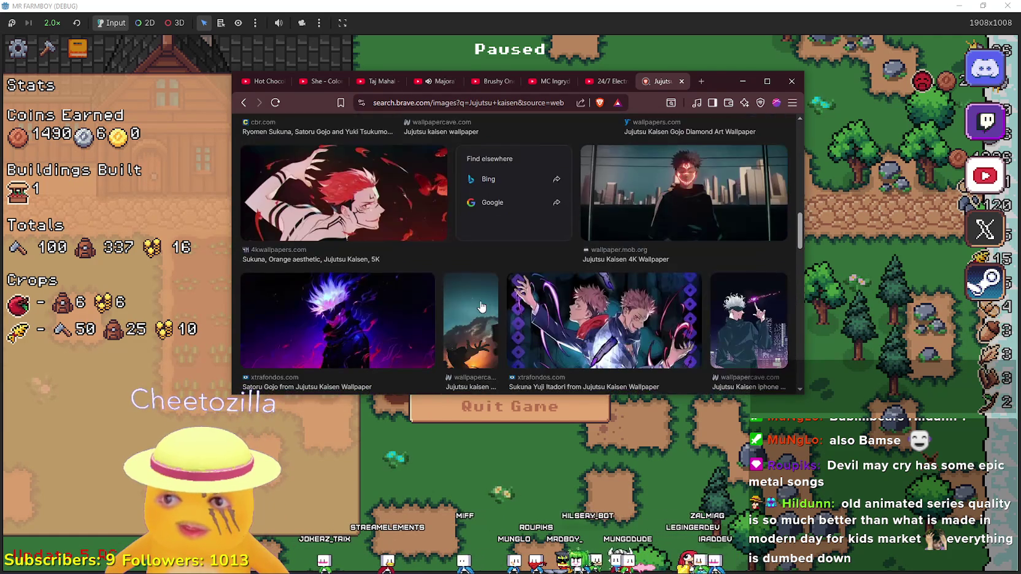
{"action": "scroll", "coordinate": [505, 305], "scroll_direction": "down", "scroll_amount": 2}
{"action": "left_click", "coordinate": [767, 81]}
{"action": "scroll", "coordinate": [430, 384], "scroll_direction": "down", "scroll_amount": 3}
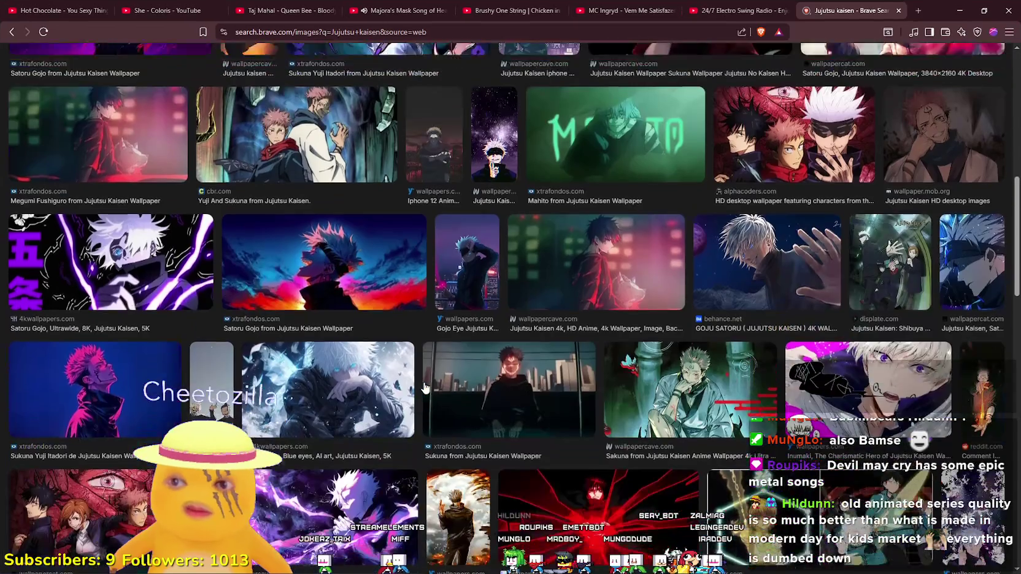
{"action": "scroll", "coordinate": [431, 384], "scroll_direction": "up", "scroll_amount": 8}
{"action": "scroll", "coordinate": [429, 384], "scroll_direction": "down", "scroll_amount": 10}
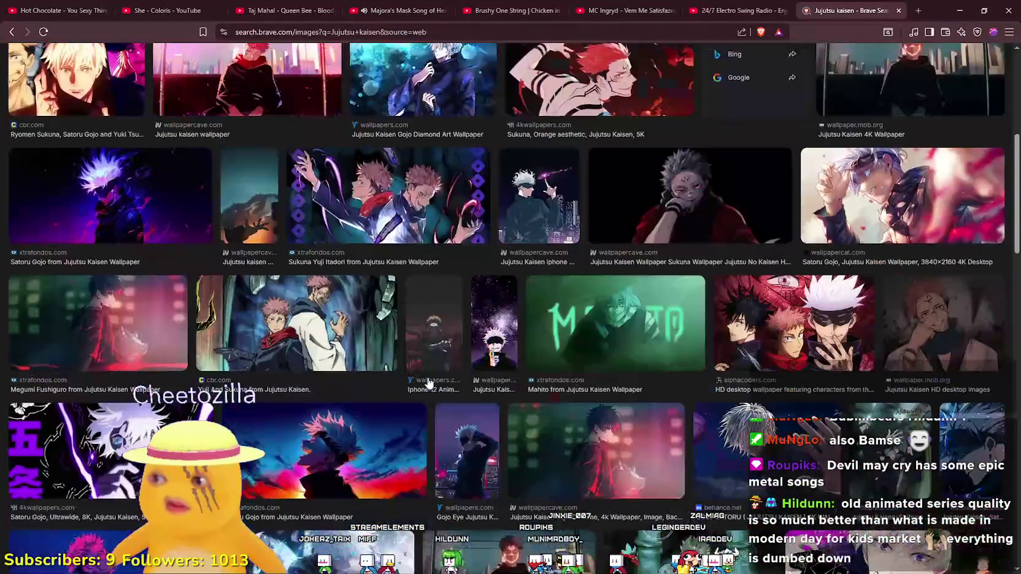
{"action": "scroll", "coordinate": [428, 384], "scroll_direction": "down", "scroll_amount": 4}
{"action": "scroll", "coordinate": [425, 377], "scroll_direction": "down", "scroll_amount": 13}
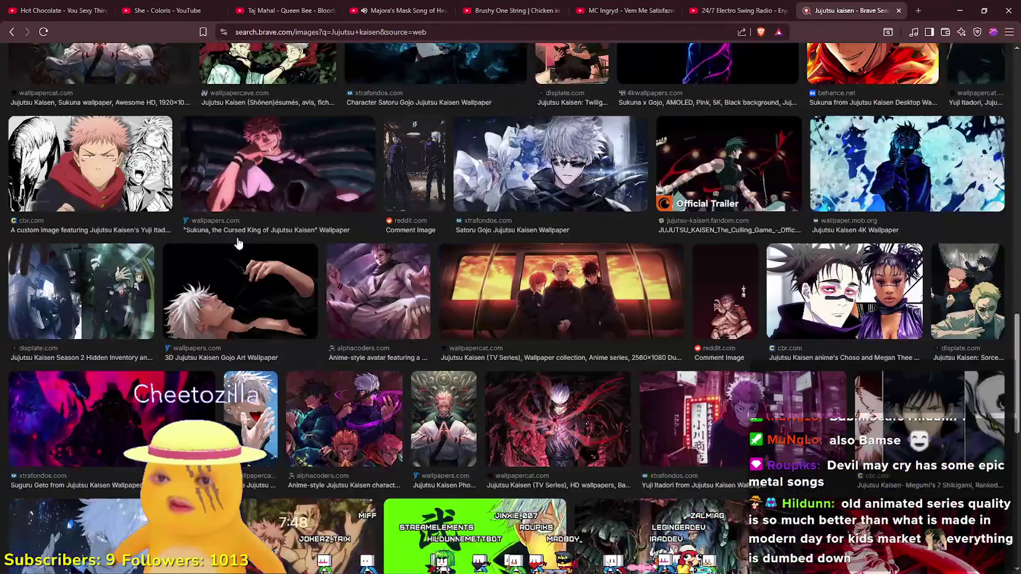
{"action": "scroll", "coordinate": [577, 405], "scroll_direction": "down", "scroll_amount": 2}
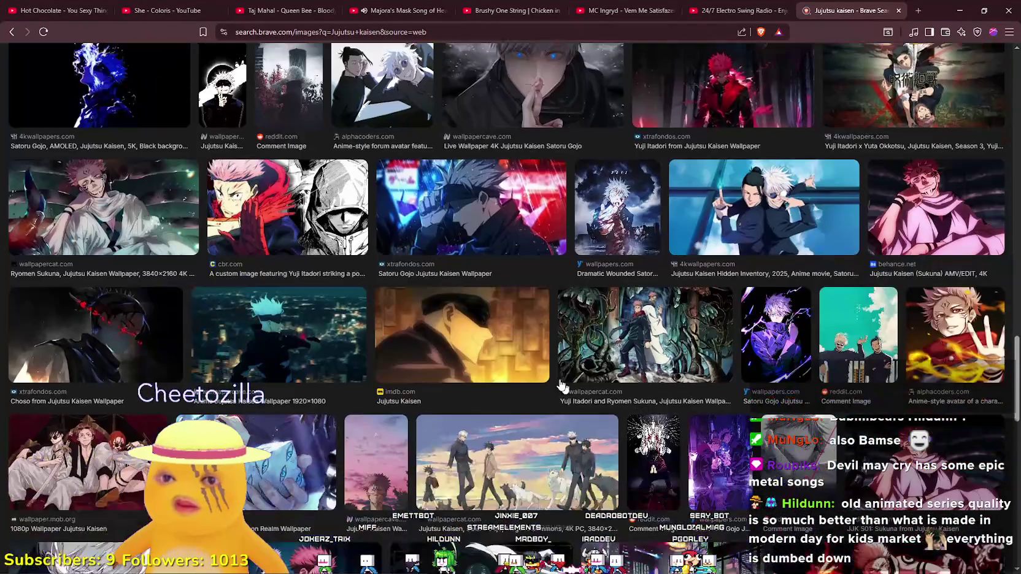
{"action": "scroll", "coordinate": [365, 83], "scroll_direction": "up", "scroll_amount": 15}
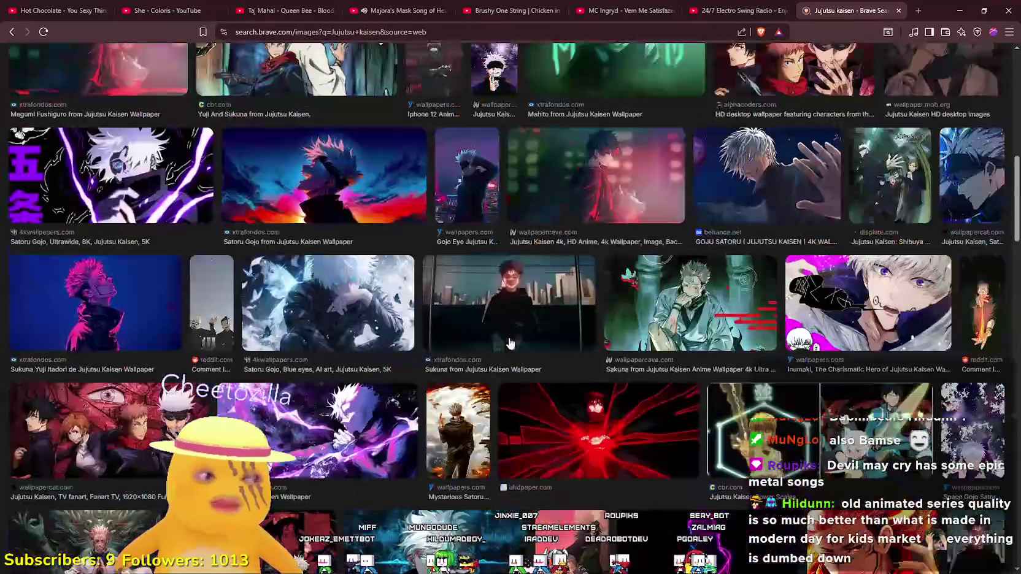
{"action": "scroll", "coordinate": [479, 191], "scroll_direction": "up", "scroll_amount": 10}
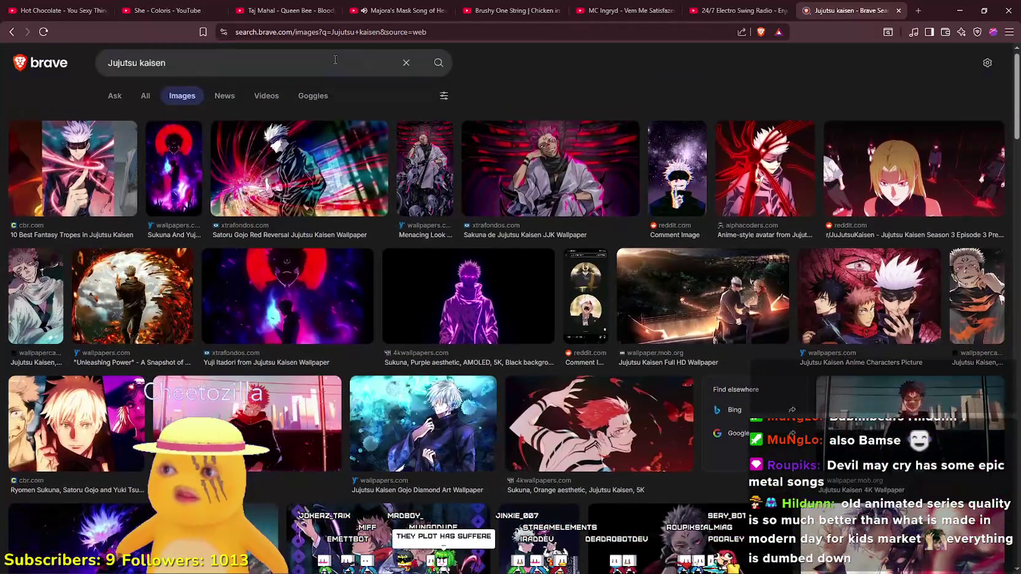
Search images for 'Jujutsu kaisen scene' and open the Yuji Itadori image in a new tab
{"action": "left_click", "coordinate": [342, 69]}
{"action": "type", "text": "scene"}
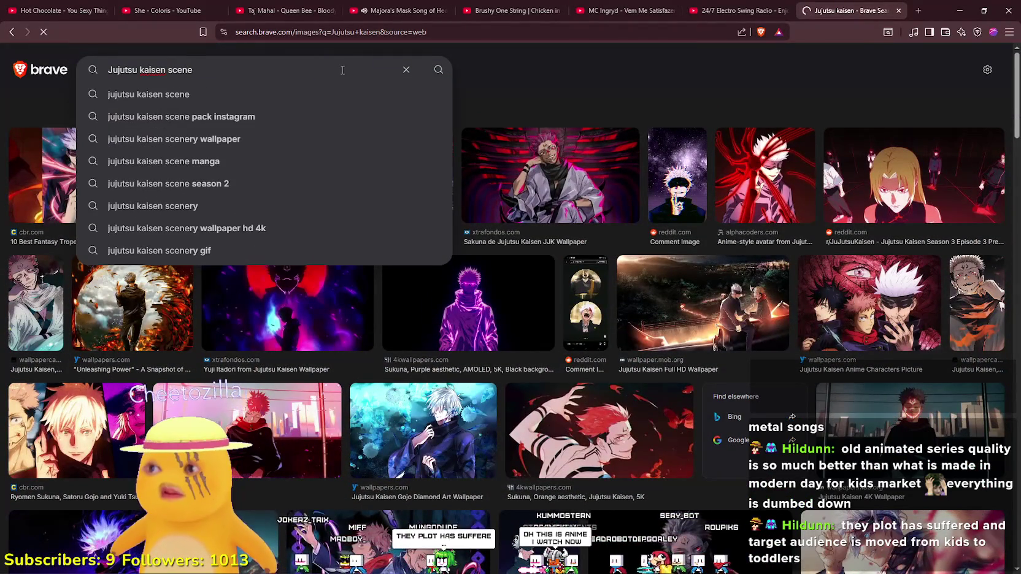
{"action": "key", "text": "Return"}
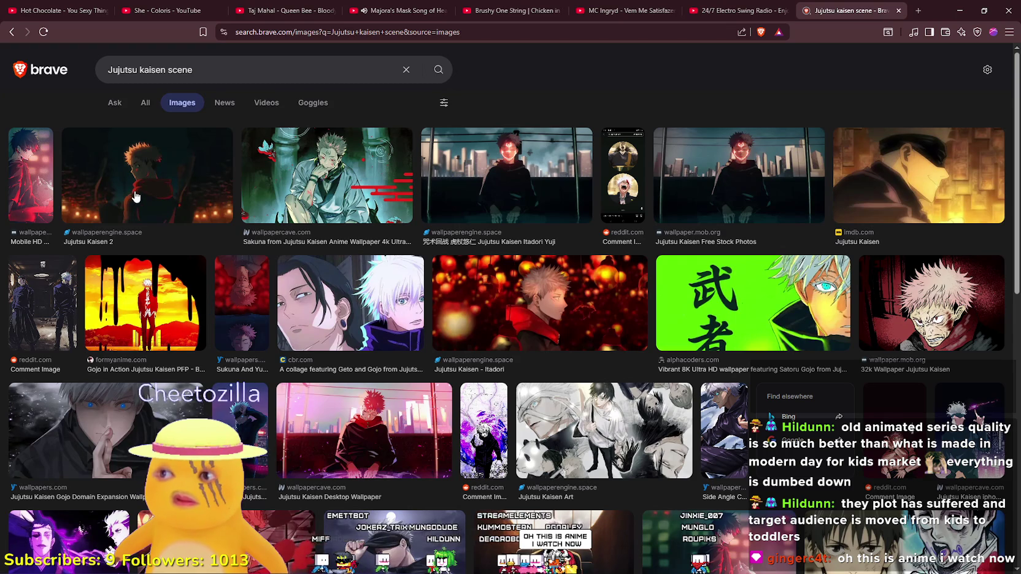
{"action": "left_click", "coordinate": [220, 193]}
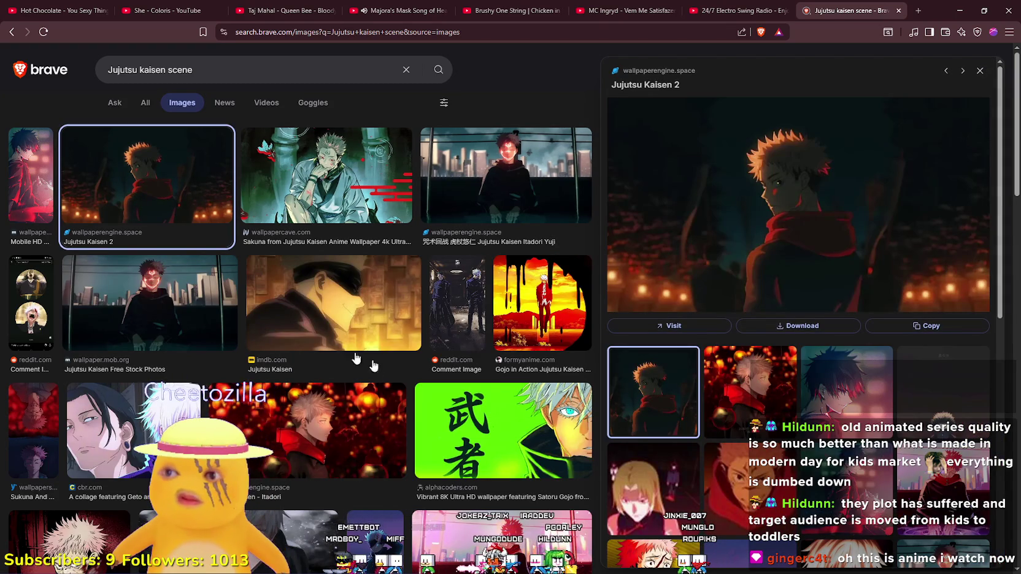
{"action": "scroll", "coordinate": [132, 468], "scroll_direction": "down", "scroll_amount": 7}
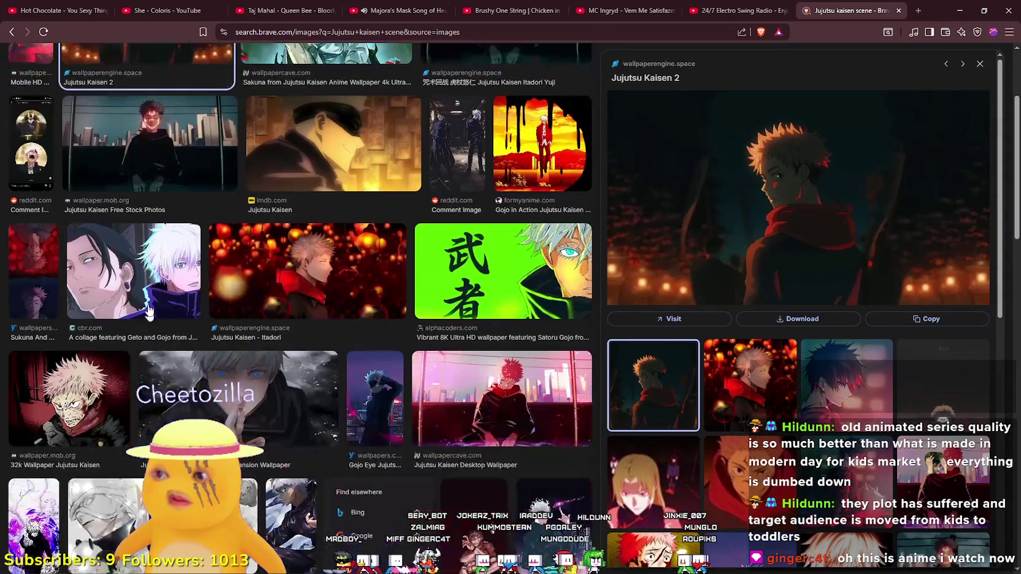
{"action": "scroll", "coordinate": [188, 305], "scroll_direction": "down", "scroll_amount": 3}
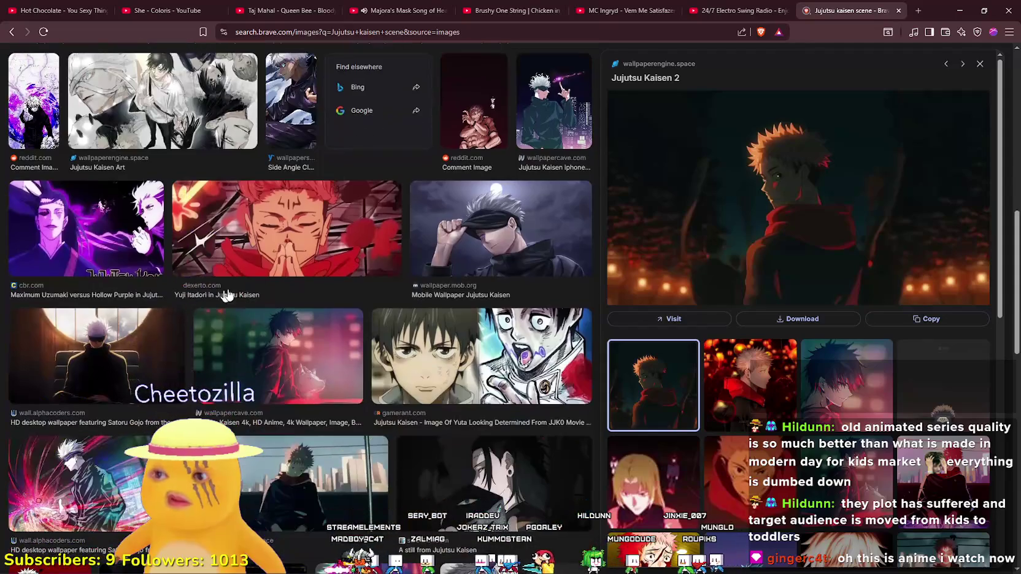
{"action": "left_click", "coordinate": [275, 248]}
{"action": "right_click", "coordinate": [769, 177]}
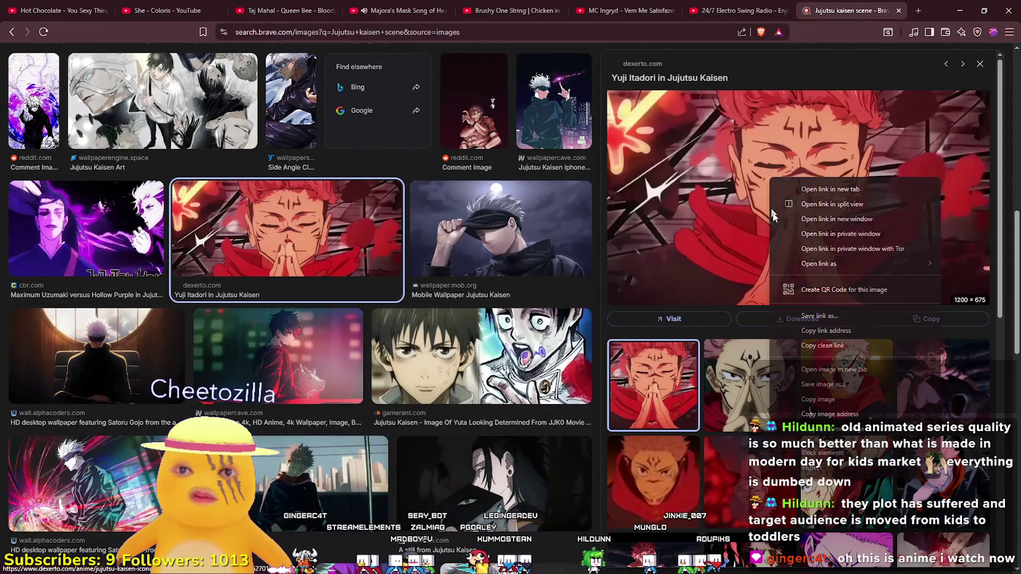
{"action": "left_click", "coordinate": [836, 368]}
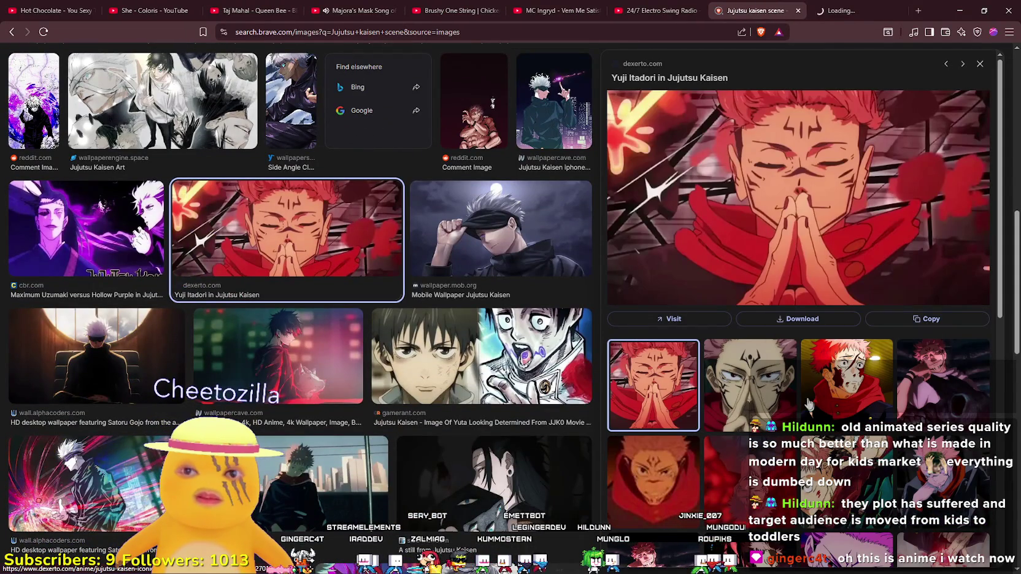
{"action": "left_click", "coordinate": [822, 7]}
{"action": "scroll", "coordinate": [532, 310], "scroll_direction": "up", "scroll_amount": 3, "text": "ctrl"}
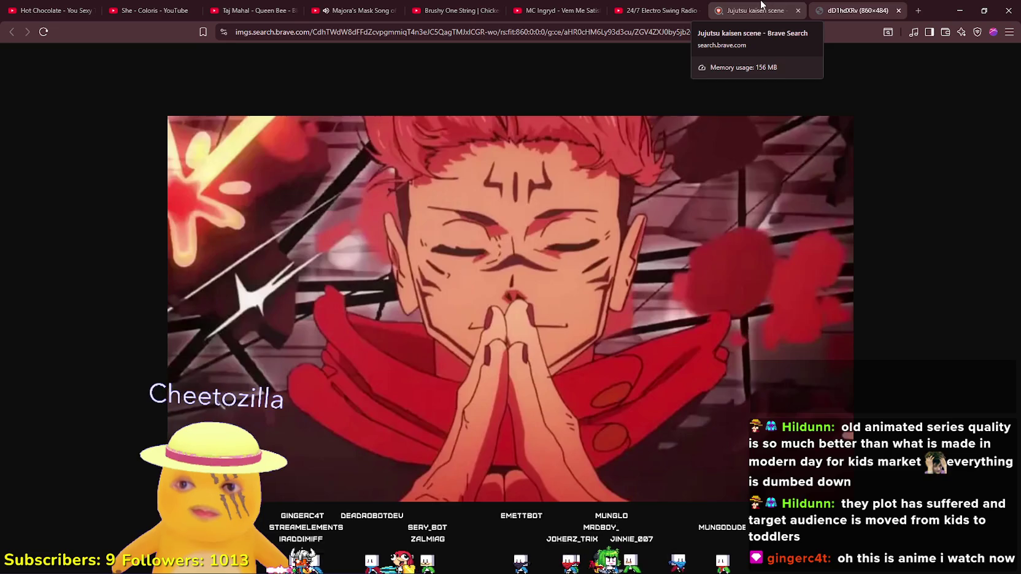
{"action": "left_click", "coordinate": [761, 8]}
Open the slashfilm Jujutsu Kaisen still in a new tab, then return to the results
{"action": "scroll", "coordinate": [479, 428], "scroll_direction": "down", "scroll_amount": 10}
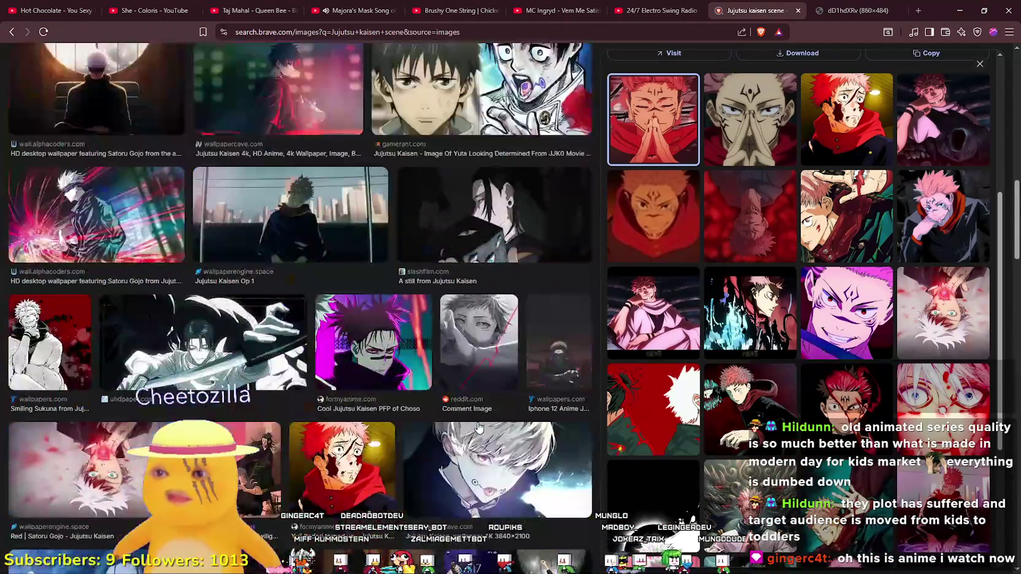
{"action": "scroll", "coordinate": [479, 428], "scroll_direction": "down", "scroll_amount": 5}
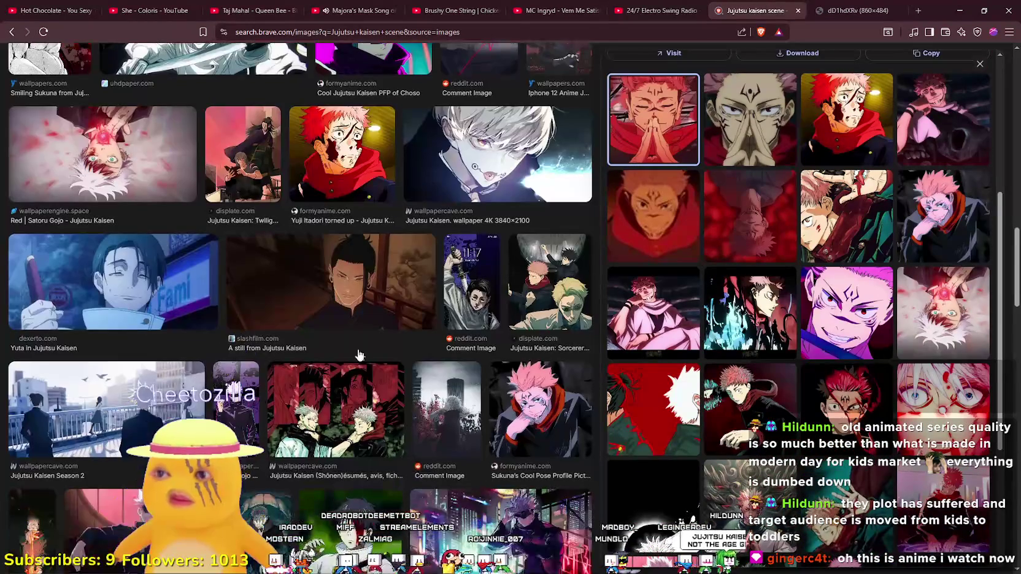
{"action": "left_click", "coordinate": [340, 307]}
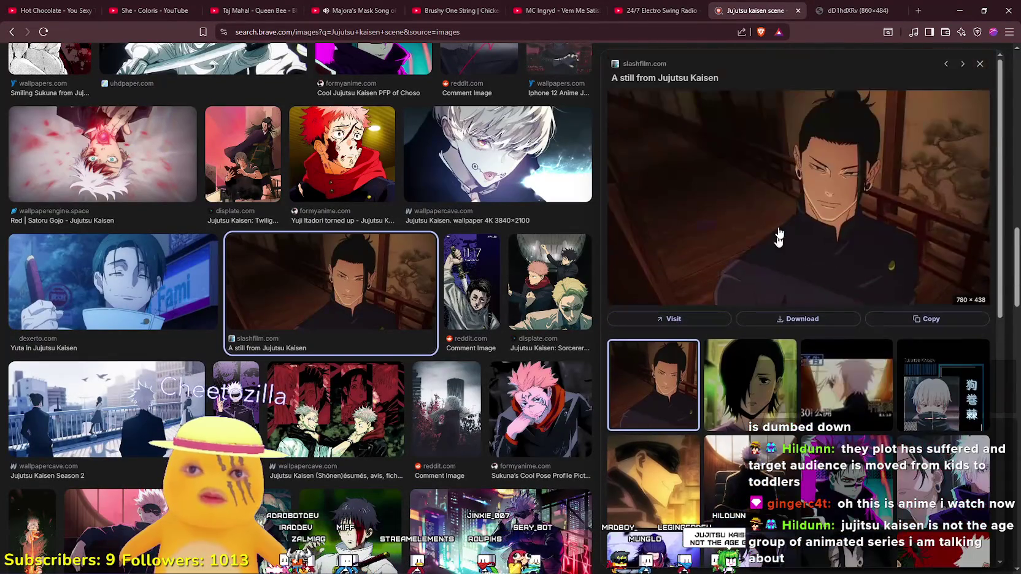
{"action": "right_click", "coordinate": [798, 156]}
{"action": "left_click", "coordinate": [867, 334]}
{"action": "left_click", "coordinate": [853, 12]}
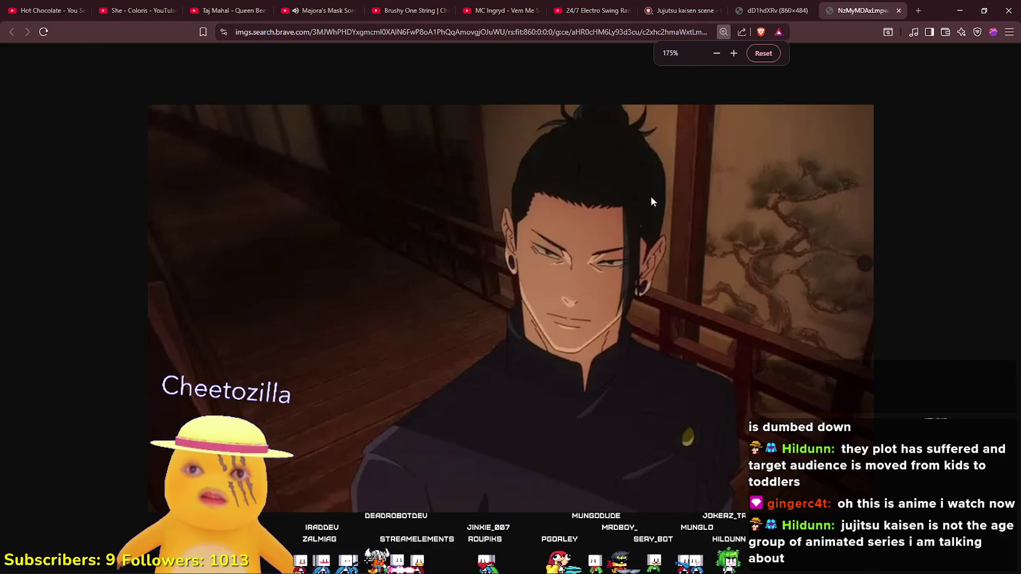
{"action": "left_click", "coordinate": [675, 10]}
{"action": "scroll", "coordinate": [430, 224], "scroll_direction": "up", "scroll_amount": 8}
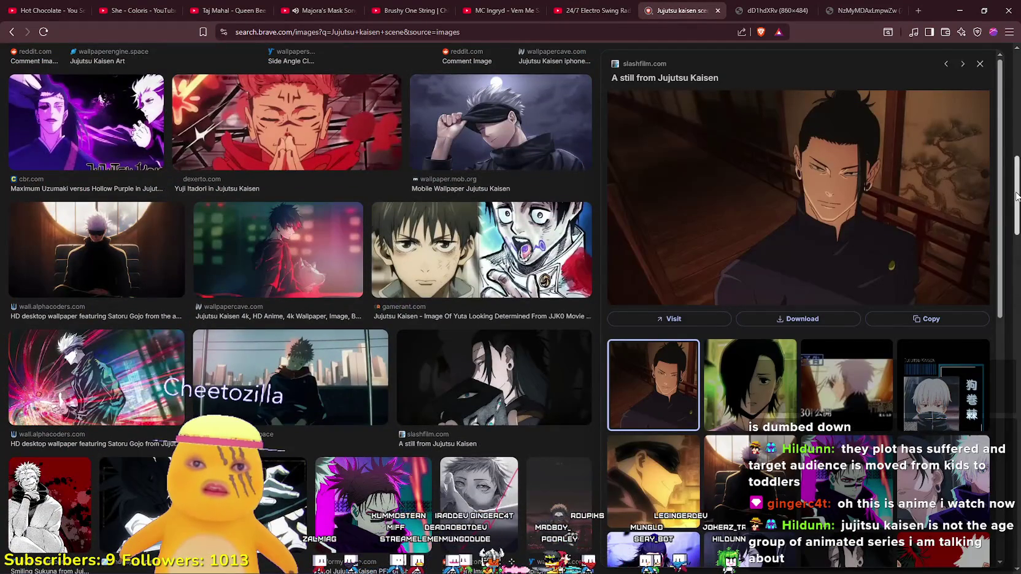
{"action": "left_click_drag", "start_coordinate": [1016, 195], "coordinate": [980, 46]}
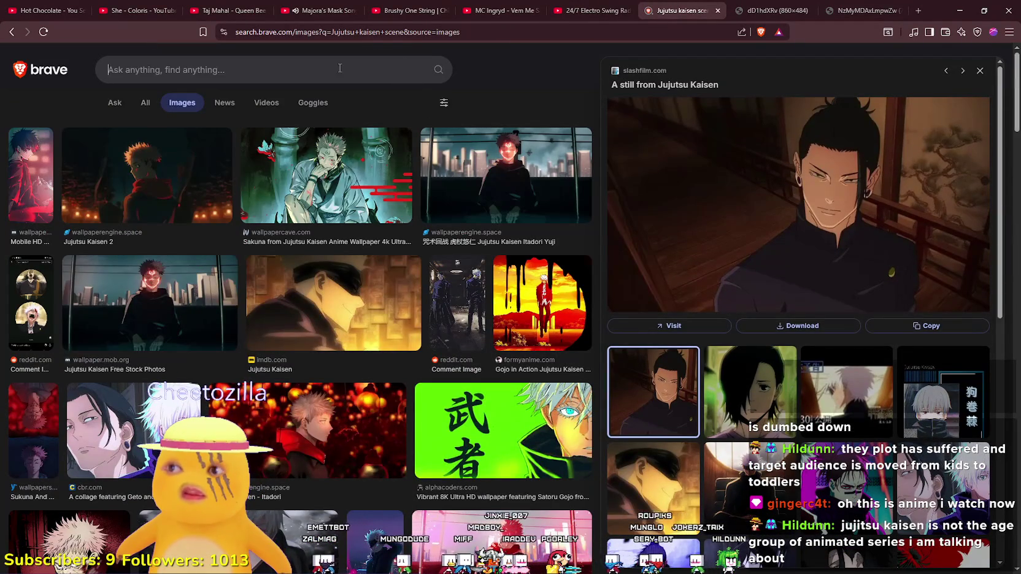
Search images for 'Dragon ball broly' and open the Gogeta vs Broly image in a new tab
{"action": "type", "text": "Dragon ball broly"}
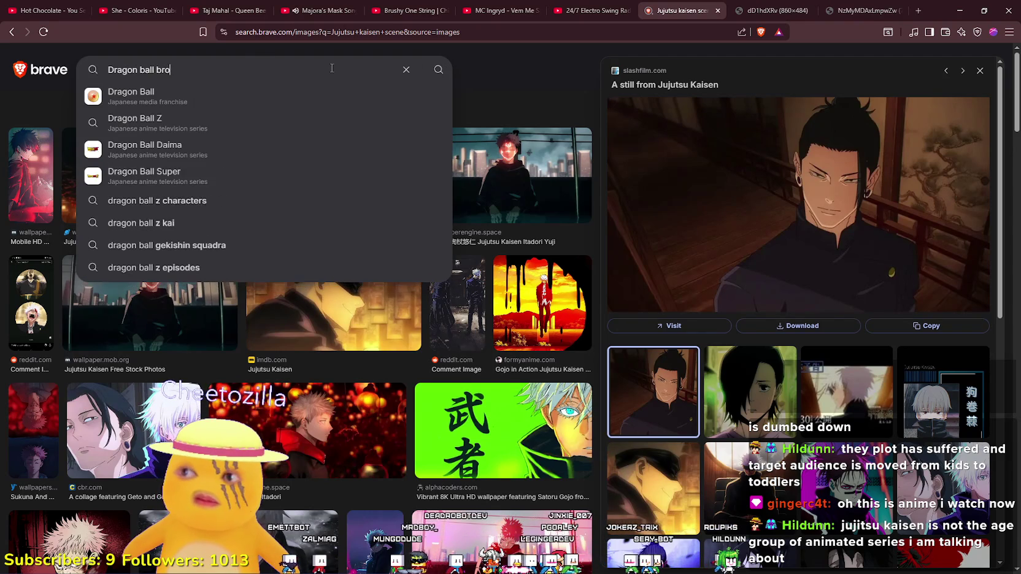
{"action": "key", "text": "Return"}
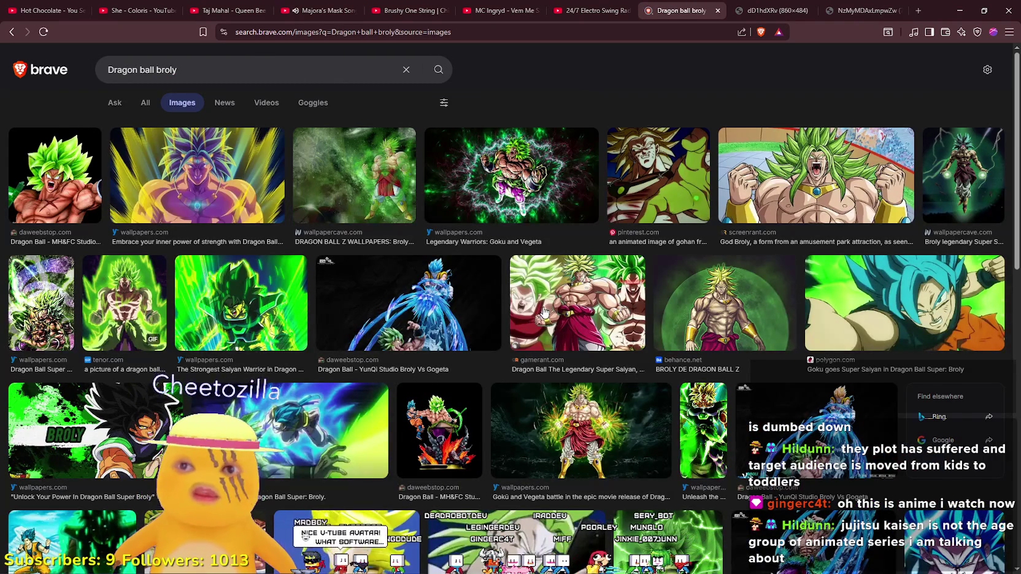
{"action": "scroll", "coordinate": [378, 361], "scroll_direction": "down", "scroll_amount": 3}
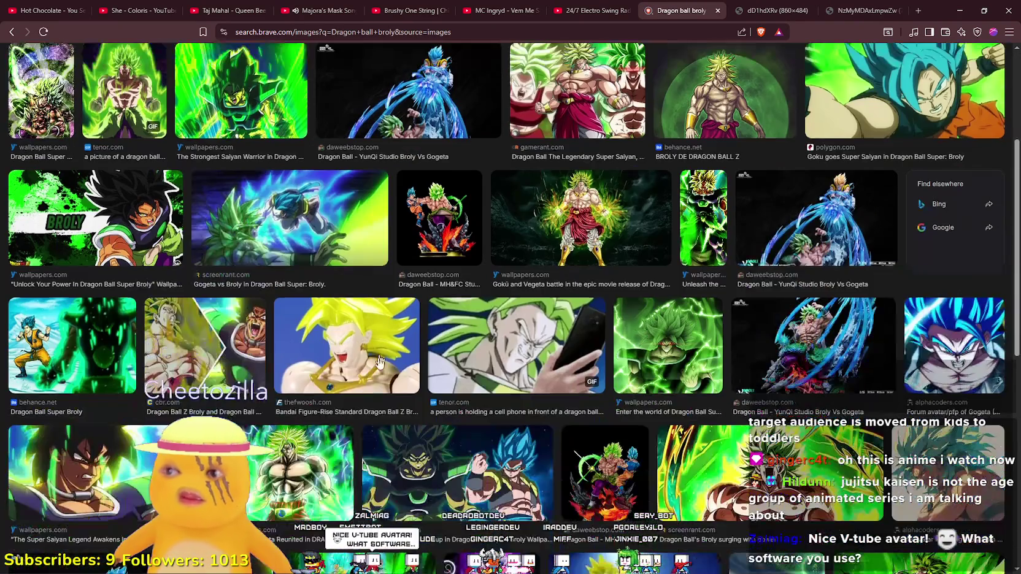
{"action": "left_click", "coordinate": [293, 228]}
{"action": "right_click", "coordinate": [808, 155]}
{"action": "left_click", "coordinate": [868, 347]}
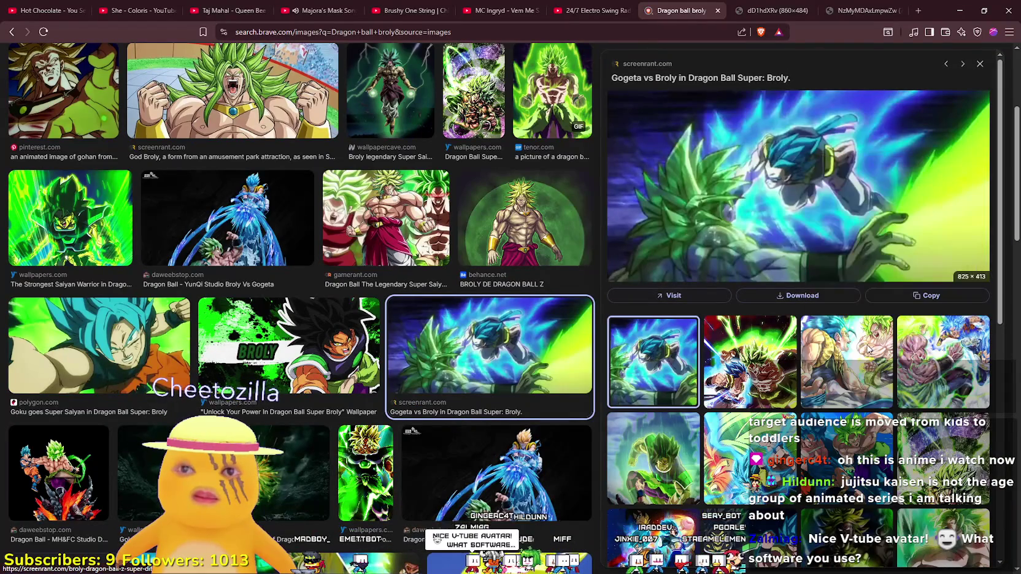
{"action": "left_click", "coordinate": [856, 7]}
{"action": "scroll", "coordinate": [553, 321], "scroll_direction": "up", "scroll_amount": 4}
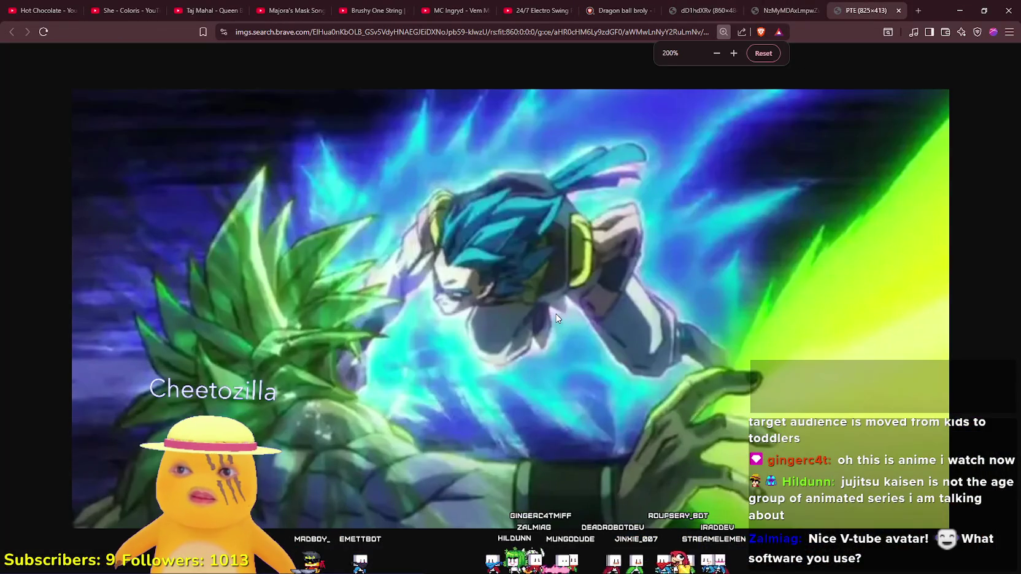
{"action": "scroll", "coordinate": [556, 316], "scroll_direction": "down", "scroll_amount": 1}
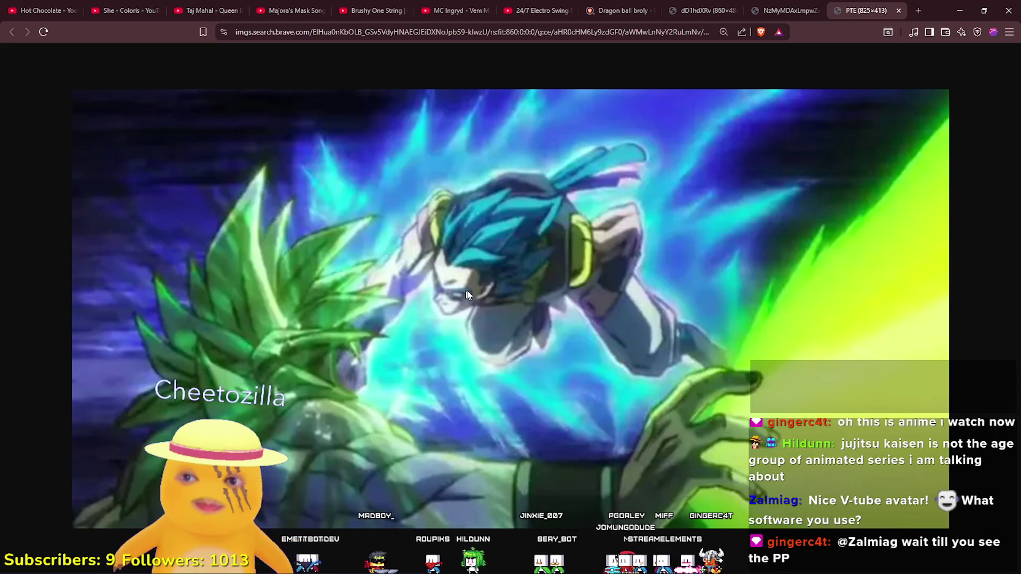
{"action": "left_click", "coordinate": [755, 5]}
{"action": "left_click", "coordinate": [731, 6]}
{"action": "key", "text": "ctrl+9"}
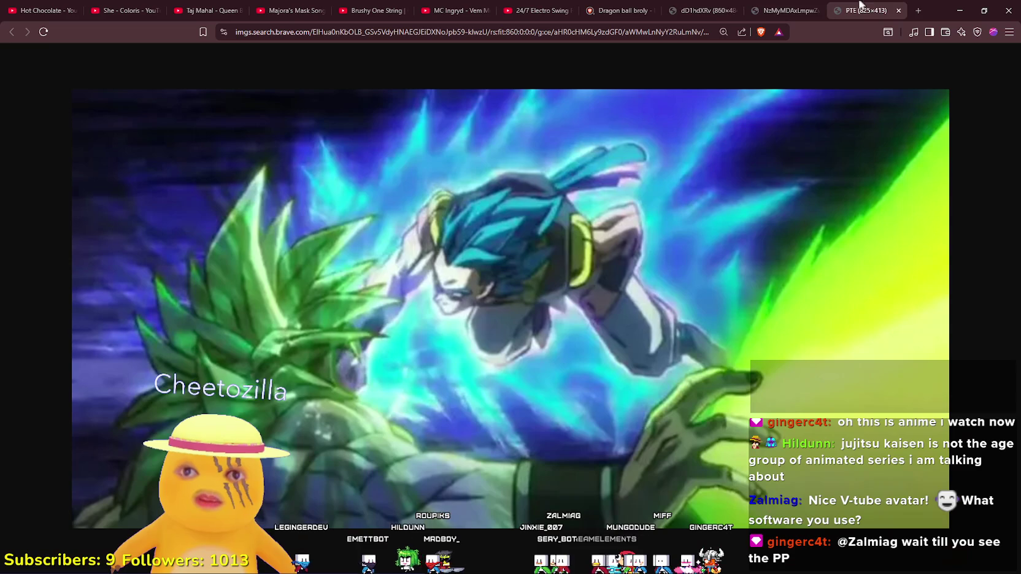
Search 'Dragon ball' in a fresh tab and show only image results
{"action": "left_click", "coordinate": [918, 10]}
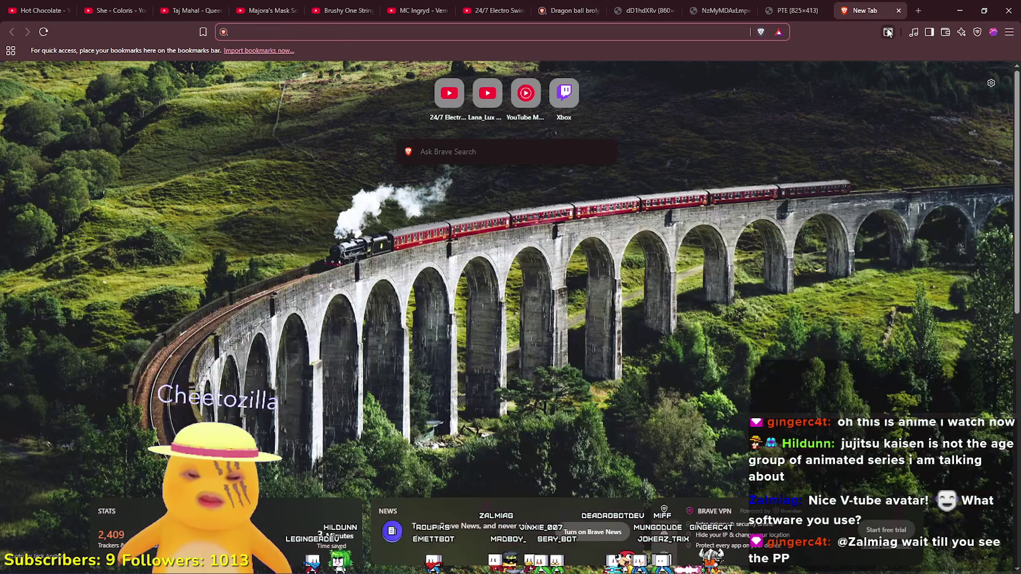
{"action": "type", "text": "sDragon ba"}
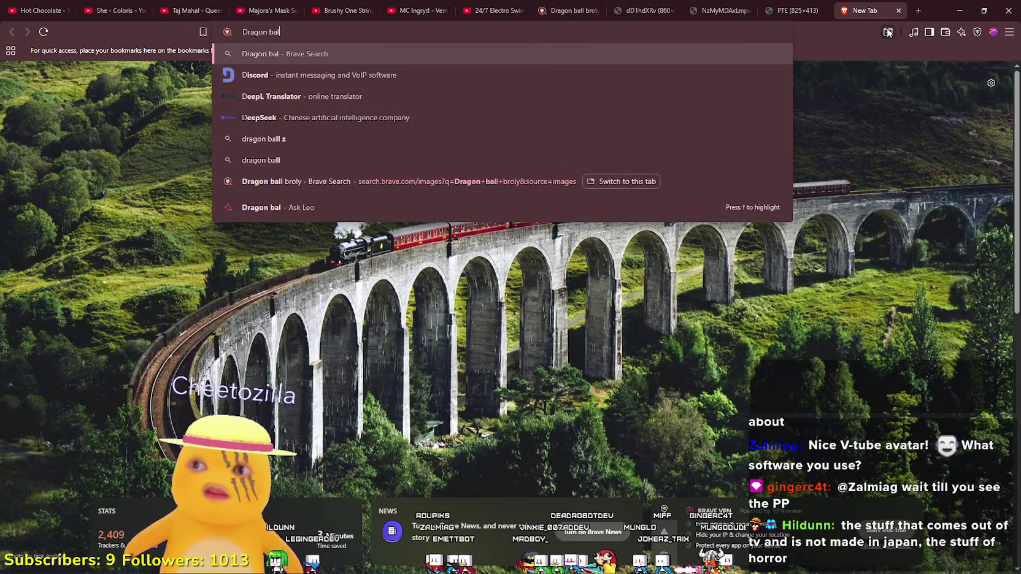
{"action": "type", "text": "l"}
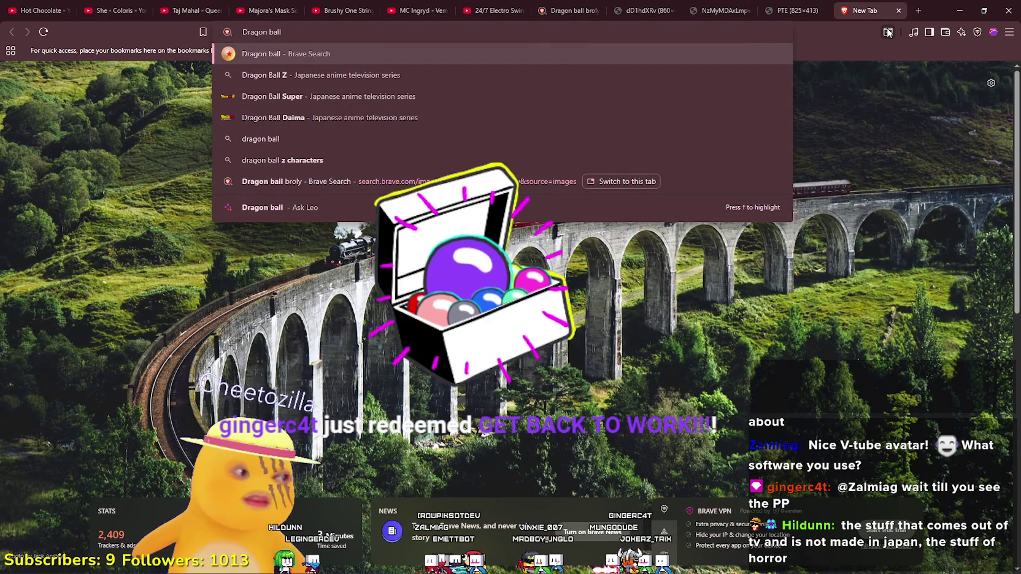
{"action": "key", "text": "Return"}
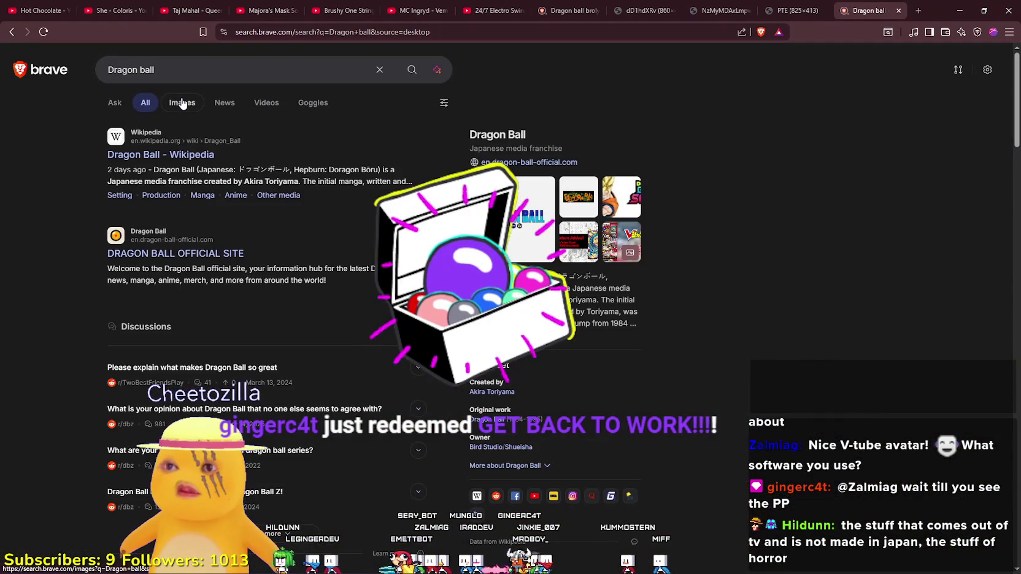
{"action": "left_click", "coordinate": [182, 103]}
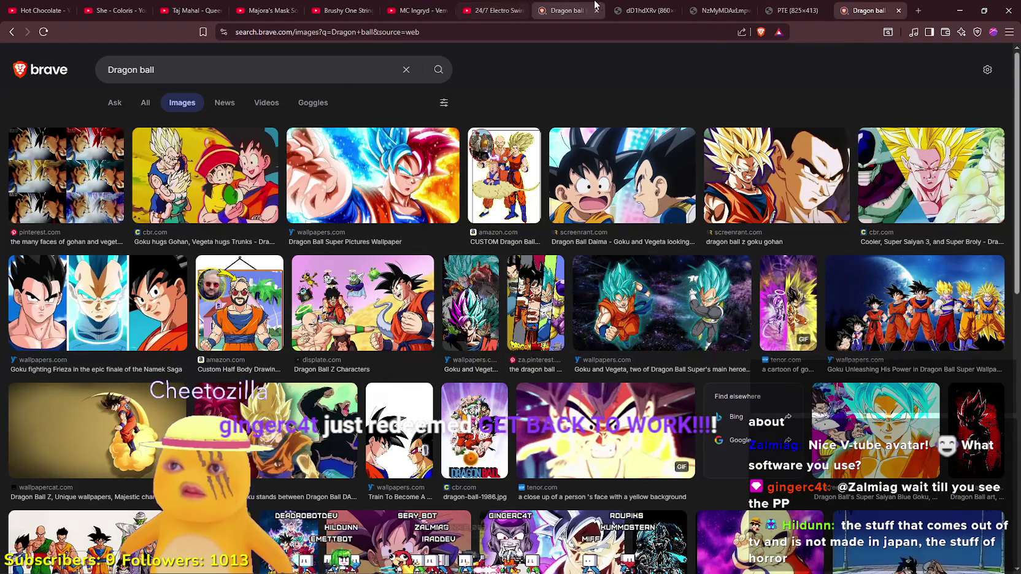
Switch to the Majora's Mask playlist video and go back two videos
{"action": "left_click", "coordinate": [424, 9]}
{"action": "left_click", "coordinate": [340, 9]}
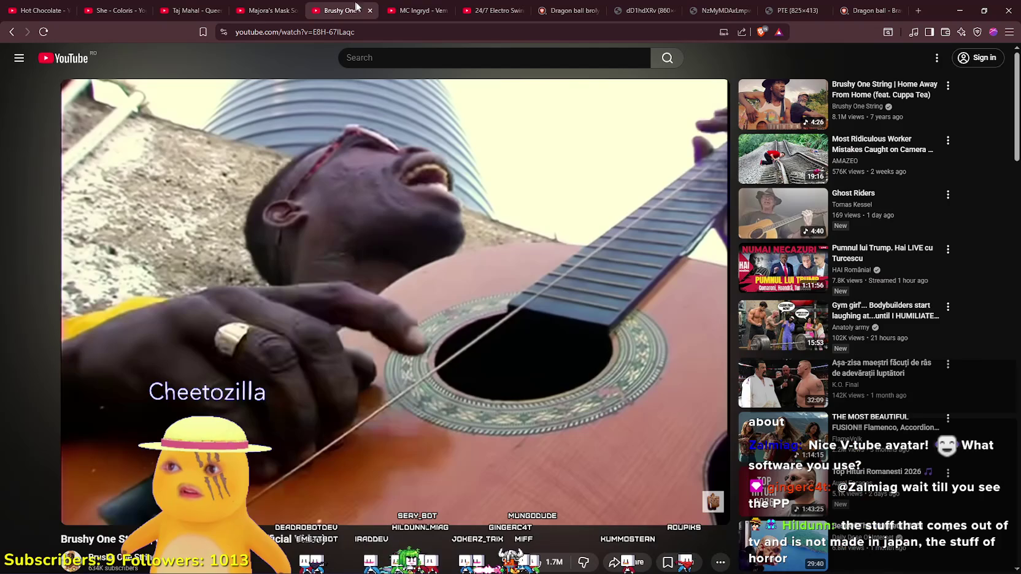
{"action": "left_click", "coordinate": [289, 6]}
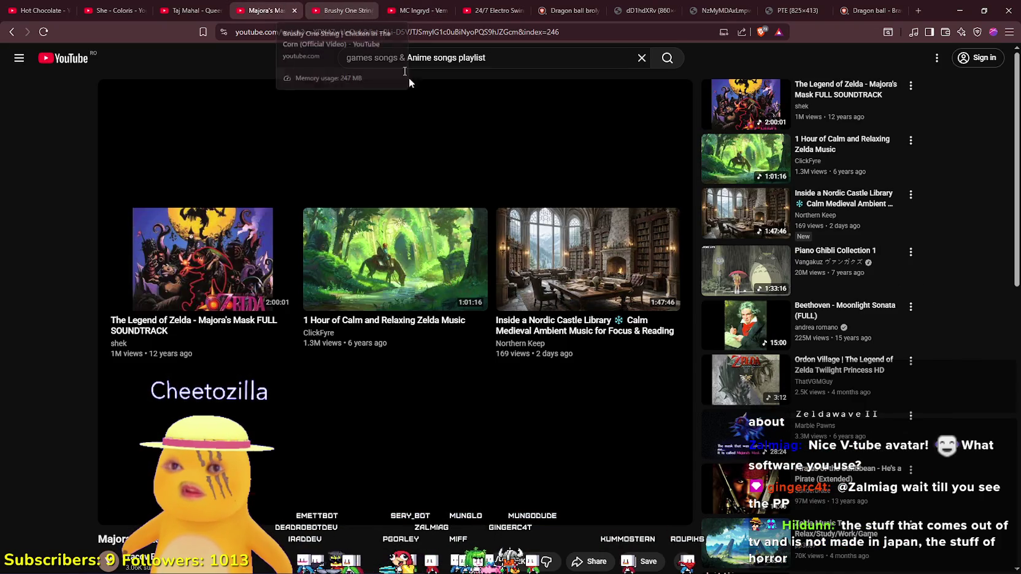
{"action": "scroll", "coordinate": [319, 449], "scroll_direction": "down", "scroll_amount": 5}
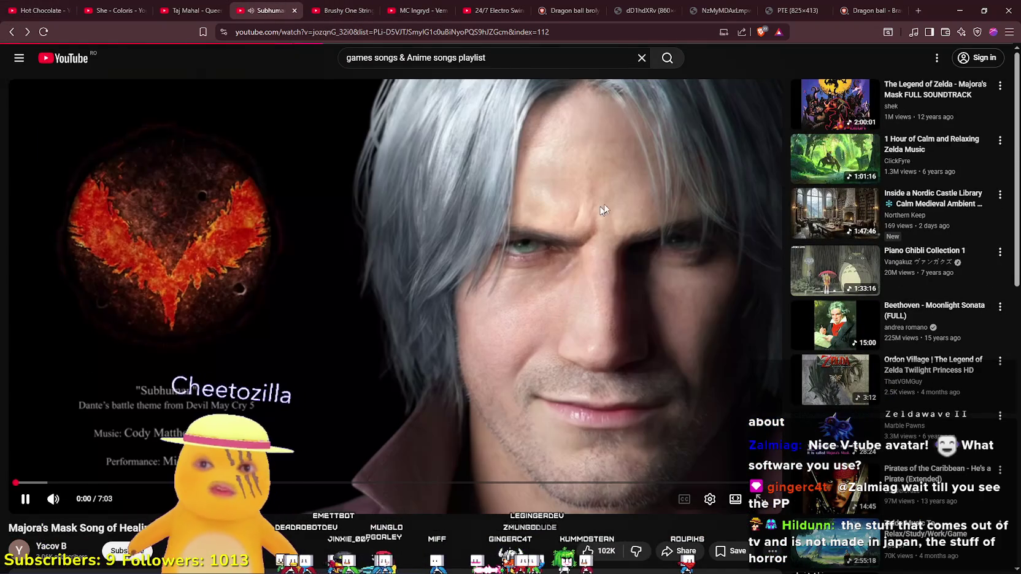
{"action": "scroll", "coordinate": [891, 381], "scroll_direction": "down", "scroll_amount": 4}
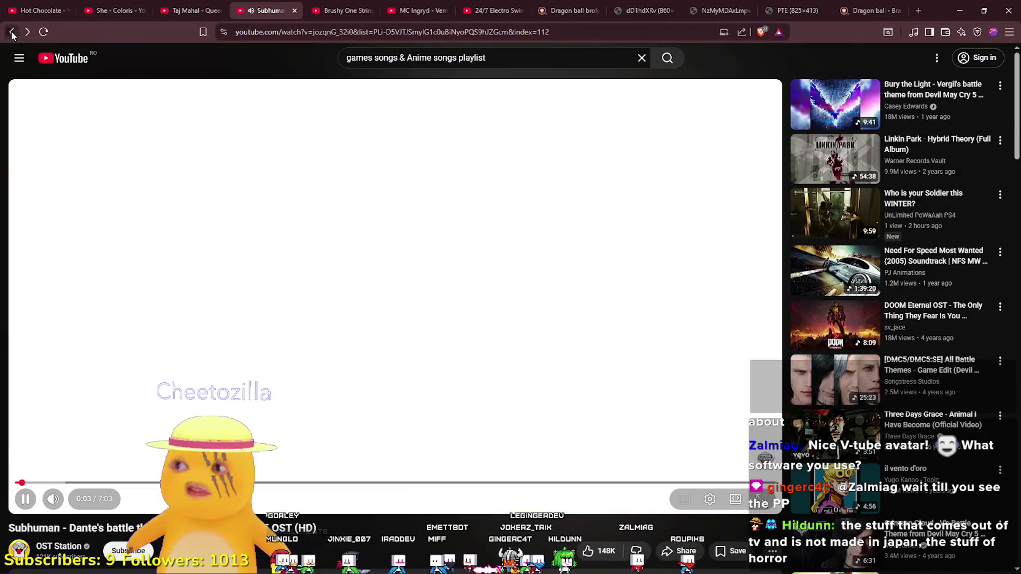
{"action": "left_click", "coordinate": [12, 33]}
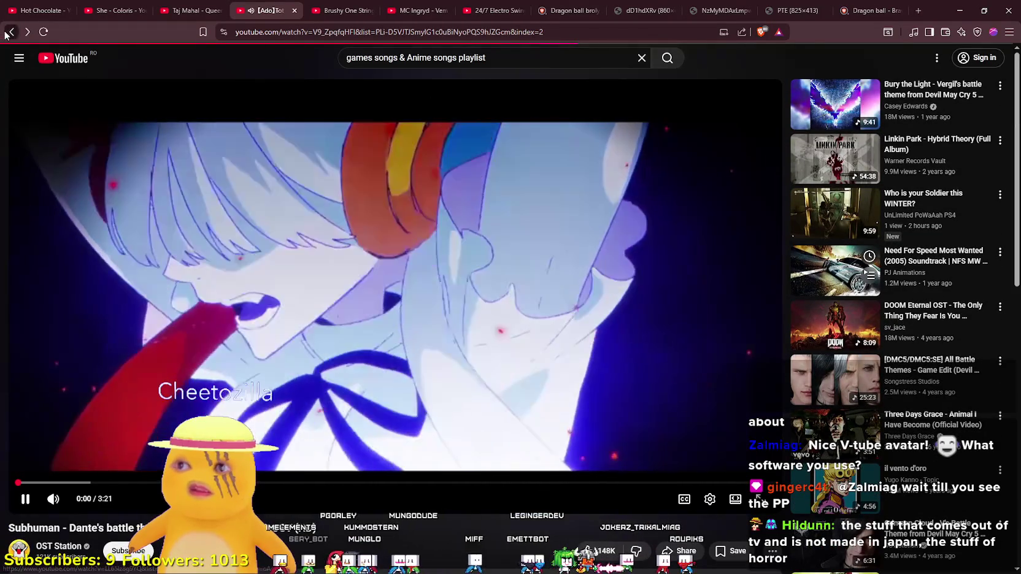
{"action": "left_click", "coordinate": [6, 35]}
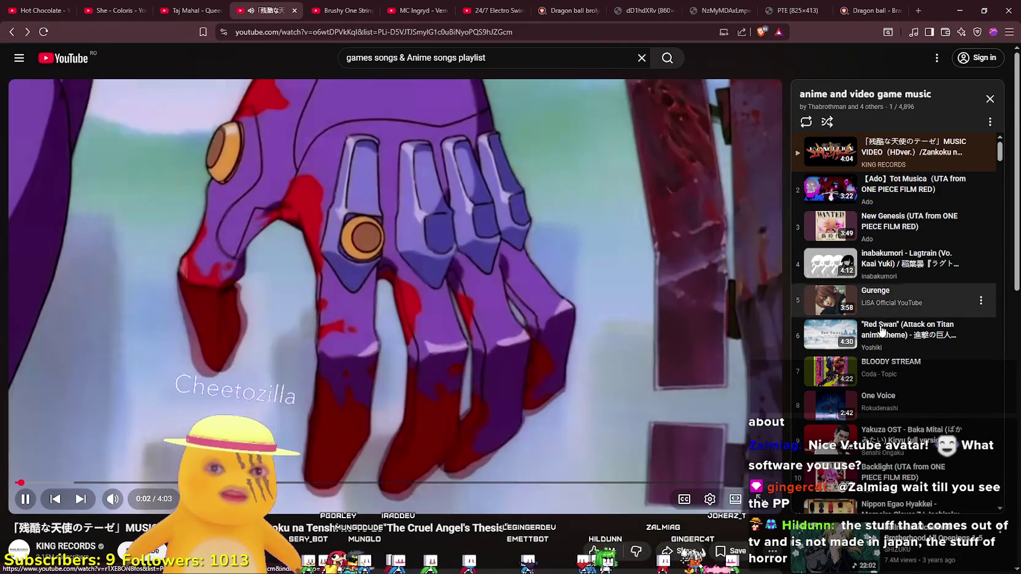
Play the Red Swan track from the playlist and return to the Dragon ball images
{"action": "scroll", "coordinate": [827, 317], "scroll_direction": "down", "scroll_amount": 1}
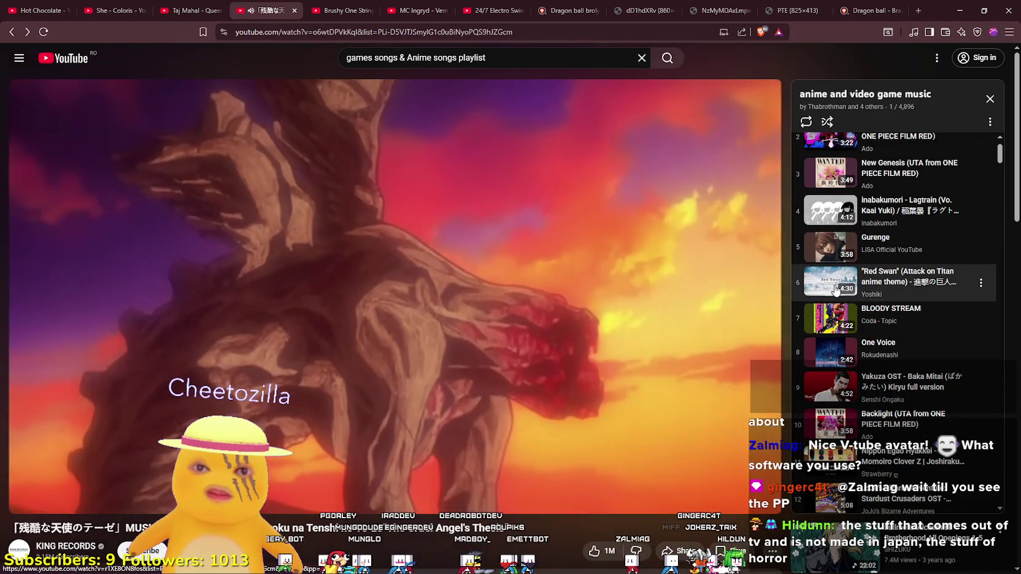
{"action": "left_click", "coordinate": [871, 279]}
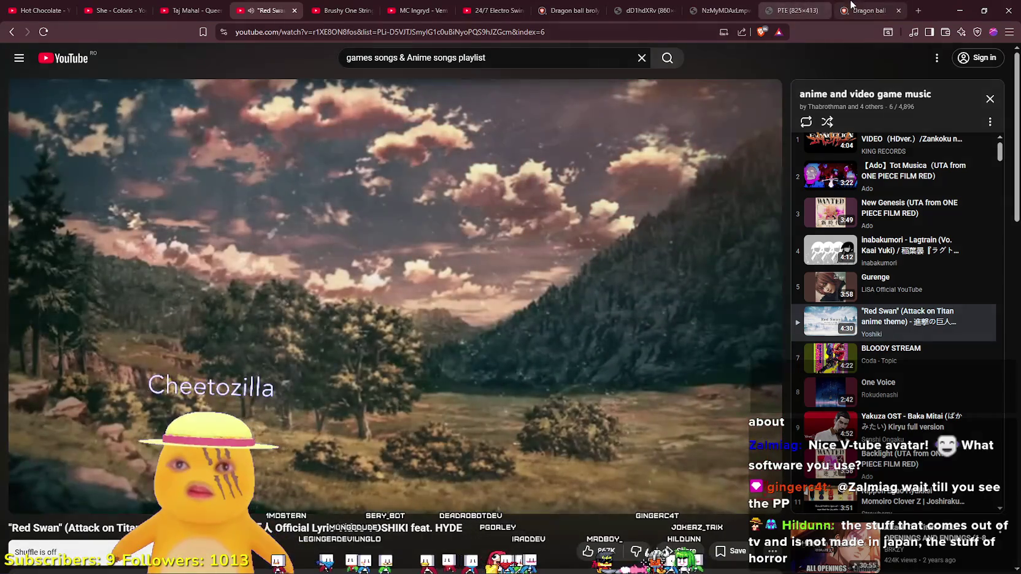
{"action": "left_click", "coordinate": [853, 7]}
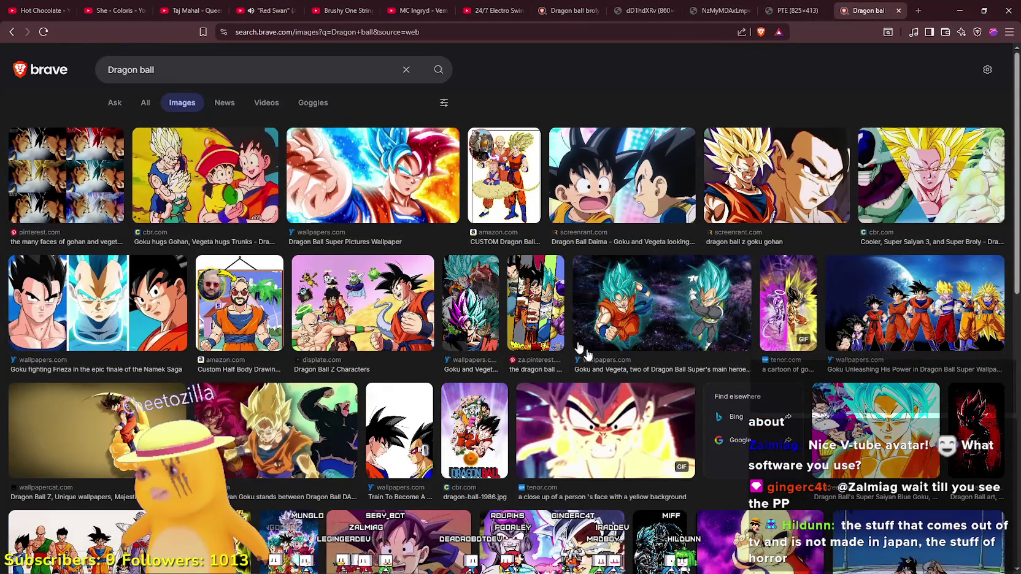
Refine the image search to 'Dragon ball 2000', then 'Dragon ball 2000 scene'
{"action": "left_click", "coordinate": [211, 71]}
{"action": "type", "text": "000"}
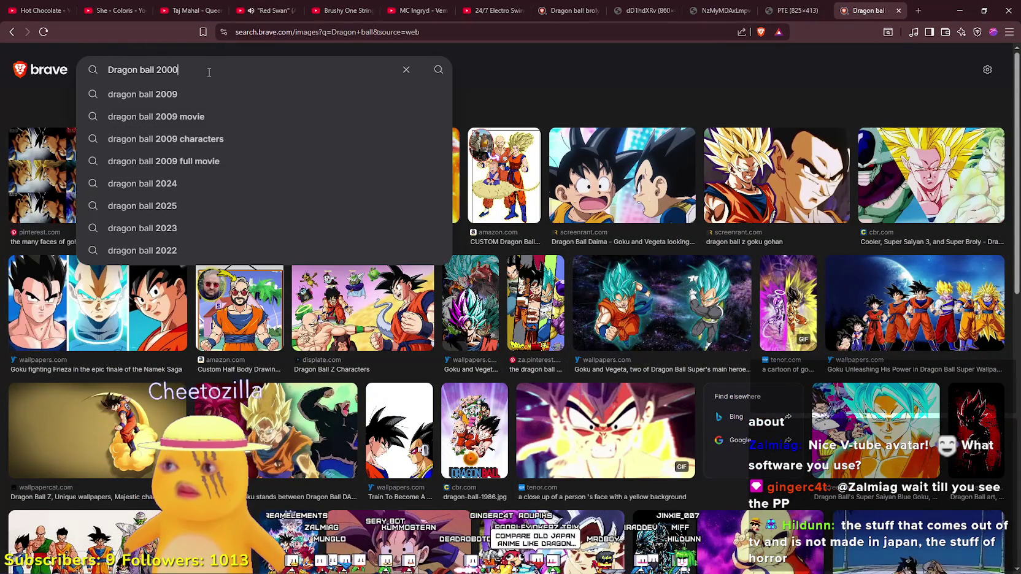
{"action": "key", "text": "Return"}
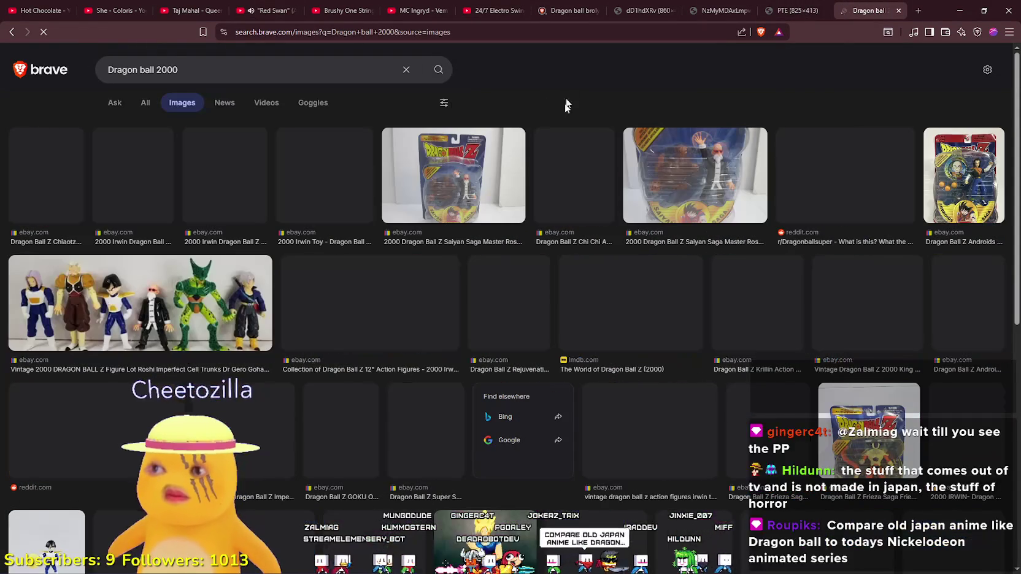
{"action": "scroll", "coordinate": [543, 137], "scroll_direction": "down", "scroll_amount": 8}
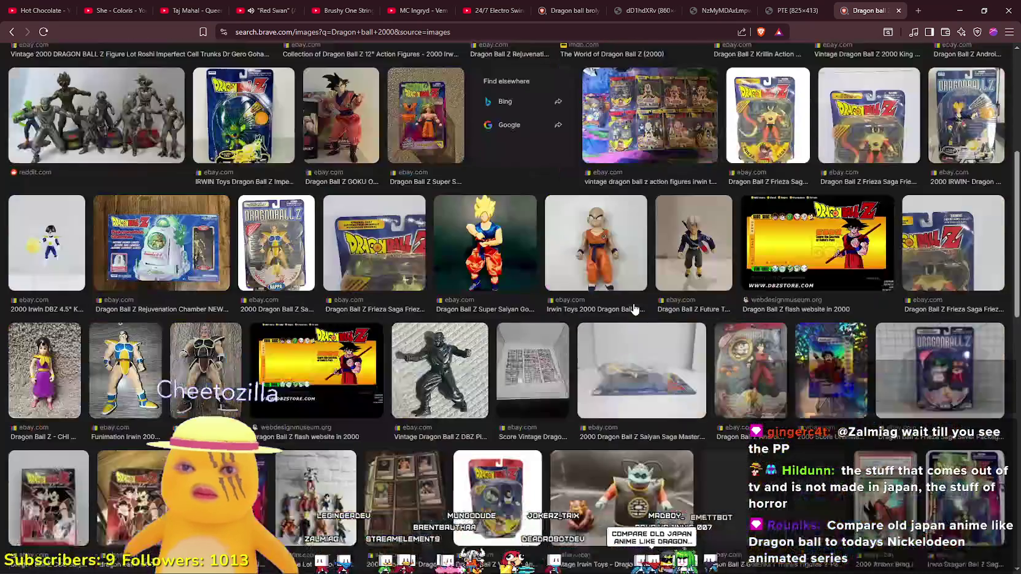
{"action": "scroll", "coordinate": [246, 74], "scroll_direction": "up", "scroll_amount": 8}
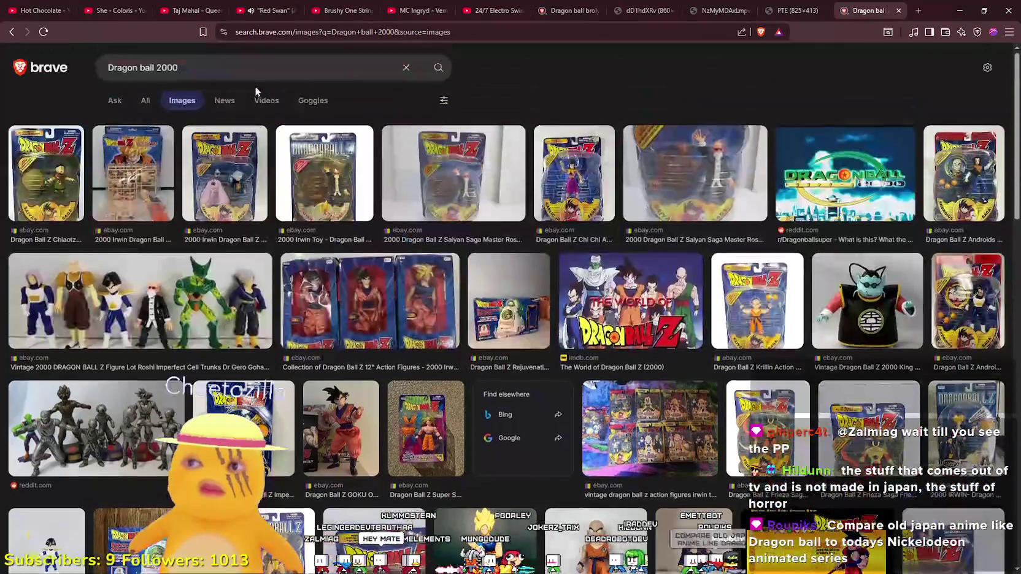
{"action": "left_click", "coordinate": [281, 77]}
{"action": "type", "text": "scene"}
{"action": "key", "text": "Return"}
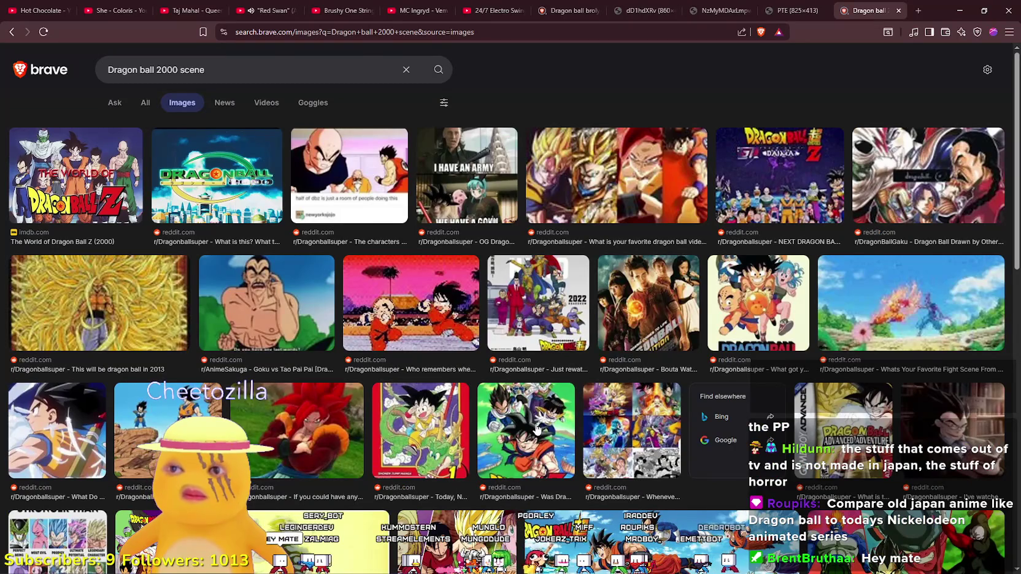
Open the Goku vs Tao Pai Pai image and a related scene image in new tabs
{"action": "scroll", "coordinate": [406, 305], "scroll_direction": "down", "scroll_amount": 3}
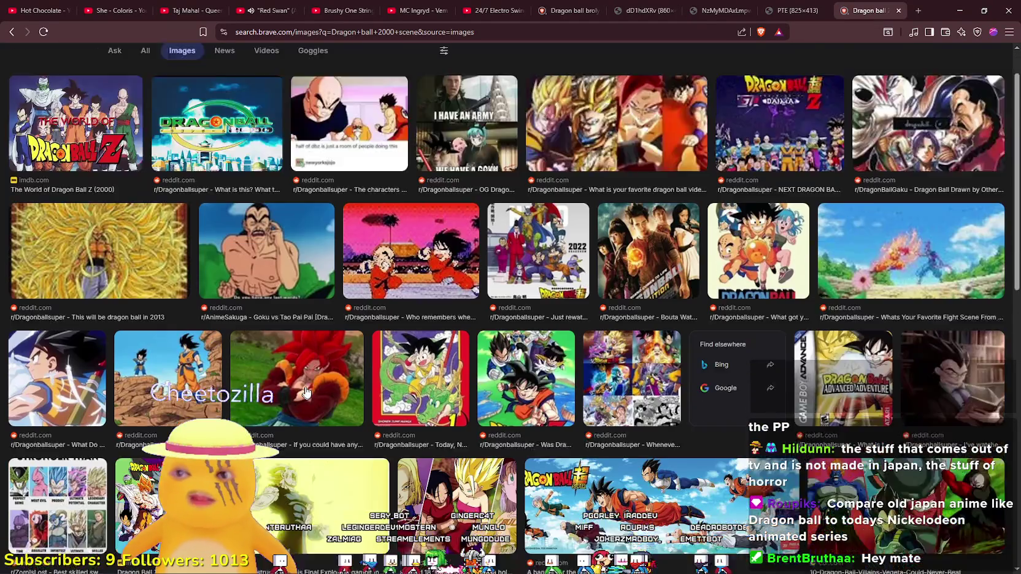
{"action": "left_click", "coordinate": [264, 123]}
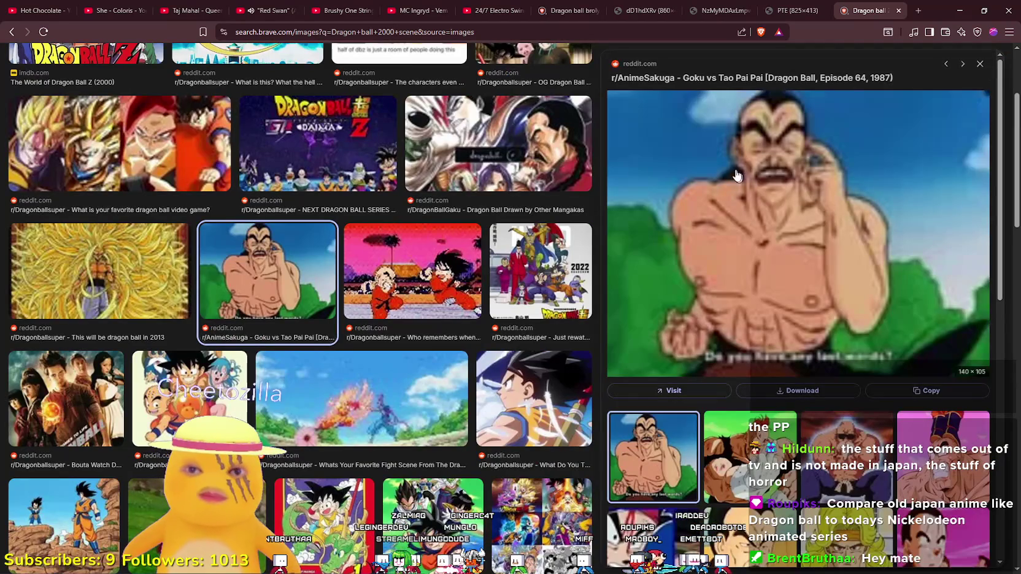
{"action": "right_click", "coordinate": [809, 194]}
{"action": "left_click", "coordinate": [834, 333]}
{"action": "left_click", "coordinate": [943, 485]}
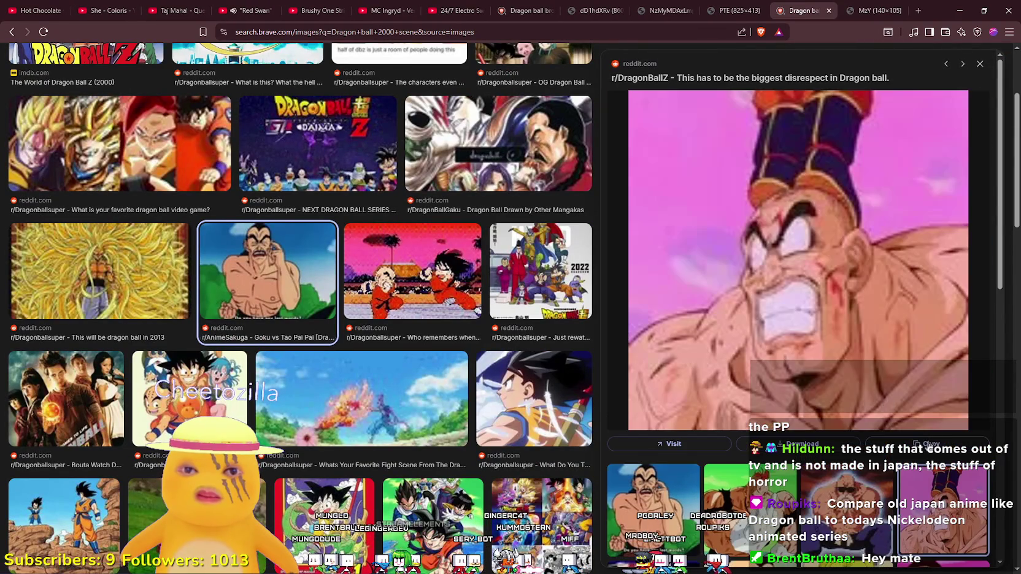
{"action": "right_click", "coordinate": [797, 202]}
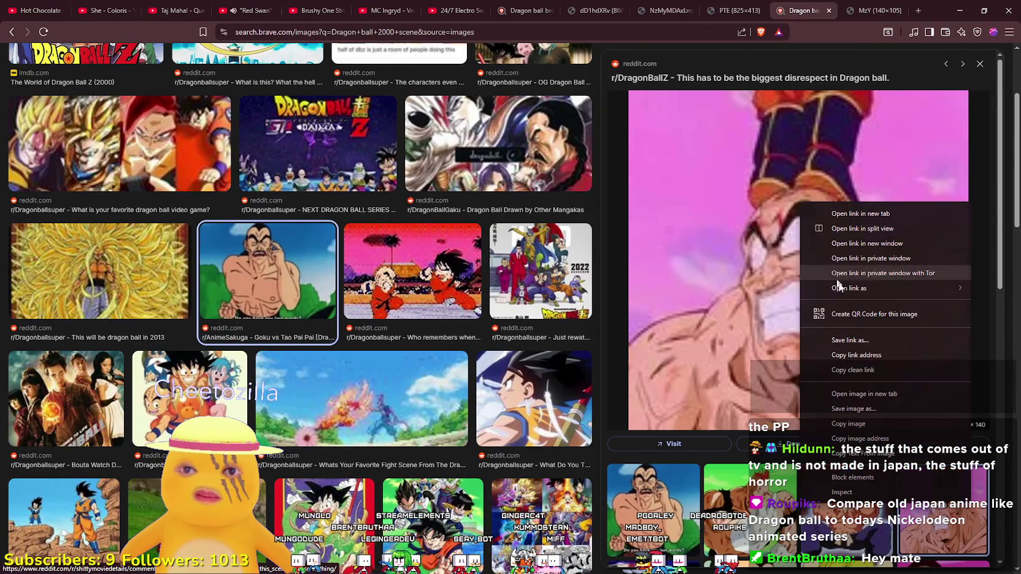
{"action": "left_click", "coordinate": [882, 396]}
Flip through the opened image tabs and zoom the PTE image out and back in
{"action": "left_click", "coordinate": [796, 4]}
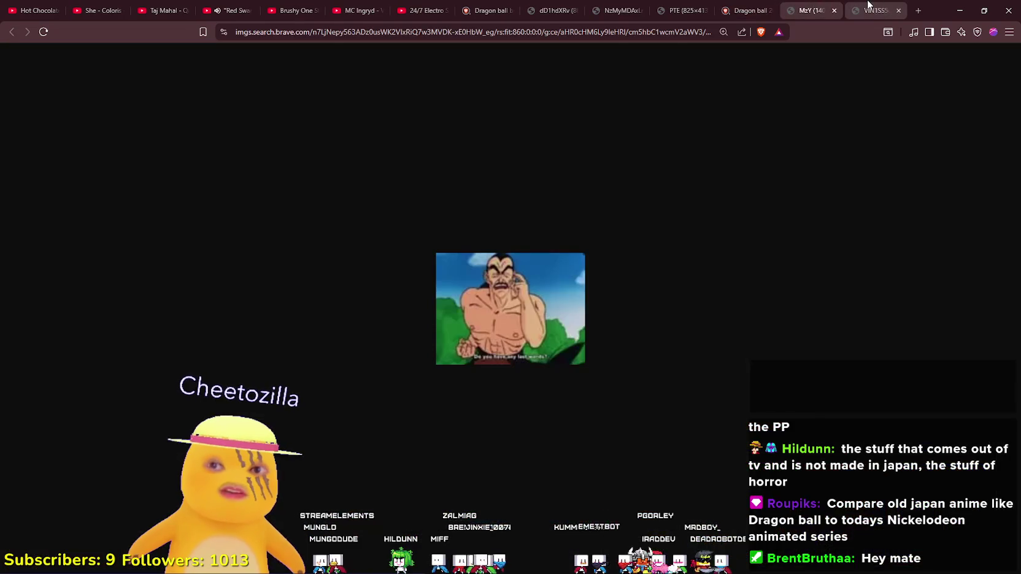
{"action": "left_click", "coordinate": [866, 5]}
{"action": "scroll", "coordinate": [516, 290], "scroll_direction": "up", "scroll_amount": 4, "text": "ctrl"}
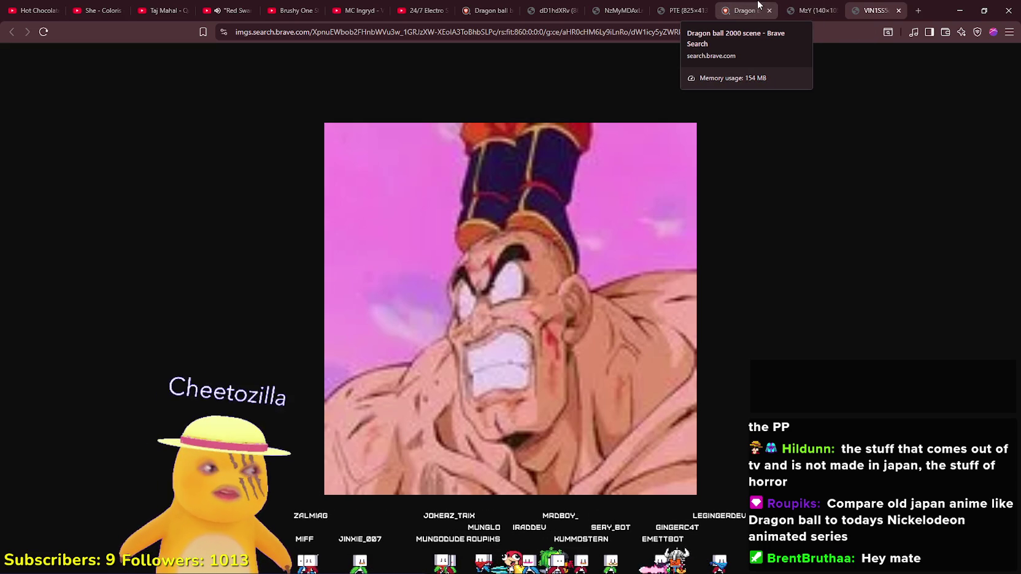
{"action": "left_click", "coordinate": [689, 5]}
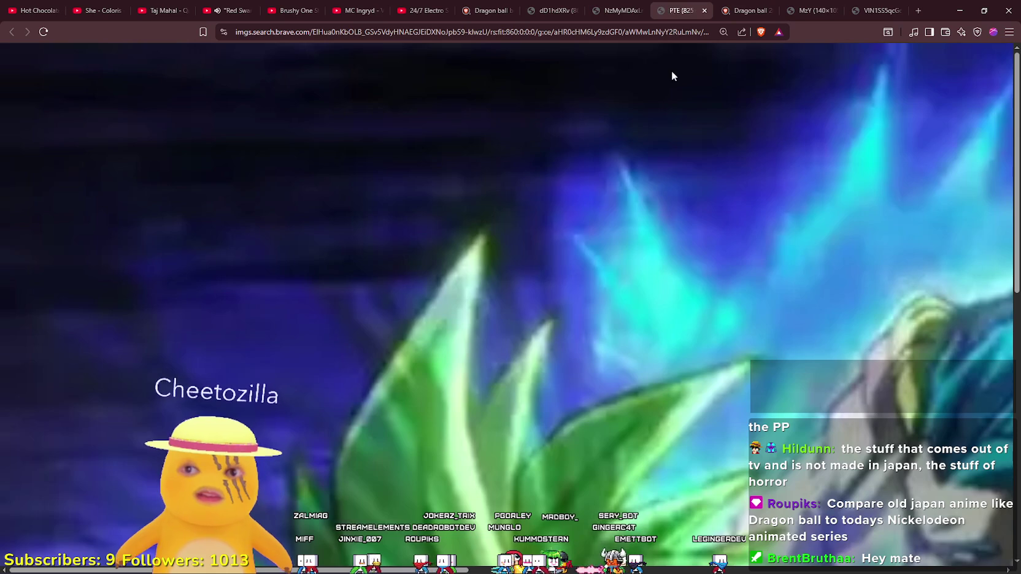
{"action": "key", "text": "ctrl+minus"}
{"action": "key", "text": "ctrl+minus"}
{"action": "key", "text": "ctrl+plus"}
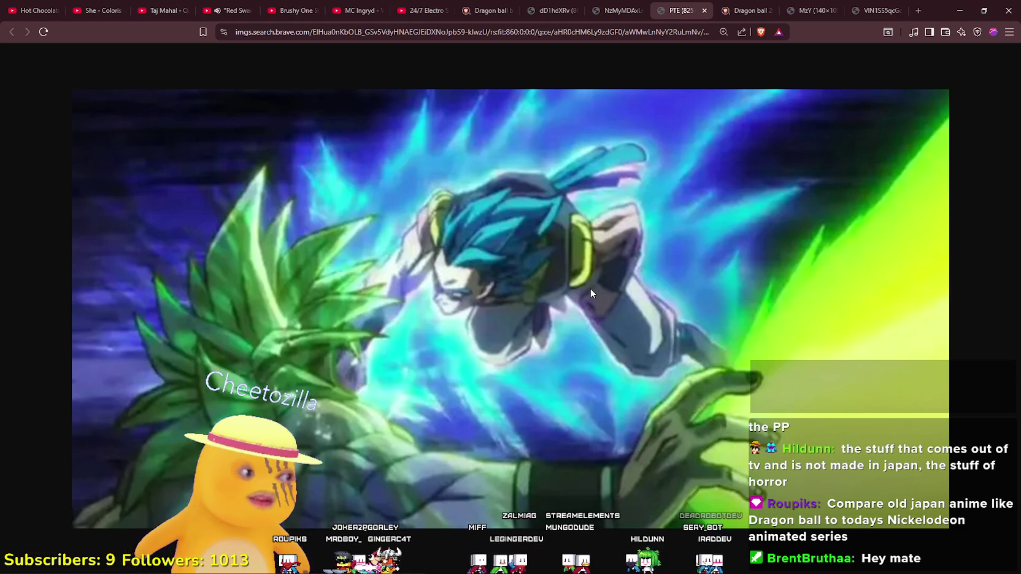
Revisit the Tao Pai Pai image, then scroll the Dragon ball 2000 scene results preview
{"action": "left_click", "coordinate": [790, 5]}
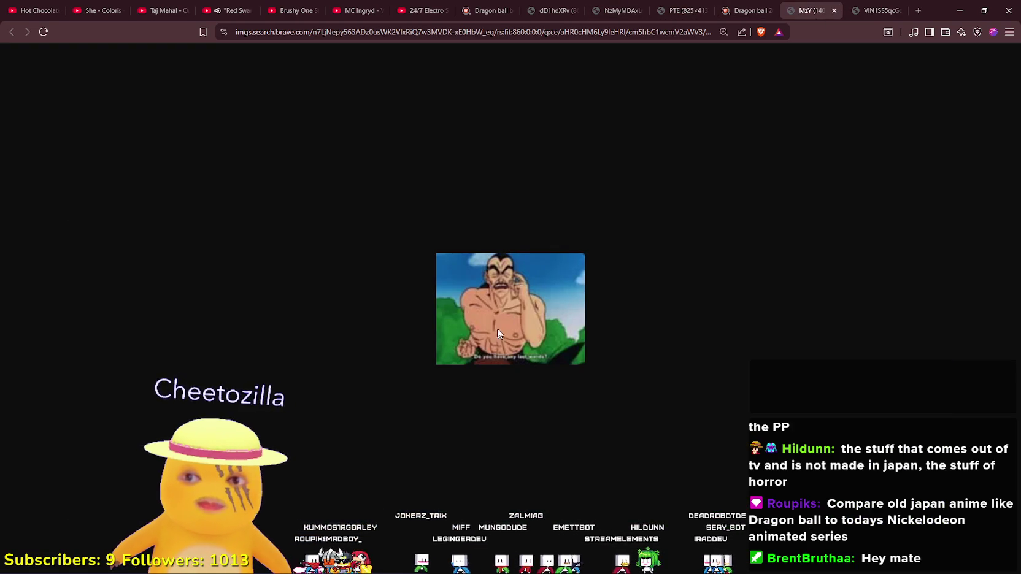
{"action": "scroll", "coordinate": [472, 333], "scroll_direction": "up", "scroll_amount": 5, "text": "ctrl"}
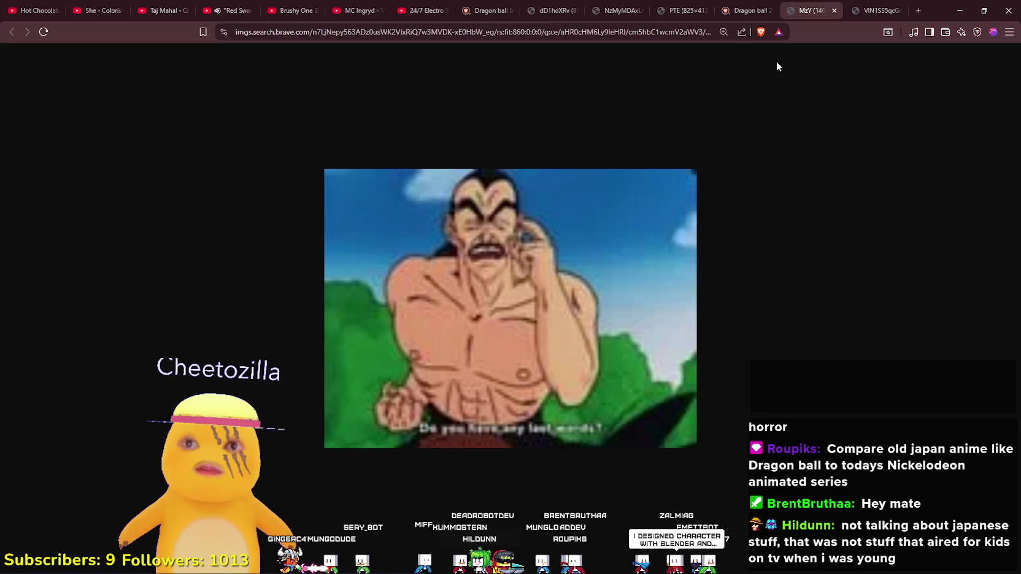
{"action": "left_click", "coordinate": [755, 11]}
{"action": "scroll", "coordinate": [701, 445], "scroll_direction": "down", "scroll_amount": 5}
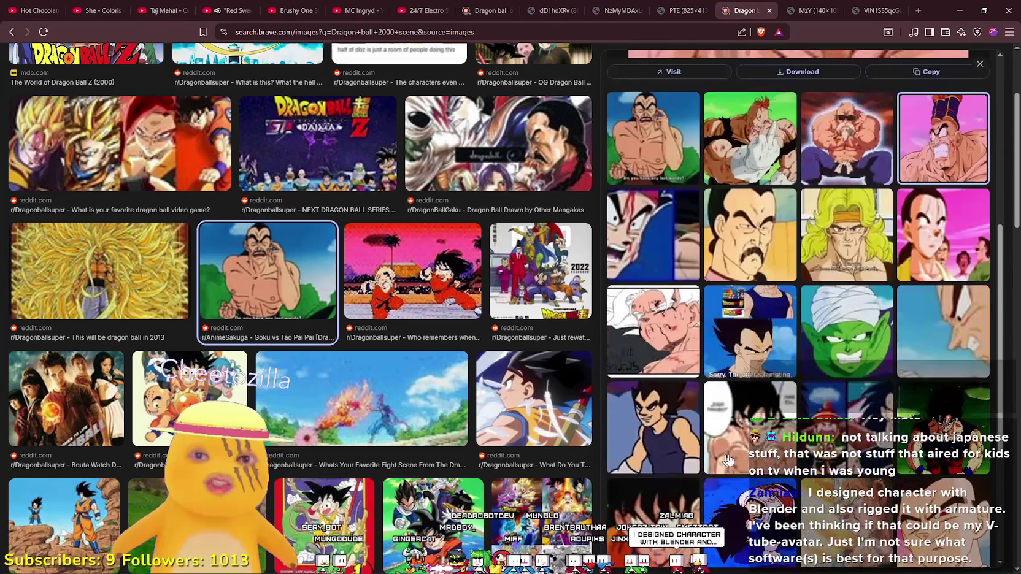
Preview the related Piccolo image, scroll through the results, and switch to the Nappa image tab
{"action": "left_click", "coordinate": [862, 307]}
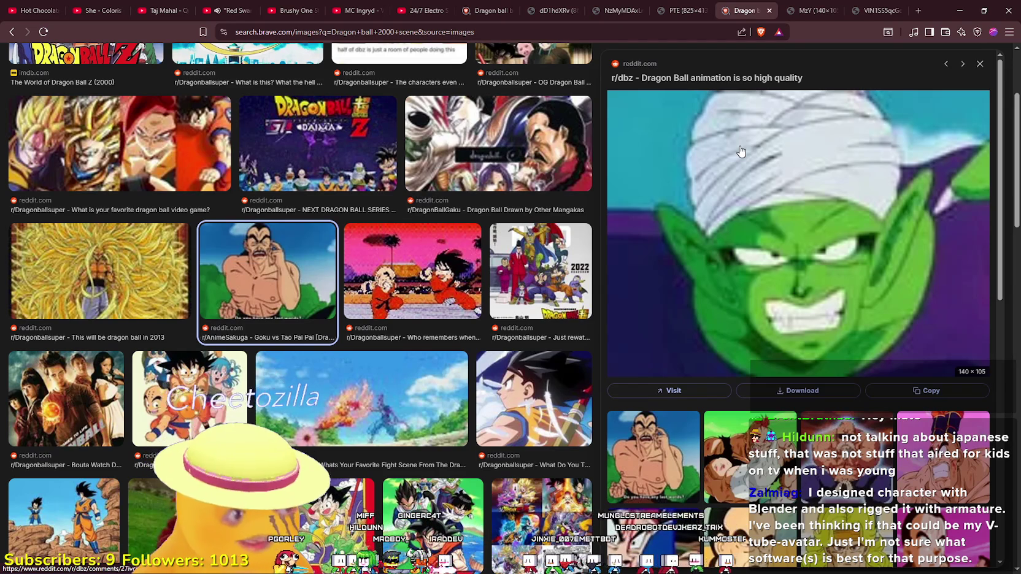
{"action": "scroll", "coordinate": [456, 399], "scroll_direction": "up", "scroll_amount": 3}
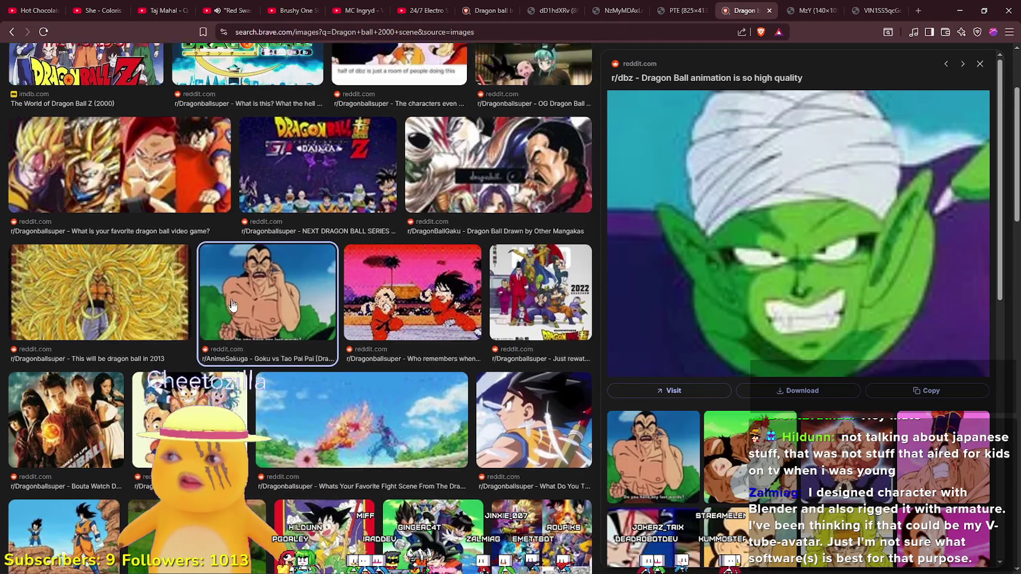
{"action": "scroll", "coordinate": [407, 439], "scroll_direction": "down", "scroll_amount": 10}
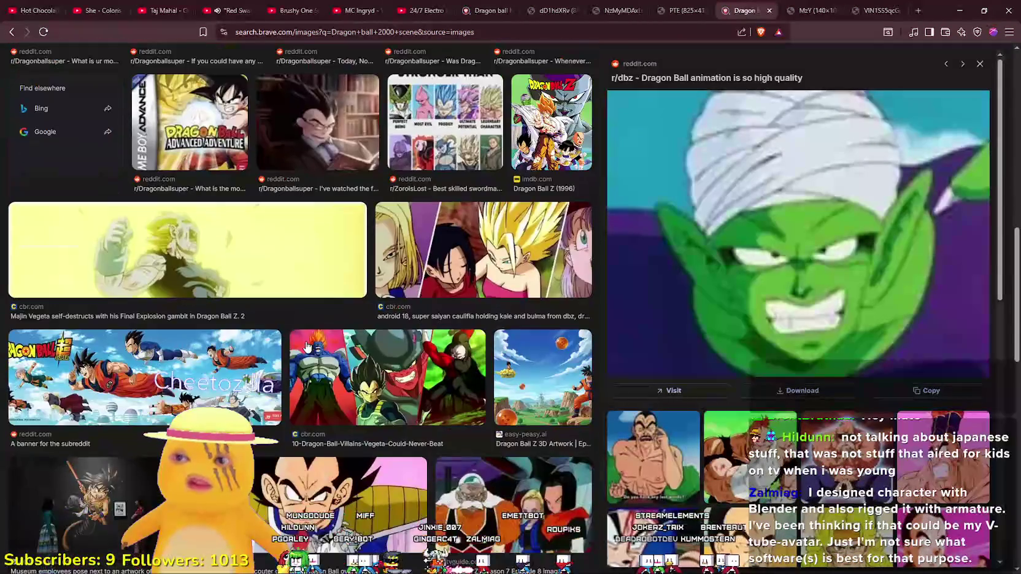
{"action": "scroll", "coordinate": [400, 393], "scroll_direction": "down", "scroll_amount": 1}
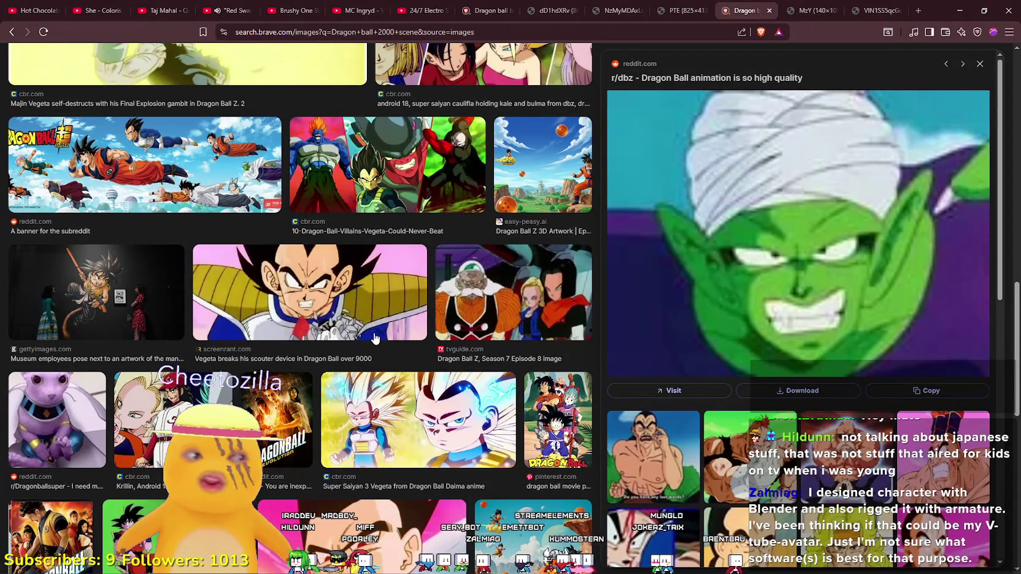
{"action": "scroll", "coordinate": [375, 338], "scroll_direction": "down", "scroll_amount": 6}
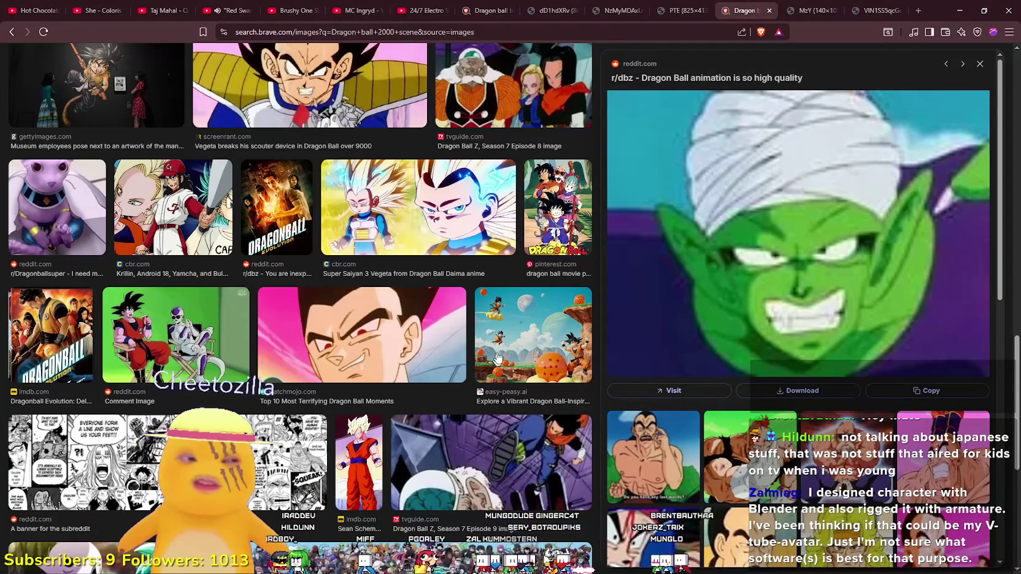
{"action": "key", "text": "ctrl+Tab"}
{"action": "key", "text": "ctrl+Tab"}
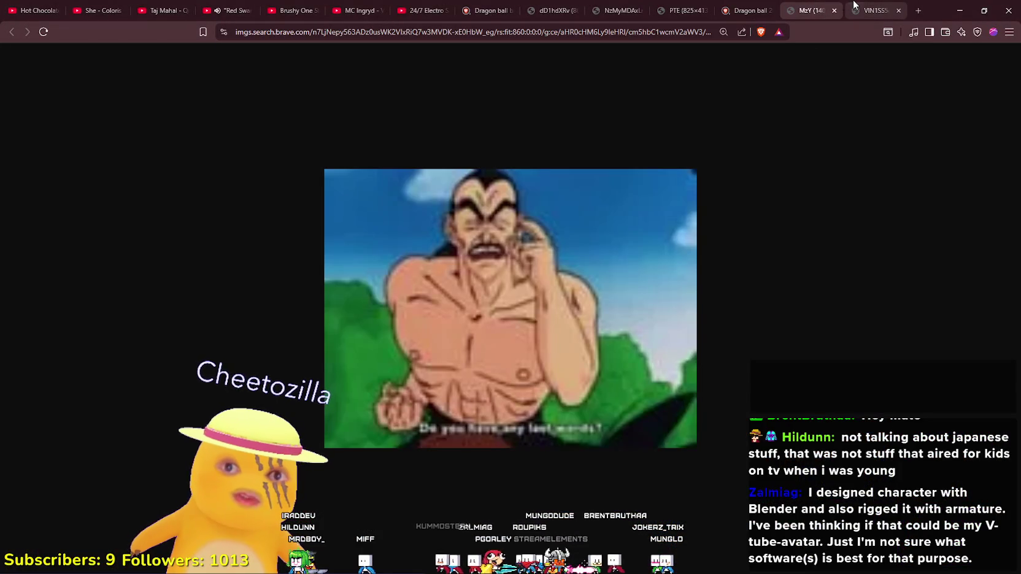
Enlarge the Broly image tab to 200%, then return to the Red Swan YouTube tab
{"action": "key", "text": "ctrl+shift+Tab"}
{"action": "key", "text": "ctrl+shift+Tab"}
{"action": "left_click", "coordinate": [684, 7]}
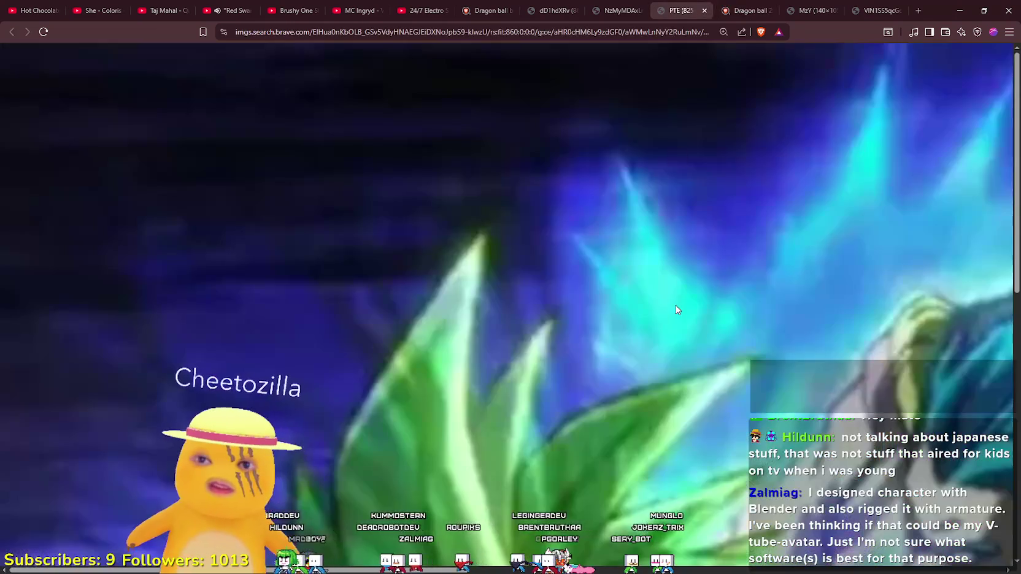
{"action": "scroll", "coordinate": [624, 295], "scroll_direction": "up", "scroll_amount": 2, "text": "ctrl"}
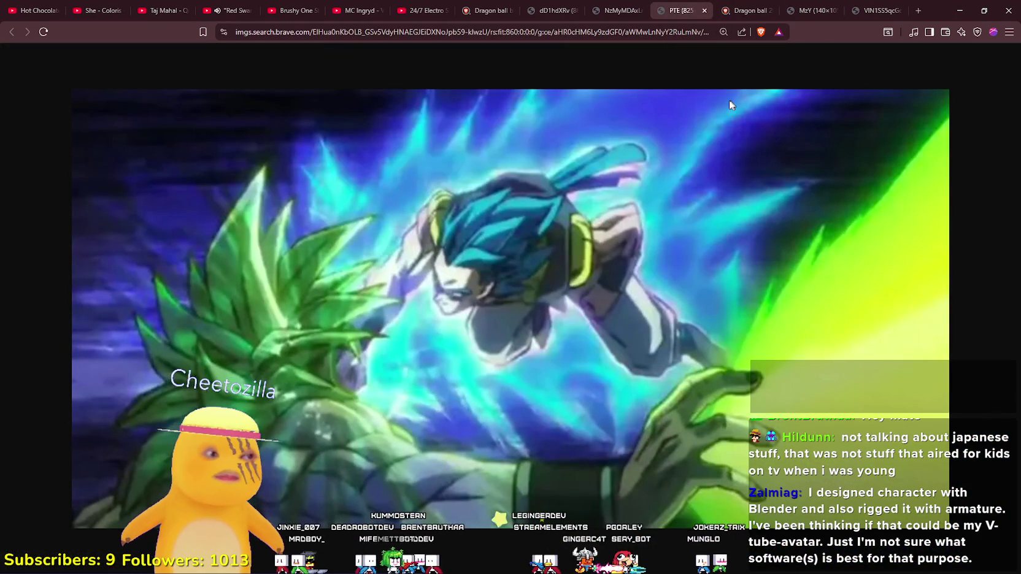
{"action": "key", "text": "ctrl+shift+Tab"}
{"action": "key", "text": "ctrl+shift+Tab"}
{"action": "key", "text": "ctrl+shift+Tab"}
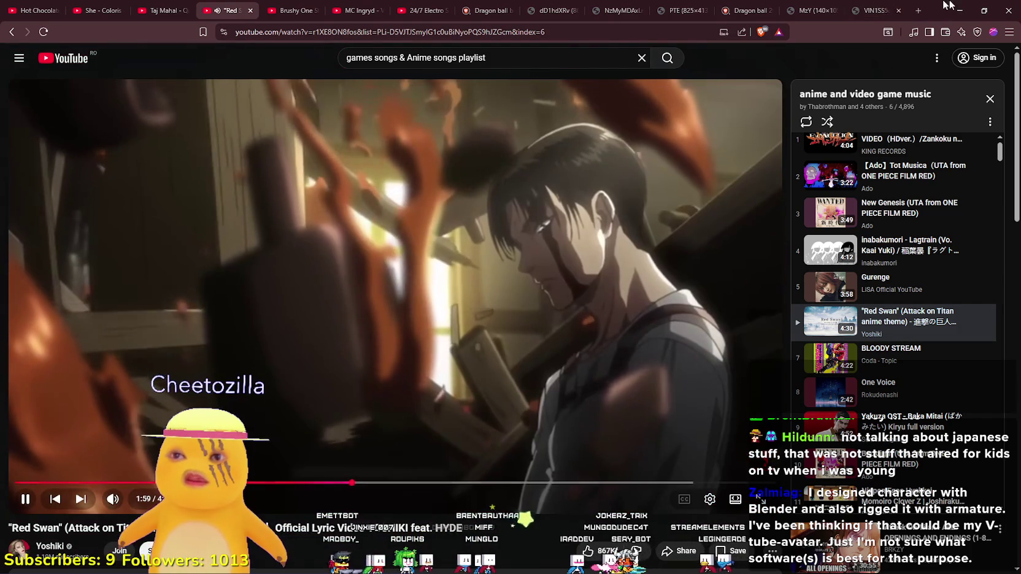
Return to MR FARMBOY, toggle the pause a few times, and leave it paused with stats showing
{"action": "key", "text": "alt+Tab"}
{"action": "key", "text": "Escape"}
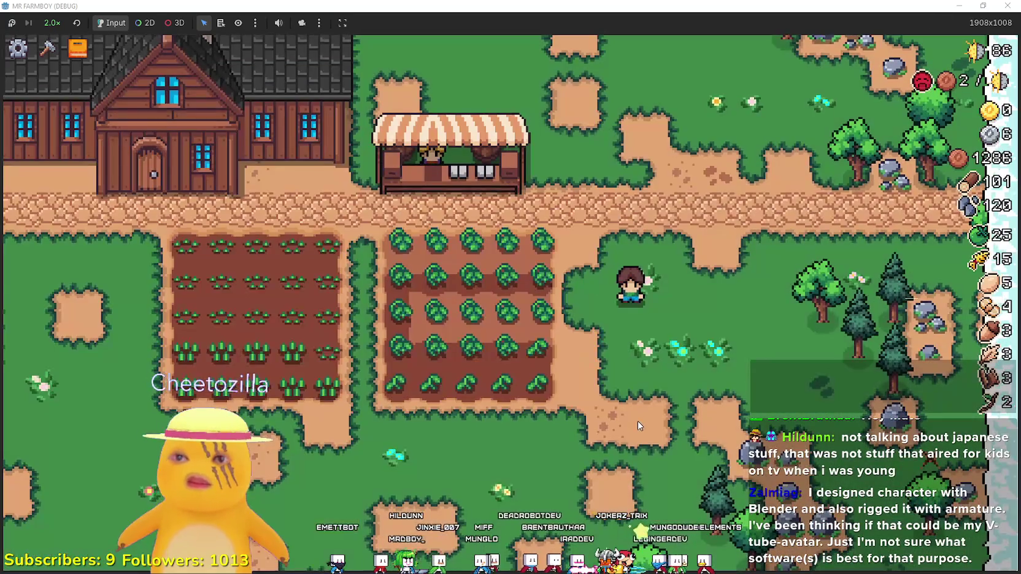
{"action": "key", "text": "Escape"}
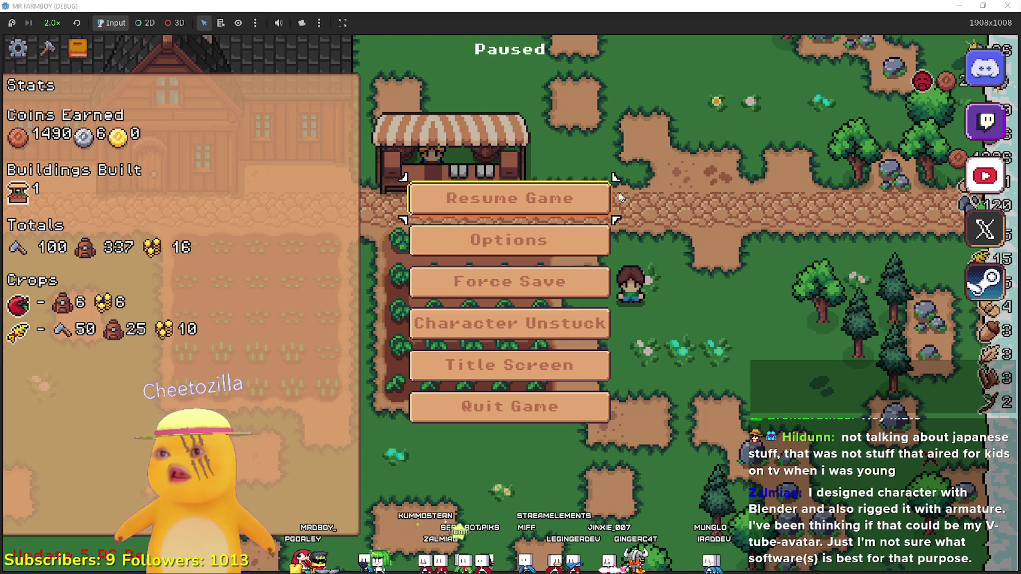
{"action": "key", "text": "Escape"}
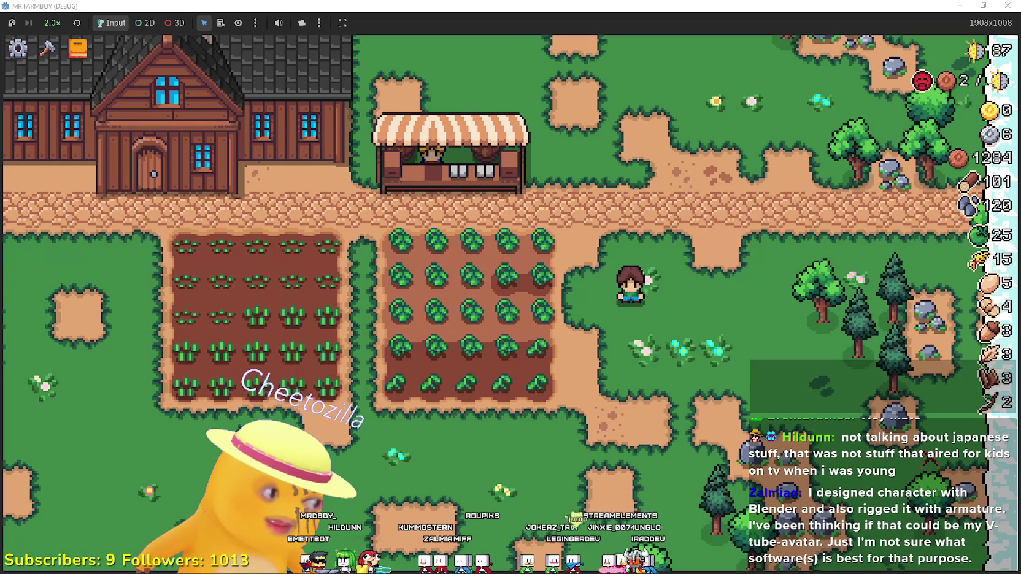
{"action": "key", "text": "Escape"}
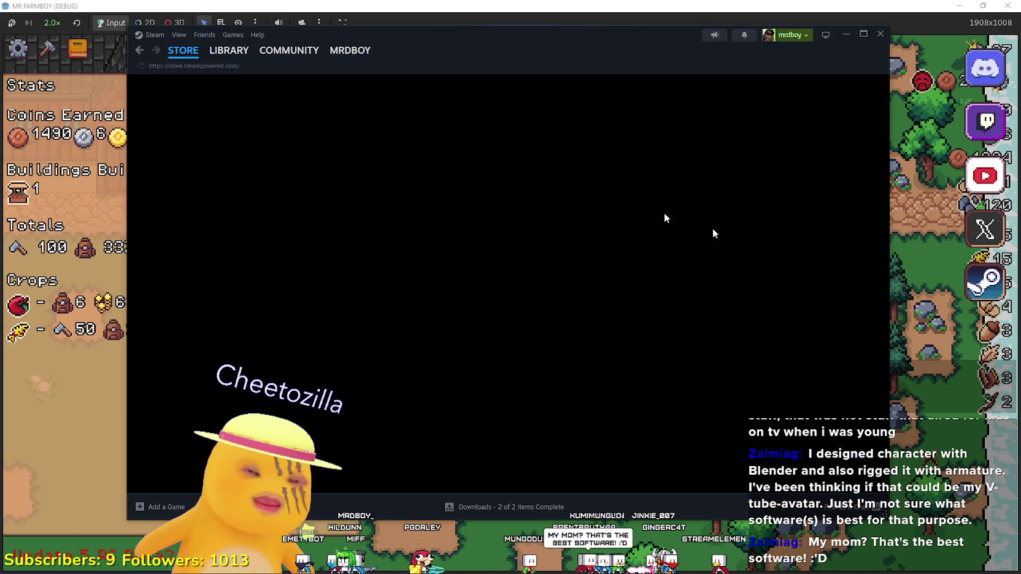
Browse the Steam library pages for MR FARMBOY and Your Mom, ending on MR FARMBOY [public-beta]
{"action": "mouse_move", "coordinate": [222, 52]}
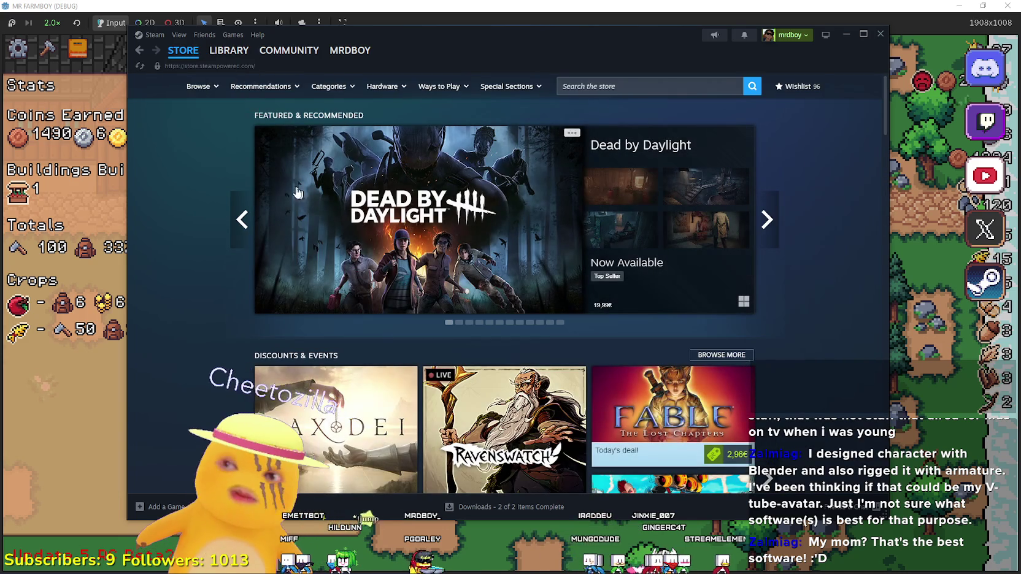
{"action": "left_click", "coordinate": [216, 38]}
{"action": "left_click", "coordinate": [228, 50]}
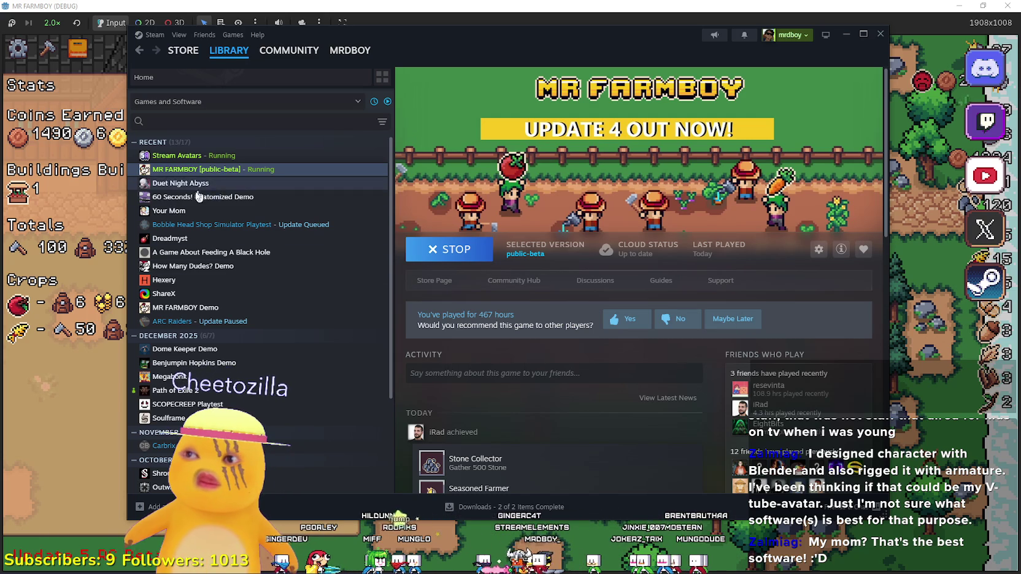
{"action": "left_click", "coordinate": [179, 211]}
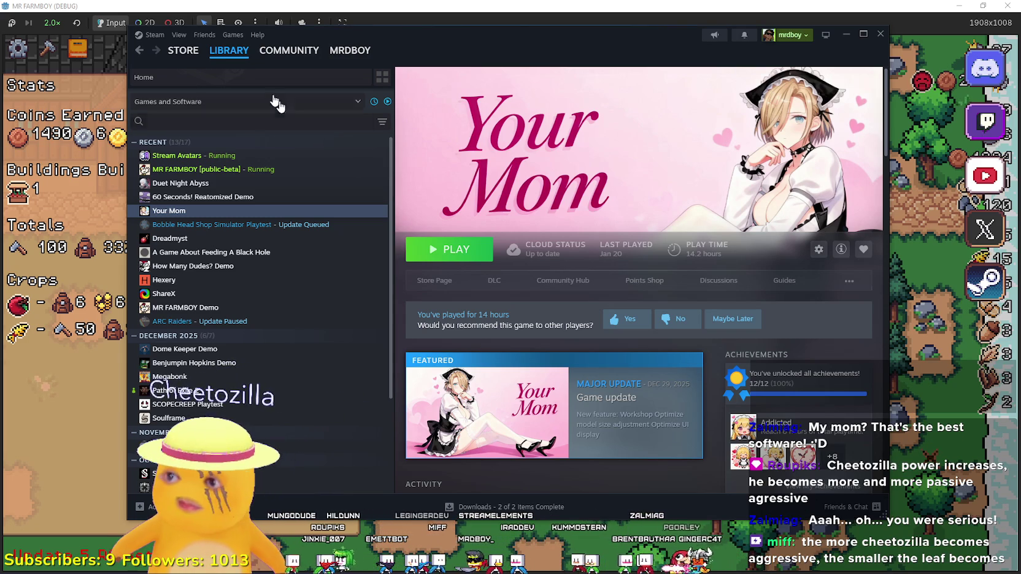
{"action": "mouse_move", "coordinate": [183, 54]}
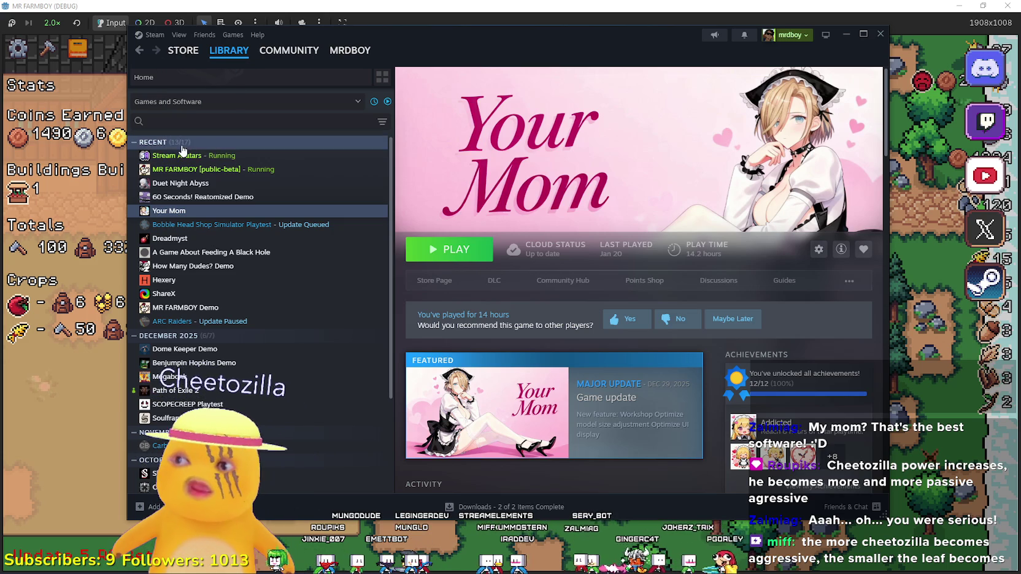
{"action": "left_click", "coordinate": [197, 170]}
Leave Steam for MR FARMBOY and unpause the game
{"action": "key", "text": "alt+Tab"}
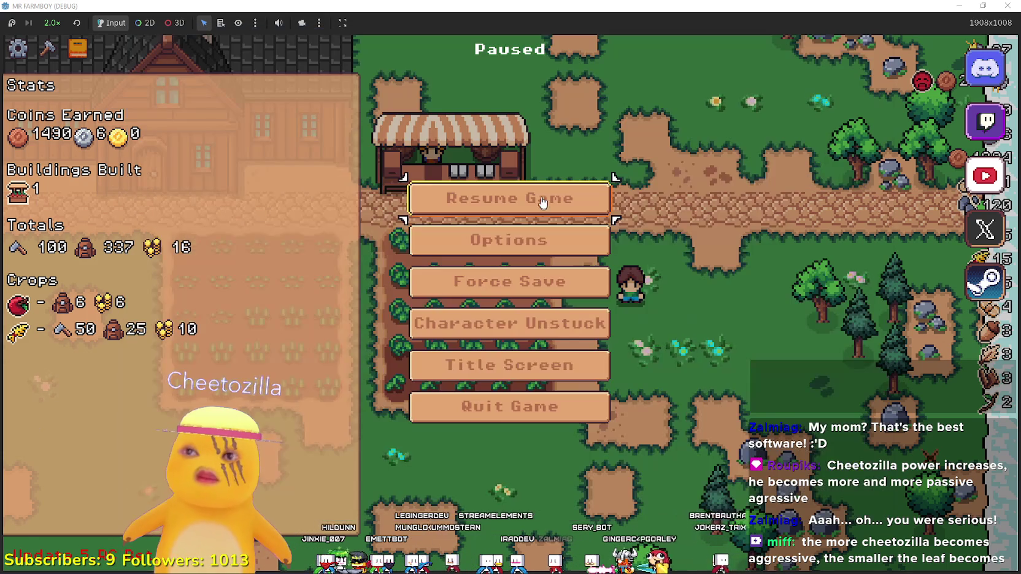
{"action": "key", "text": "Escape"}
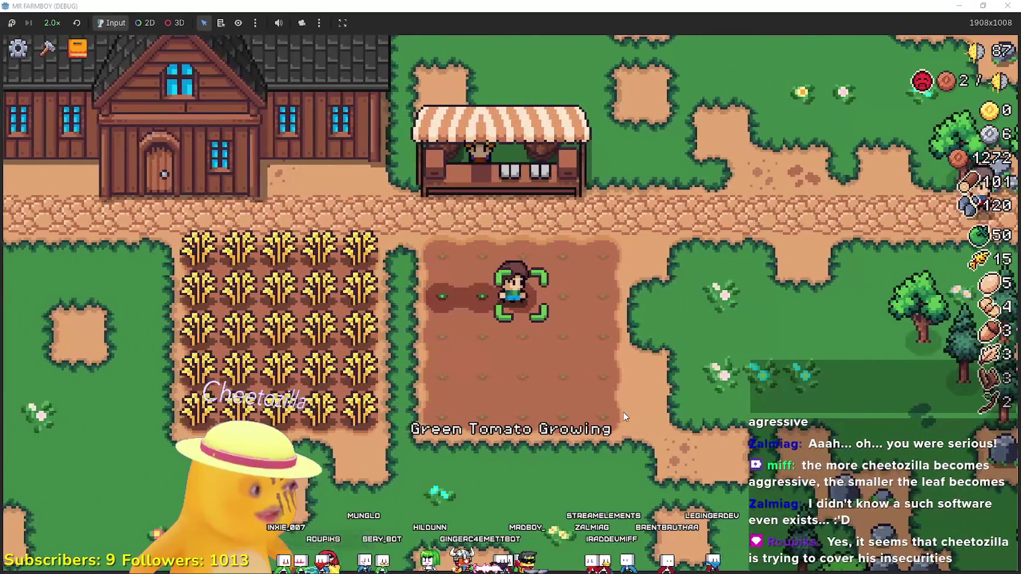
Finish sowing green tomato seeds along the plot's rows
{"action": "key", "text": "d"}
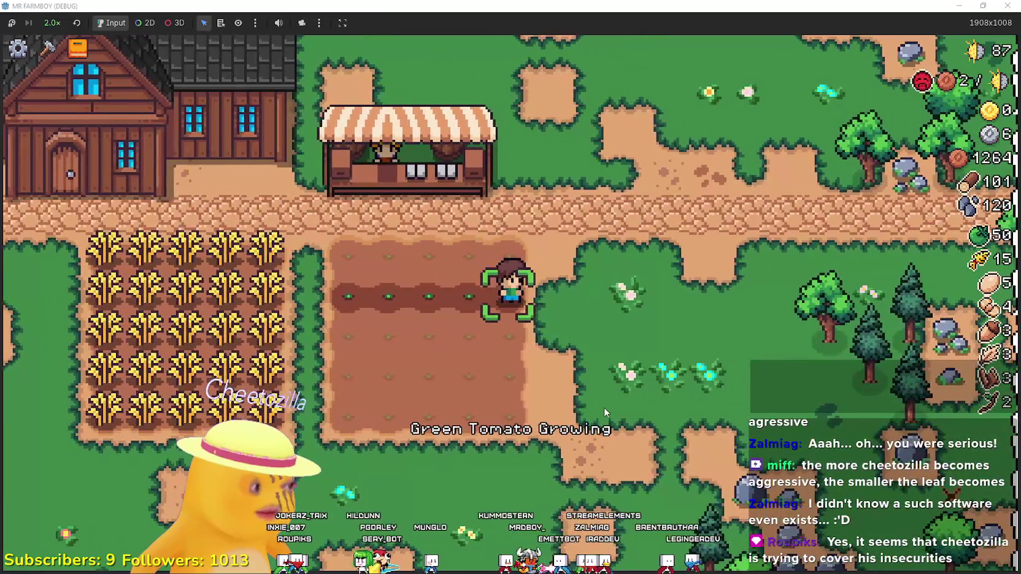
{"action": "key", "text": "w"}
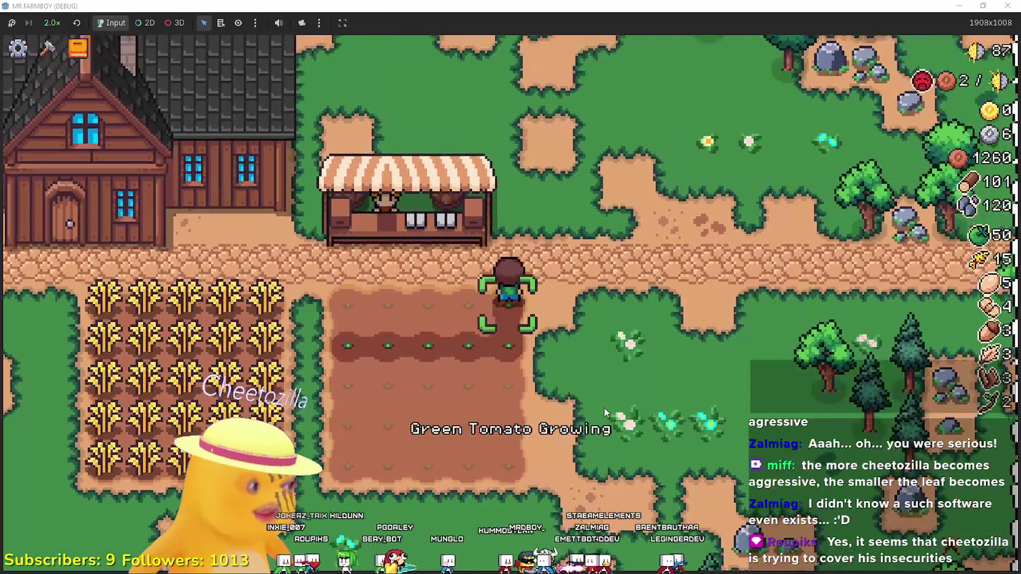
{"action": "key", "text": "a"}
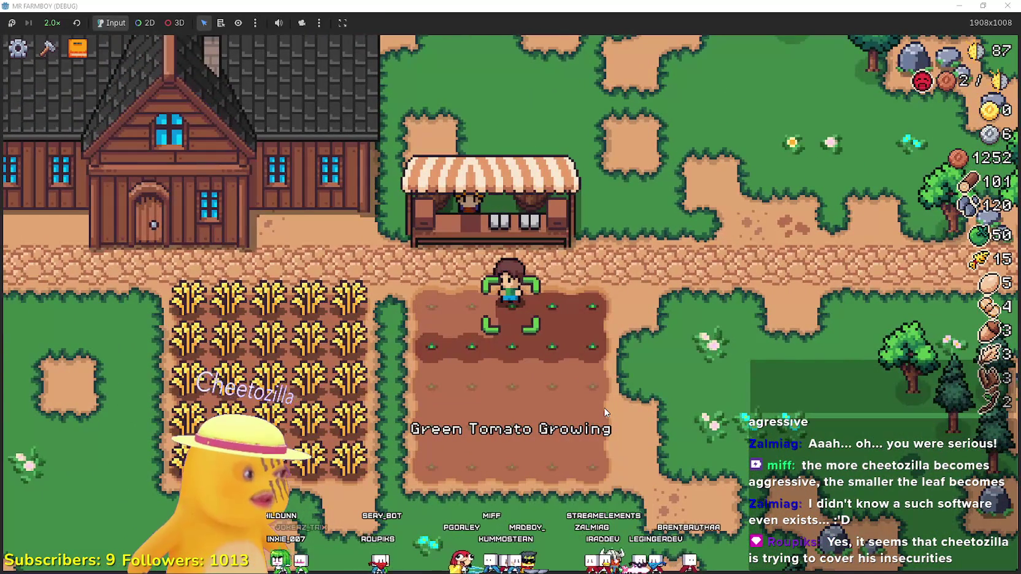
Harvest the ripe wheat field row by row
{"action": "key", "text": "a"}
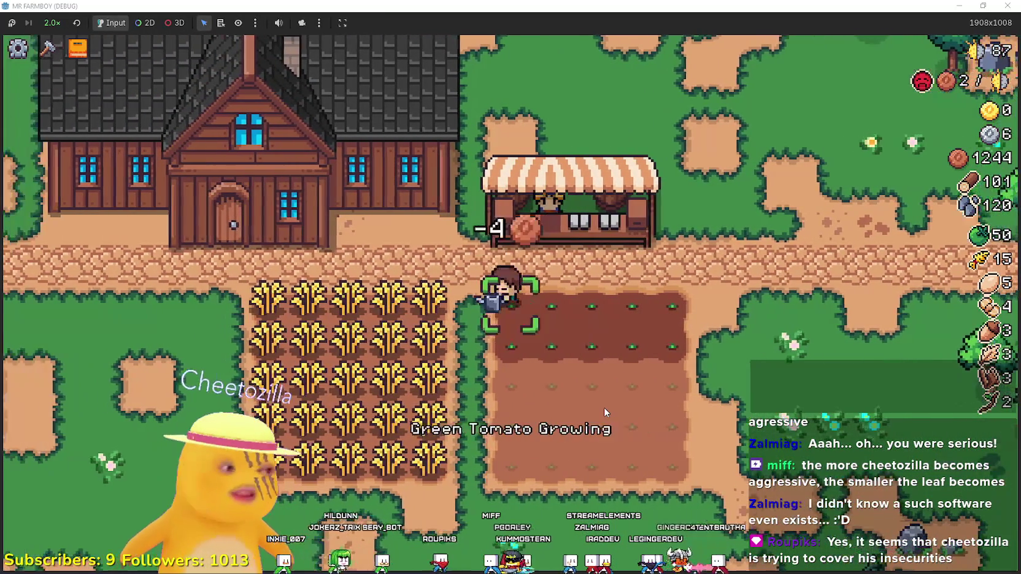
{"action": "key", "text": "a"}
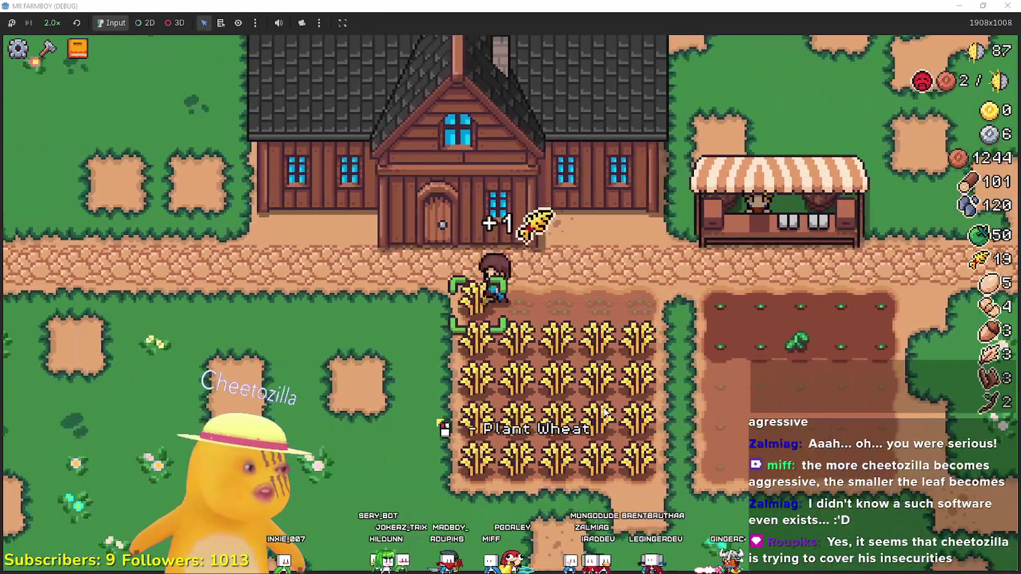
{"action": "key", "text": "d"}
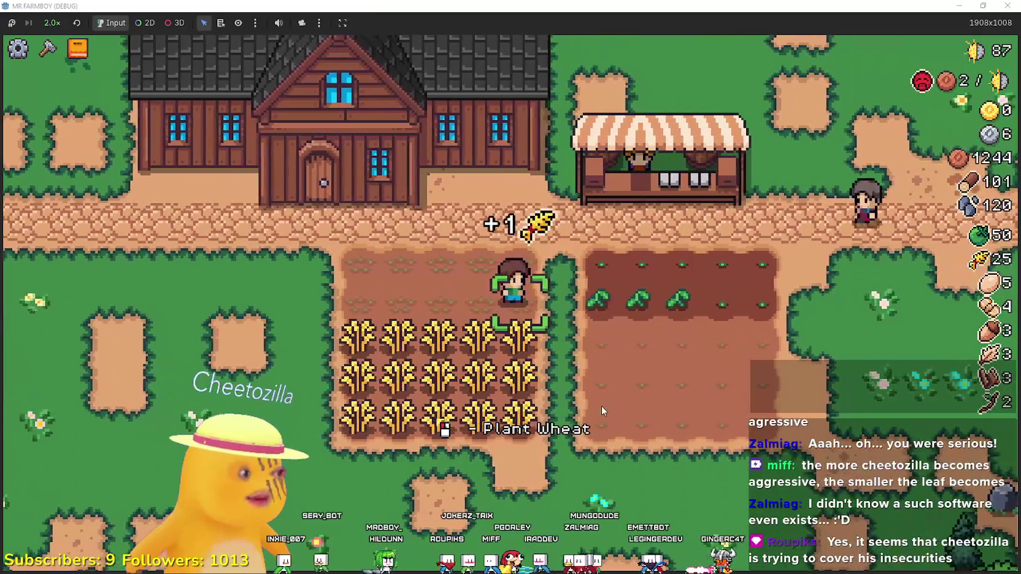
{"action": "key", "text": "s"}
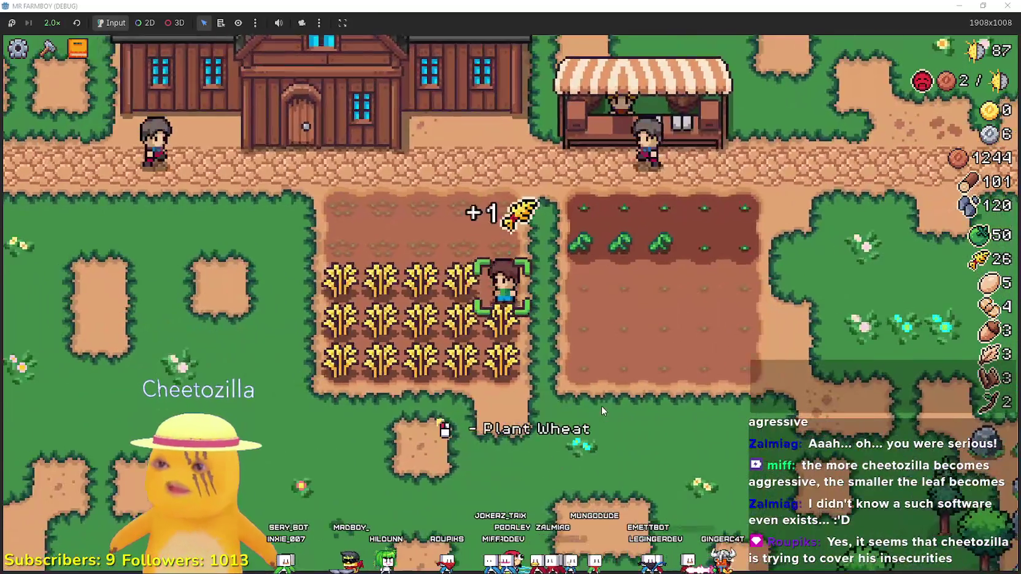
{"action": "key", "text": "a"}
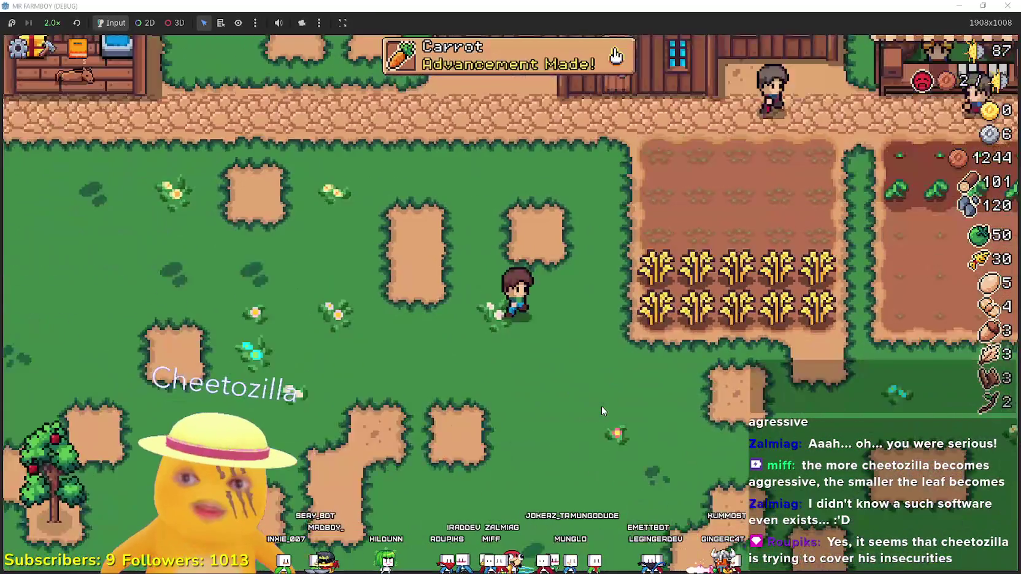
{"action": "key", "text": "d"}
{"action": "key", "text": "d"}
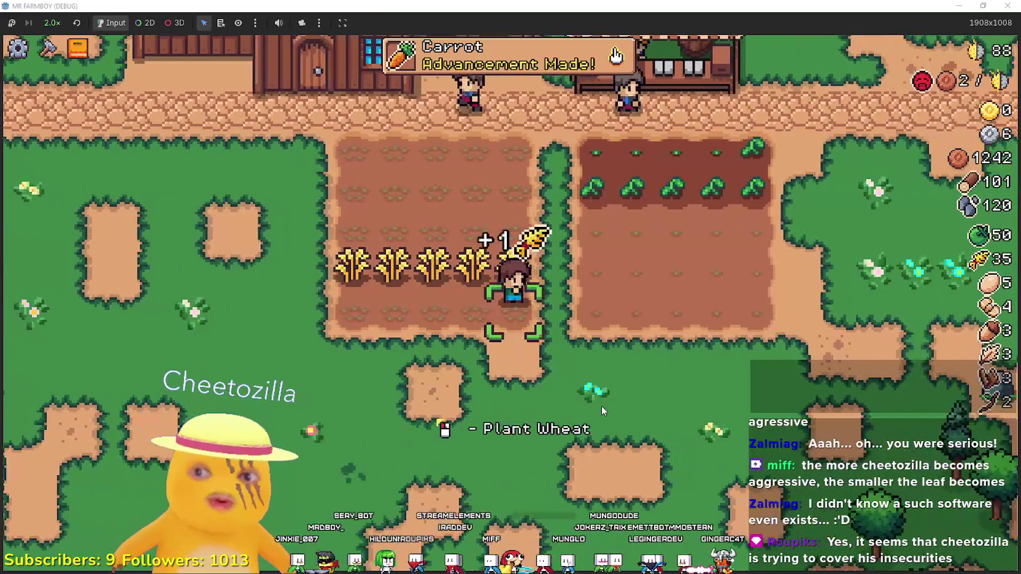
{"action": "key", "text": "w"}
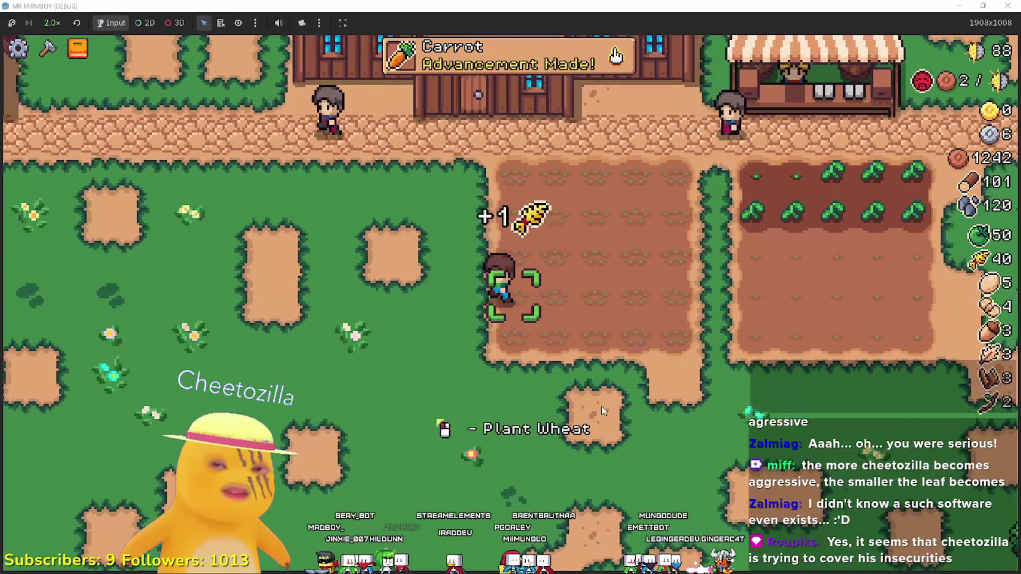
{"action": "key", "text": "d"}
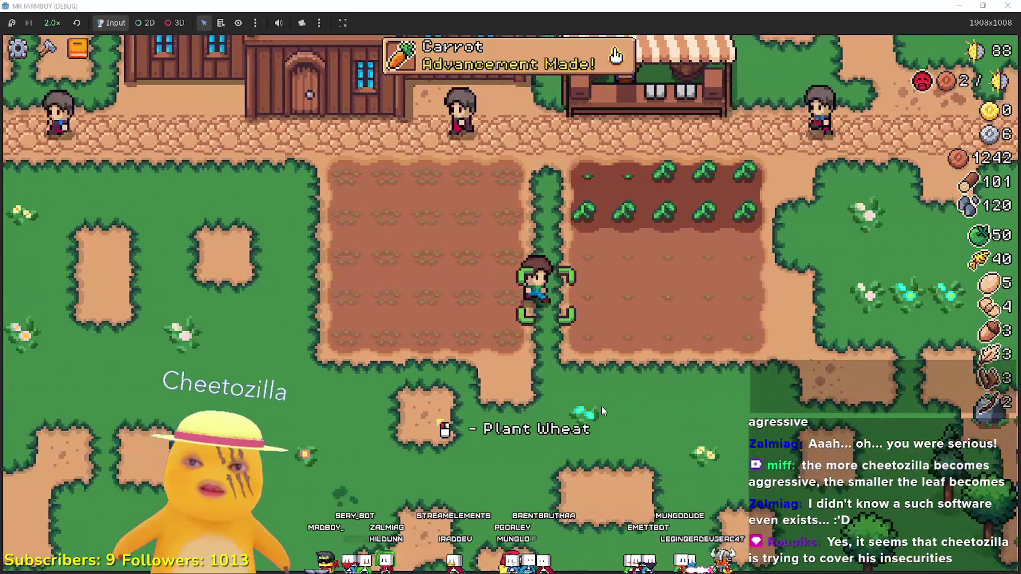
{"action": "key", "text": "w"}
{"action": "key", "text": "d"}
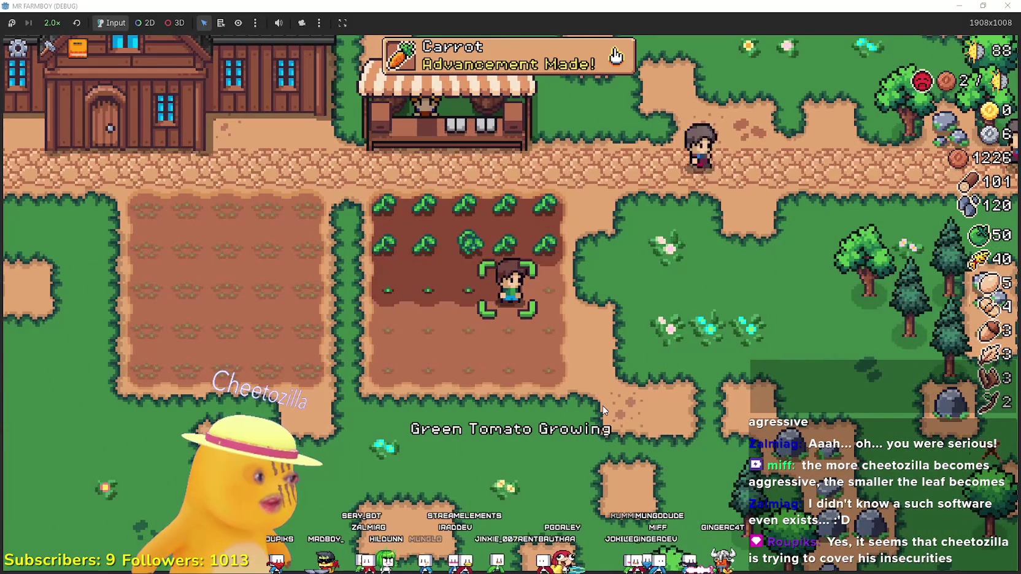
Water the green tomato seedlings across both rows
{"action": "key", "text": "s"}
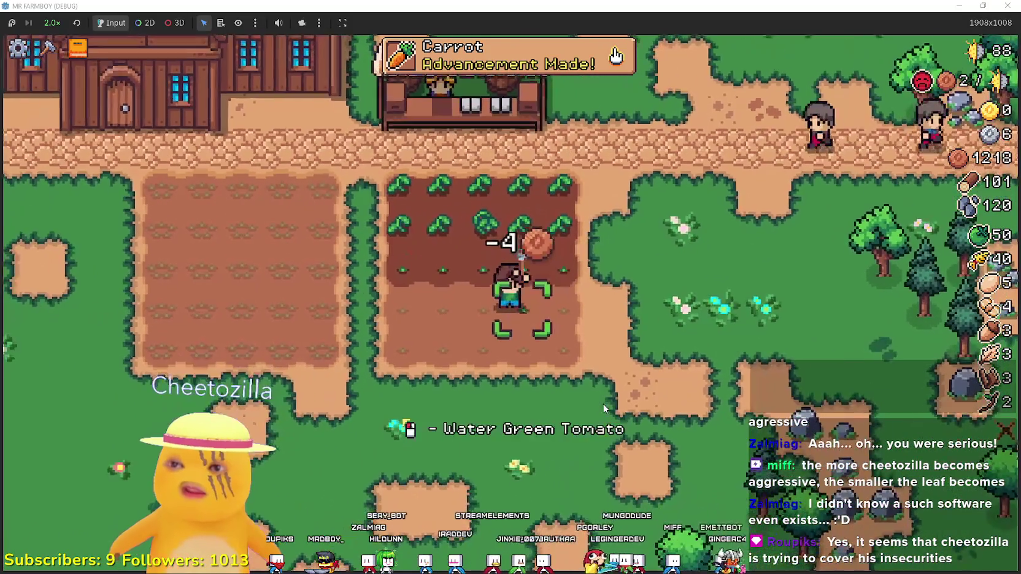
{"action": "key", "text": "a"}
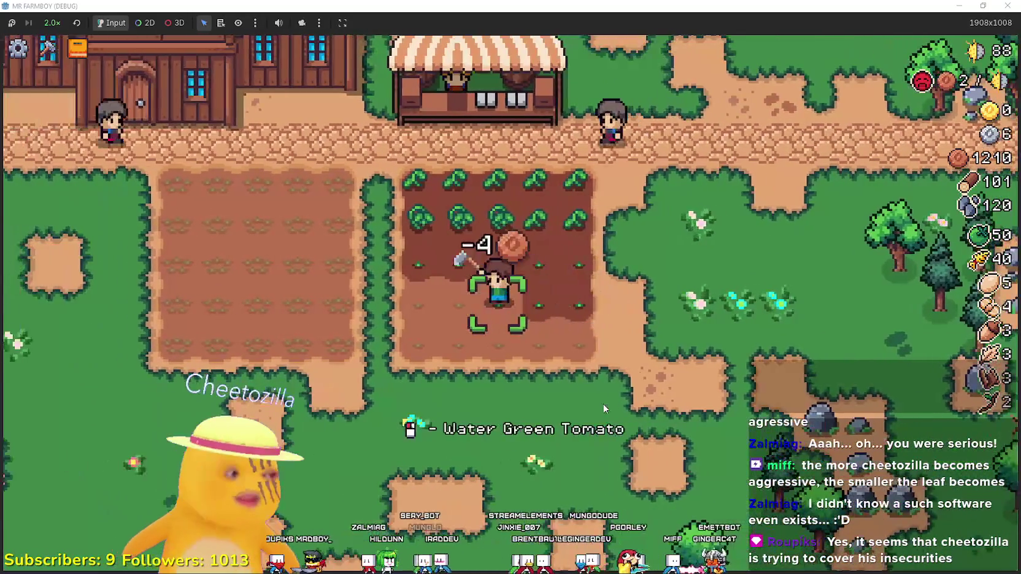
{"action": "key", "text": "s"}
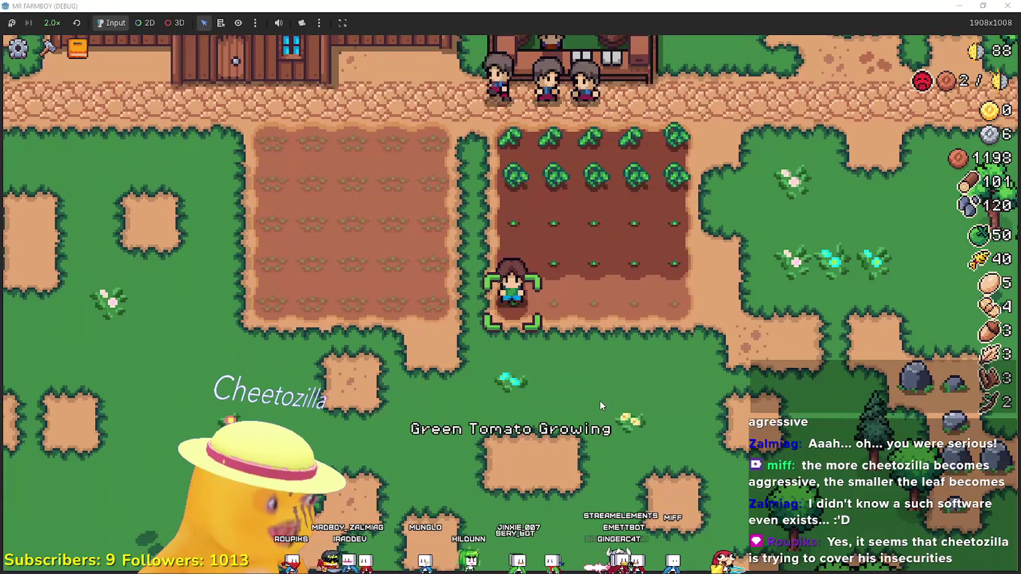
{"action": "key", "text": "d"}
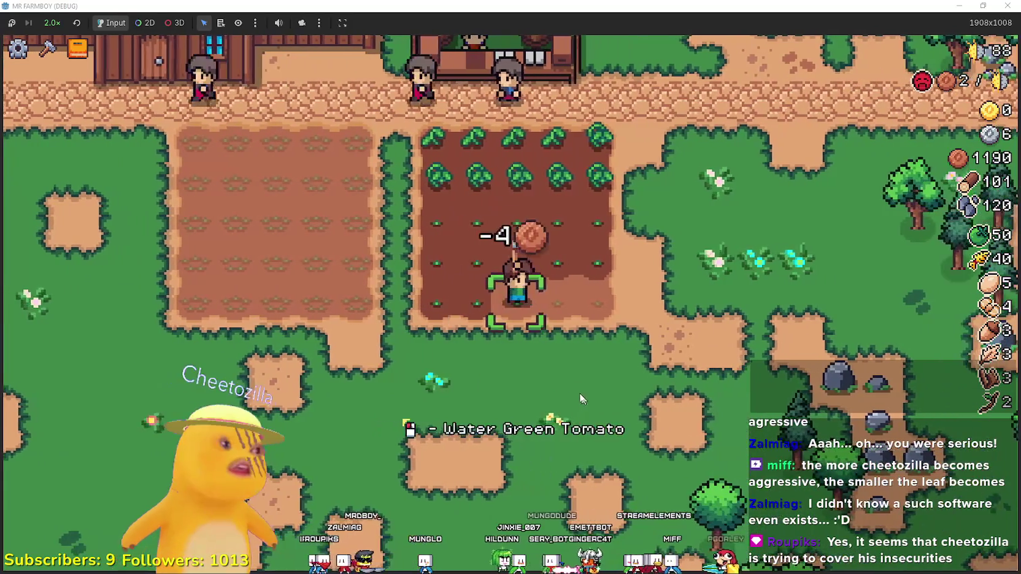
{"action": "key", "text": "a"}
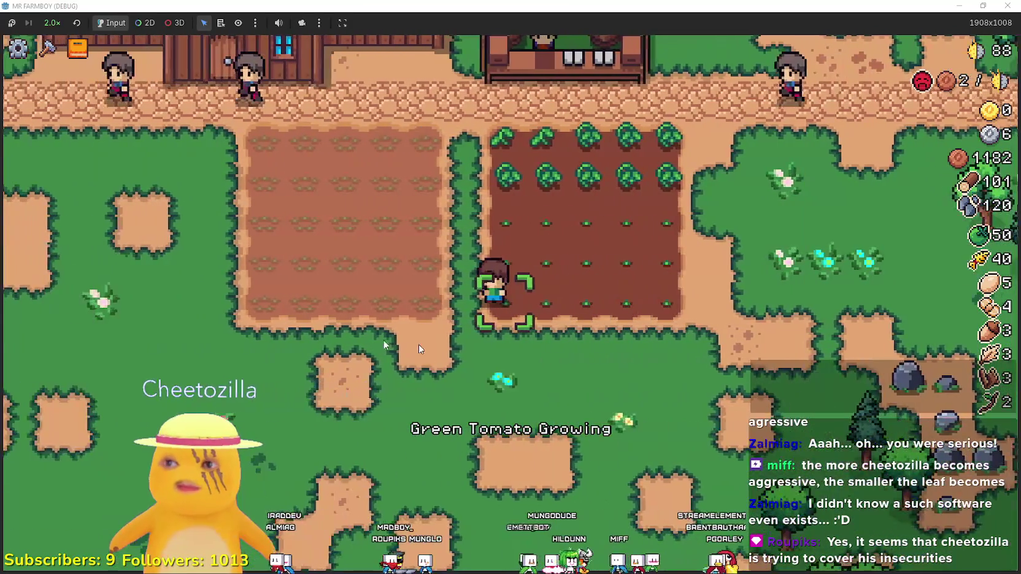
Use Crafting to lay a strip of dirt Land tiles up toward the road
{"action": "key", "text": "c"}
{"action": "left_click", "coordinate": [886, 213]}
{"action": "key", "text": "w"}
{"action": "key", "text": "a"}
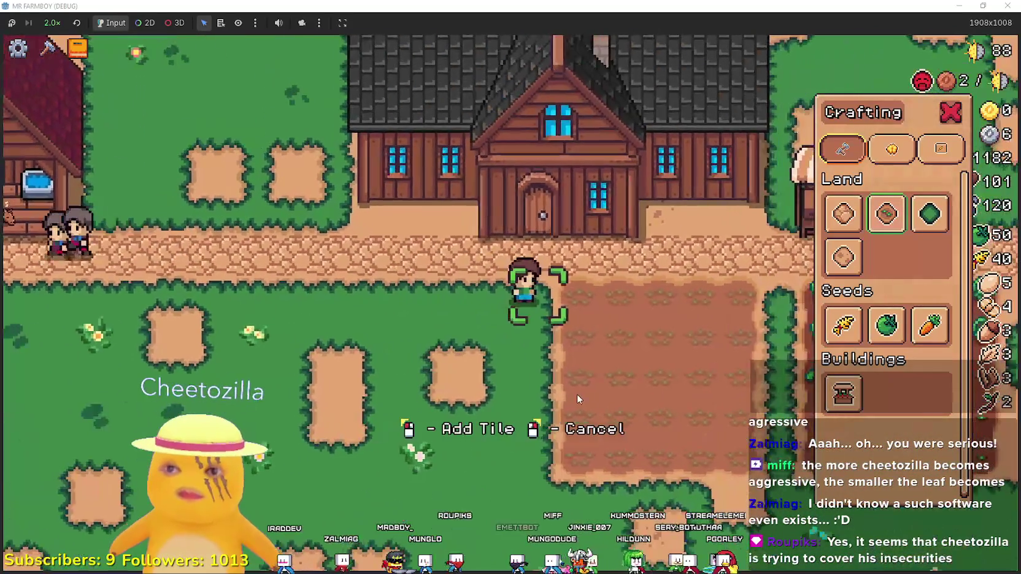
{"action": "key", "text": "s"}
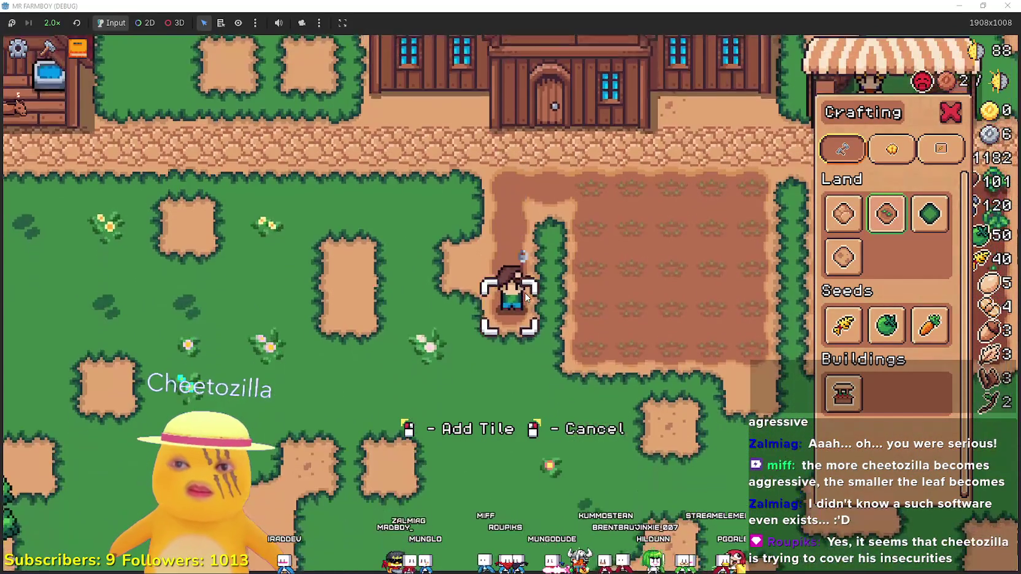
{"action": "left_click", "coordinate": [524, 292]}
{"action": "key", "text": "a"}
{"action": "key", "text": "w"}
{"action": "left_click", "coordinate": [524, 293]}
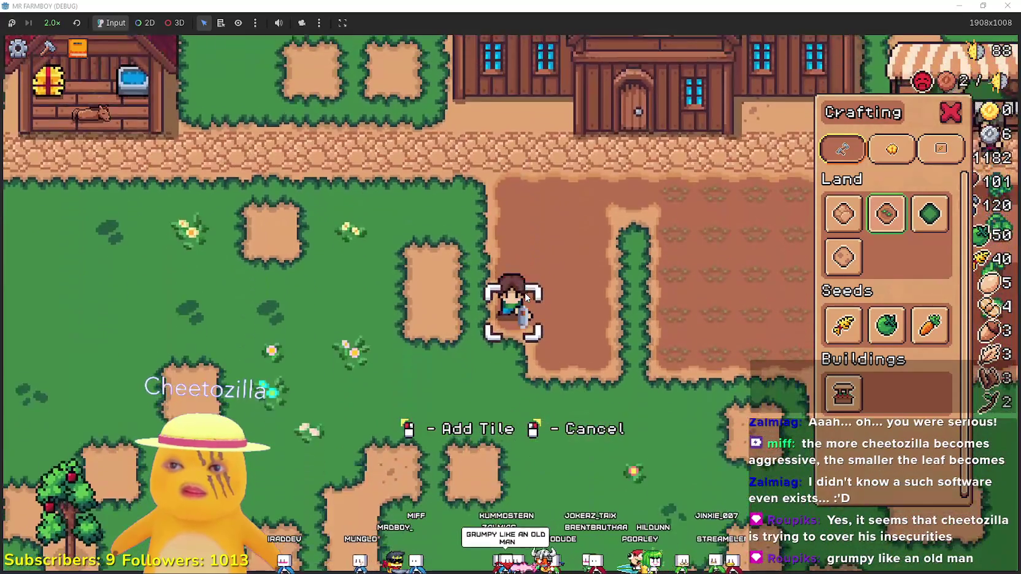
{"action": "key", "text": "w"}
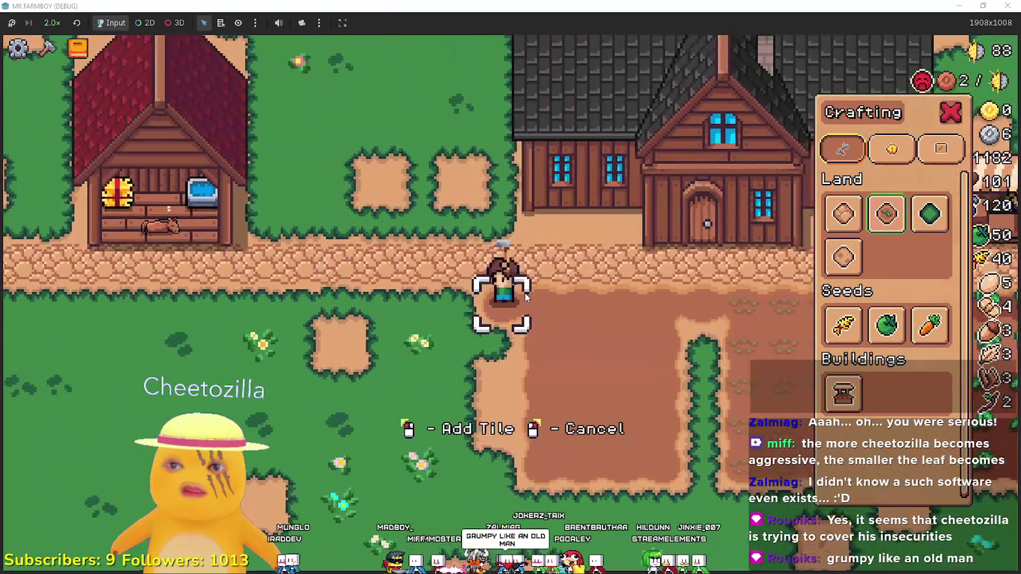
{"action": "key", "text": "s"}
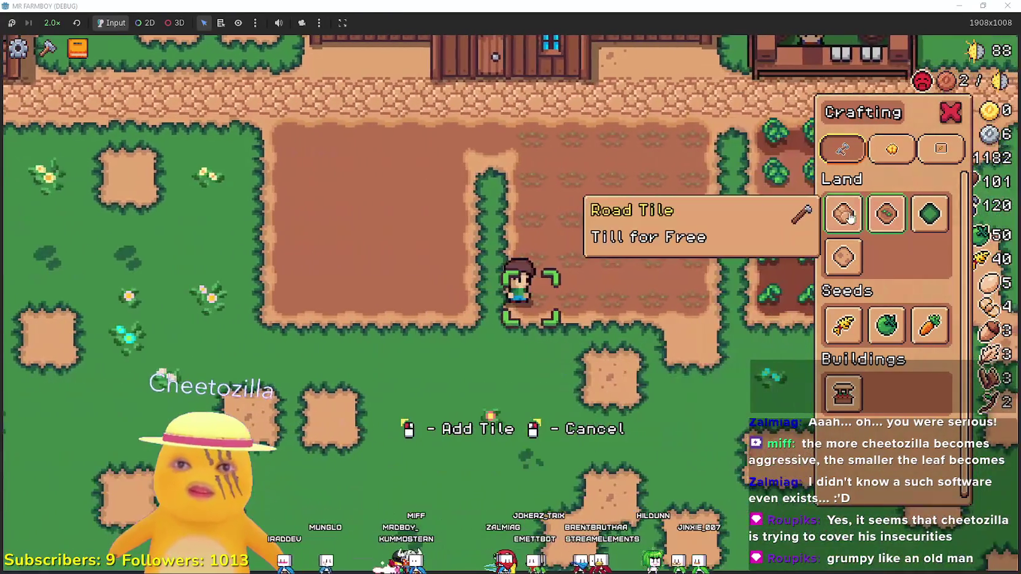
Pave a cobblestone Road Tile path between the fields up to the main road
{"action": "left_click", "coordinate": [849, 216]}
{"action": "key", "text": "w"}
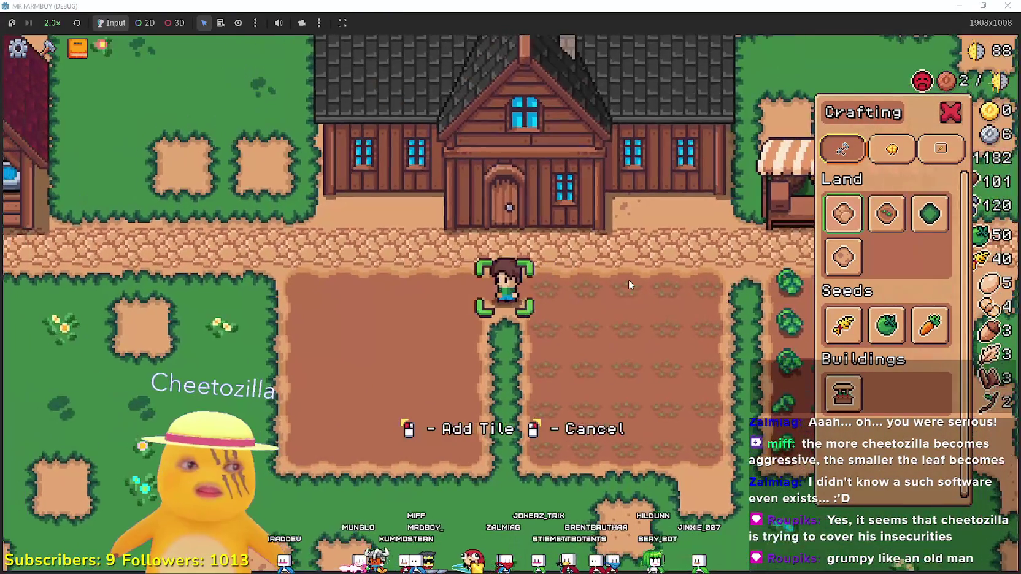
{"action": "left_click", "coordinate": [628, 280]}
{"action": "key", "text": "d"}
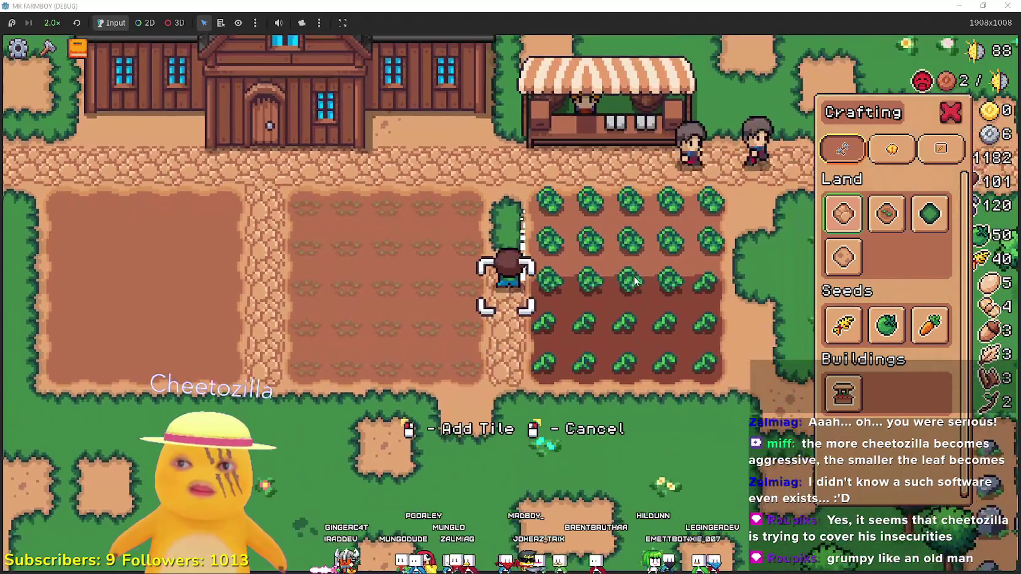
{"action": "key", "text": "w"}
{"action": "left_click", "coordinate": [634, 281]}
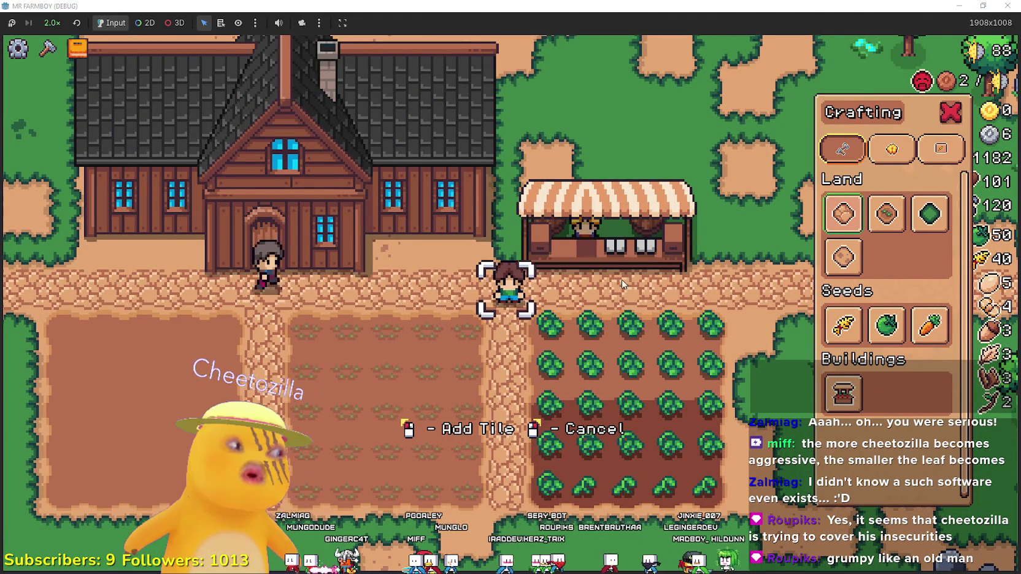
{"action": "key", "text": "a"}
{"action": "key", "text": "s"}
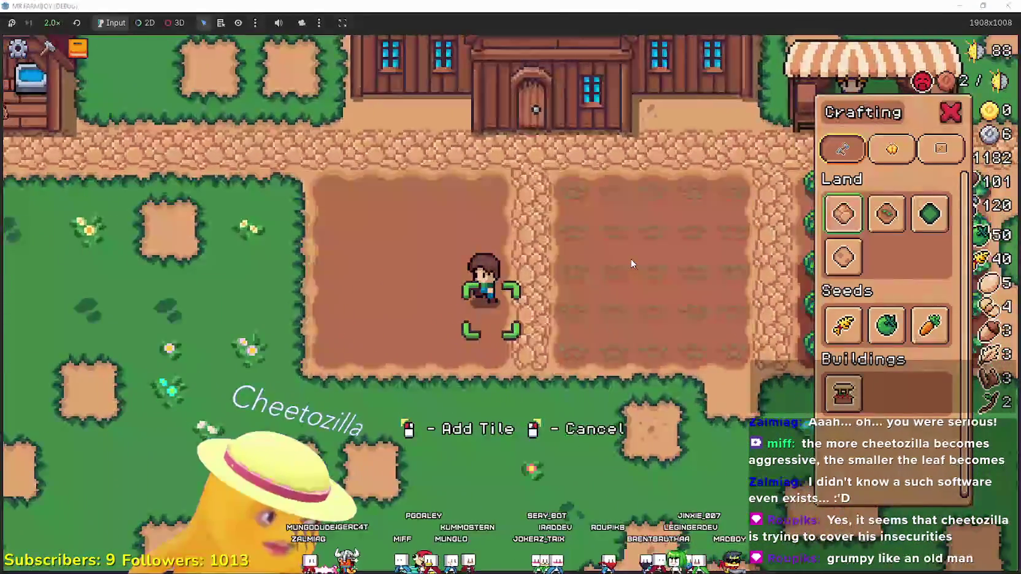
{"action": "key", "text": "a"}
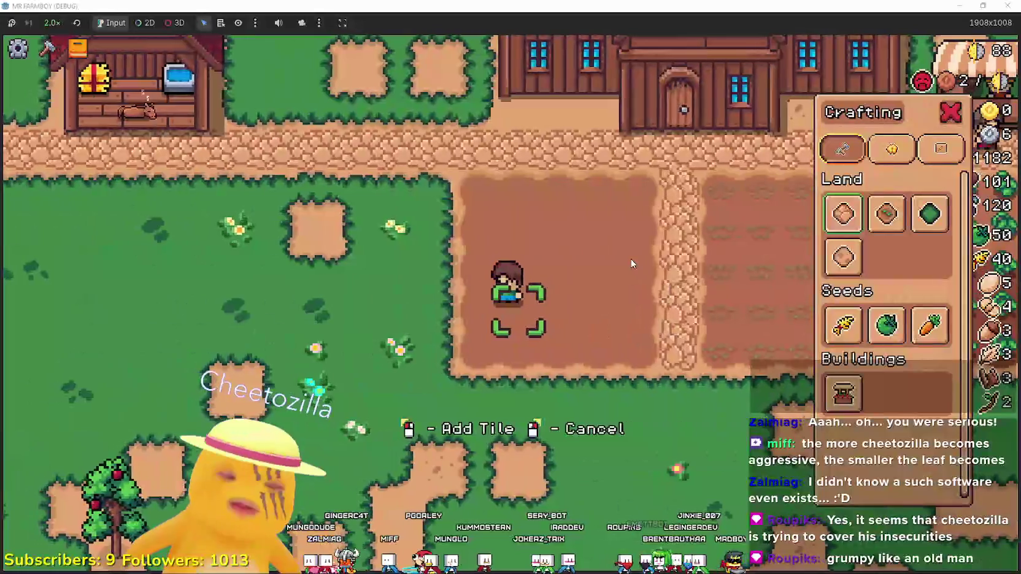
{"action": "key", "text": "d"}
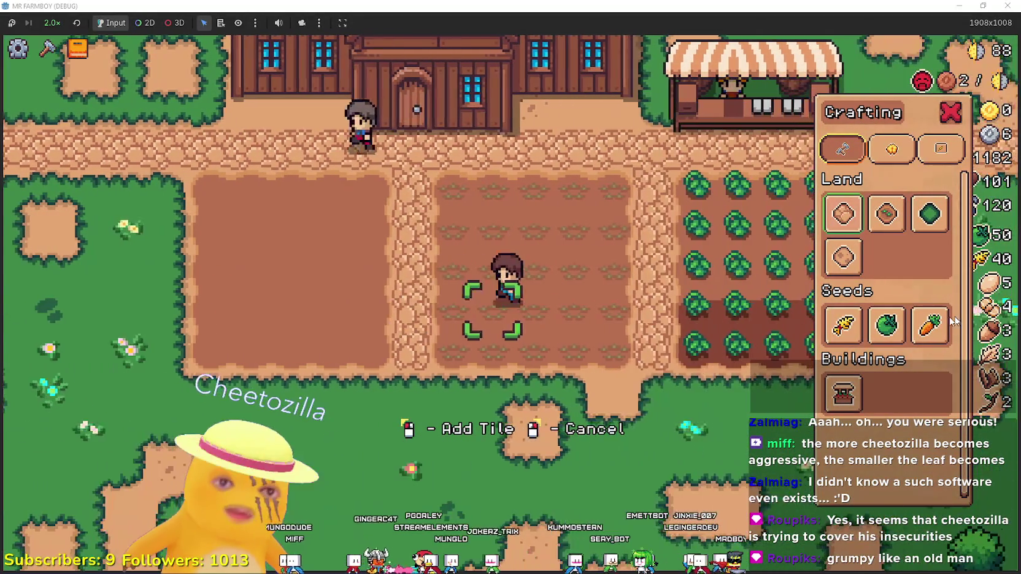
Select carrot seeds and plant carrots along the top three rows of the field
{"action": "mouse_move", "coordinate": [900, 305]}
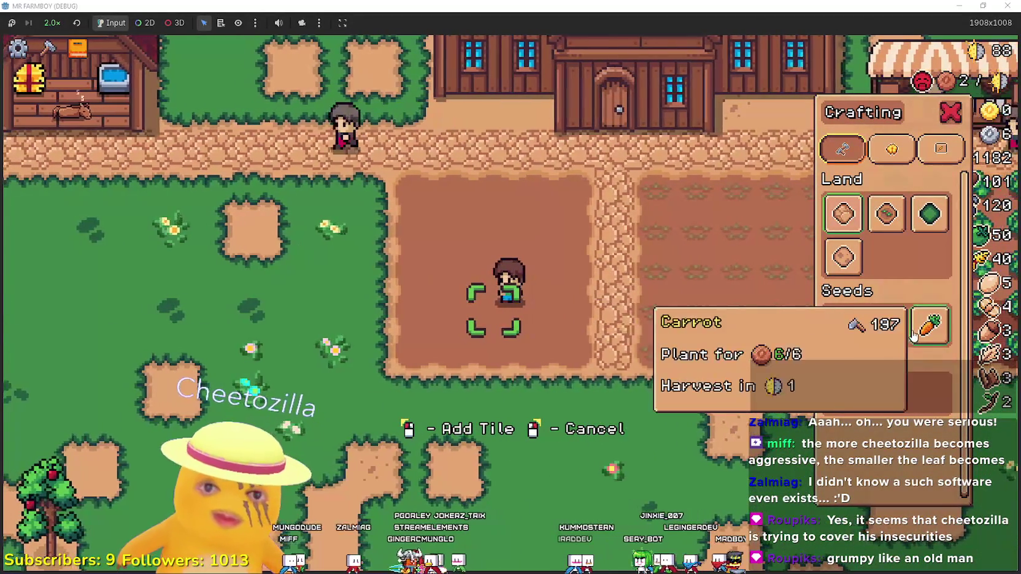
{"action": "left_click", "coordinate": [930, 325]}
{"action": "key", "text": "w"}
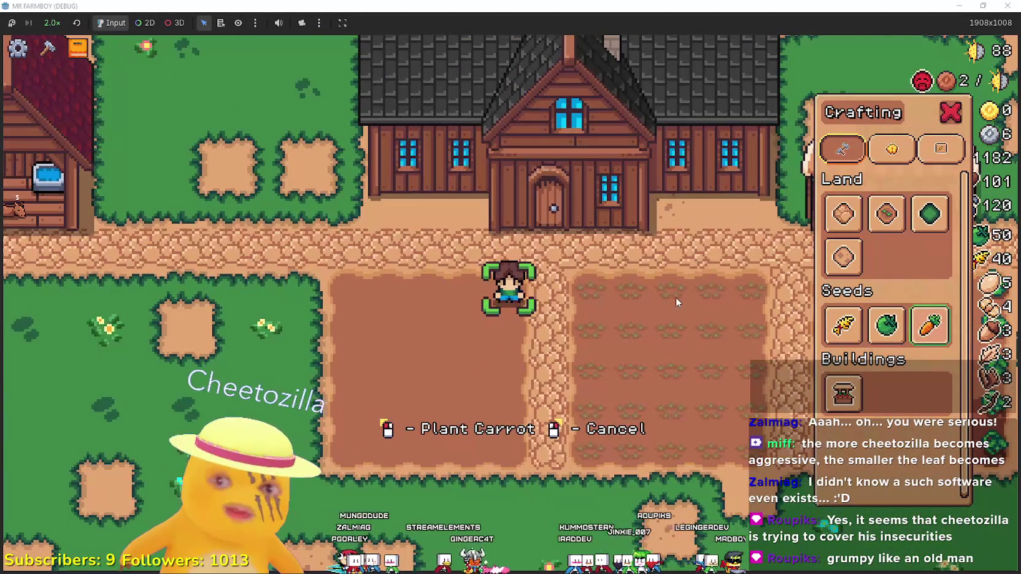
{"action": "left_click", "coordinate": [675, 297]}
{"action": "key", "text": "a"}
{"action": "key", "text": "a"}
{"action": "left_click", "coordinate": [679, 295]}
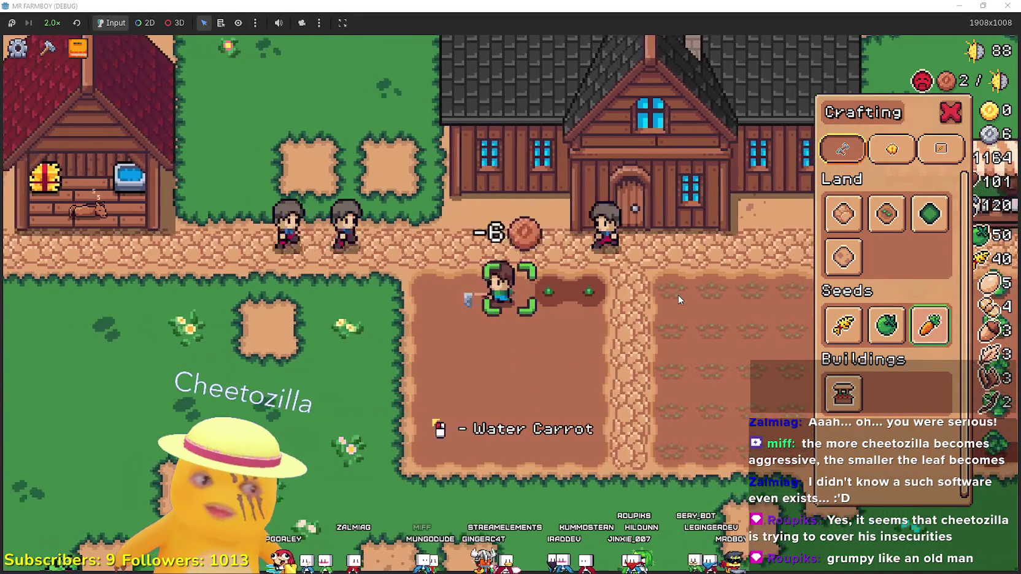
{"action": "left_click", "coordinate": [678, 295]}
{"action": "left_click", "coordinate": [678, 295]}
{"action": "left_click", "coordinate": [677, 295]}
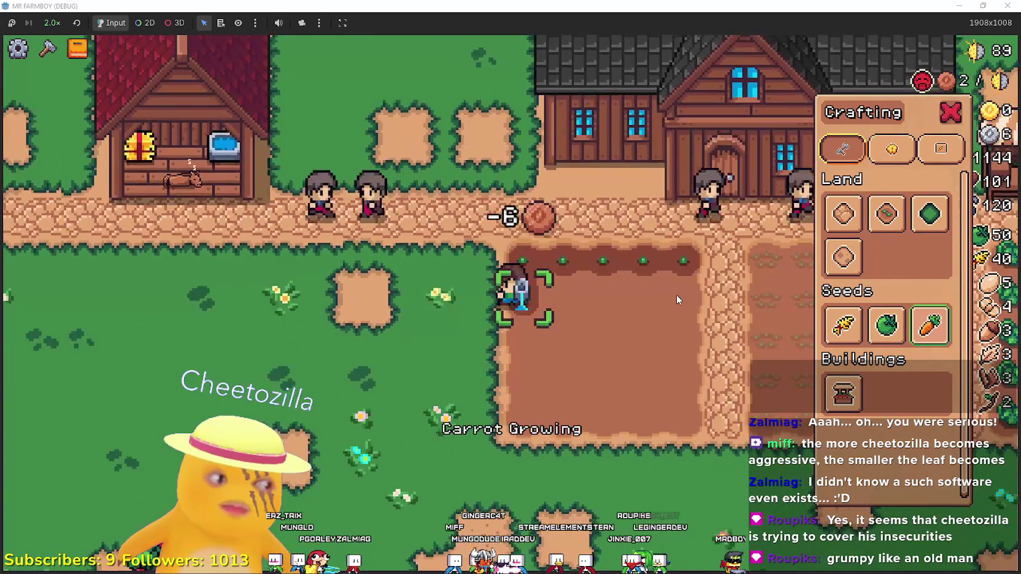
{"action": "left_click", "coordinate": [676, 295]}
{"action": "key", "text": "d"}
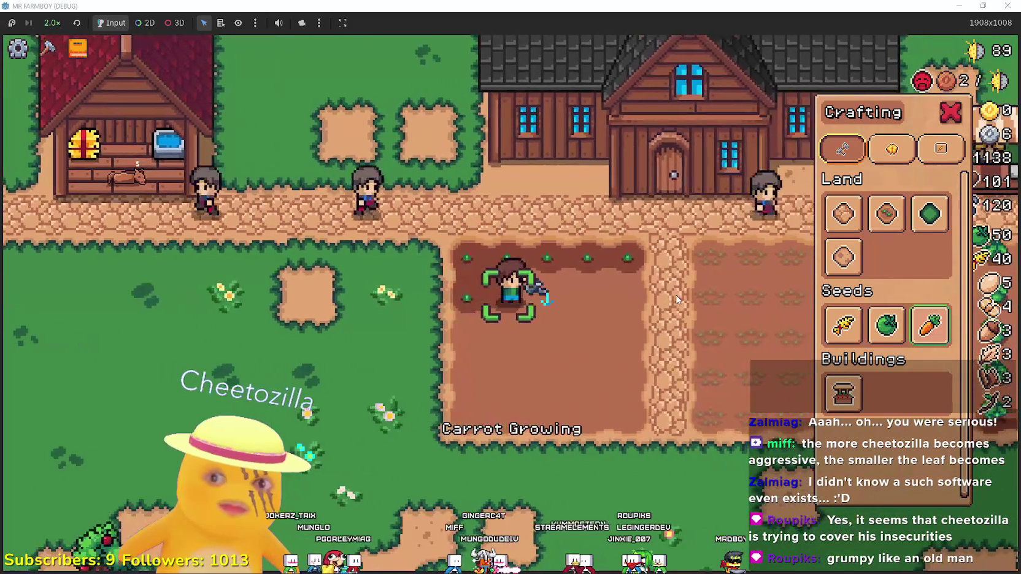
{"action": "left_click", "coordinate": [676, 295]}
{"action": "left_click", "coordinate": [675, 295]}
{"action": "left_click", "coordinate": [675, 298]}
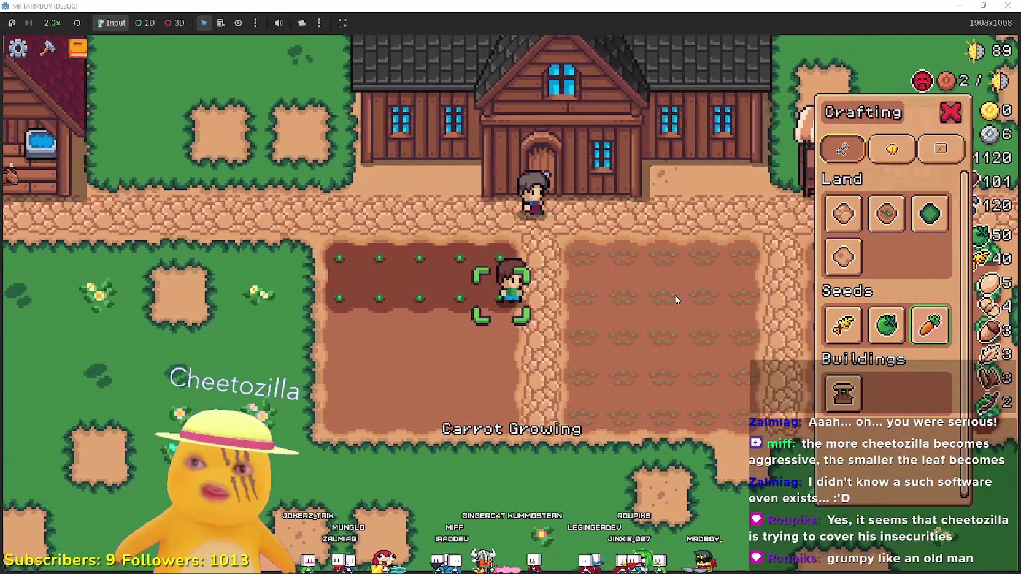
{"action": "key", "text": "s"}
{"action": "left_click", "coordinate": [675, 298]}
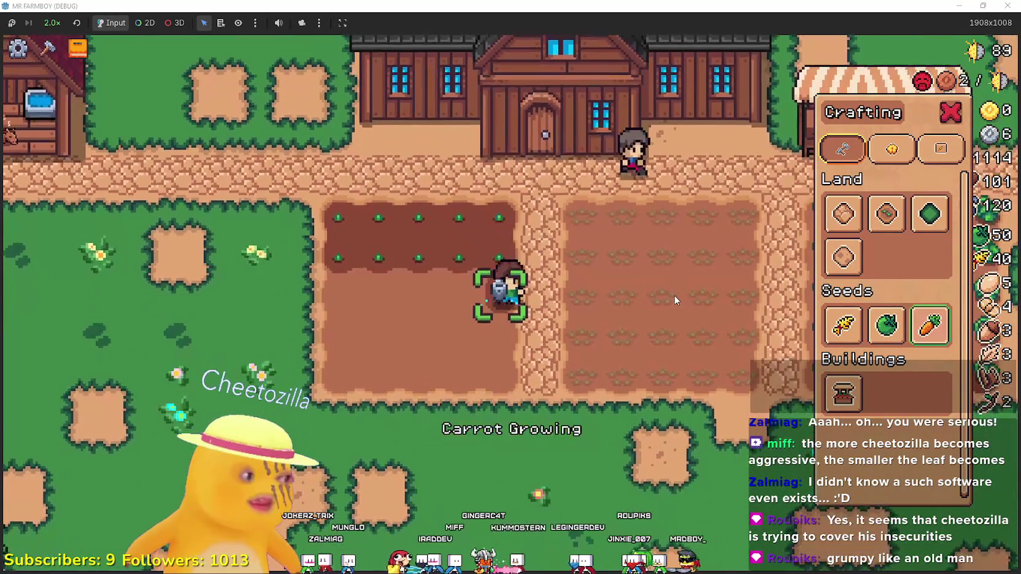
{"action": "key", "text": "a"}
{"action": "left_click", "coordinate": [673, 296]}
{"action": "left_click", "coordinate": [672, 297]}
{"action": "left_click", "coordinate": [672, 297]}
Plant carrots across the remaining rows down to the bottom of the field
{"action": "key", "text": "s"}
{"action": "left_click", "coordinate": [673, 297]}
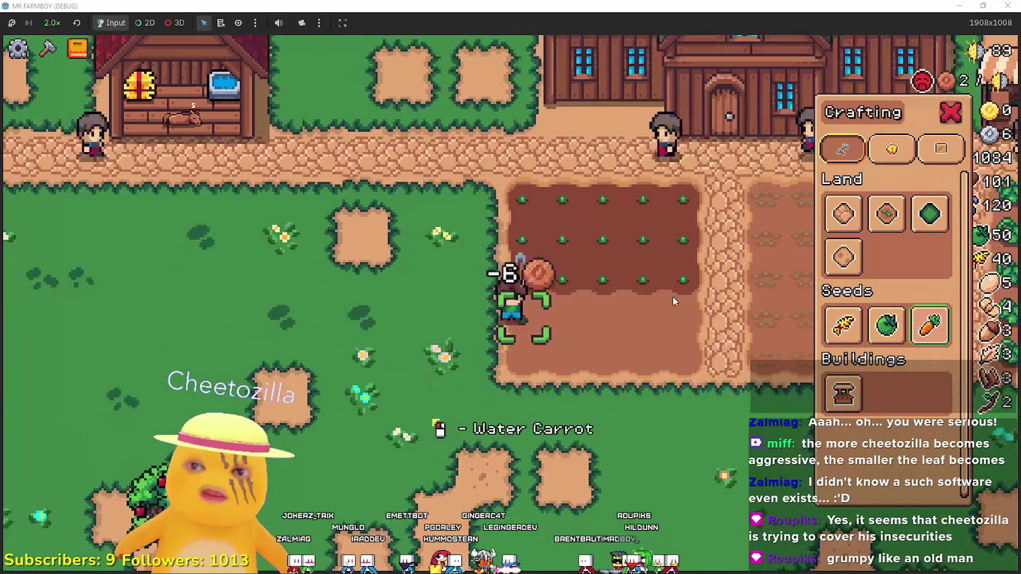
{"action": "key", "text": "d"}
{"action": "left_click", "coordinate": [672, 296]}
{"action": "left_click", "coordinate": [673, 297]}
{"action": "left_click", "coordinate": [672, 297]}
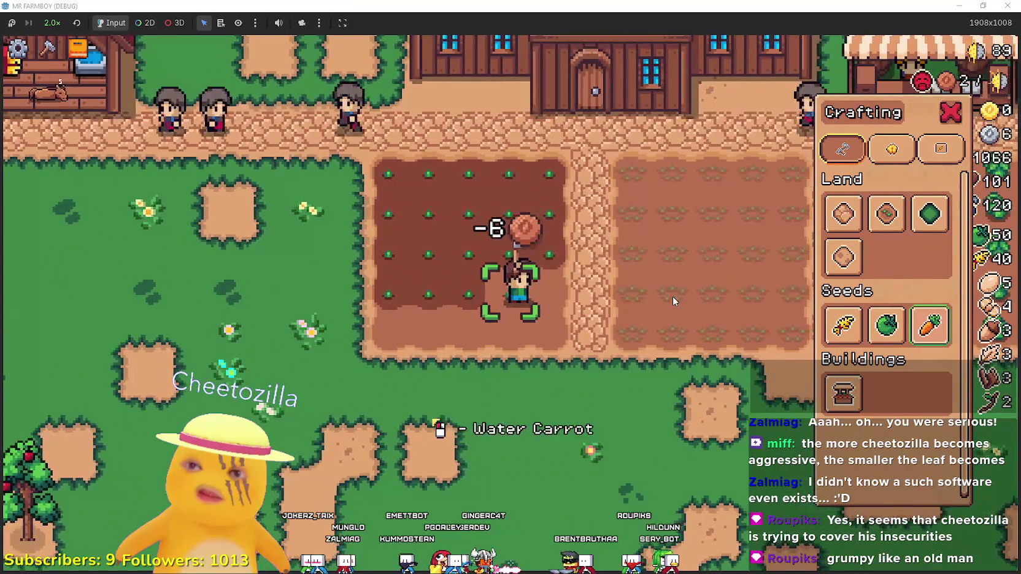
{"action": "key", "text": "s"}
{"action": "left_click", "coordinate": [672, 297]}
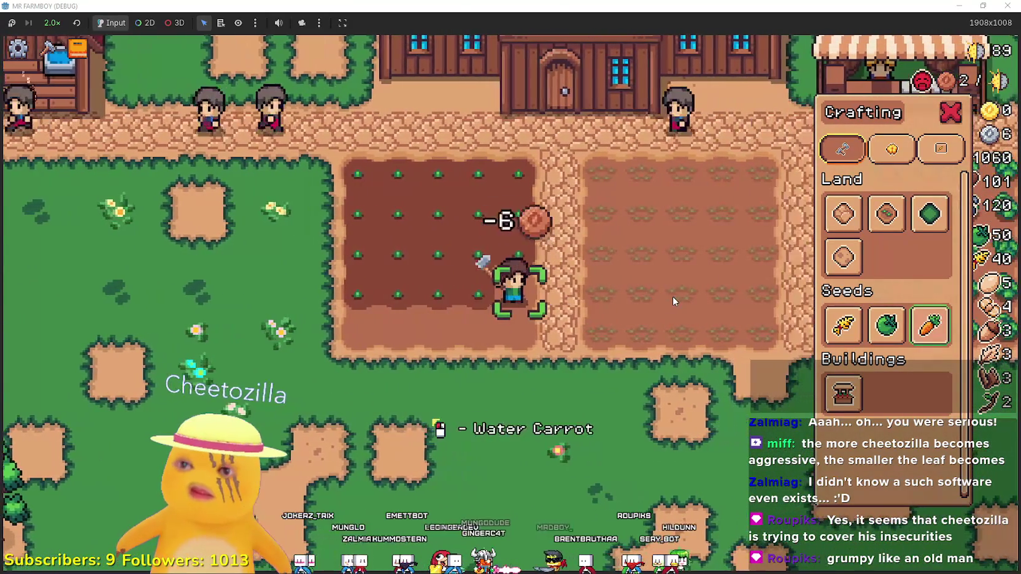
{"action": "key", "text": "a"}
{"action": "left_click", "coordinate": [673, 297]}
{"action": "left_click", "coordinate": [672, 297]}
{"action": "left_click", "coordinate": [672, 297]}
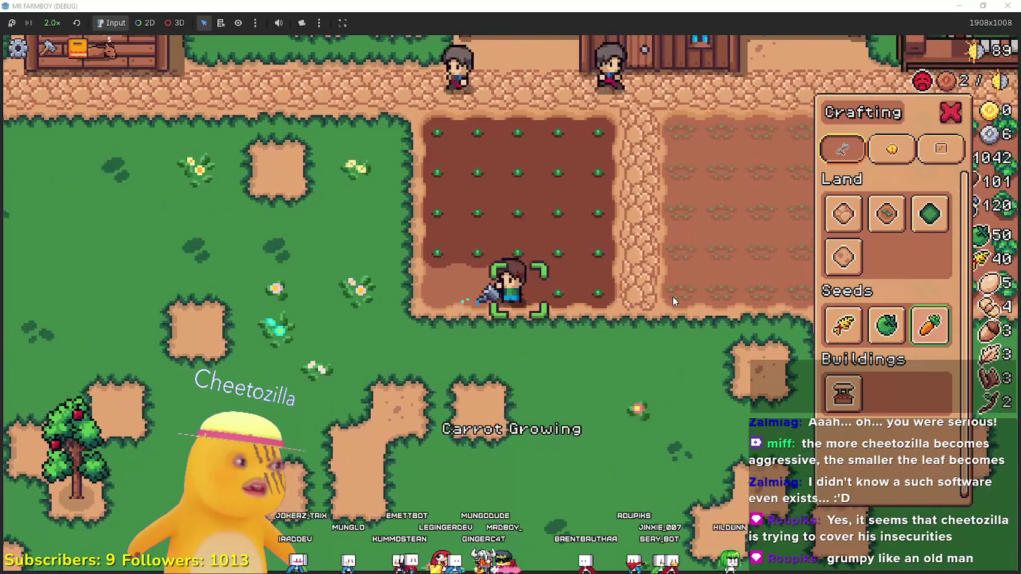
{"action": "left_click", "coordinate": [672, 297]}
{"action": "key", "text": "a"}
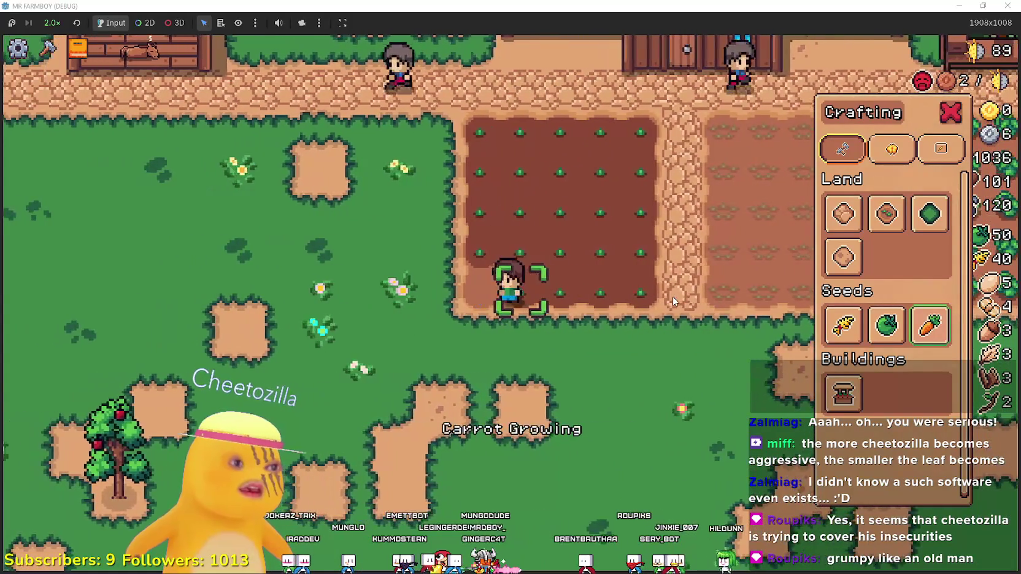
{"action": "left_click", "coordinate": [673, 297]}
{"action": "left_click", "coordinate": [672, 297]}
{"action": "key", "text": "d"}
{"action": "key", "text": "d"}
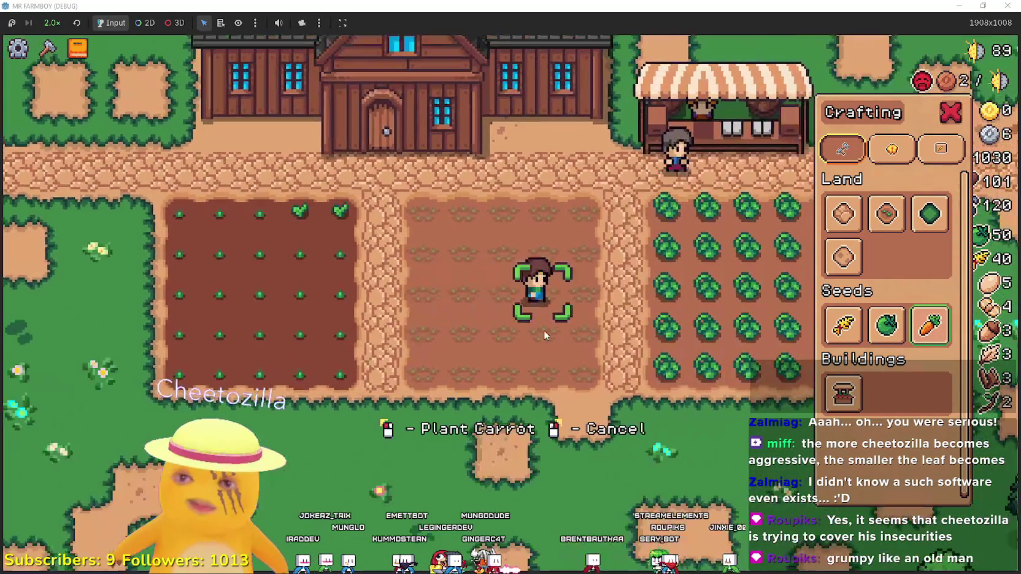
Close the crafting menu and harvest the top two rows of cabbages
{"action": "key", "text": "Escape"}
{"action": "key", "text": "a"}
{"action": "key", "text": "w"}
{"action": "key", "text": "a"}
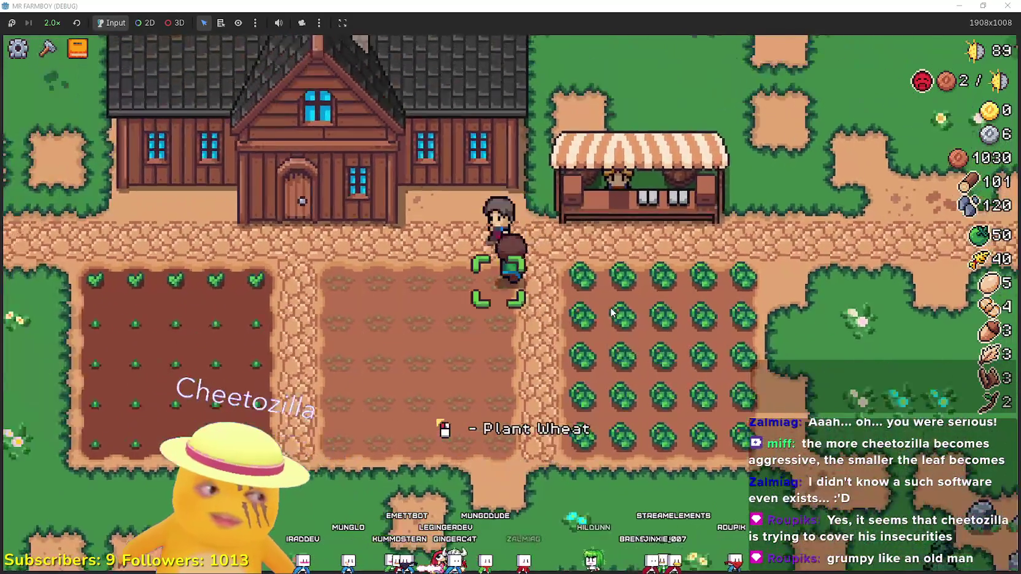
{"action": "left_click", "coordinate": [601, 314]}
{"action": "key", "text": "d"}
{"action": "left_click", "coordinate": [605, 314]}
{"action": "left_click", "coordinate": [565, 312]}
{"action": "left_click", "coordinate": [563, 314]}
{"action": "left_click", "coordinate": [561, 314]}
{"action": "key", "text": "s"}
{"action": "key", "text": "a"}
{"action": "left_click", "coordinate": [562, 314]}
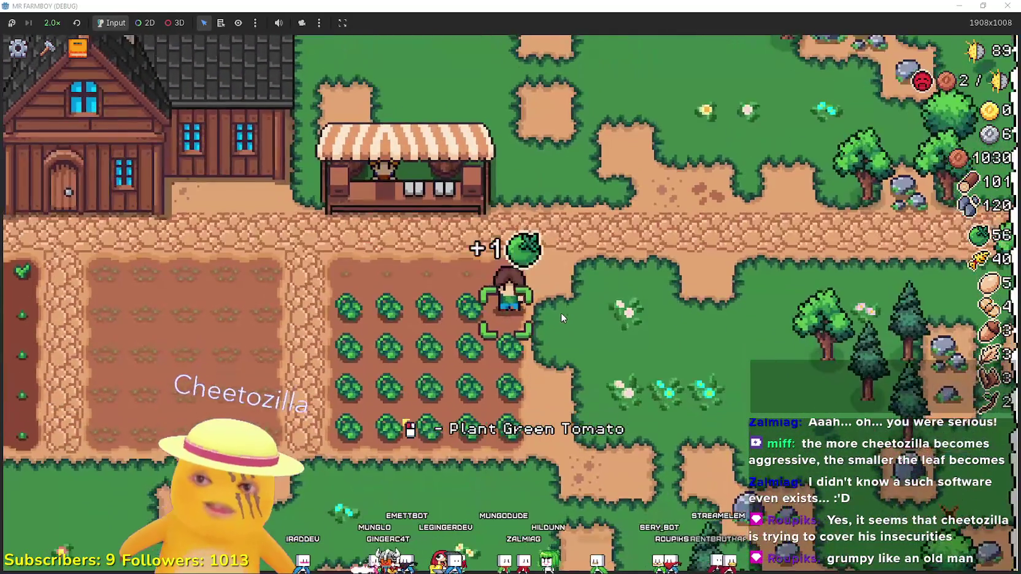
{"action": "left_click", "coordinate": [561, 313]}
{"action": "left_click", "coordinate": [560, 313]}
{"action": "left_click", "coordinate": [560, 311]}
Harvest the remaining cabbage rows down to the bottom of the field
{"action": "key", "text": "s"}
{"action": "key", "text": "d"}
{"action": "left_click", "coordinate": [560, 312]}
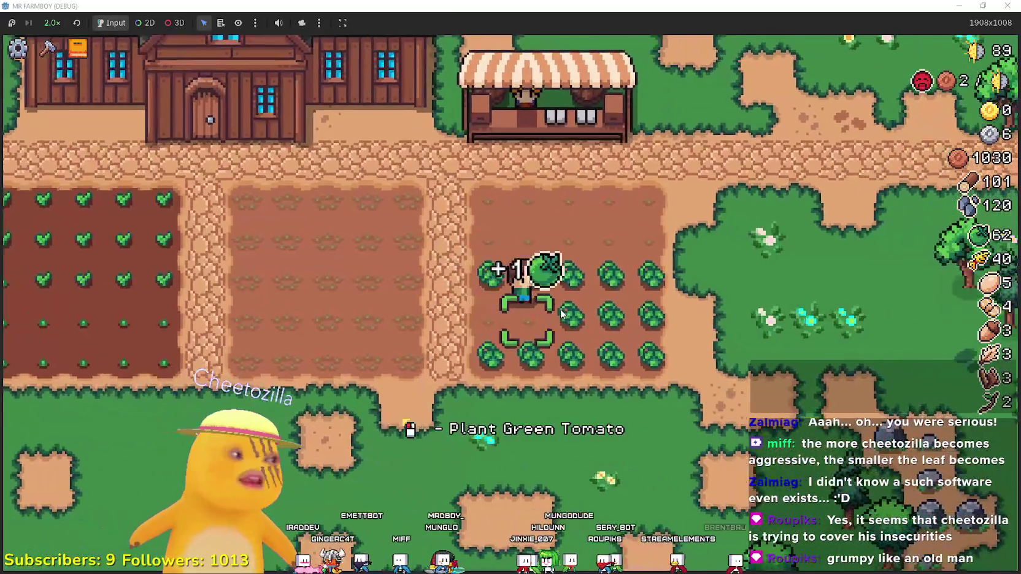
{"action": "left_click", "coordinate": [560, 310]}
{"action": "left_click", "coordinate": [560, 309]}
{"action": "key", "text": "a"}
{"action": "left_click", "coordinate": [560, 309]}
{"action": "left_click", "coordinate": [560, 308]}
{"action": "left_click", "coordinate": [560, 309]}
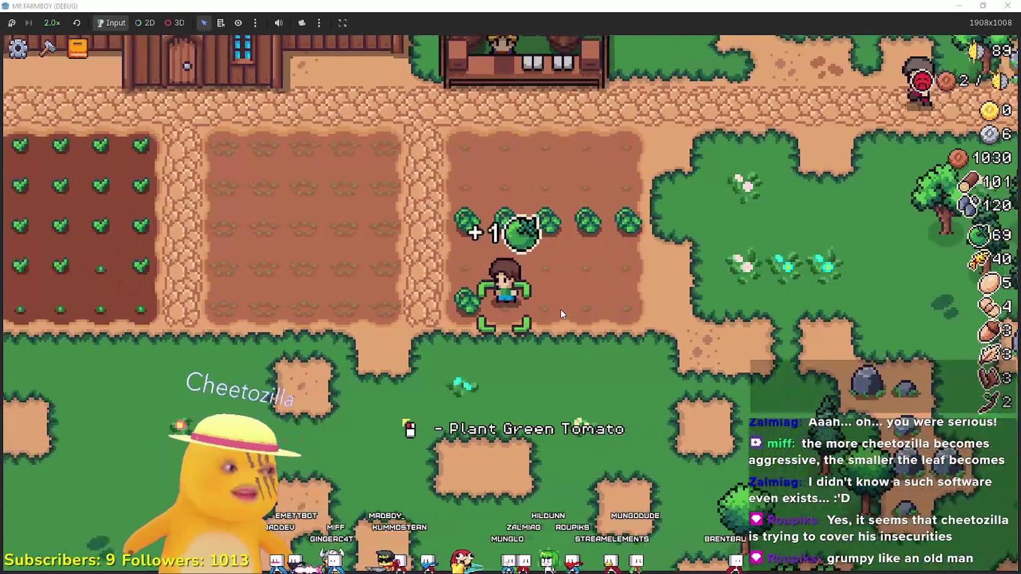
{"action": "key", "text": "w"}
{"action": "left_click", "coordinate": [560, 309]}
{"action": "left_click", "coordinate": [560, 310]}
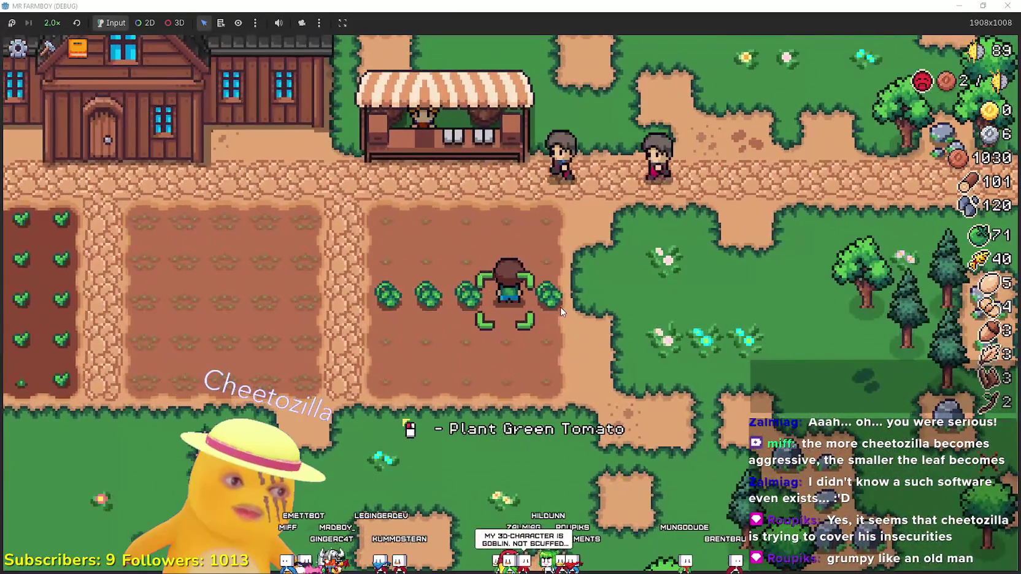
{"action": "left_click", "coordinate": [560, 309]}
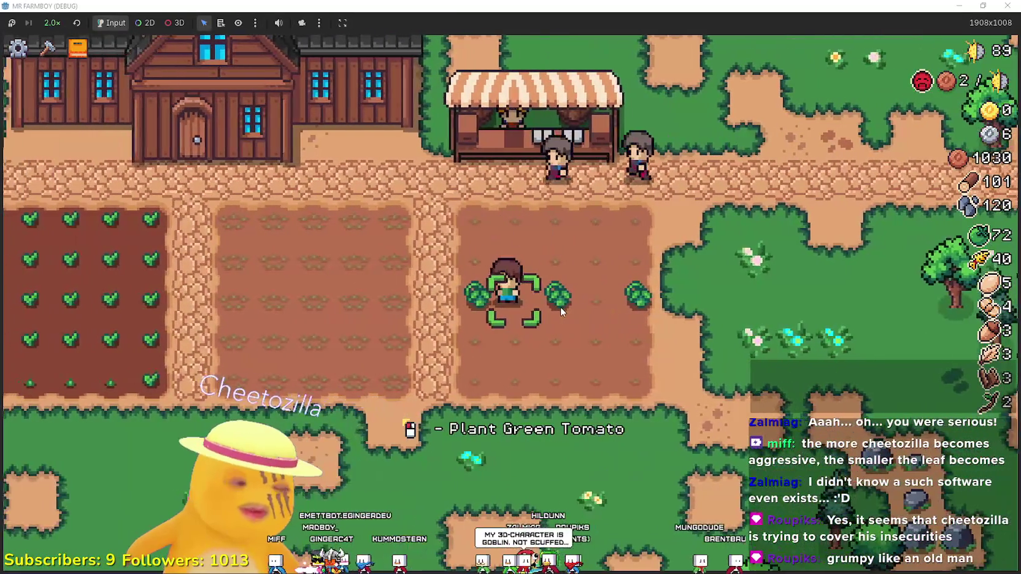
{"action": "key", "text": "d"}
{"action": "left_click", "coordinate": [560, 307]}
{"action": "left_click", "coordinate": [560, 307]}
Walk out of the field onto the grass and choose farm tiles from the crafting menu
{"action": "key", "text": "a"}
{"action": "key", "text": "s"}
{"action": "key", "text": "a"}
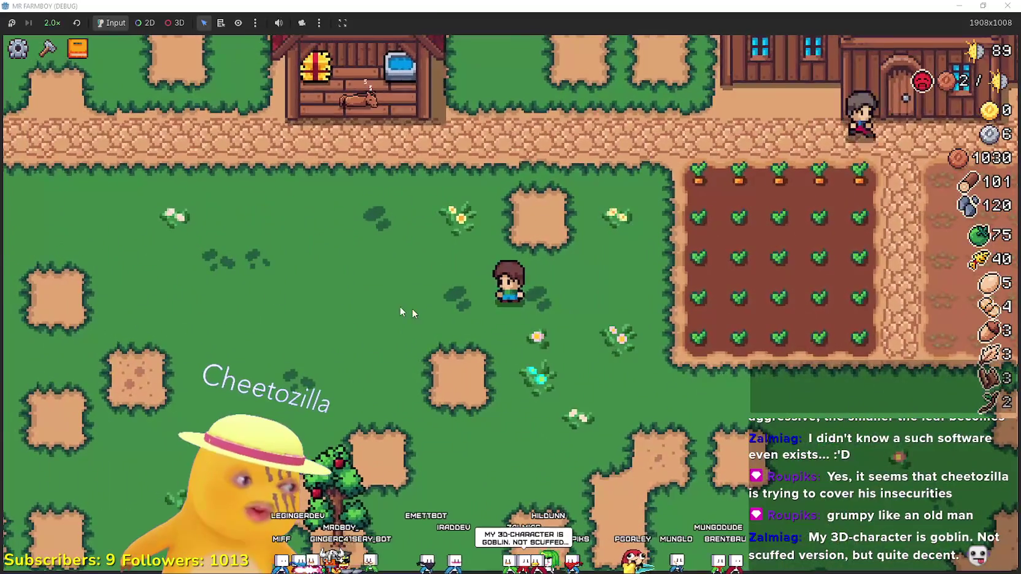
{"action": "key", "text": "c"}
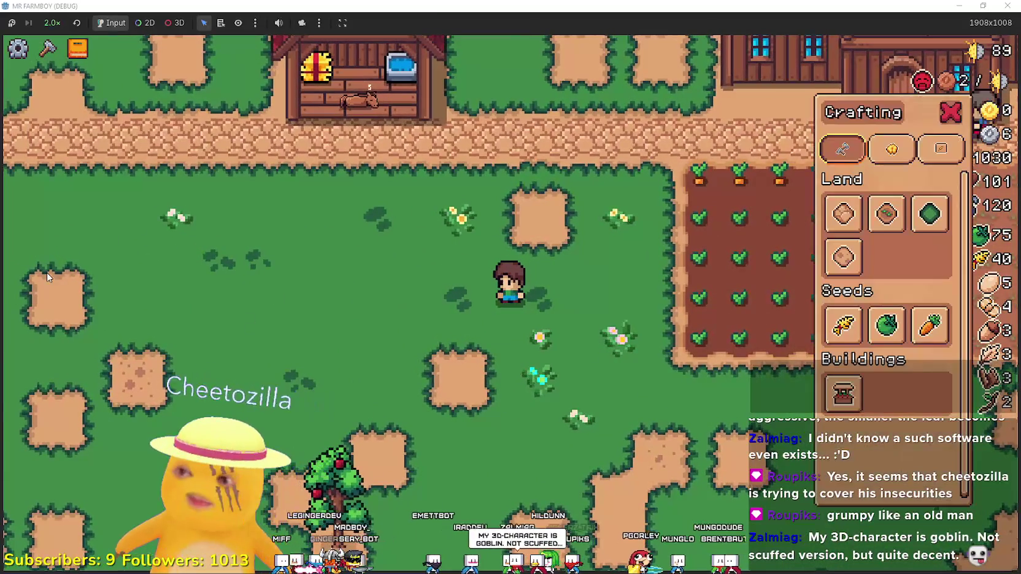
{"action": "left_click", "coordinate": [843, 214]}
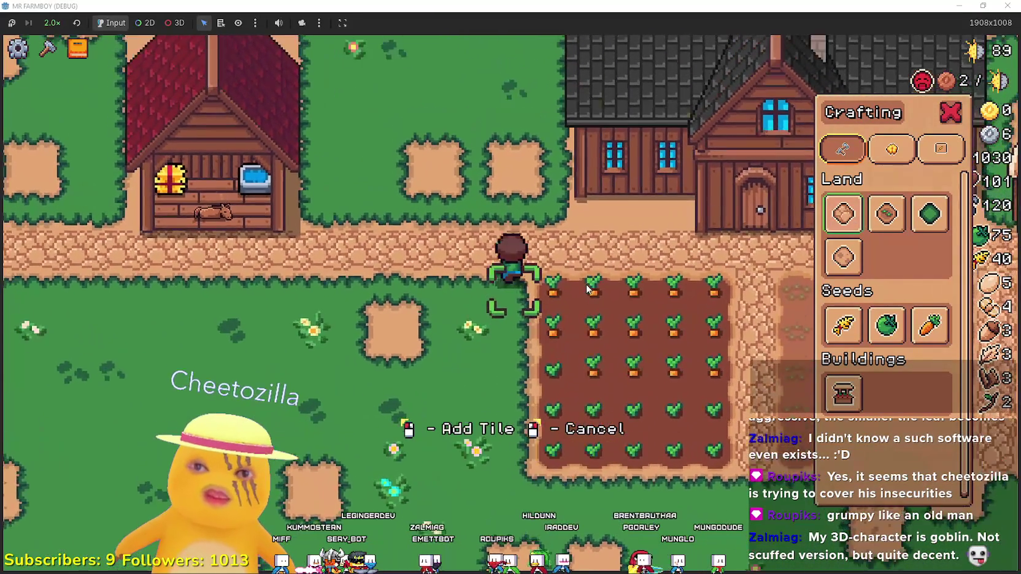
Walk beside the carrot field, then open and close the advancements overview with B
{"action": "key", "text": "s"}
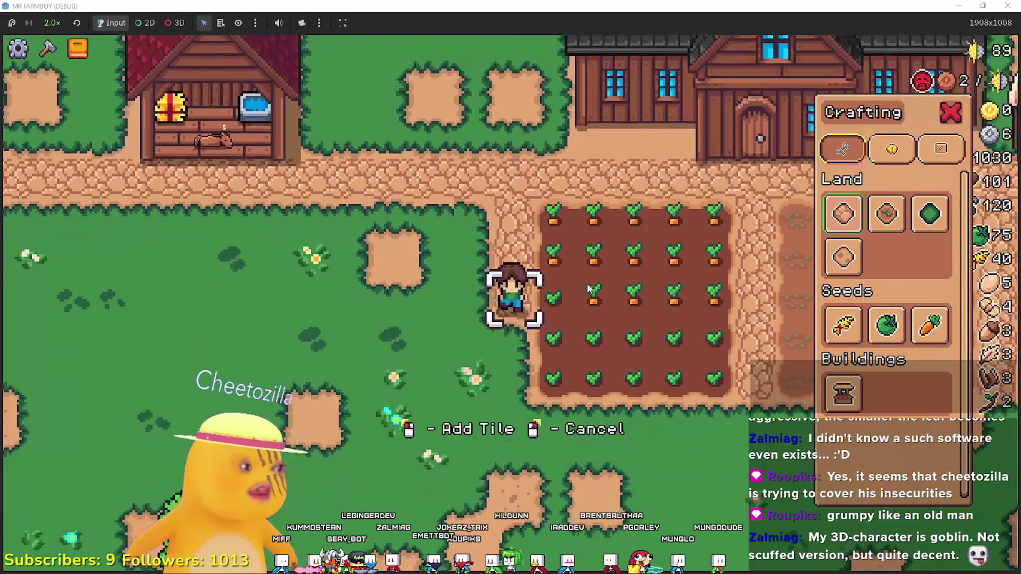
{"action": "key", "text": "d"}
{"action": "key", "text": "c"}
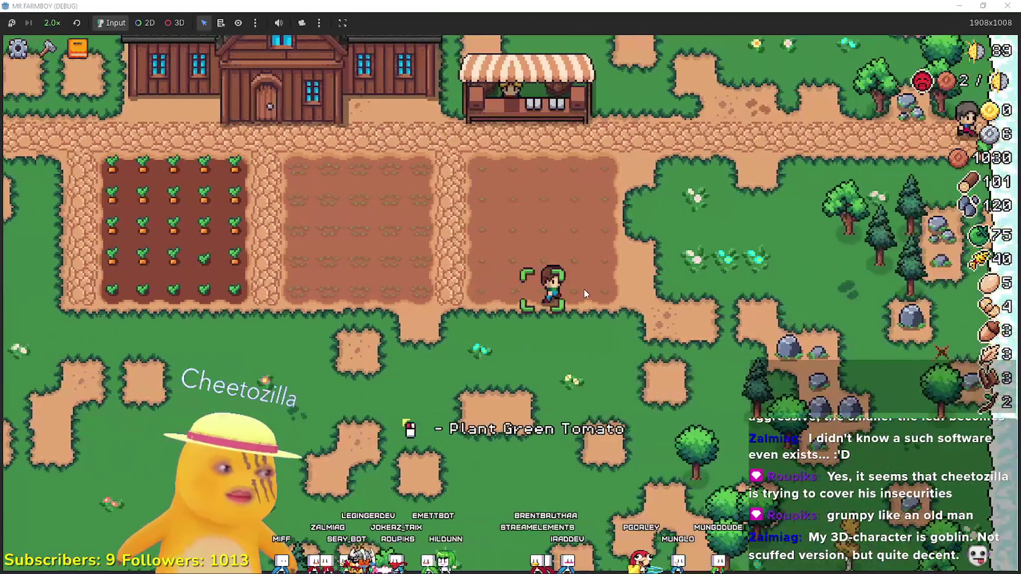
{"action": "key", "text": "b"}
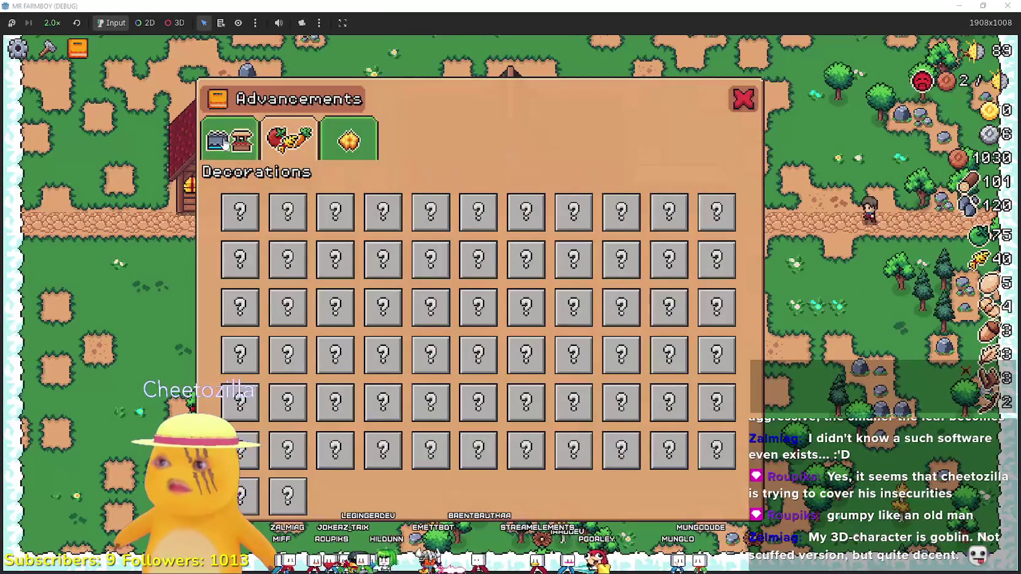
{"action": "key", "text": "b"}
Walk right through the trees and rocks, raising wood to 135 and stone to 148
{"action": "key", "text": "a"}
{"action": "scroll", "coordinate": [456, 405], "scroll_direction": "up", "scroll_amount": 2}
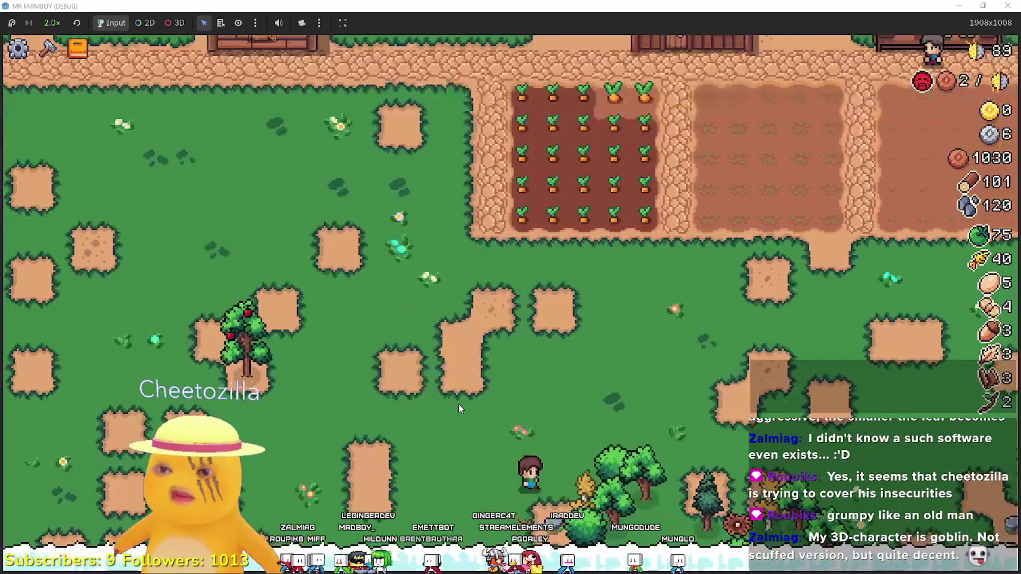
{"action": "key", "text": "d"}
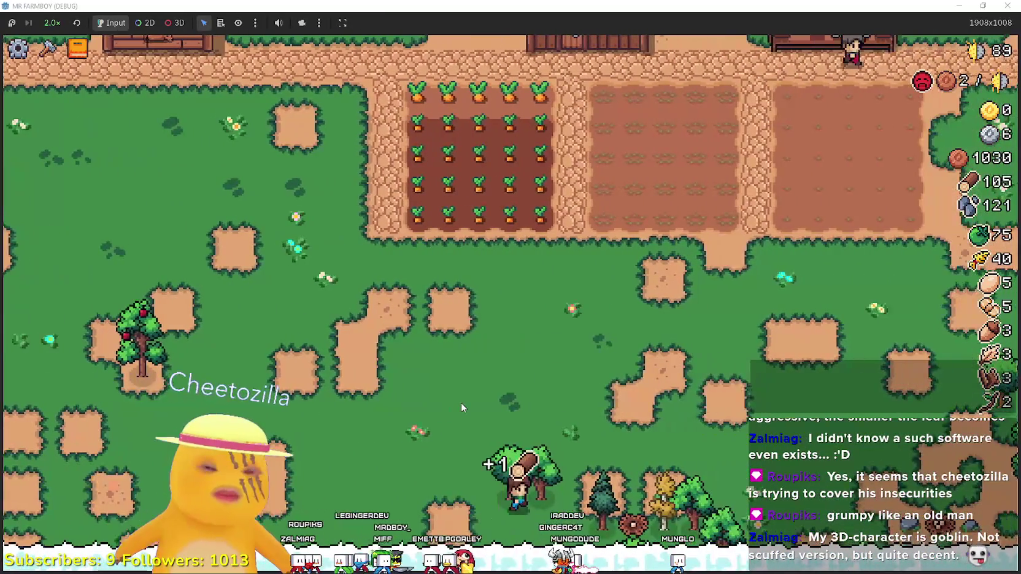
{"action": "key", "text": "d"}
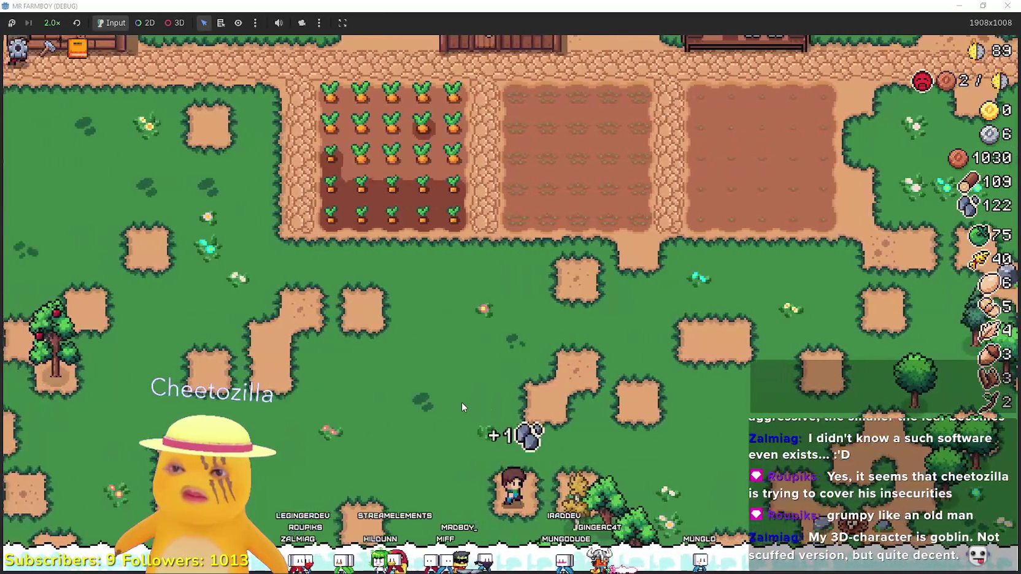
{"action": "key", "text": "d"}
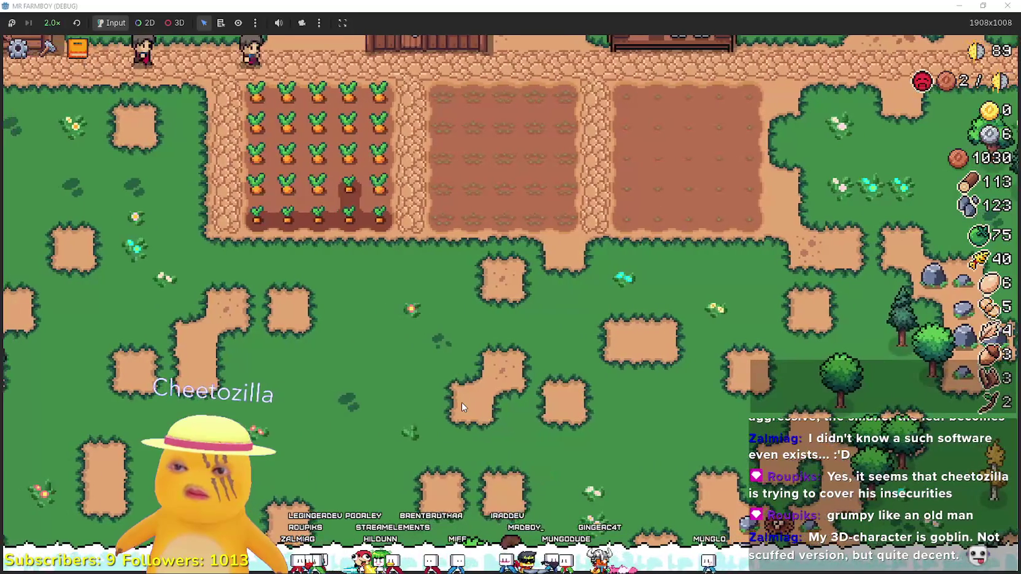
{"action": "key", "text": "d"}
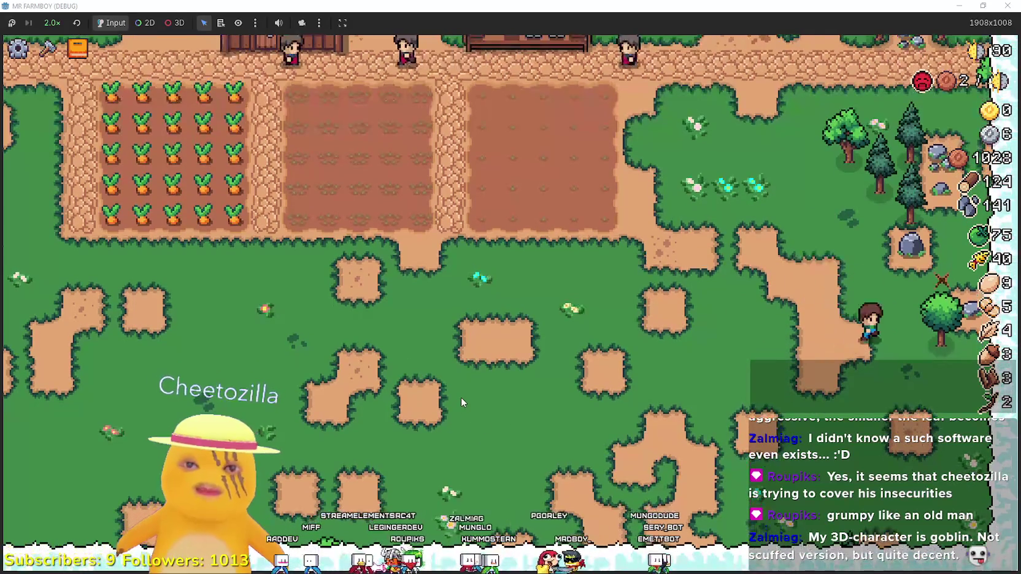
Walk up past the farmhouse and market stall
{"action": "key", "text": "w"}
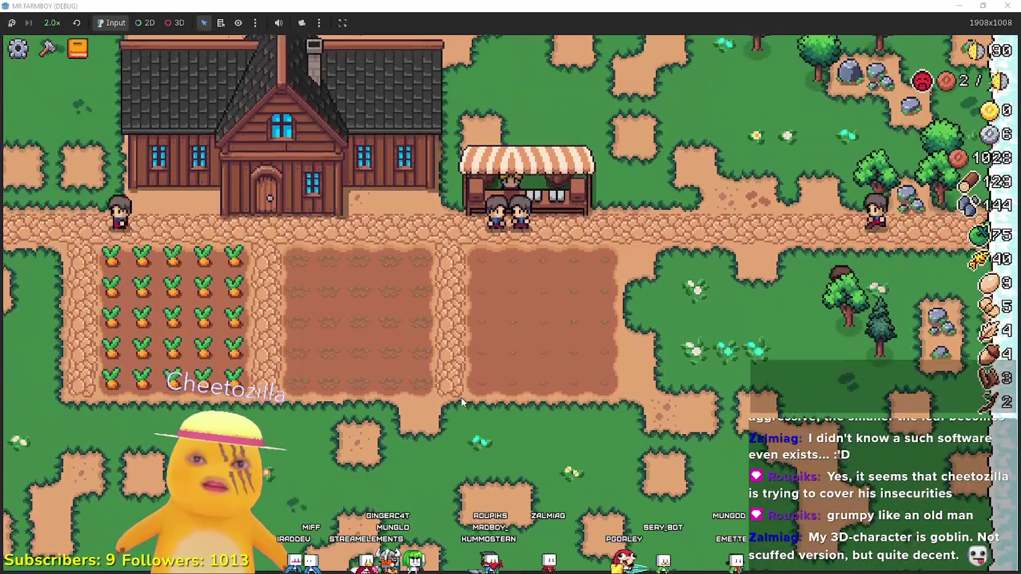
{"action": "key", "text": "s"}
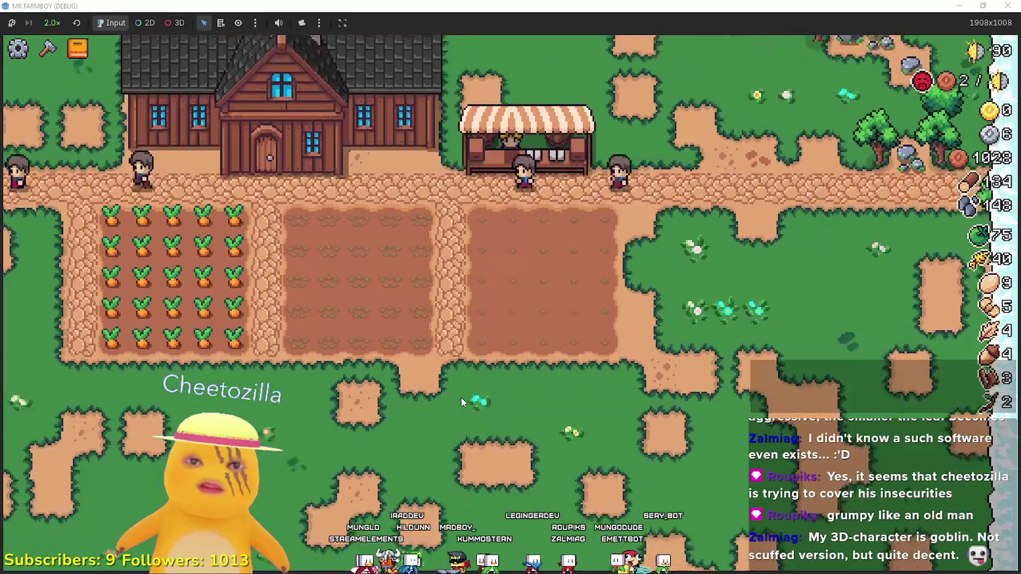
{"action": "key", "text": "s"}
{"action": "key", "text": "w"}
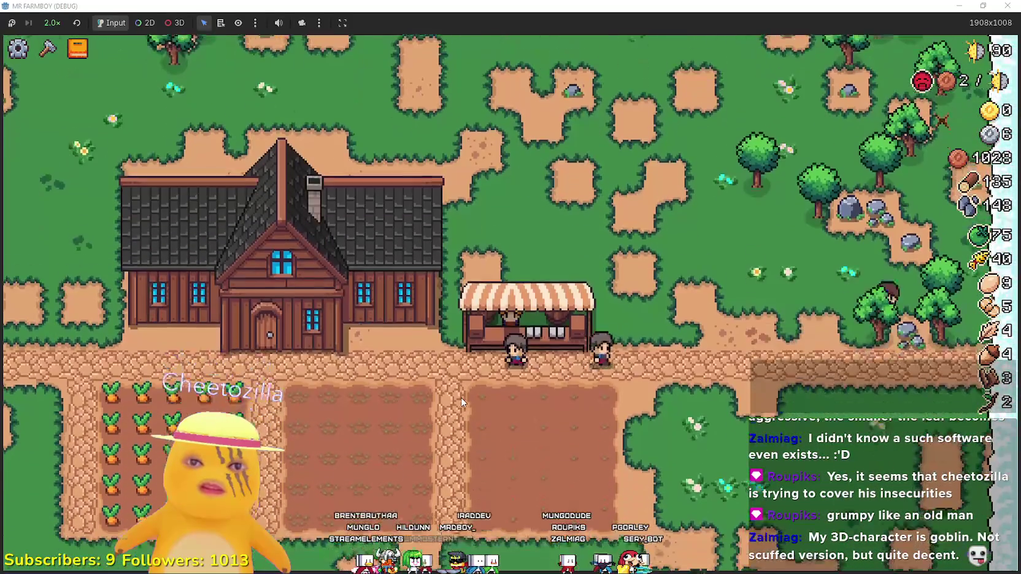
{"action": "key", "text": "w"}
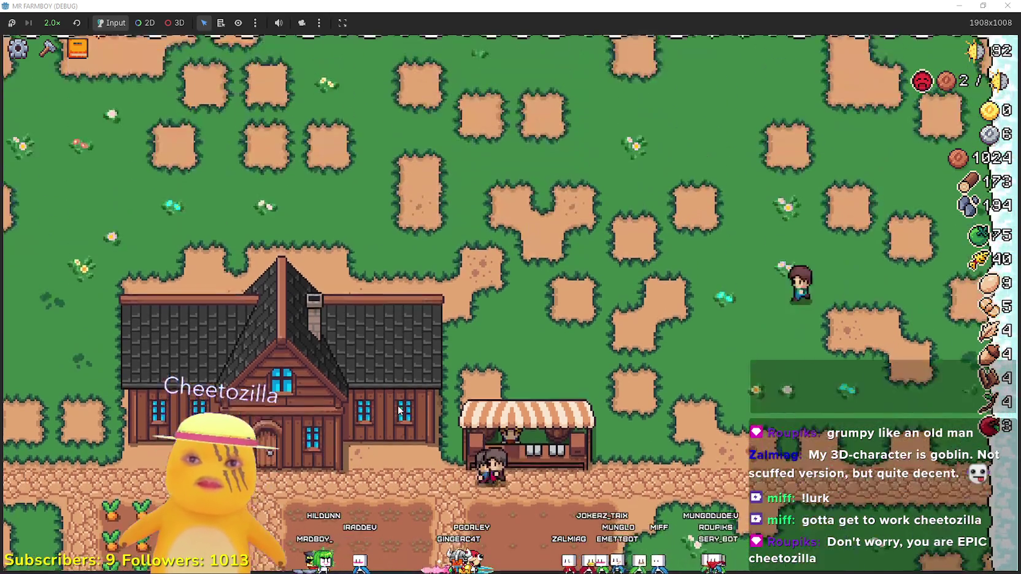
Sell the apples and wheat at the market, raising coins from 1024 to 1058
{"action": "key", "text": "Tab"}
{"action": "key", "text": "Escape"}
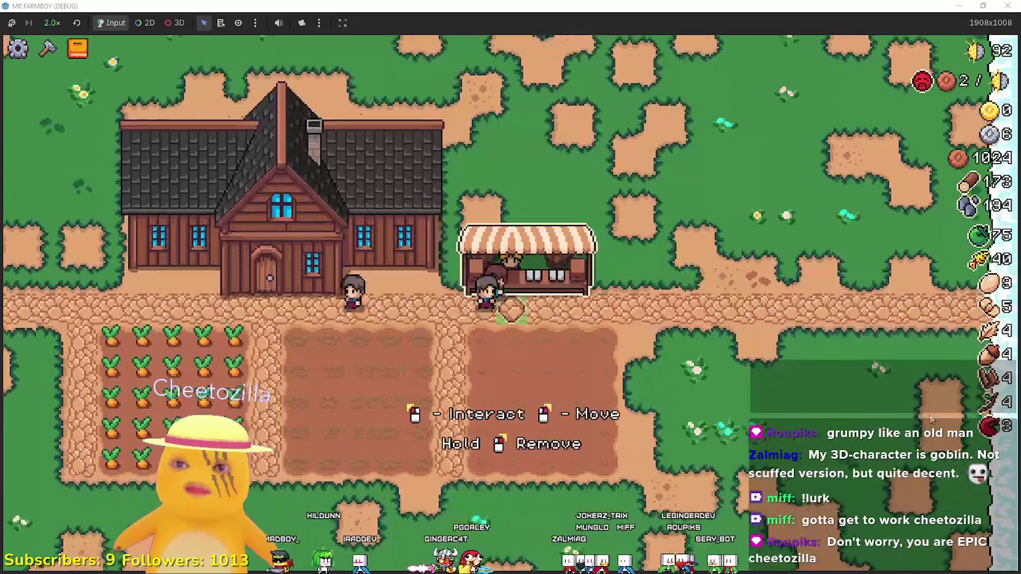
{"action": "key", "text": "e"}
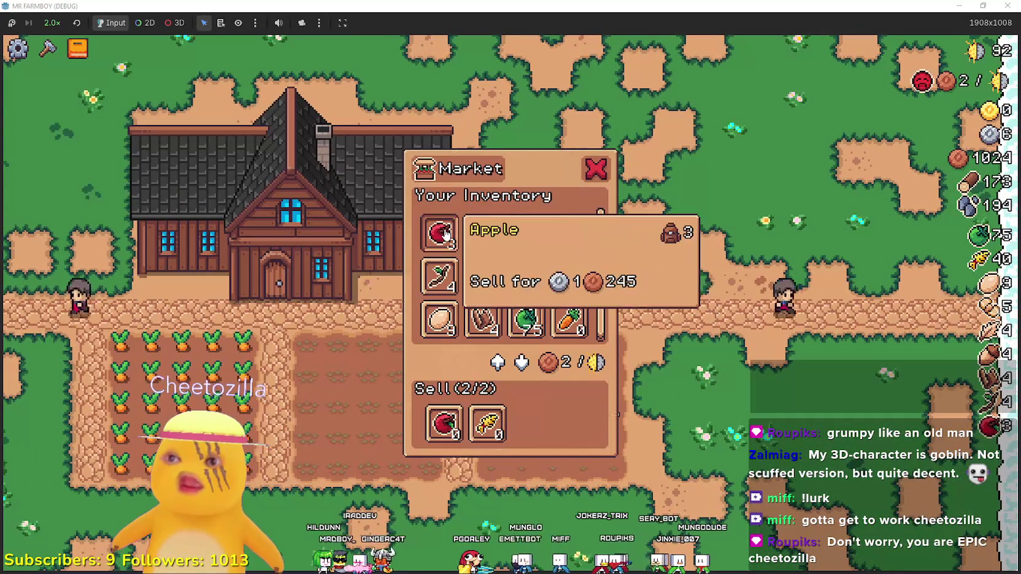
{"action": "left_click", "coordinate": [438, 233]}
{"action": "left_click", "coordinate": [482, 233]}
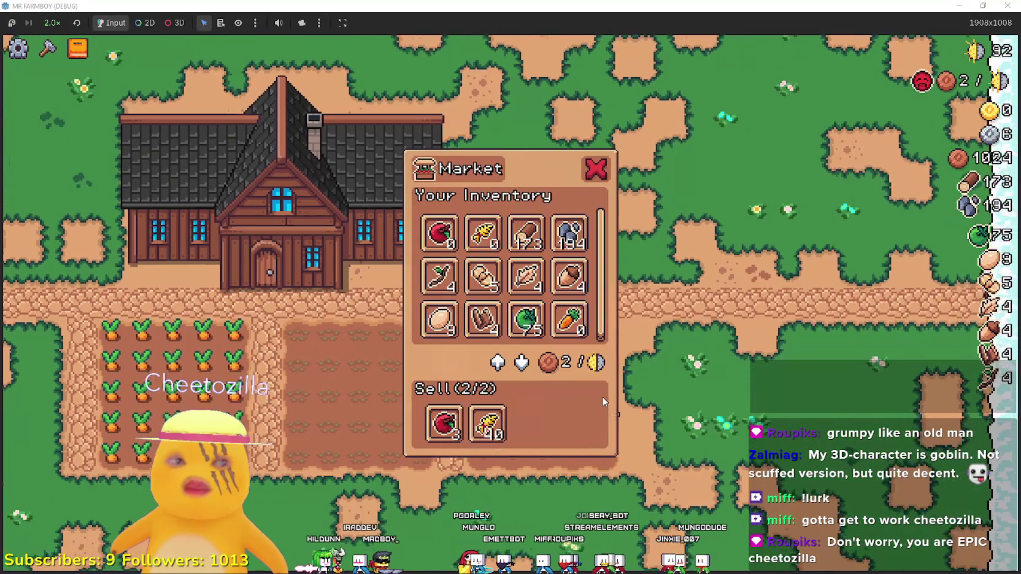
{"action": "key", "text": "Escape"}
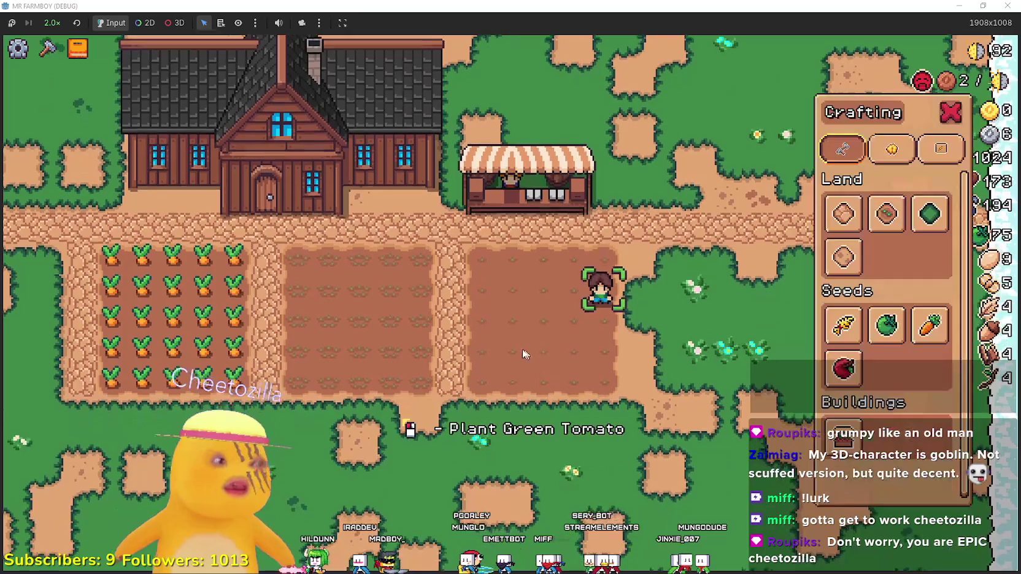
Review the crops and trees advancements, then walk into the carrot field to harvest
{"action": "key", "text": "Tab"}
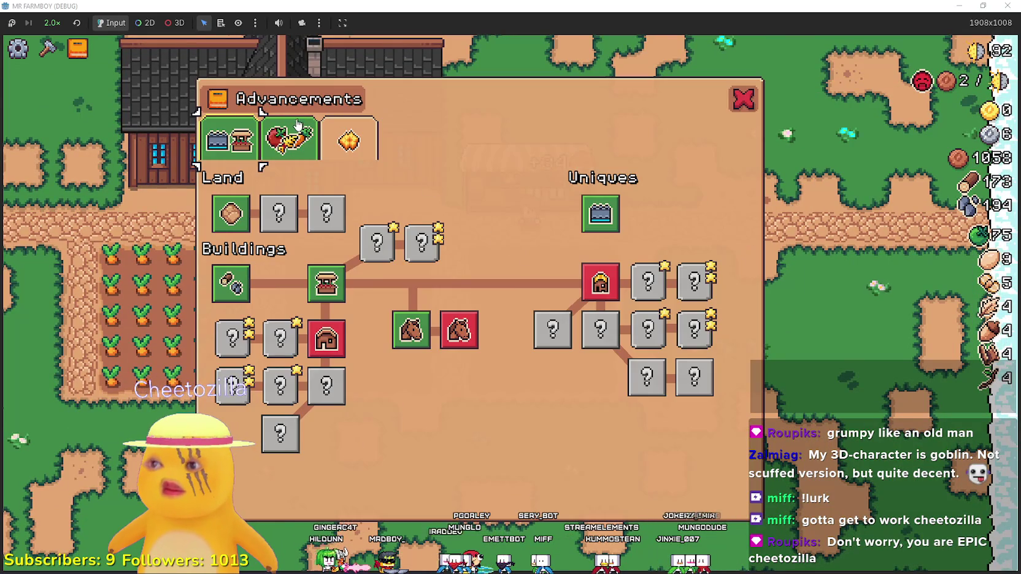
{"action": "left_click", "coordinate": [297, 126]}
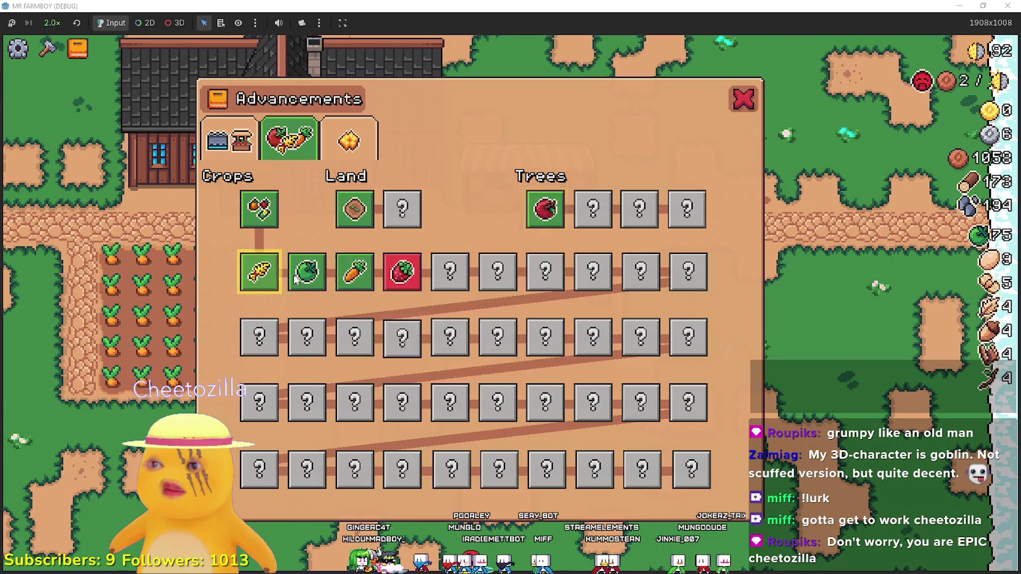
{"action": "mouse_move", "coordinate": [414, 281]}
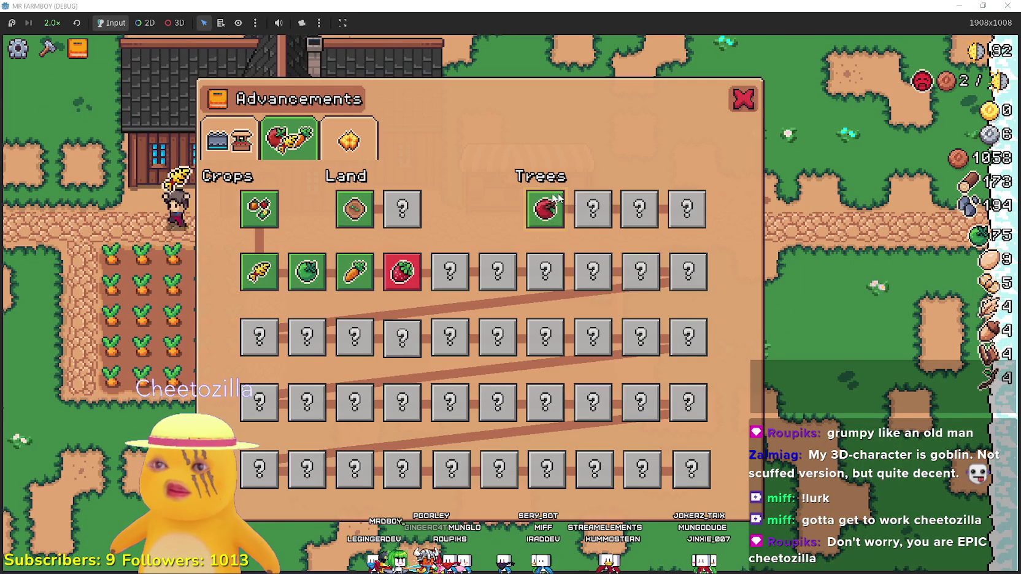
{"action": "key", "text": "Escape"}
{"action": "key", "text": "a"}
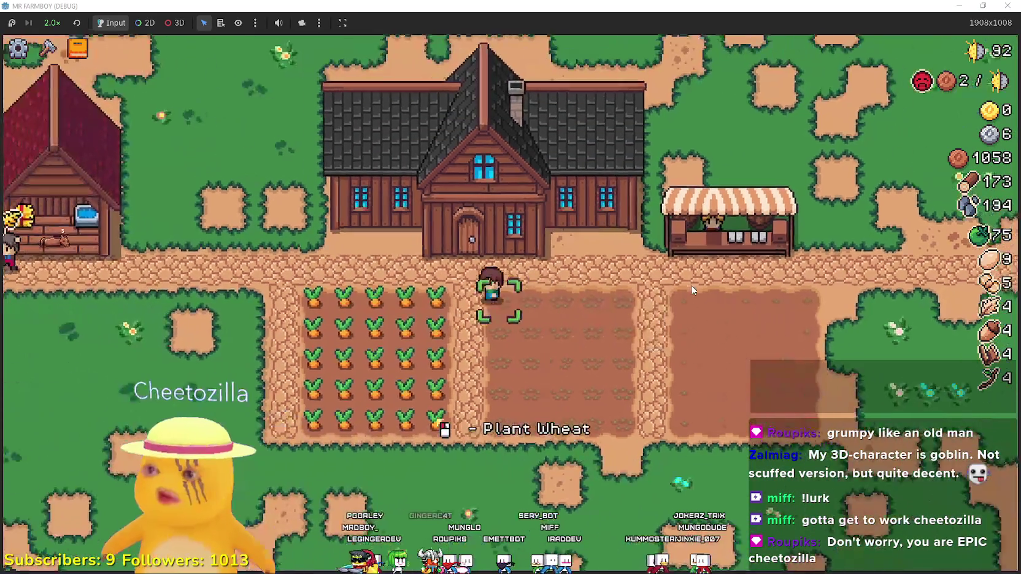
{"action": "key", "text": "space"}
Walk every carrot row, bottom row included, harvesting until carrots reach 25
{"action": "key", "text": "d"}
{"action": "key", "text": "space"}
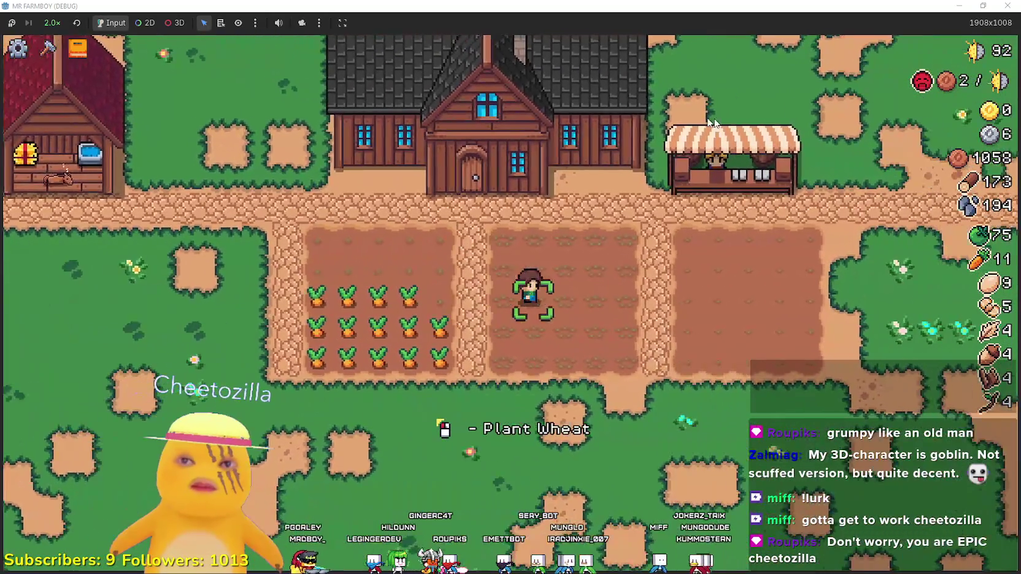
{"action": "key", "text": "w"}
{"action": "key", "text": "d"}
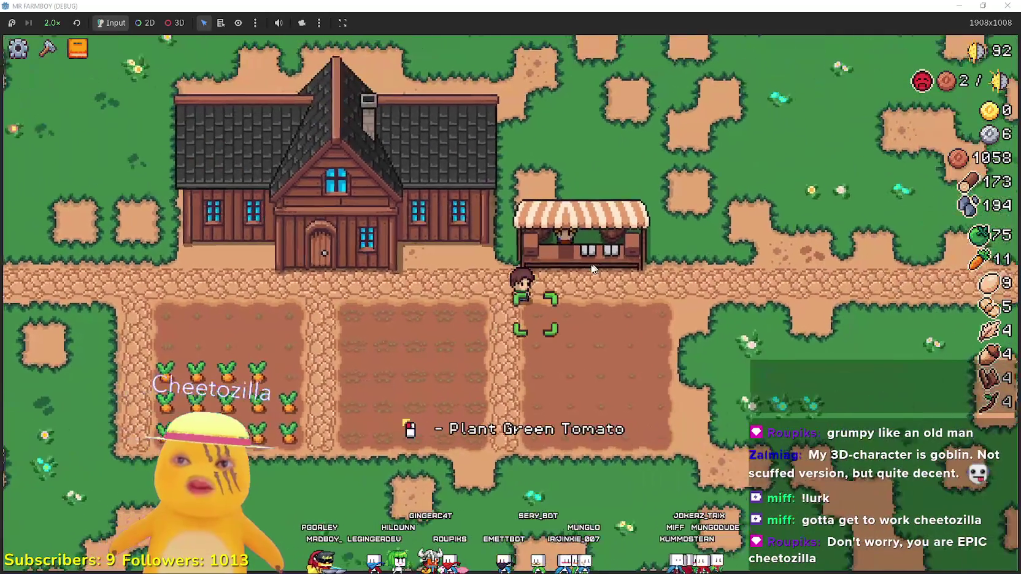
{"action": "key", "text": "d"}
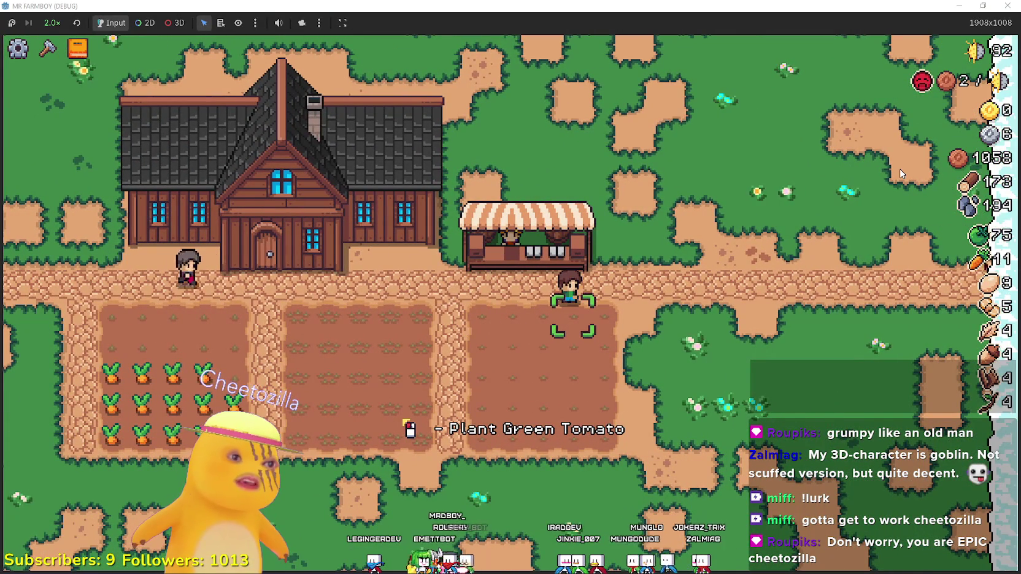
{"action": "key", "text": "a"}
{"action": "key", "text": "s"}
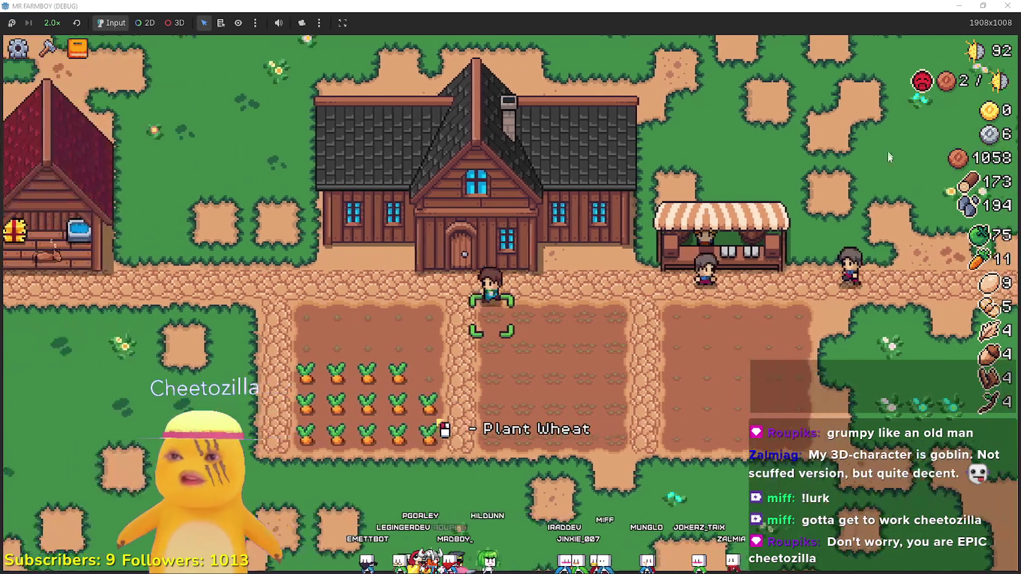
{"action": "key", "text": "s"}
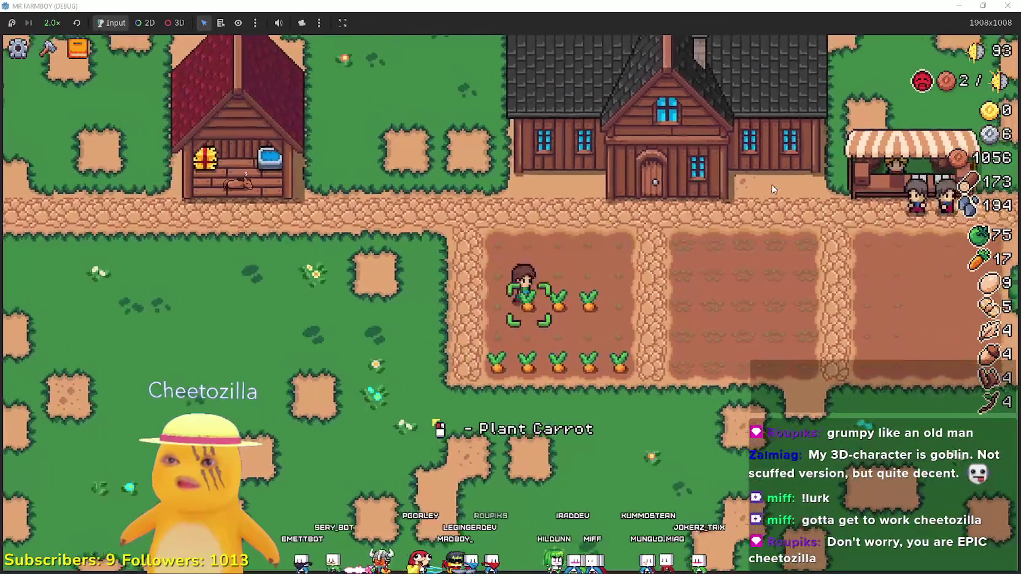
{"action": "key", "text": "d"}
{"action": "key", "text": "a"}
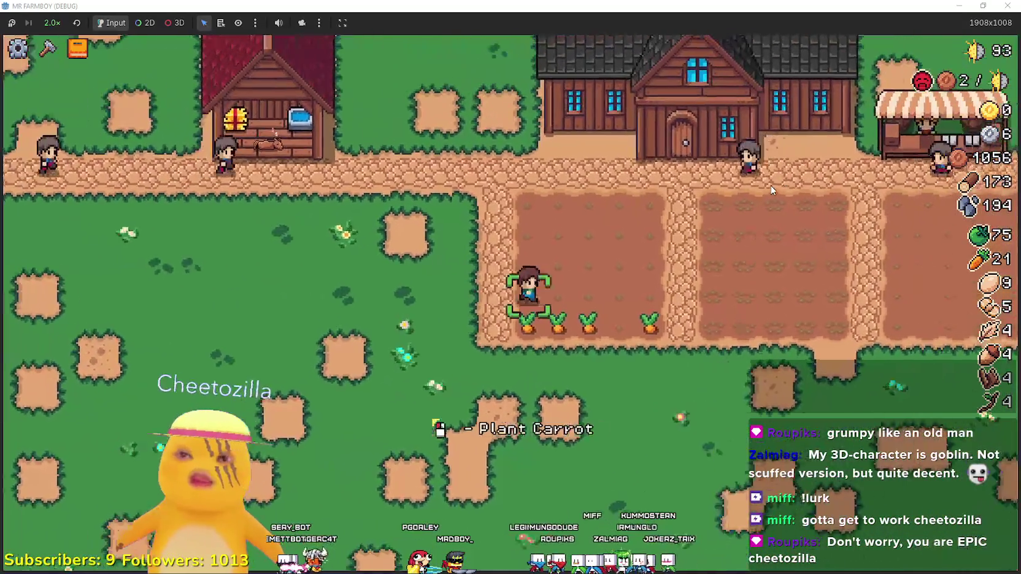
{"action": "key", "text": "w"}
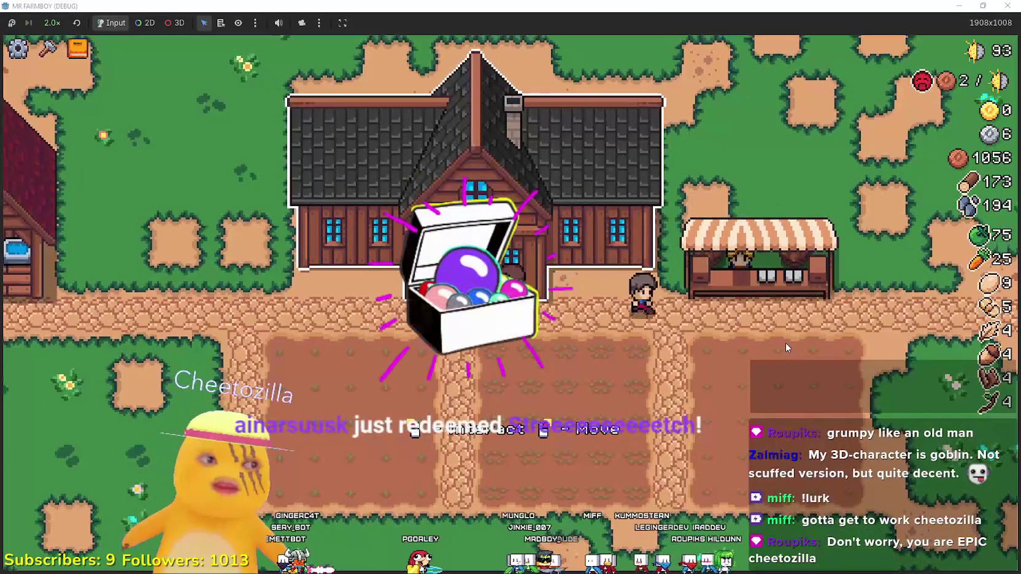
Trace the Nil 'name' error to upgrade_slot.gd line 20, then resume the game with F12
{"action": "key", "text": "e"}
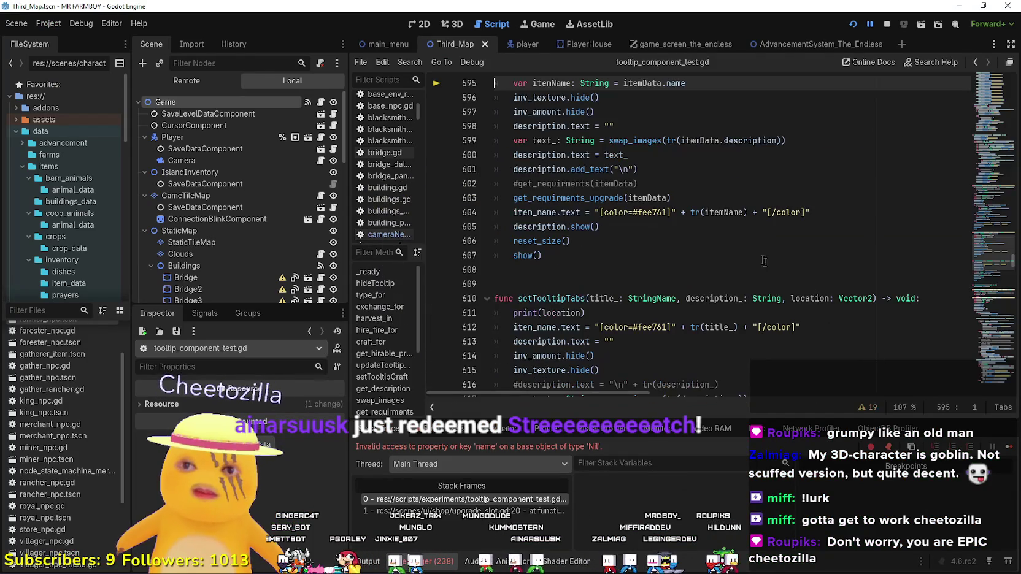
{"action": "scroll", "coordinate": [752, 265], "scroll_direction": "up", "scroll_amount": 4}
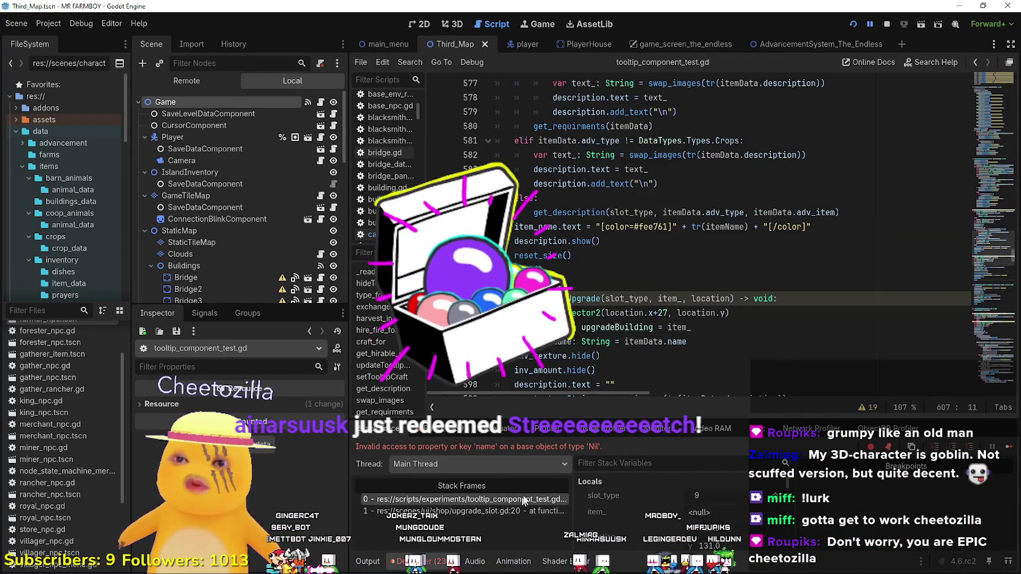
{"action": "left_click", "coordinate": [537, 510]}
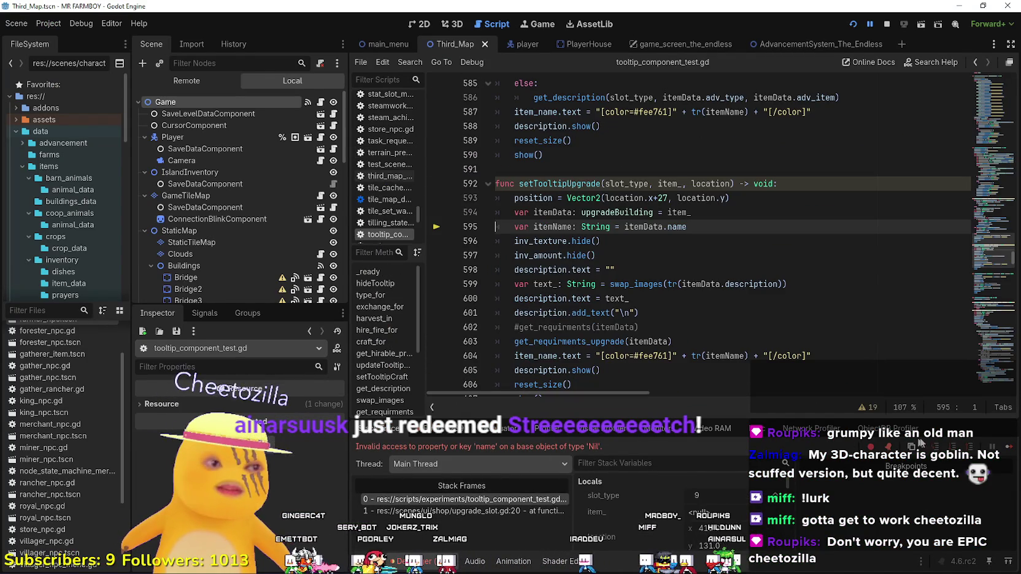
{"action": "key", "text": "F12"}
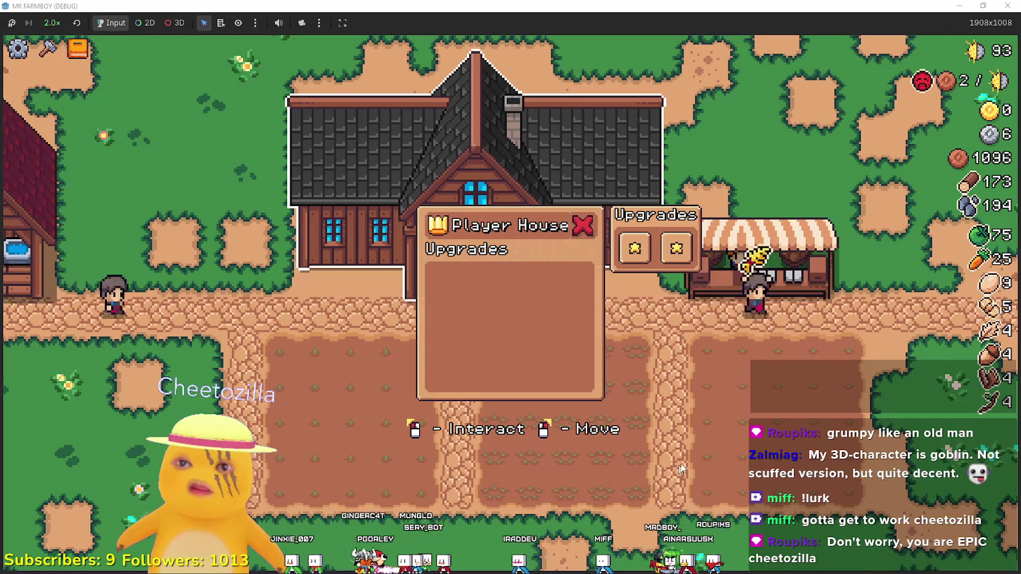
Close the Player House dialog with its red X and zoom the view out
{"action": "left_click", "coordinate": [712, 443]}
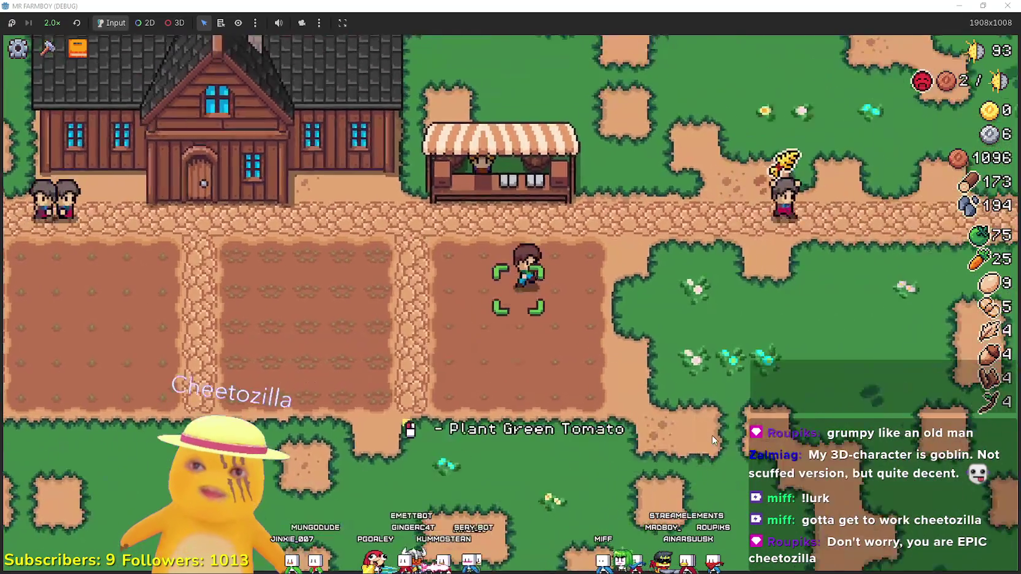
{"action": "scroll", "coordinate": [711, 436], "scroll_direction": "down", "scroll_amount": 3}
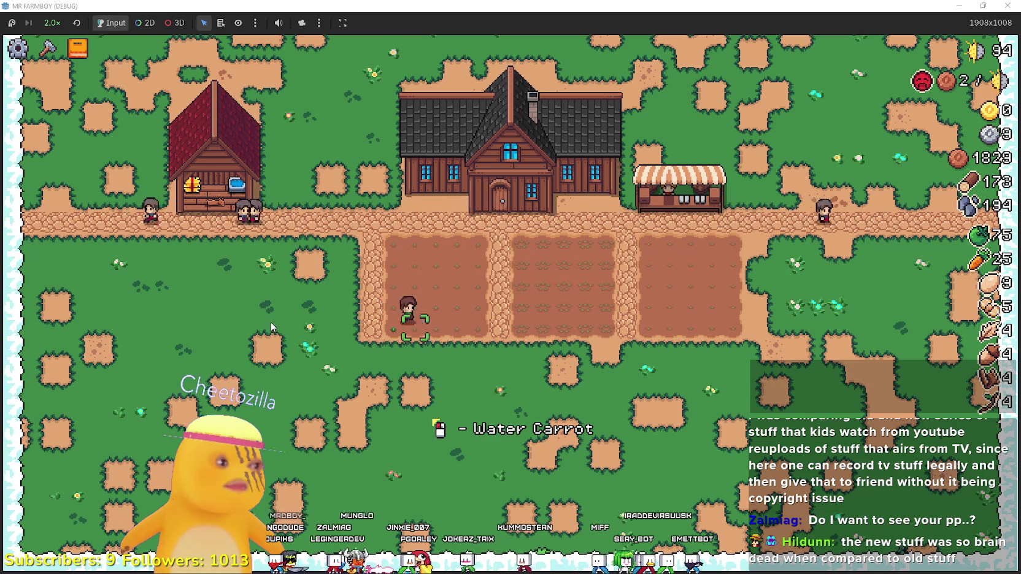
{"action": "key", "text": "Right"}
{"action": "key", "text": "Left"}
{"action": "scroll", "coordinate": [450, 330], "scroll_direction": "up", "scroll_amount": 2}
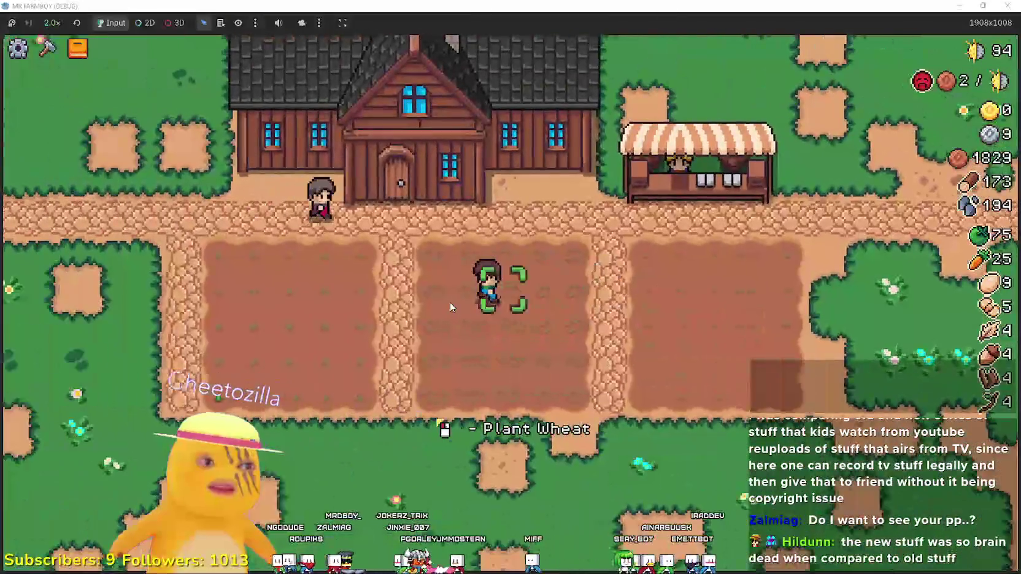
{"action": "key", "text": "Up"}
{"action": "key", "text": "Right"}
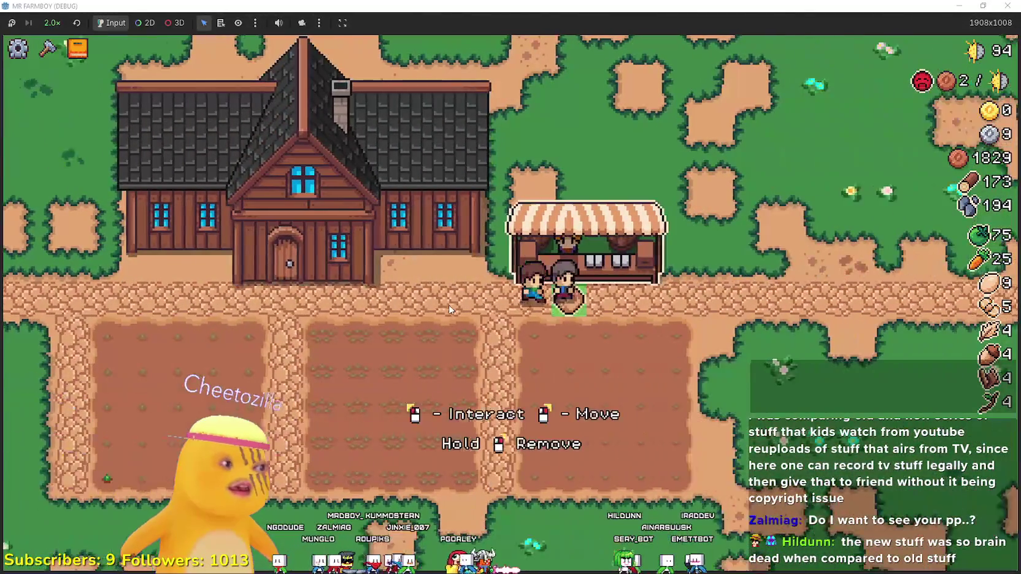
{"action": "key", "text": "Down"}
{"action": "key", "text": "Left"}
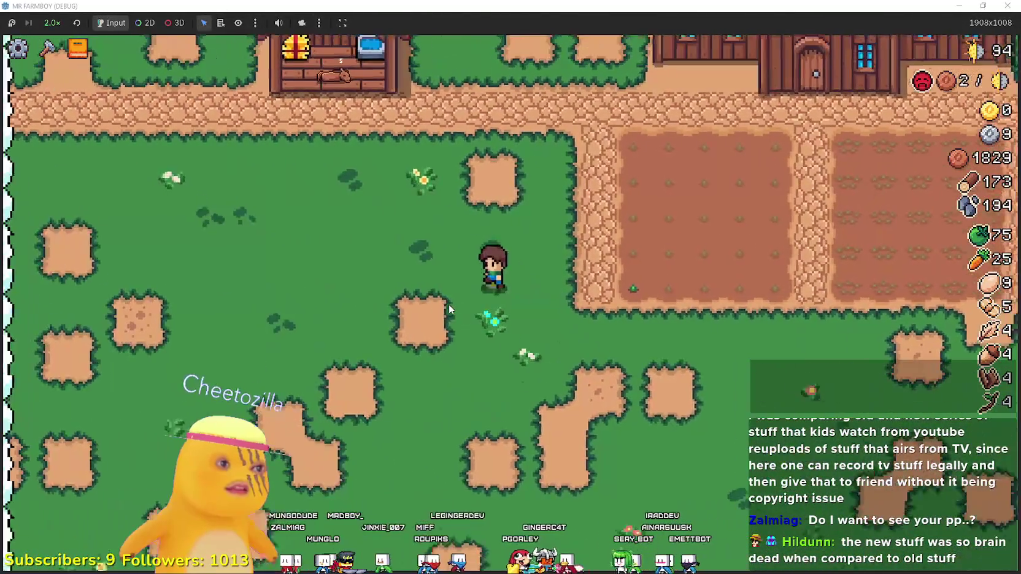
{"action": "key", "text": "Right"}
{"action": "key", "text": "Up"}
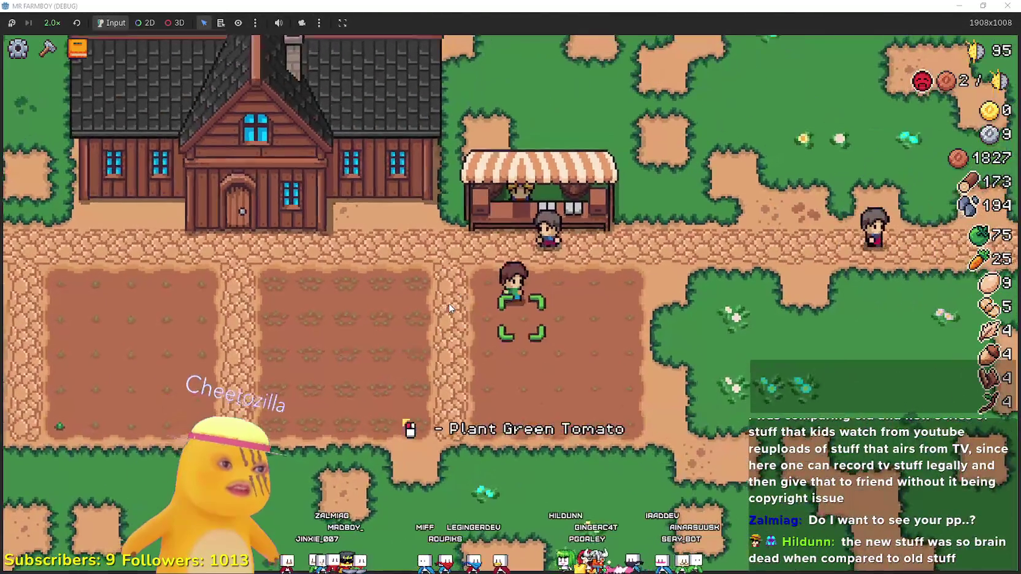
{"action": "key", "text": "Down"}
{"action": "key", "text": "Left"}
{"action": "key", "text": "Up"}
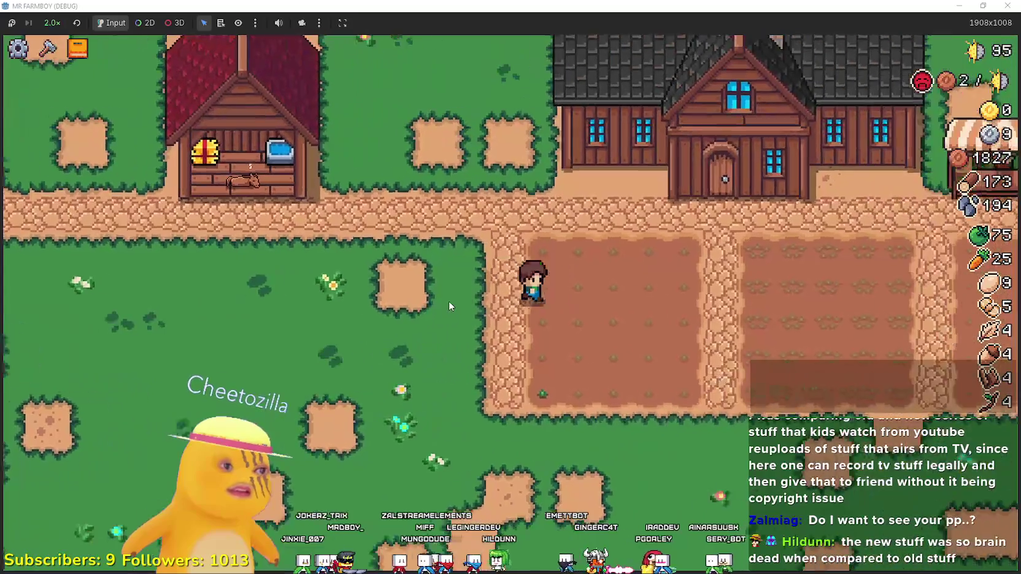
{"action": "key", "text": "Right"}
{"action": "key", "text": "Down"}
{"action": "key", "text": "Left"}
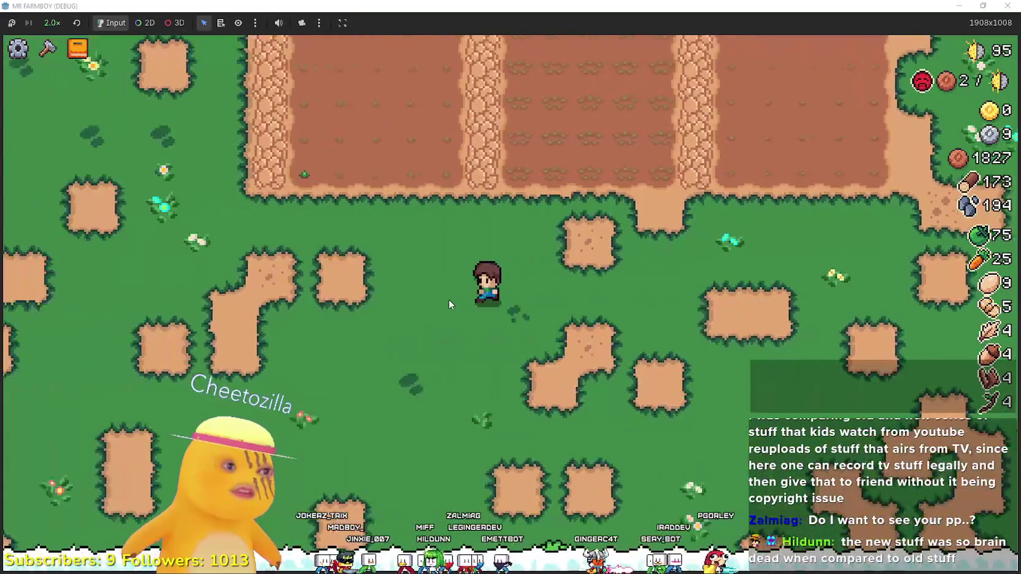
{"action": "key", "text": "Up"}
{"action": "key", "text": "Right"}
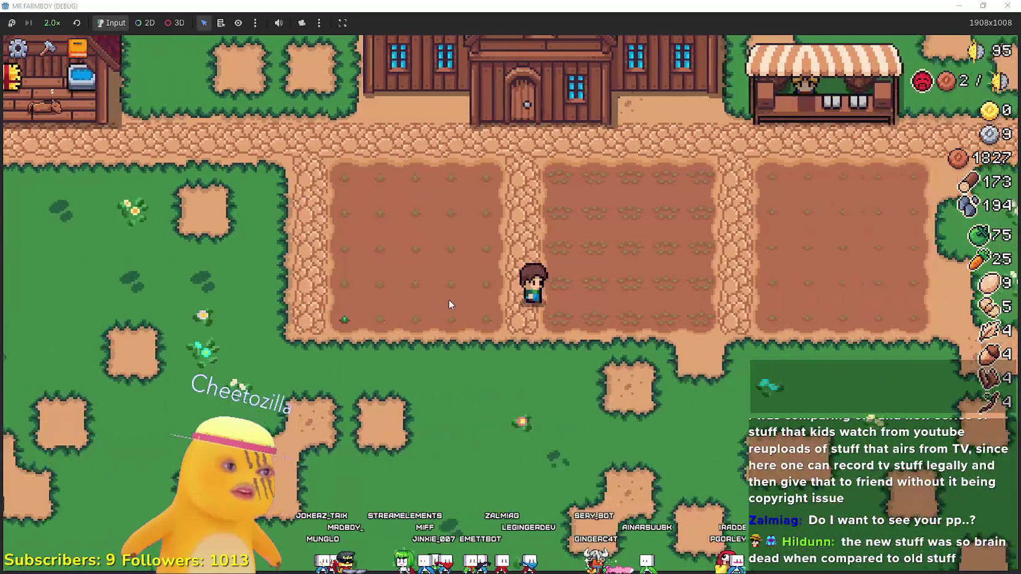
{"action": "key", "text": "Left"}
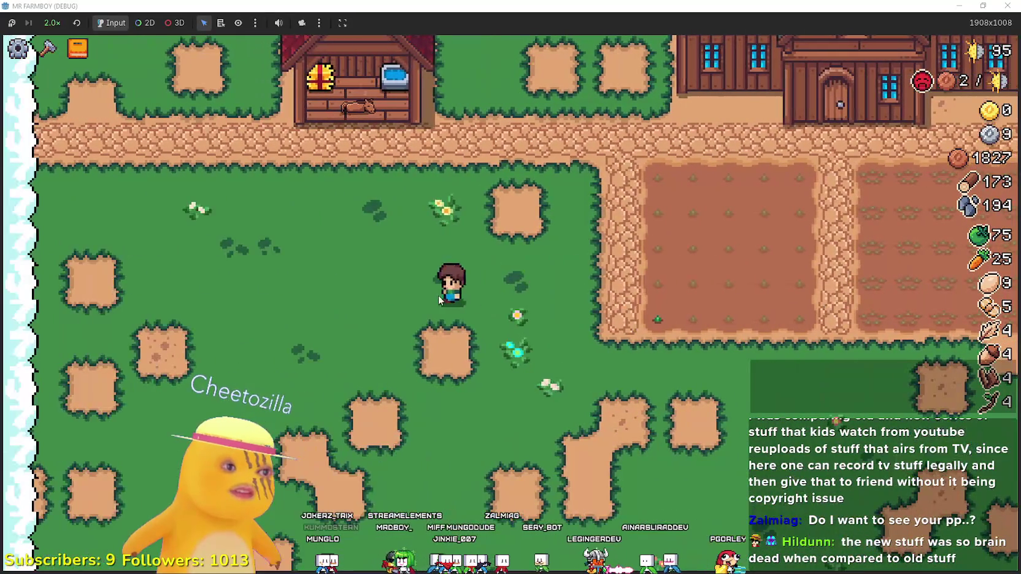
{"action": "key", "text": "Right"}
{"action": "key", "text": "Right"}
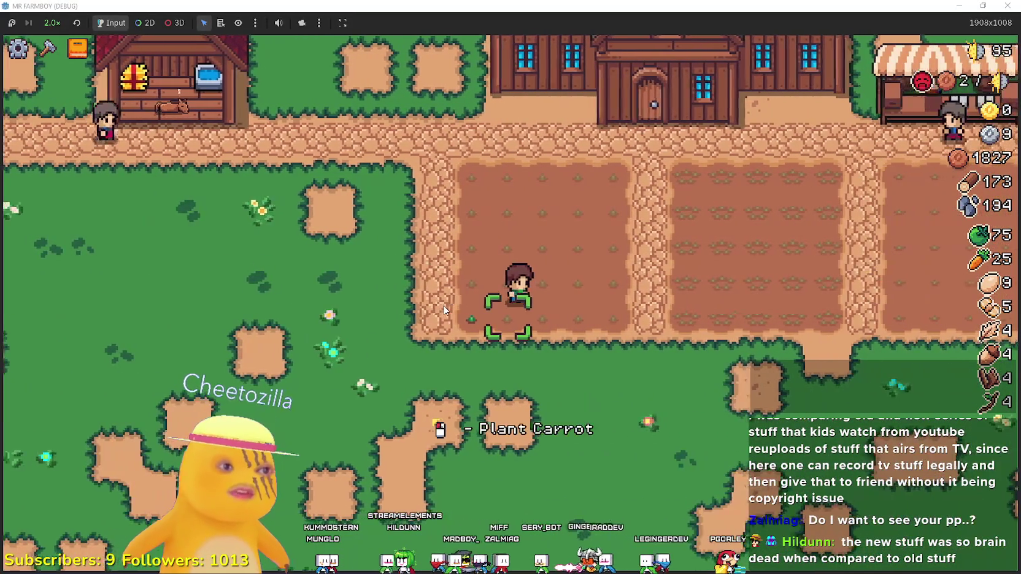
{"action": "key", "text": "Right"}
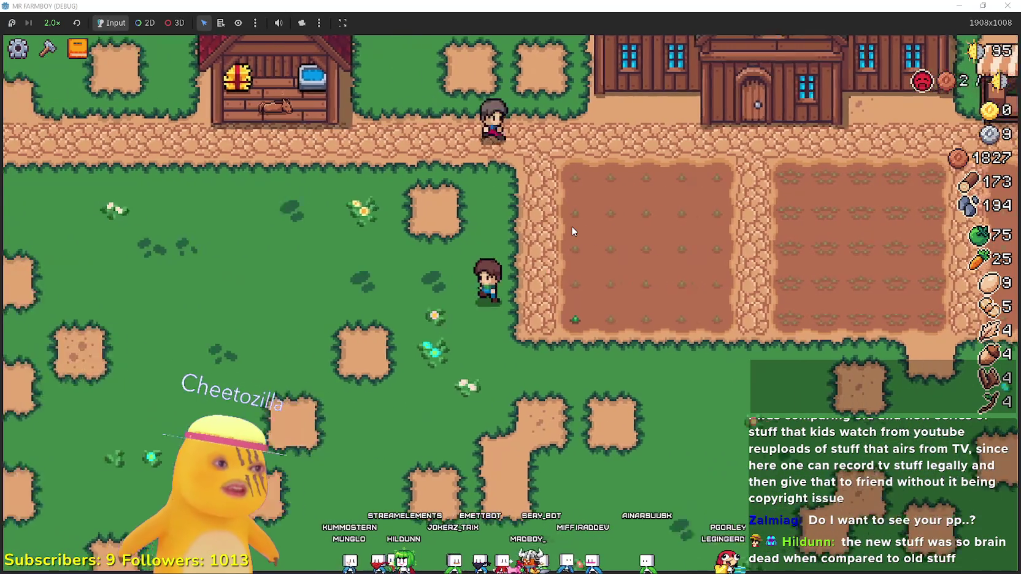
{"action": "key", "text": "Up"}
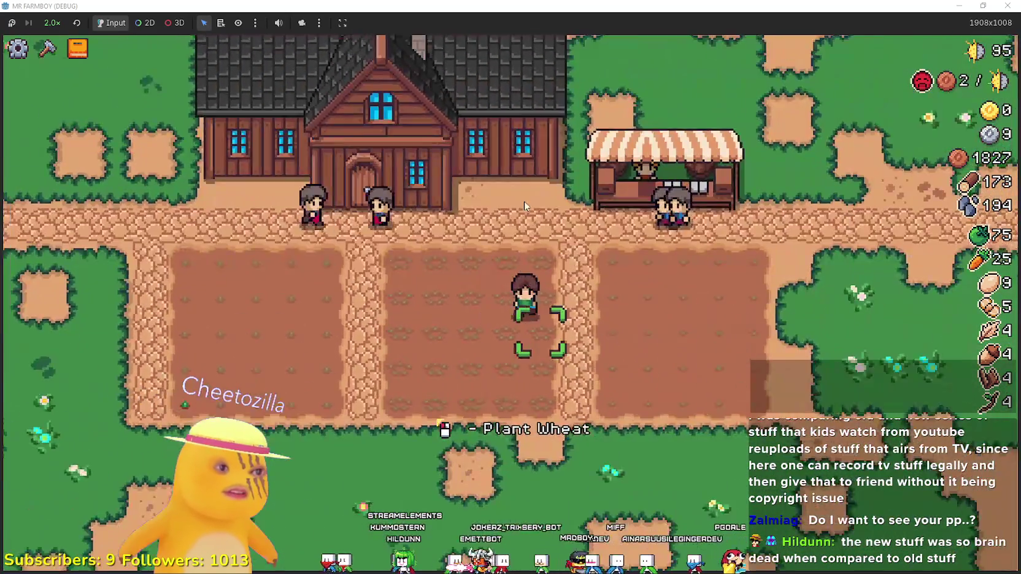
{"action": "key", "text": "Down"}
{"action": "key", "text": "Left"}
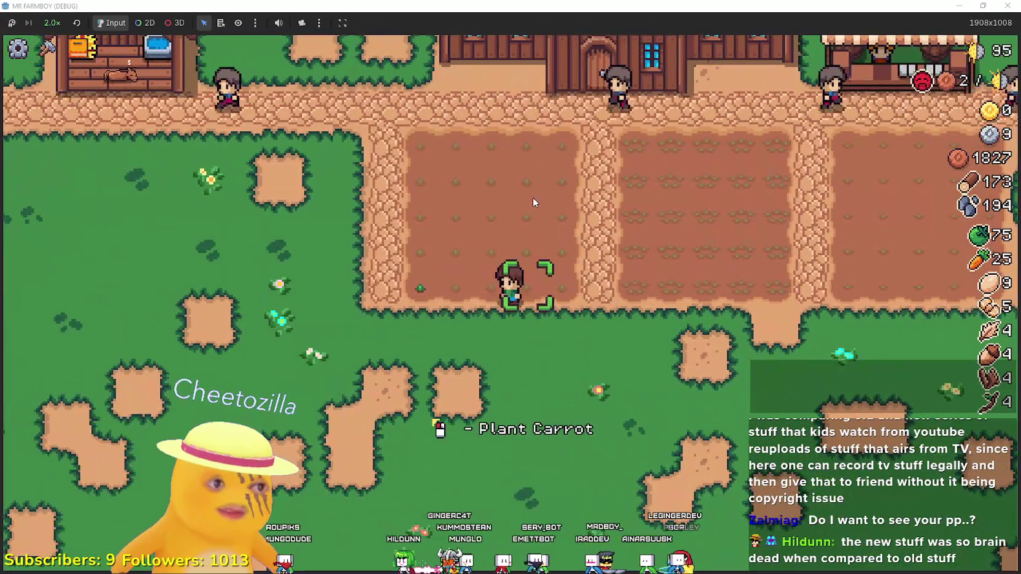
{"action": "key", "text": "Left"}
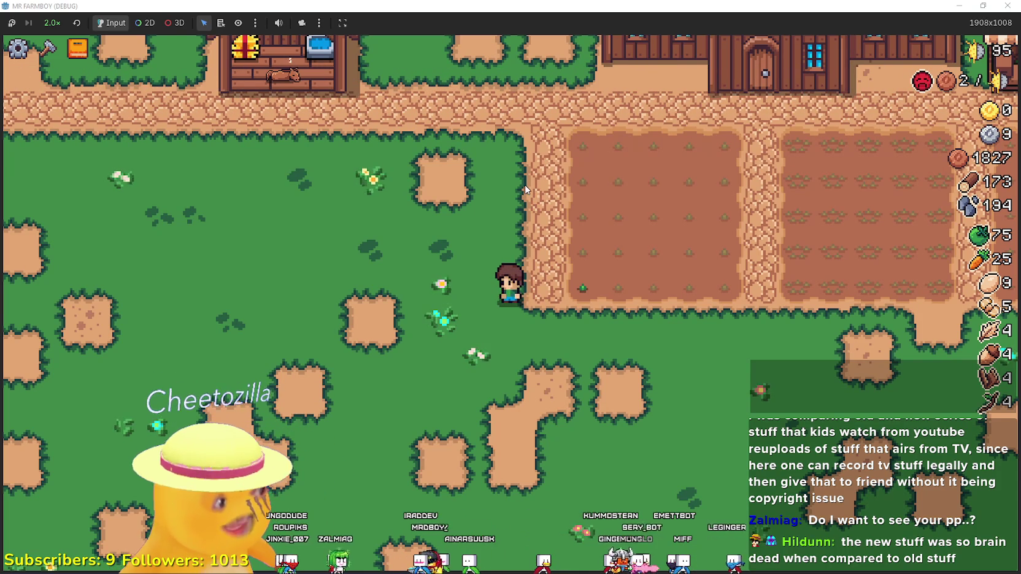
{"action": "key", "text": "a"}
{"action": "key", "text": "w"}
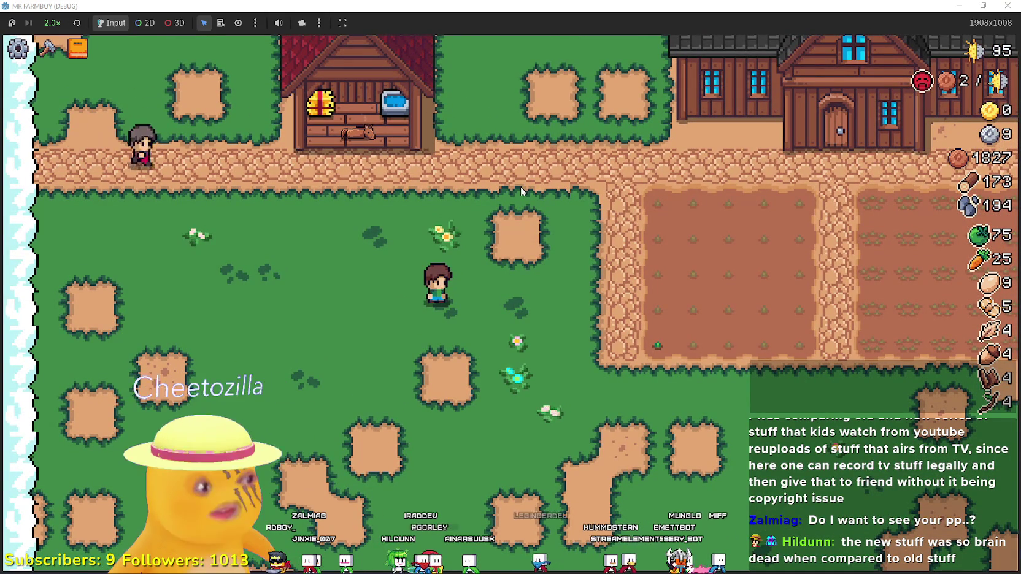
{"action": "key", "text": "d"}
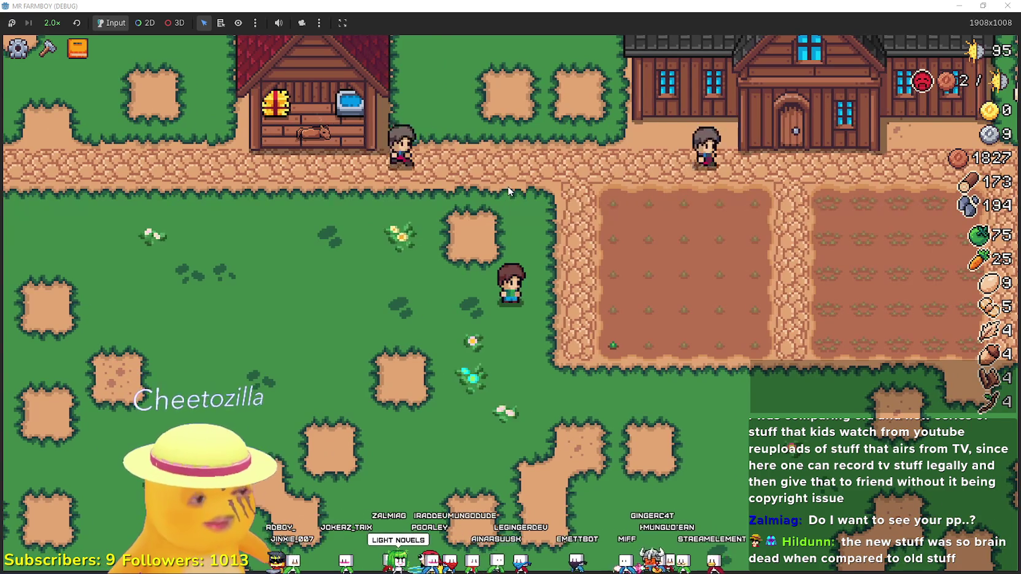
Plant carrots along the left field's bottom row and water the sprouts
{"action": "key", "text": "d"}
{"action": "key", "text": "w"}
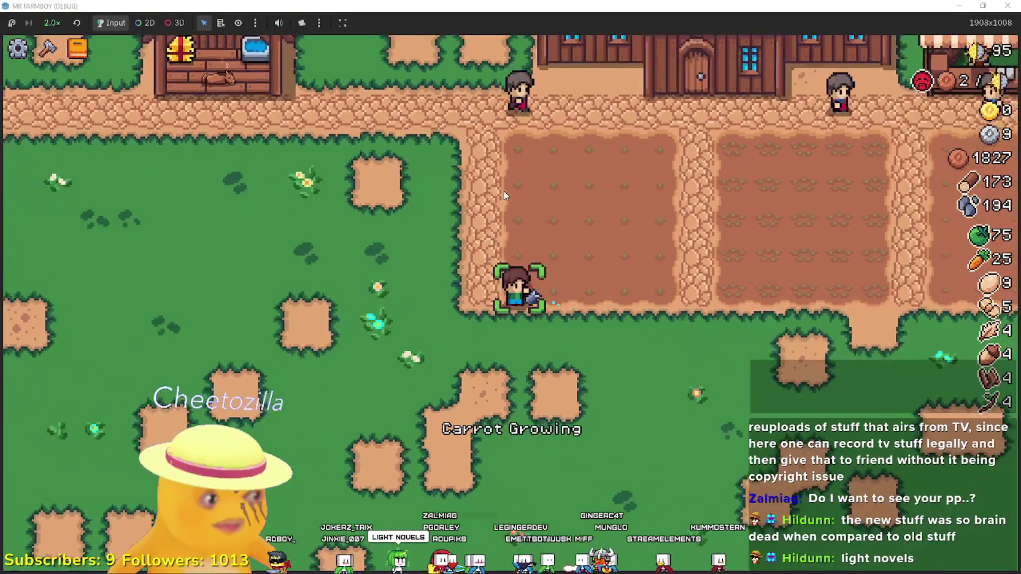
{"action": "key", "text": "d"}
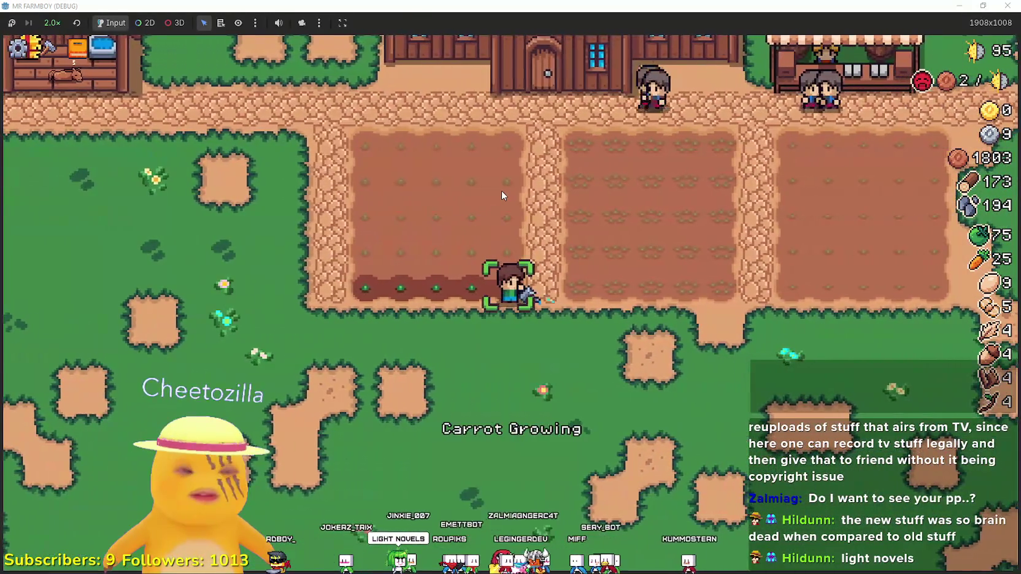
{"action": "key", "text": "w"}
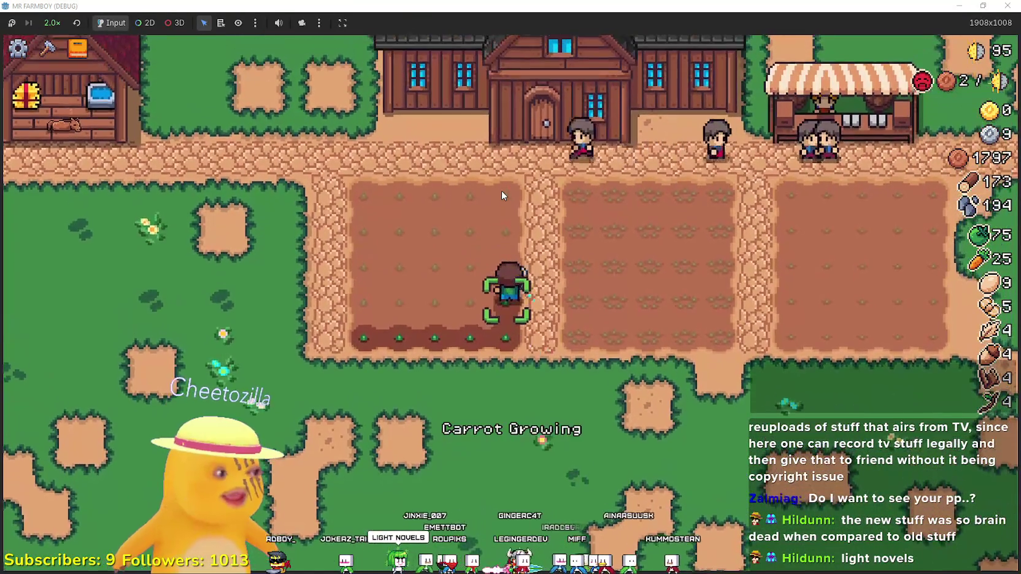
{"action": "key", "text": "a"}
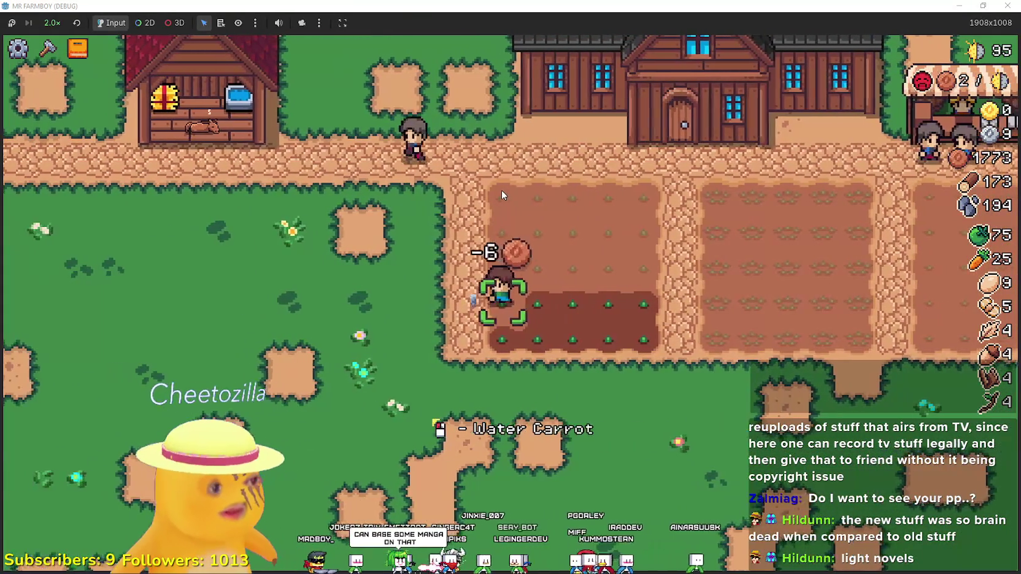
{"action": "key", "text": "d"}
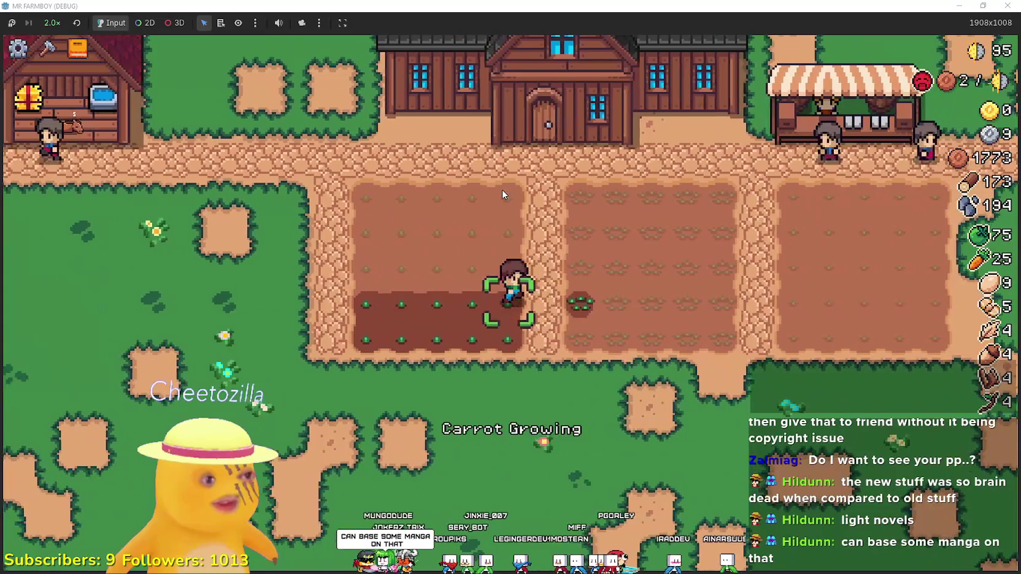
{"action": "key", "text": "d"}
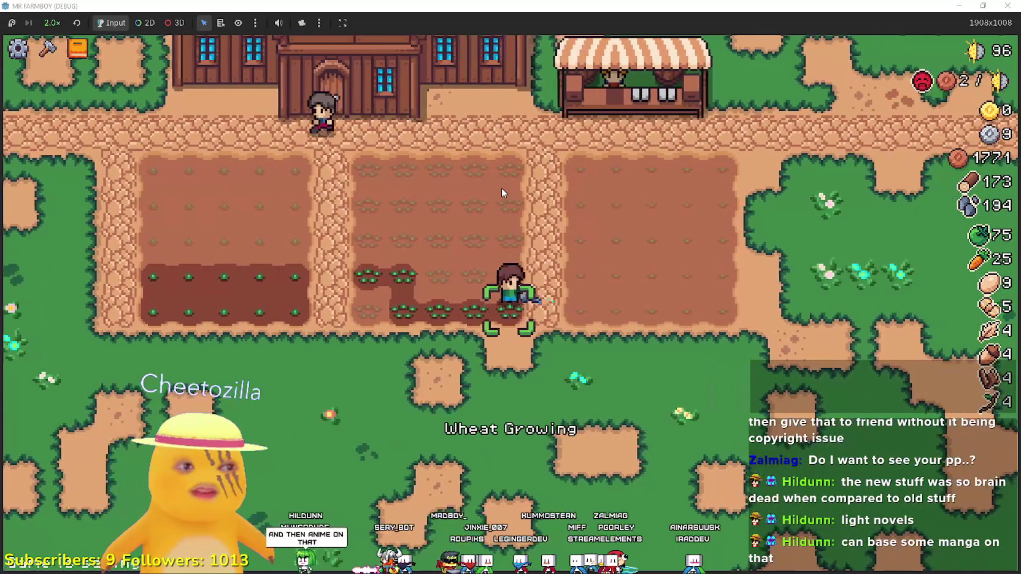
{"action": "key", "text": "a"}
{"action": "key", "text": "w"}
Plant the next rows of carrots across the left field
{"action": "key", "text": "a"}
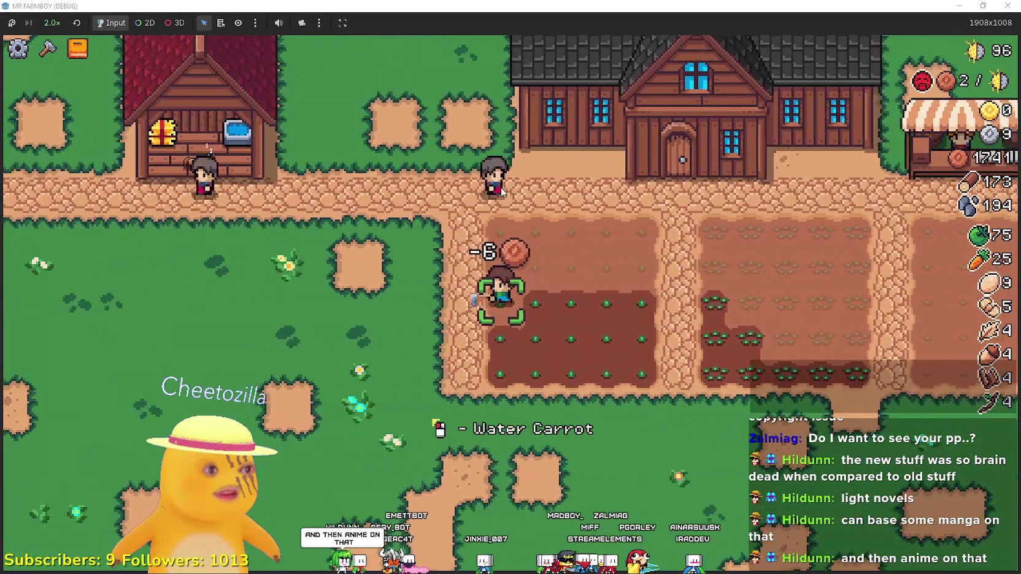
{"action": "key", "text": "w"}
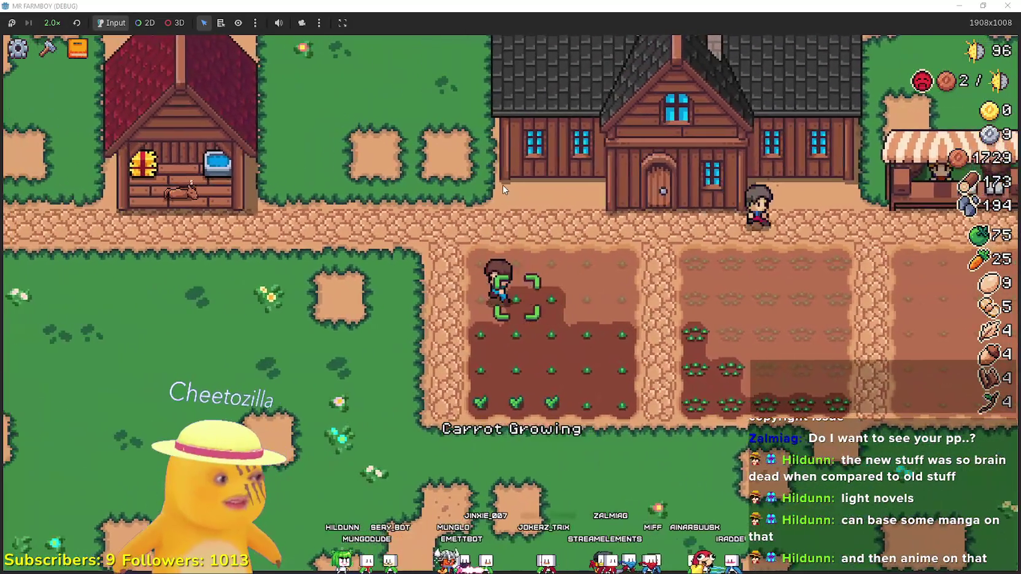
{"action": "key", "text": "d"}
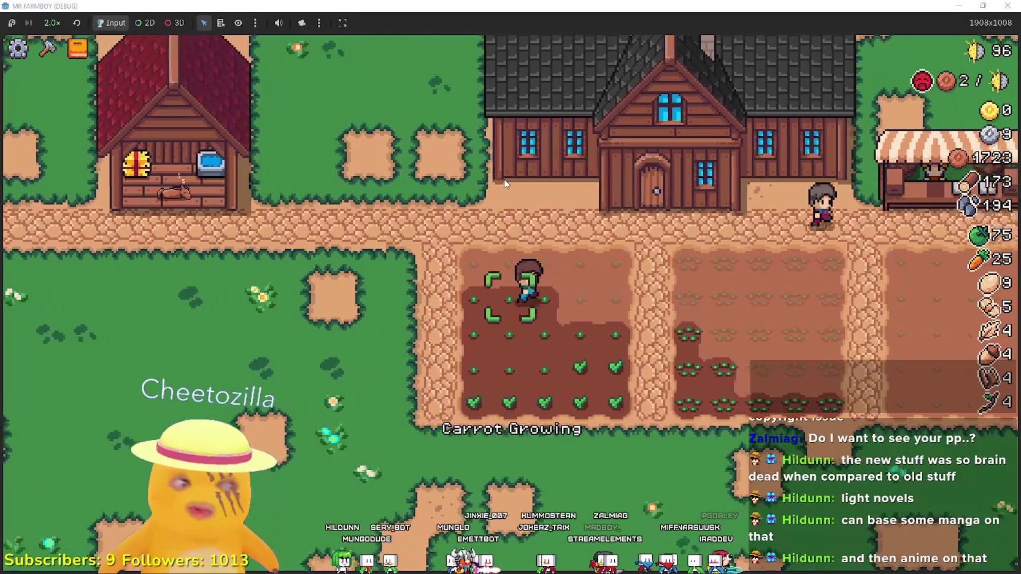
{"action": "key", "text": "w"}
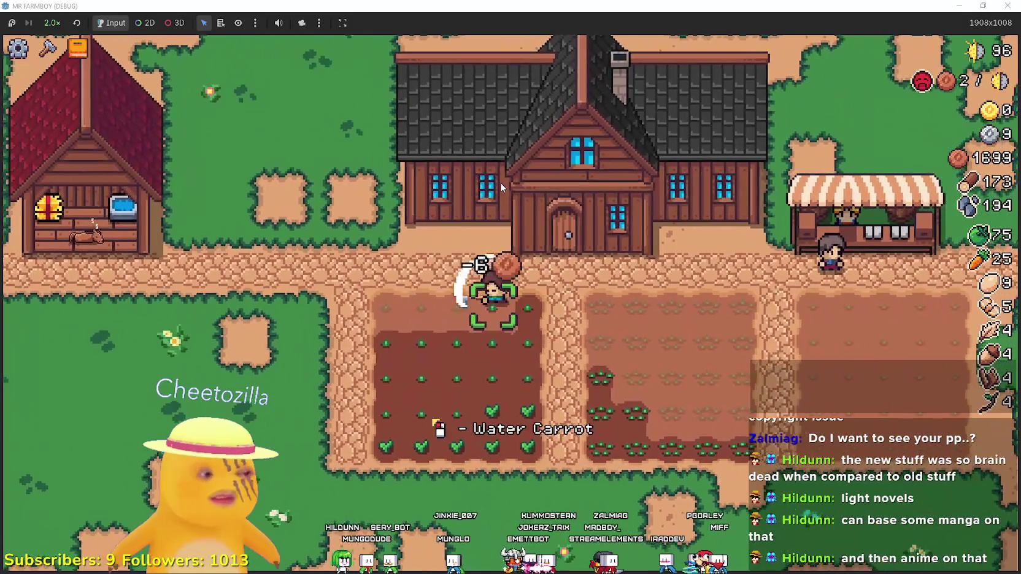
{"action": "key", "text": "d"}
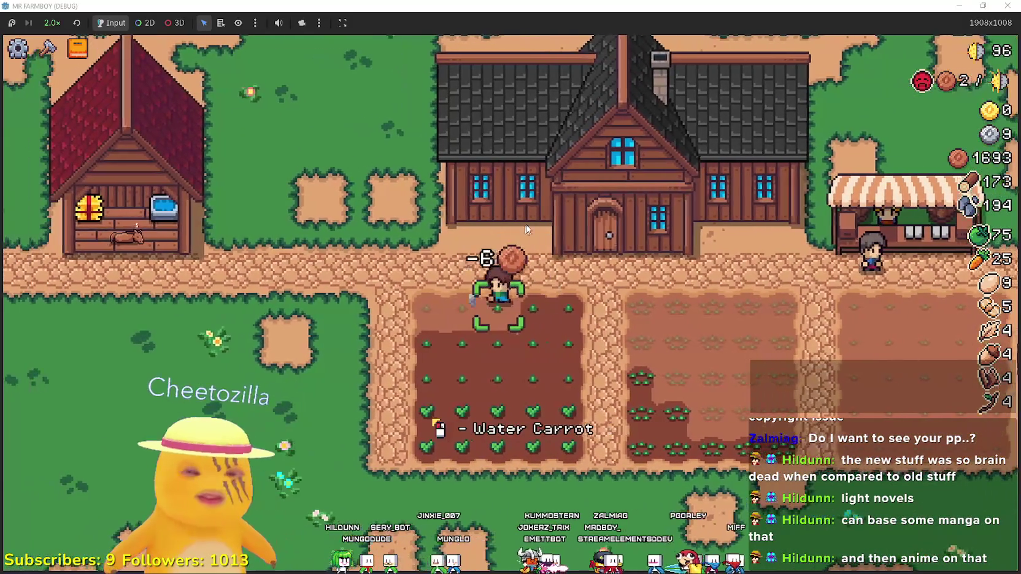
Water the dry tiles of the wheat field in the middle plot
{"action": "key", "text": "d"}
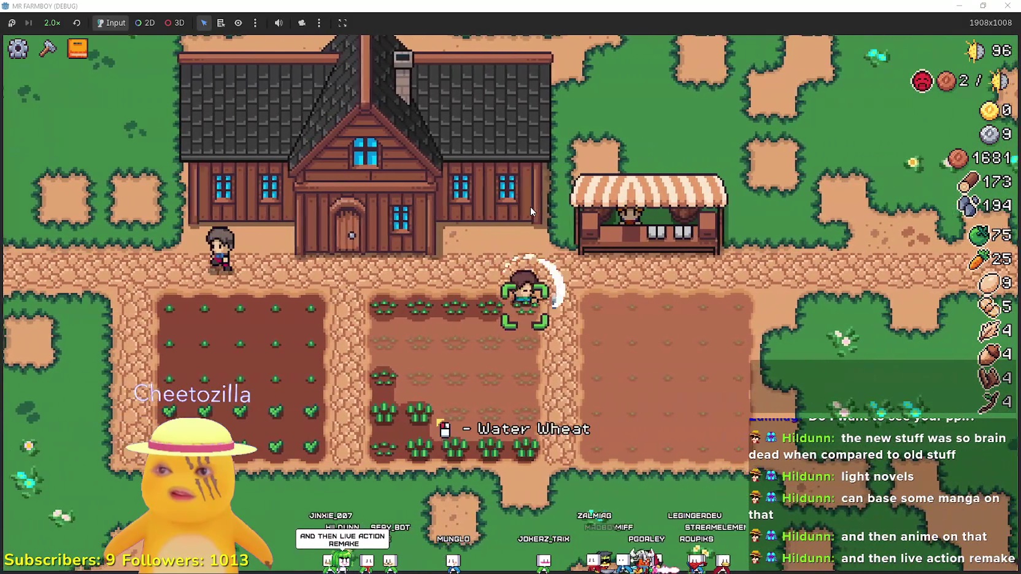
{"action": "key", "text": "a"}
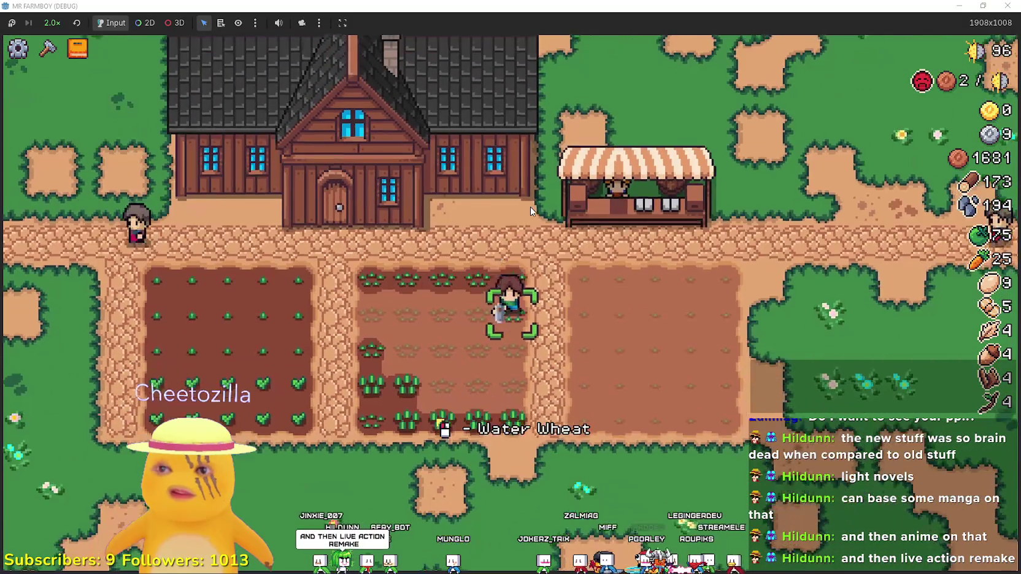
{"action": "key", "text": "s"}
{"action": "key", "text": "d"}
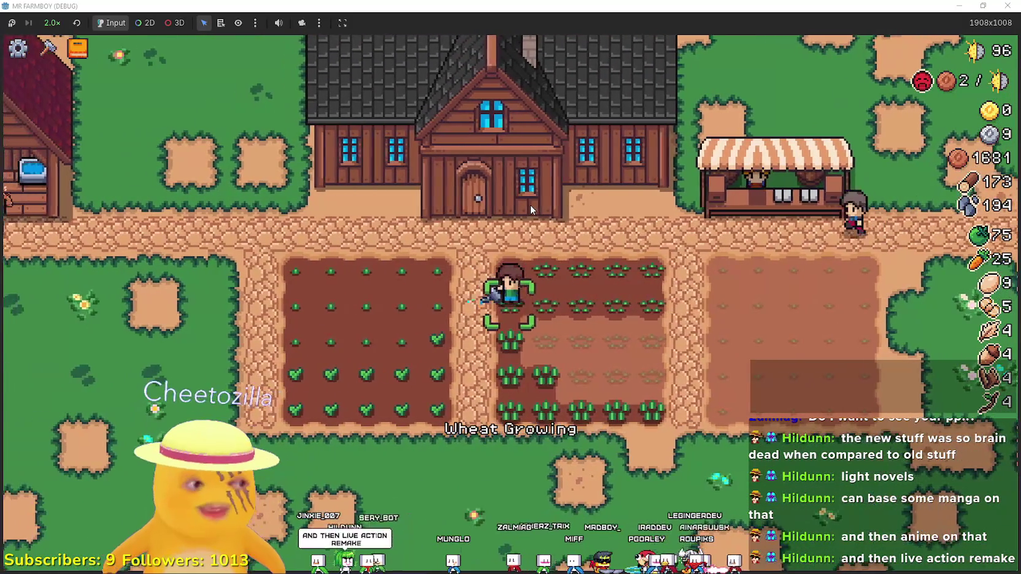
{"action": "key", "text": "s"}
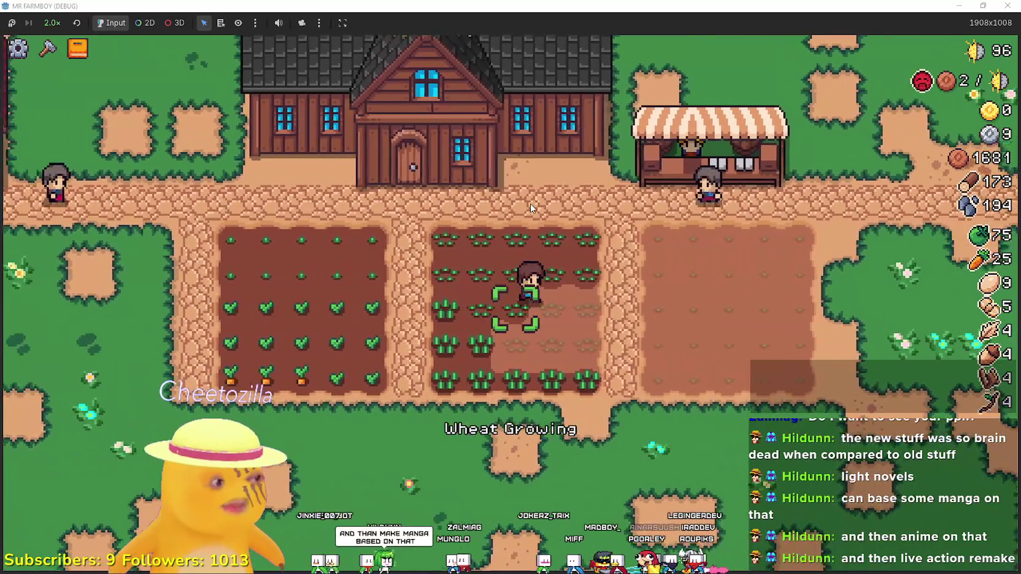
{"action": "key", "text": "d"}
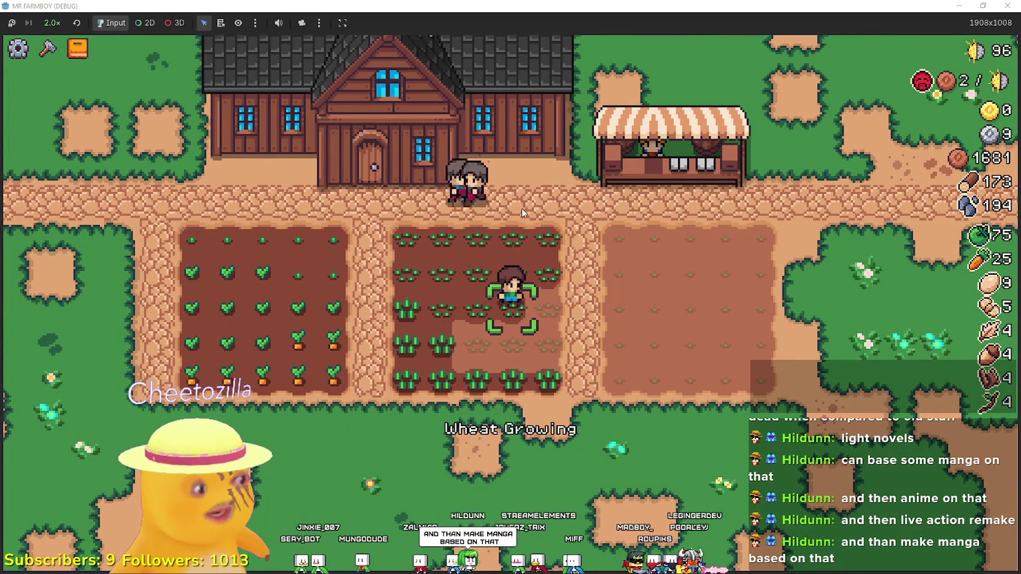
{"action": "key", "text": "s"}
{"action": "key", "text": "d"}
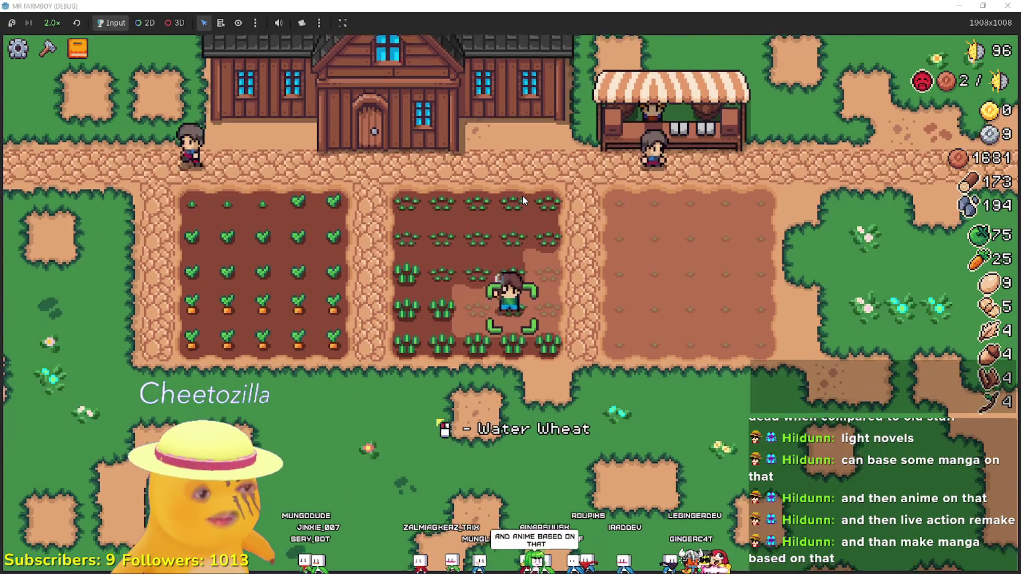
{"action": "left_click", "coordinate": [522, 195]}
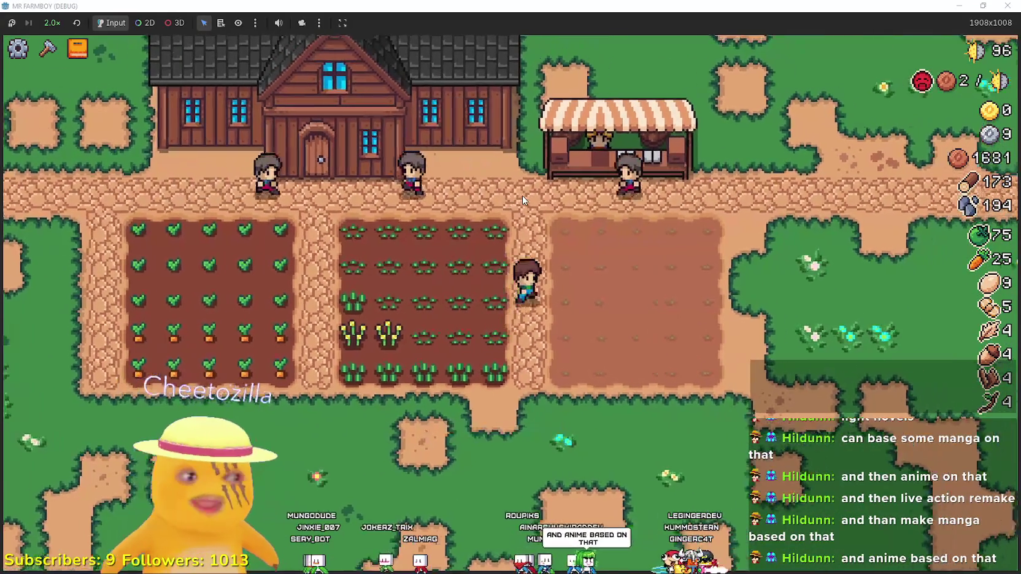
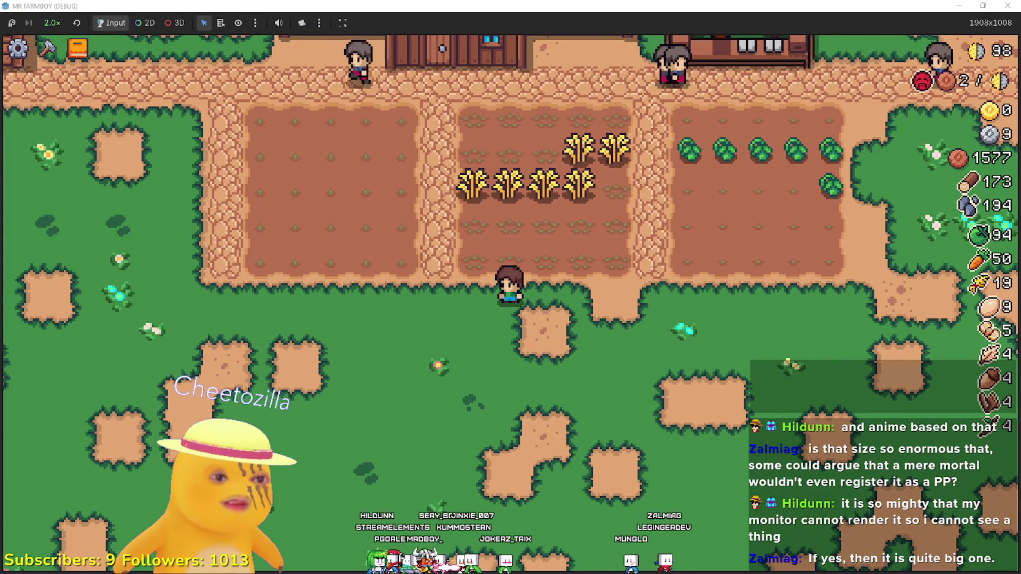
Switch from the Mr Farmboy debug game to the Brave browser showing an X profile
{"action": "key", "text": "alt+Tab"}
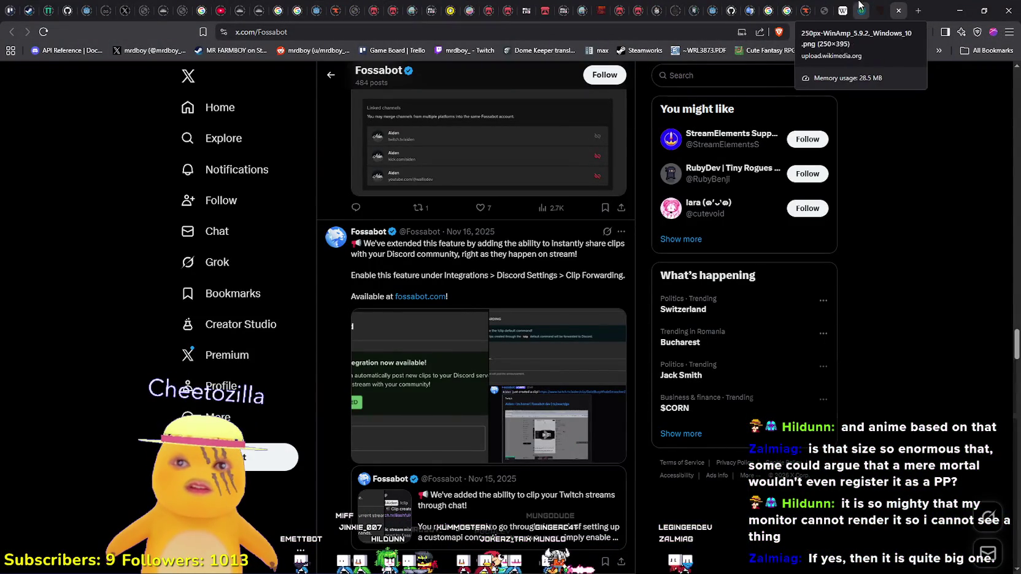
Cycle through the Winamp, Hytale map and simple-claims mod tabs, ending on the Hytale map screenshot
{"action": "left_click", "coordinate": [861, 7]}
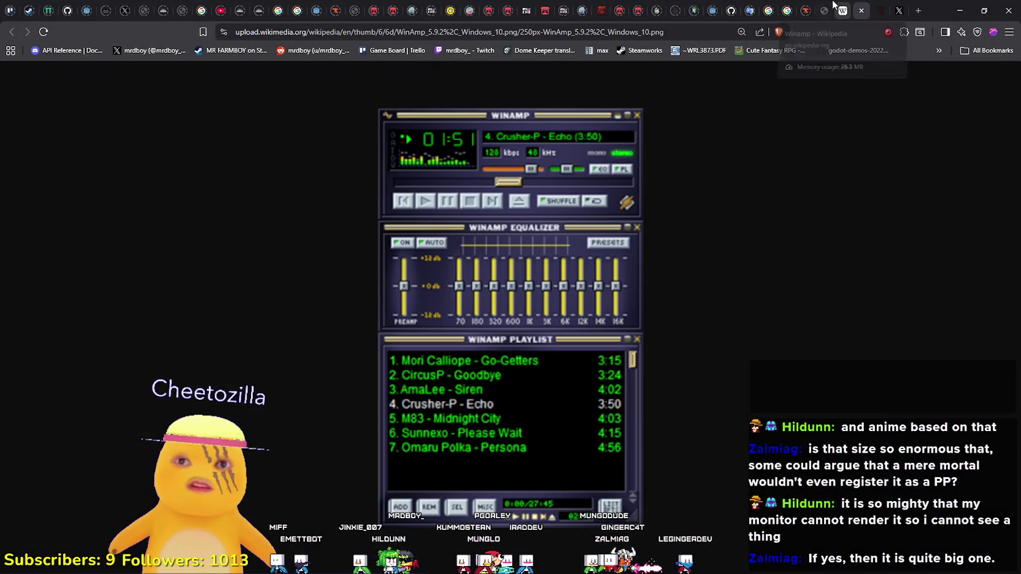
{"action": "left_click", "coordinate": [828, 5]}
{"action": "left_click", "coordinate": [806, 6]}
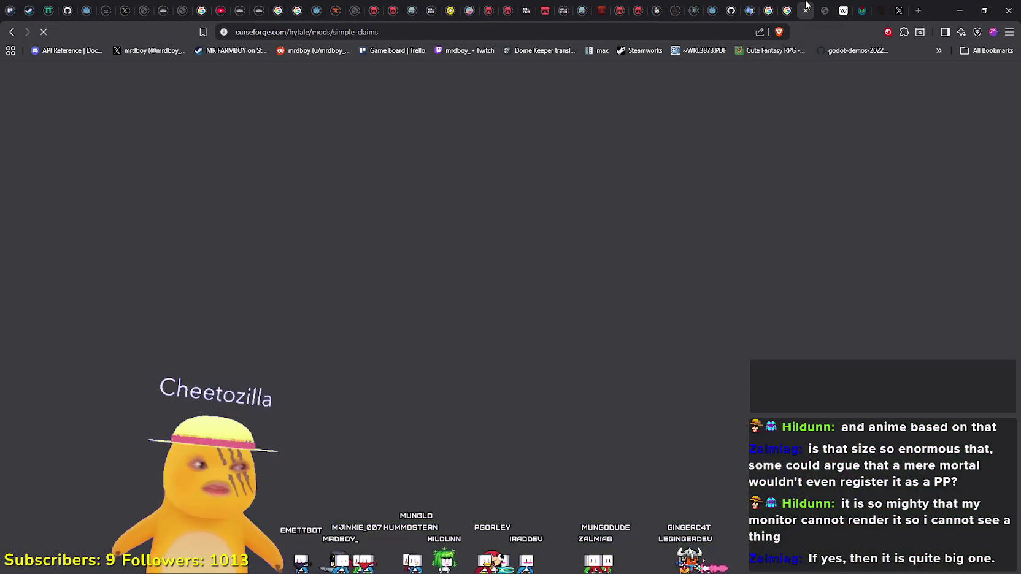
{"action": "left_click", "coordinate": [824, 6]}
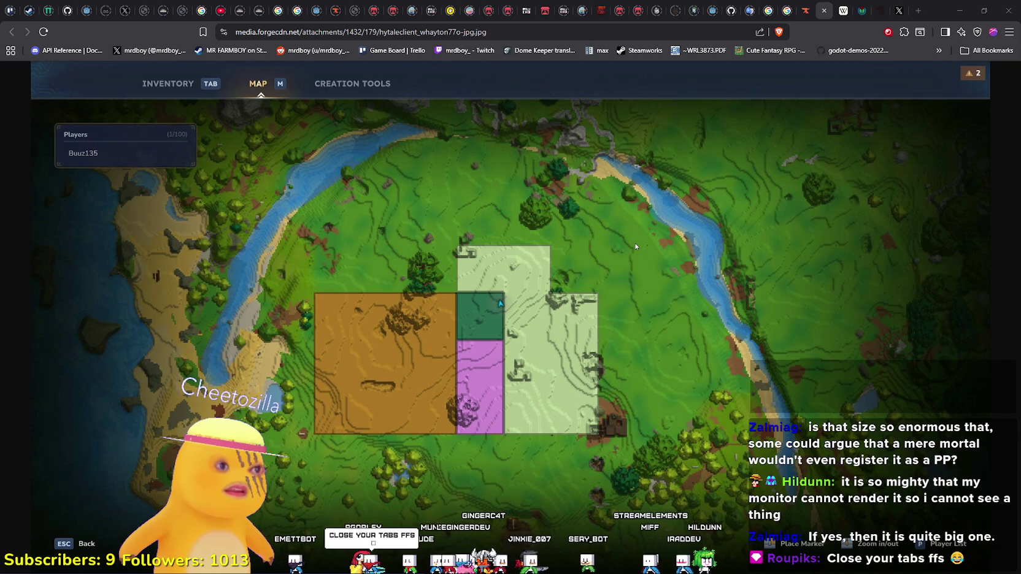
Minimize Brave so the Mr Farmboy game window is showing again
{"action": "left_click", "coordinate": [959, 10]}
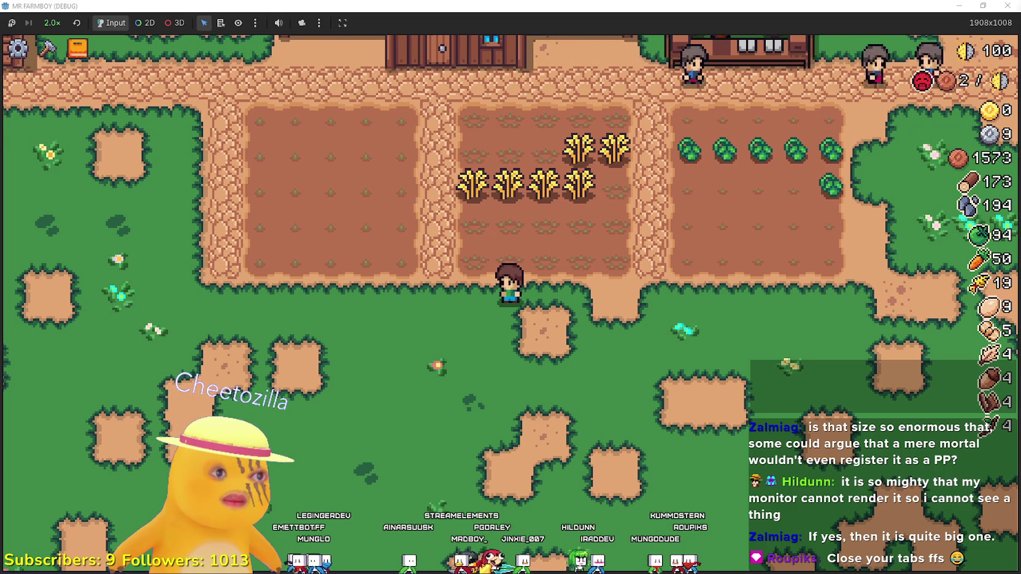
{"action": "key", "text": "alt+Tab"}
{"action": "left_click_drag", "start_coordinate": [619, 93], "coordinate": [591, 61]}
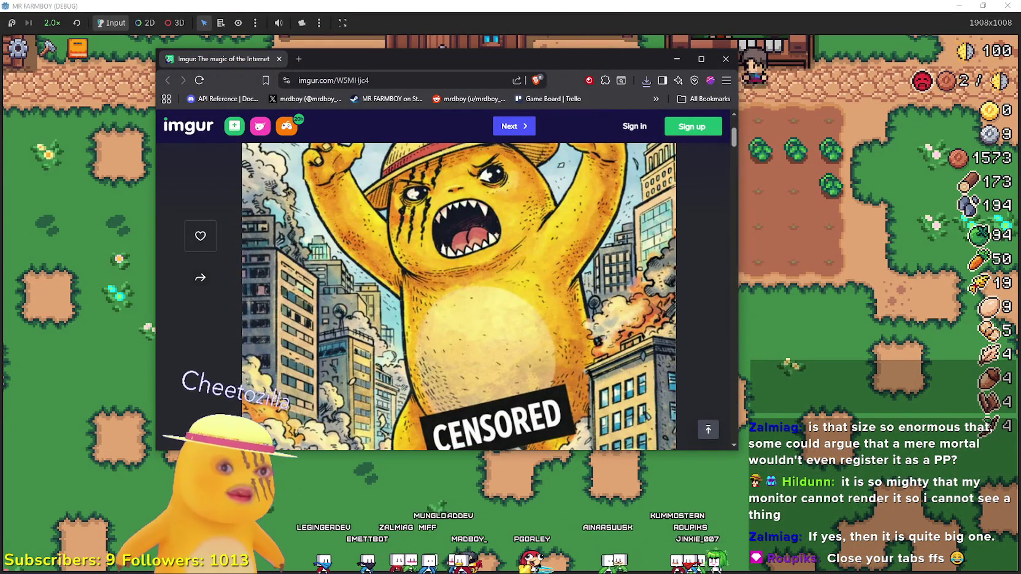
{"action": "left_click_drag", "start_coordinate": [639, 56], "coordinate": [620, 20]}
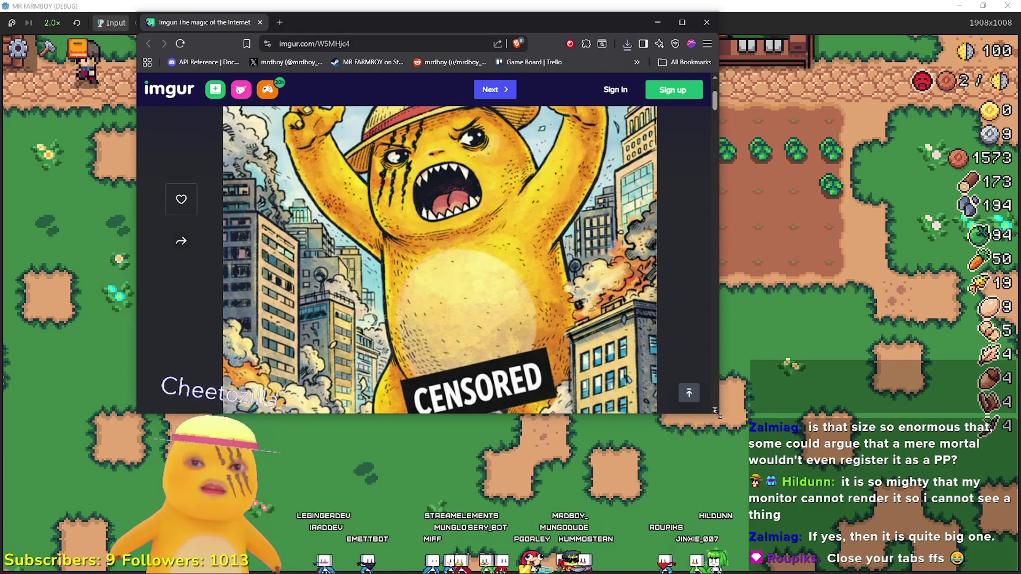
{"action": "mouse_move", "coordinate": [717, 415]}
{"action": "left_mouse_down"}
{"action": "mouse_move", "coordinate": [647, 524]}
{"action": "mouse_move", "coordinate": [547, 567]}
{"action": "mouse_move", "coordinate": [573, 561]}
{"action": "mouse_move", "coordinate": [584, 539]}
{"action": "left_mouse_up"}
{"action": "scroll", "coordinate": [555, 469], "scroll_direction": "up", "scroll_amount": 1}
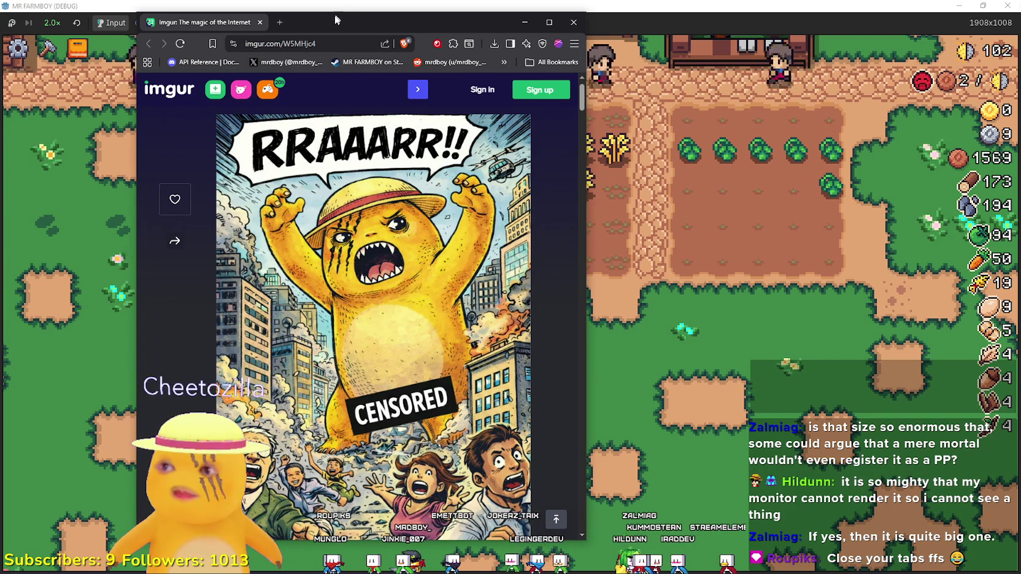
{"action": "left_click_drag", "start_coordinate": [335, 16], "coordinate": [539, 41]}
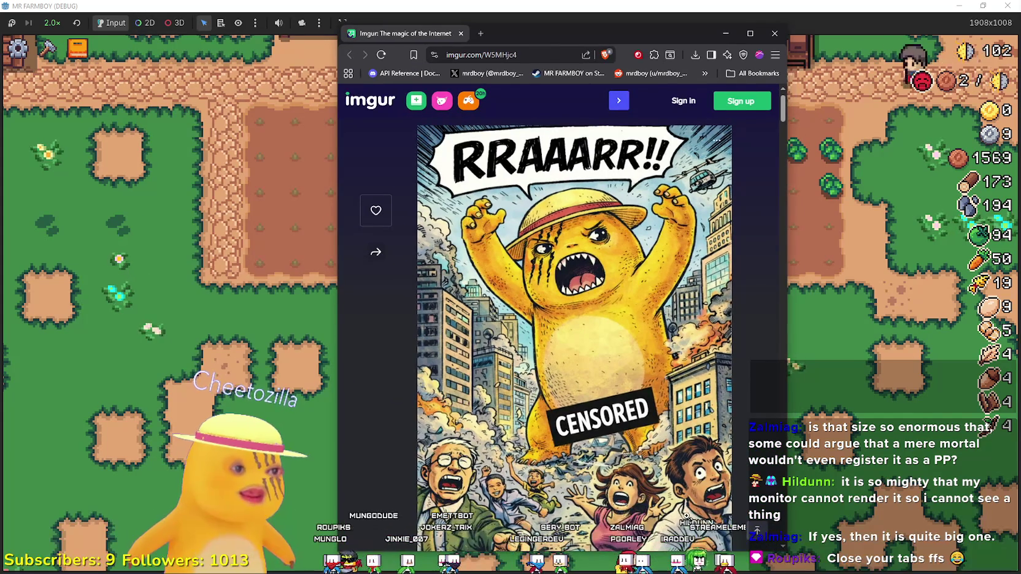
{"action": "scroll", "coordinate": [465, 369], "scroll_direction": "up", "scroll_amount": 1}
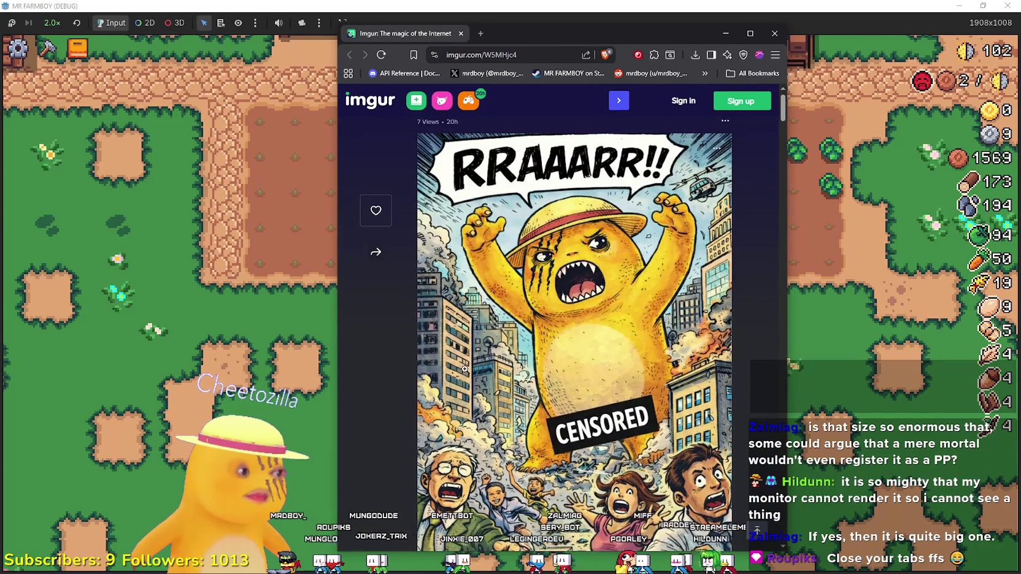
{"action": "scroll", "coordinate": [465, 369], "scroll_direction": "down", "scroll_amount": 1}
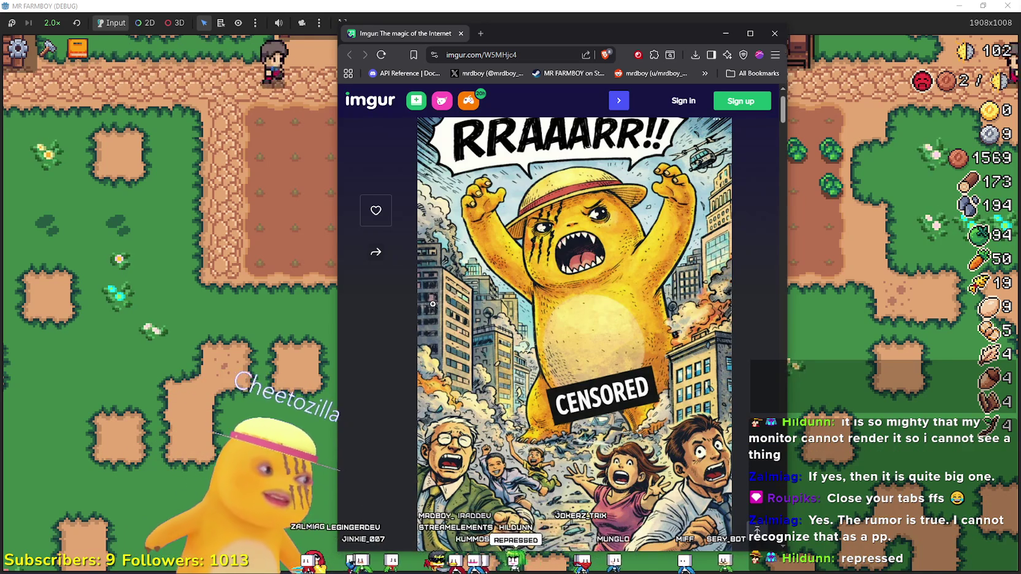
{"action": "left_click", "coordinate": [775, 34]}
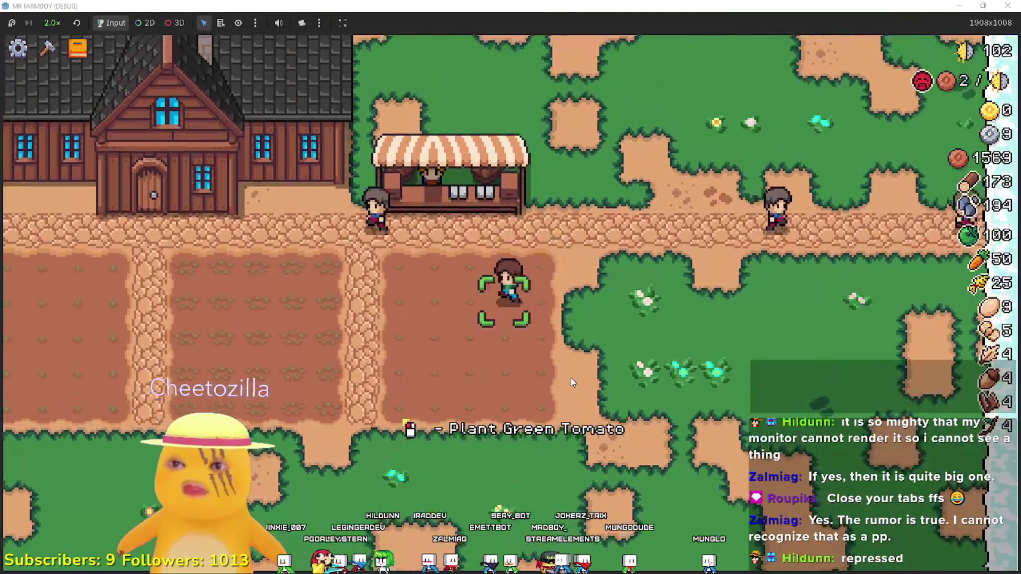
Glance at the advancements tree, then select Farm Tile from the Crafting menu's Land section
{"action": "left_click", "coordinate": [77, 47]}
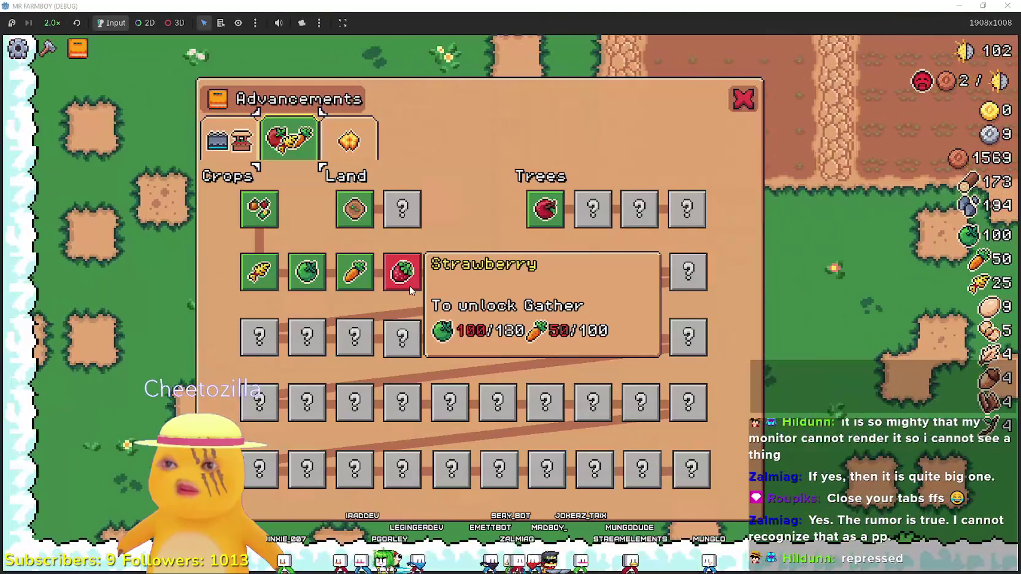
{"action": "key", "text": "Escape"}
{"action": "key", "text": "c"}
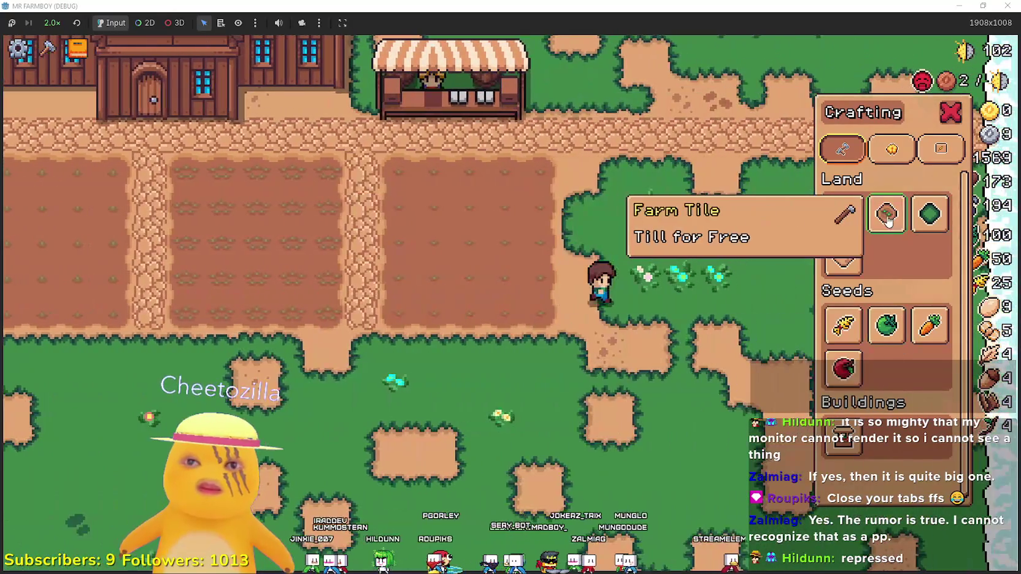
{"action": "left_click", "coordinate": [887, 214]}
Walk back and forth tilling a widening patch of farmland beside the existing plots
{"action": "key", "text": "s"}
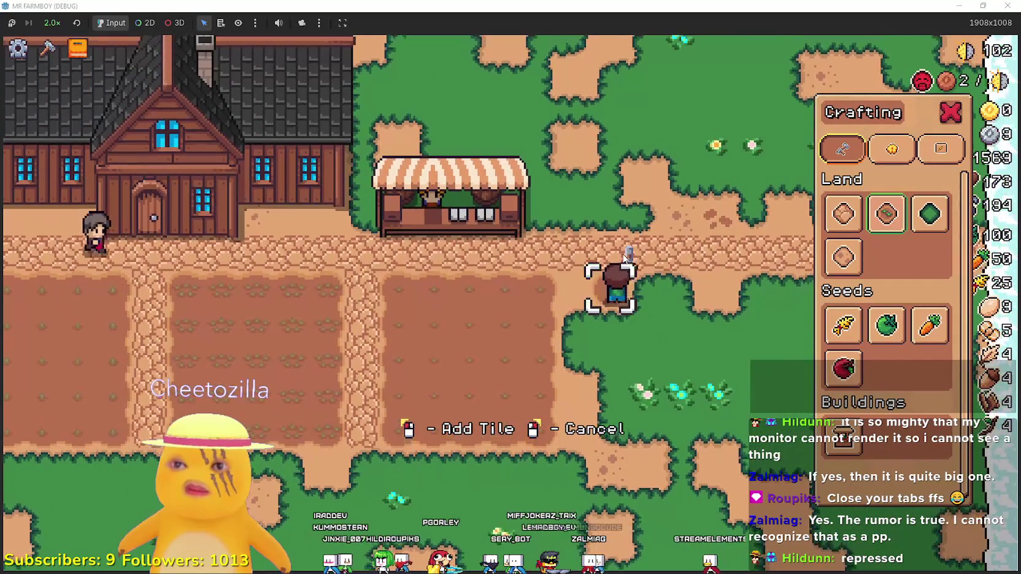
{"action": "key", "text": "d"}
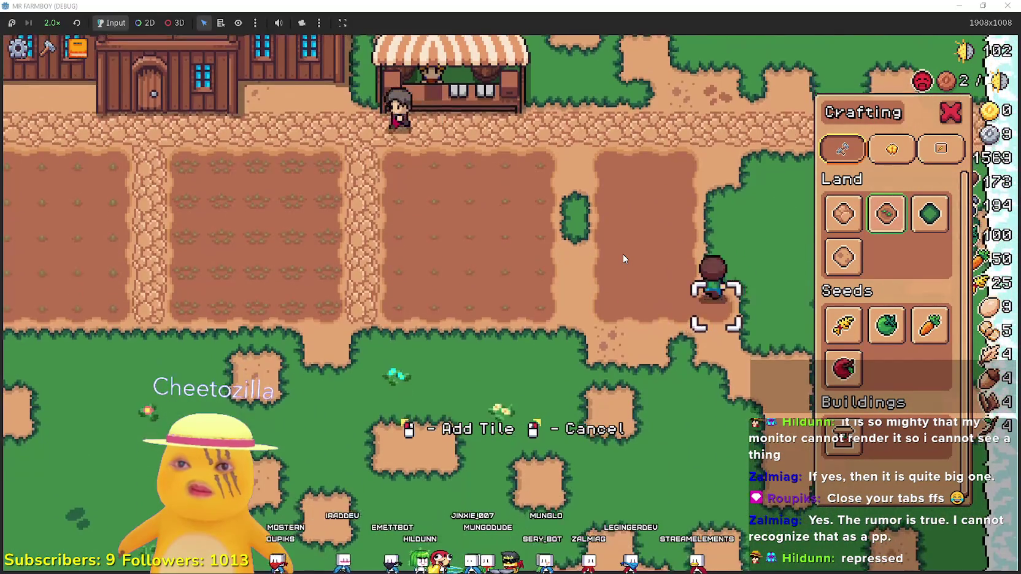
{"action": "key", "text": "w"}
{"action": "key", "text": "s"}
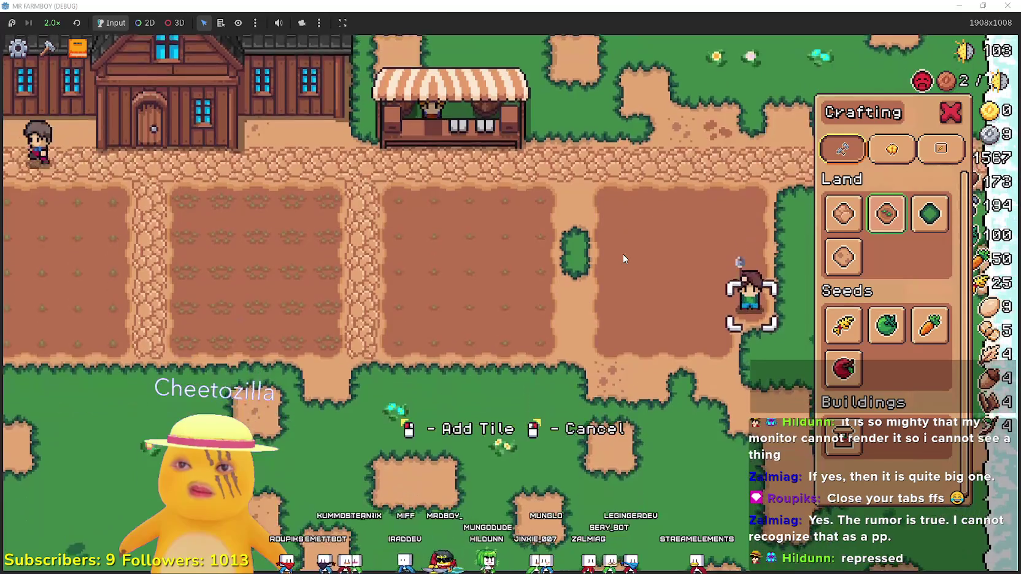
{"action": "key", "text": "a"}
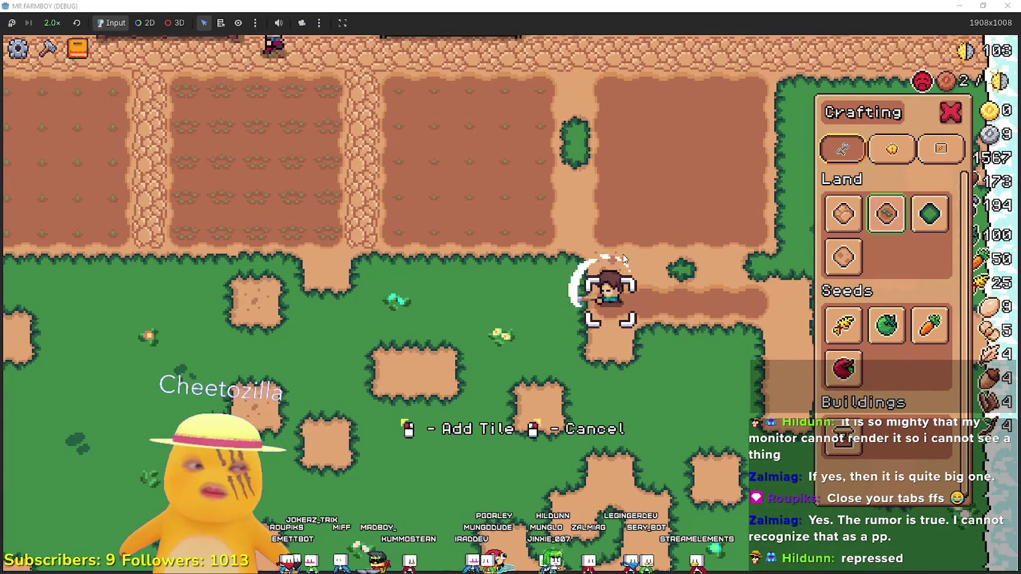
{"action": "key", "text": "s"}
{"action": "key", "text": "d"}
{"action": "key", "text": "a"}
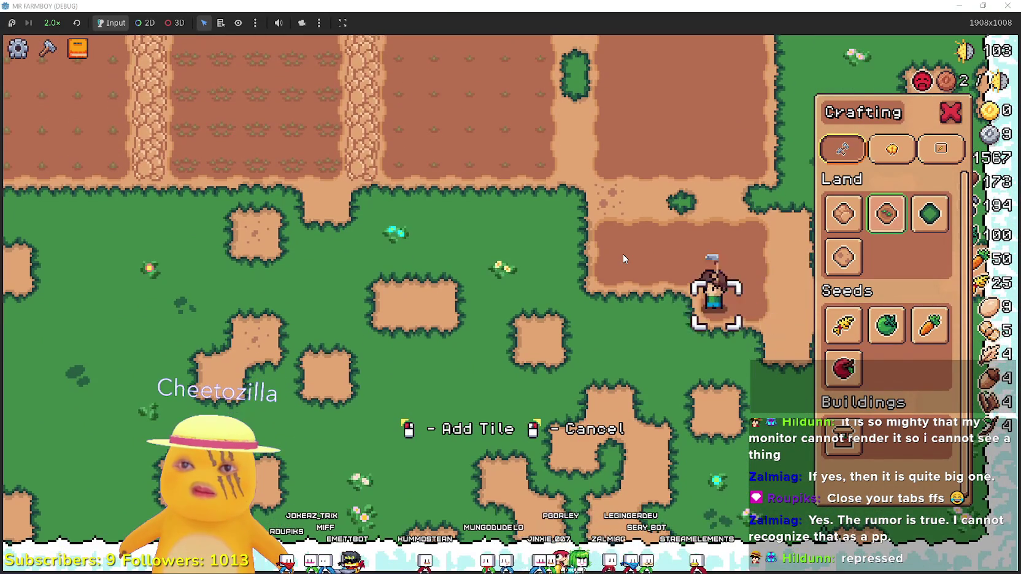
{"action": "key", "text": "s"}
{"action": "key", "text": "d"}
{"action": "key", "text": "d"}
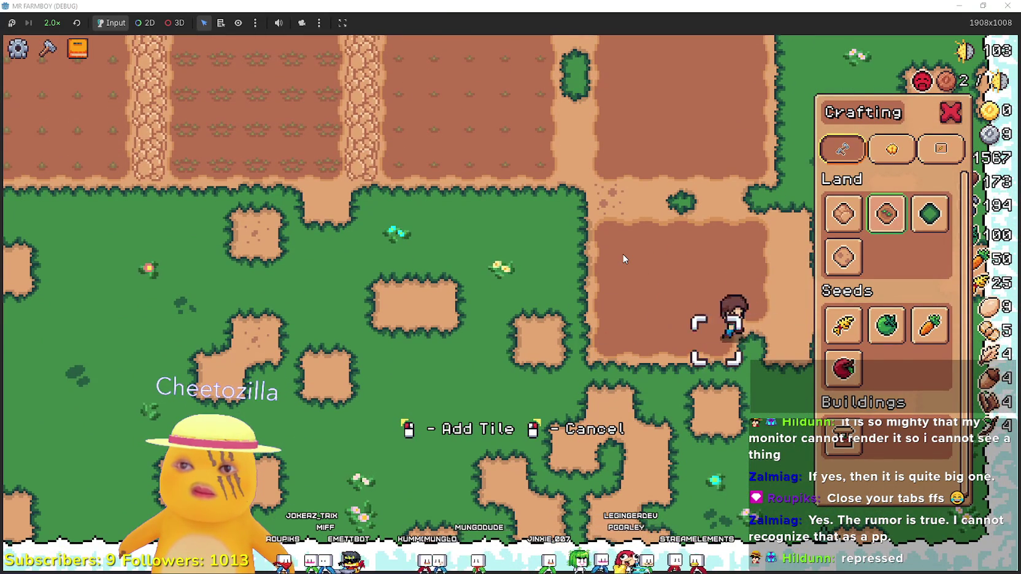
{"action": "key", "text": "s"}
{"action": "key", "text": "a"}
{"action": "key", "text": "a"}
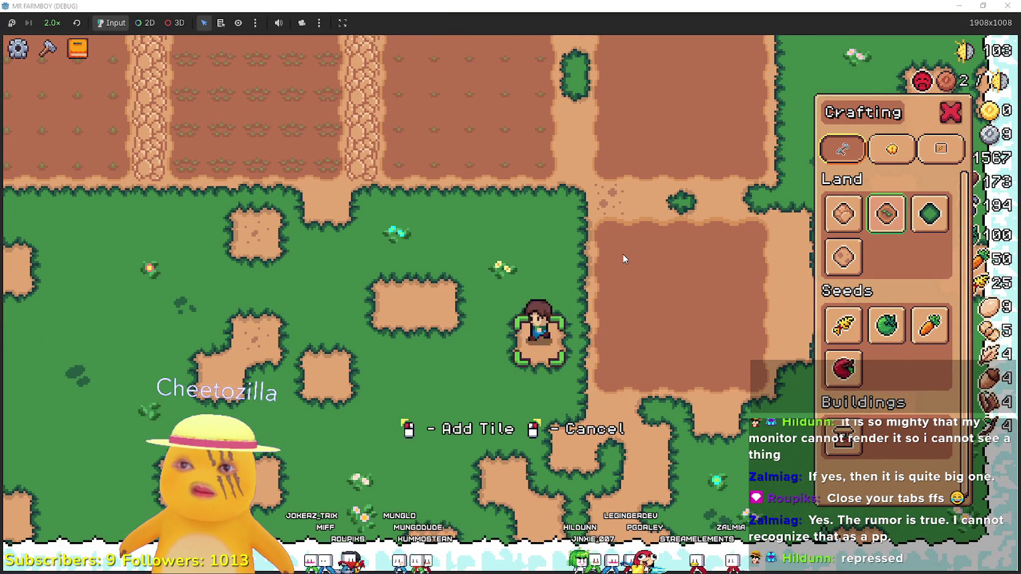
{"action": "key", "text": "w"}
{"action": "key", "text": "d"}
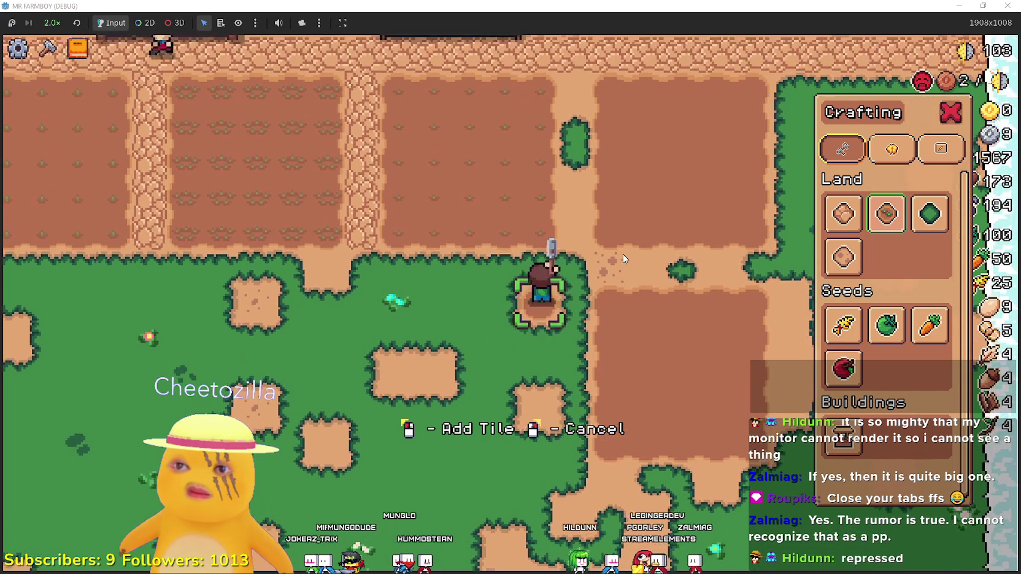
{"action": "key", "text": "a"}
{"action": "key", "text": "d"}
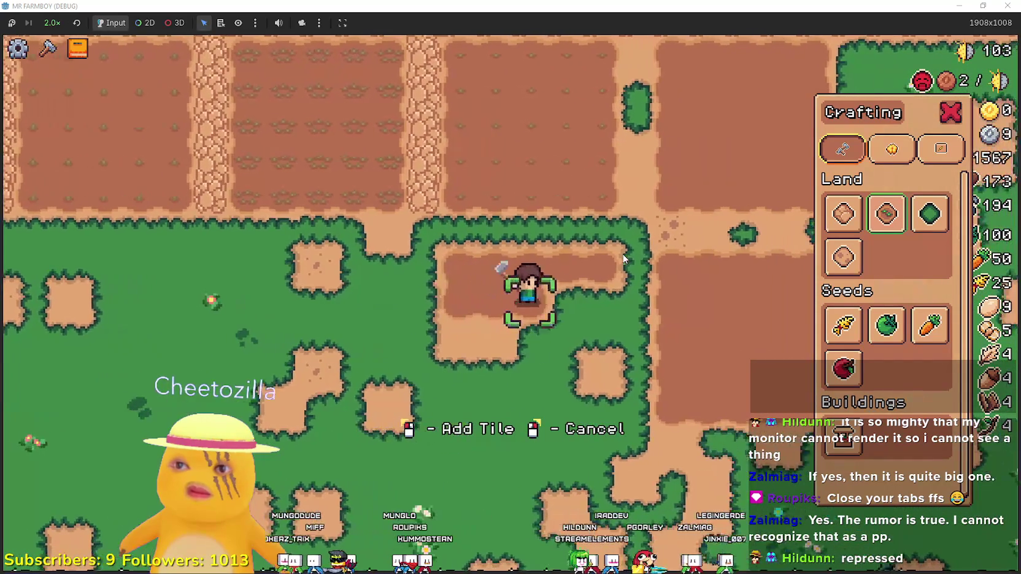
{"action": "key", "text": "s"}
{"action": "key", "text": "a"}
{"action": "key", "text": "d"}
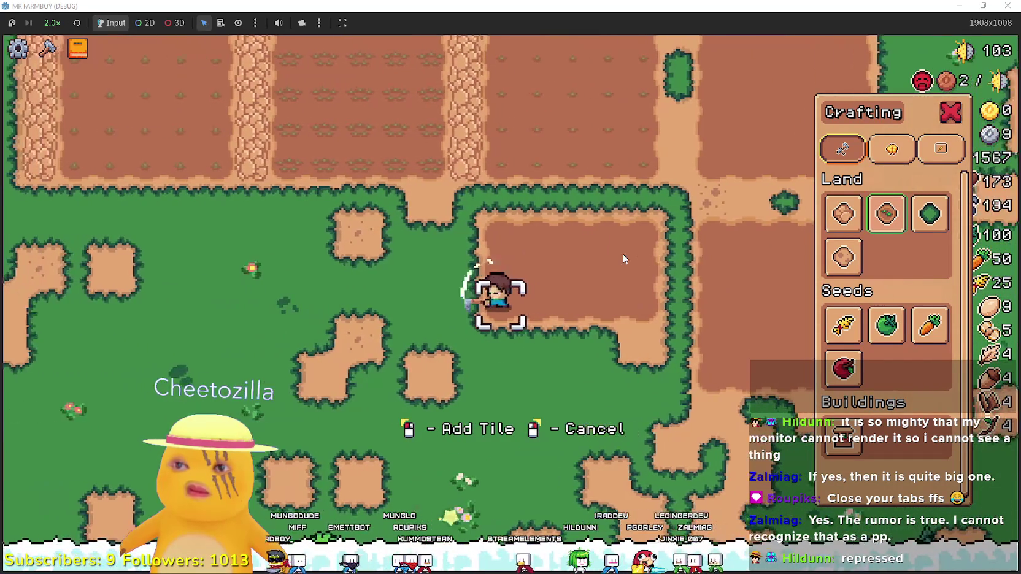
{"action": "key", "text": "s"}
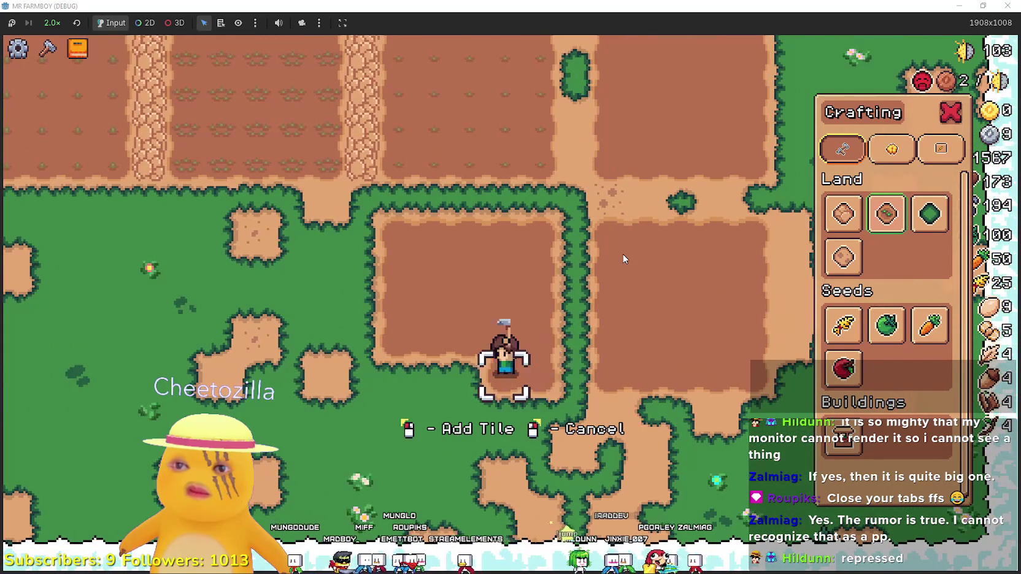
Extend the tilled dirt plot further to the right and downward
{"action": "key", "text": "a"}
{"action": "key", "text": "w"}
{"action": "key", "text": "s"}
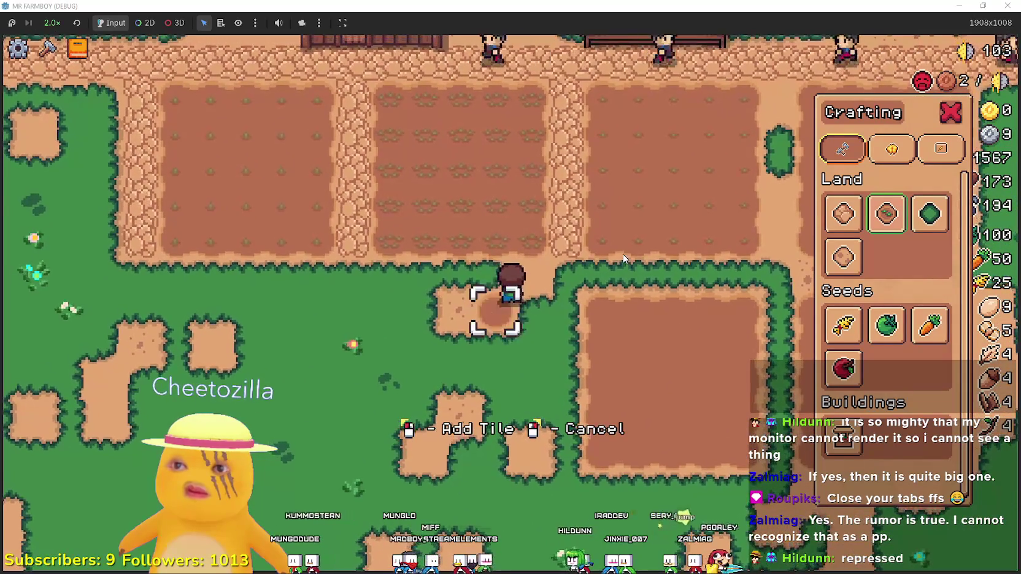
{"action": "key", "text": "a"}
{"action": "key", "text": "d"}
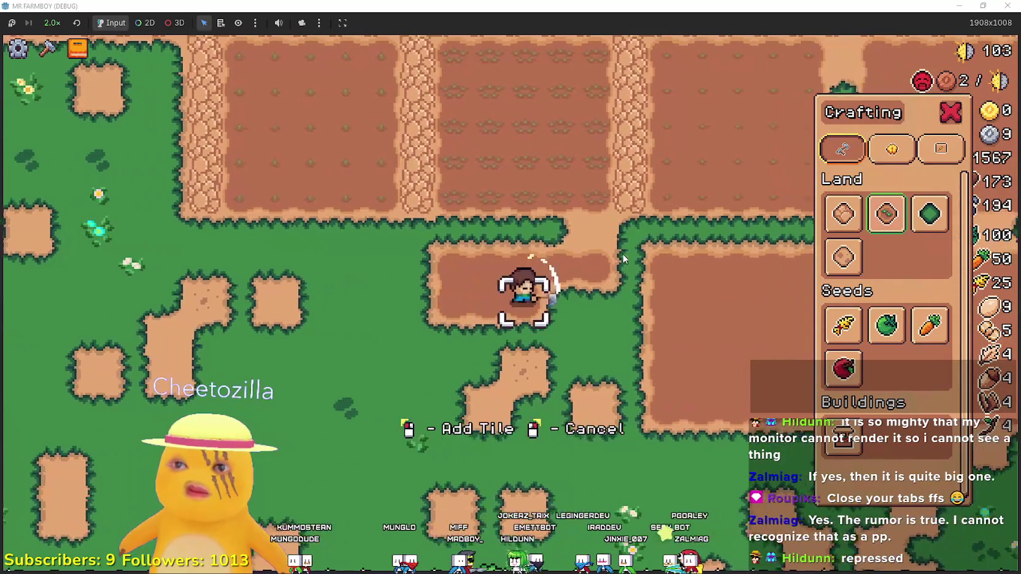
{"action": "key", "text": "s"}
{"action": "key", "text": "d"}
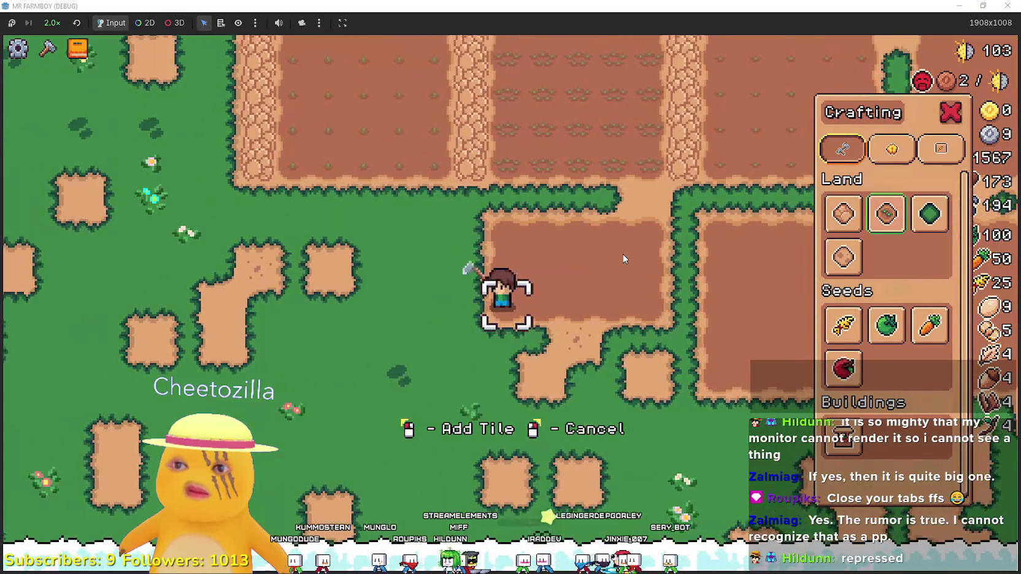
{"action": "key", "text": "s"}
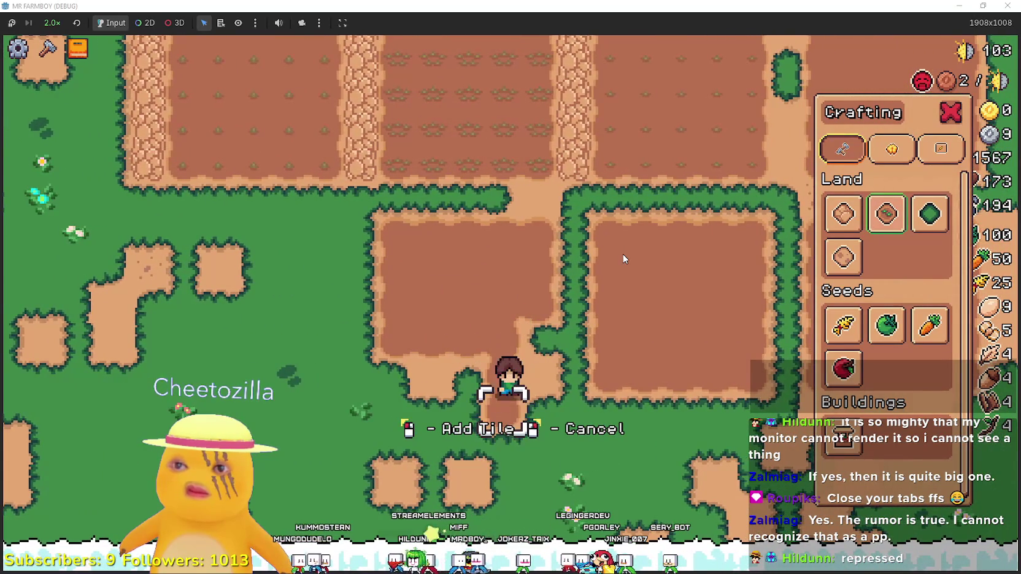
{"action": "key", "text": "w"}
{"action": "key", "text": "s"}
{"action": "key", "text": "a"}
{"action": "key", "text": "a"}
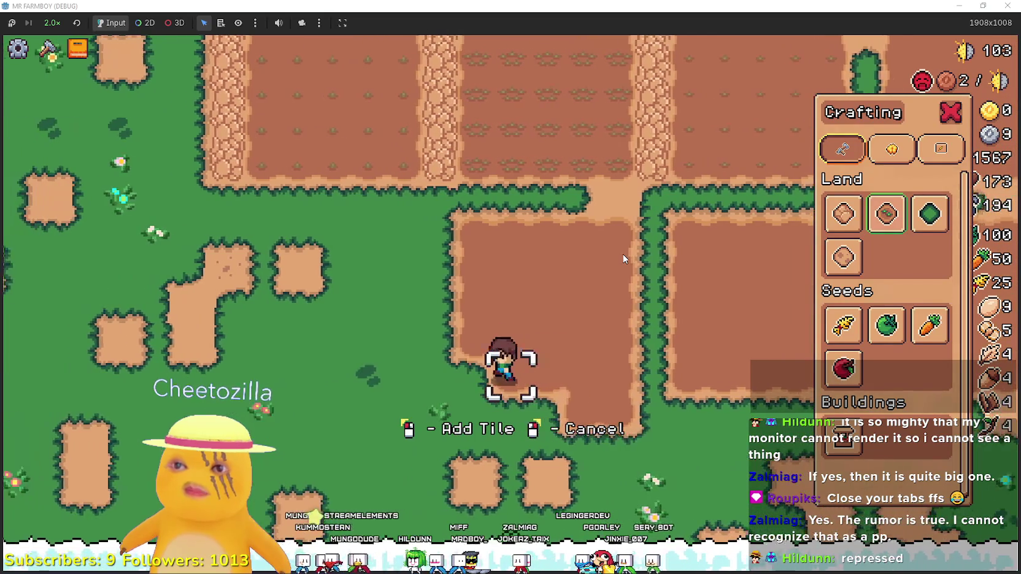
{"action": "key", "text": "w"}
{"action": "key", "text": "a"}
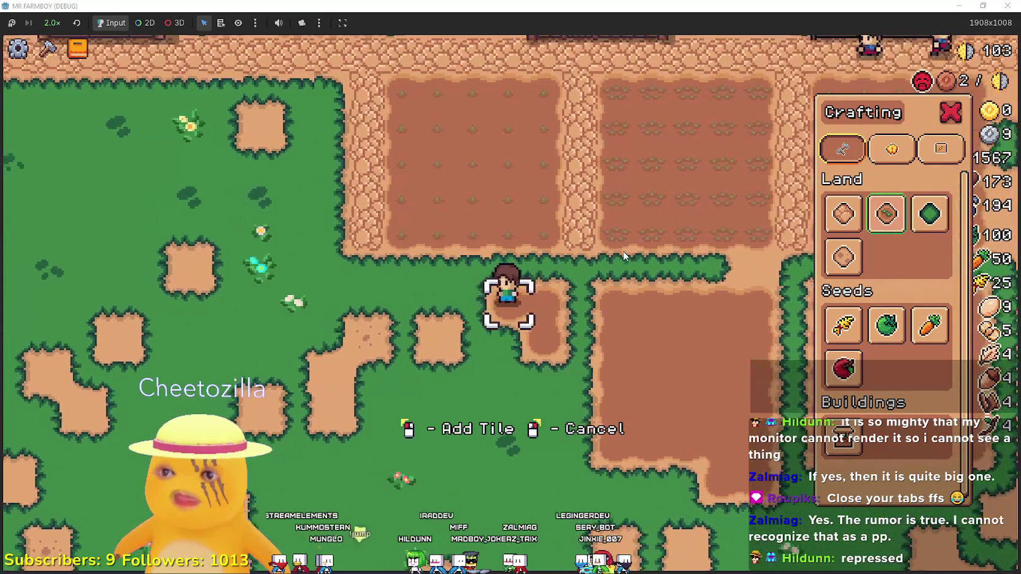
{"action": "key", "text": "s"}
{"action": "key", "text": "d"}
{"action": "key", "text": "s"}
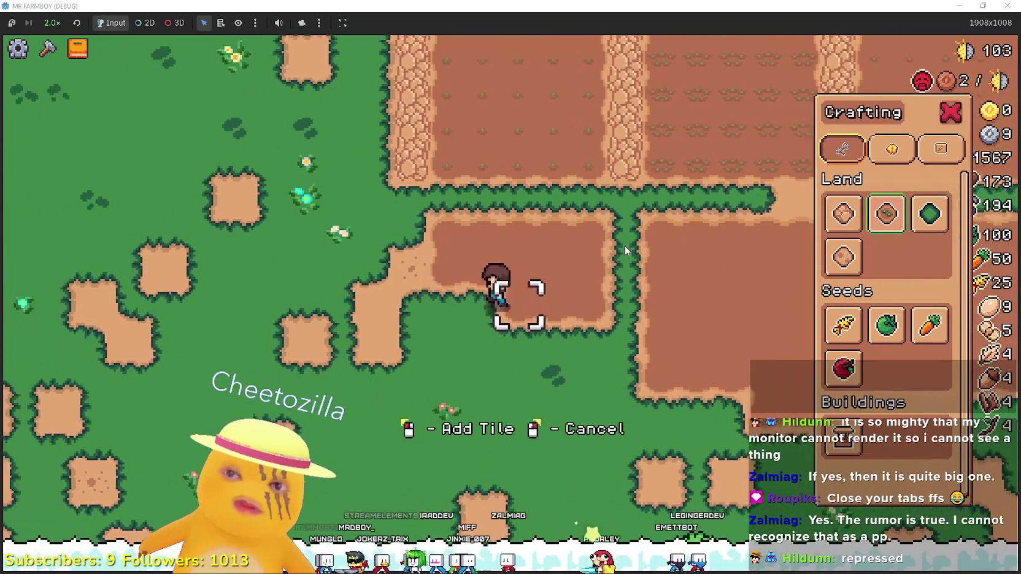
Finish tilling the new plot, then pave a cobblestone road through the hedge between plots
{"action": "key", "text": "s"}
{"action": "key", "text": "w"}
{"action": "key", "text": "d"}
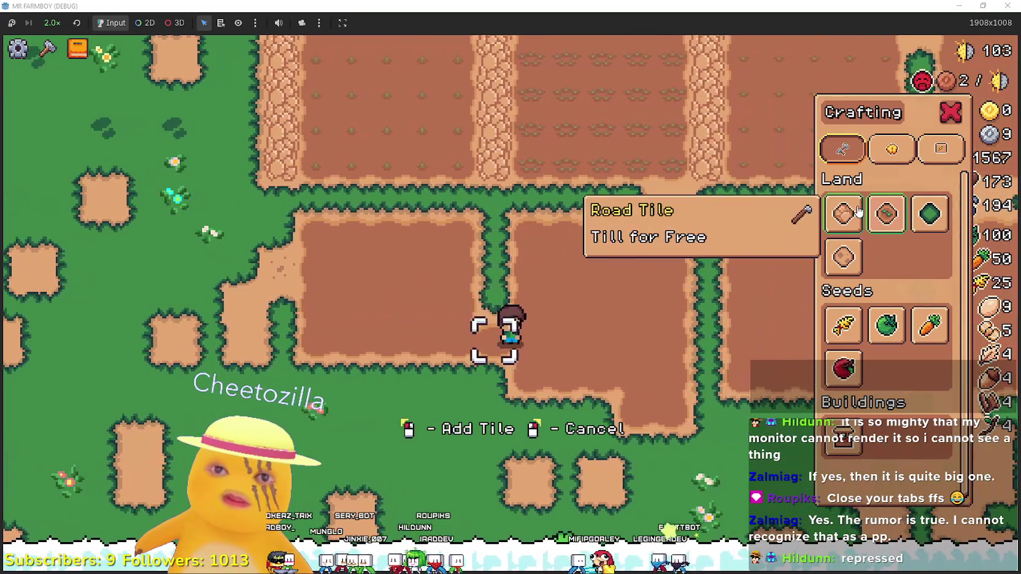
{"action": "left_click", "coordinate": [858, 211]}
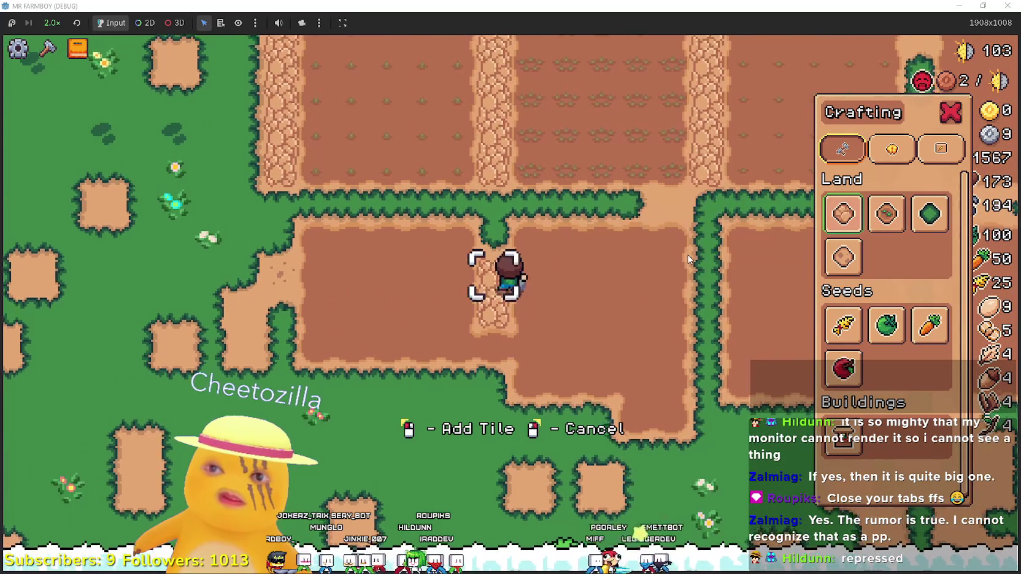
{"action": "left_click", "coordinate": [689, 259]}
{"action": "key", "text": "w"}
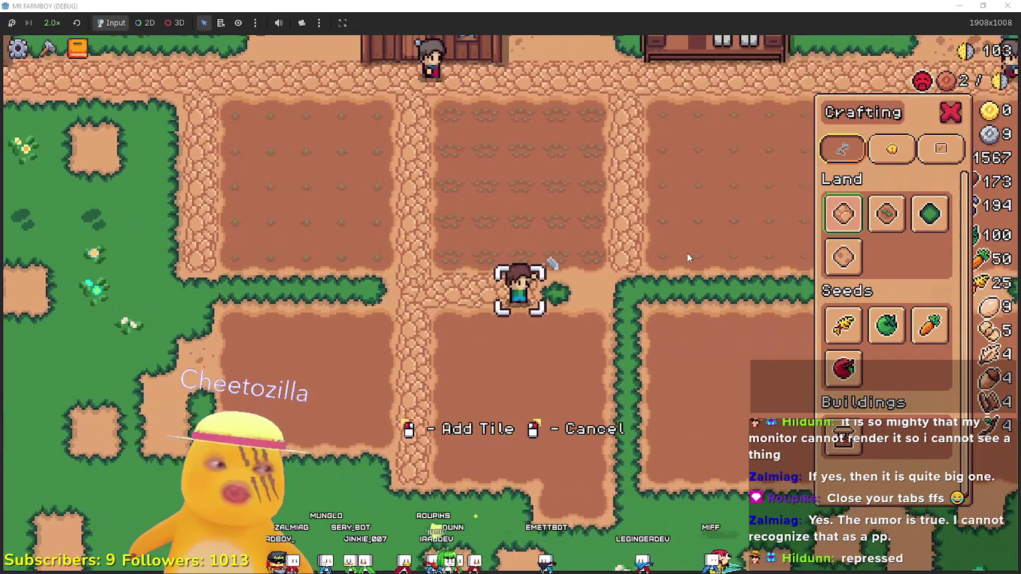
{"action": "key", "text": "d"}
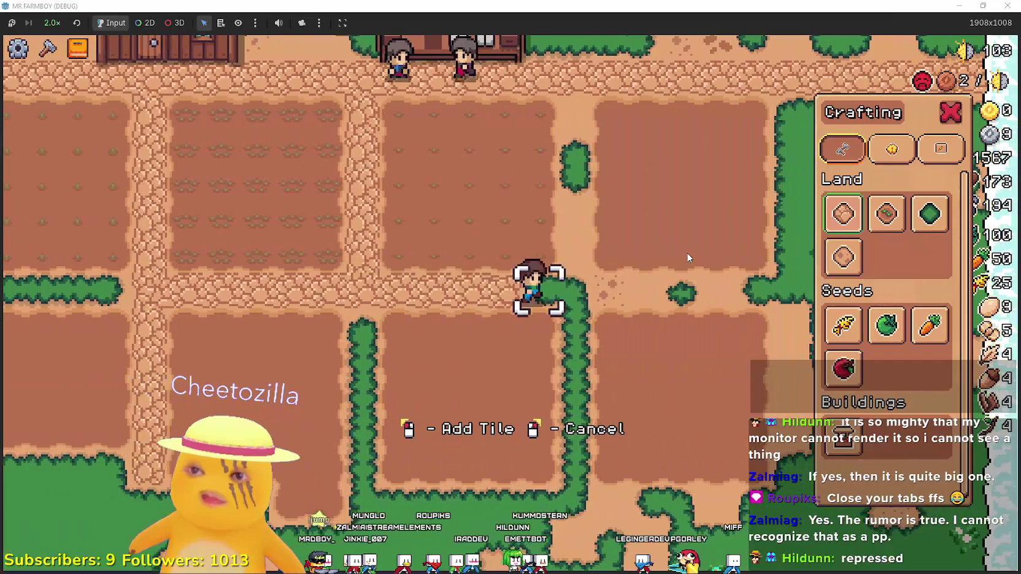
{"action": "key", "text": "w"}
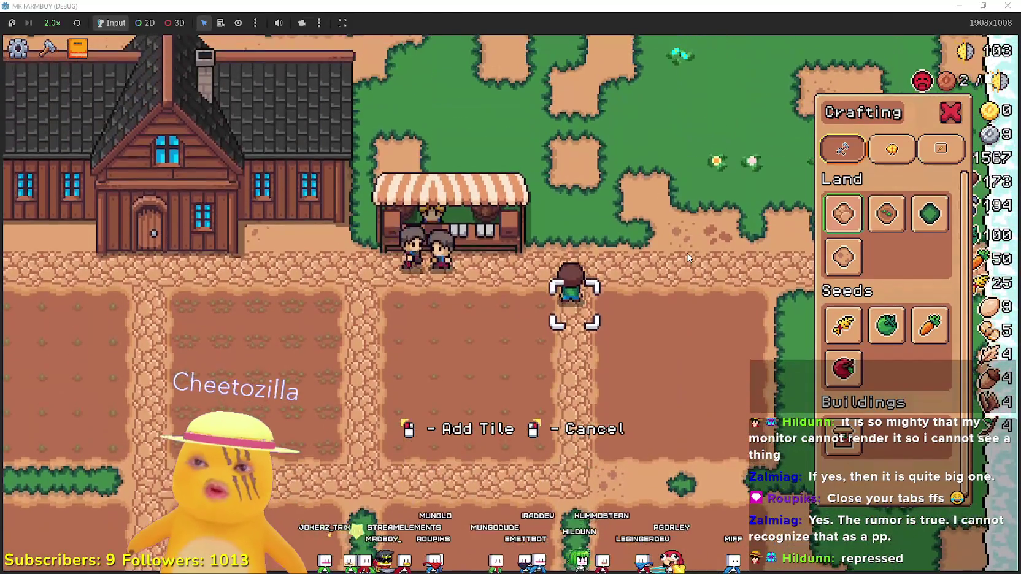
{"action": "key", "text": "s"}
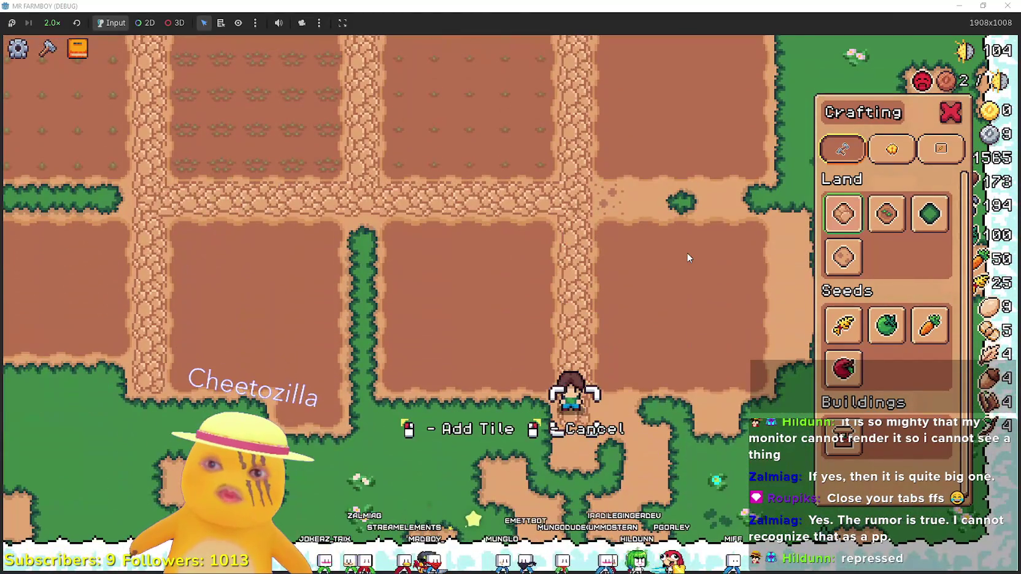
{"action": "key", "text": "a"}
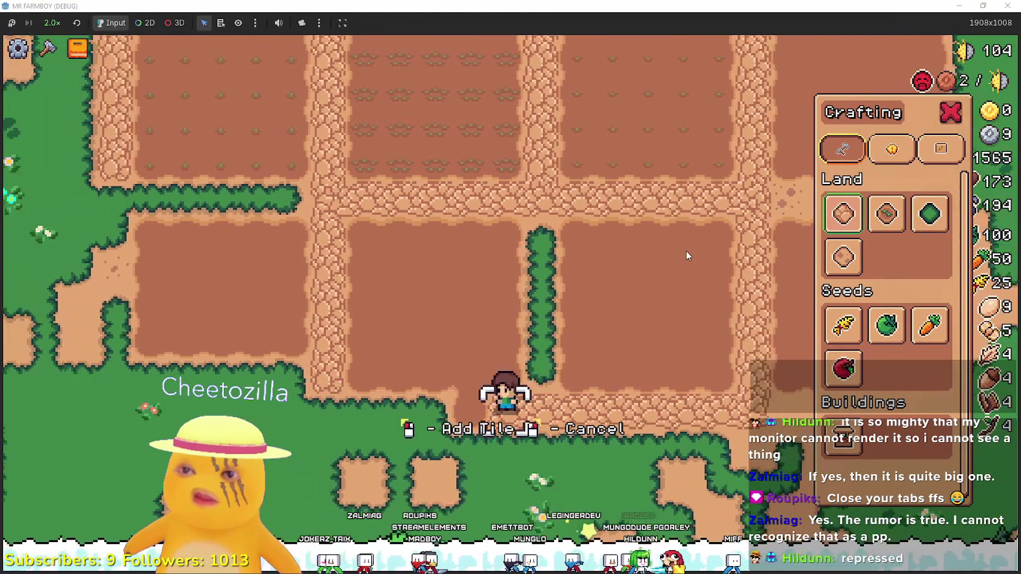
{"action": "key", "text": "a"}
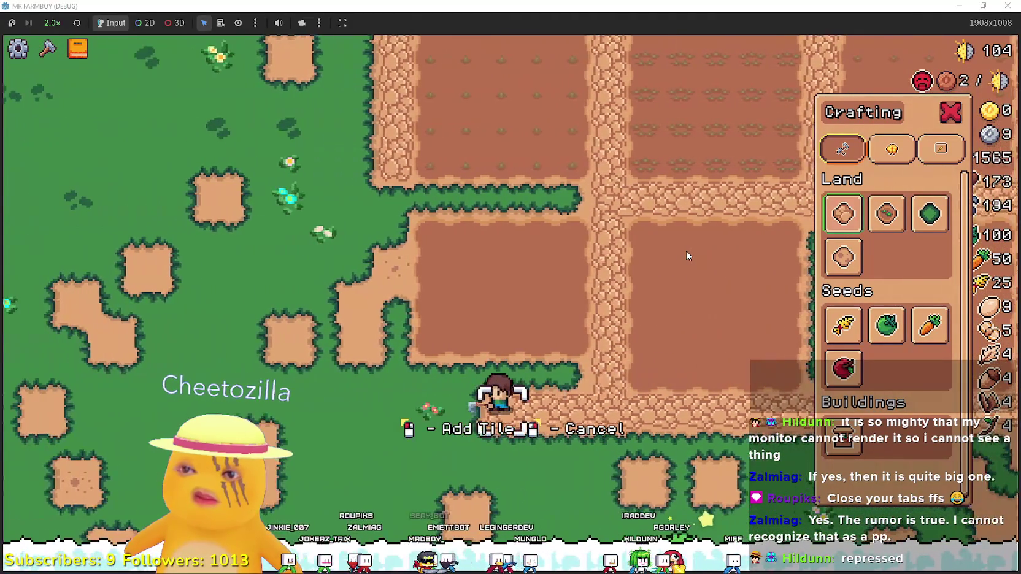
{"action": "key", "text": "a"}
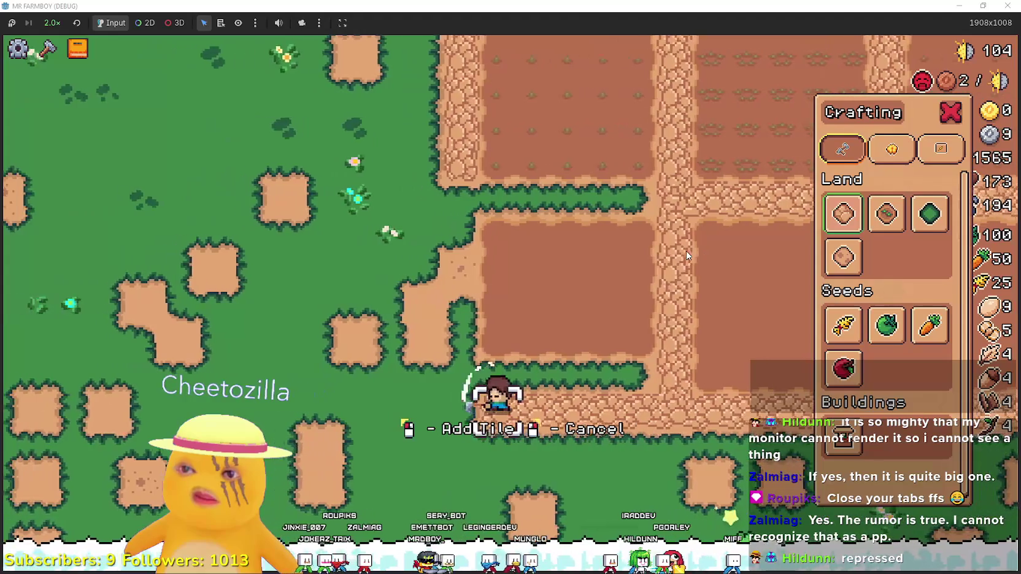
{"action": "key", "text": "w"}
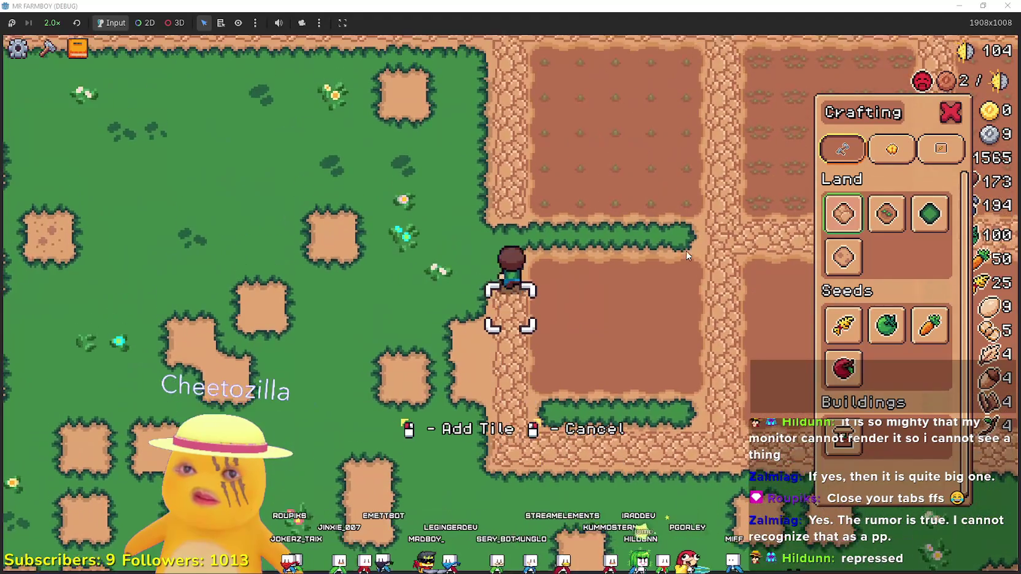
{"action": "key", "text": "d"}
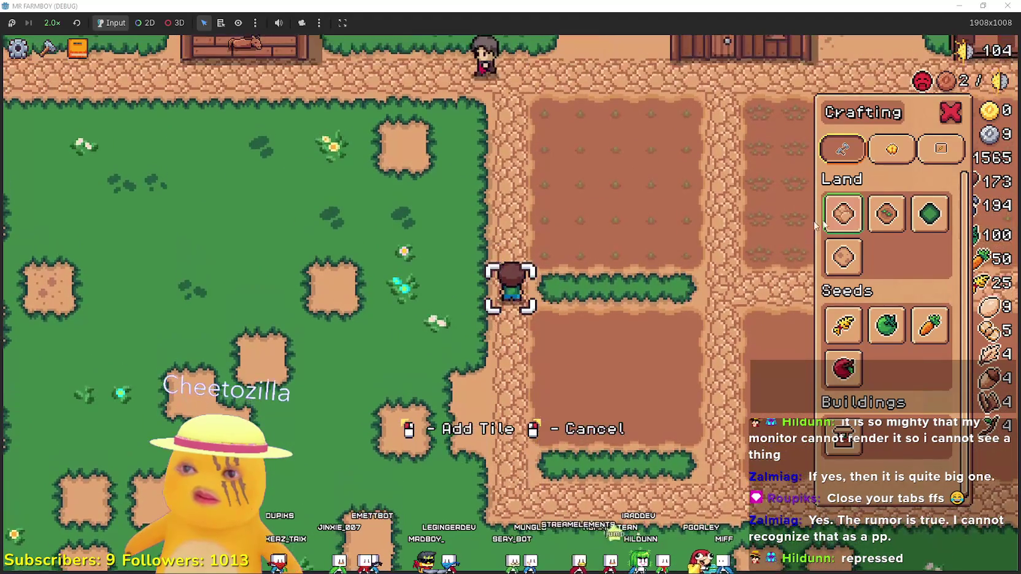
Alternate Farm Tile and Road Tile to pave over the remaining hedges between plots
{"action": "left_click", "coordinate": [889, 221]}
{"action": "key", "text": "d"}
{"action": "left_click", "coordinate": [844, 215]}
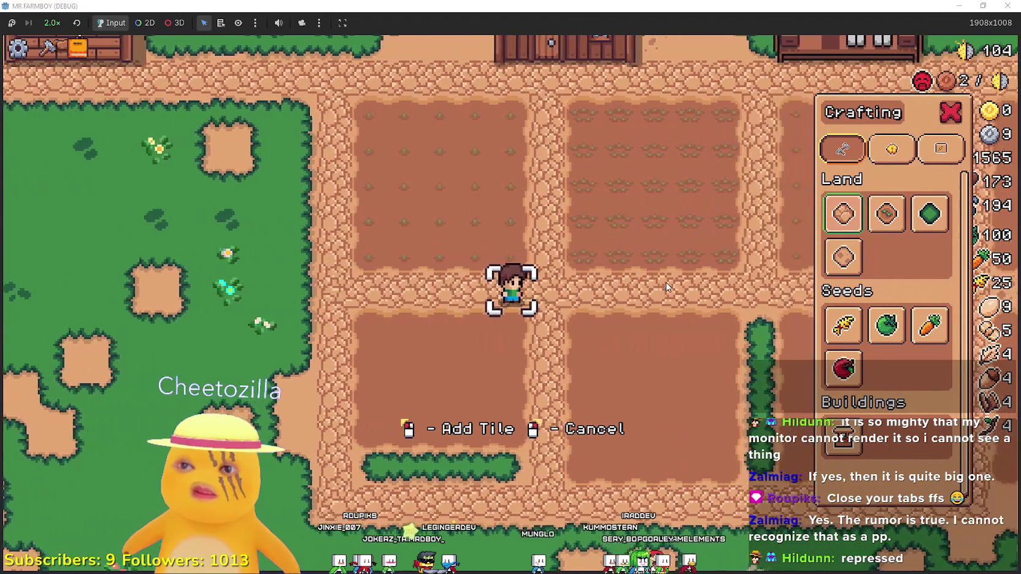
{"action": "key", "text": "s"}
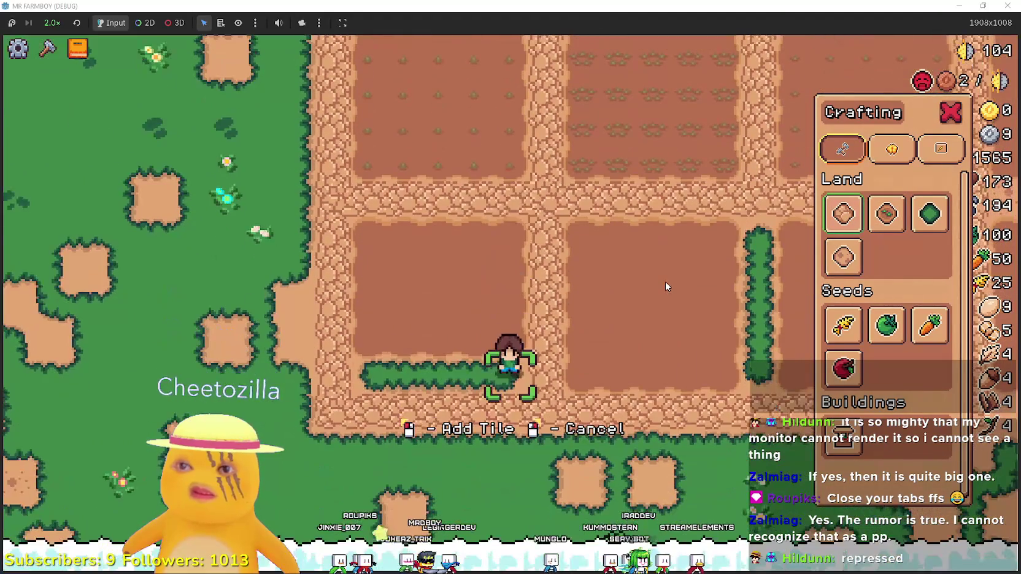
{"action": "key", "text": "a"}
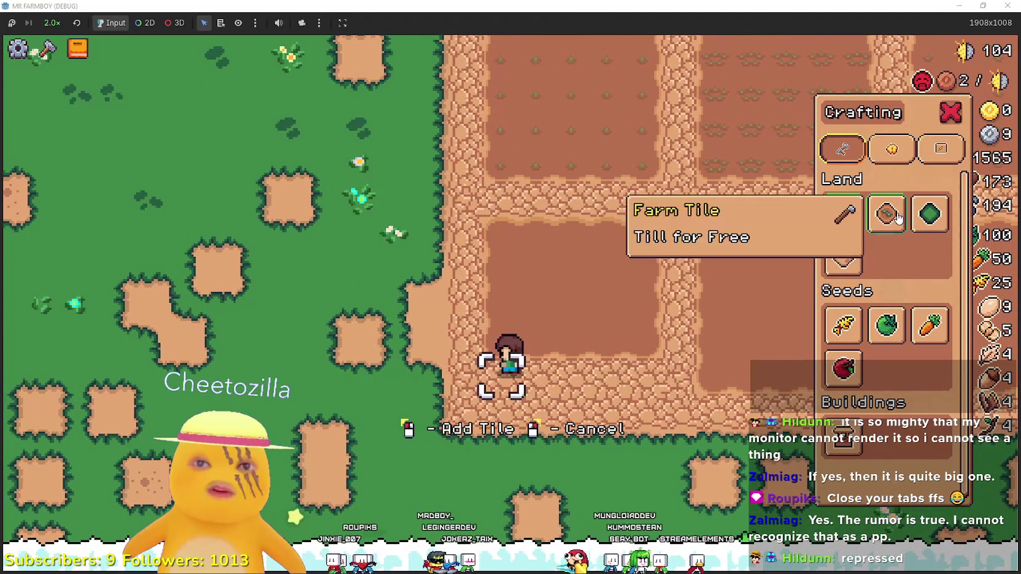
{"action": "left_click", "coordinate": [887, 215]}
{"action": "key", "text": "d"}
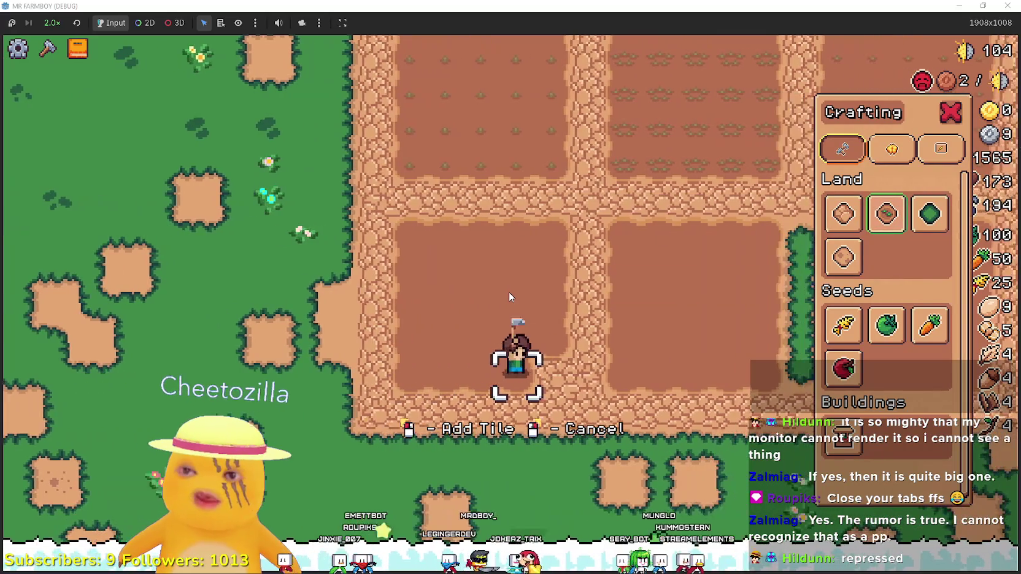
{"action": "key", "text": "d"}
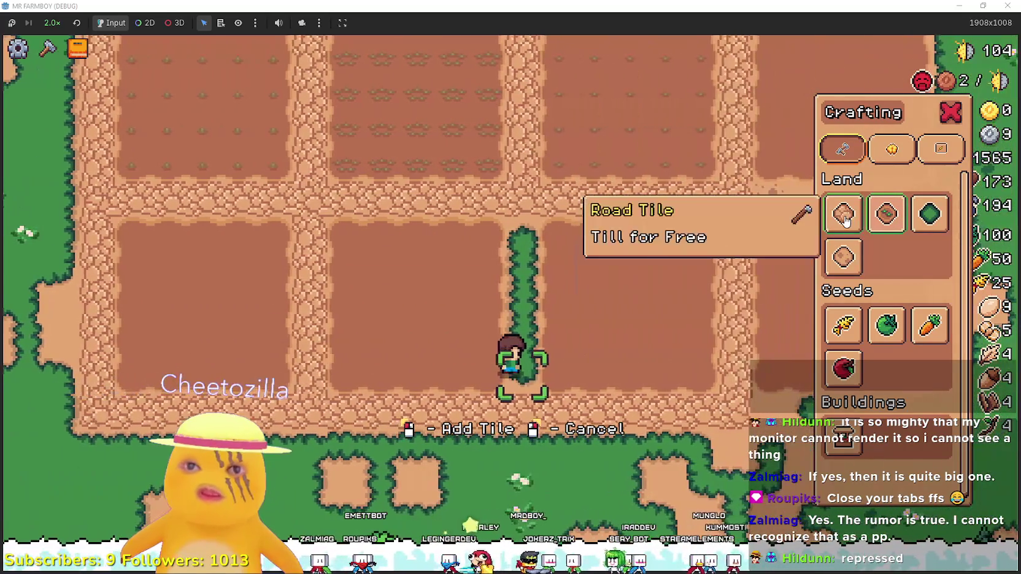
{"action": "left_click", "coordinate": [844, 215]}
{"action": "key", "text": "w"}
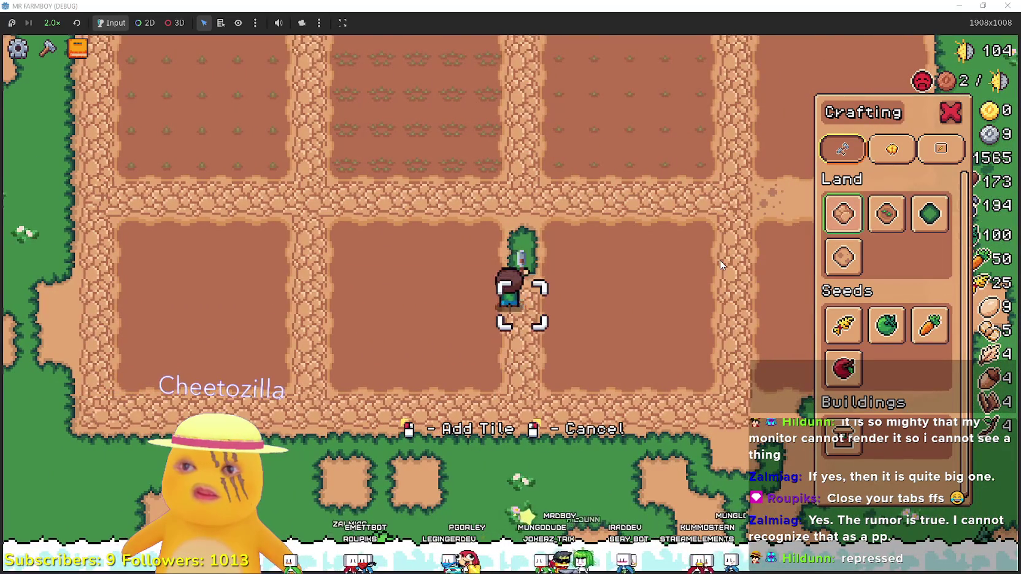
{"action": "key", "text": "d"}
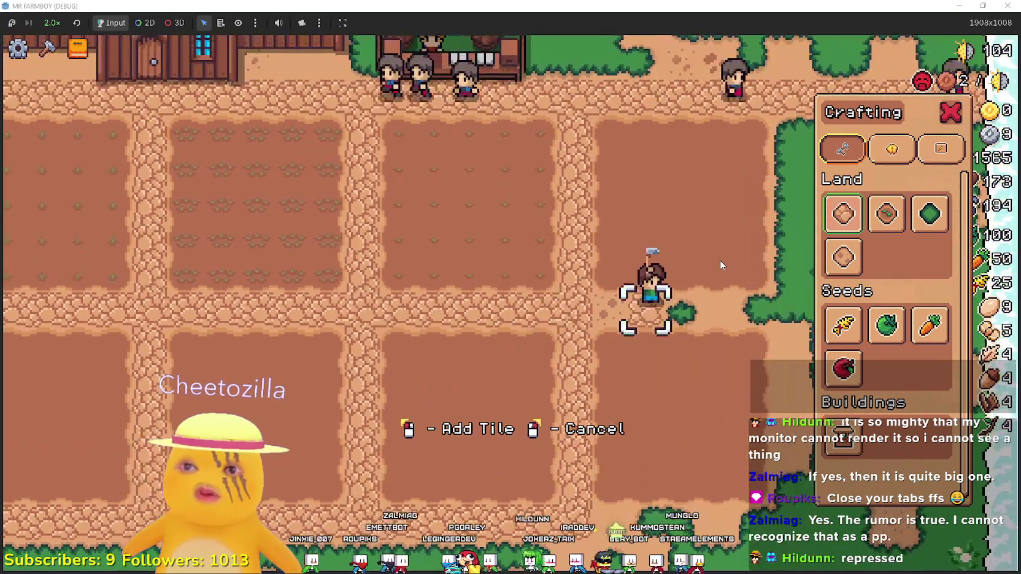
{"action": "key", "text": "a"}
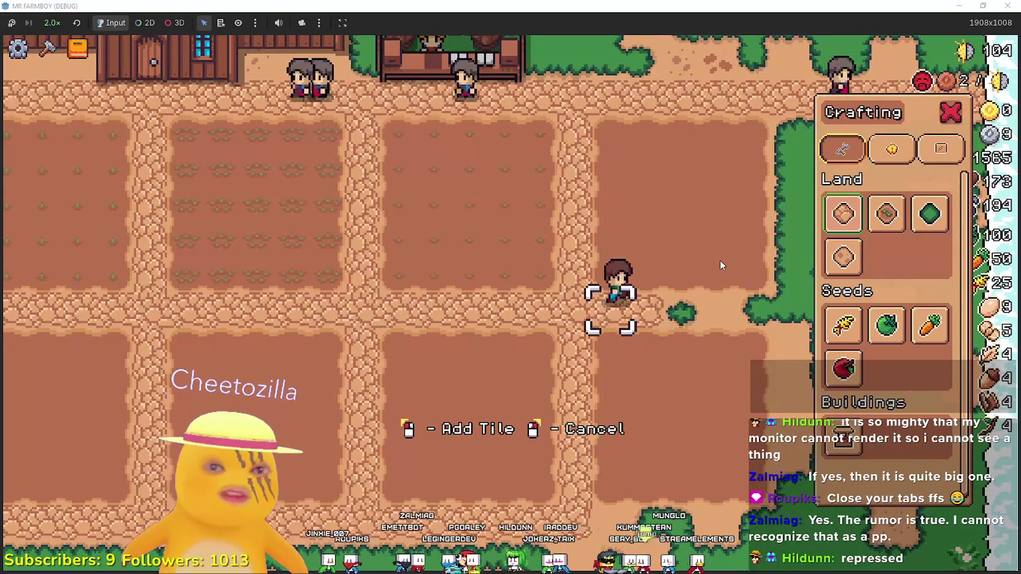
{"action": "key", "text": "d"}
{"action": "key", "text": "w"}
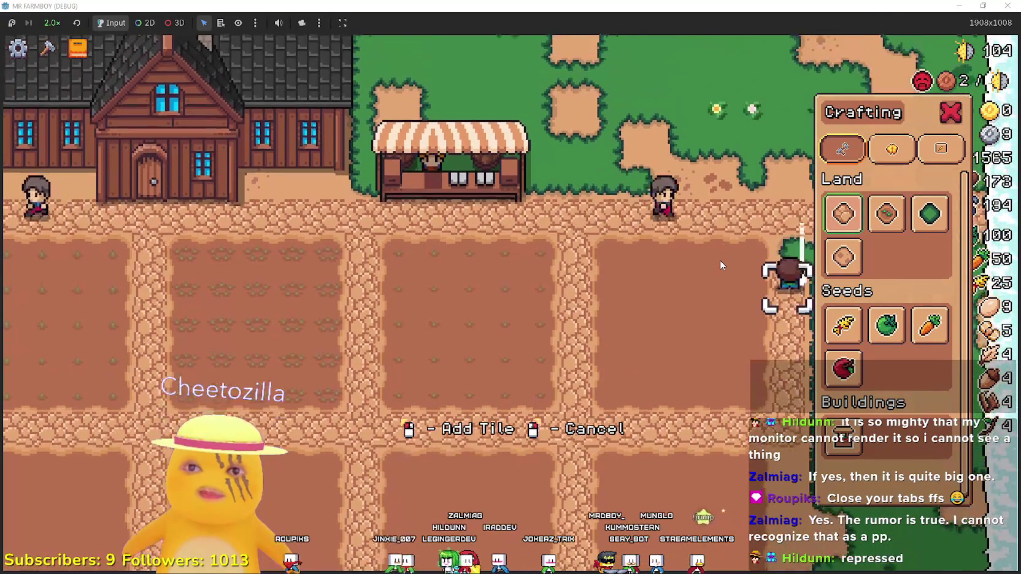
{"action": "key", "text": "s"}
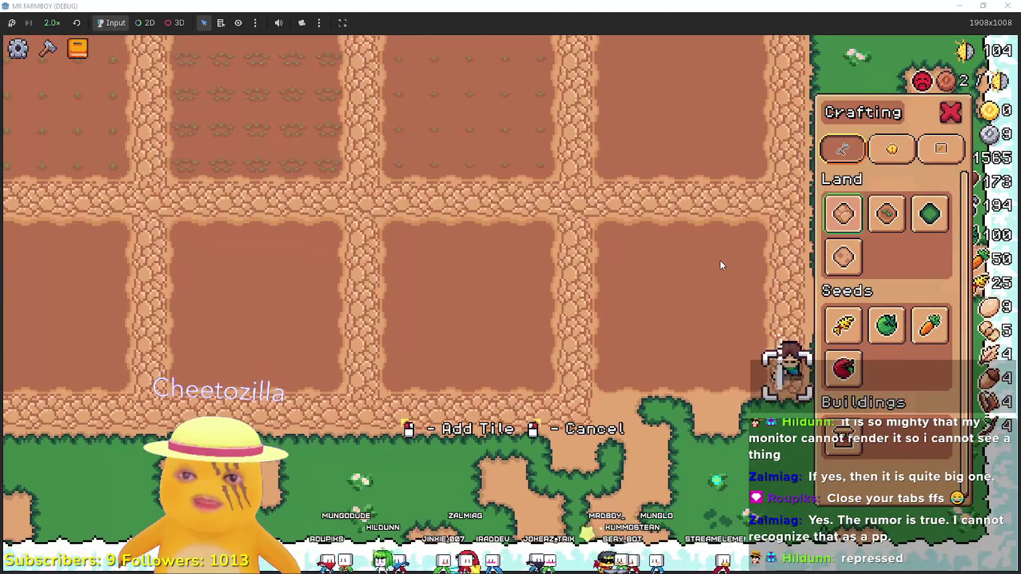
{"action": "key", "text": "a"}
{"action": "key", "text": "a"}
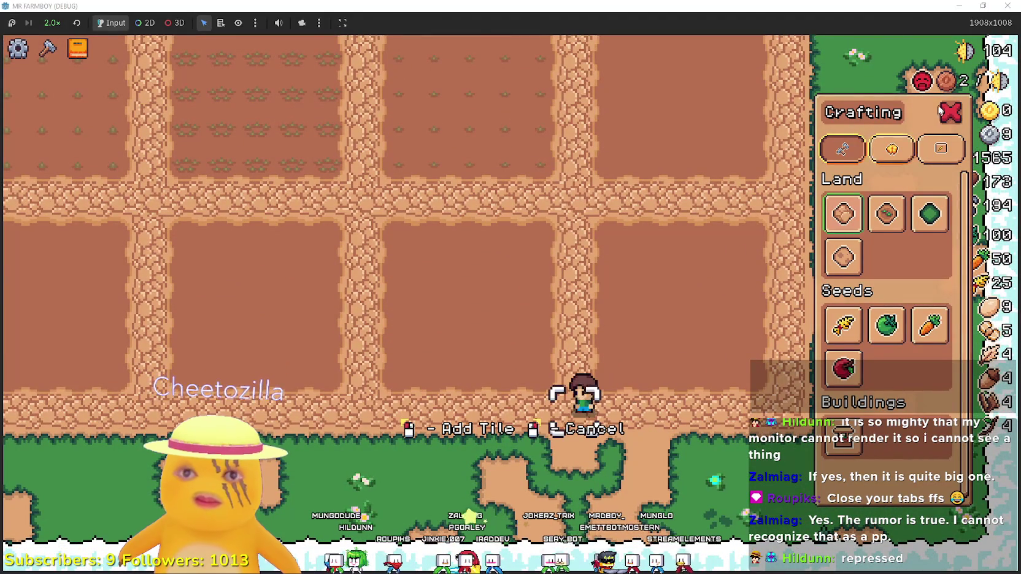
Reopen the Crafting menu and select Farm Tile under Land
{"action": "left_click", "coordinate": [948, 120]}
{"action": "key", "text": "d"}
{"action": "key", "text": "b"}
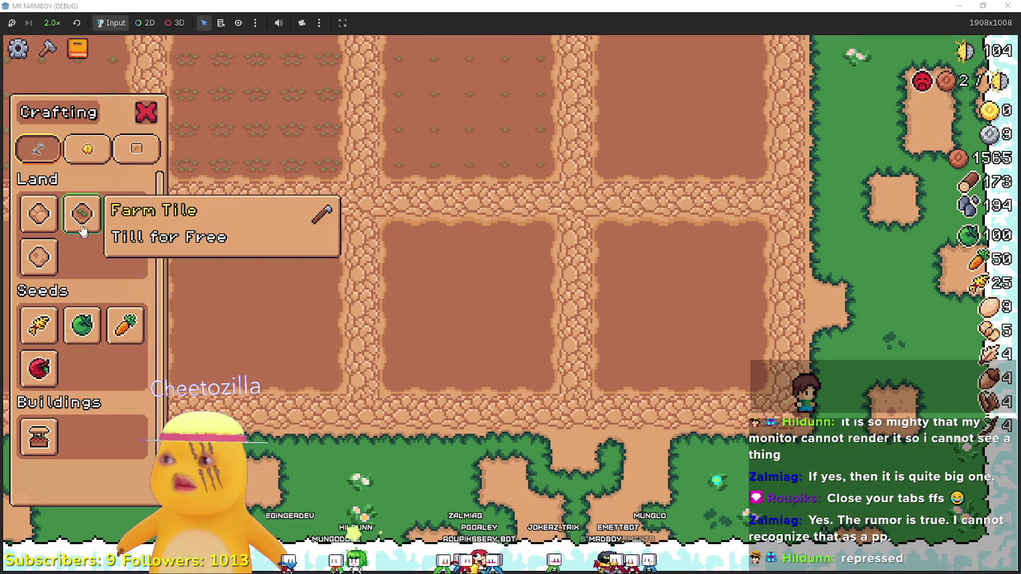
{"action": "left_click", "coordinate": [82, 214]}
Till the grass right of the road grid by walking back and forth across it
{"action": "key", "text": "w"}
{"action": "key", "text": "d"}
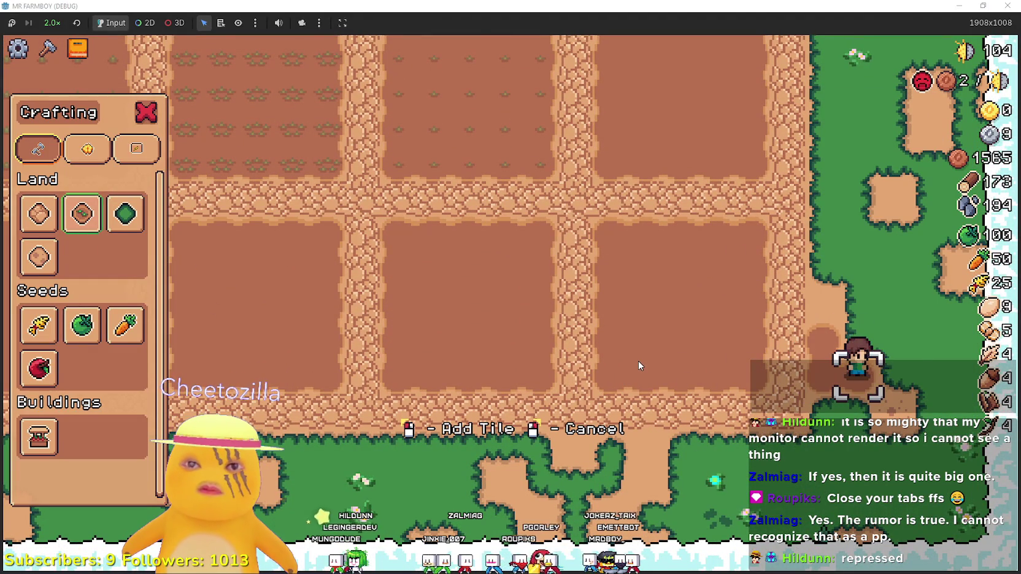
{"action": "key", "text": "d"}
{"action": "key", "text": "w"}
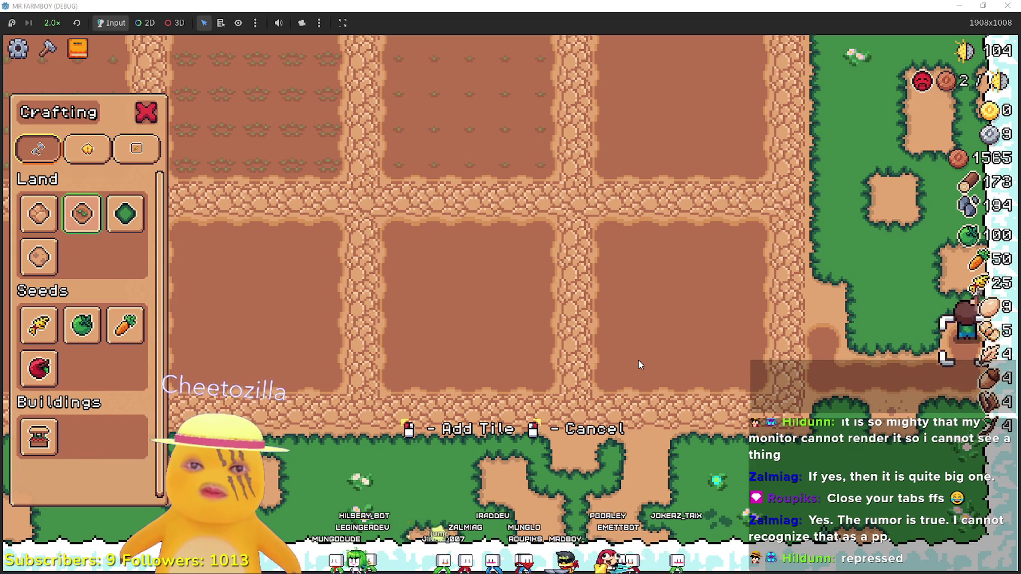
{"action": "key", "text": "a"}
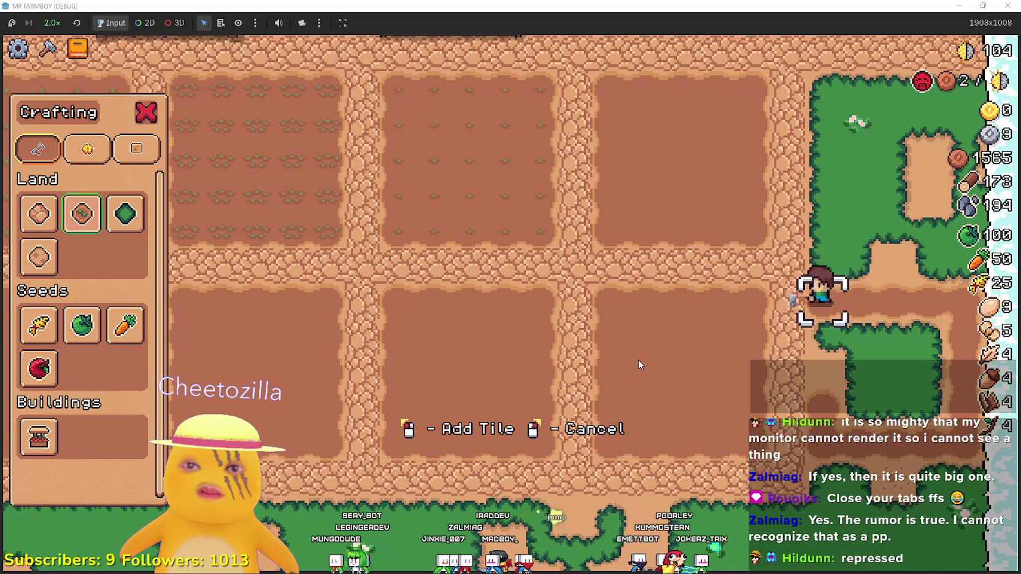
{"action": "key", "text": "s"}
{"action": "key", "text": "d"}
{"action": "key", "text": "w"}
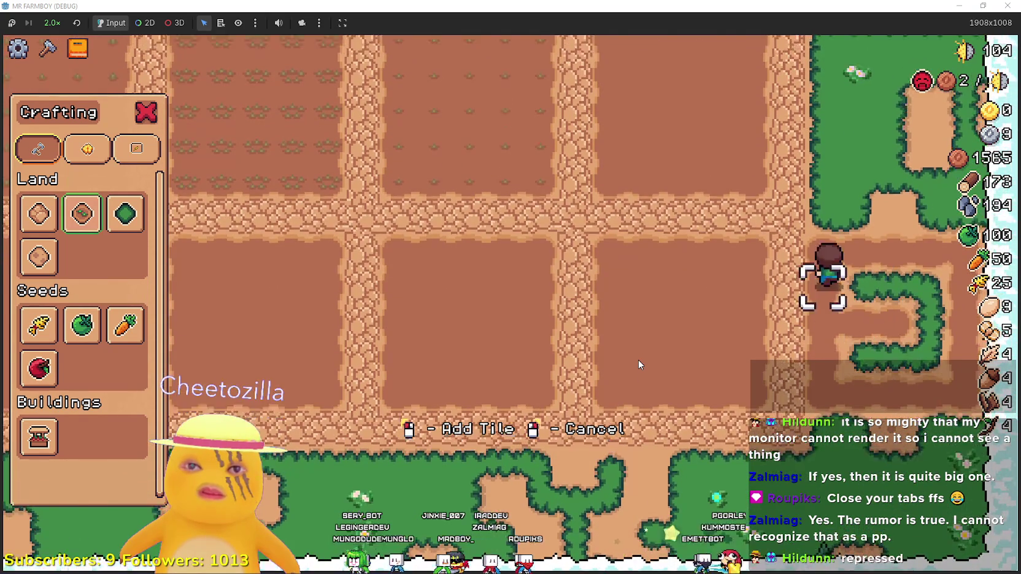
{"action": "key", "text": "a"}
{"action": "key", "text": "s"}
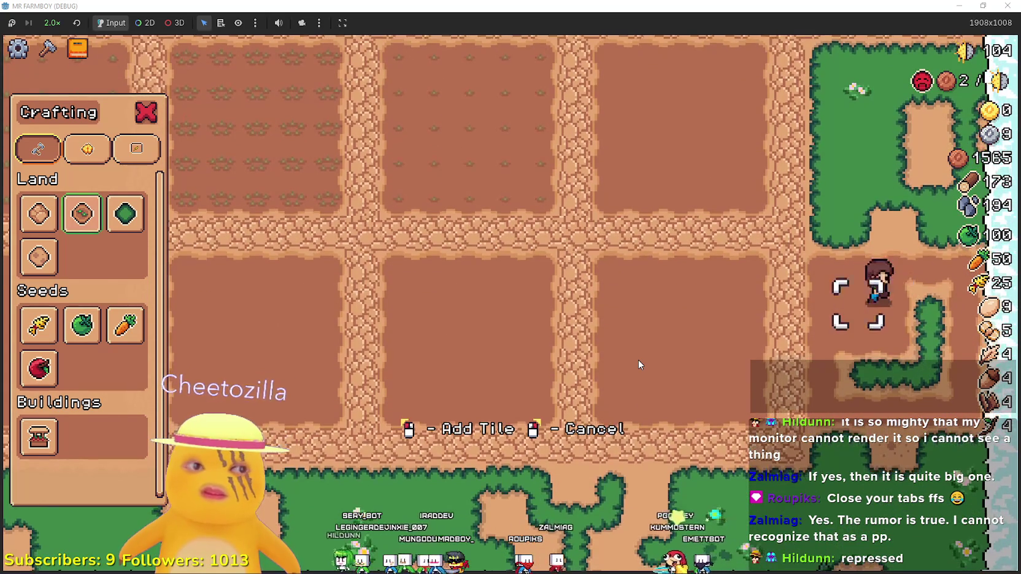
{"action": "key", "text": "d"}
{"action": "key", "text": "a"}
{"action": "key", "text": "s"}
{"action": "key", "text": "d"}
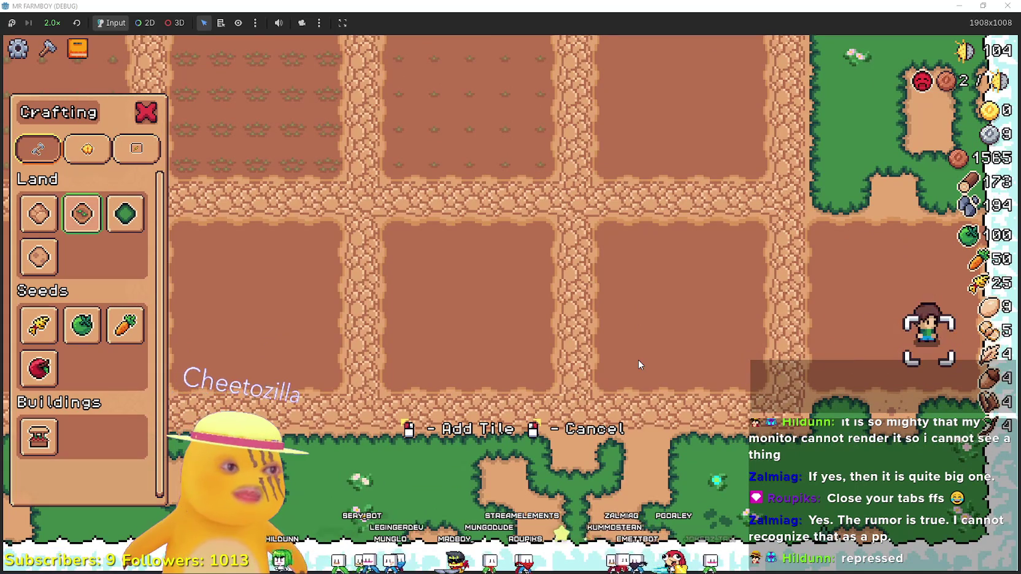
Finish tilling the remaining grass at the farm's east edge
{"action": "key", "text": "a"}
{"action": "key", "text": "w"}
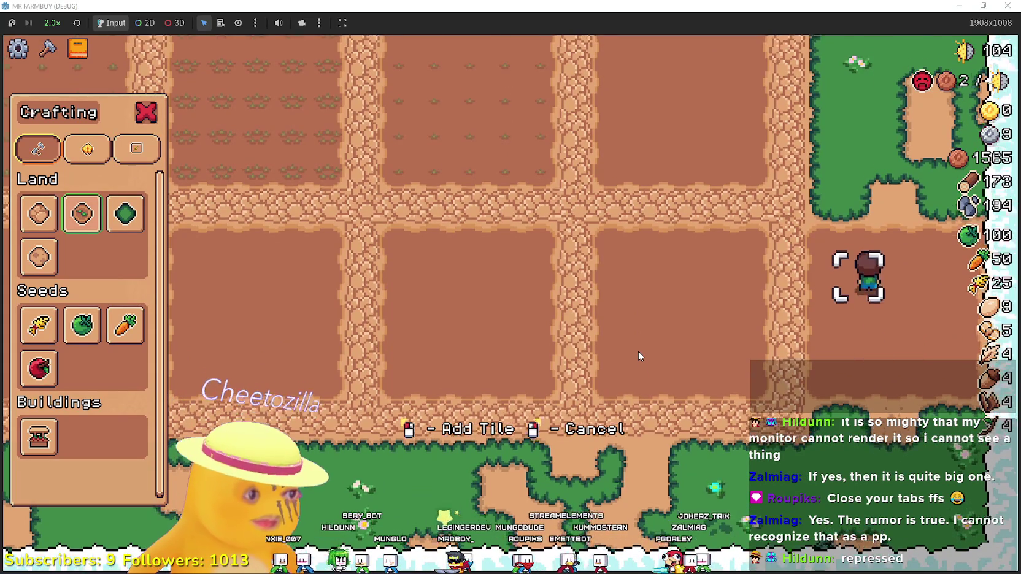
{"action": "key", "text": "s"}
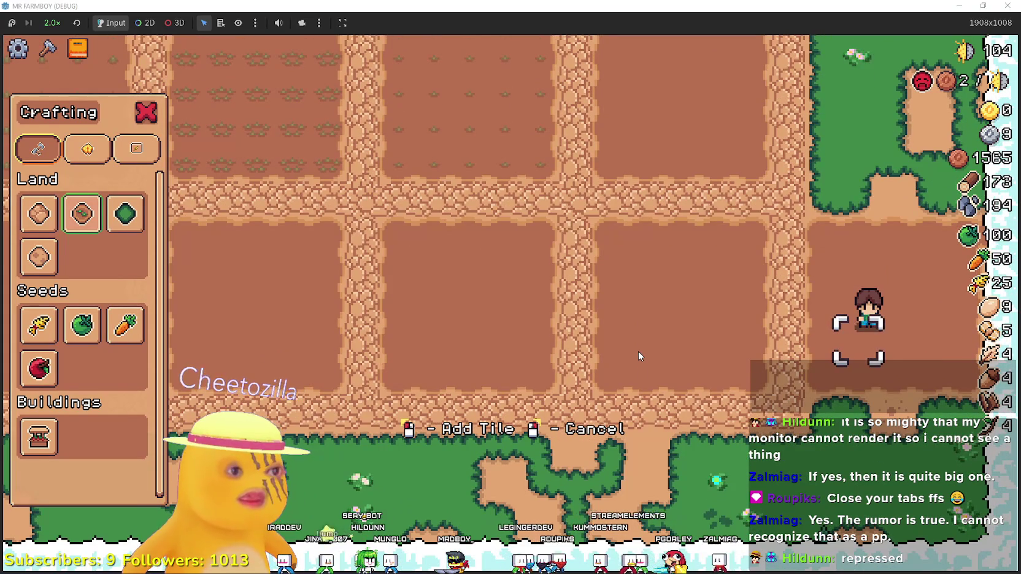
{"action": "key", "text": "d"}
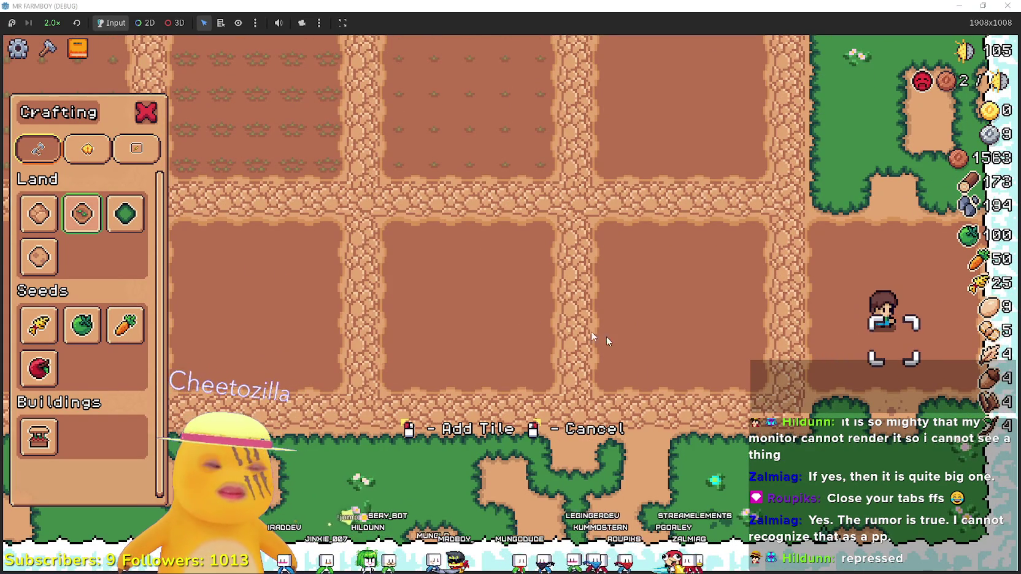
Switch to Road Tile and walk the farmer around the new plot toward the market
{"action": "left_click", "coordinate": [39, 213]}
{"action": "key", "text": "w"}
{"action": "key", "text": "d"}
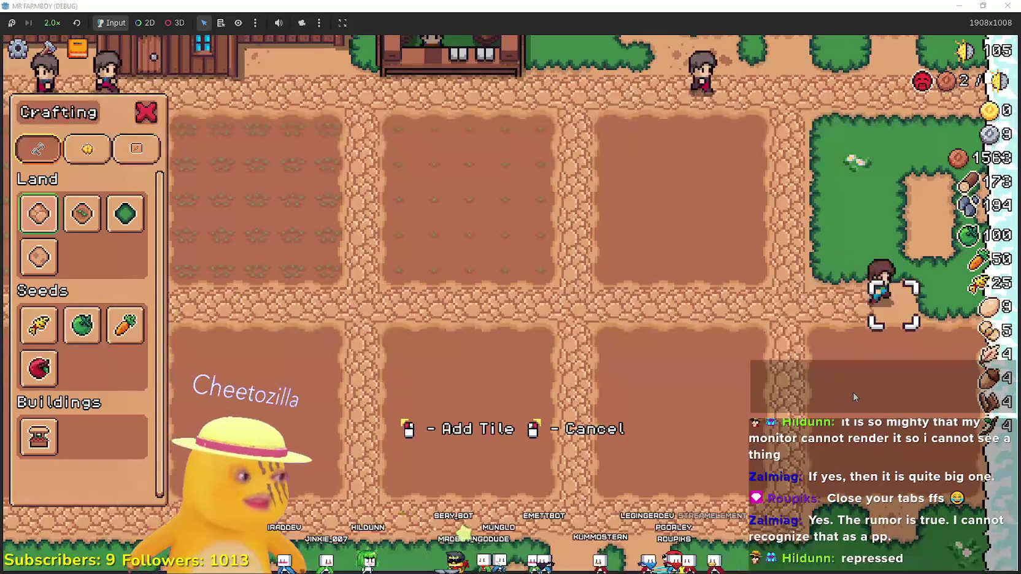
{"action": "key", "text": "s"}
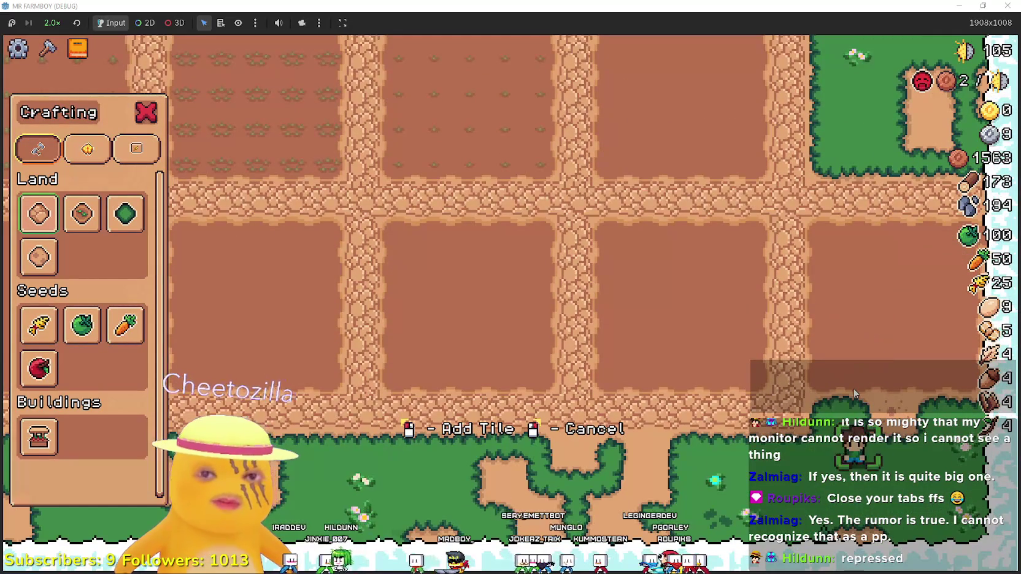
{"action": "key", "text": "a"}
{"action": "key", "text": "d"}
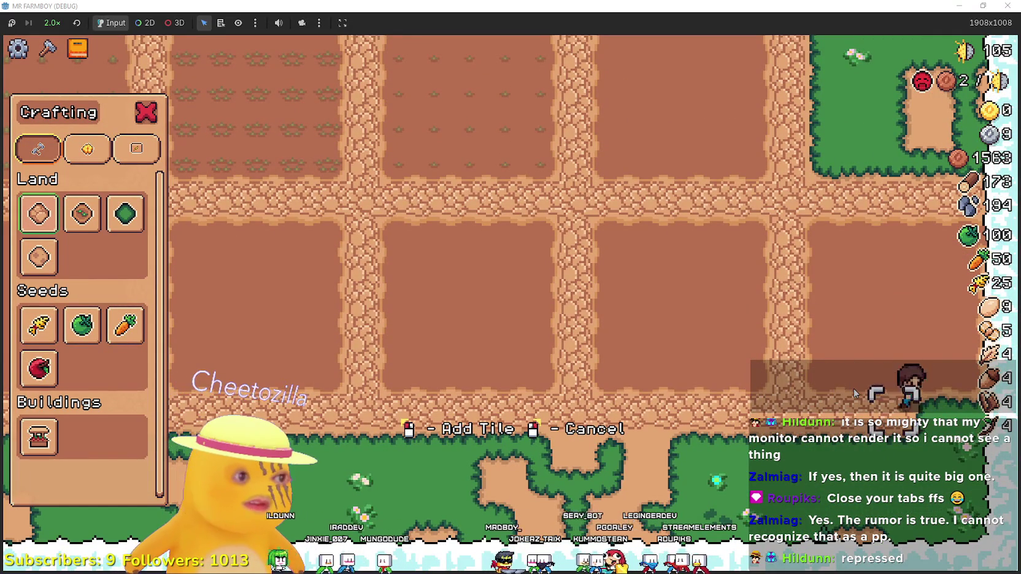
{"action": "key", "text": "a"}
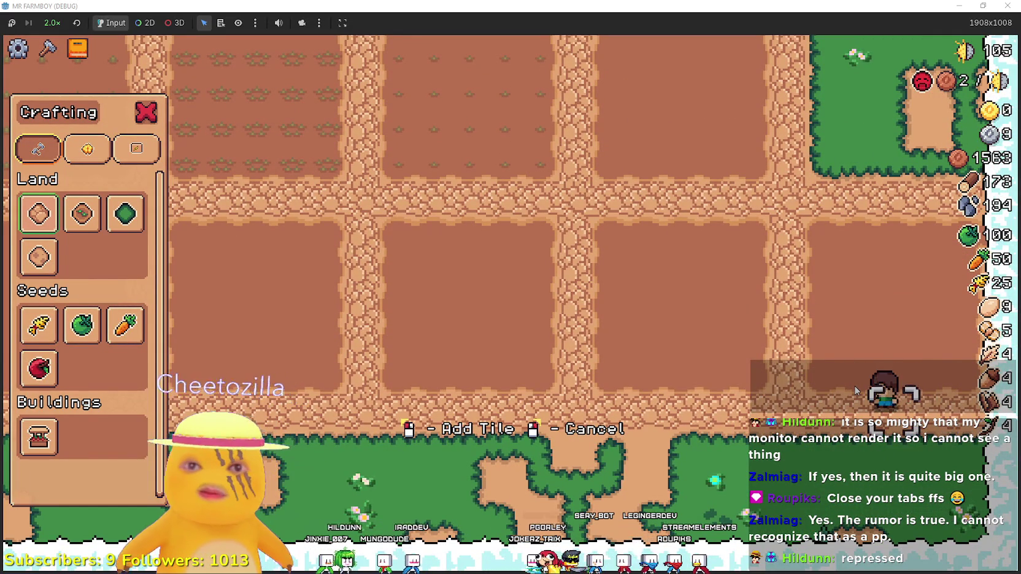
{"action": "key", "text": "w"}
Pick the second Land tile, walk past the fields, then cancel placement and zoom out
{"action": "left_click", "coordinate": [81, 216]}
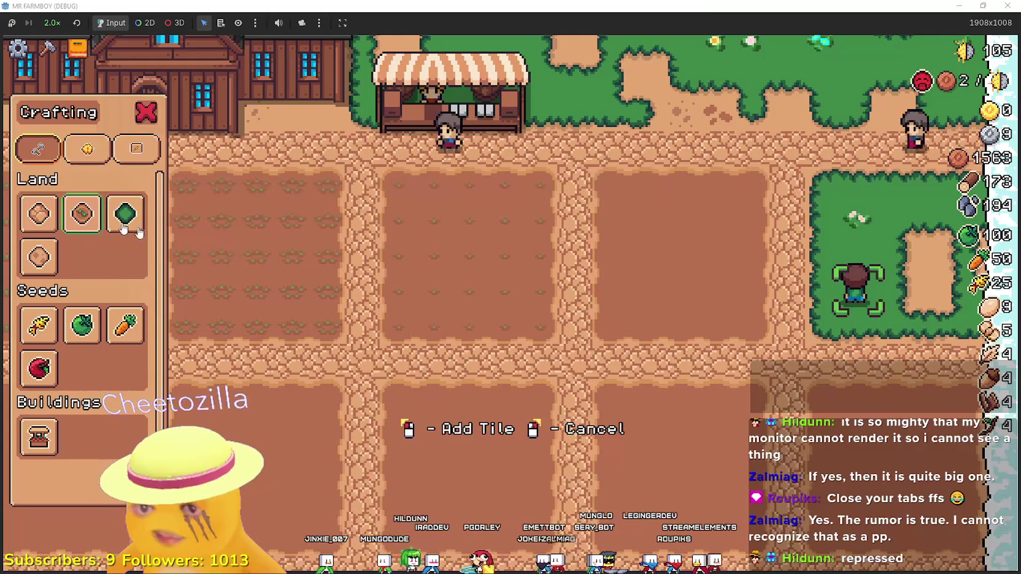
{"action": "key", "text": "w"}
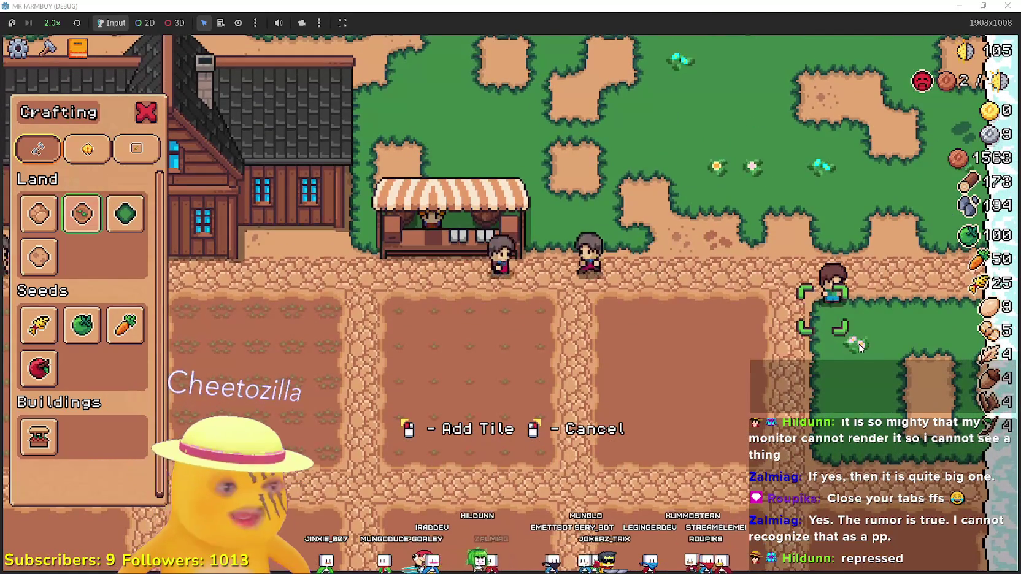
{"action": "key", "text": "d"}
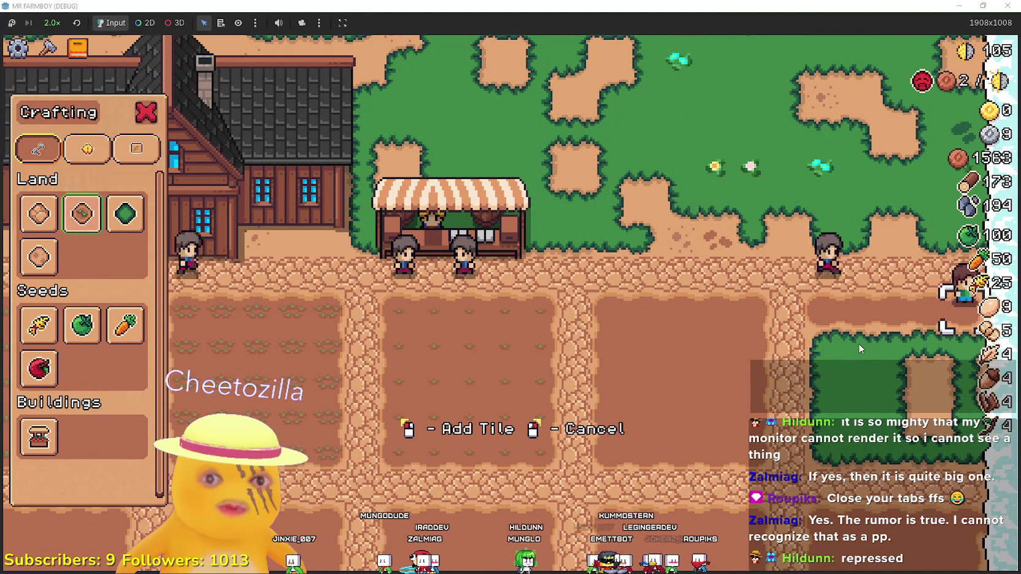
{"action": "key", "text": "s"}
{"action": "key", "text": "a"}
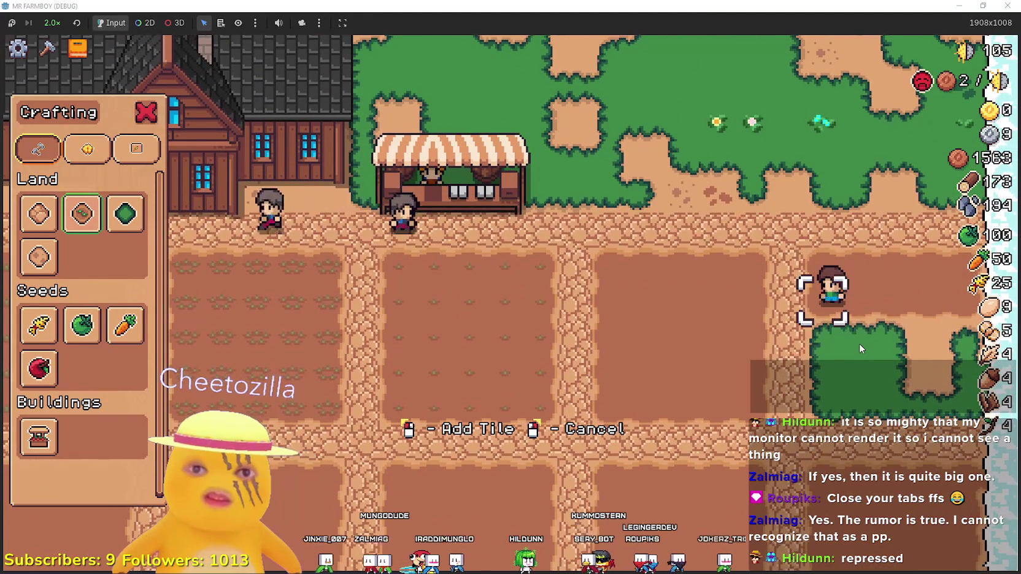
{"action": "key", "text": "s"}
{"action": "key", "text": "d"}
{"action": "key", "text": "Left"}
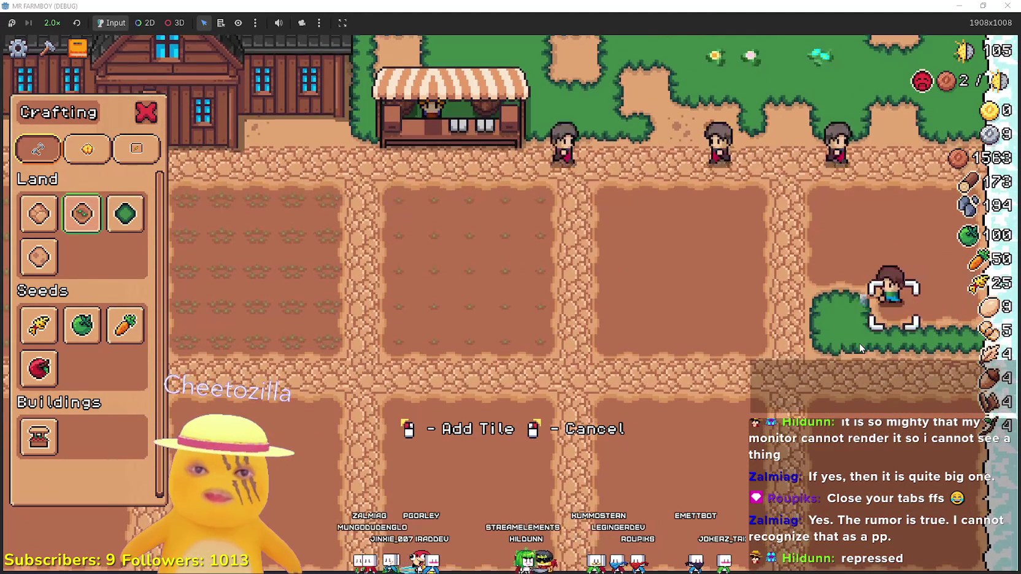
{"action": "key", "text": "Right"}
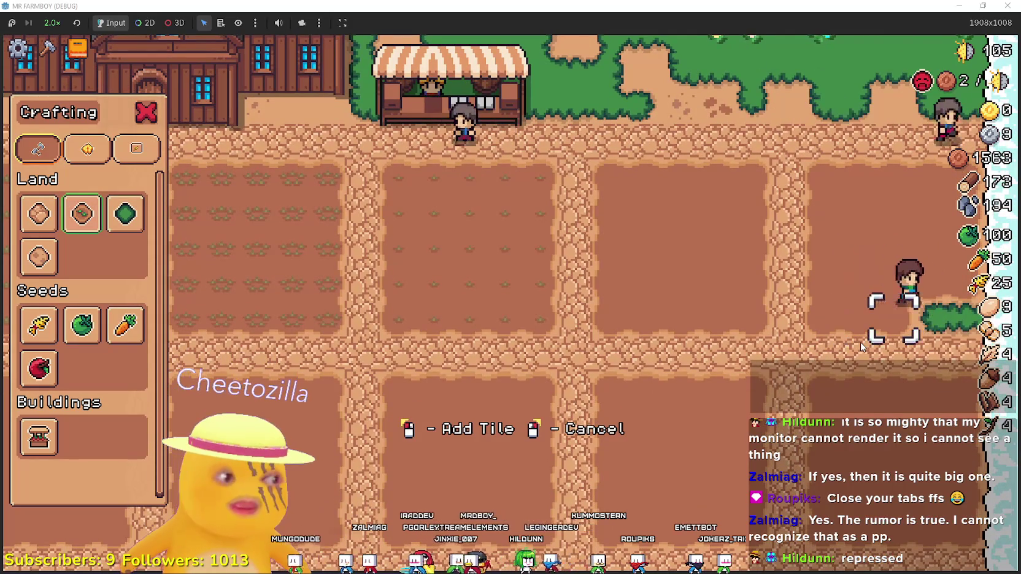
{"action": "right_click", "coordinate": [856, 343]}
{"action": "key", "text": "Left"}
{"action": "scroll", "coordinate": [849, 350], "scroll_direction": "down", "scroll_amount": 3}
{"action": "key", "text": "Left"}
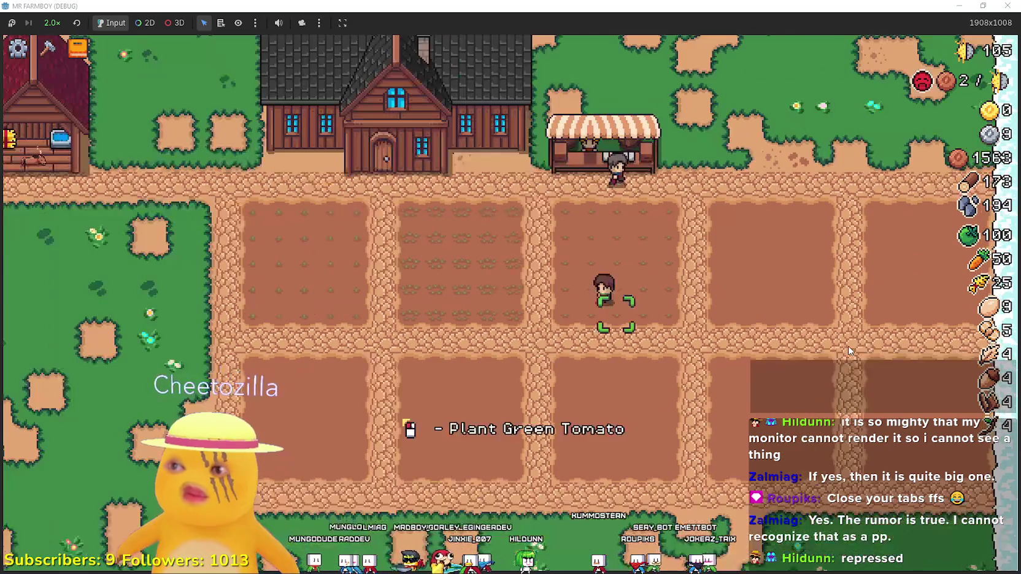
Select the second land tile and lay a dirt strip leftward along the path
{"action": "key", "text": "c"}
{"action": "left_click", "coordinate": [886, 213]}
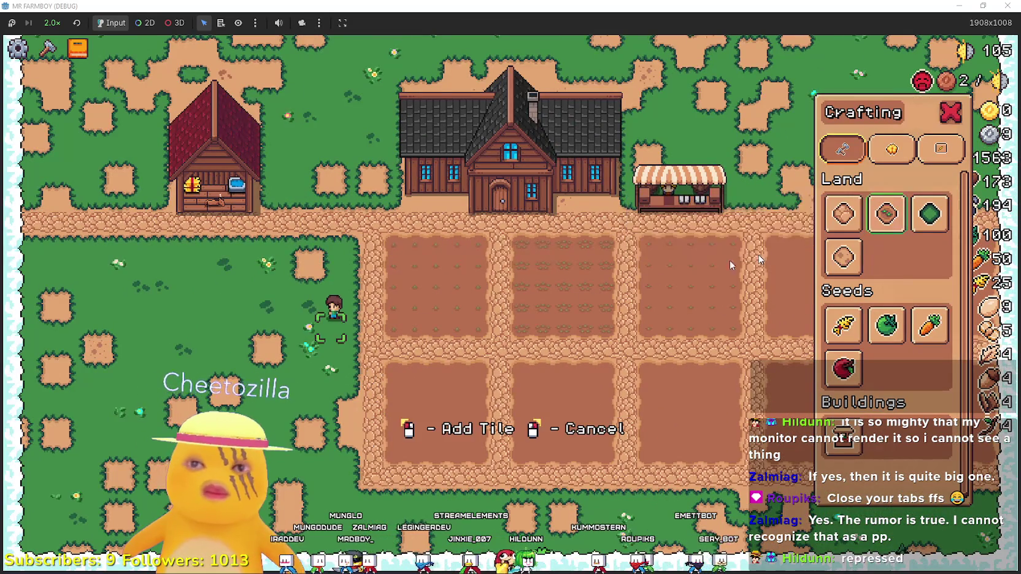
{"action": "scroll", "coordinate": [758, 255], "scroll_direction": "up", "scroll_amount": 3}
{"action": "key", "text": "Up"}
{"action": "key", "text": "Left"}
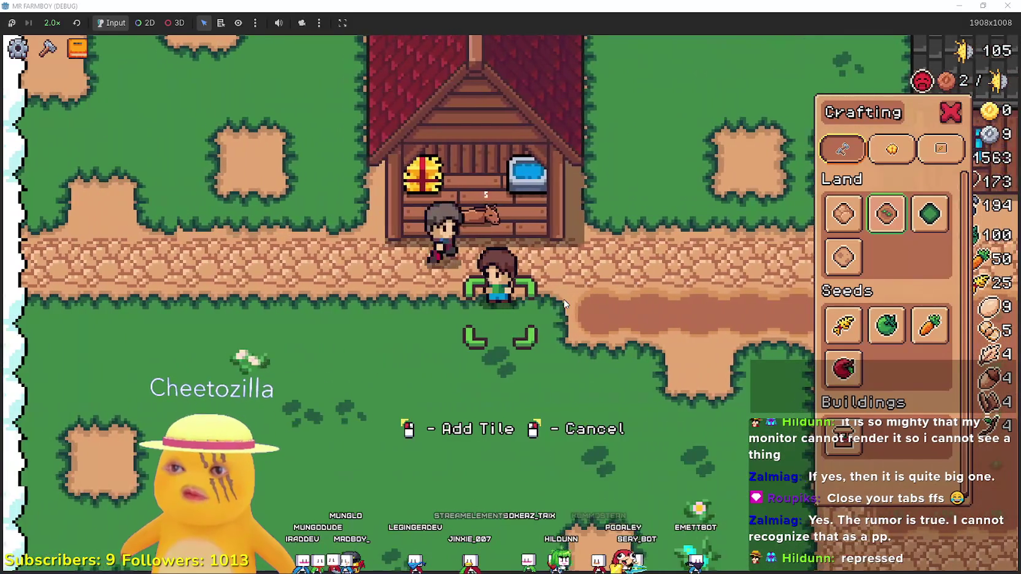
{"action": "left_click", "coordinate": [564, 303]}
{"action": "key", "text": "Left"}
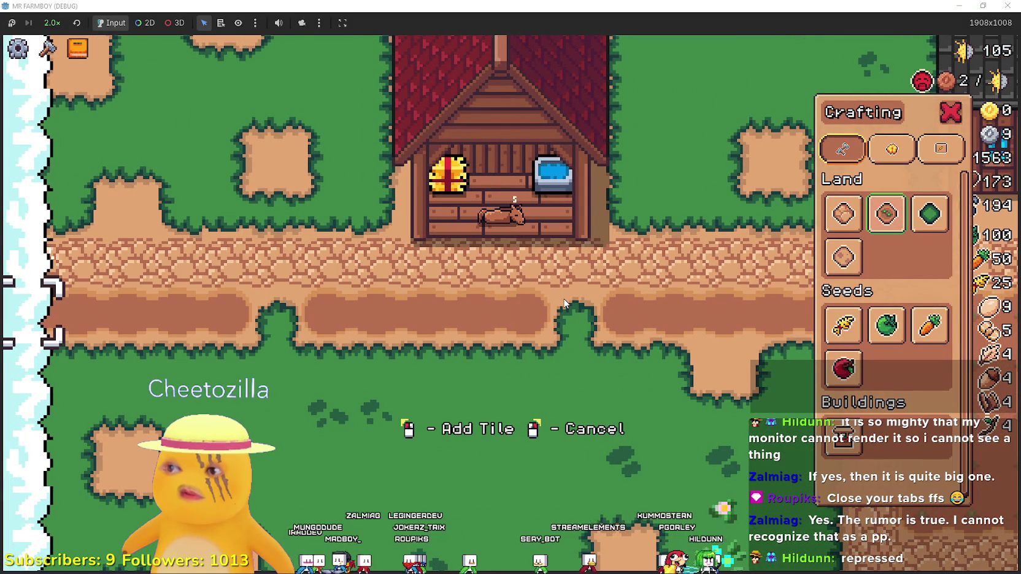
{"action": "scroll", "coordinate": [564, 302], "scroll_direction": "down", "scroll_amount": 2}
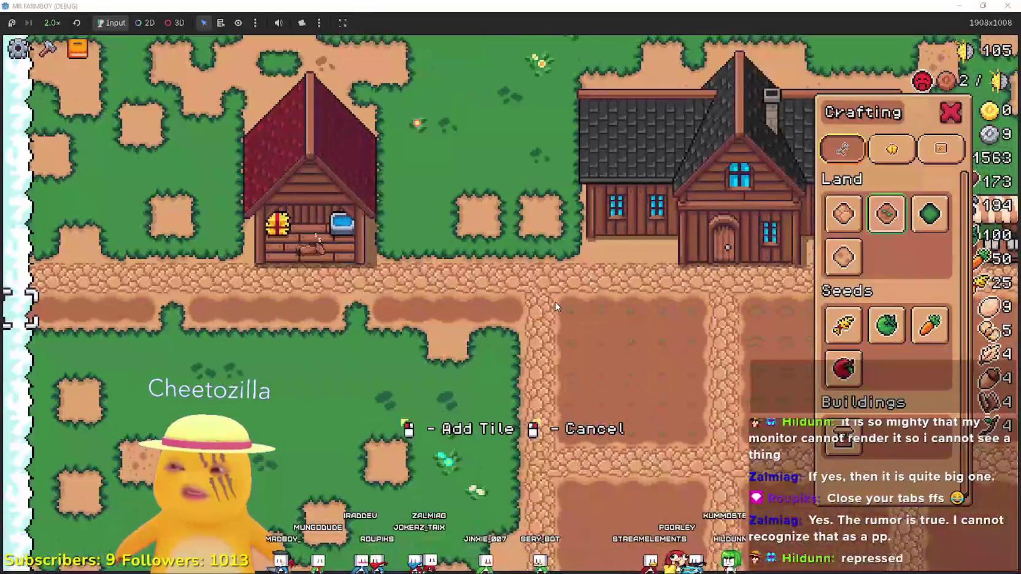
{"action": "key", "text": "Right"}
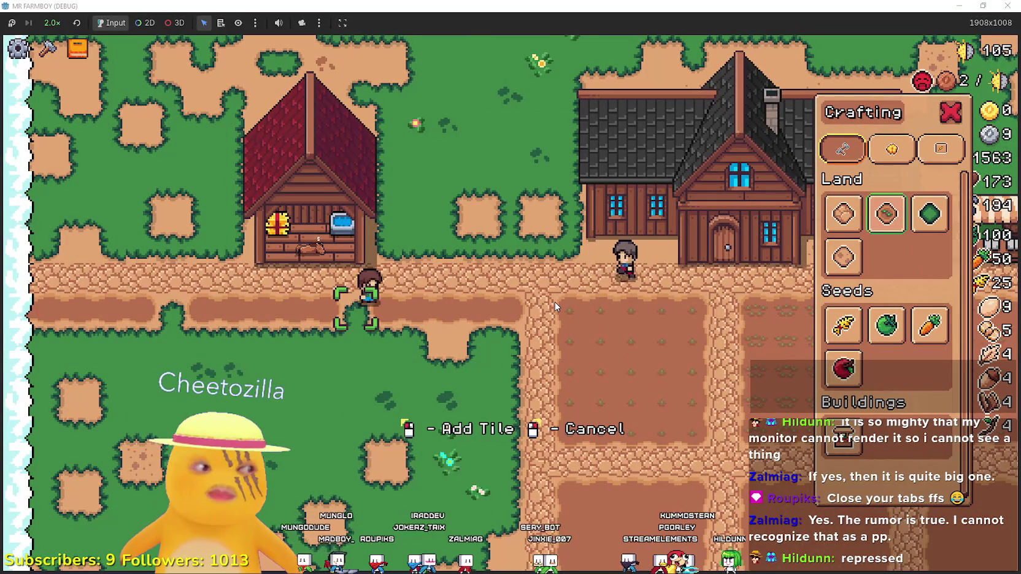
{"action": "key", "text": "Down"}
Till the grass west of the existing fields into new dirt plots
{"action": "left_click", "coordinate": [555, 301]}
{"action": "key", "text": "Left"}
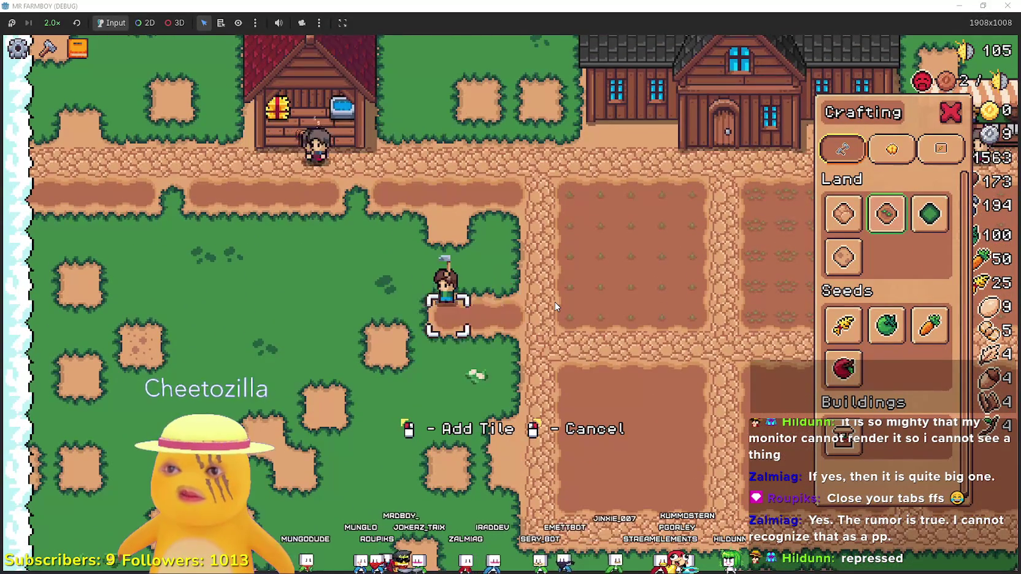
{"action": "key", "text": "Up"}
{"action": "key", "text": "Right"}
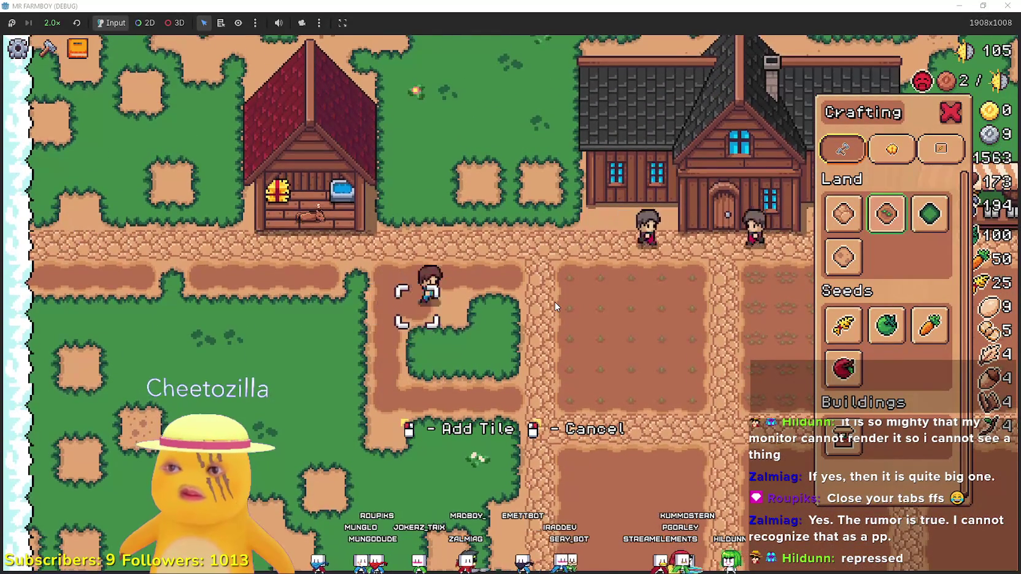
{"action": "key", "text": "Left"}
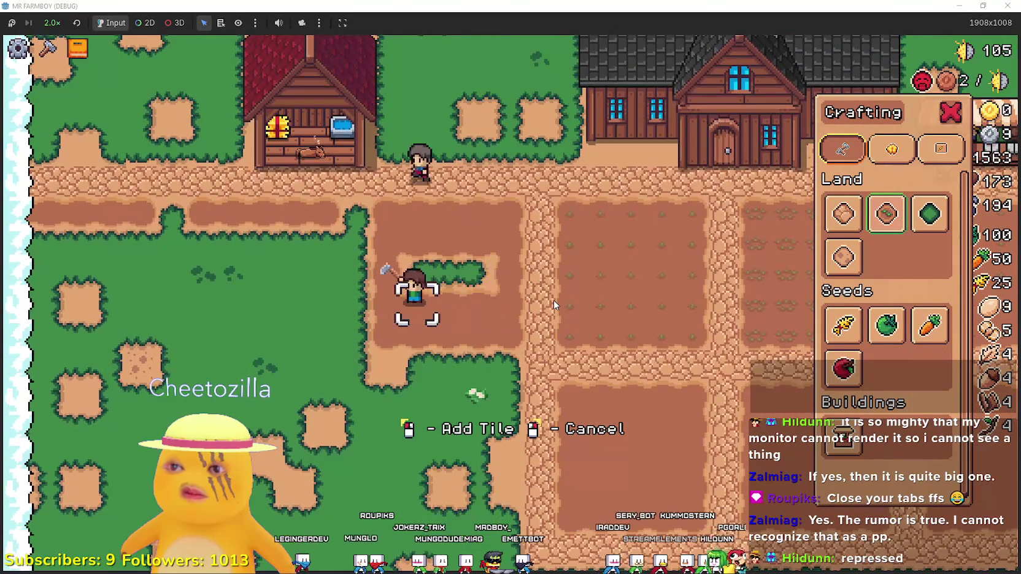
{"action": "key", "text": "Right"}
{"action": "key", "text": "Left"}
{"action": "key", "text": "Down"}
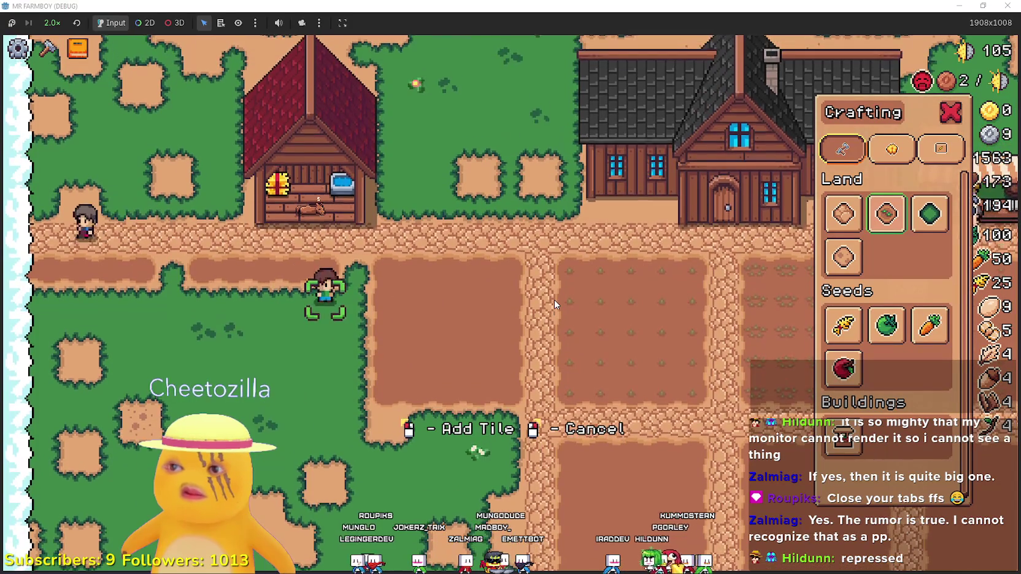
{"action": "key", "text": "Left"}
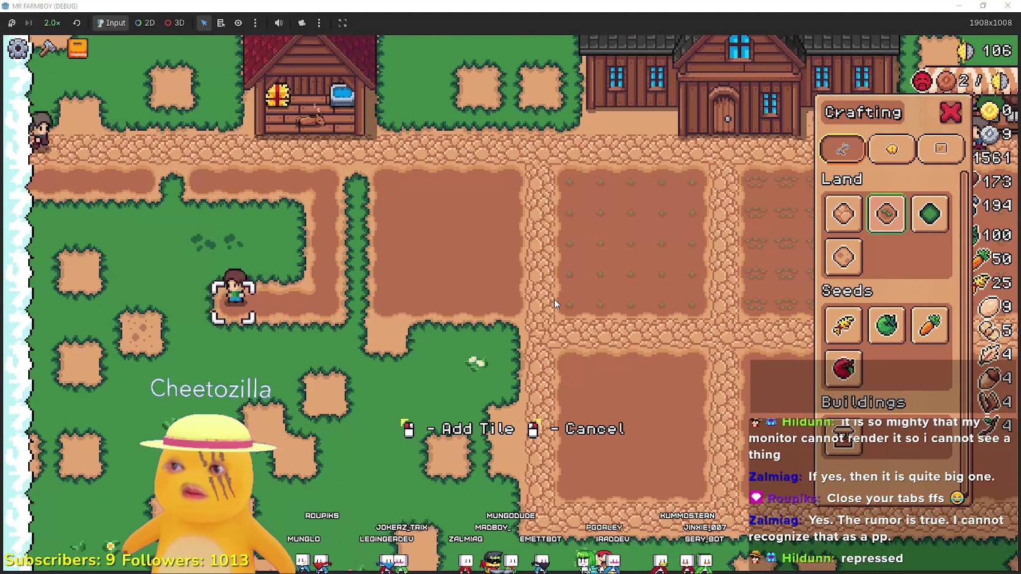
{"action": "key", "text": "Left"}
{"action": "key", "text": "Up"}
{"action": "key", "text": "Right"}
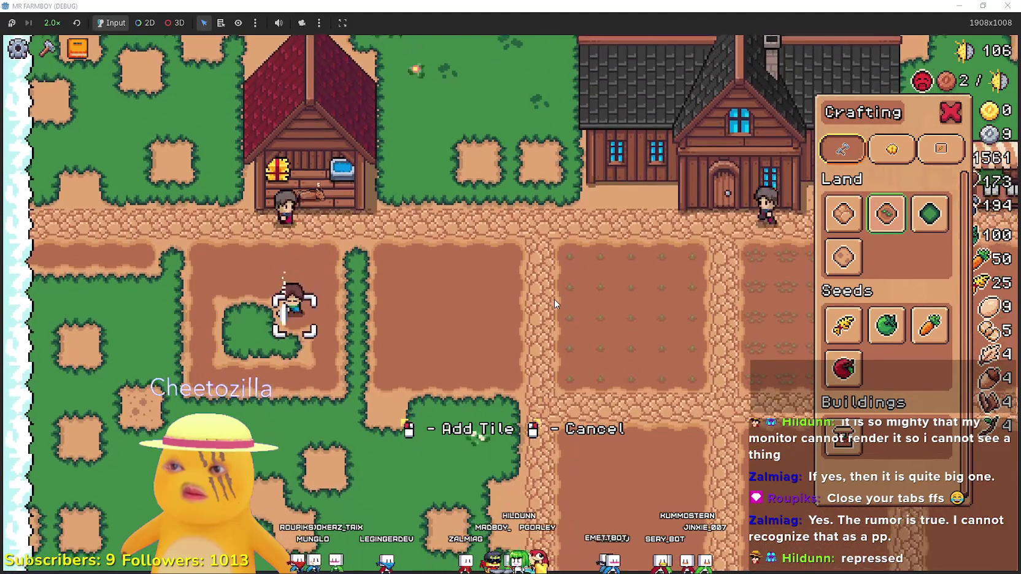
Fill the remaining small grass patches, including the westmost plot, with dirt
{"action": "key", "text": "Left"}
{"action": "key", "text": "Up"}
{"action": "key", "text": "Right"}
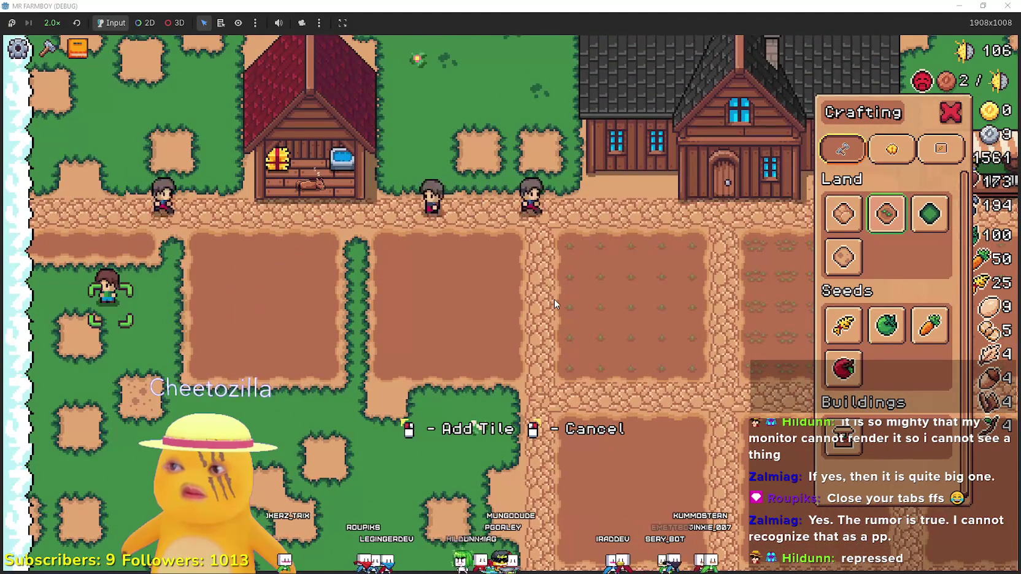
{"action": "key", "text": "Down"}
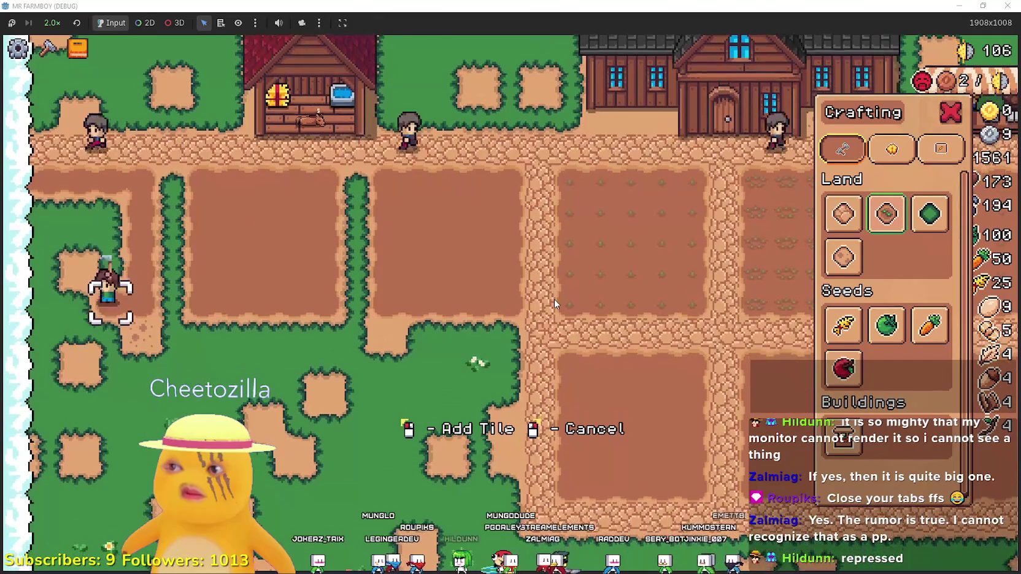
{"action": "key", "text": "Left"}
{"action": "key", "text": "Up"}
{"action": "key", "text": "Right"}
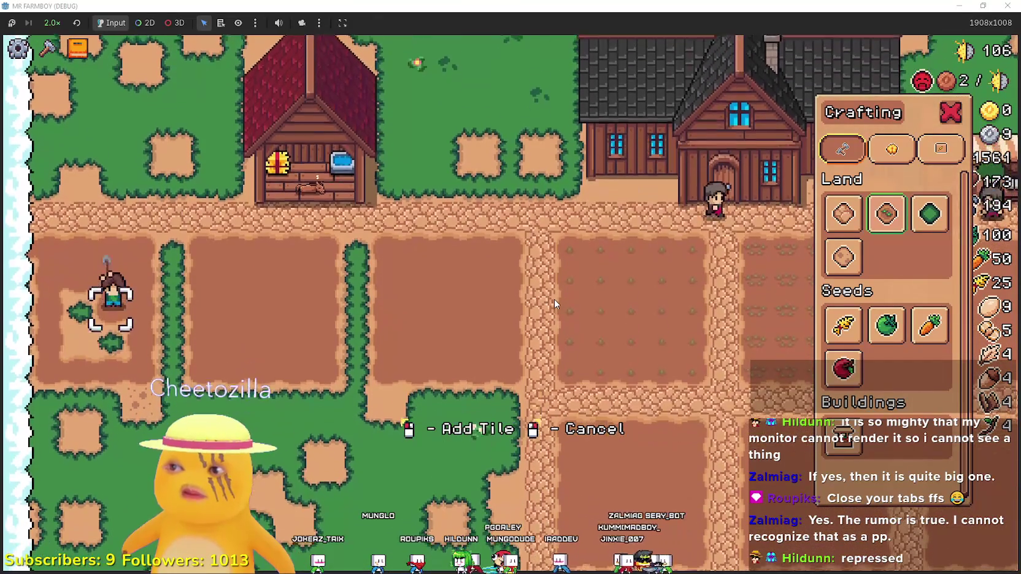
{"action": "key", "text": "Left"}
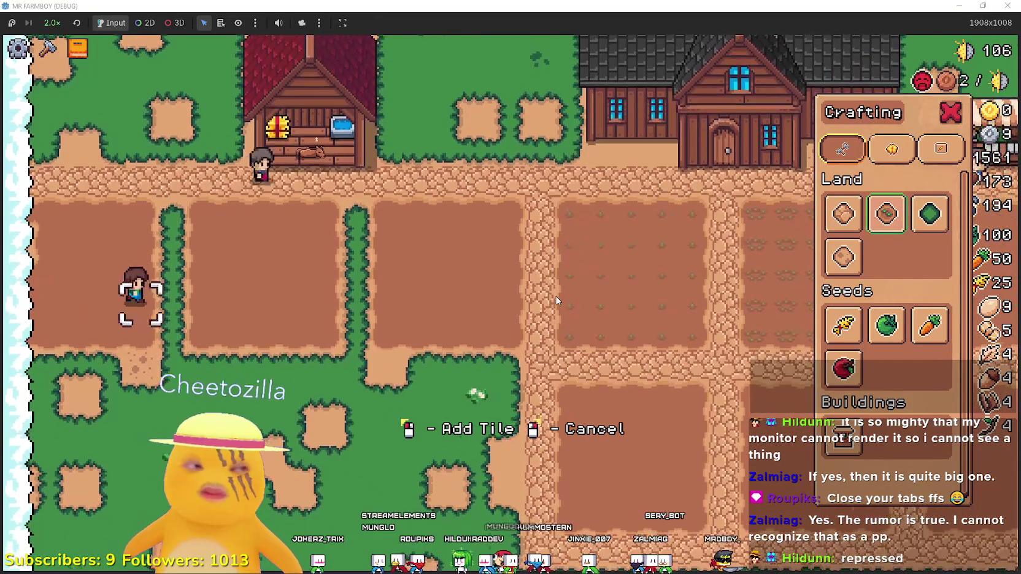
{"action": "scroll", "coordinate": [555, 302], "scroll_direction": "down", "scroll_amount": 2}
{"action": "key", "text": "Right"}
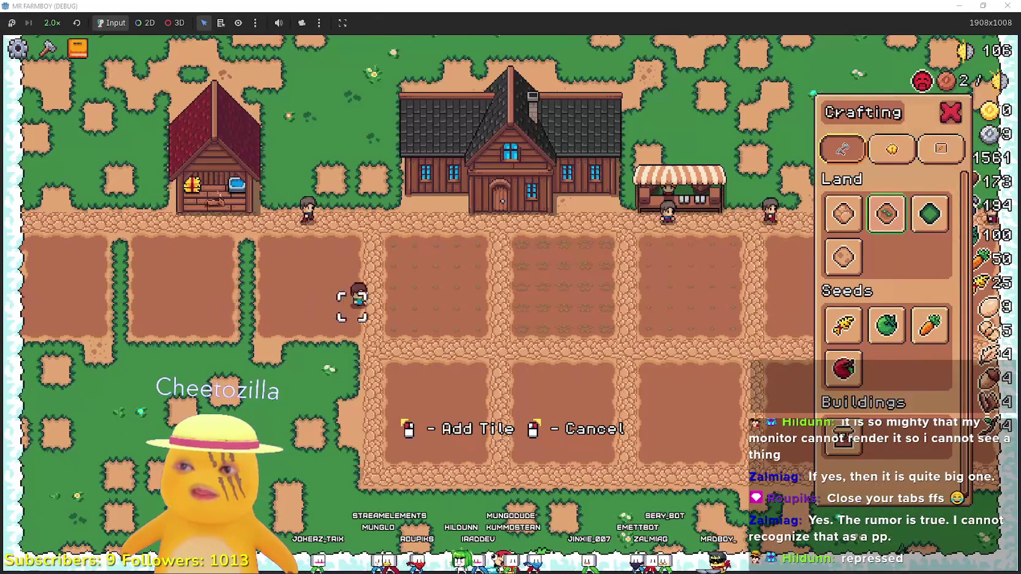
Close crafting to stop placing tiles and walk the farmer right toward the central field
{"action": "left_click", "coordinate": [958, 115]}
{"action": "key", "text": "Right"}
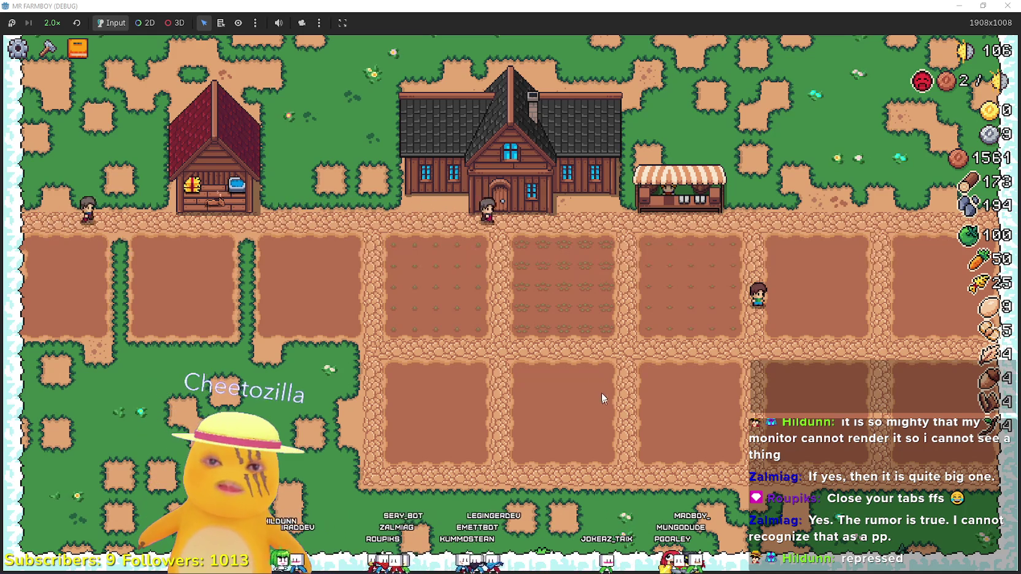
Switch between the first land tile and the Farm Tile along the path by the barn
{"action": "key", "text": "c"}
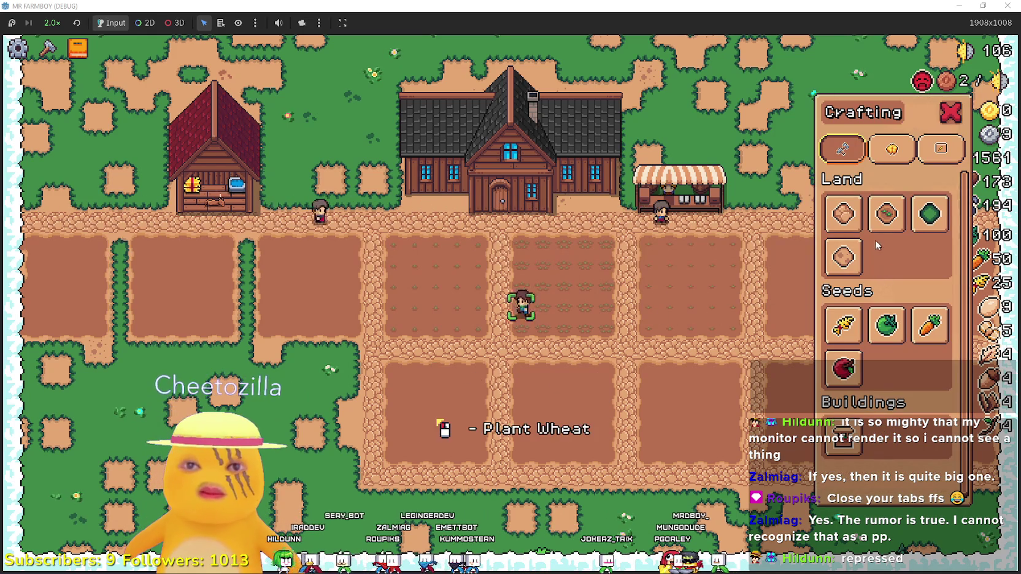
{"action": "left_click", "coordinate": [844, 214]}
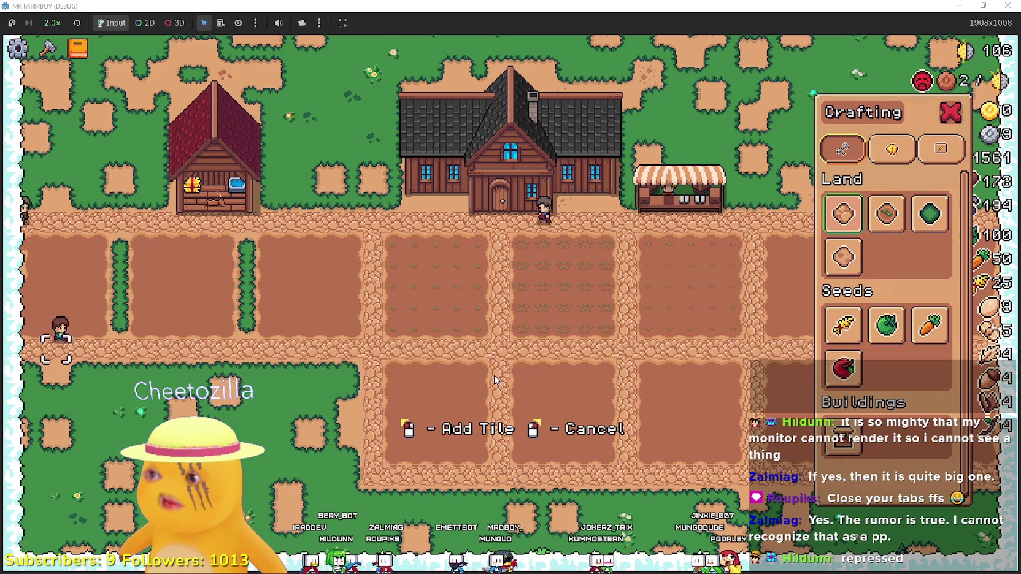
{"action": "key", "text": "w"}
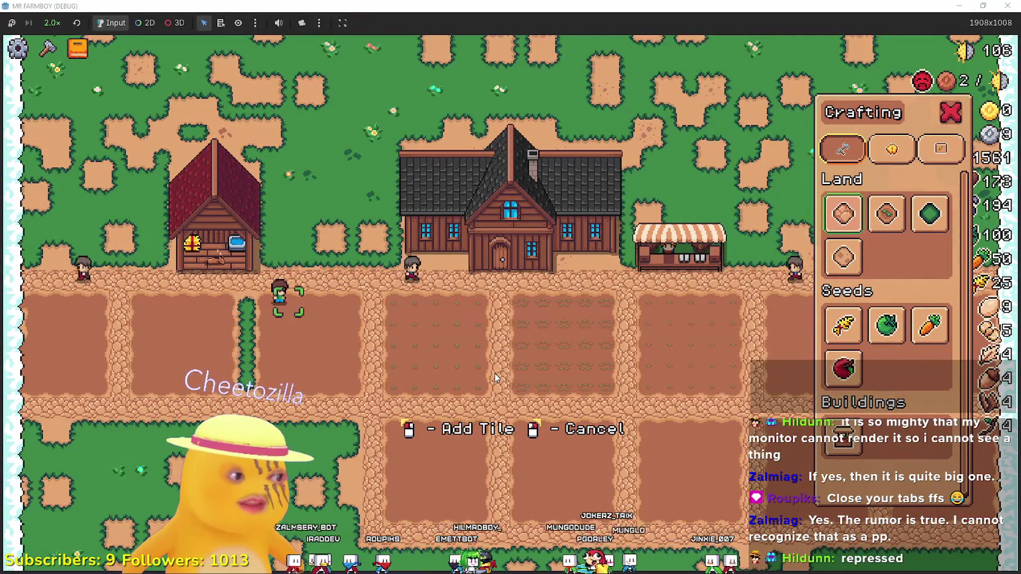
{"action": "key", "text": "d"}
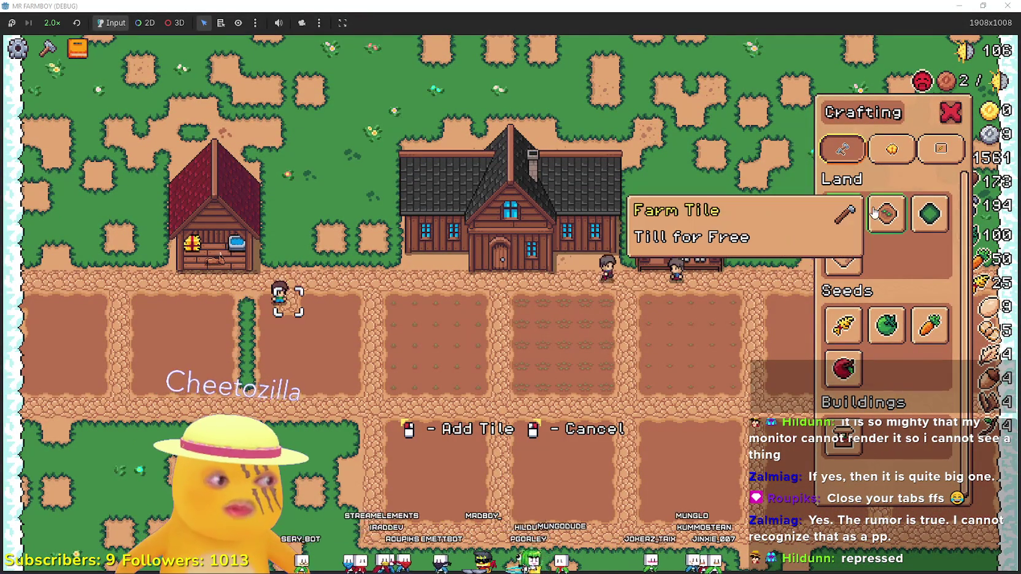
{"action": "left_click", "coordinate": [874, 225]}
{"action": "key", "text": "a"}
{"action": "left_click", "coordinate": [843, 214]}
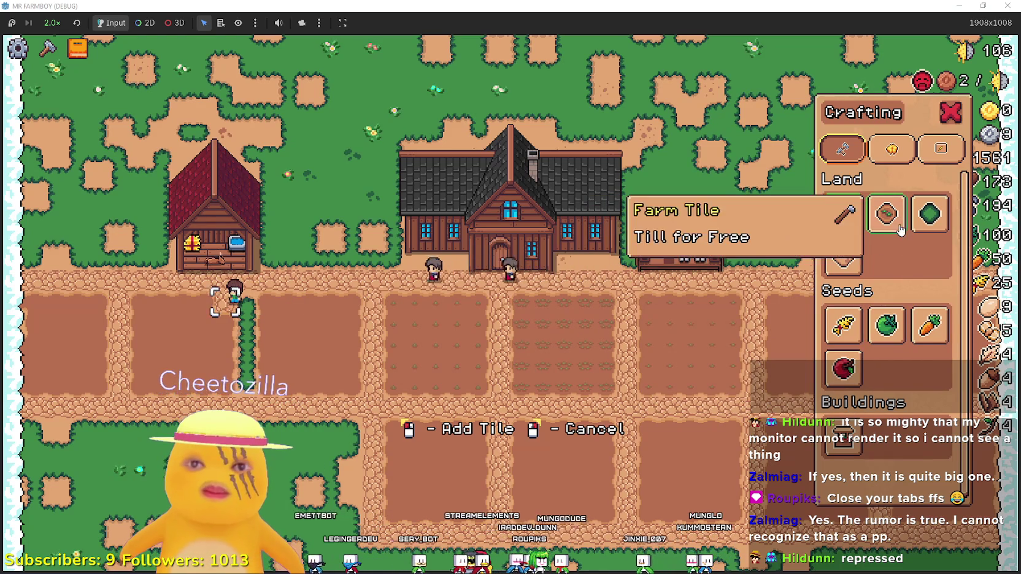
{"action": "key", "text": "d"}
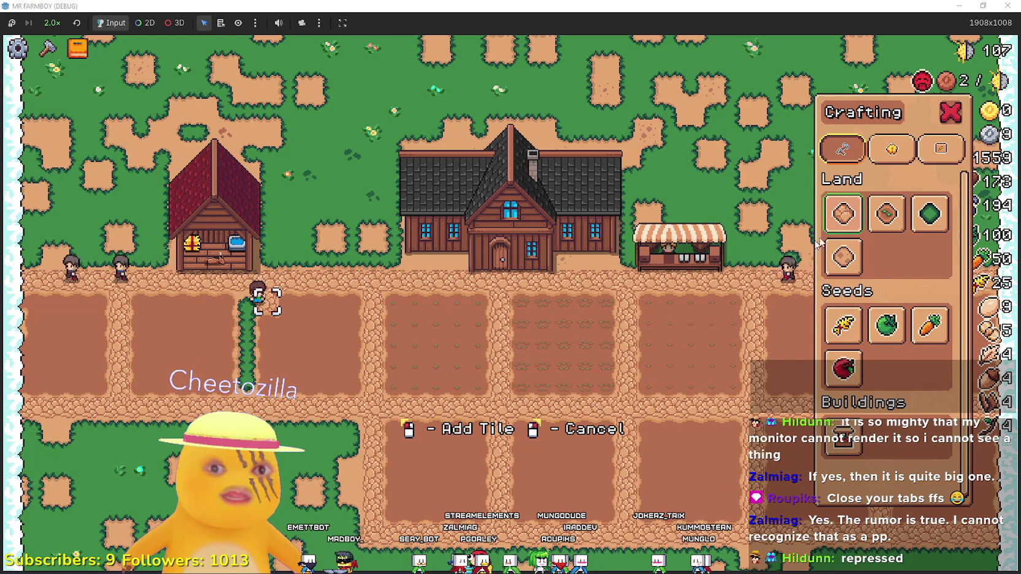
{"action": "left_click", "coordinate": [886, 213]}
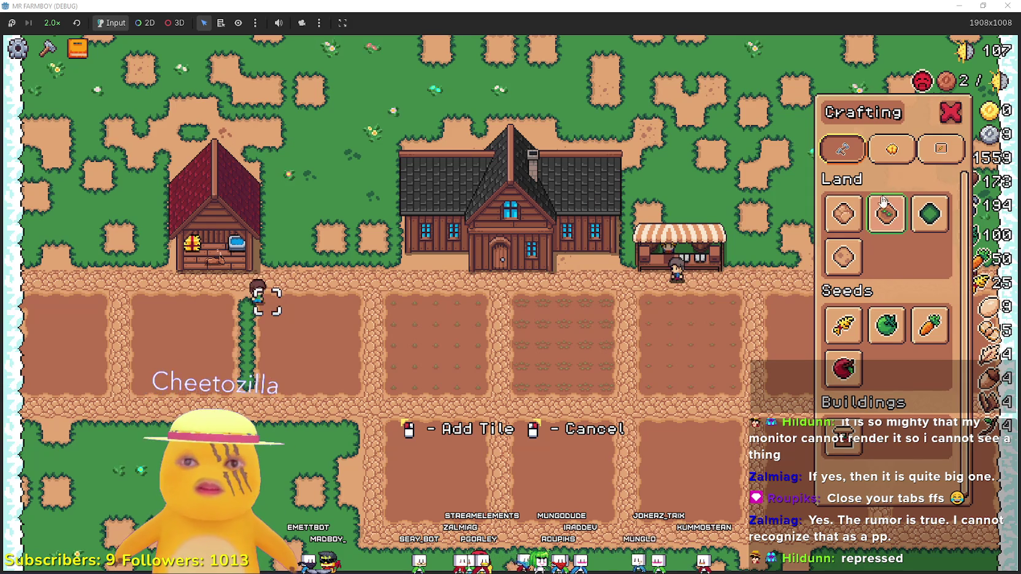
{"action": "left_click", "coordinate": [844, 214]}
Walk the farmer over the grass gaps among the lower plots to till them
{"action": "key", "text": "s"}
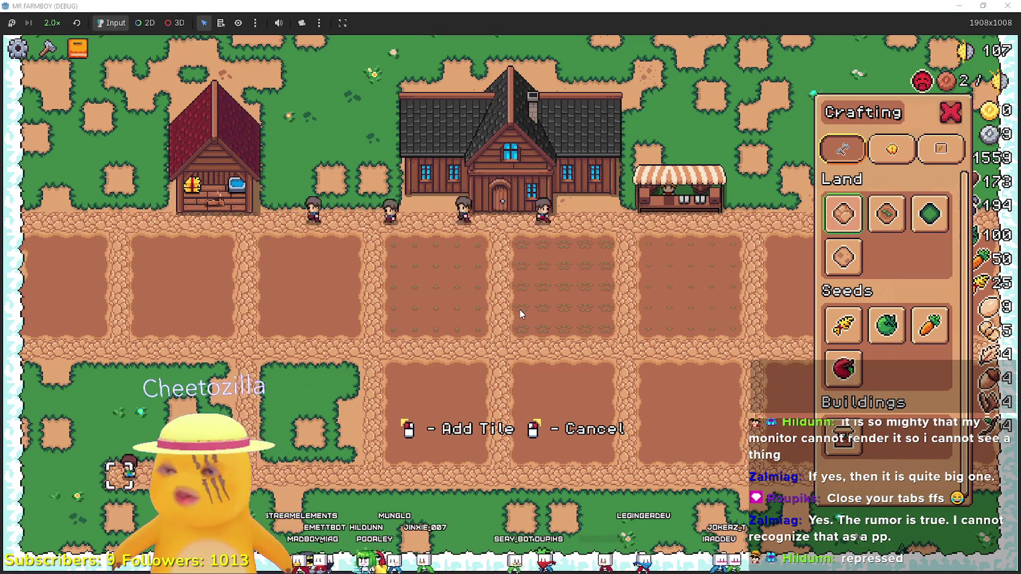
{"action": "key", "text": "a"}
{"action": "key", "text": "d"}
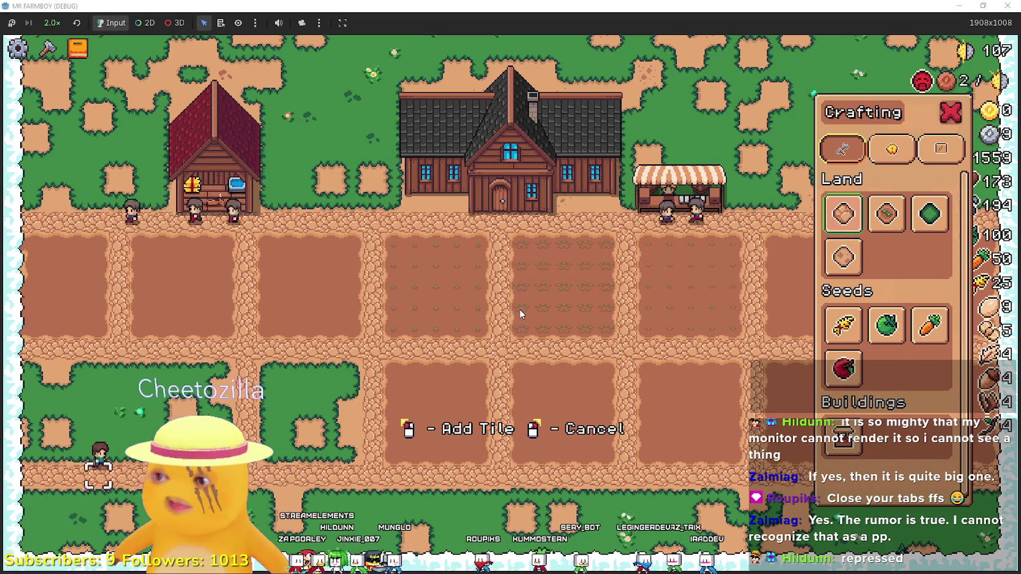
{"action": "key", "text": "w"}
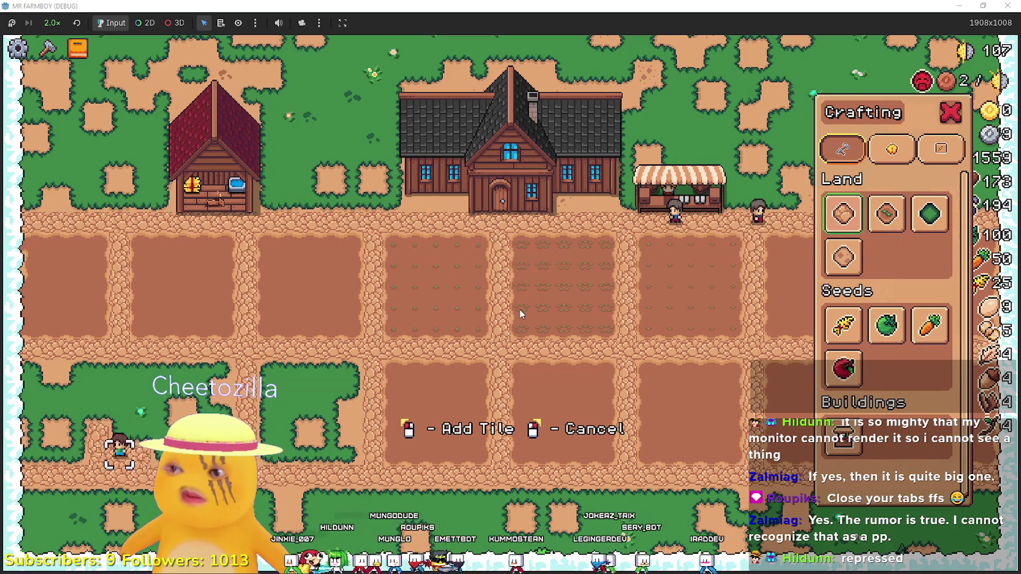
{"action": "key", "text": "w"}
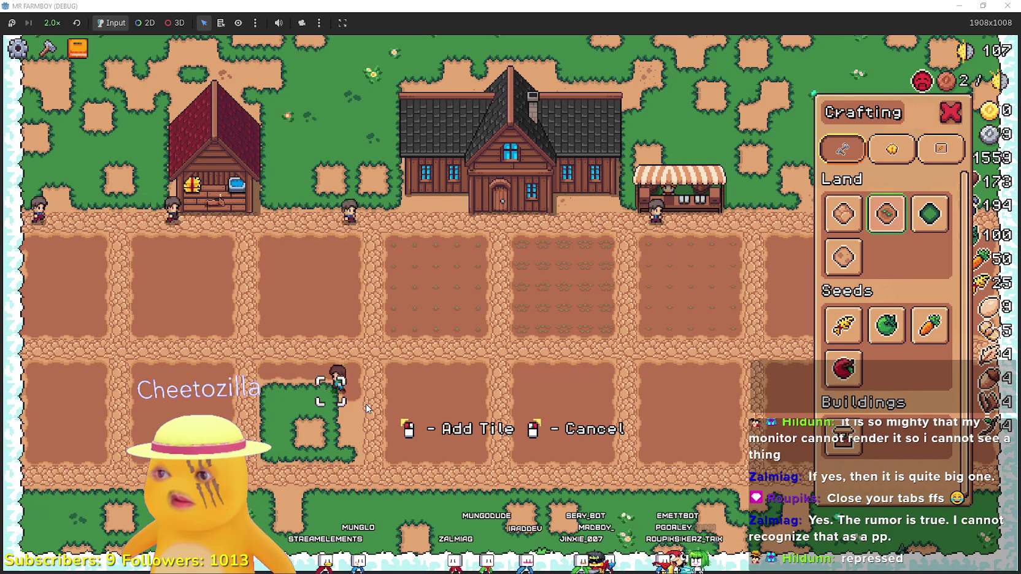
{"action": "key", "text": "a"}
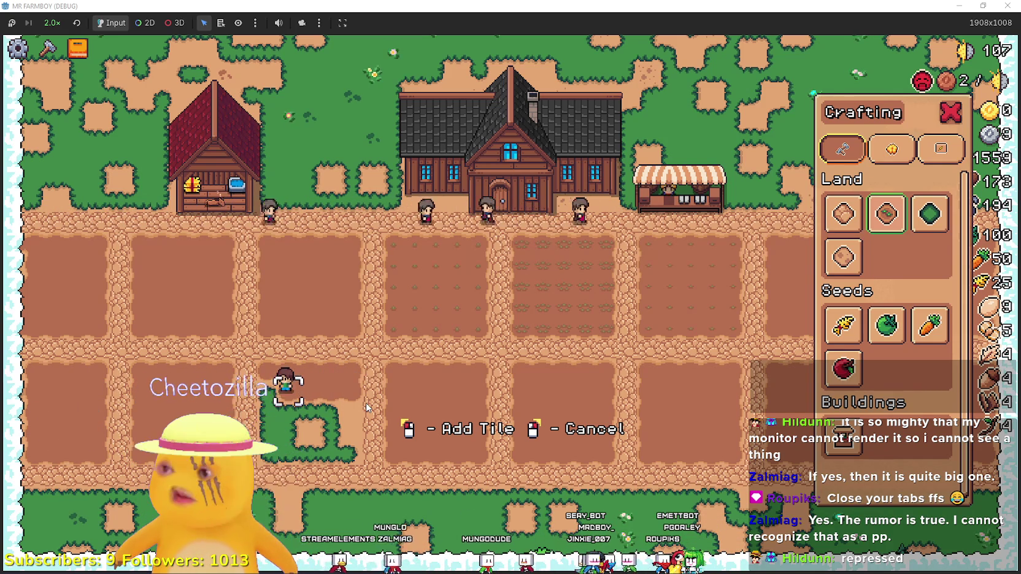
{"action": "key", "text": "d"}
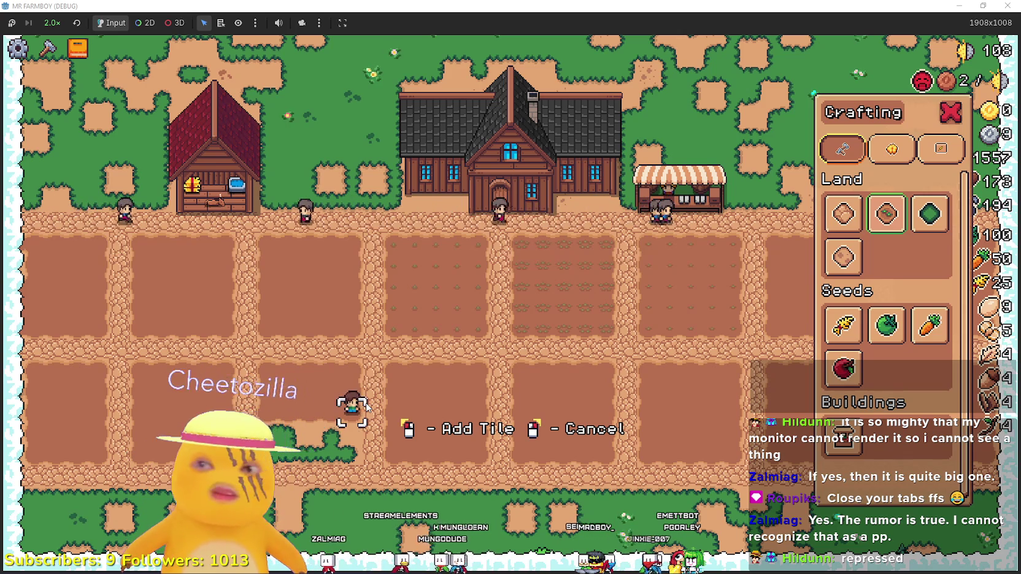
{"action": "key", "text": "a"}
{"action": "key", "text": "s"}
{"action": "key", "text": "a"}
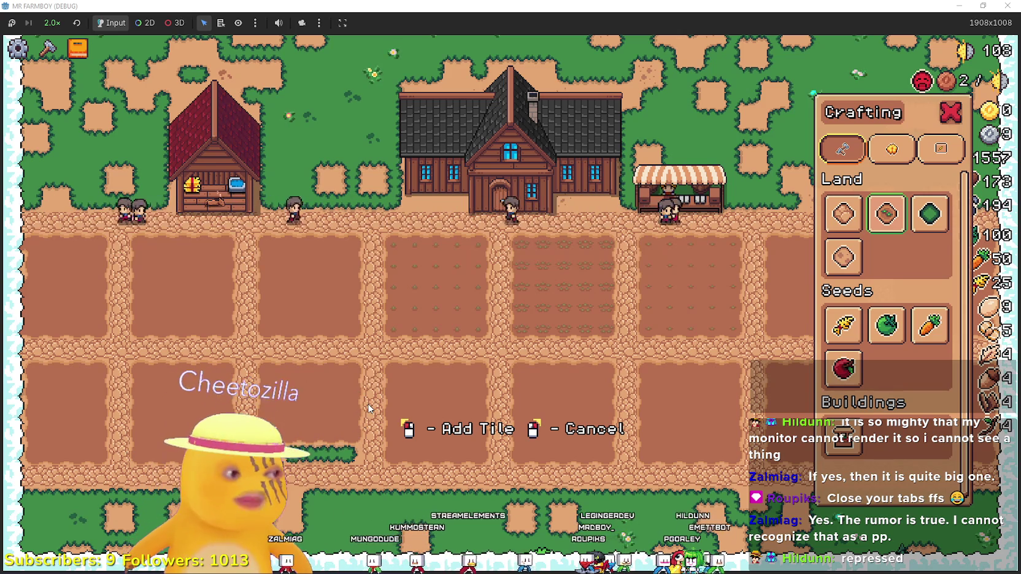
{"action": "key", "text": "d"}
Cancel placement, reselect the Farm Tile, then cancel tile placement again
{"action": "right_click", "coordinate": [373, 396]}
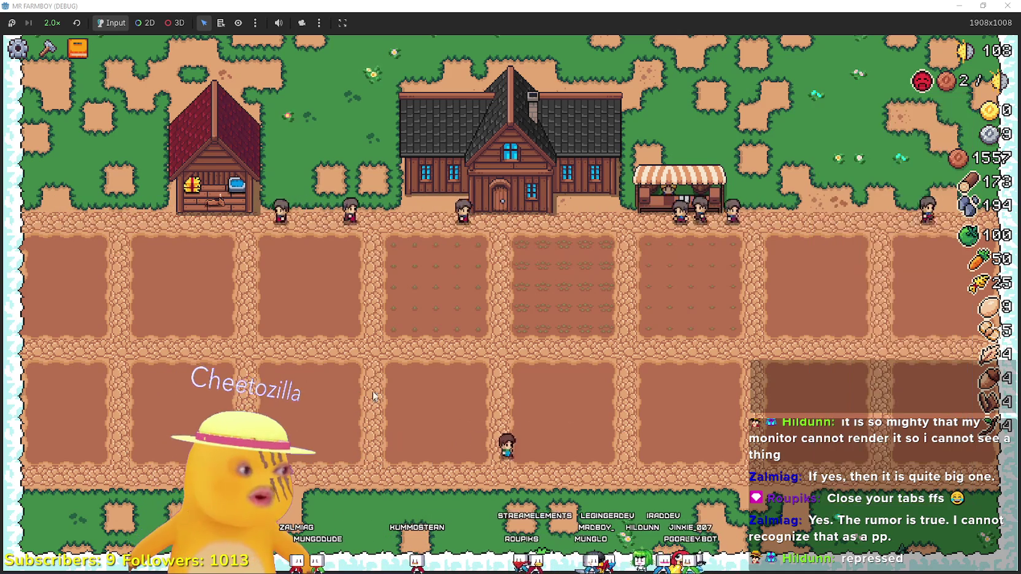
{"action": "key", "text": "c"}
{"action": "key", "text": "d"}
{"action": "left_click", "coordinate": [887, 213]}
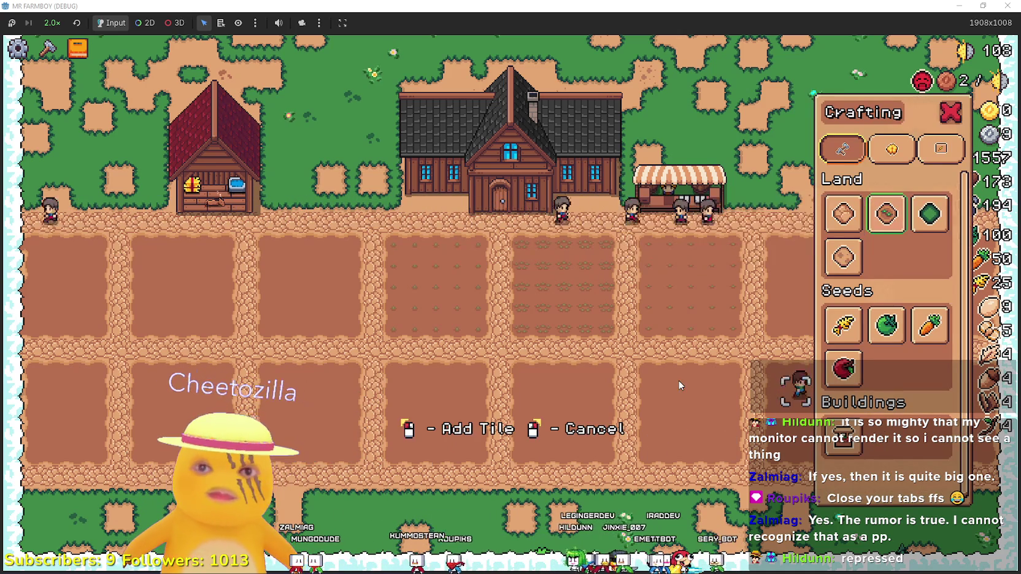
{"action": "left_click", "coordinate": [678, 385]}
Toggle the crafting list, then open the Advancements tree on its Crops tab
{"action": "key", "text": "c"}
{"action": "key", "text": "c"}
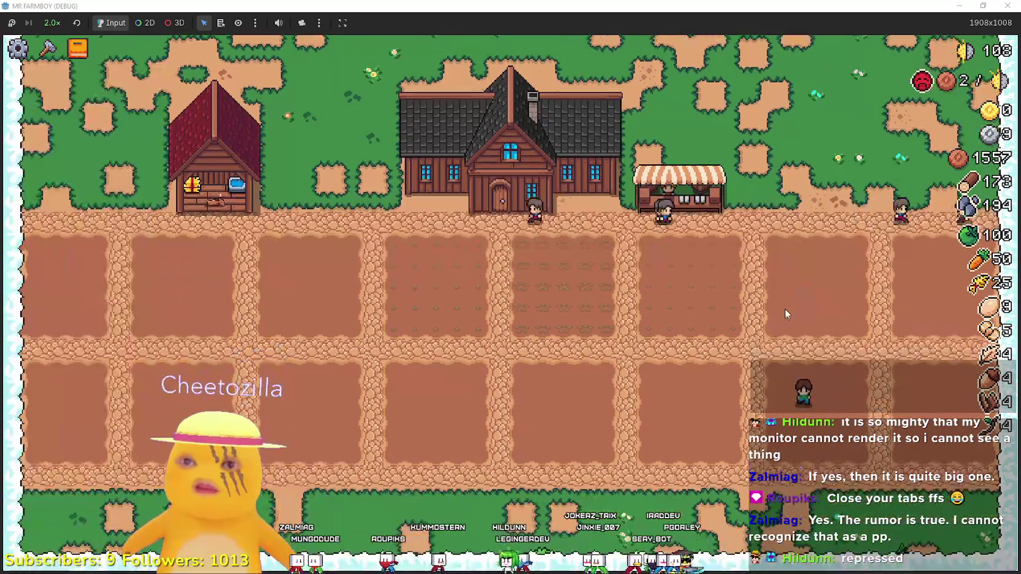
{"action": "key", "text": "c"}
{"action": "key", "text": "u"}
{"action": "key", "text": "c"}
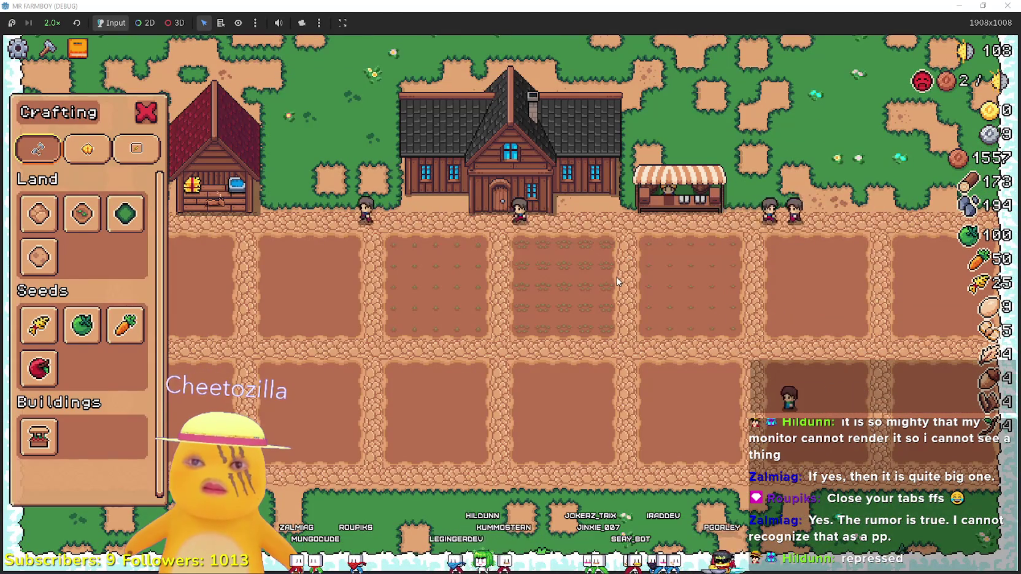
{"action": "key", "text": "c"}
{"action": "key", "text": "c"}
{"action": "mouse_move", "coordinate": [900, 344]}
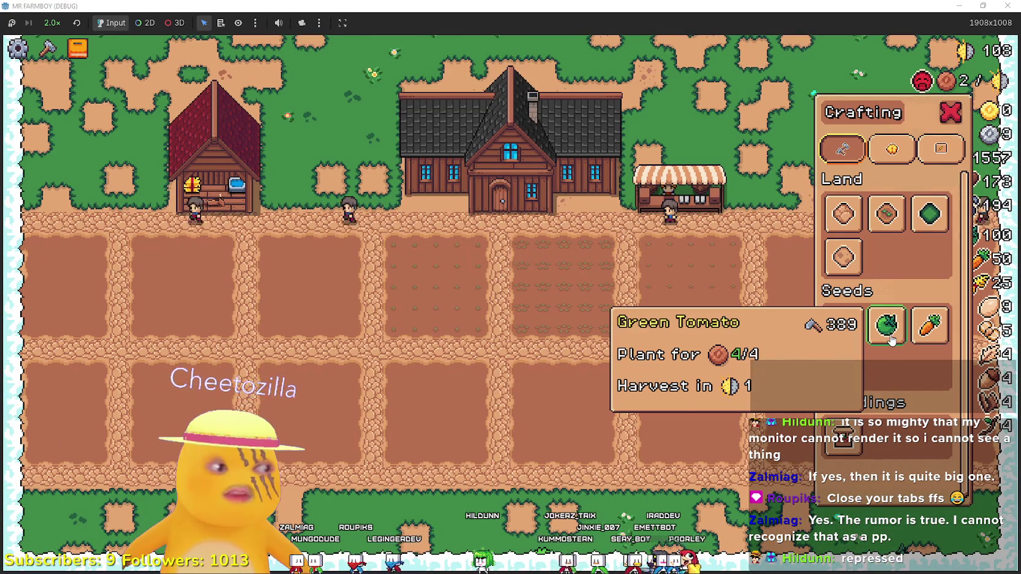
{"action": "key", "text": "u"}
{"action": "key", "text": "u"}
{"action": "key", "text": "u"}
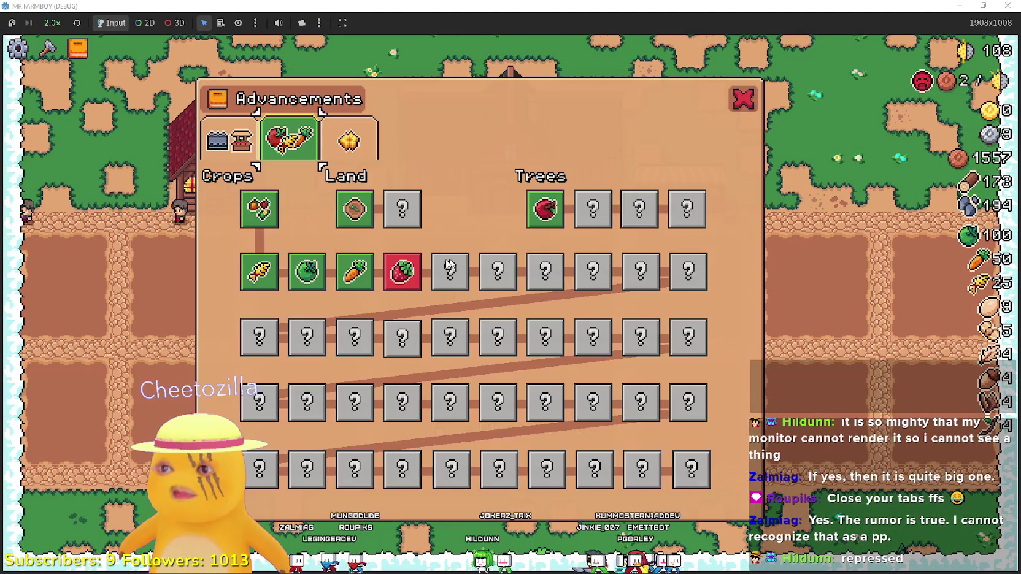
{"action": "key", "text": "u"}
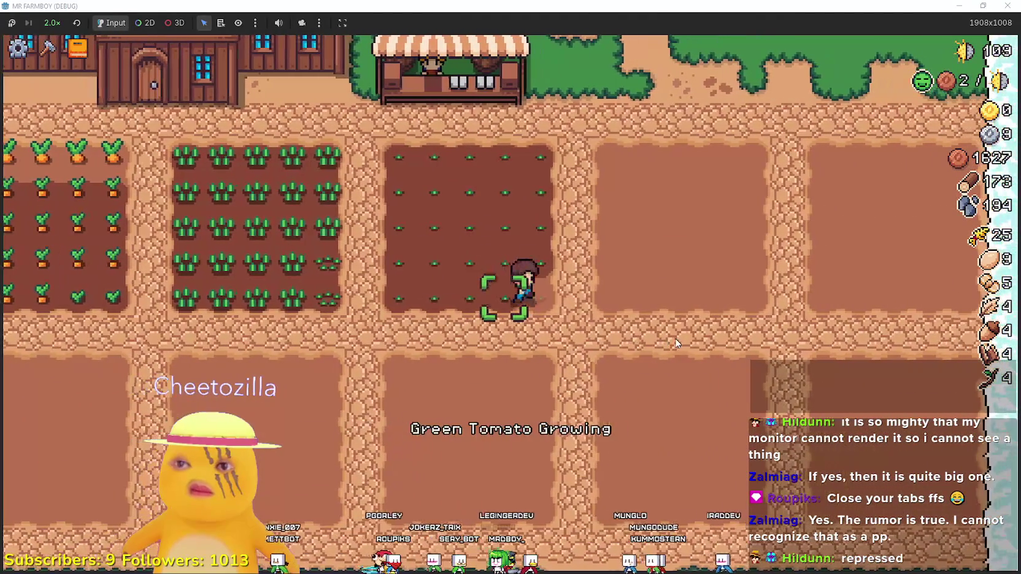
Reopen Advancements and look through its Workers, Crops and Land/Buildings tabs
{"action": "scroll", "coordinate": [674, 338], "scroll_direction": "down", "scroll_amount": 2}
{"action": "key", "text": "c"}
{"action": "scroll", "coordinate": [528, 318], "scroll_direction": "up", "scroll_amount": 2}
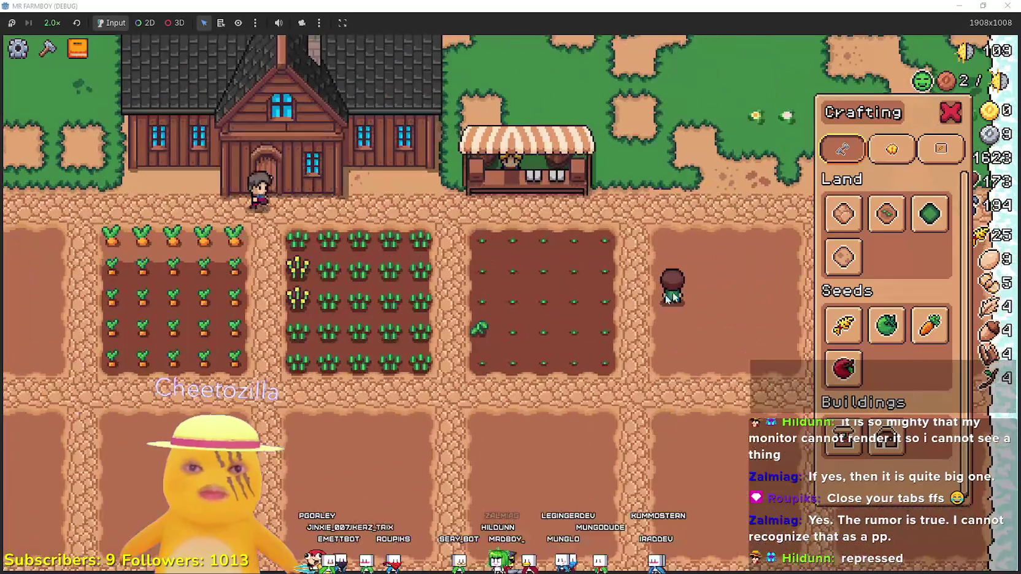
{"action": "key", "text": "a"}
{"action": "key", "text": "a"}
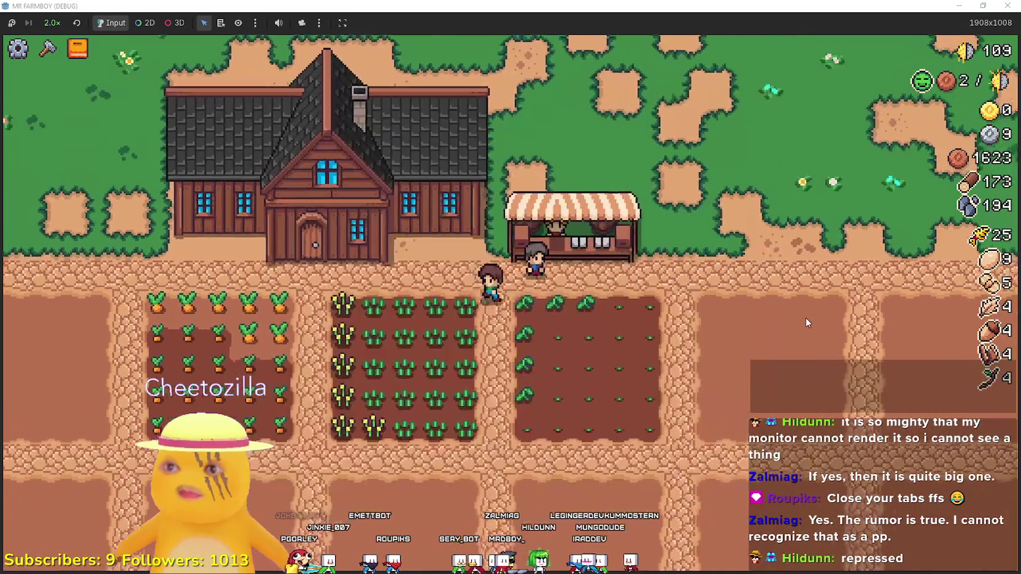
{"action": "key", "text": "a"}
{"action": "key", "text": "a"}
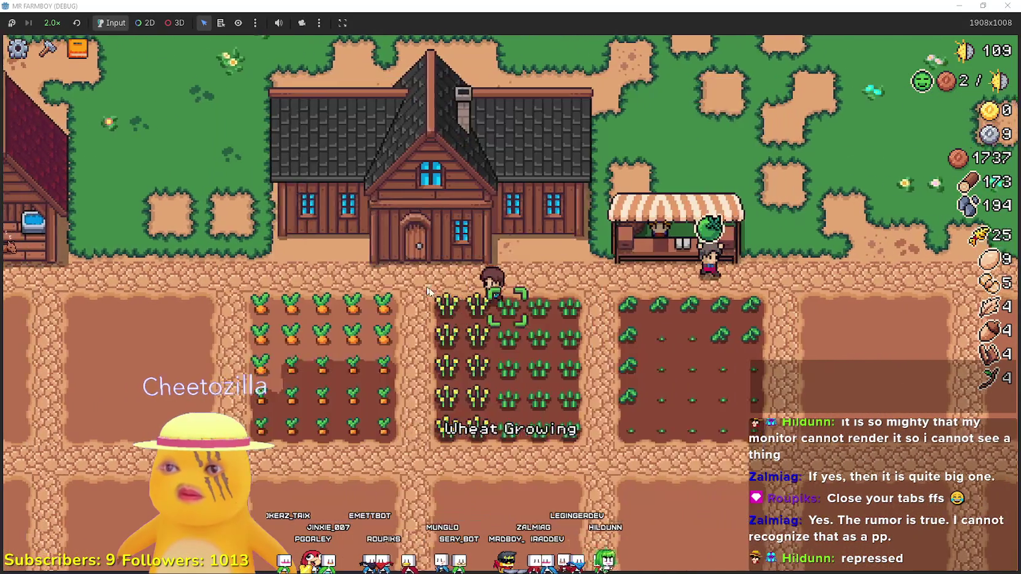
{"action": "key", "text": "a"}
{"action": "key", "text": "a"}
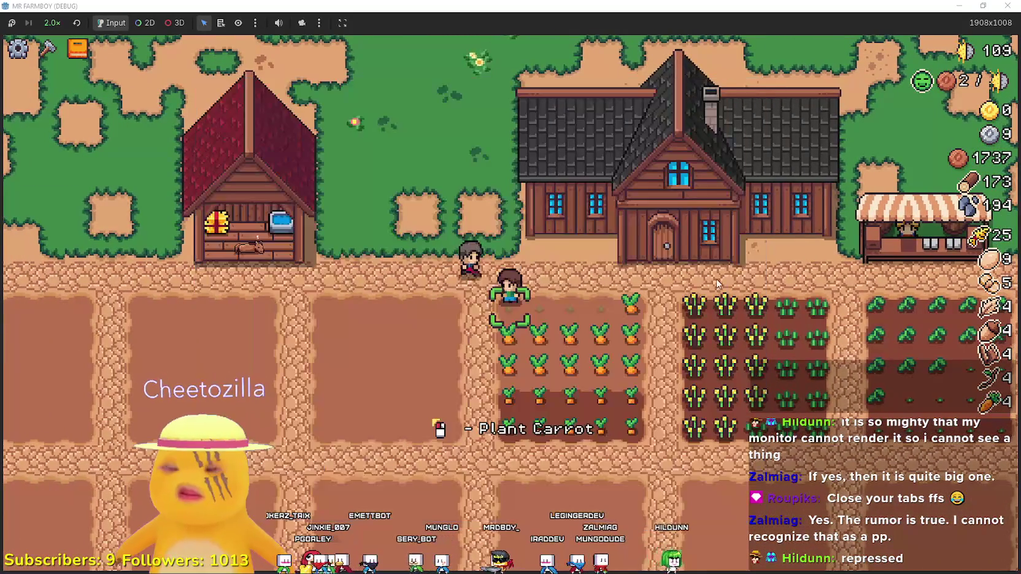
{"action": "key", "text": "a"}
{"action": "left_click", "coordinate": [347, 138]}
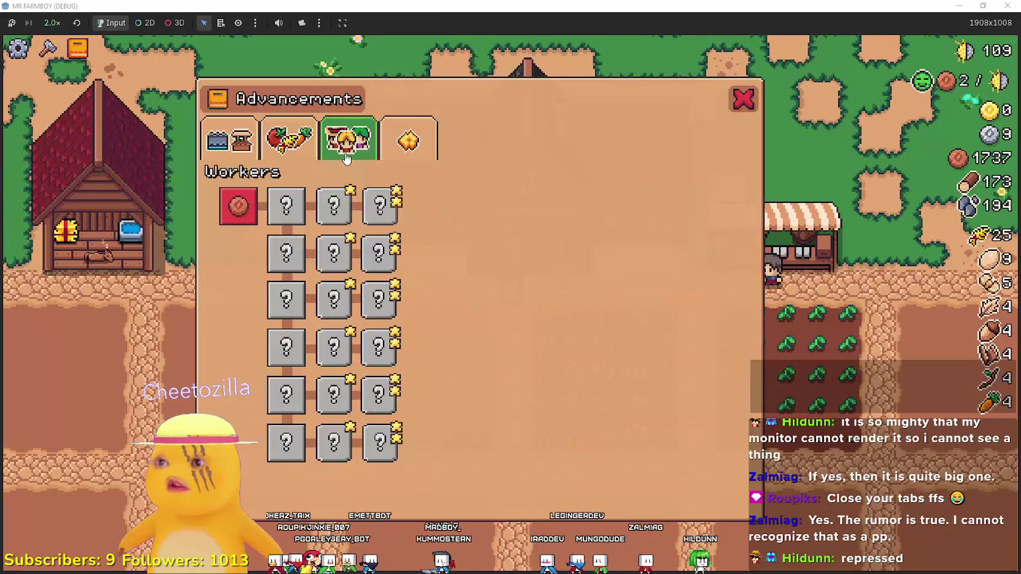
{"action": "left_click", "coordinate": [288, 138]}
{"action": "left_click", "coordinate": [230, 138]}
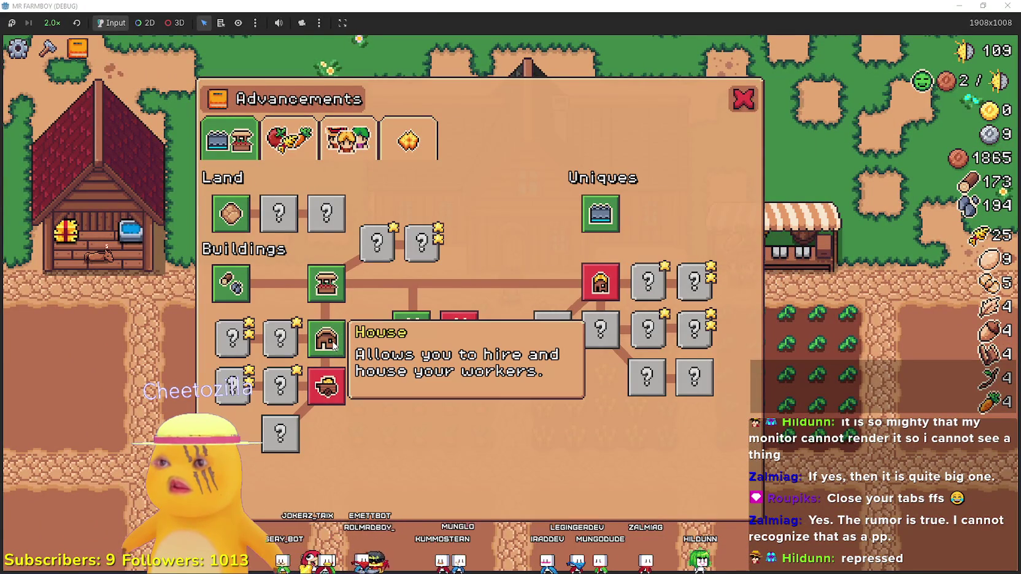
Build a House between the barn and farmhouse and hire a Farmer from it
{"action": "mouse_move", "coordinate": [441, 331]}
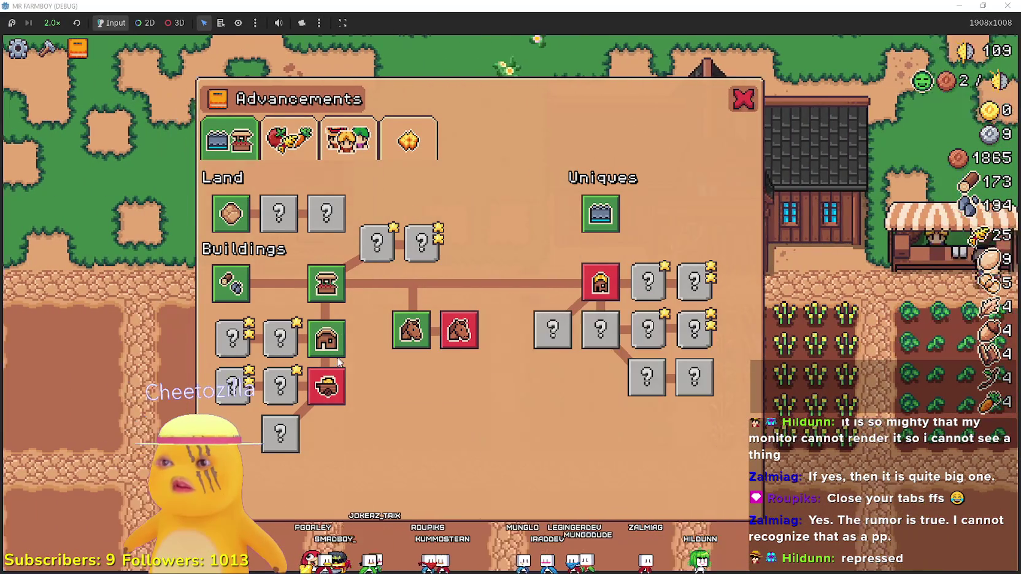
{"action": "key", "text": "c"}
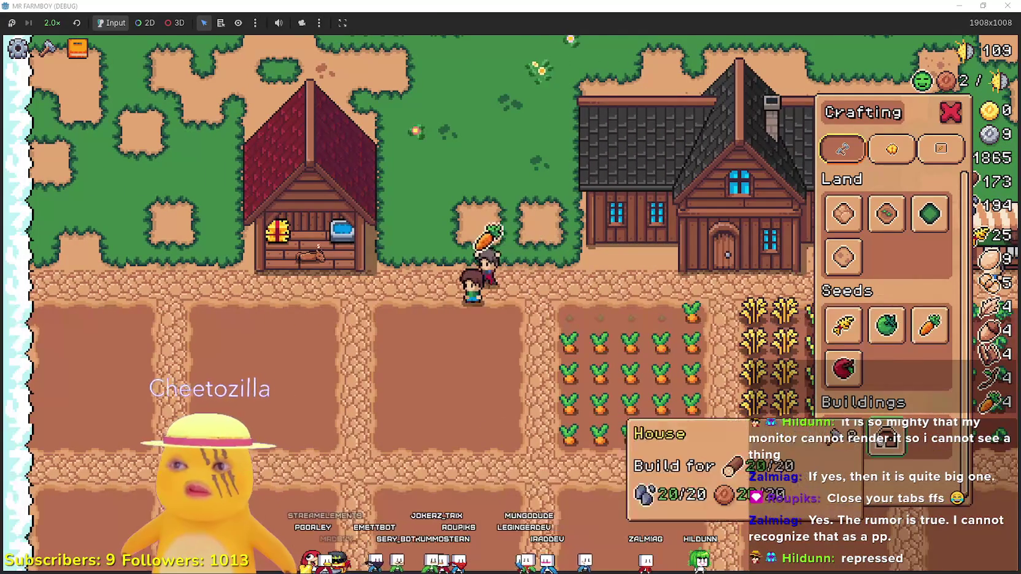
{"action": "left_click", "coordinate": [886, 440]}
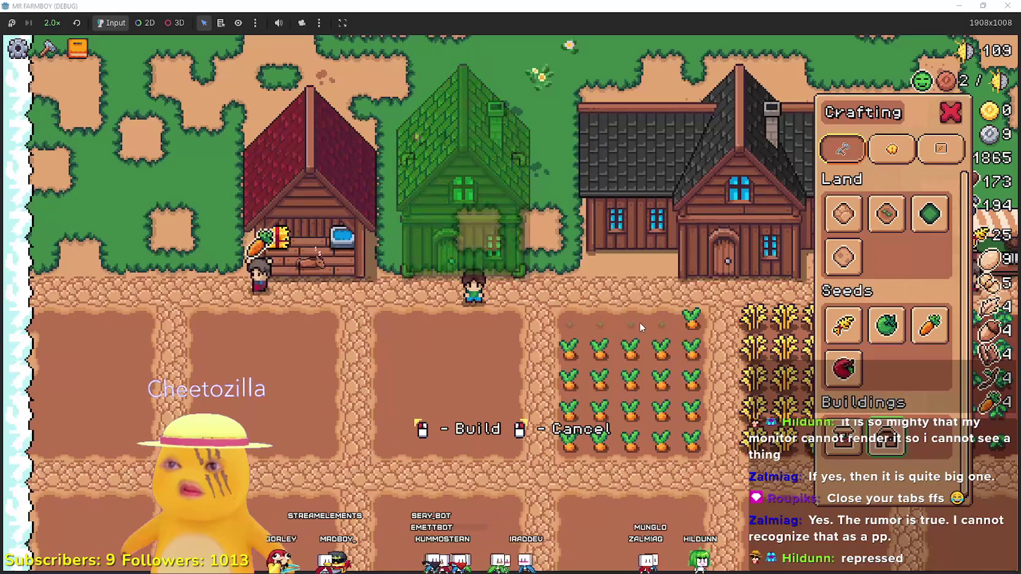
{"action": "left_click", "coordinate": [640, 323]}
{"action": "left_click", "coordinate": [472, 243]}
{"action": "left_click", "coordinate": [472, 242]}
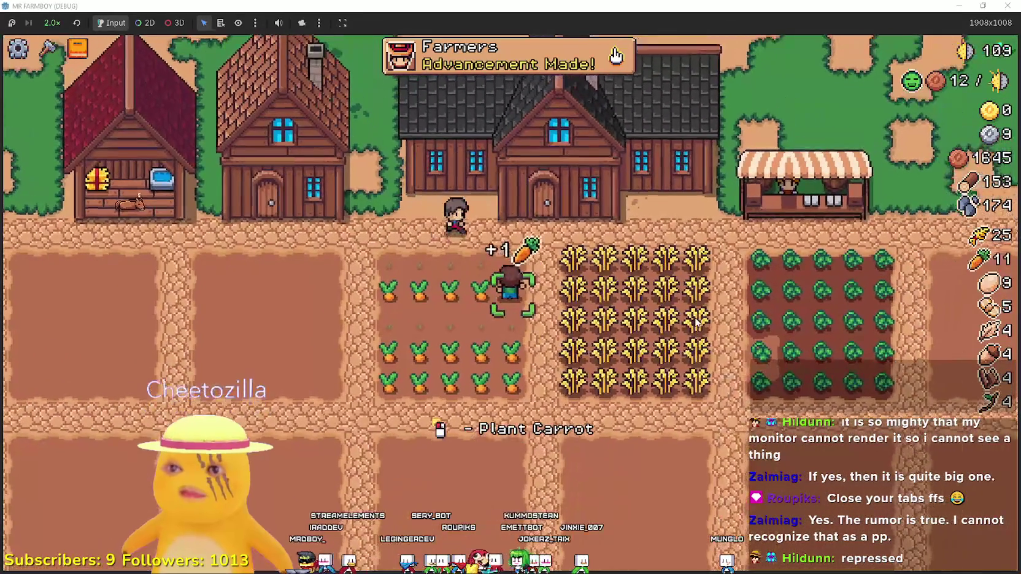
Walk to the house door, view its hiring panel, then pause and return to Godot
{"action": "key", "text": "w"}
{"action": "key", "text": "Tab"}
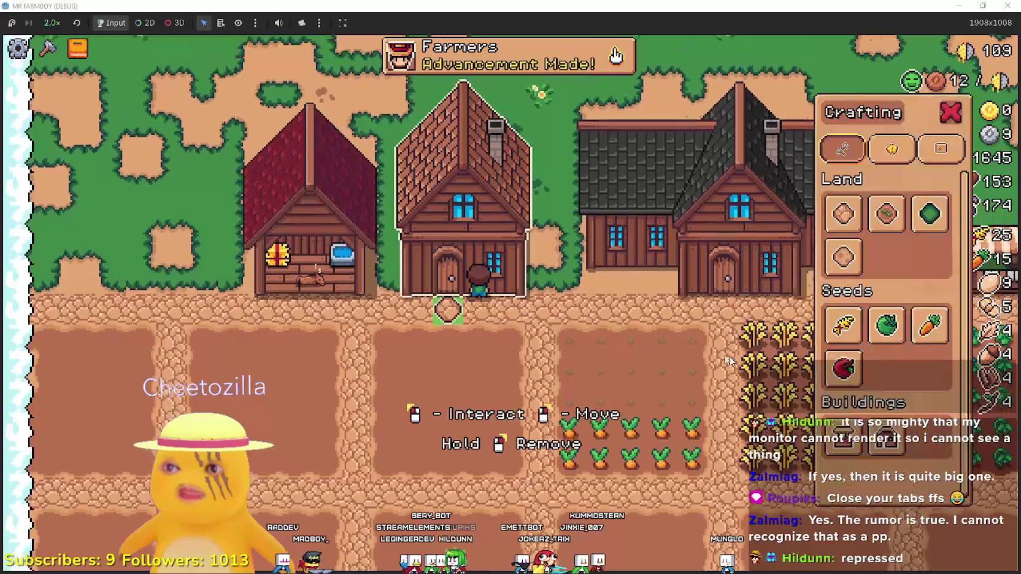
{"action": "key", "text": "Tab"}
{"action": "key", "text": "e"}
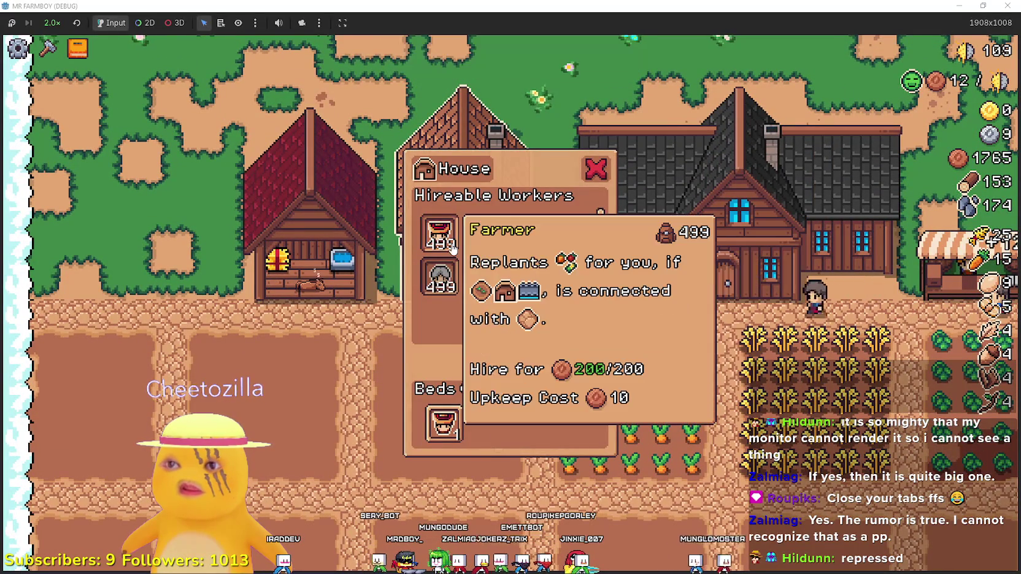
{"action": "key", "text": "Escape"}
{"action": "key", "text": "Escape"}
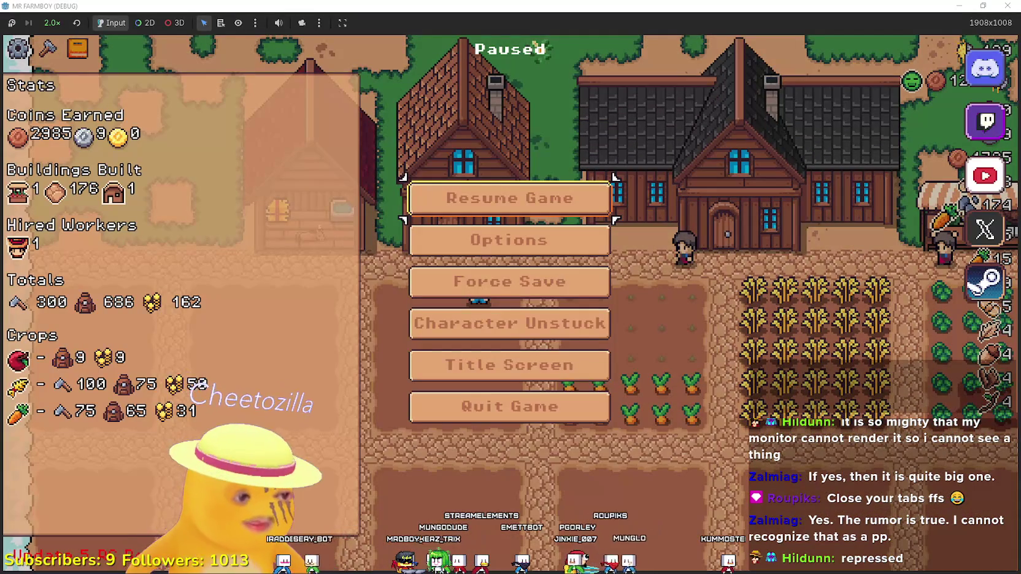
{"action": "key", "text": "alt+Tab"}
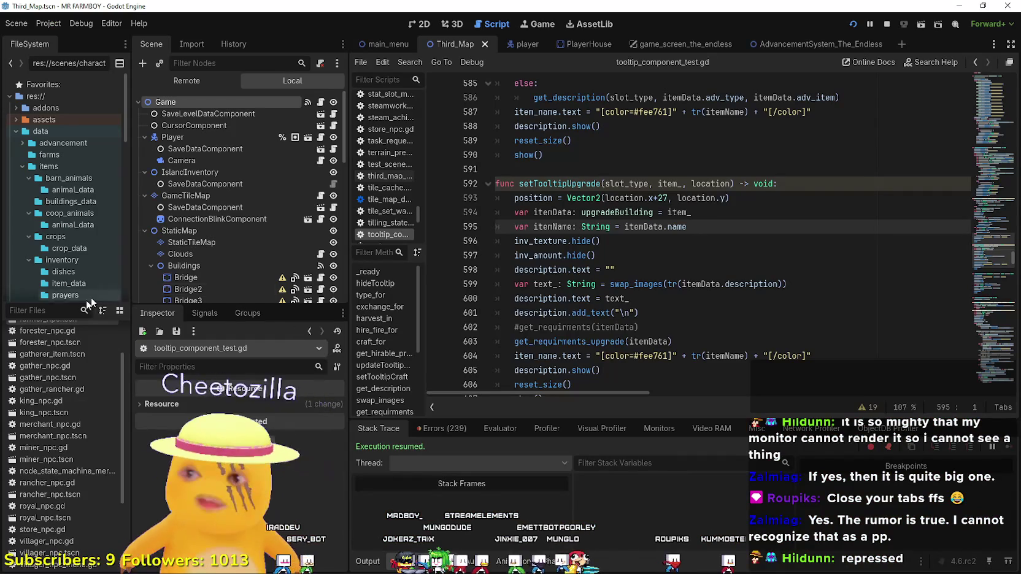
Filter the project files for 'tooltip' and open tooltip_component_test.gd
{"action": "left_click", "coordinate": [63, 310]}
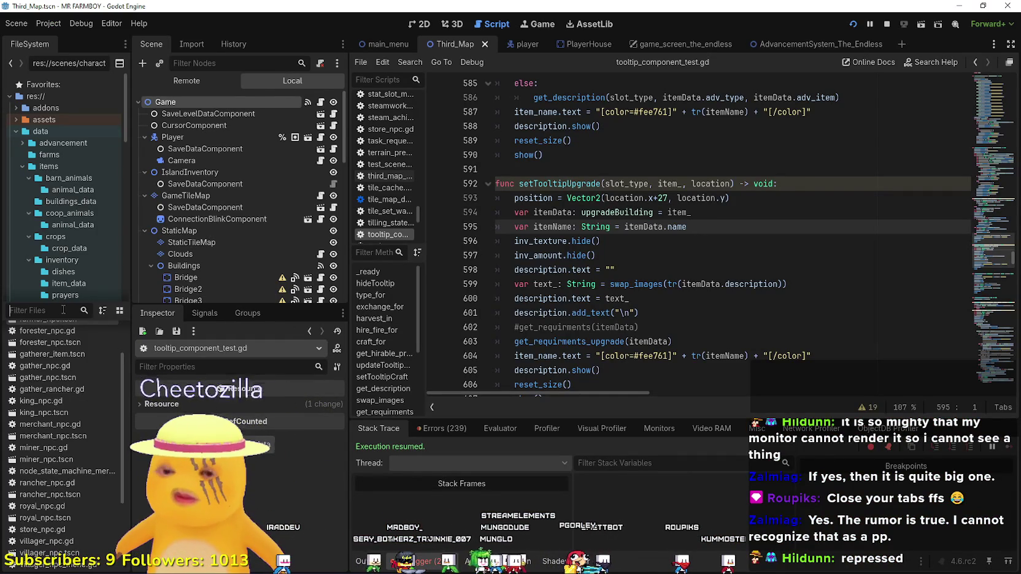
{"action": "type", "text": "tooltip"}
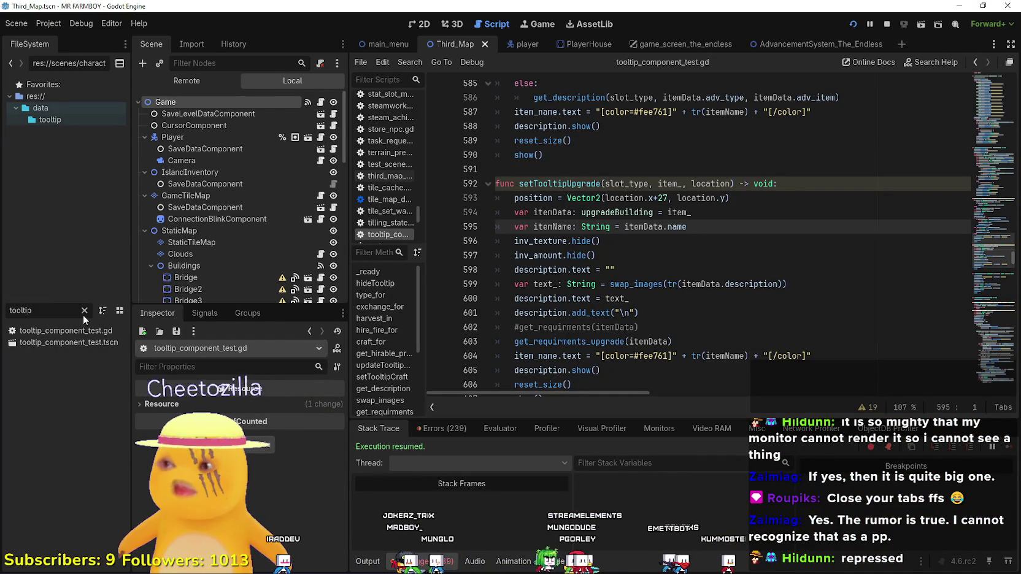
{"action": "left_click", "coordinate": [65, 331]}
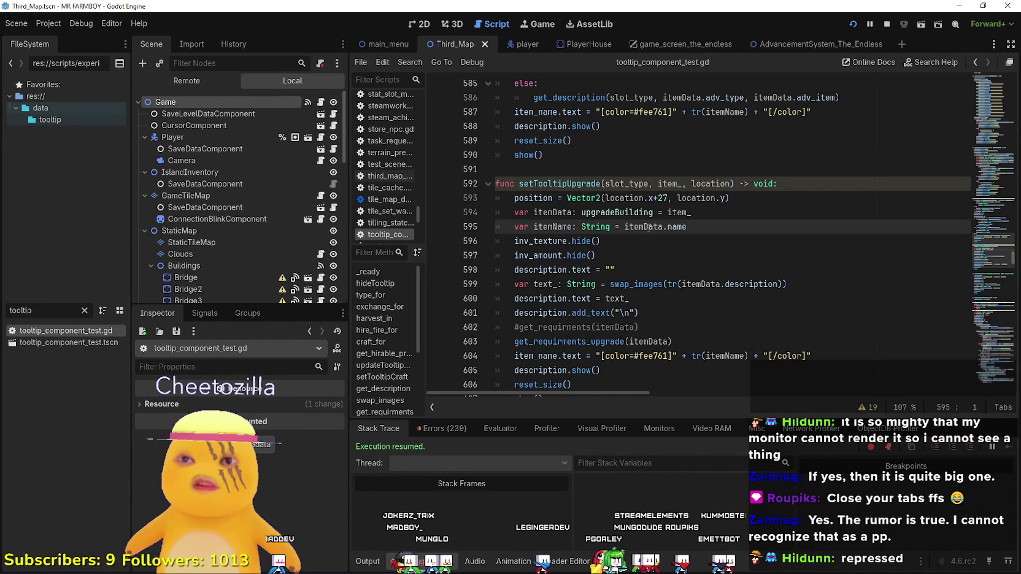
Use Lookup Symbol on setTooltip to jump to its definition at line 628
{"action": "scroll", "coordinate": [649, 228], "scroll_direction": "down", "scroll_amount": 4}
{"action": "left_click", "coordinate": [615, 93]}
{"action": "scroll", "coordinate": [650, 219], "scroll_direction": "up", "scroll_amount": 5}
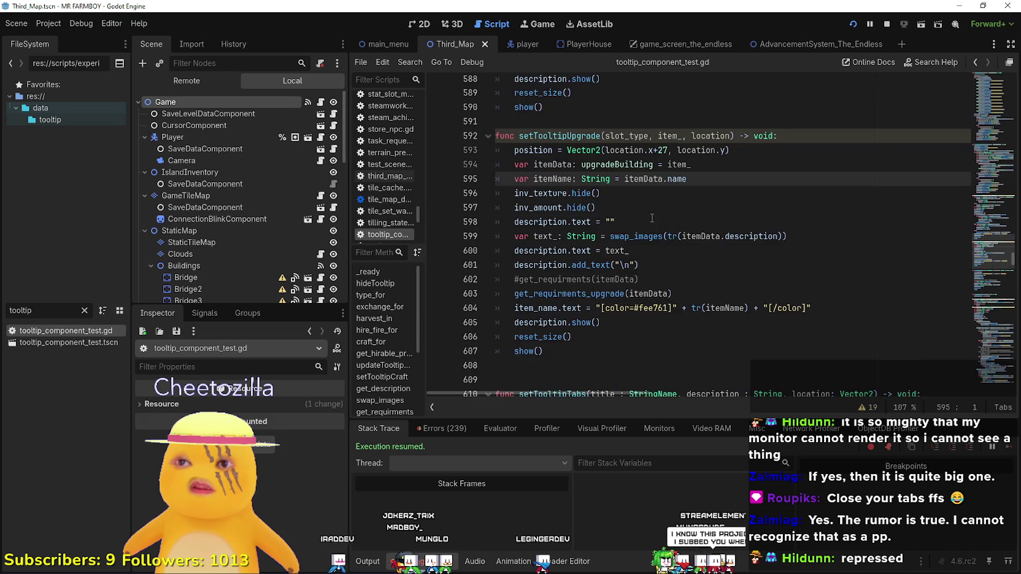
{"action": "left_click_drag", "start_coordinate": [988, 99], "coordinate": [988, 86]}
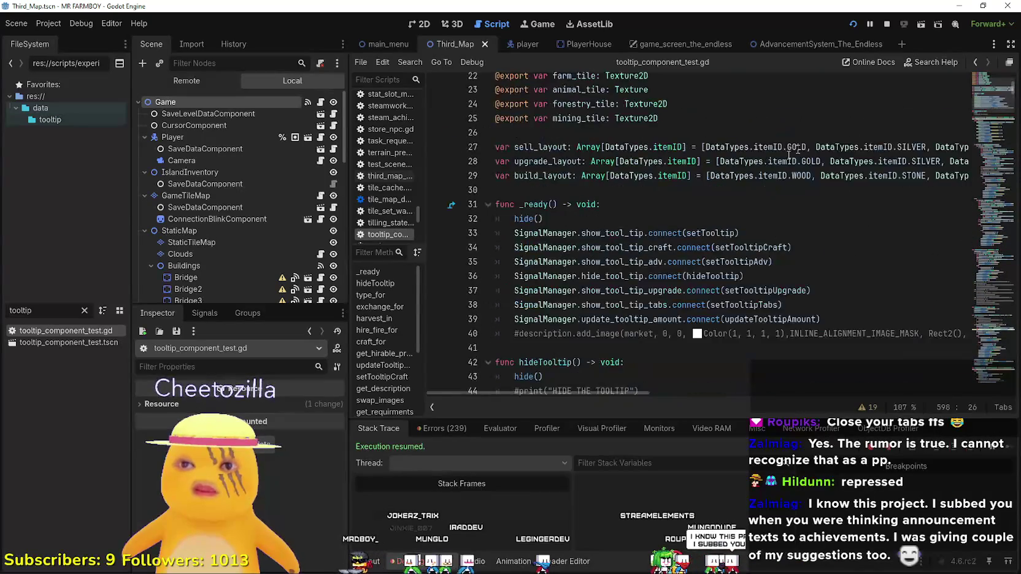
{"action": "right_click", "coordinate": [705, 233]}
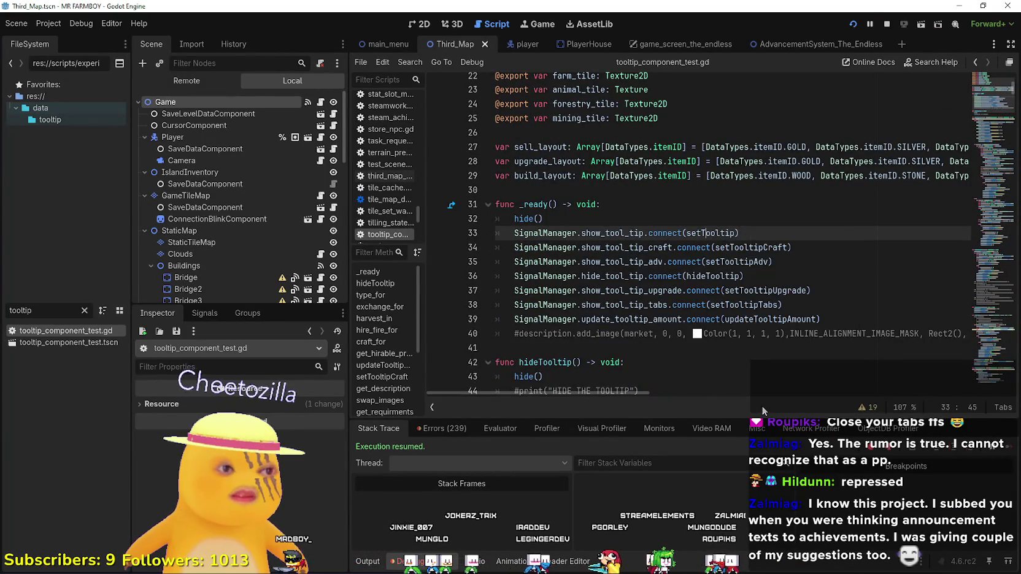
{"action": "left_click", "coordinate": [762, 406]}
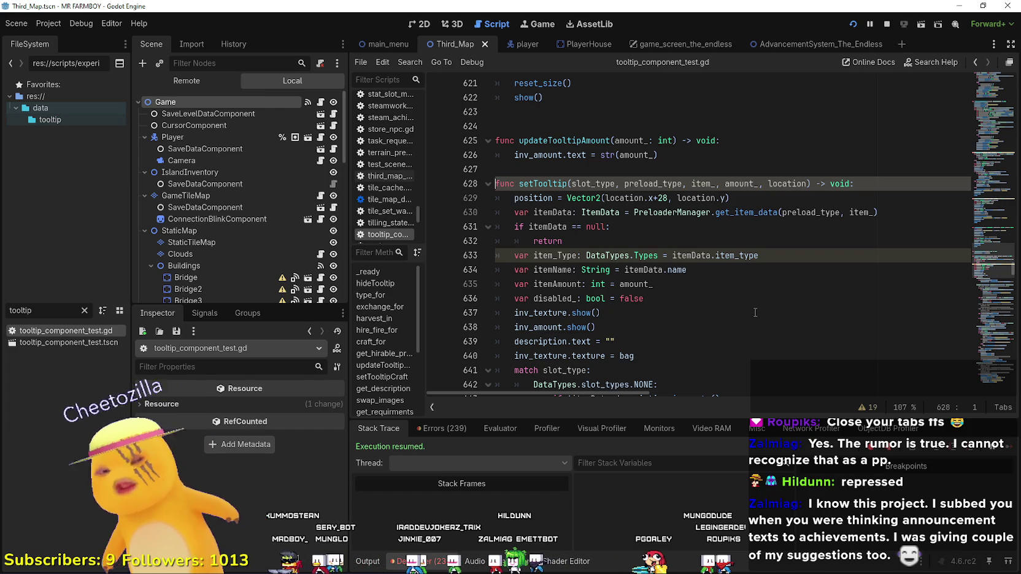
{"action": "scroll", "coordinate": [767, 246], "scroll_direction": "down", "scroll_amount": 5}
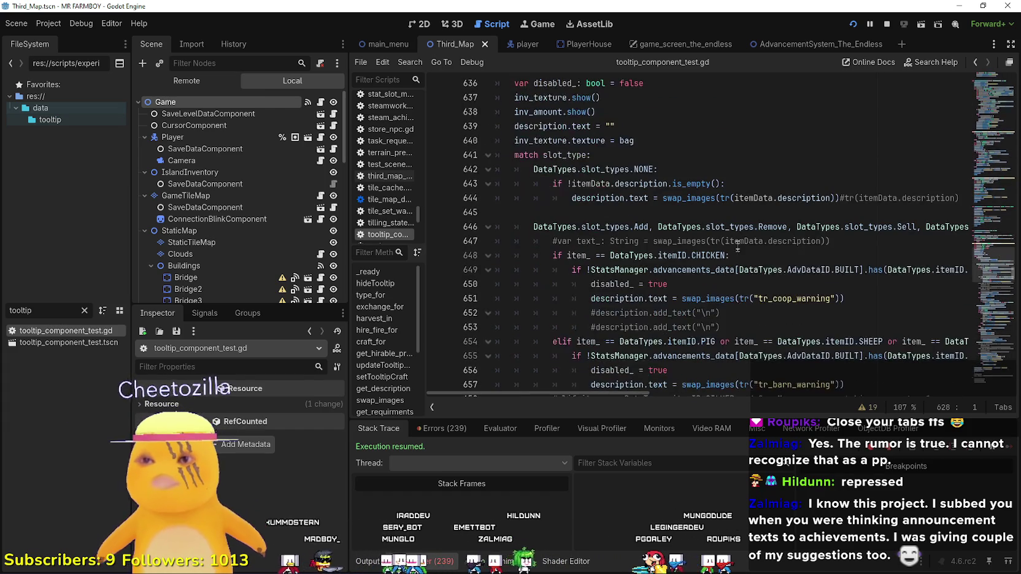
{"action": "left_click", "coordinate": [737, 226]}
{"action": "scroll", "coordinate": [737, 226], "scroll_direction": "down", "scroll_amount": 3}
{"action": "scroll", "coordinate": [723, 215], "scroll_direction": "up", "scroll_amount": 2}
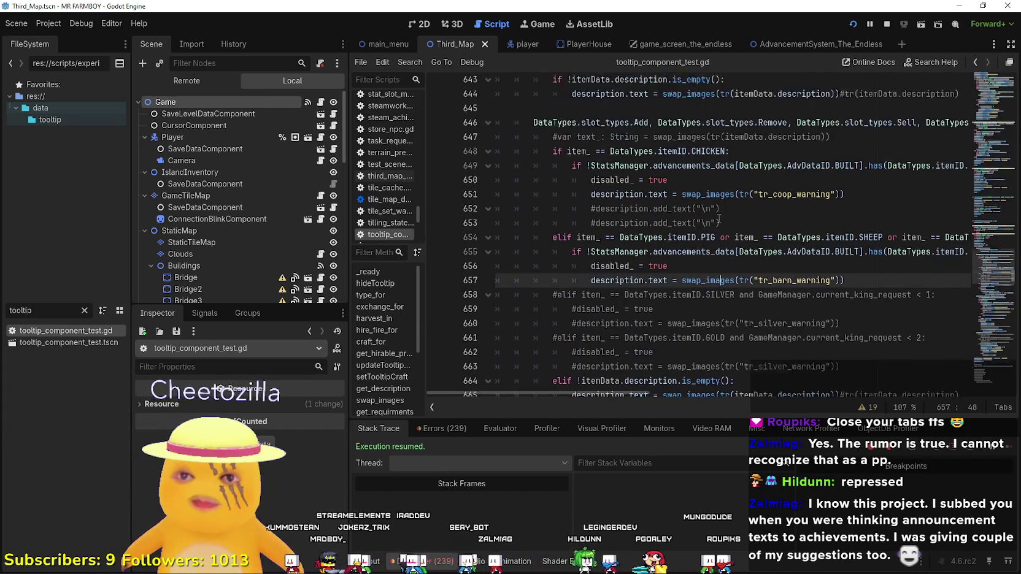
{"action": "left_click", "coordinate": [776, 244]}
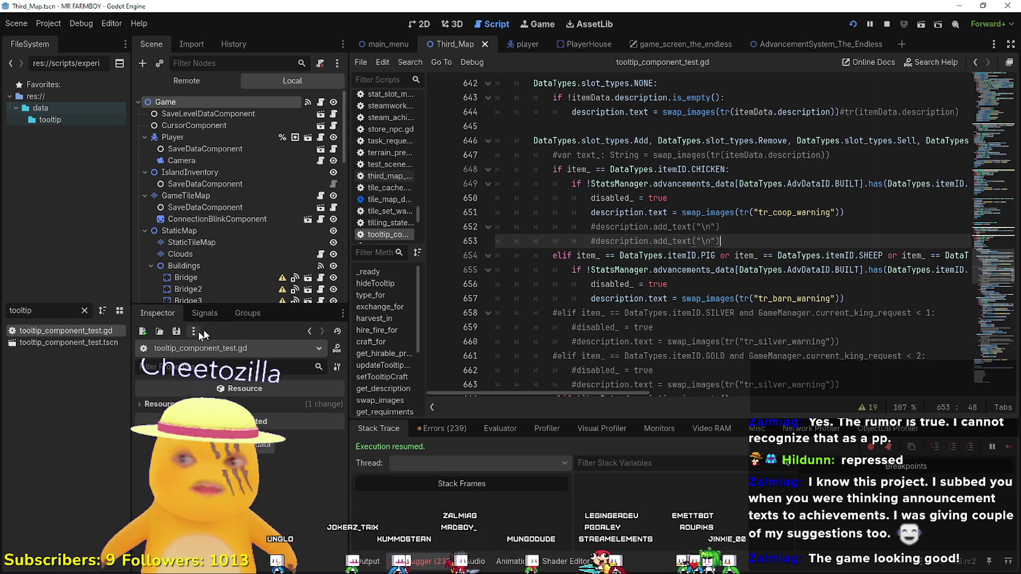
Widen the script editor and browse the coop and chicken warning lines
{"action": "left_click_drag", "start_coordinate": [348, 279], "coordinate": [303, 279]}
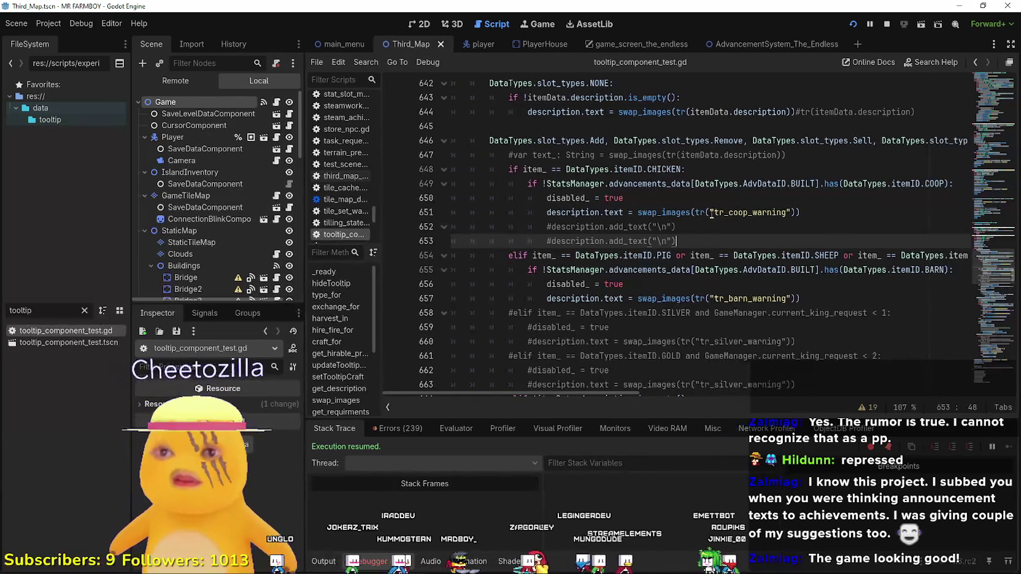
{"action": "left_click", "coordinate": [709, 213]}
{"action": "scroll", "coordinate": [714, 269], "scroll_direction": "up", "scroll_amount": 1}
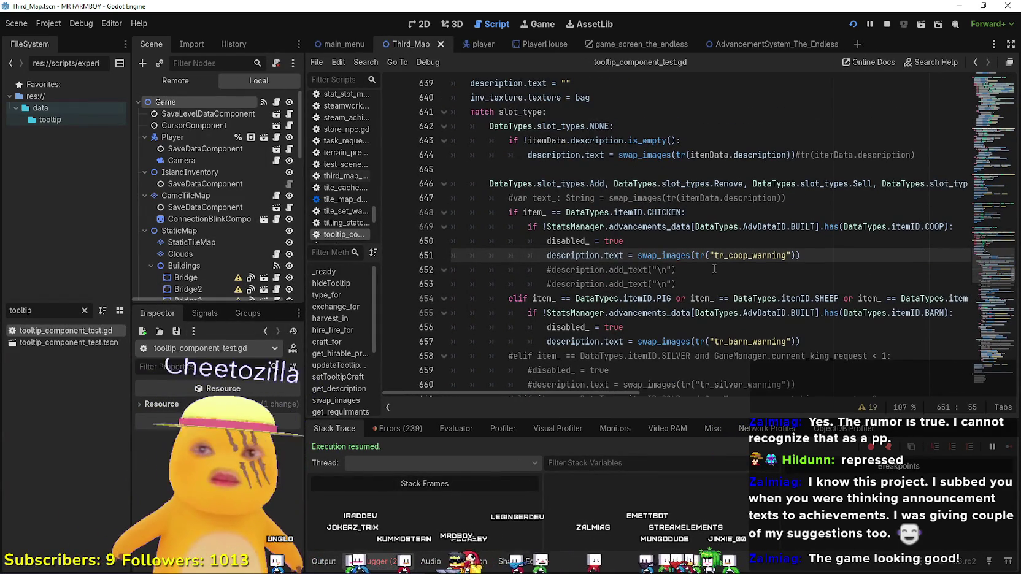
{"action": "left_click", "coordinate": [726, 197]}
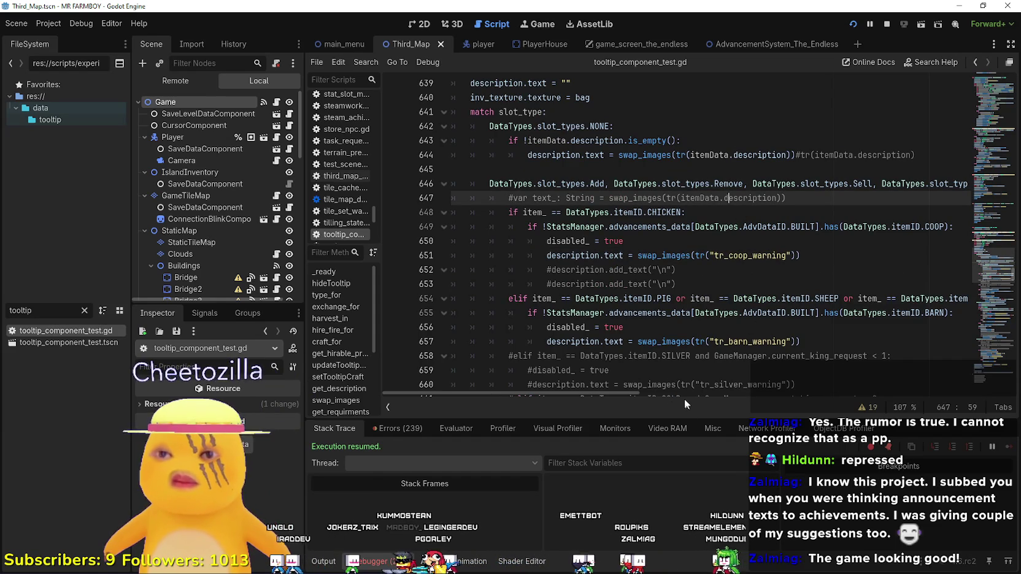
{"action": "mouse_move", "coordinate": [621, 397]}
{"action": "left_mouse_down"}
{"action": "mouse_move", "coordinate": [732, 395]}
{"action": "mouse_move", "coordinate": [514, 391]}
{"action": "left_mouse_up"}
{"action": "scroll", "coordinate": [659, 348], "scroll_direction": "down", "scroll_amount": 3}
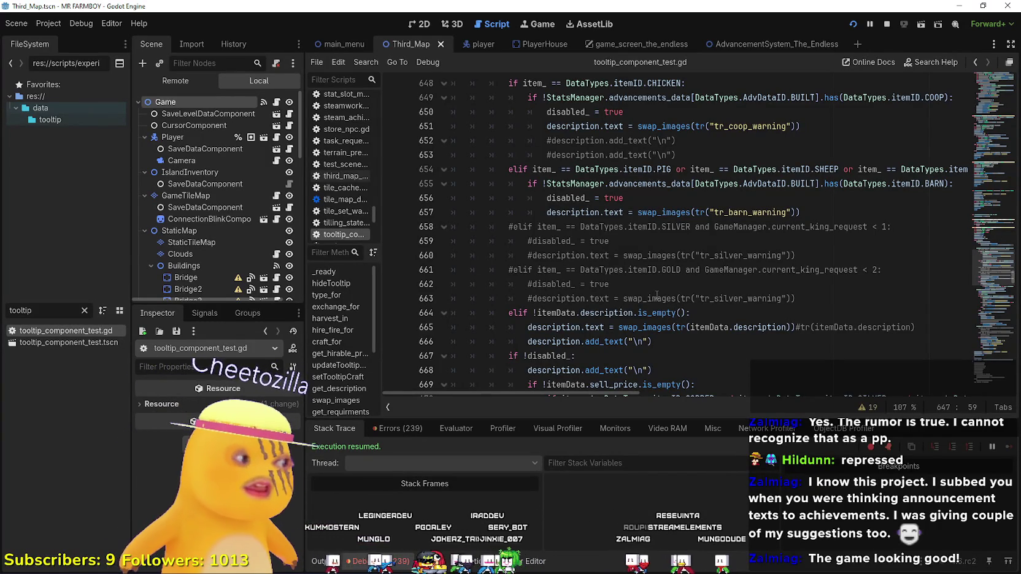
{"action": "scroll", "coordinate": [657, 295], "scroll_direction": "up", "scroll_amount": 2}
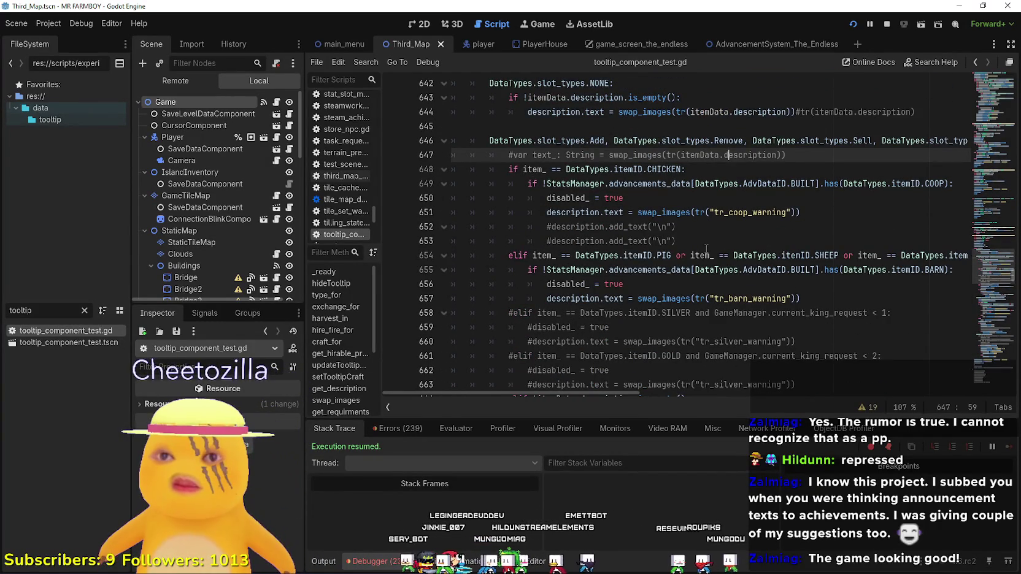
{"action": "left_click", "coordinate": [707, 252]}
{"action": "left_click", "coordinate": [712, 227]}
{"action": "scroll", "coordinate": [714, 228], "scroll_direction": "down", "scroll_amount": 3}
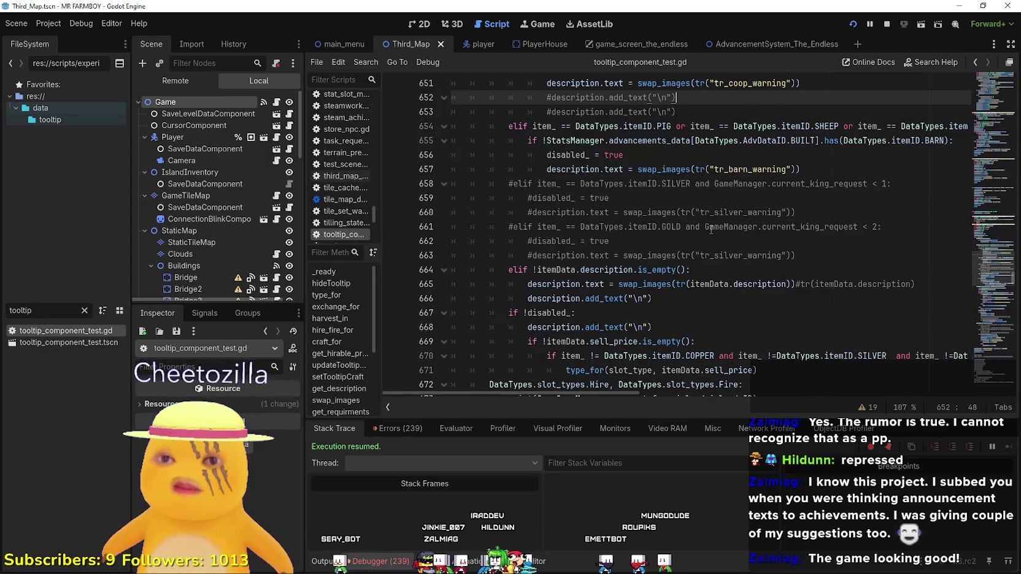
{"action": "scroll", "coordinate": [711, 229], "scroll_direction": "down", "scroll_amount": 5}
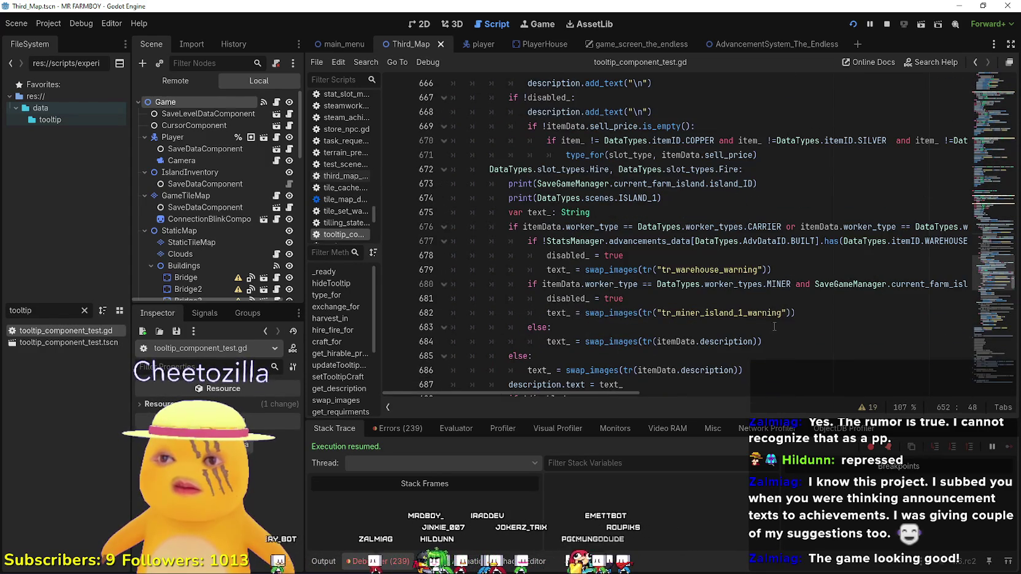
Select tr_warehouse_warning and add a breakpoint on line 679
{"action": "double_click", "coordinate": [711, 269]}
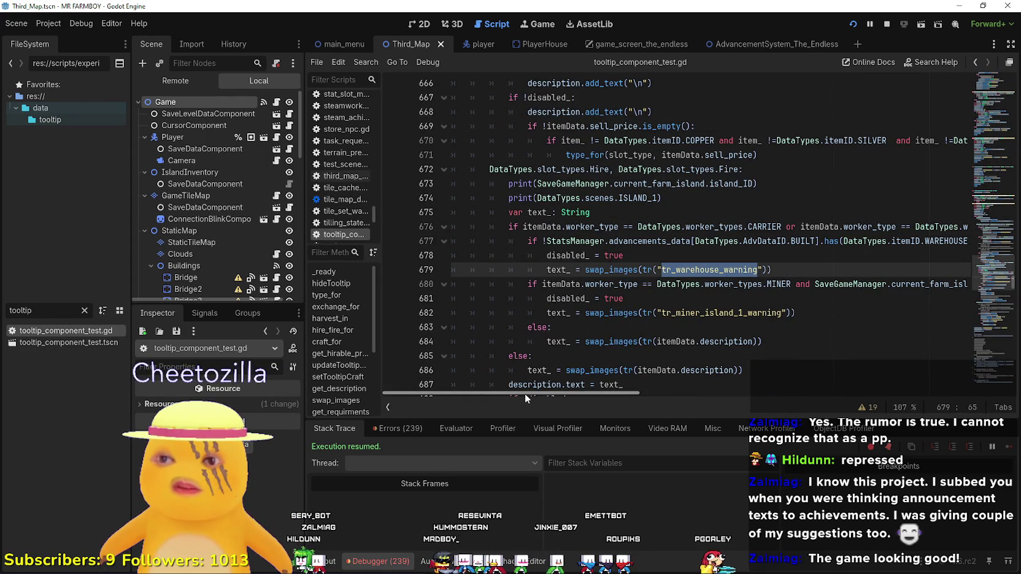
{"action": "mouse_move", "coordinate": [525, 393]}
{"action": "left_mouse_down"}
{"action": "mouse_move", "coordinate": [543, 393]}
{"action": "mouse_move", "coordinate": [532, 405]}
{"action": "mouse_move", "coordinate": [551, 398]}
{"action": "mouse_move", "coordinate": [489, 395]}
{"action": "left_mouse_up"}
{"action": "left_click", "coordinate": [393, 270]}
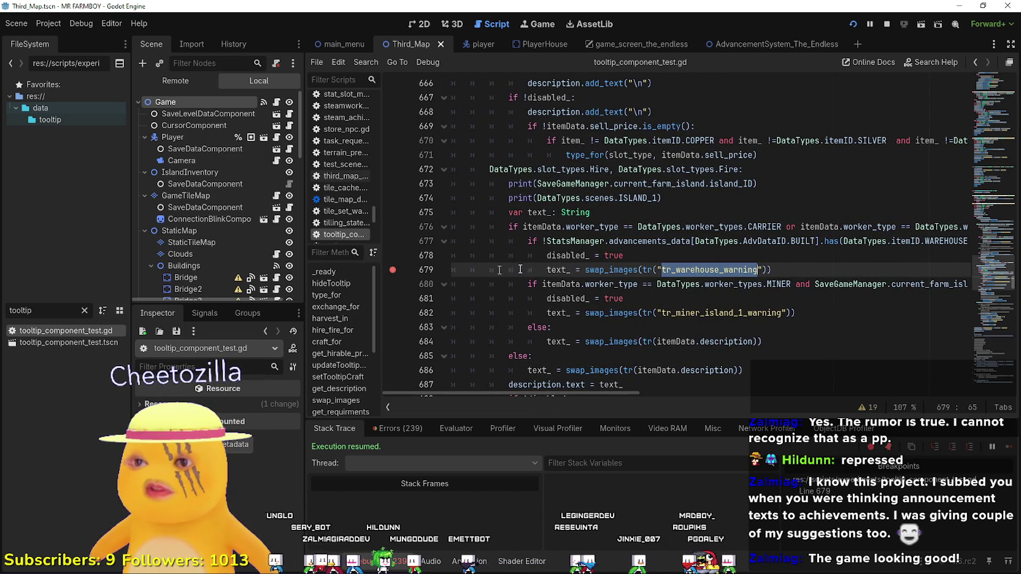
{"action": "key", "text": "Up"}
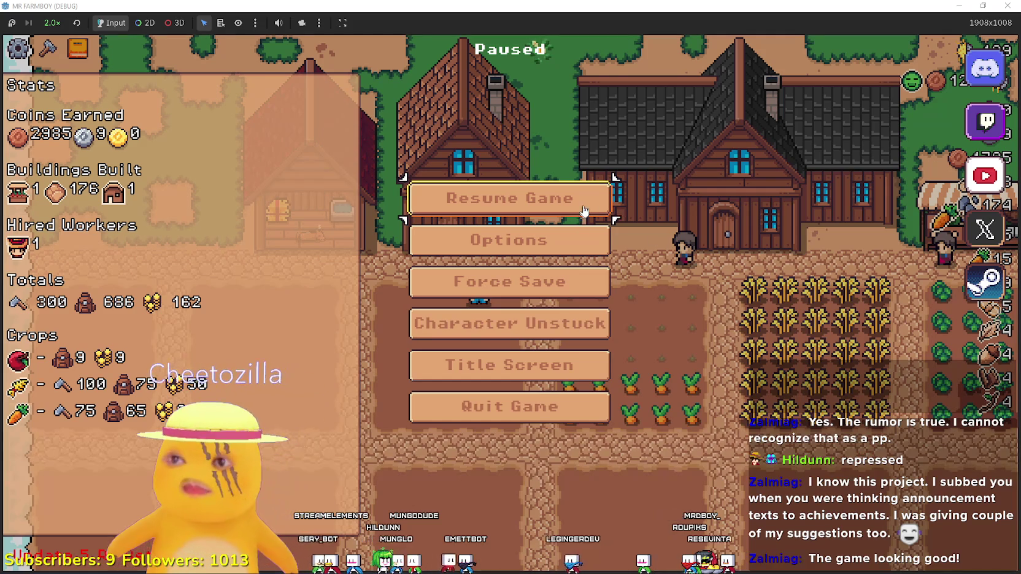
Hit the breakpoint via the hire panel, change line 680's 'if' to 'elif', continue and save
{"action": "left_click", "coordinate": [592, 205]}
{"action": "left_click", "coordinate": [456, 245]}
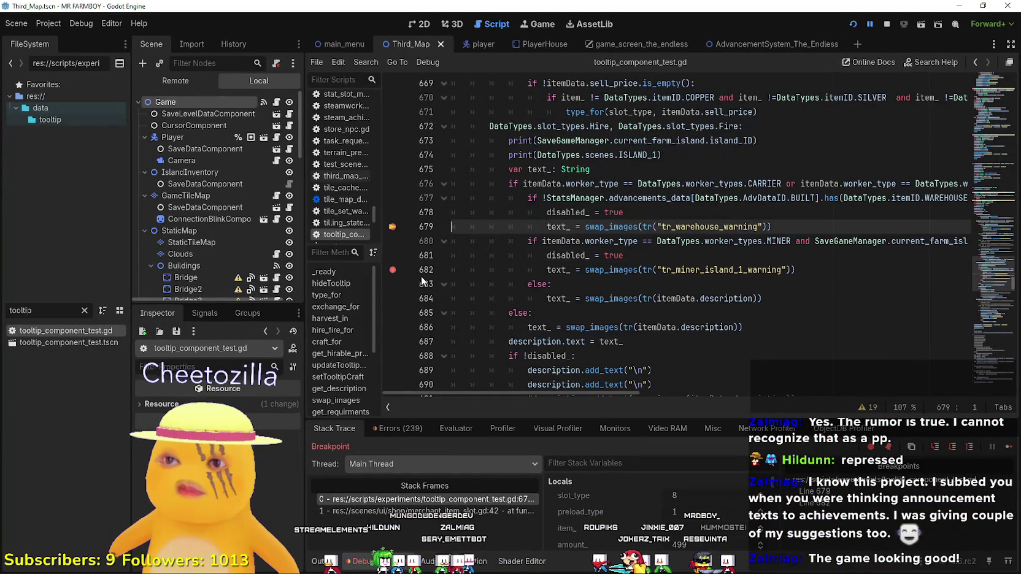
{"action": "double_click", "coordinate": [531, 241]}
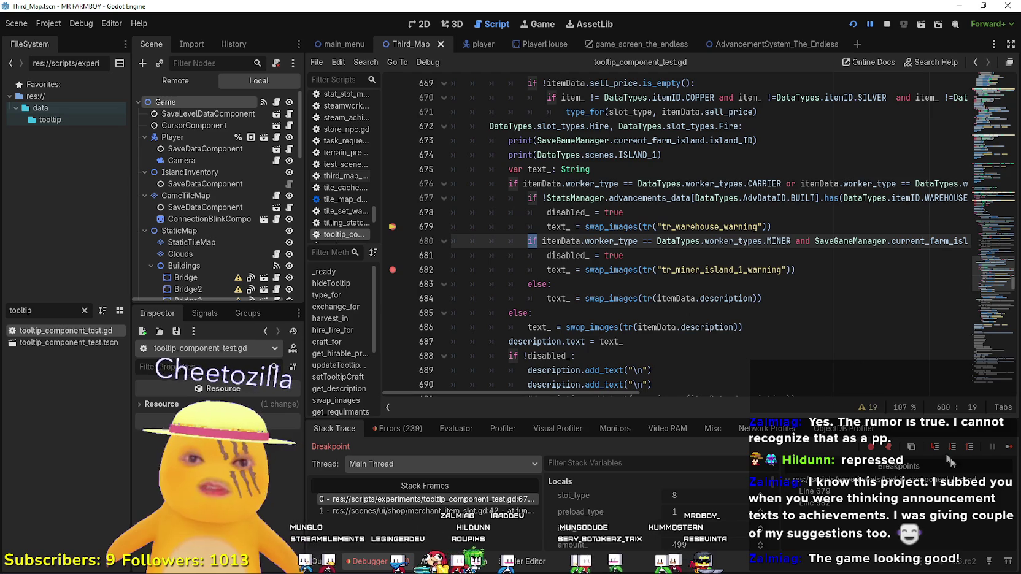
{"action": "left_click", "coordinate": [1007, 450]}
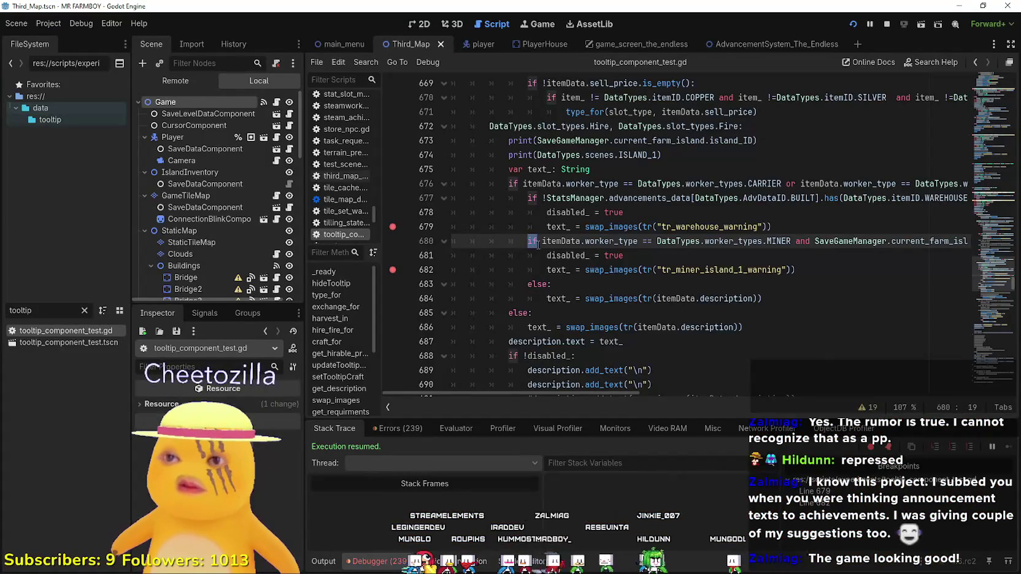
{"action": "type", "text": "elif"}
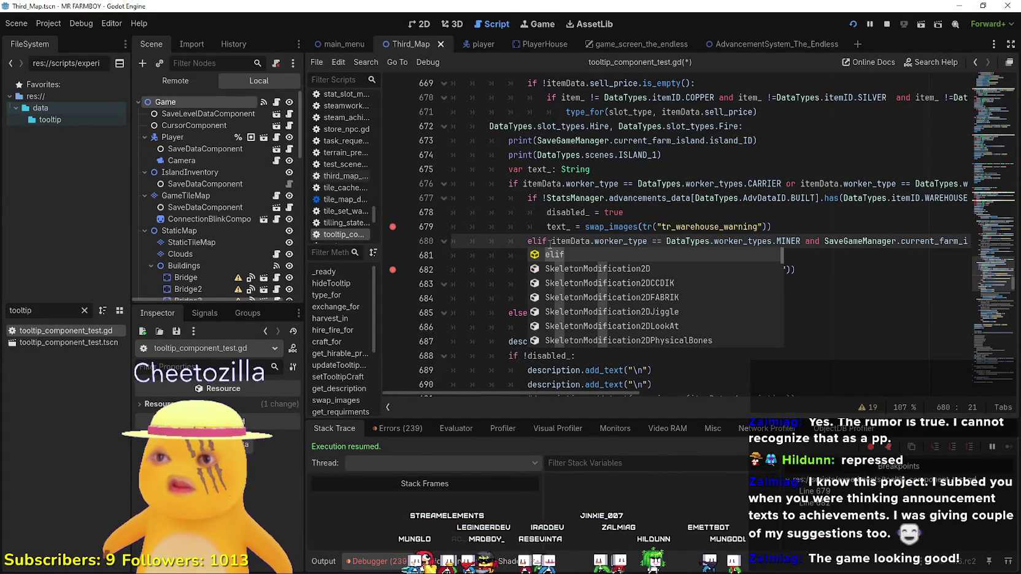
{"action": "left_click", "coordinate": [548, 212]}
{"action": "key", "text": "ctrl+s"}
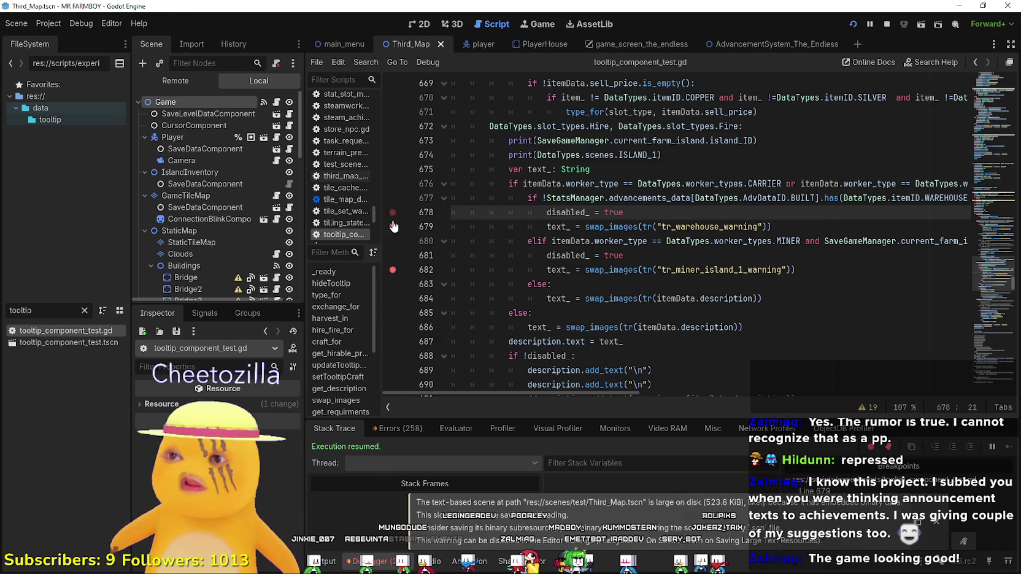
{"action": "left_click", "coordinate": [713, 269]}
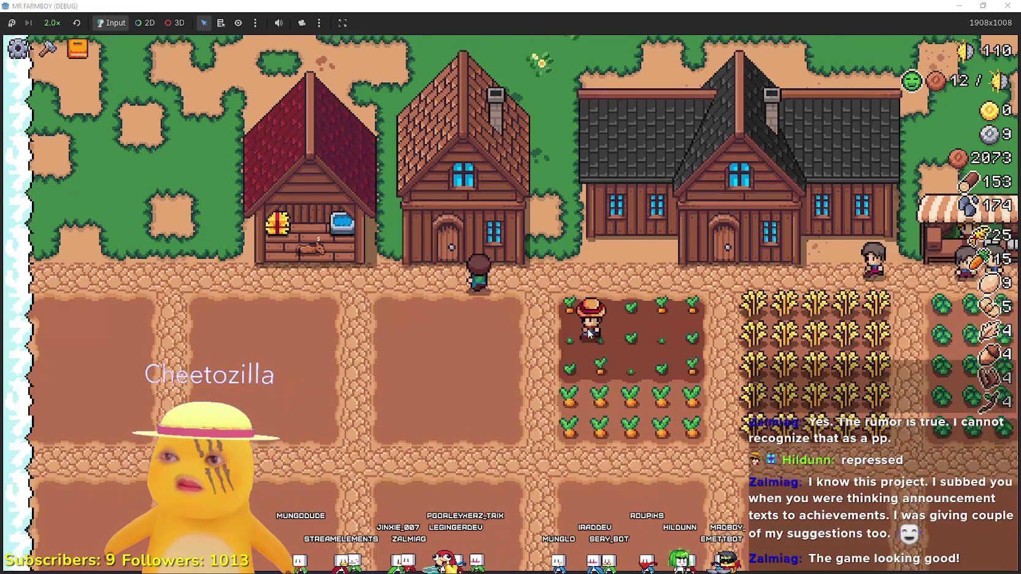
Read the worker warnings in the House's Hireable Workers panel, then return to line 681
{"action": "left_click", "coordinate": [594, 327]}
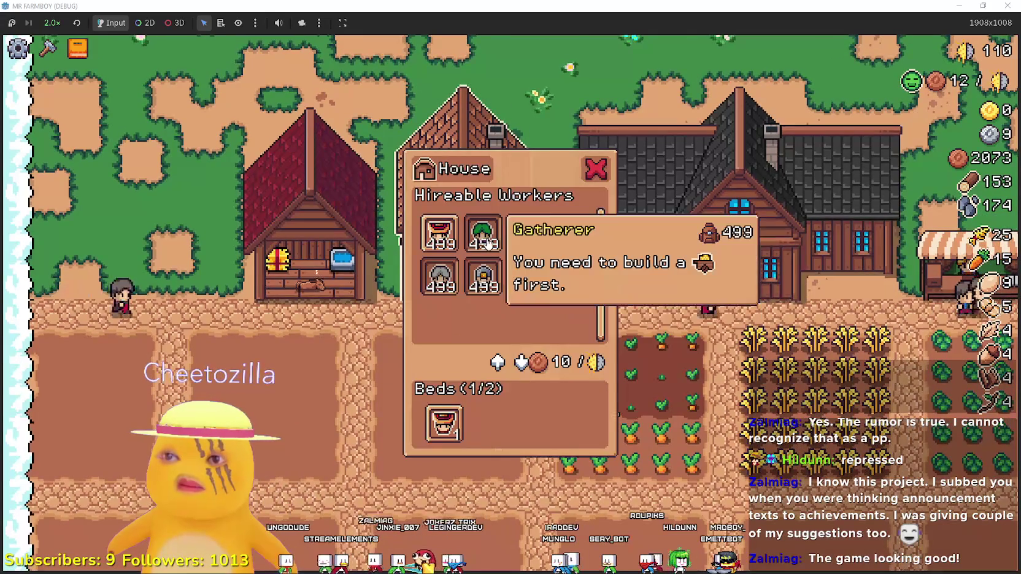
{"action": "mouse_move", "coordinate": [464, 282]}
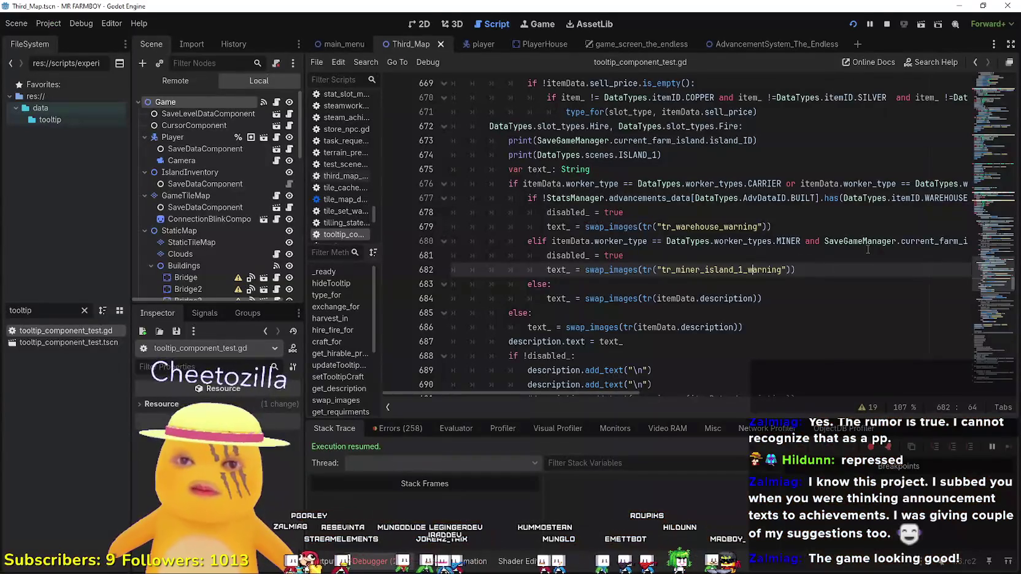
{"action": "left_click", "coordinate": [573, 255]}
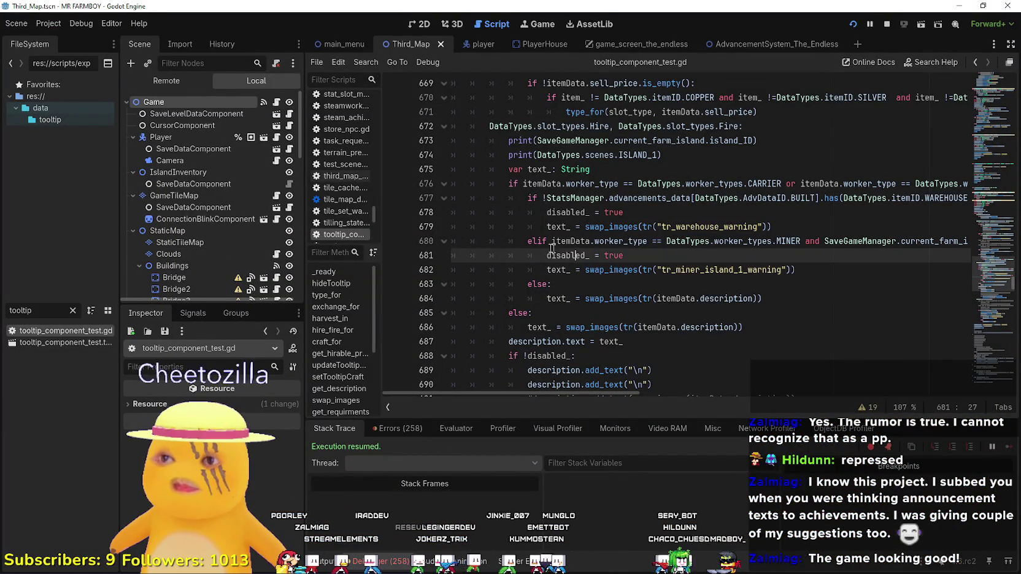
Filter the FileSystem for 'game_s' and open the game_screen_the_endless scene
{"action": "left_click", "coordinate": [71, 311]}
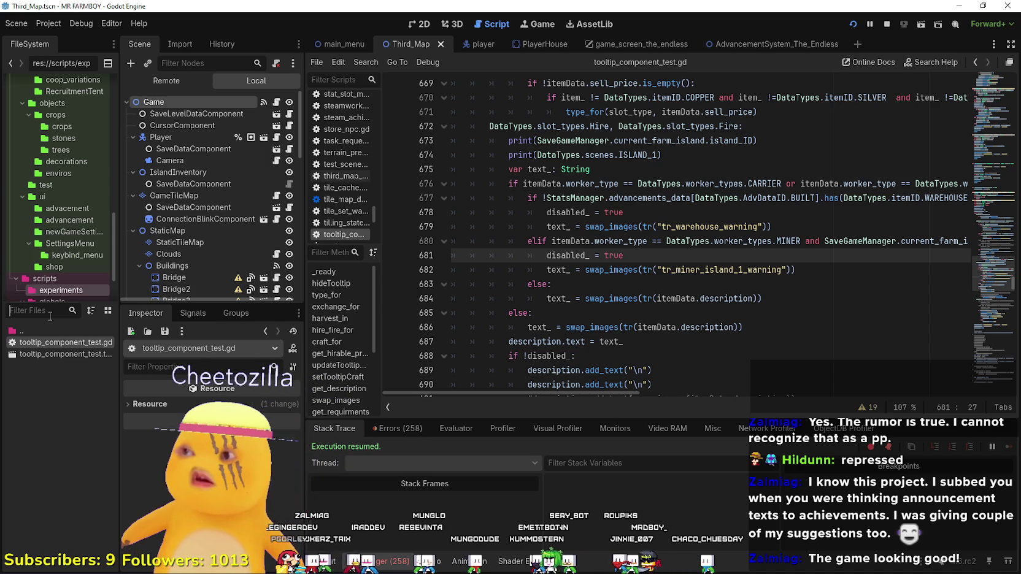
{"action": "type", "text": "gam"}
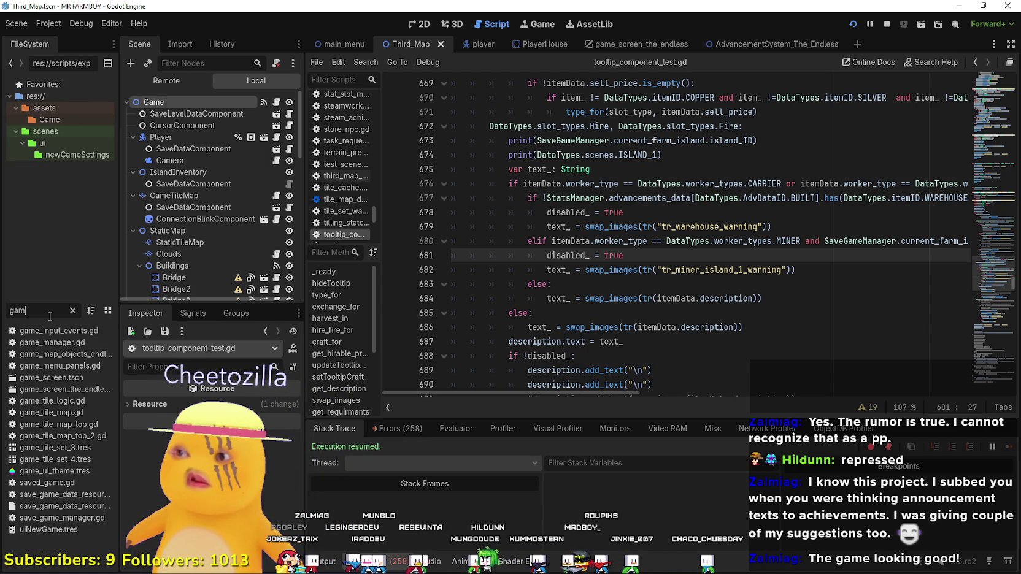
{"action": "type", "text": "e_s"}
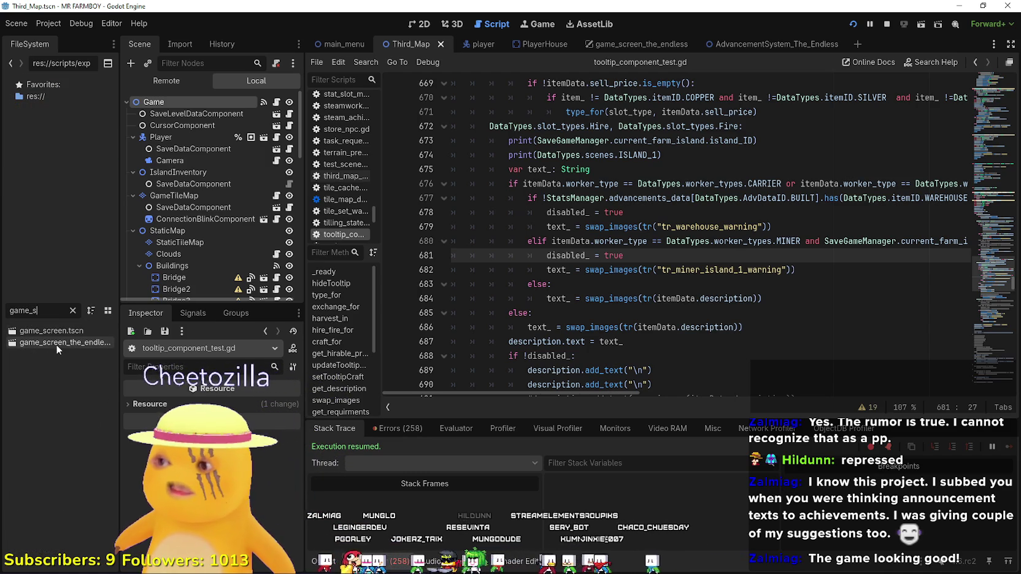
{"action": "double_click", "coordinate": [56, 342]}
{"action": "scroll", "coordinate": [233, 251], "scroll_direction": "down", "scroll_amount": 5}
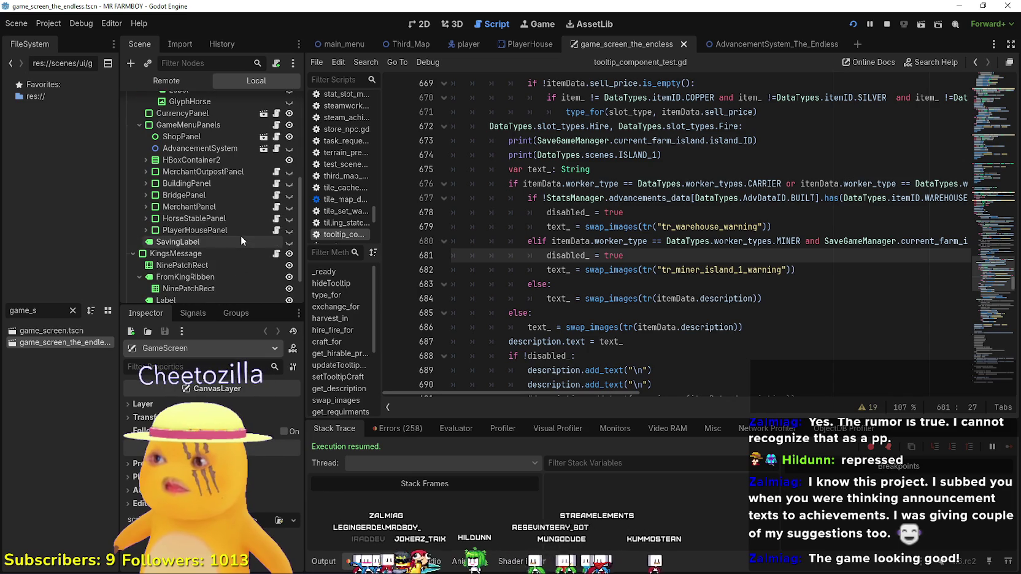
Remove the Miner and Forester entries from BuildingPanel's hirable_workers dictionary
{"action": "left_click", "coordinate": [195, 171]}
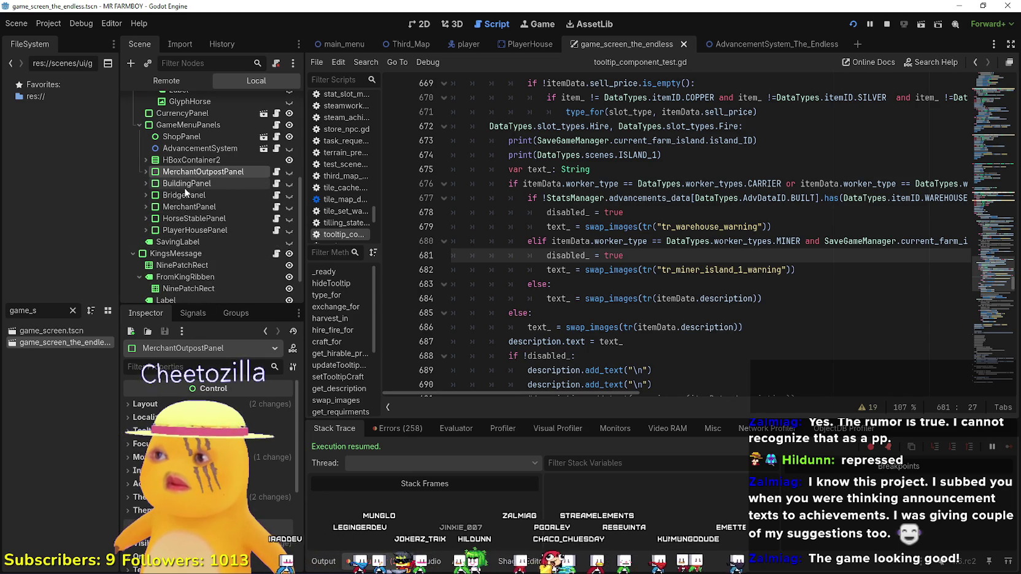
{"action": "left_click", "coordinate": [185, 189]}
{"action": "scroll", "coordinate": [184, 221], "scroll_direction": "up", "scroll_amount": 2}
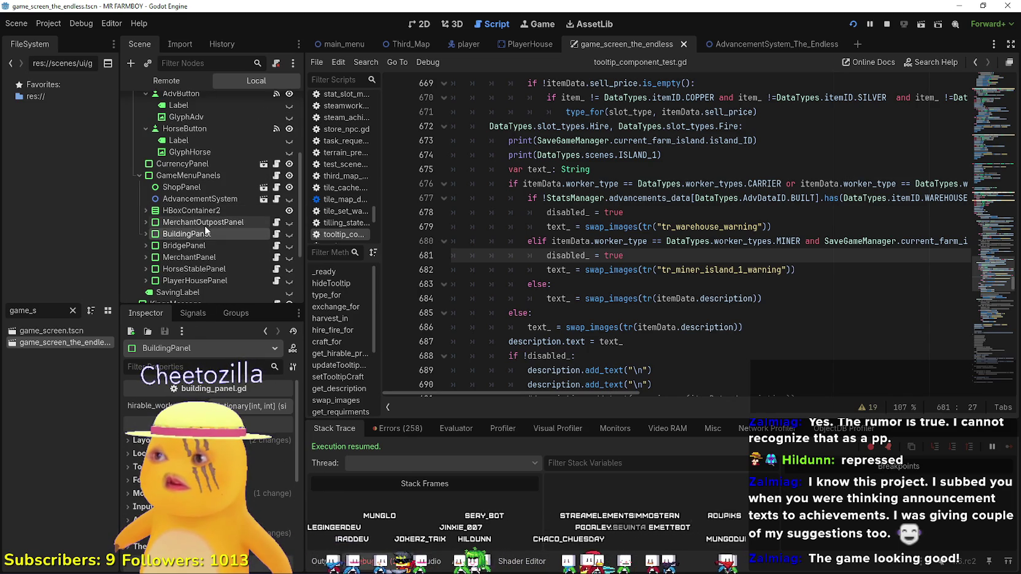
{"action": "left_click", "coordinate": [248, 405]}
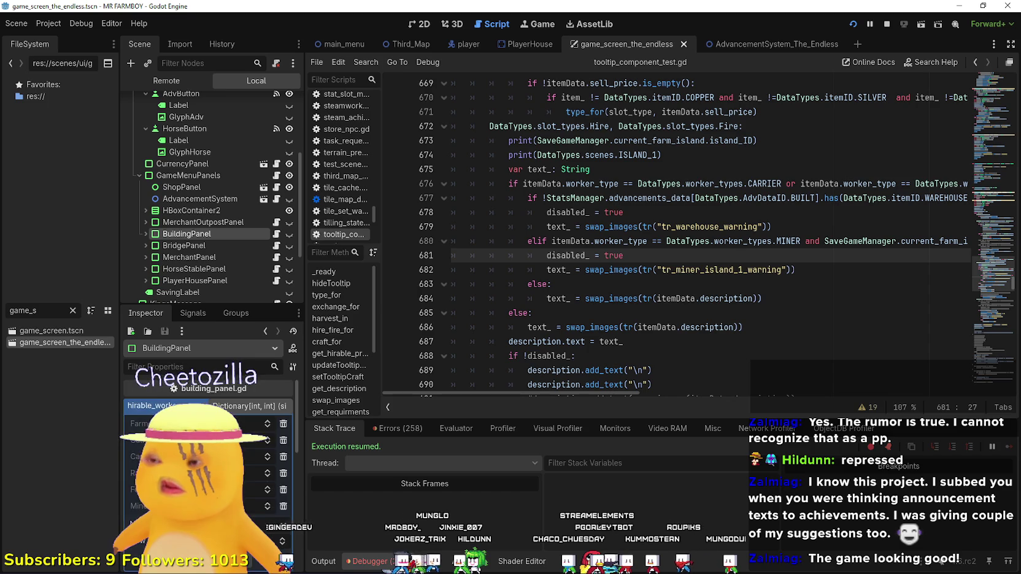
{"action": "scroll", "coordinate": [288, 428], "scroll_direction": "down", "scroll_amount": 2}
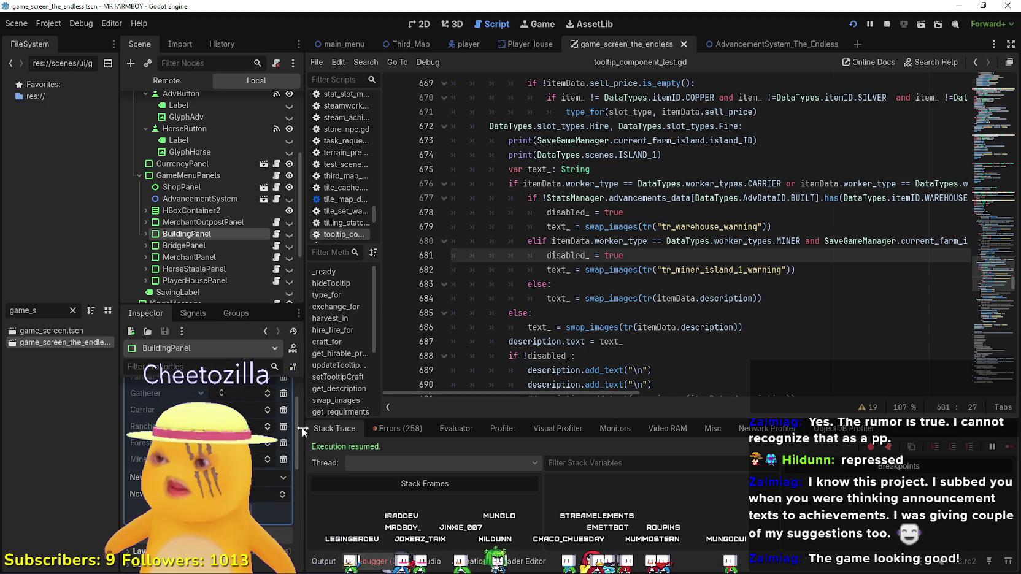
{"action": "left_click_drag", "start_coordinate": [301, 427], "coordinate": [419, 430]}
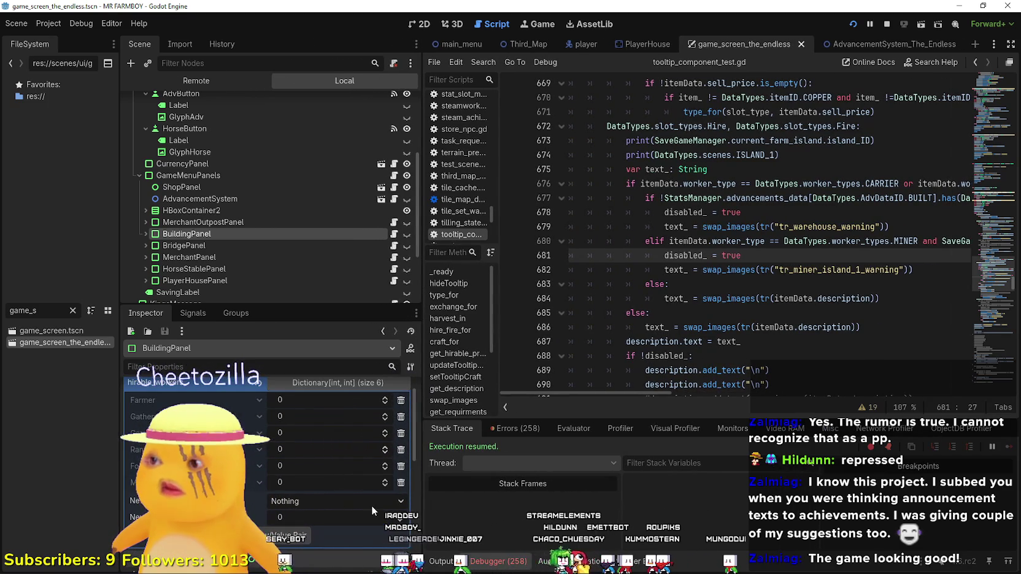
{"action": "left_click", "coordinate": [401, 484]}
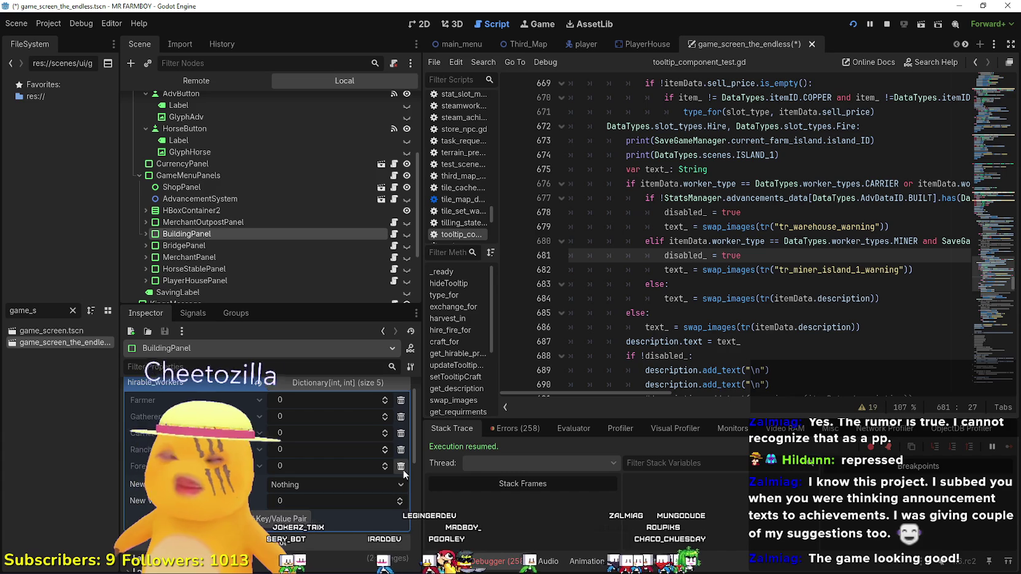
{"action": "left_click", "coordinate": [400, 466]}
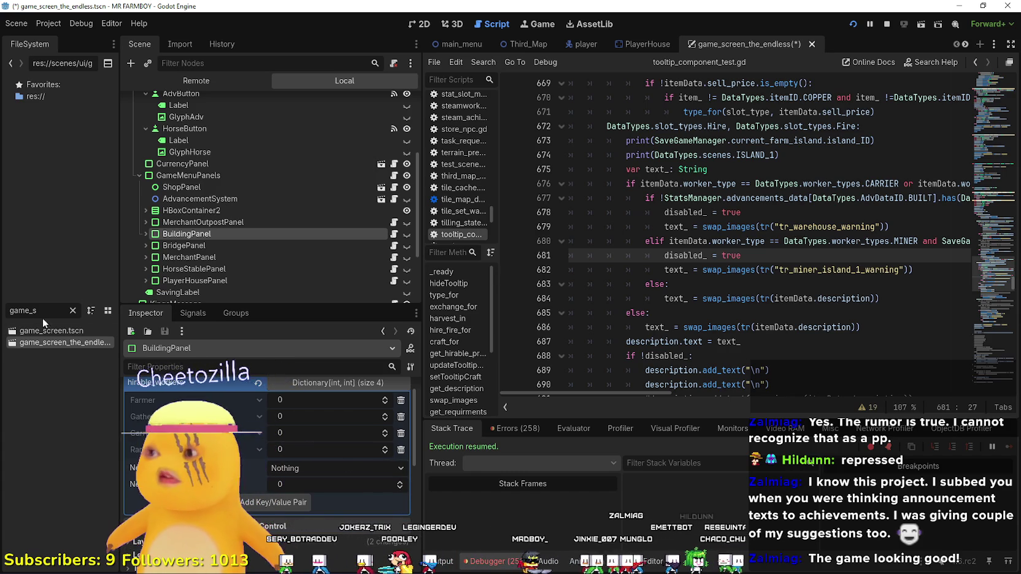
Open the game_screen scene, select its BuildingPanel node, and save to run the game
{"action": "double_click", "coordinate": [51, 331]}
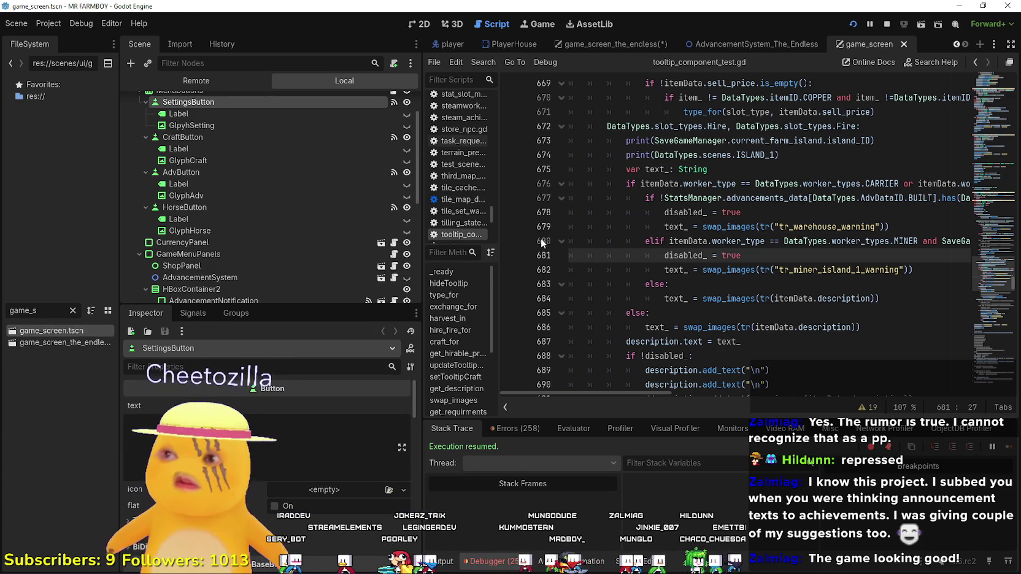
{"action": "scroll", "coordinate": [227, 192], "scroll_direction": "down", "scroll_amount": 3}
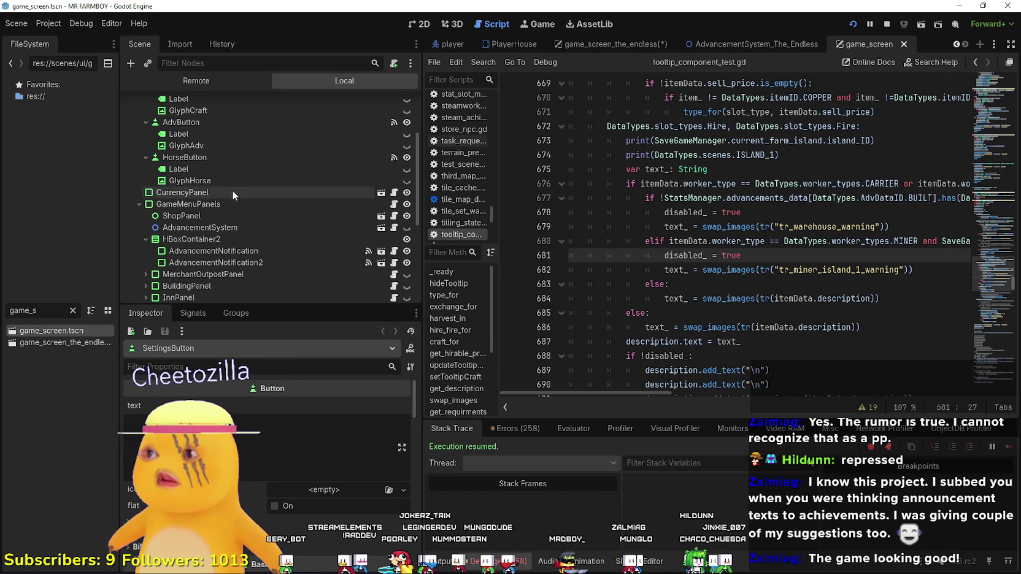
{"action": "scroll", "coordinate": [222, 202], "scroll_direction": "down", "scroll_amount": 5}
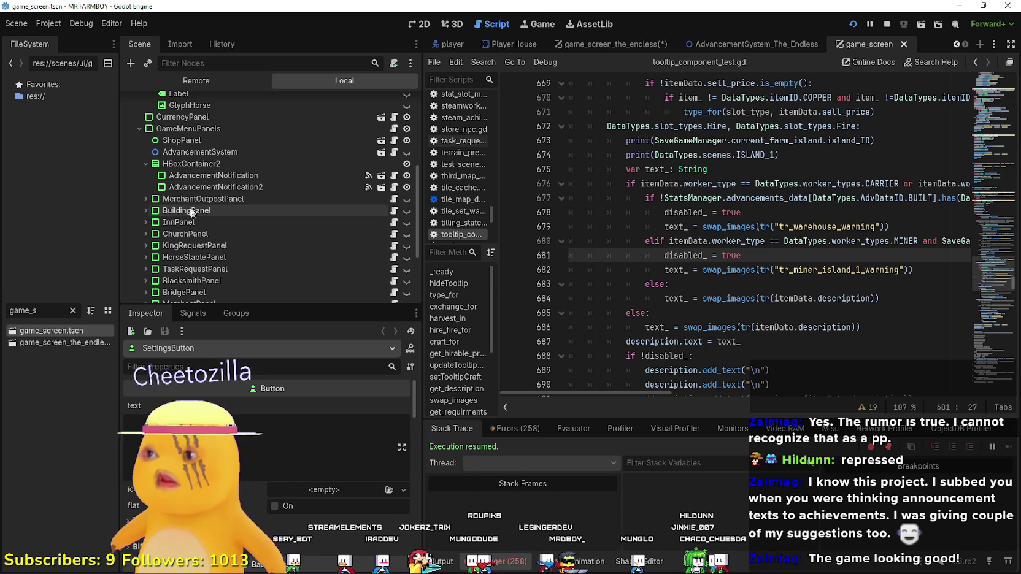
{"action": "left_click", "coordinate": [147, 212]}
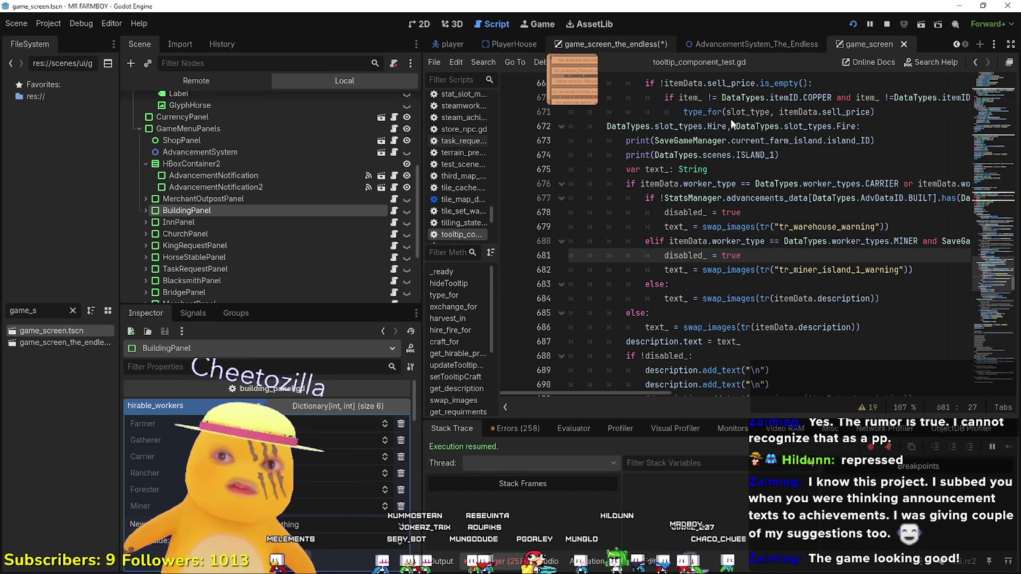
{"action": "key", "text": "ctrl+s"}
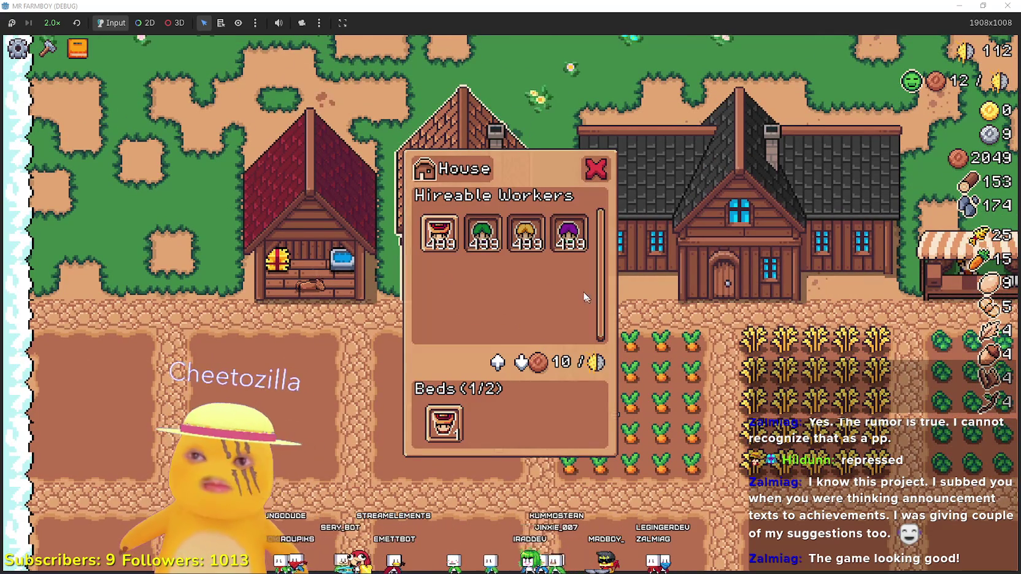
Check that the House hiring panel lists Farmer, Gatherer, Carrier and Rancher
{"action": "key", "text": "Escape"}
{"action": "key", "text": "b"}
{"action": "key", "text": "Escape"}
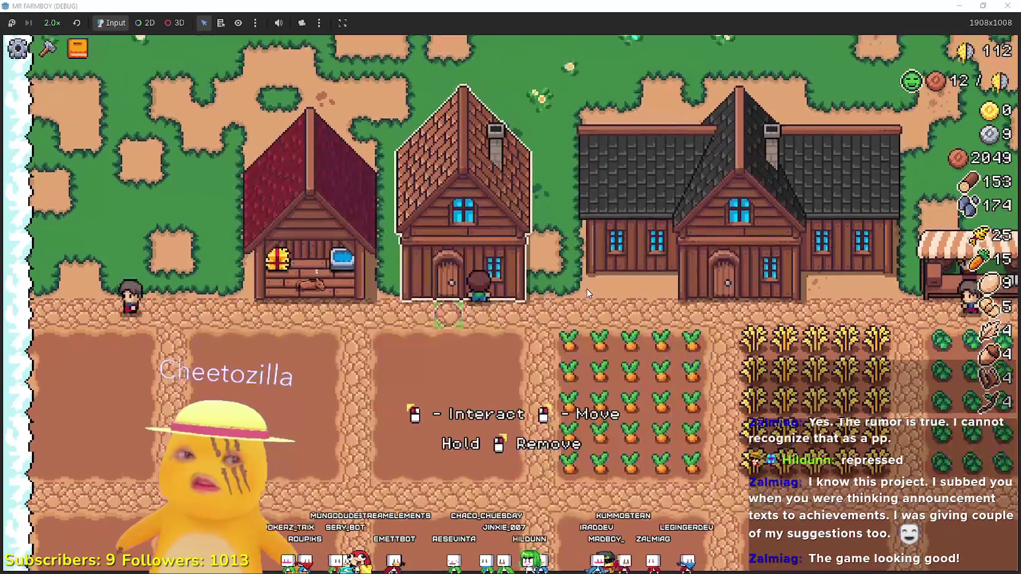
{"action": "key", "text": "e"}
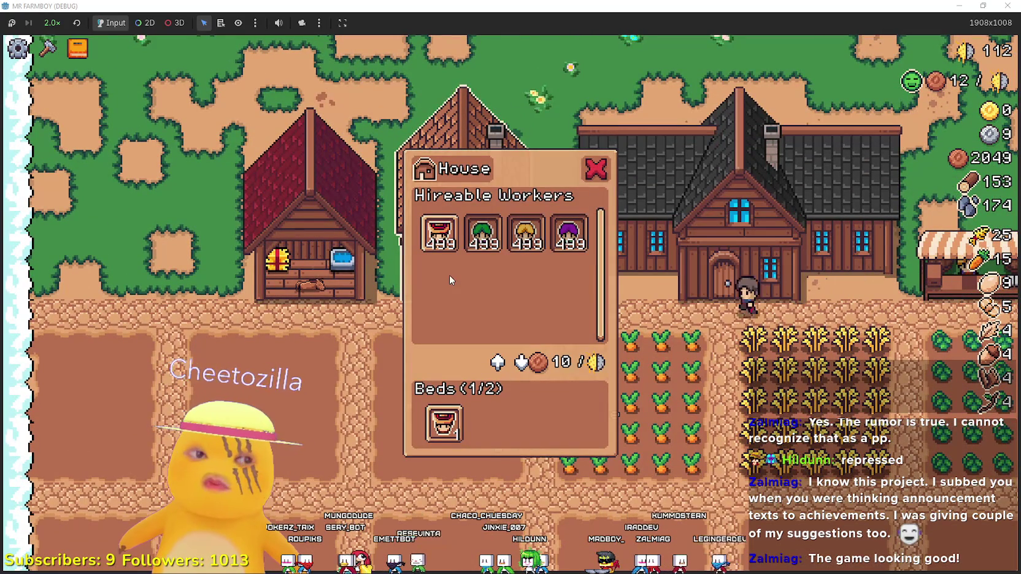
Review the Workers advancement tree, then return to the Godot editor
{"action": "key", "text": "b"}
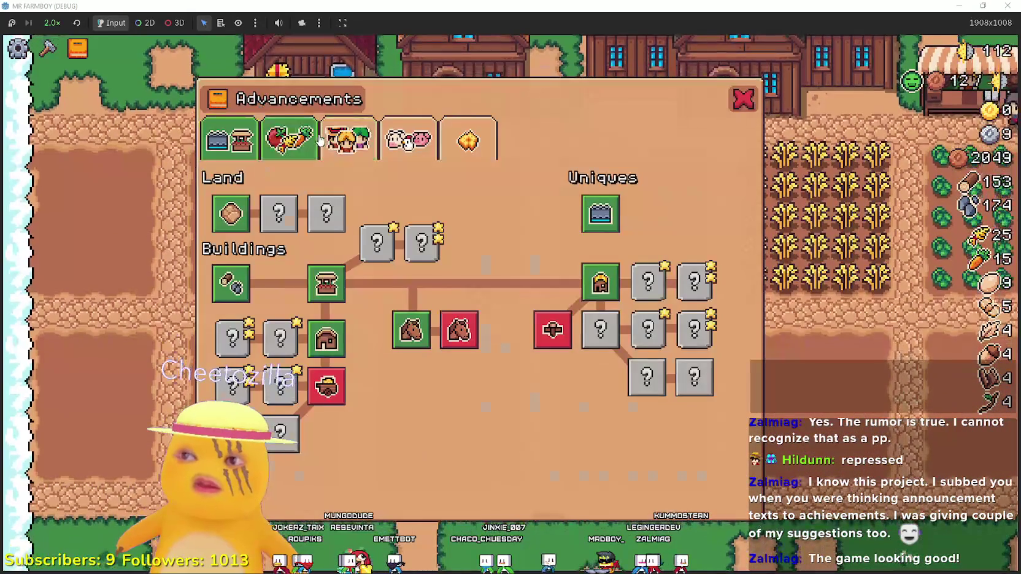
{"action": "left_click", "coordinate": [356, 155]}
{"action": "mouse_move", "coordinate": [300, 405]}
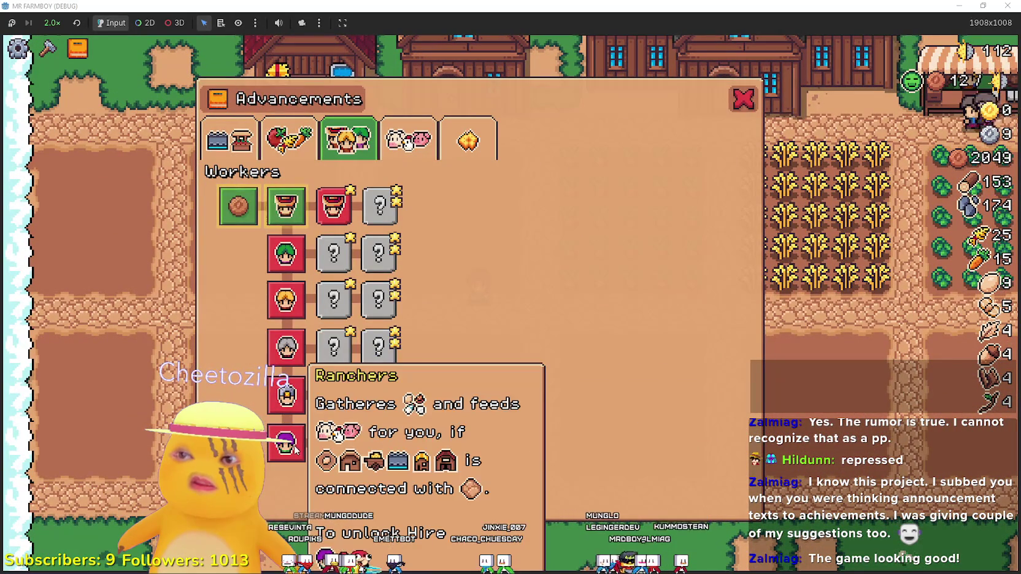
{"action": "key", "text": "alt+Tab"}
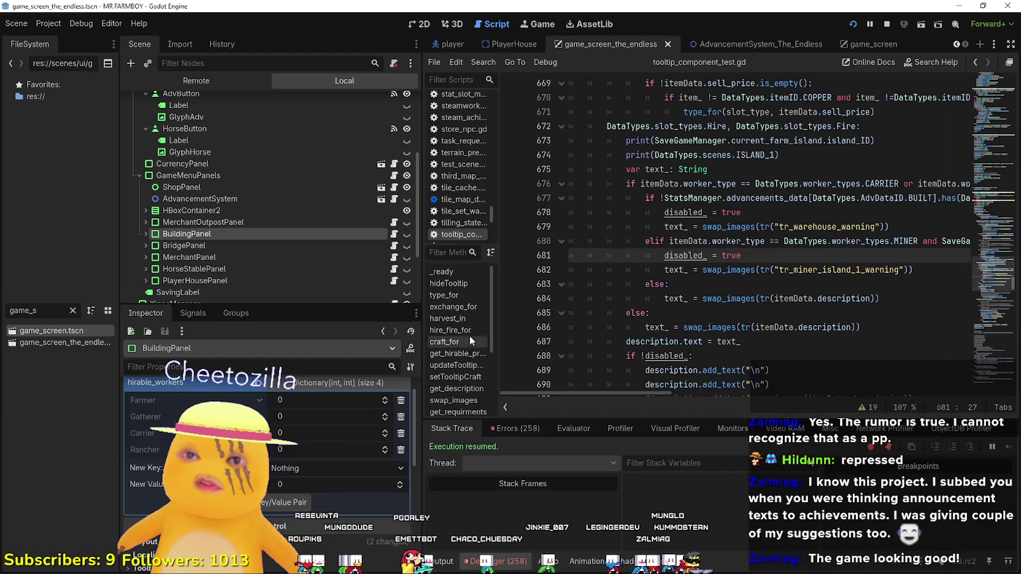
Open AdvancementSystem_The_Endless in the 2D view and show the Workers advancement page
{"action": "left_click", "coordinate": [756, 42]}
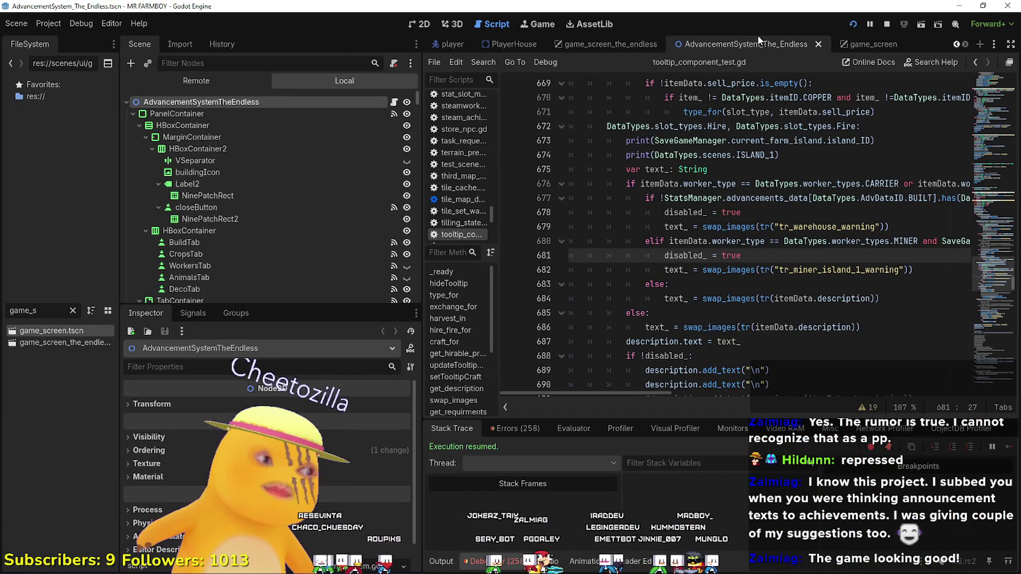
{"action": "left_click", "coordinate": [418, 23]}
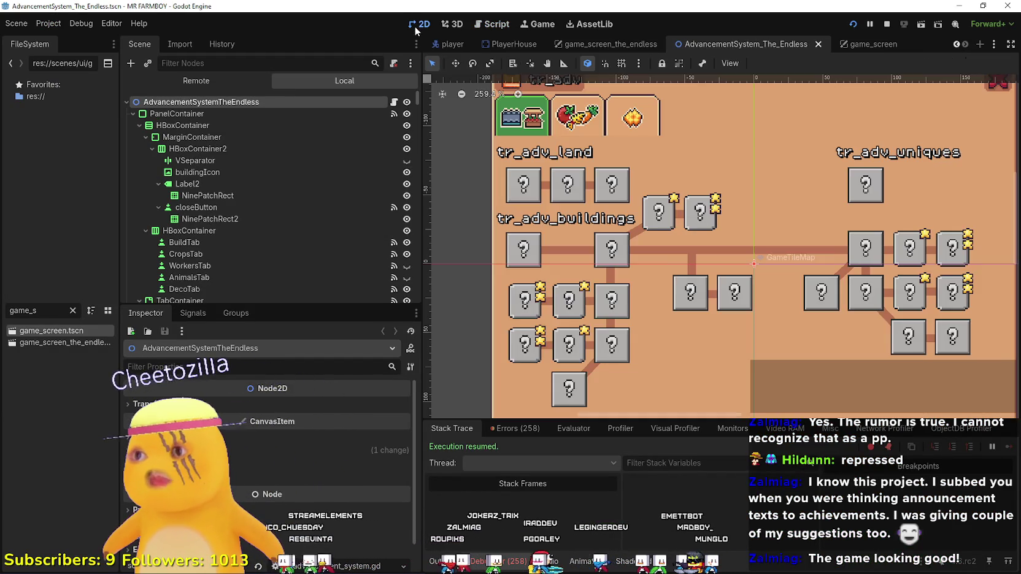
{"action": "scroll", "coordinate": [186, 216], "scroll_direction": "down", "scroll_amount": 1}
{"action": "scroll", "coordinate": [186, 215], "scroll_direction": "down", "scroll_amount": 15}
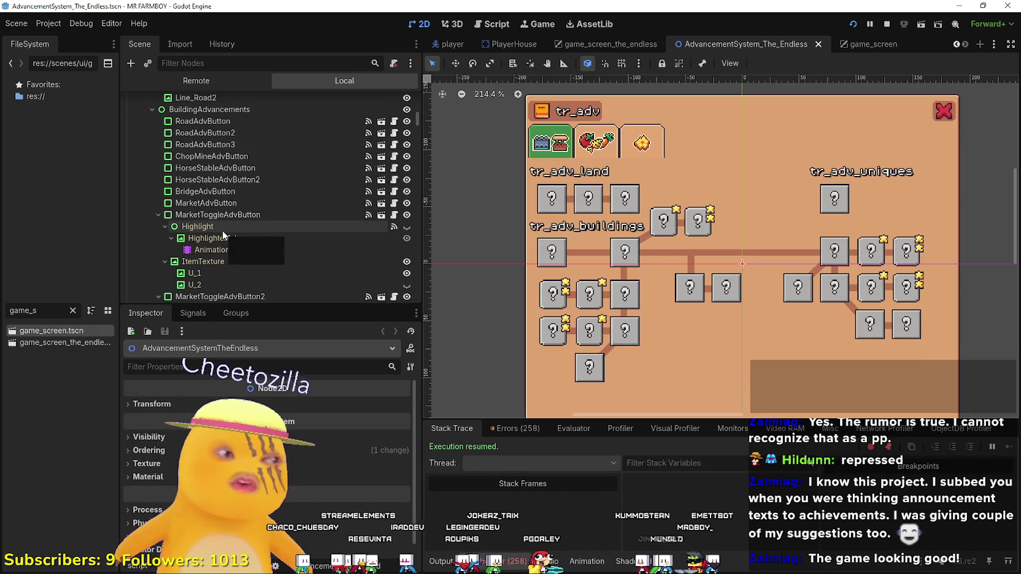
{"action": "scroll", "coordinate": [221, 229], "scroll_direction": "down", "scroll_amount": 6}
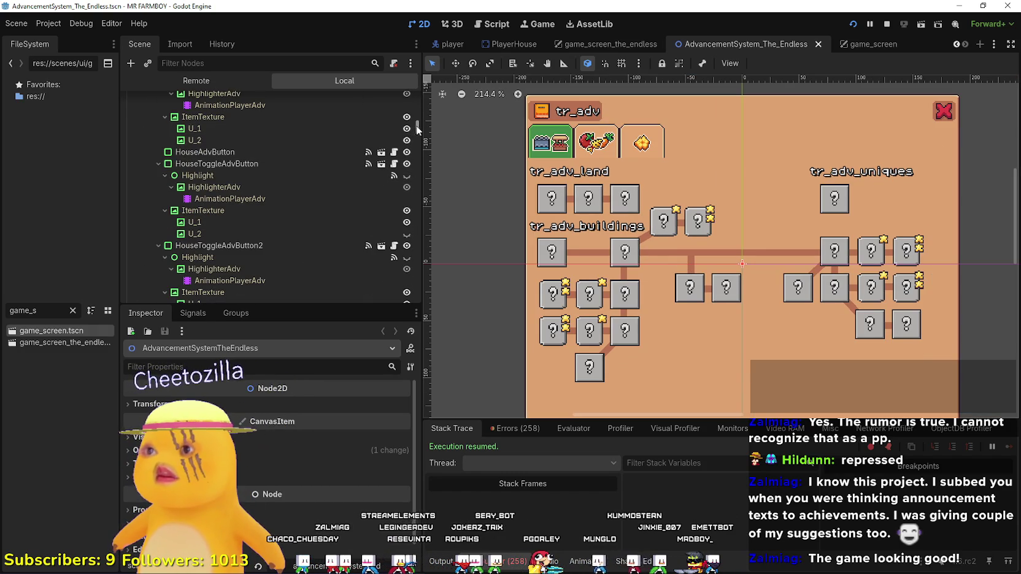
{"action": "left_click_drag", "start_coordinate": [417, 126], "coordinate": [419, 102]}
{"action": "scroll", "coordinate": [212, 232], "scroll_direction": "down", "scroll_amount": 3}
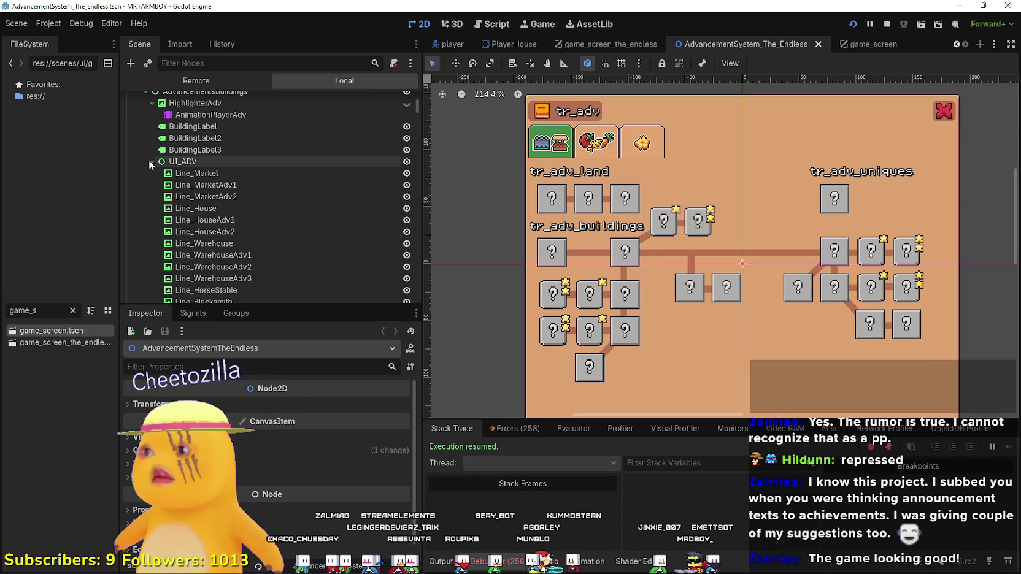
{"action": "left_click", "coordinate": [151, 160]}
{"action": "scroll", "coordinate": [221, 217], "scroll_direction": "up", "scroll_amount": 3}
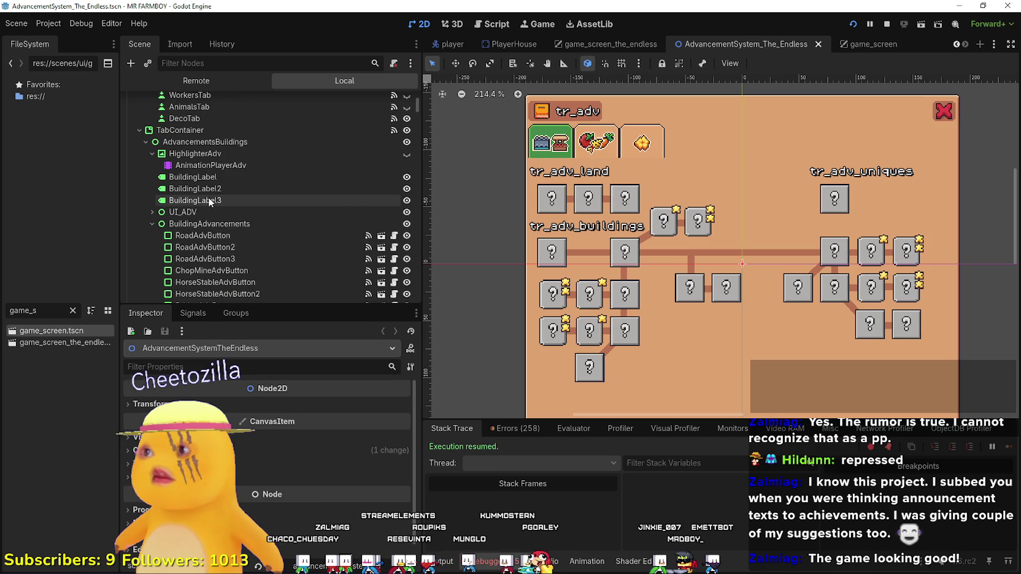
{"action": "left_click", "coordinate": [146, 142]}
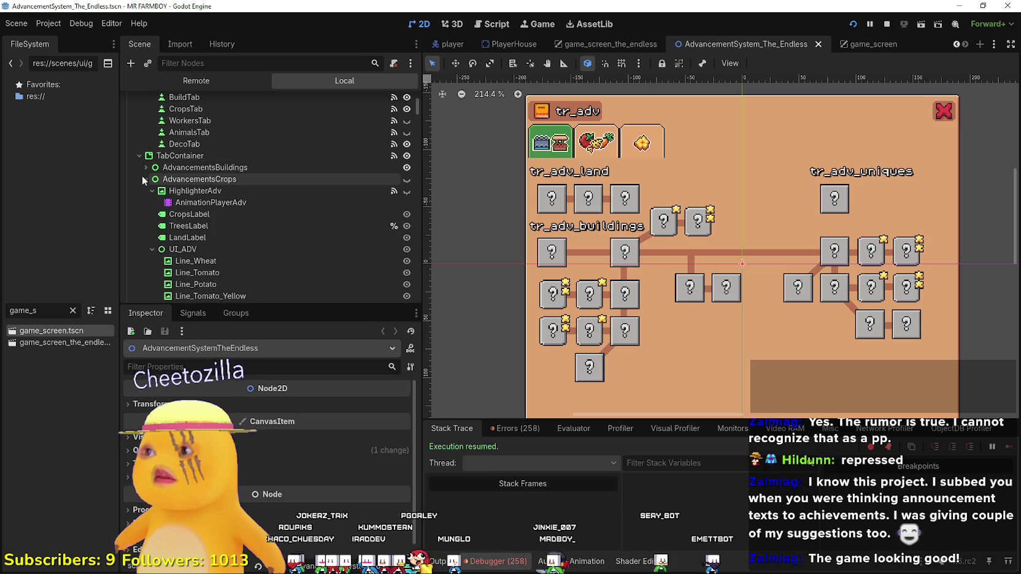
{"action": "left_click", "coordinate": [146, 178]}
{"action": "left_click", "coordinate": [210, 204]}
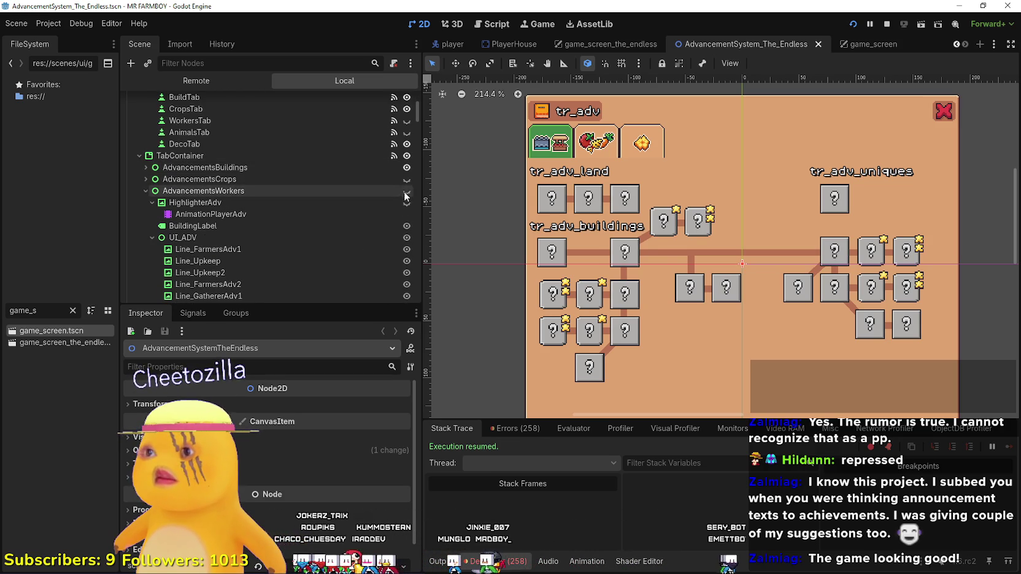
Delete the Forester and Miner advancement buttons from the Workers tree
{"action": "left_click", "coordinate": [594, 307]}
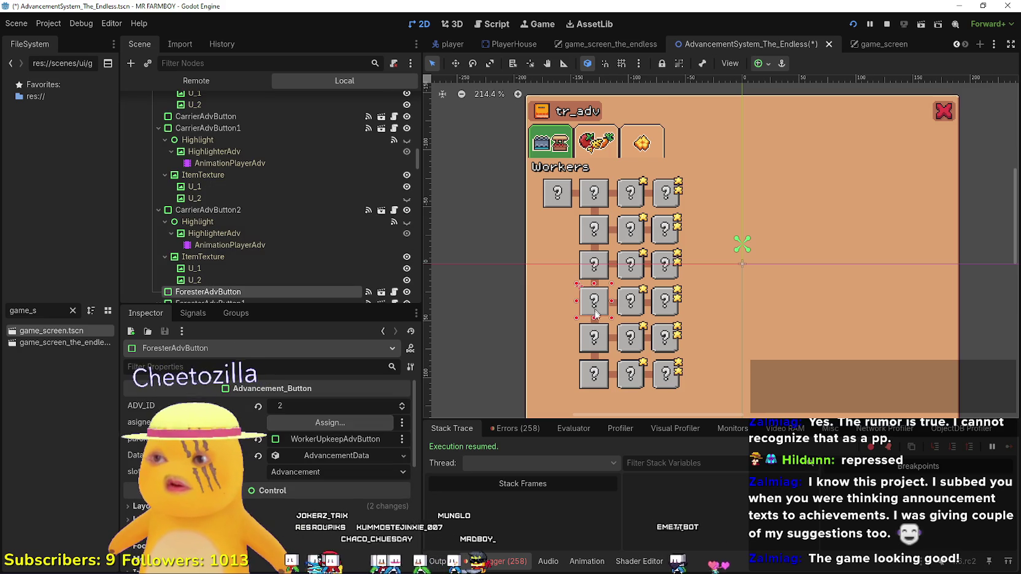
{"action": "scroll", "coordinate": [267, 282], "scroll_direction": "down", "scroll_amount": 3}
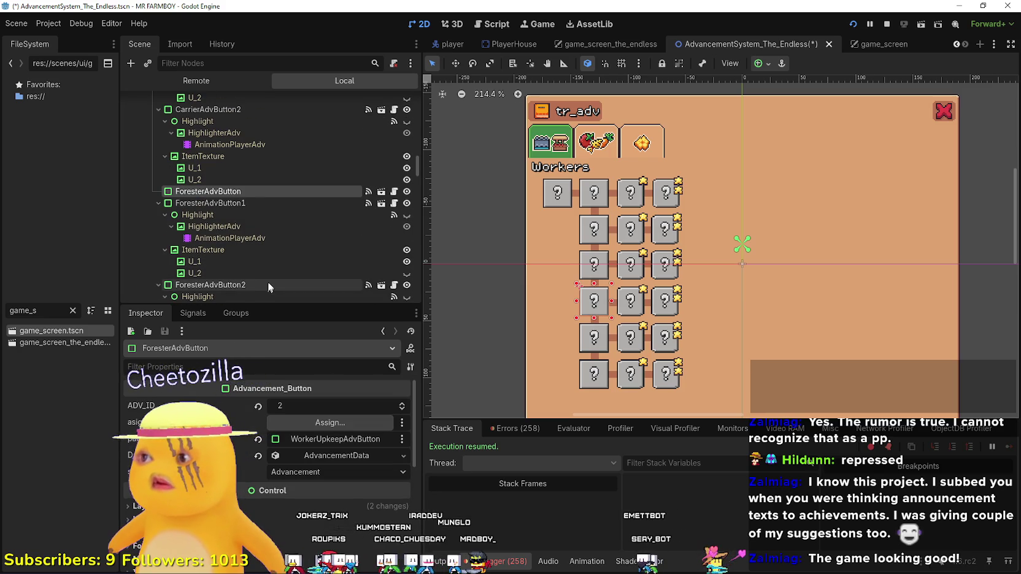
{"action": "left_click", "coordinate": [644, 318], "text": "shift"}
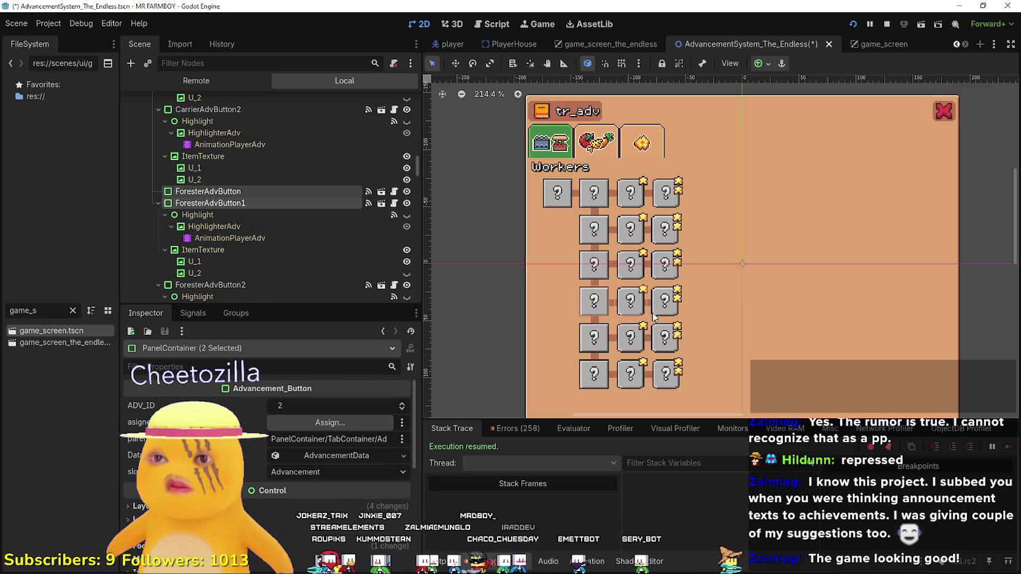
{"action": "left_click", "coordinate": [629, 337], "text": "shift"}
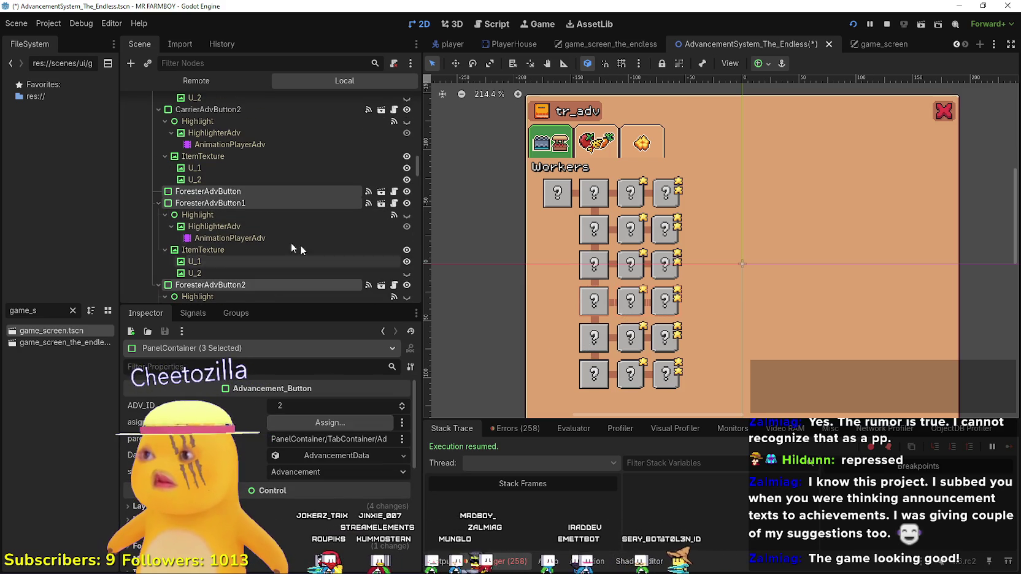
{"action": "scroll", "coordinate": [298, 243], "scroll_direction": "down", "scroll_amount": 5}
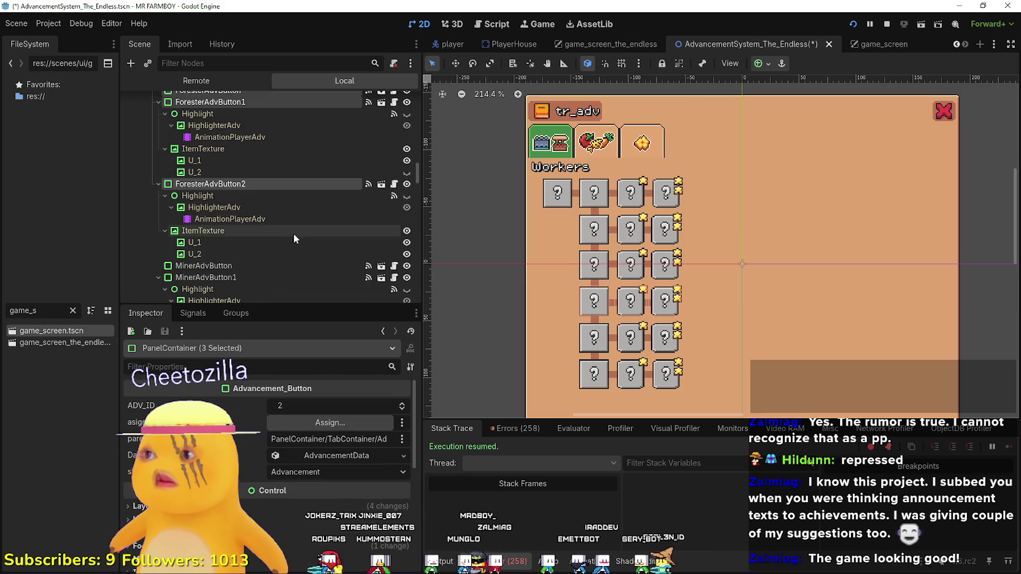
{"action": "left_click", "coordinate": [590, 349], "text": "shift"}
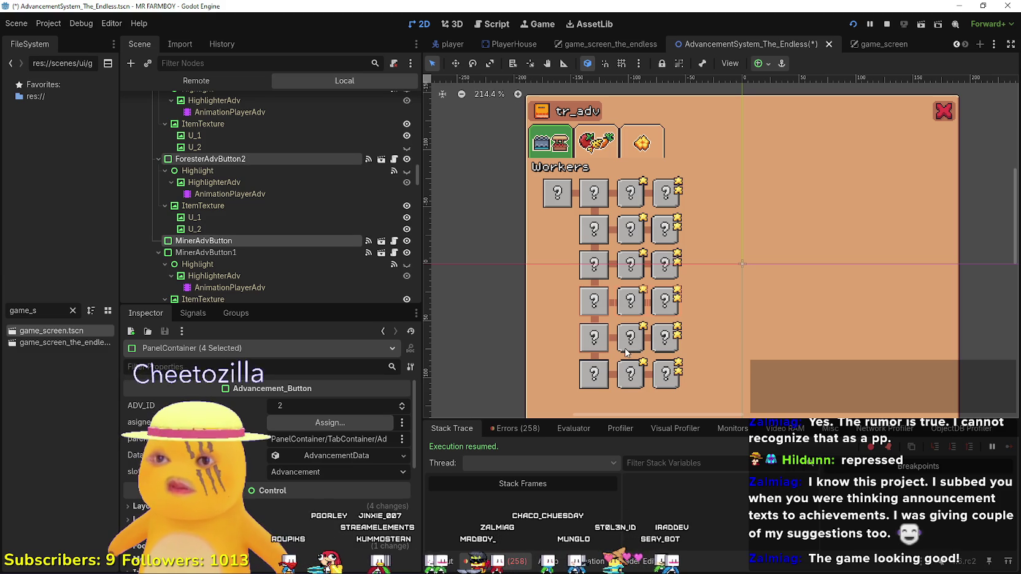
{"action": "left_click", "coordinate": [661, 359], "text": "shift"}
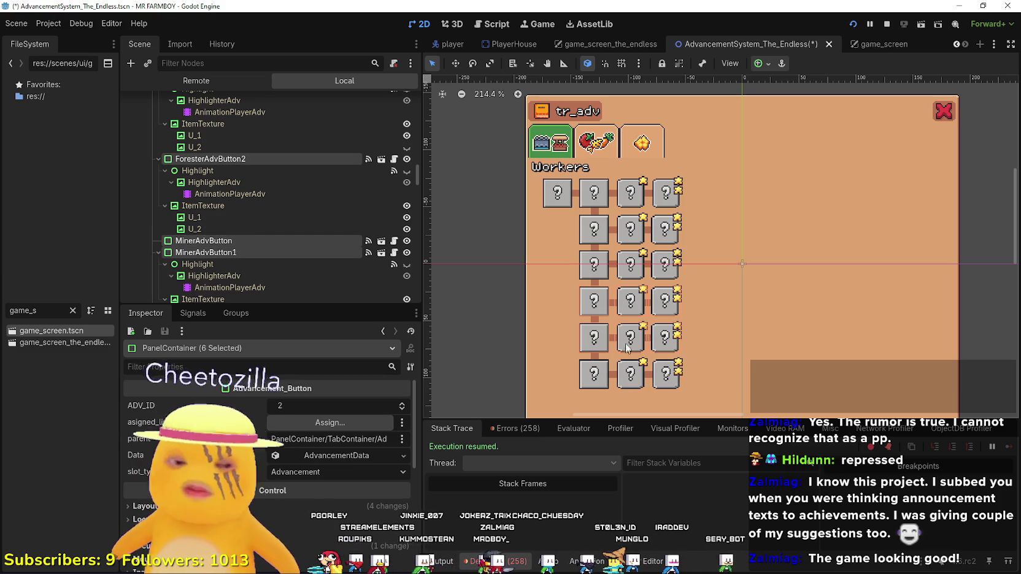
{"action": "key", "text": "Delete"}
{"action": "key", "text": "Return"}
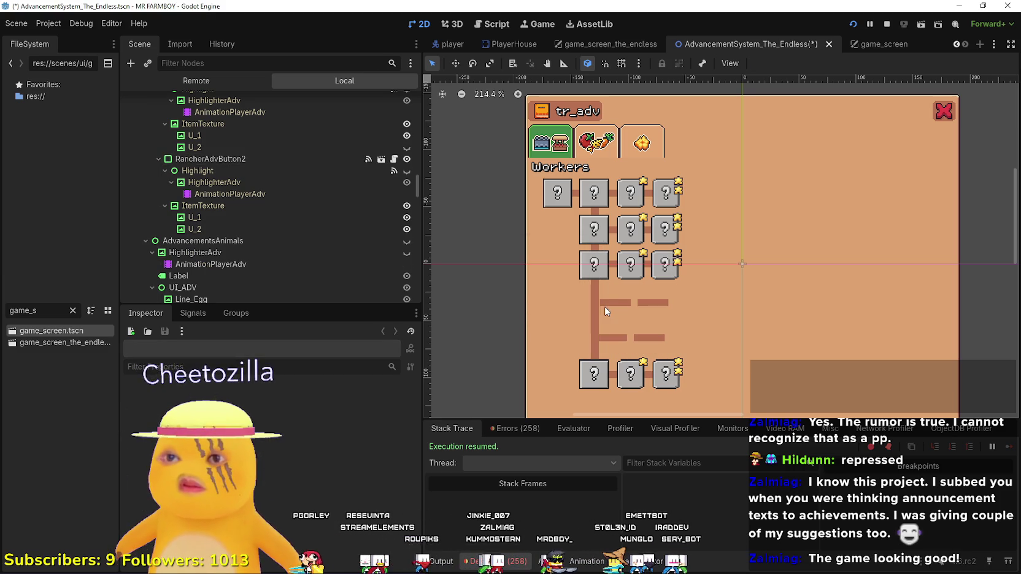
Delete the miner and forester connector lines from the advancement tree
{"action": "left_click", "coordinate": [596, 301]}
{"action": "scroll", "coordinate": [598, 324], "scroll_direction": "up", "scroll_amount": 4}
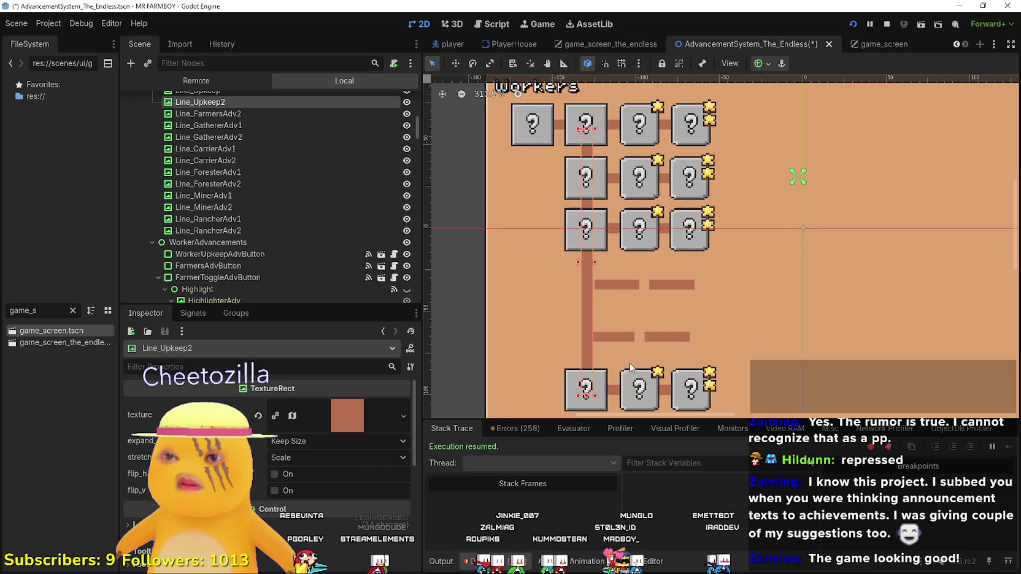
{"action": "scroll", "coordinate": [639, 296], "scroll_direction": "down", "scroll_amount": 2}
{"action": "left_click", "coordinate": [629, 273]}
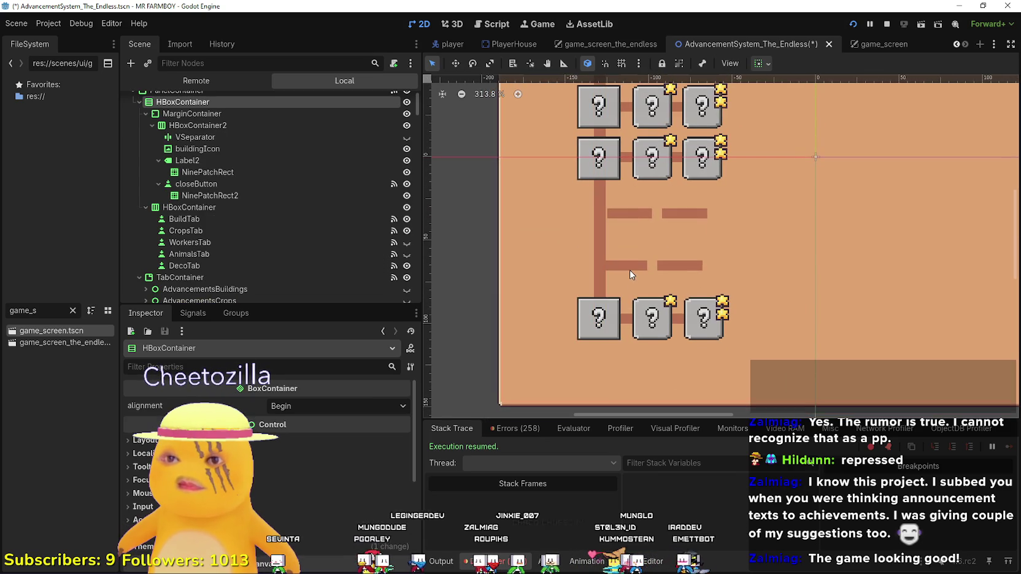
{"action": "left_click", "coordinate": [679, 268]}
{"action": "key", "text": "Delete"}
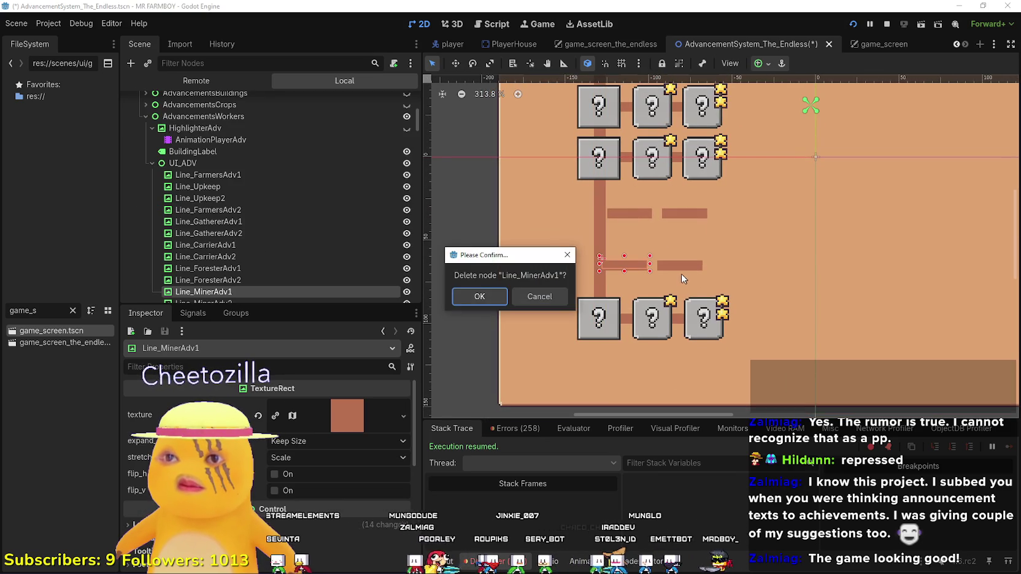
{"action": "key", "text": "Escape"}
{"action": "key", "text": "Delete"}
{"action": "key", "text": "Escape"}
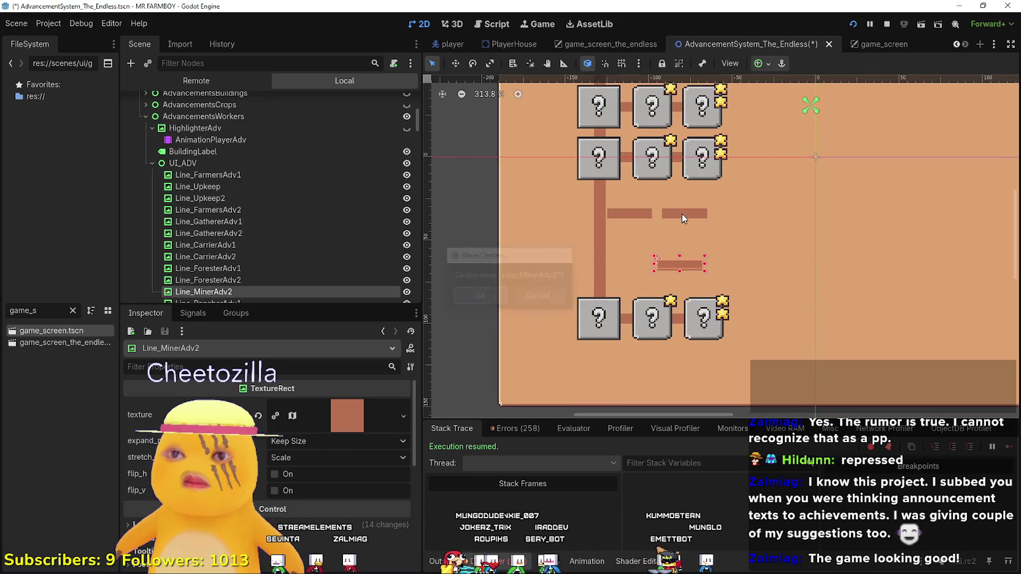
{"action": "left_click", "coordinate": [683, 214]}
{"action": "key", "text": "Delete"}
{"action": "key", "text": "Return"}
{"action": "left_click", "coordinate": [620, 213]}
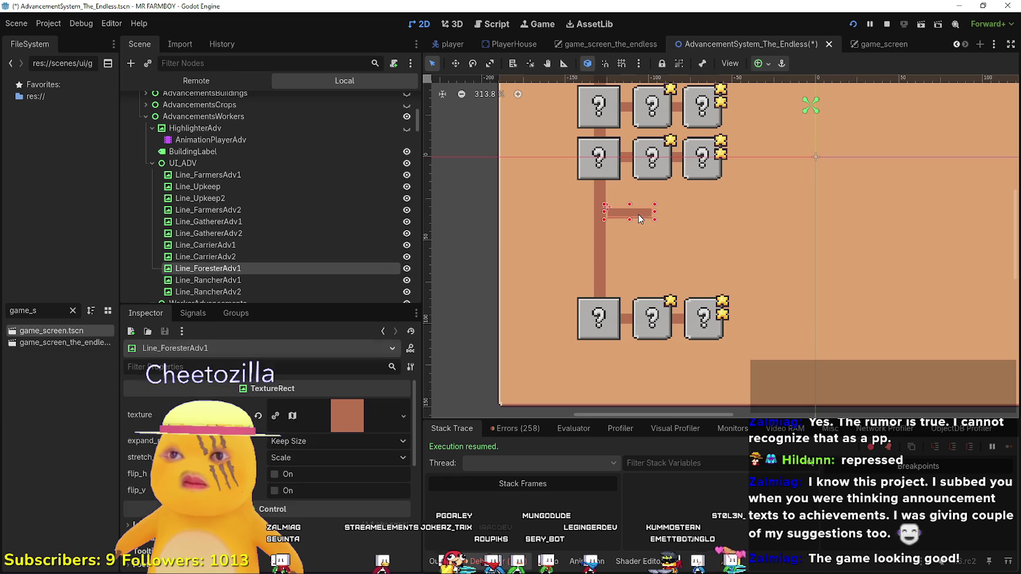
{"action": "key", "text": "Delete"}
{"action": "key", "text": "Return"}
Move the rancher boxes and connectors up beneath the other rows, then save the scene
{"action": "left_click", "coordinate": [604, 320]}
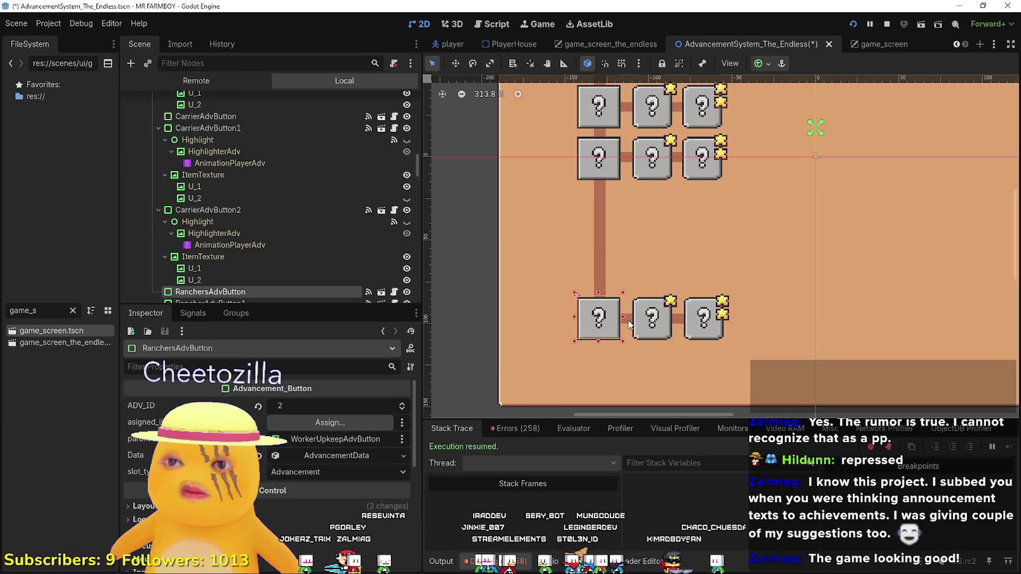
{"action": "left_click", "coordinate": [628, 325], "text": "shift"}
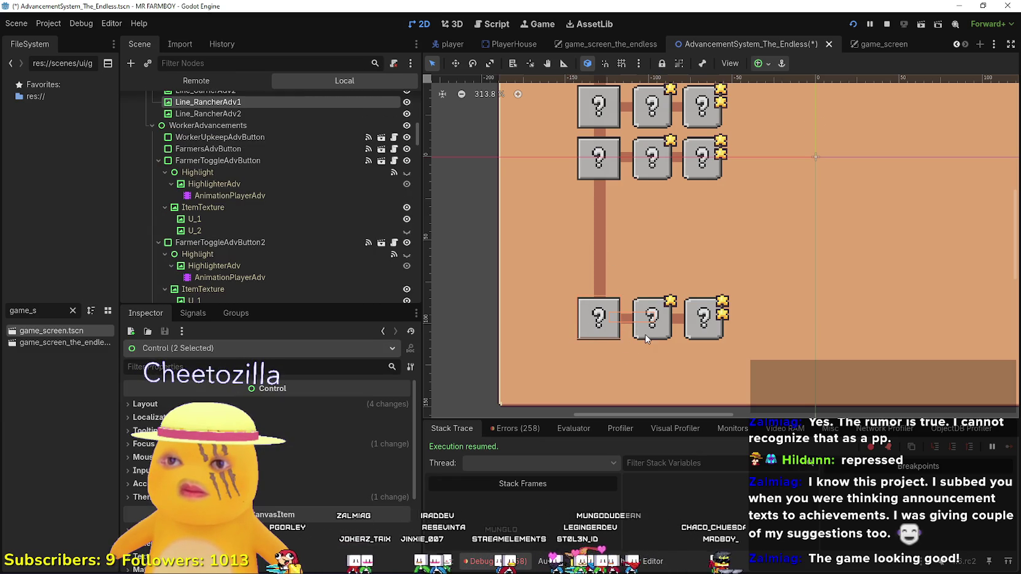
{"action": "left_click", "coordinate": [689, 336], "text": "shift"}
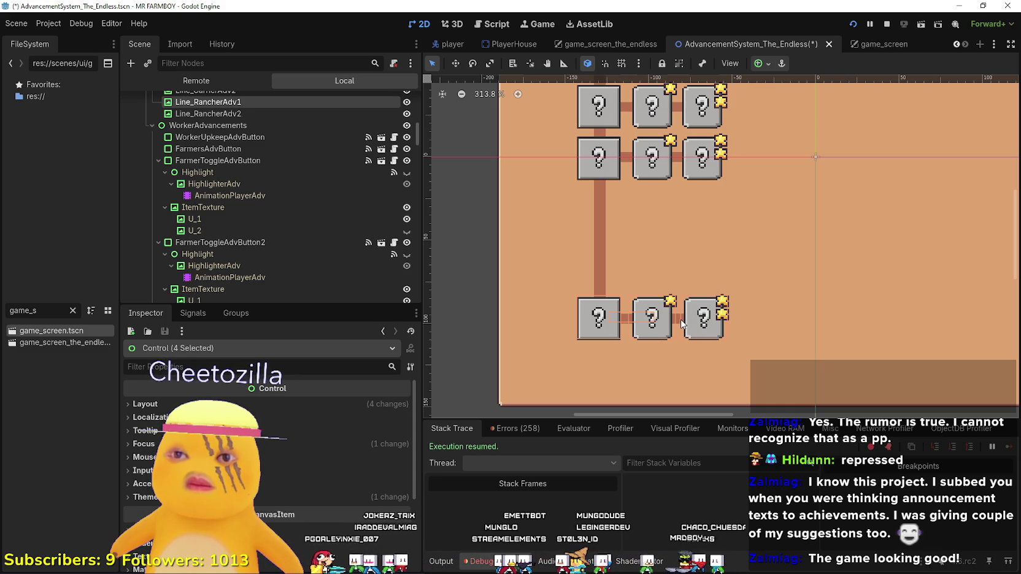
{"action": "left_click", "coordinate": [679, 325], "text": "shift"}
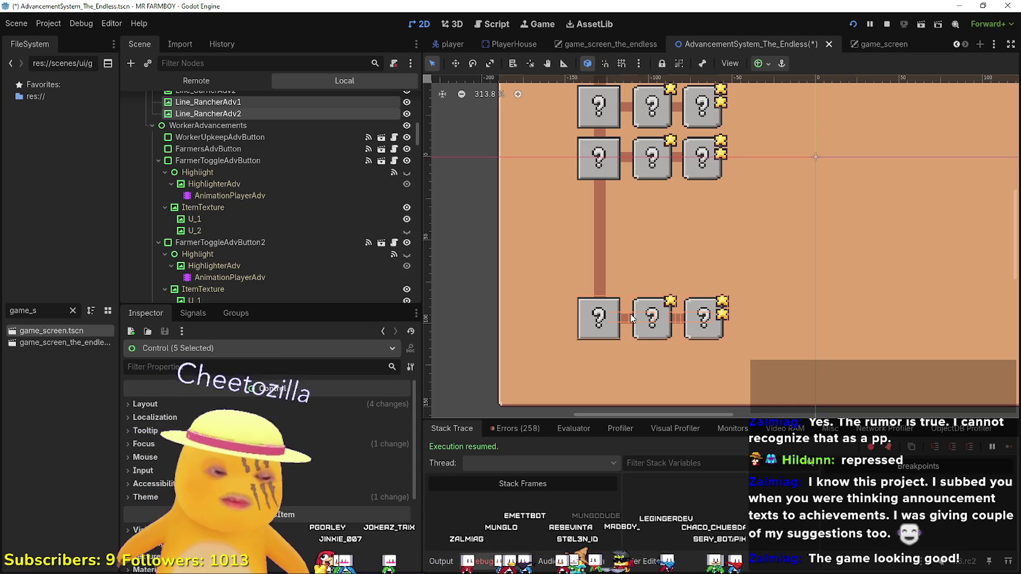
{"action": "key", "text": "Up"}
{"action": "key", "text": "Up"}
{"action": "key", "text": "Up"}
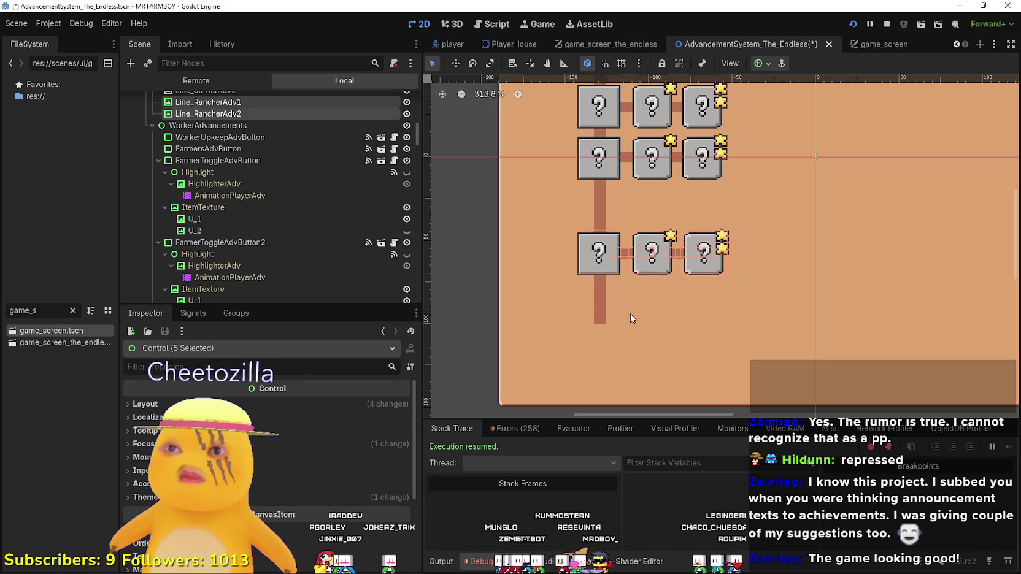
{"action": "key", "text": "Up"}
{"action": "key", "text": "Up"}
{"action": "key", "text": "Up"}
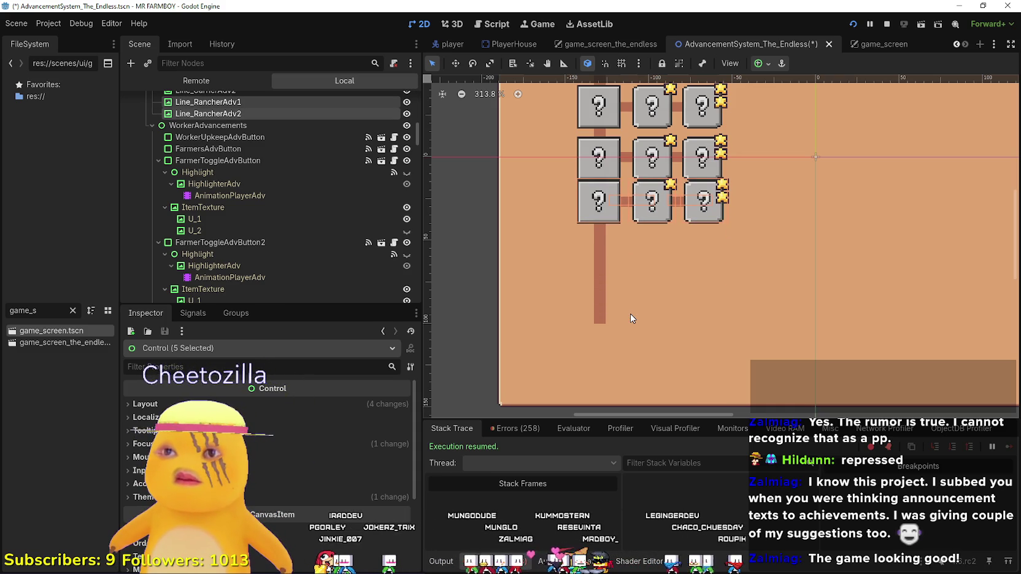
{"action": "key", "text": "Down"}
{"action": "key", "text": "Down"}
{"action": "key", "text": "Down"}
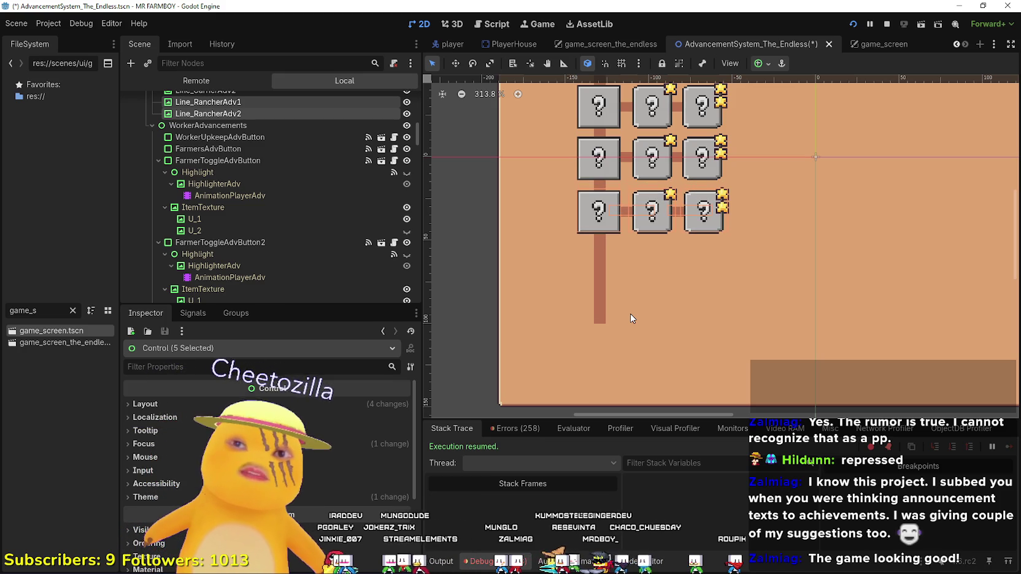
{"action": "left_click", "coordinate": [600, 317]}
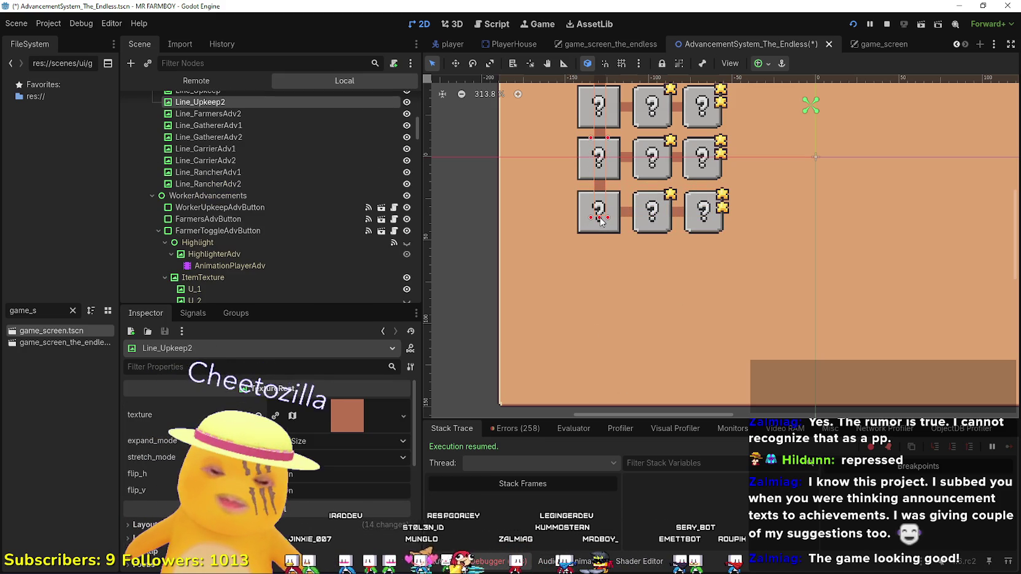
{"action": "key", "text": "ctrl+s"}
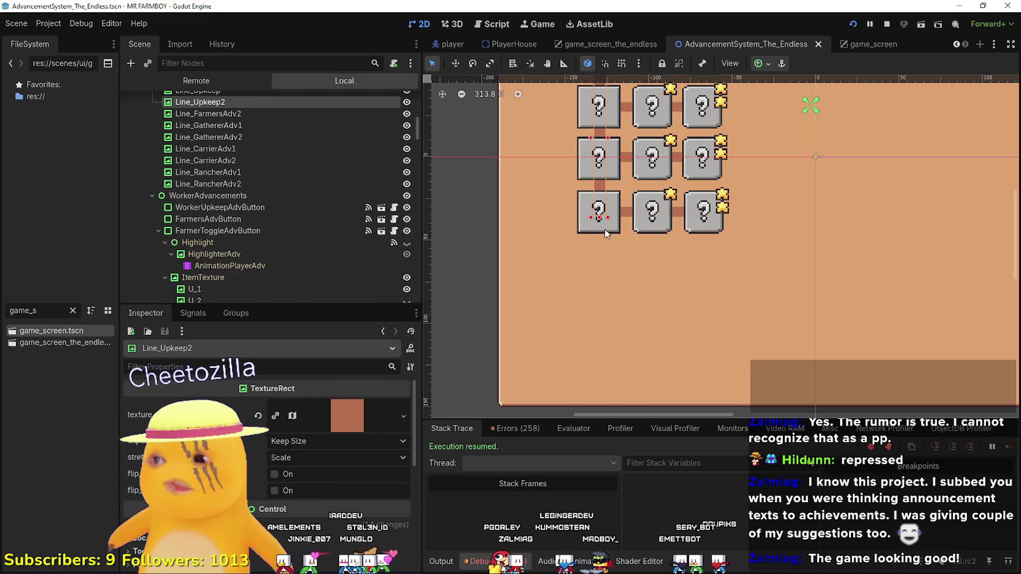
Filter for 'merchant', open MerchantSpot.tscn and switch to its merchant_spot.gd script
{"action": "left_click", "coordinate": [75, 311]}
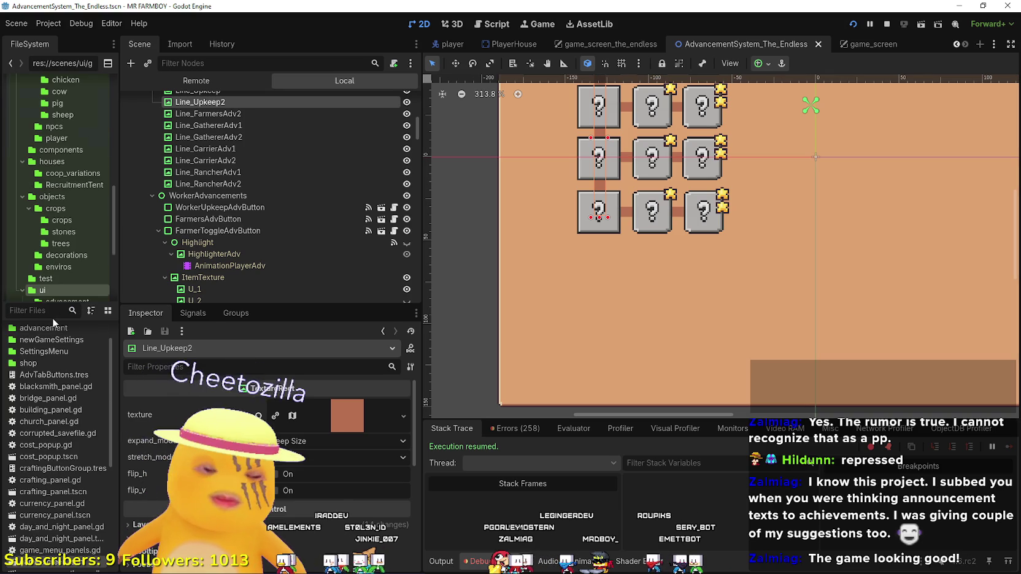
{"action": "type", "text": "merchant"}
{"action": "double_click", "coordinate": [52, 354]}
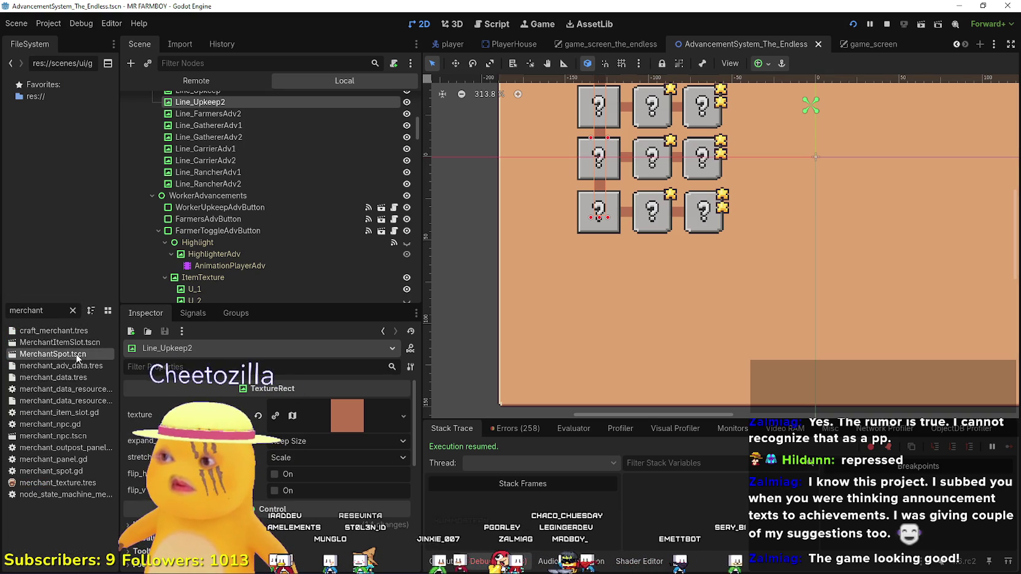
{"action": "key", "text": "ctrl+F3"}
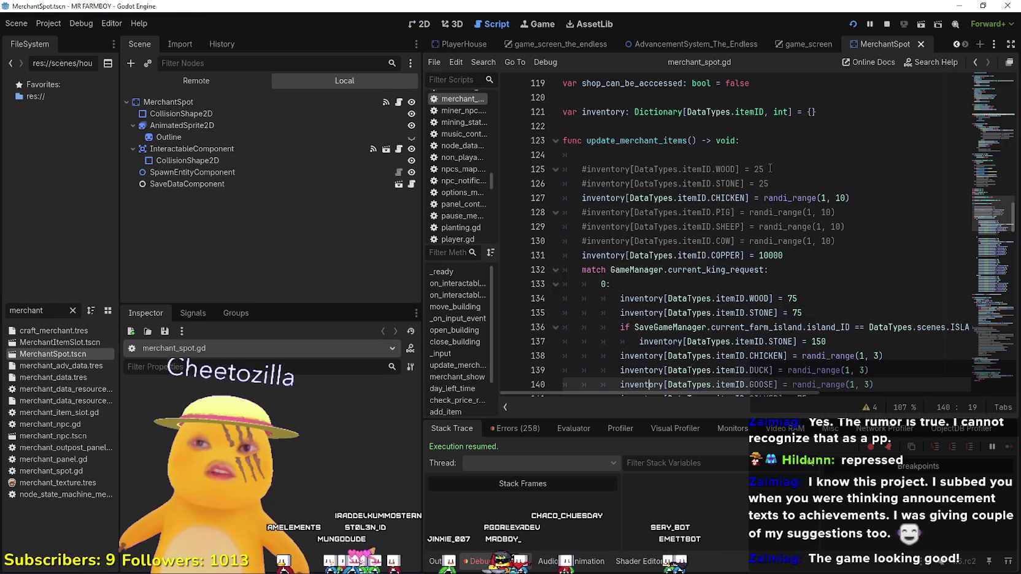
Check the island stone amounts for the first, second and later king requests
{"action": "scroll", "coordinate": [852, 286], "scroll_direction": "down", "scroll_amount": 3}
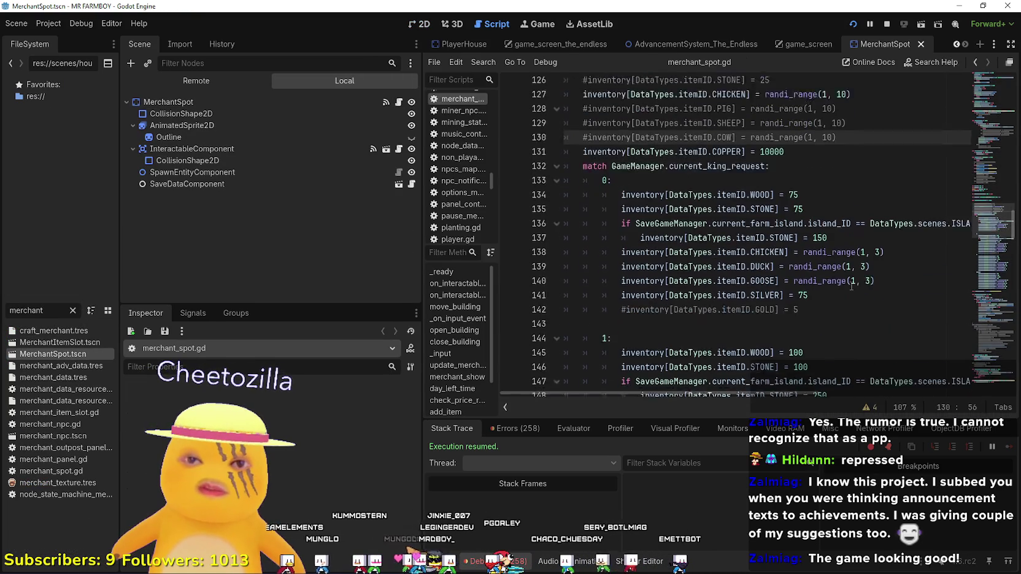
{"action": "left_click", "coordinate": [852, 285]}
{"action": "left_click", "coordinate": [814, 213]}
{"action": "type", "text": "2"}
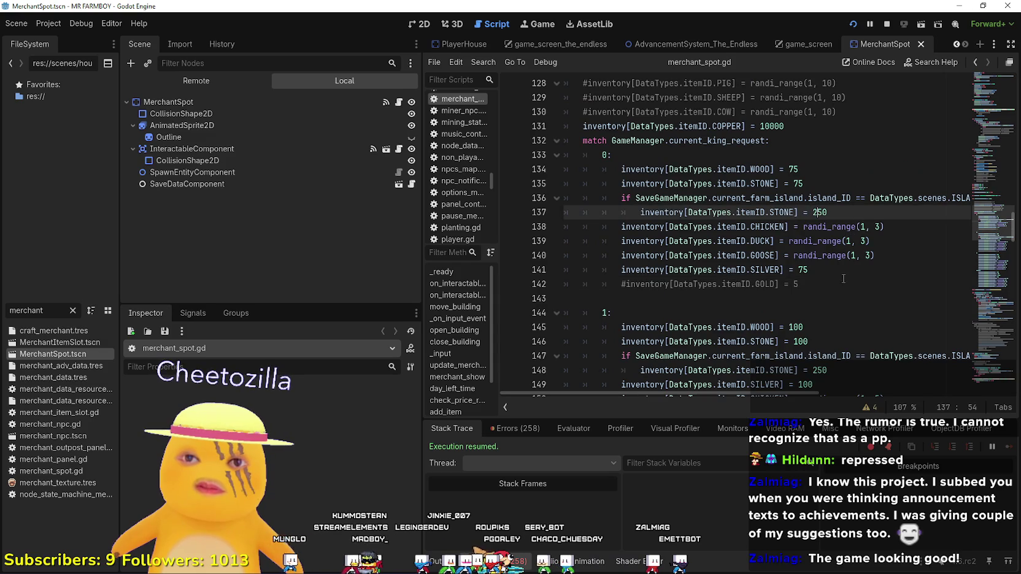
{"action": "scroll", "coordinate": [843, 279], "scroll_direction": "down", "scroll_amount": 3}
{"action": "left_click", "coordinate": [815, 253]}
{"action": "scroll", "coordinate": [819, 254], "scroll_direction": "down", "scroll_amount": 4}
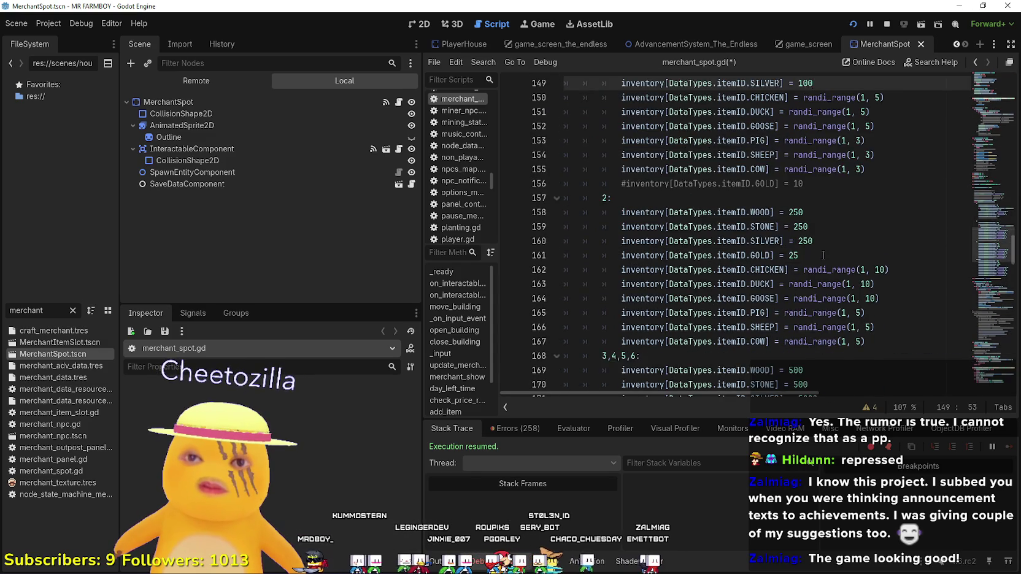
{"action": "scroll", "coordinate": [824, 256], "scroll_direction": "down", "scroll_amount": 2}
{"action": "left_click", "coordinate": [819, 298]}
Return to the edited island stone amount line in update_merchant_items
{"action": "scroll", "coordinate": [822, 273], "scroll_direction": "down", "scroll_amount": 3}
{"action": "scroll", "coordinate": [828, 270], "scroll_direction": "up", "scroll_amount": 3}
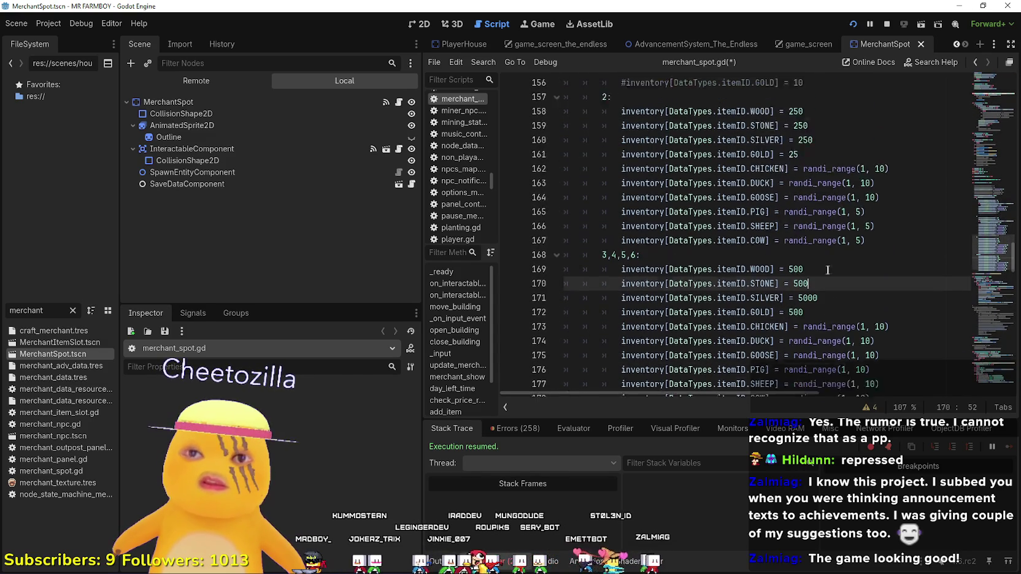
{"action": "scroll", "coordinate": [831, 245], "scroll_direction": "up", "scroll_amount": 3}
{"action": "scroll", "coordinate": [832, 234], "scroll_direction": "down", "scroll_amount": 6}
{"action": "left_click", "coordinate": [832, 230]}
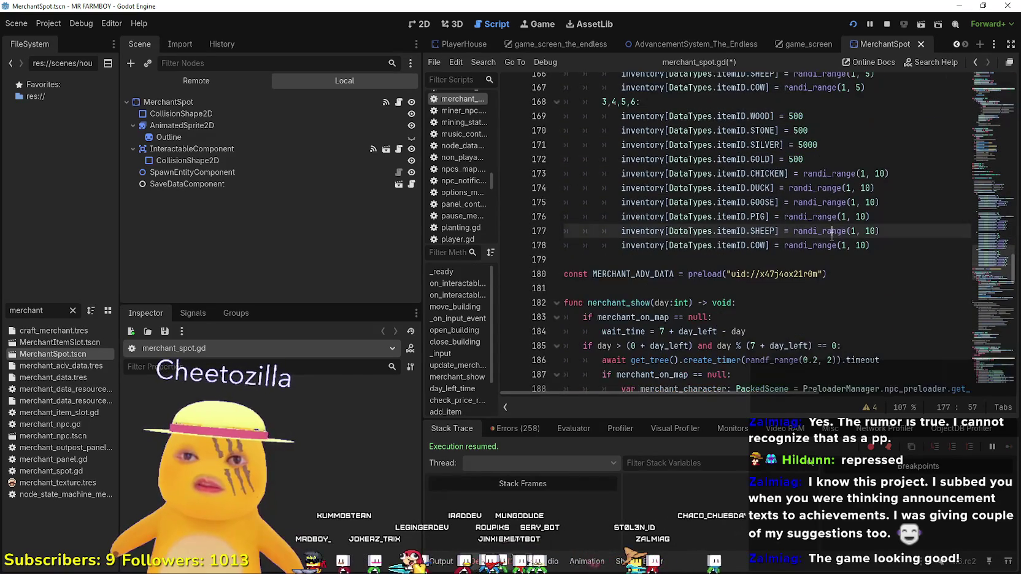
{"action": "left_click", "coordinate": [838, 258]}
{"action": "scroll", "coordinate": [839, 255], "scroll_direction": "up", "scroll_amount": 8}
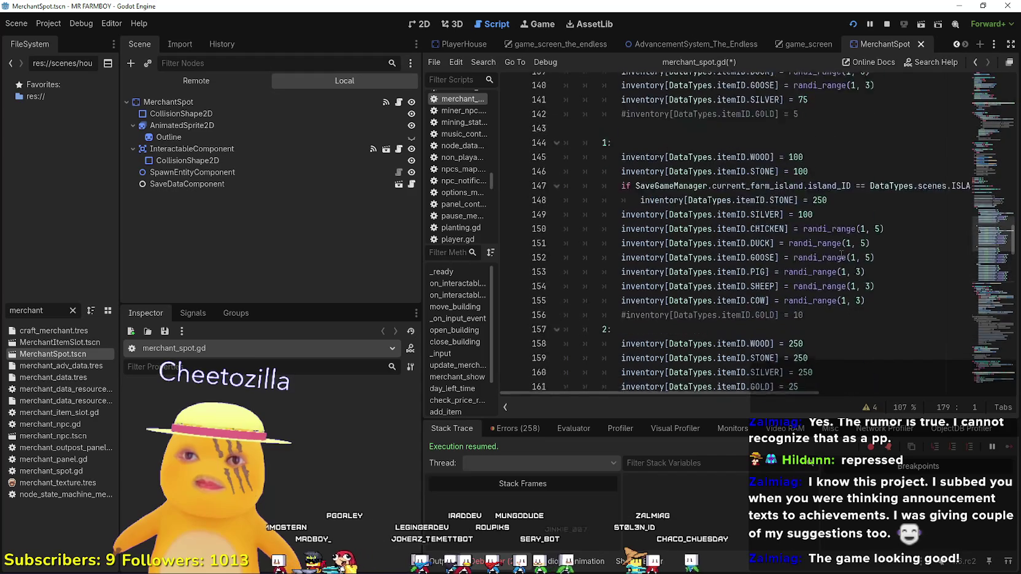
{"action": "scroll", "coordinate": [840, 255], "scroll_direction": "up", "scroll_amount": 3}
{"action": "left_click", "coordinate": [865, 214]}
{"action": "scroll", "coordinate": [868, 246], "scroll_direction": "up", "scroll_amount": 4}
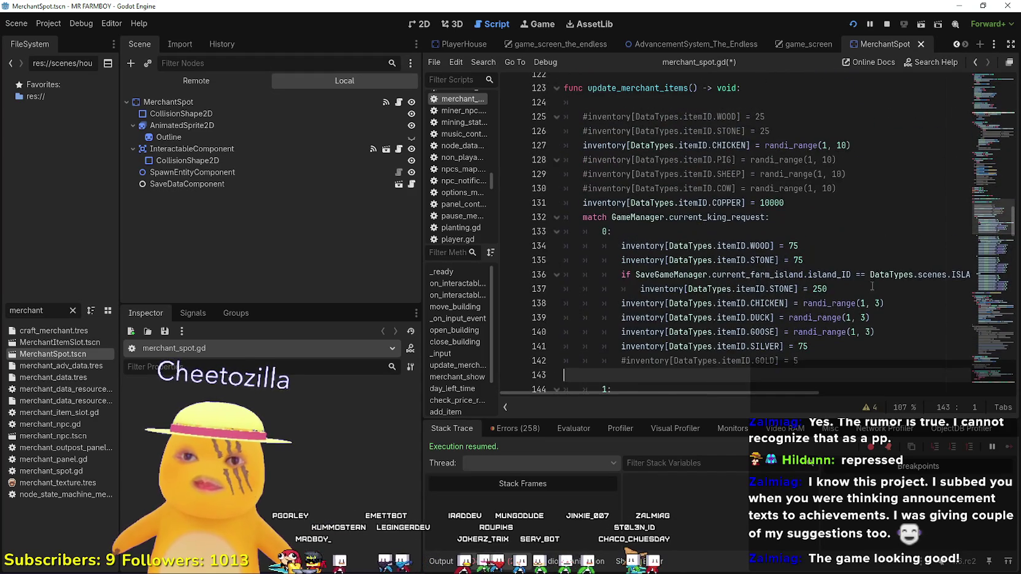
{"action": "left_click", "coordinate": [872, 286]}
{"action": "scroll", "coordinate": [853, 258], "scroll_direction": "down", "scroll_amount": 8}
{"action": "scroll", "coordinate": [809, 194], "scroll_direction": "up", "scroll_amount": 3}
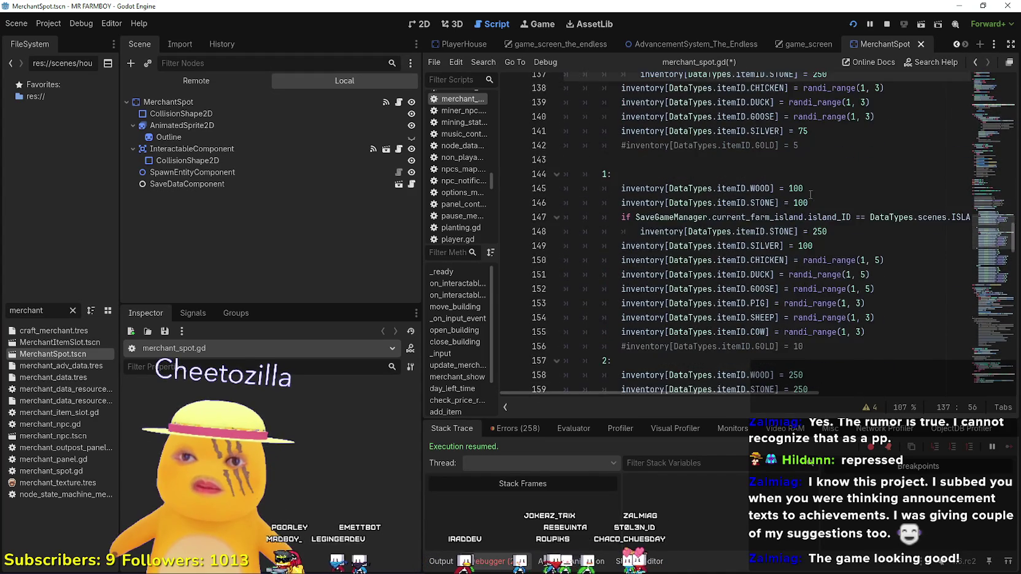
{"action": "scroll", "coordinate": [810, 236], "scroll_direction": "down", "scroll_amount": 4}
Select the island stone check lines and move to the end of the third request's stone line
{"action": "double_click", "coordinate": [823, 234]}
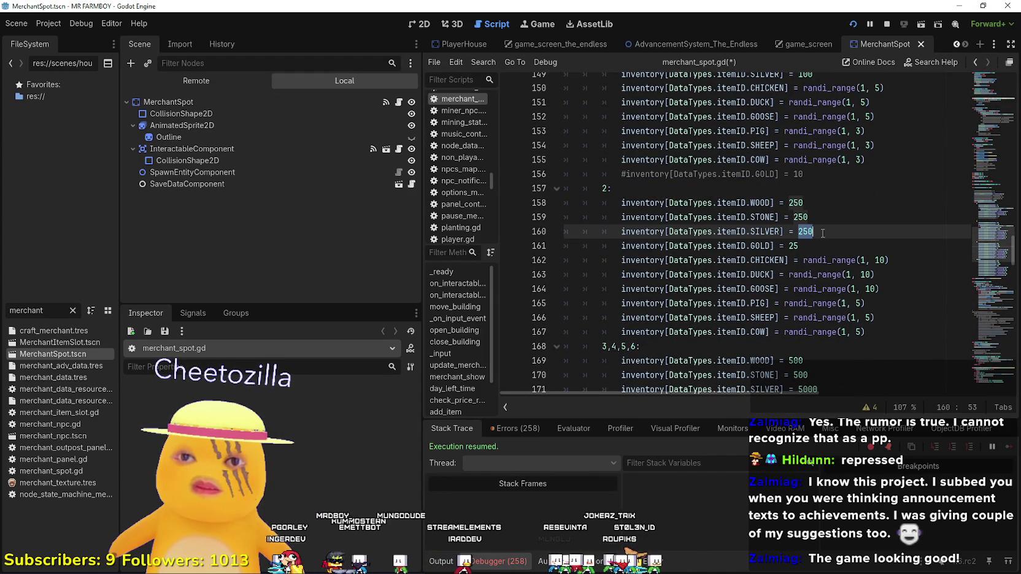
{"action": "scroll", "coordinate": [822, 222], "scroll_direction": "up", "scroll_amount": 4}
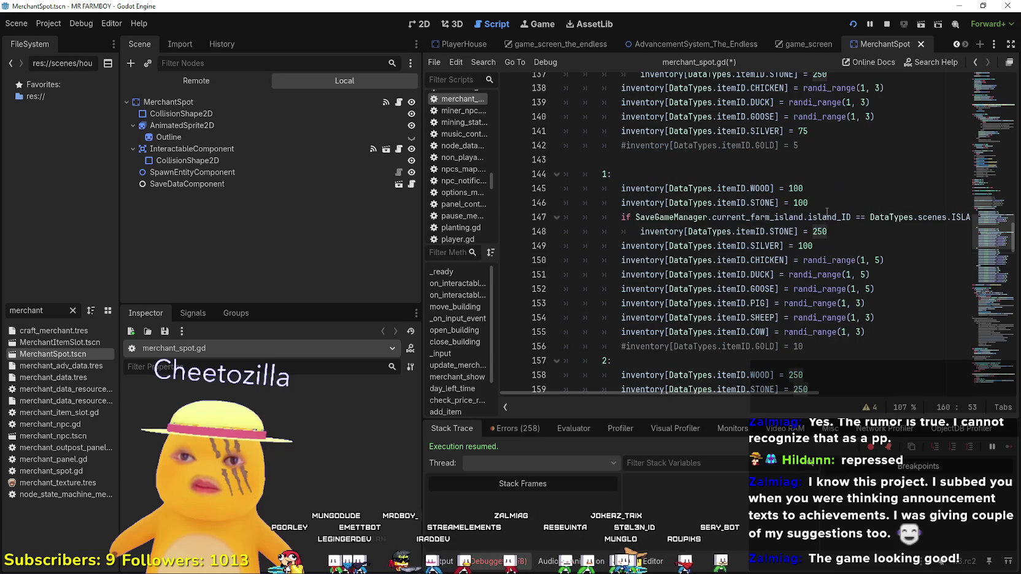
{"action": "mouse_move", "coordinate": [827, 232]}
{"action": "left_mouse_down"}
{"action": "mouse_move", "coordinate": [570, 231]}
{"action": "mouse_move", "coordinate": [554, 213]}
{"action": "left_mouse_up"}
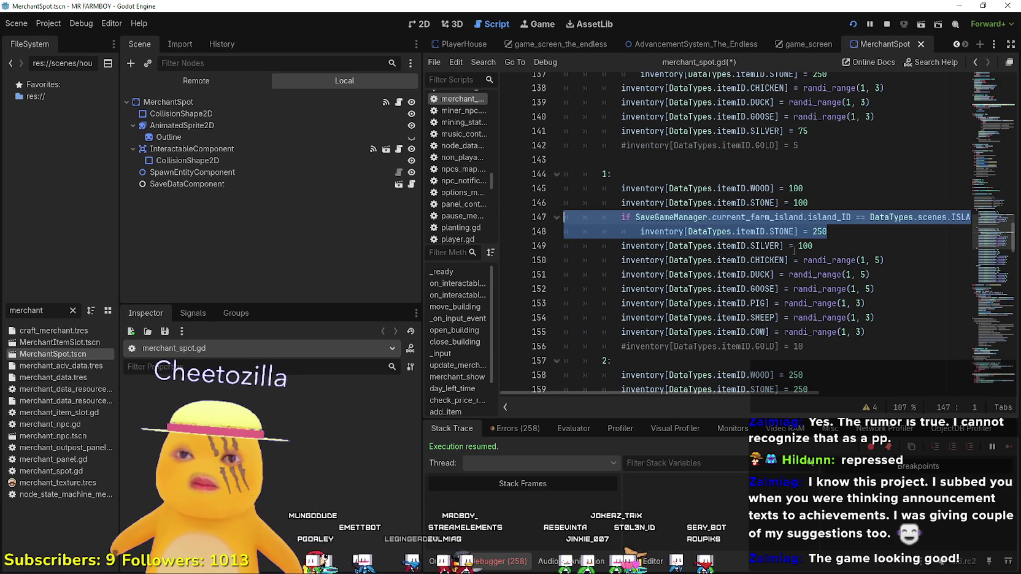
{"action": "scroll", "coordinate": [793, 248], "scroll_direction": "up", "scroll_amount": 2}
{"action": "scroll", "coordinate": [842, 149], "scroll_direction": "down", "scroll_amount": 7}
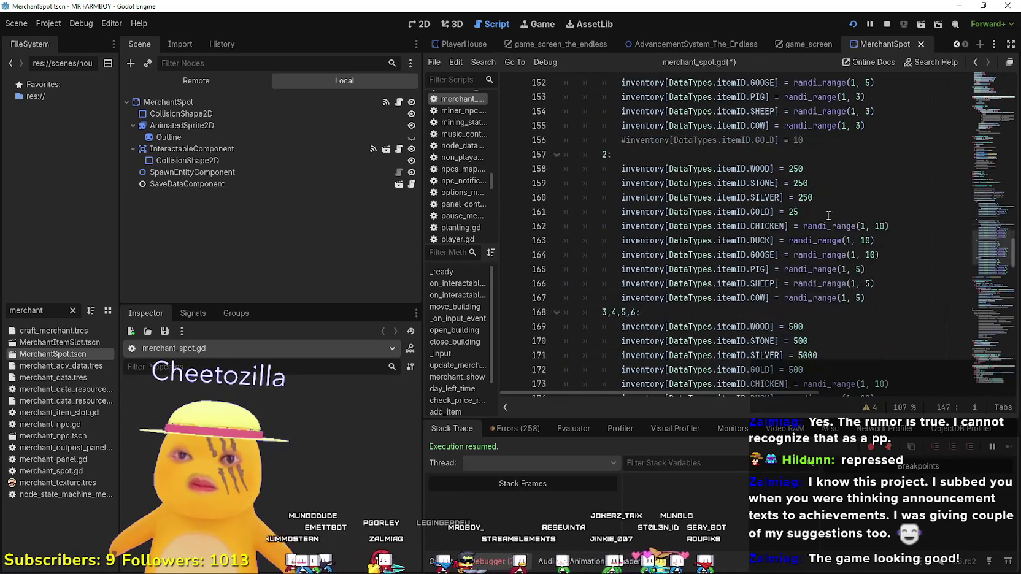
{"action": "left_click", "coordinate": [829, 192]}
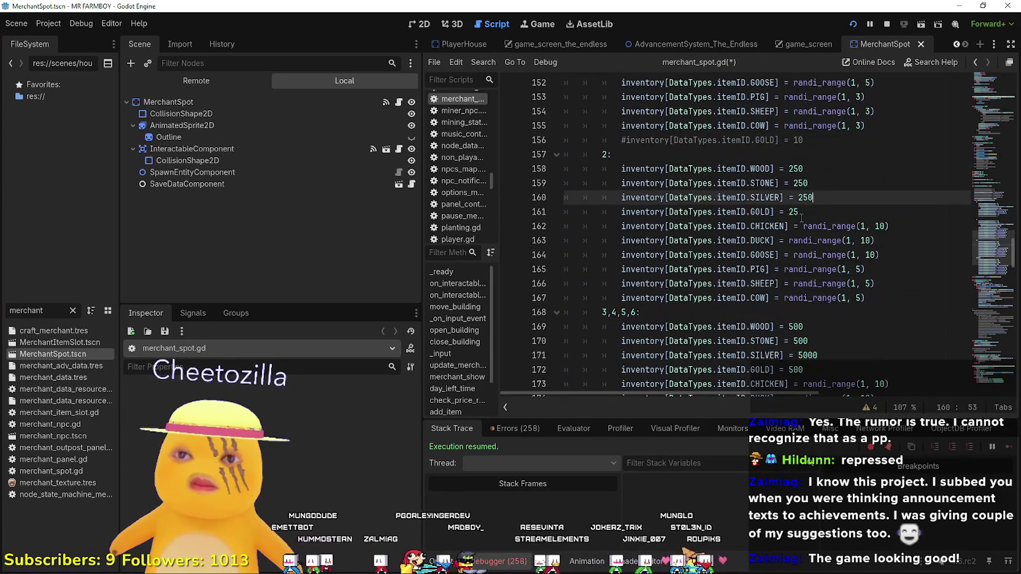
{"action": "left_click", "coordinate": [823, 181]}
Paste the island stone check into the third king request and review the amounts
{"action": "key", "text": "Return"}
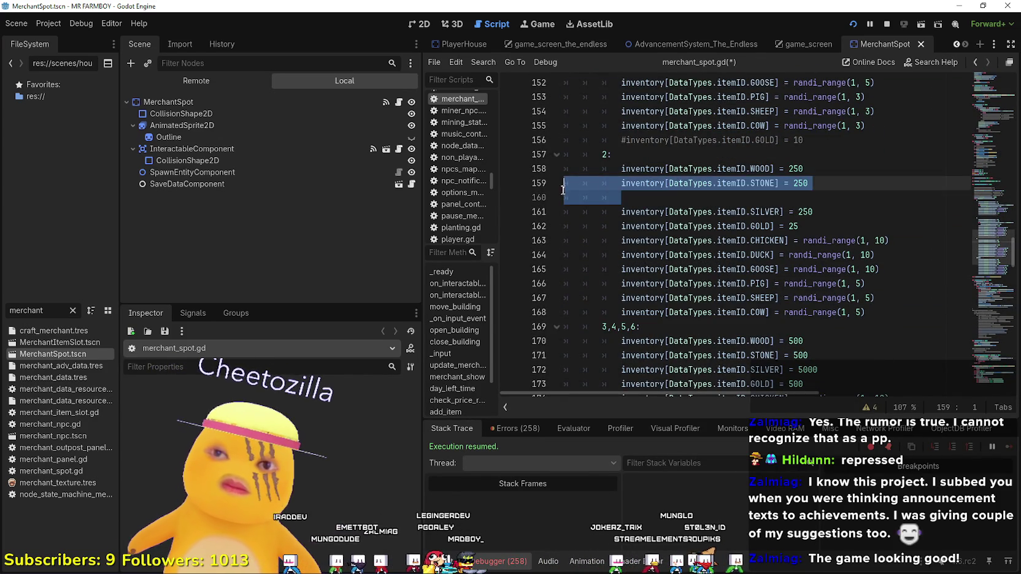
{"action": "key", "text": "ctrl+v"}
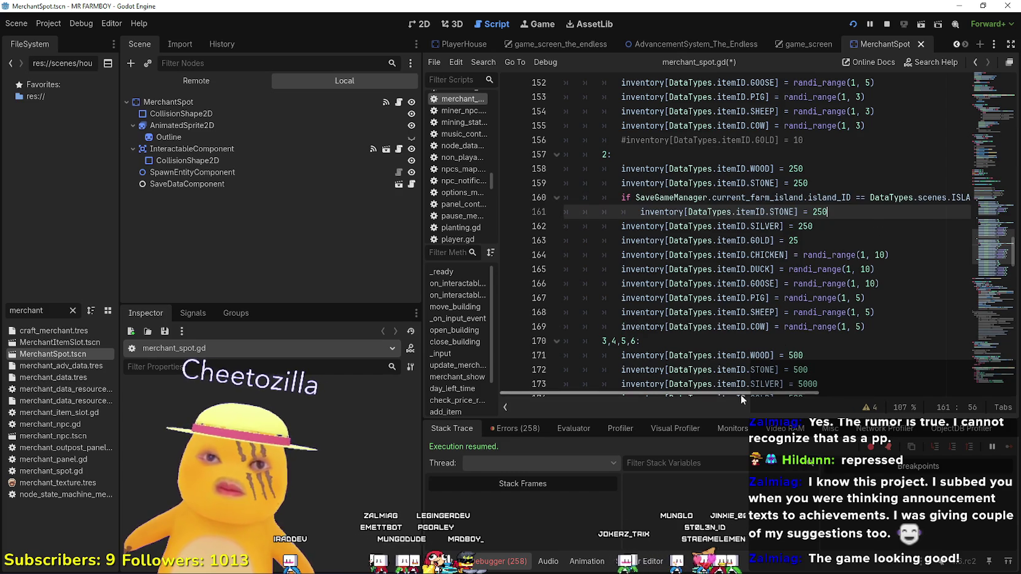
{"action": "mouse_move", "coordinate": [725, 390]}
{"action": "left_mouse_down"}
{"action": "mouse_move", "coordinate": [835, 391]}
{"action": "mouse_move", "coordinate": [730, 391]}
{"action": "left_mouse_up"}
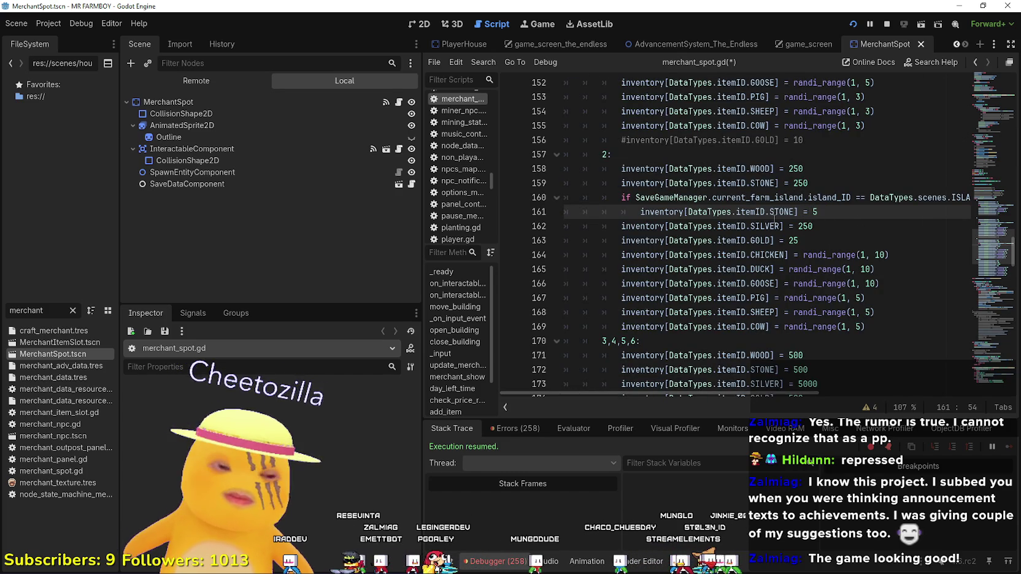
{"action": "scroll", "coordinate": [777, 228], "scroll_direction": "down", "scroll_amount": 7}
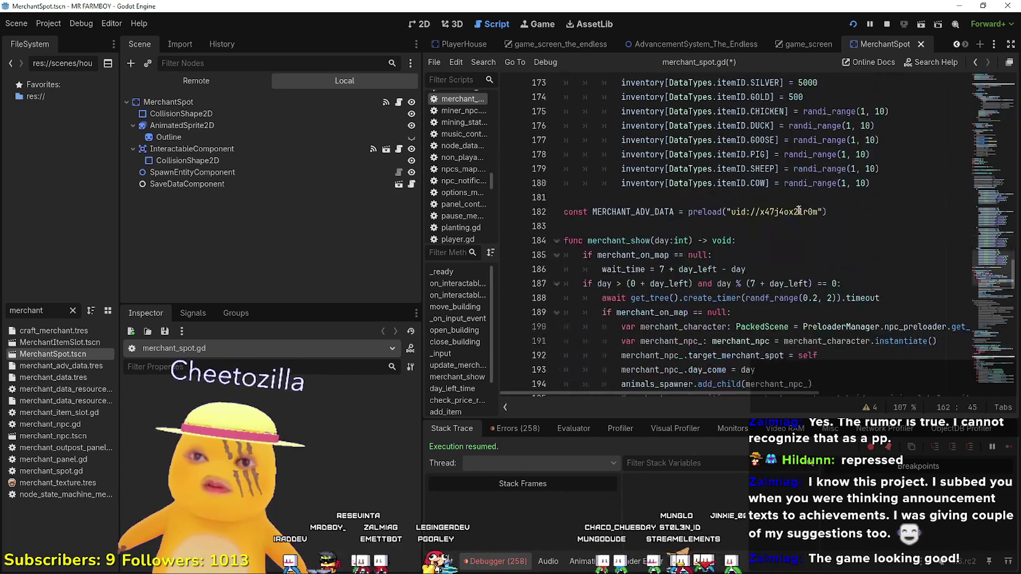
{"action": "scroll", "coordinate": [798, 195], "scroll_direction": "up", "scroll_amount": 6}
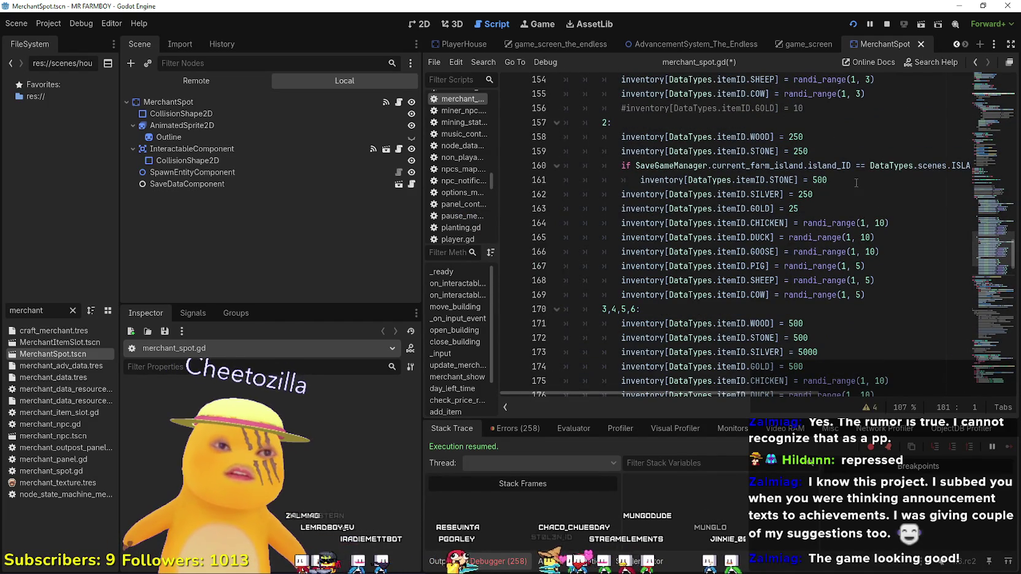
{"action": "scroll", "coordinate": [803, 239], "scroll_direction": "up", "scroll_amount": 5}
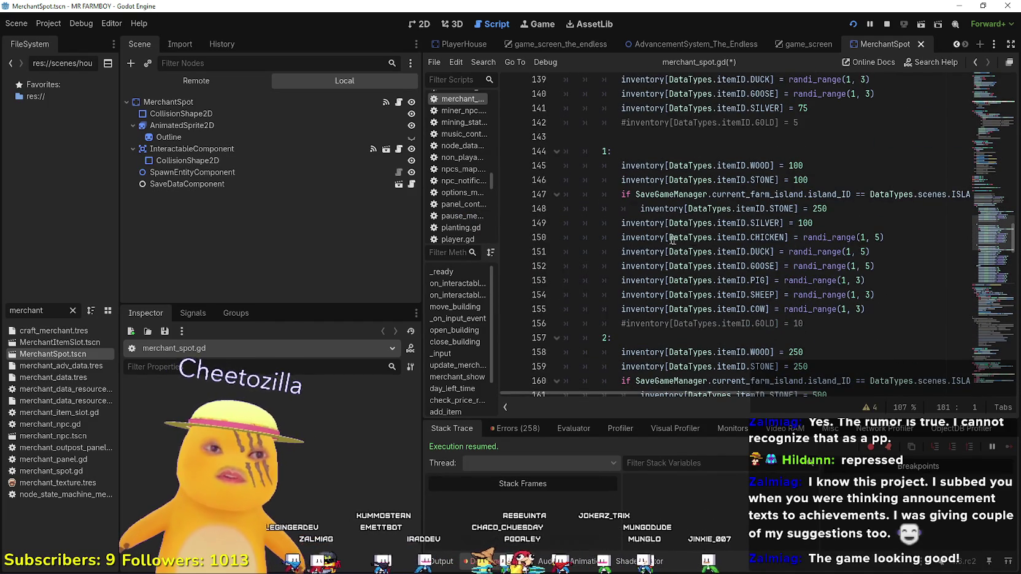
{"action": "scroll", "coordinate": [672, 239], "scroll_direction": "up", "scroll_amount": 3}
{"action": "scroll", "coordinate": [746, 205], "scroll_direction": "down", "scroll_amount": 4}
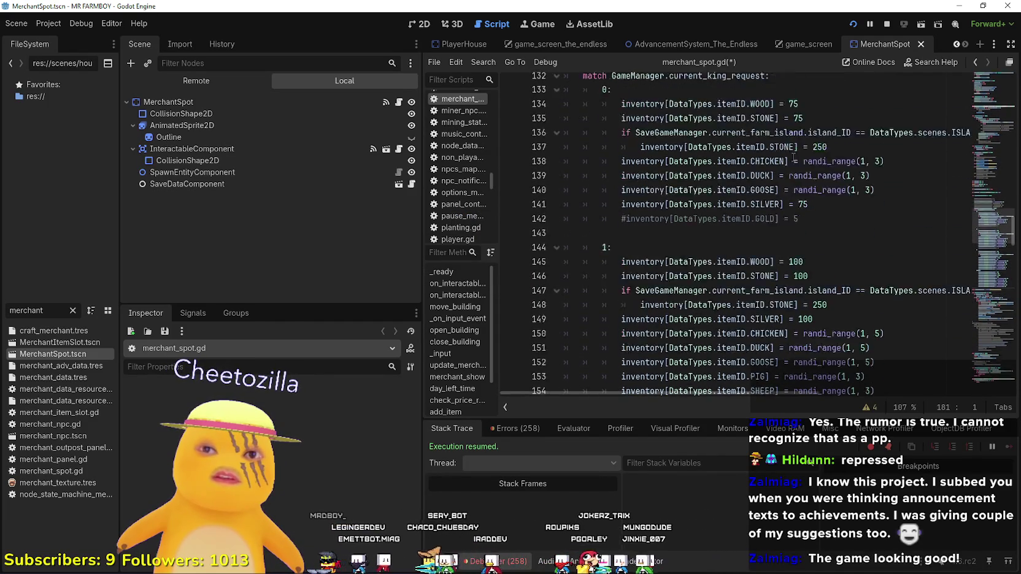
{"action": "scroll", "coordinate": [849, 219], "scroll_direction": "down", "scroll_amount": 4}
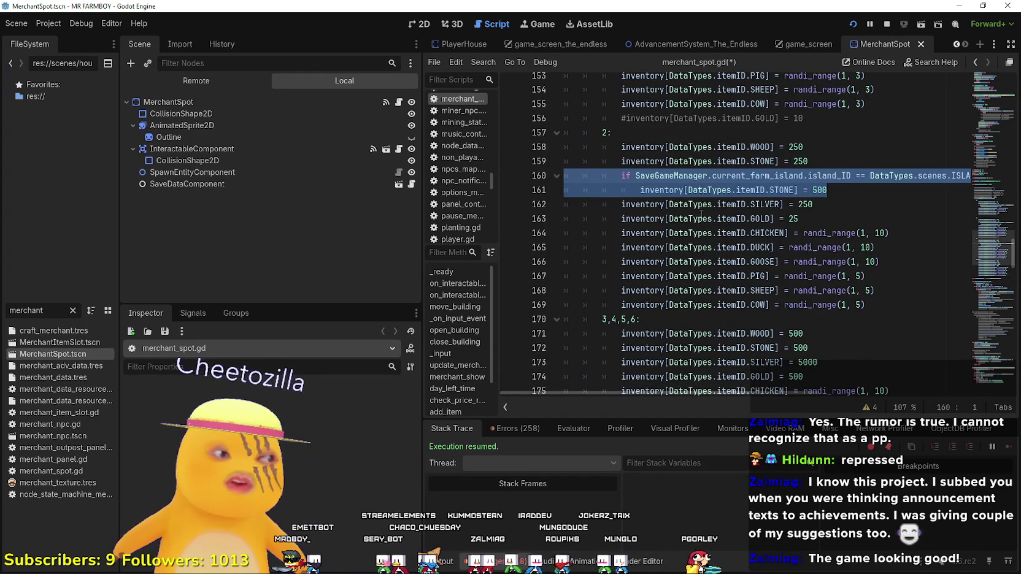
{"action": "scroll", "coordinate": [701, 213], "scroll_direction": "down", "scroll_amount": 4}
{"action": "scroll", "coordinate": [704, 205], "scroll_direction": "up", "scroll_amount": 3}
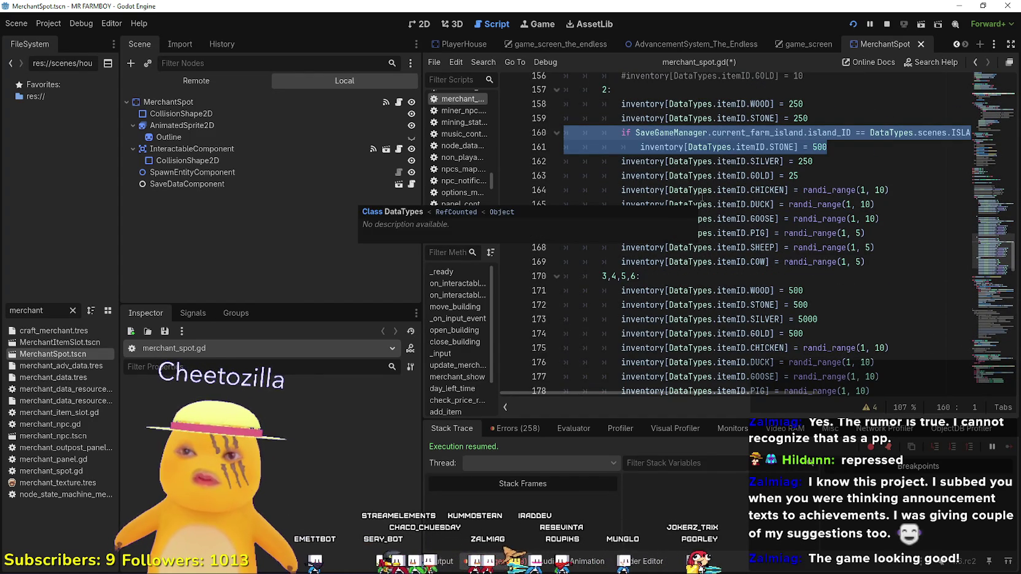
{"action": "scroll", "coordinate": [716, 191], "scroll_direction": "up", "scroll_amount": 6}
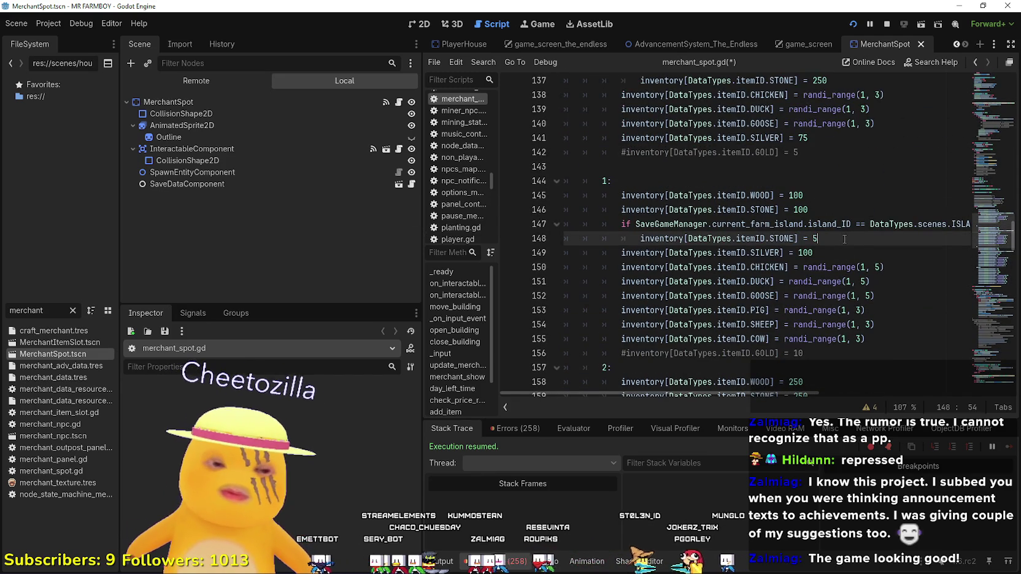
{"action": "scroll", "coordinate": [834, 235], "scroll_direction": "down", "scroll_amount": 5}
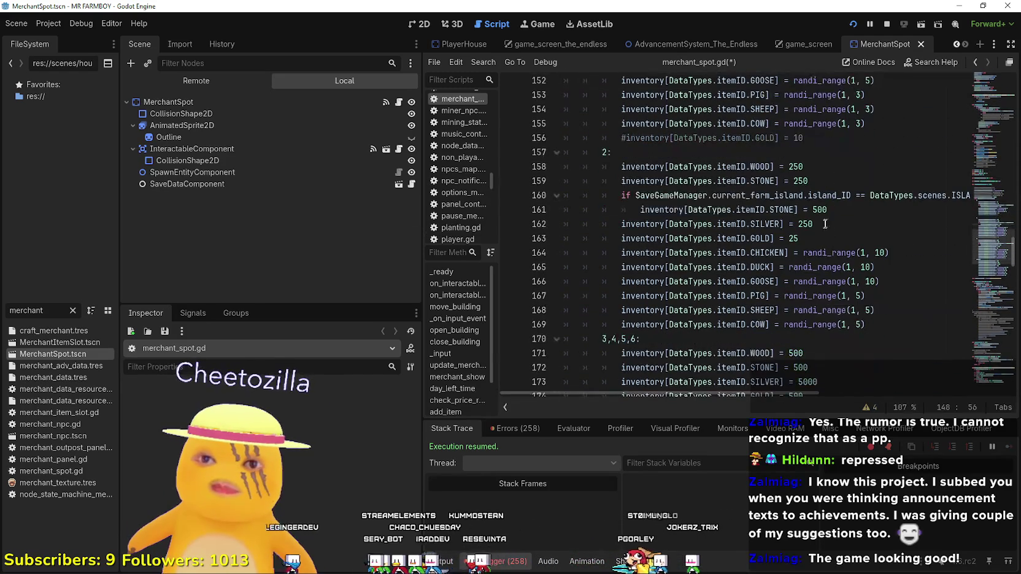
Delete request 2's island stone override and save merchant_spot.gd
{"action": "key", "text": "BackSpace"}
{"action": "key", "text": "BackSpace"}
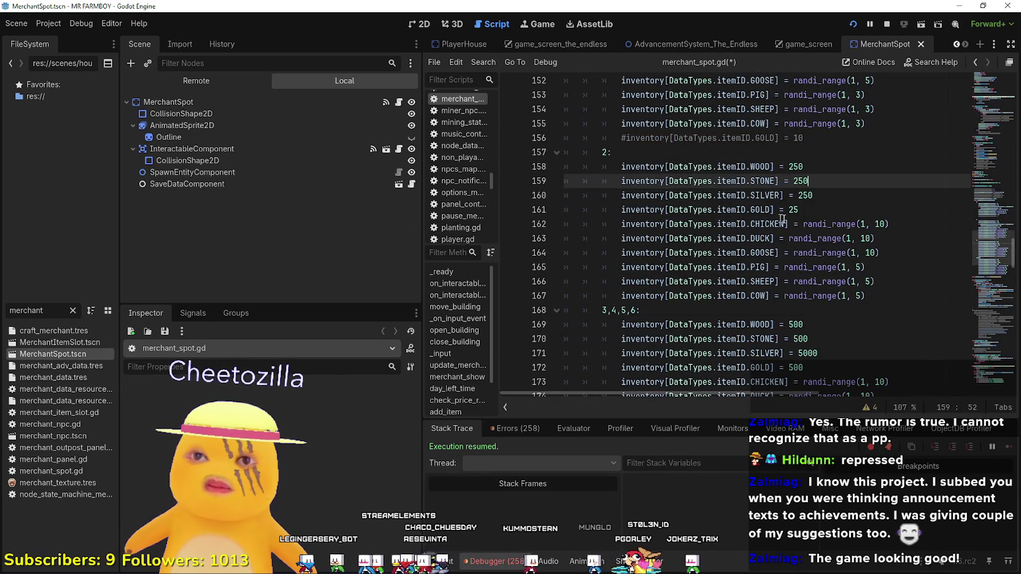
{"action": "scroll", "coordinate": [674, 236], "scroll_direction": "up", "scroll_amount": 2}
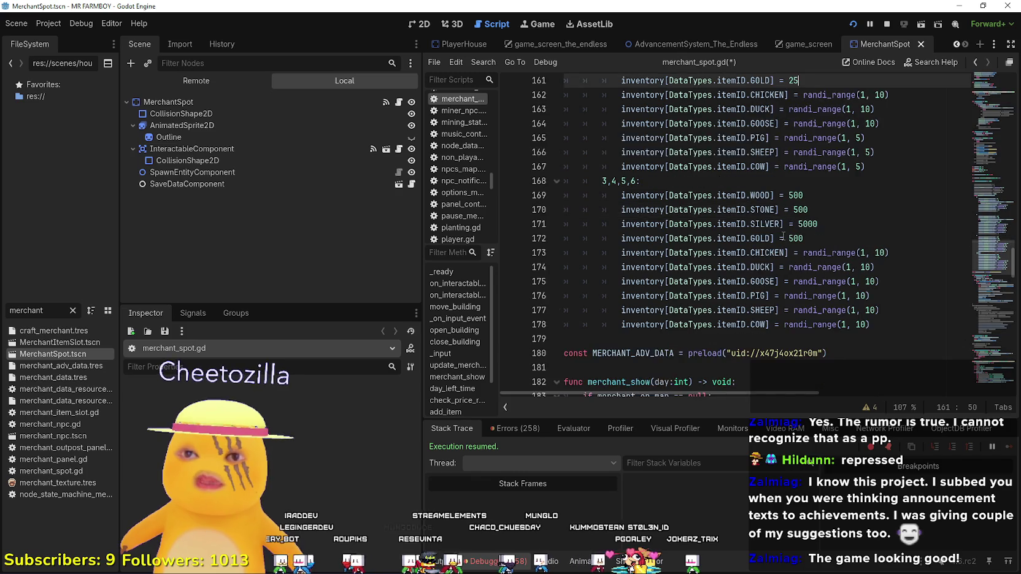
{"action": "scroll", "coordinate": [595, 234], "scroll_direction": "up", "scroll_amount": 5}
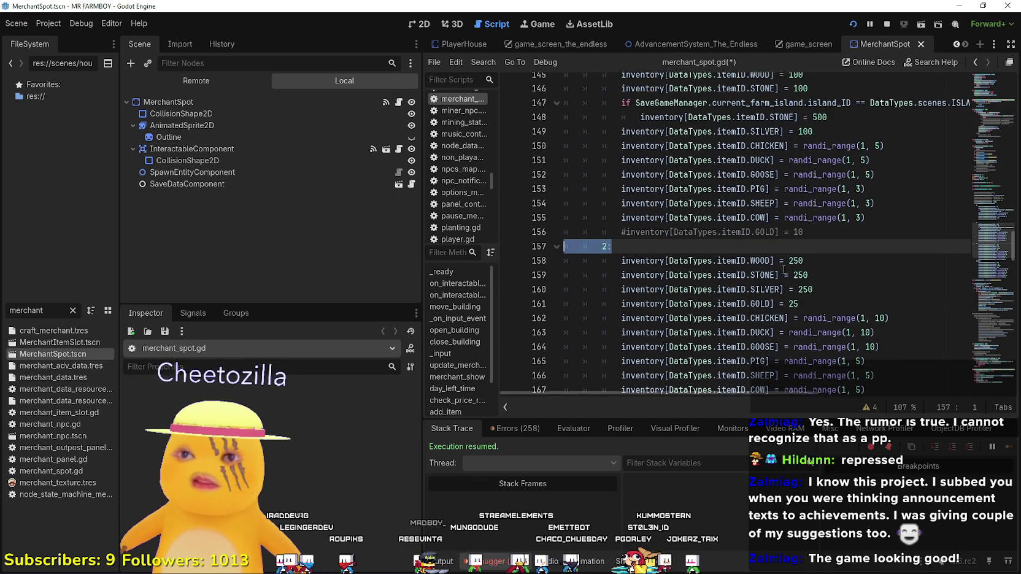
{"action": "left_click", "coordinate": [753, 238]}
{"action": "key", "text": "ctrl+s"}
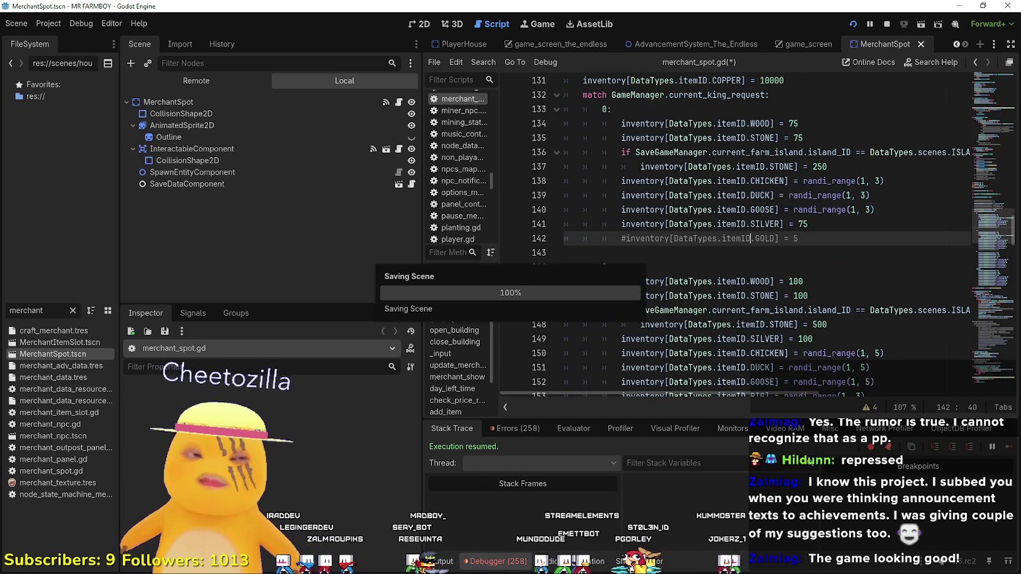
Run the game, close the advancements overview and tend the farm crops
{"action": "key", "text": "alt+Tab"}
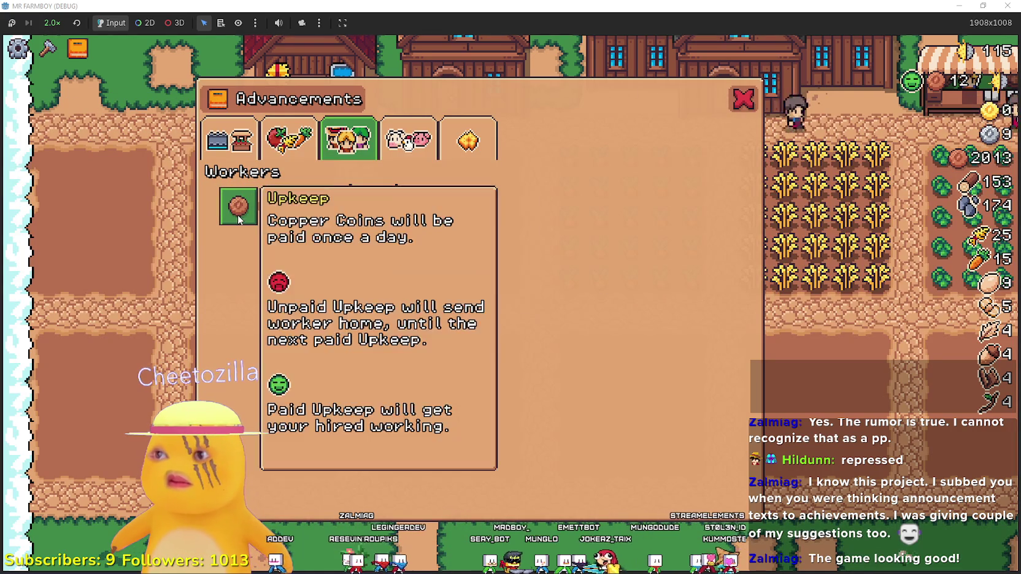
{"action": "left_click", "coordinate": [743, 100]}
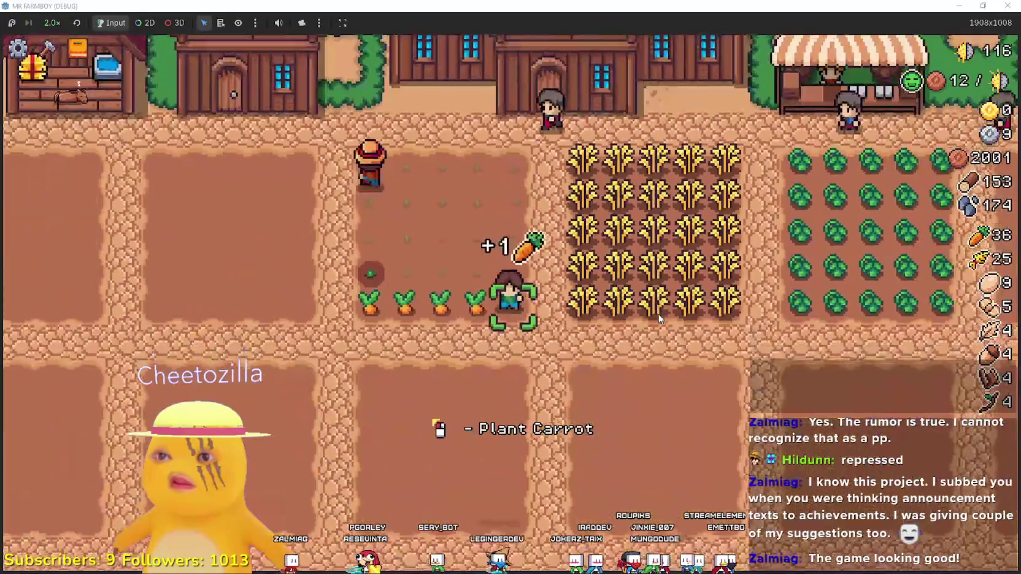
{"action": "key", "text": "c"}
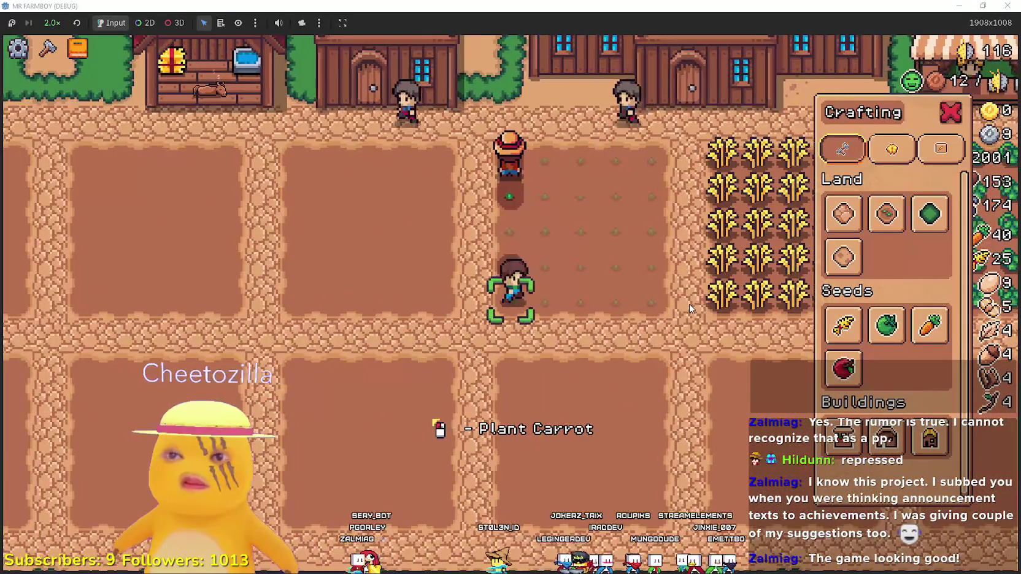
{"action": "key", "text": "c"}
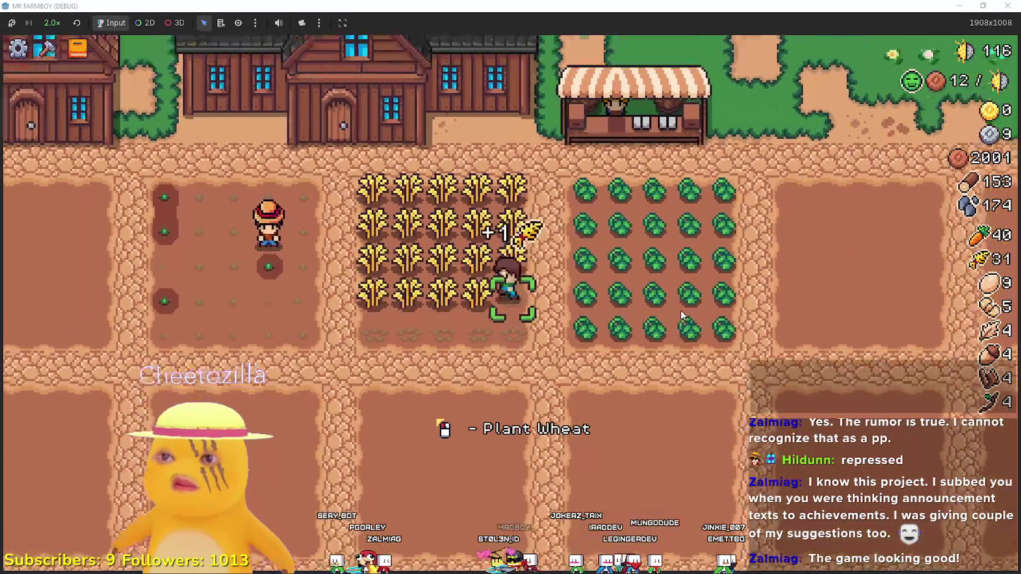
{"action": "scroll", "coordinate": [681, 310], "scroll_direction": "down", "scroll_amount": 3}
{"action": "scroll", "coordinate": [680, 309], "scroll_direction": "up", "scroll_amount": 2}
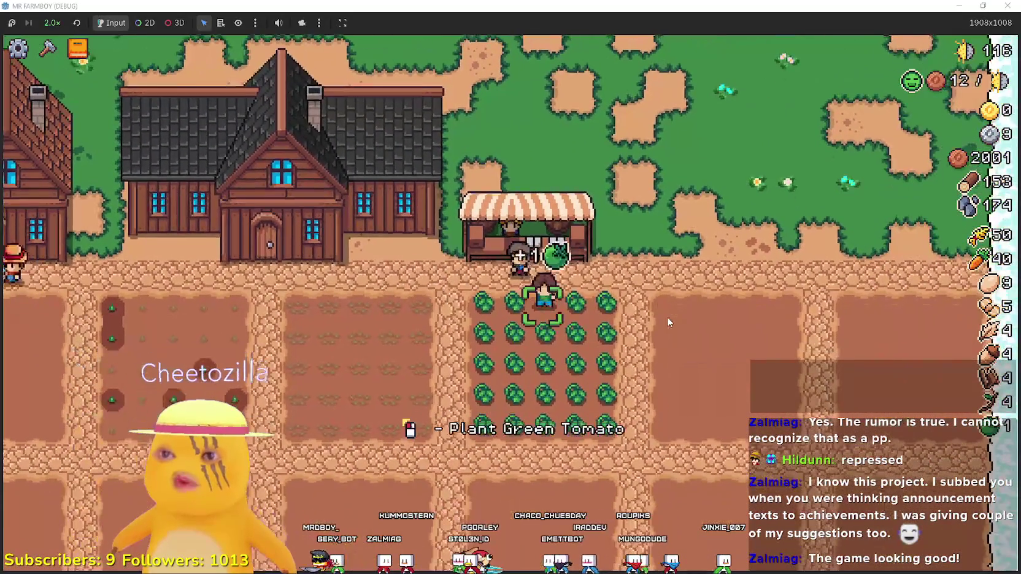
Browse the Crops and Land/Buildings advancement trees, then close them
{"action": "key", "text": "l"}
{"action": "left_click", "coordinate": [264, 151]}
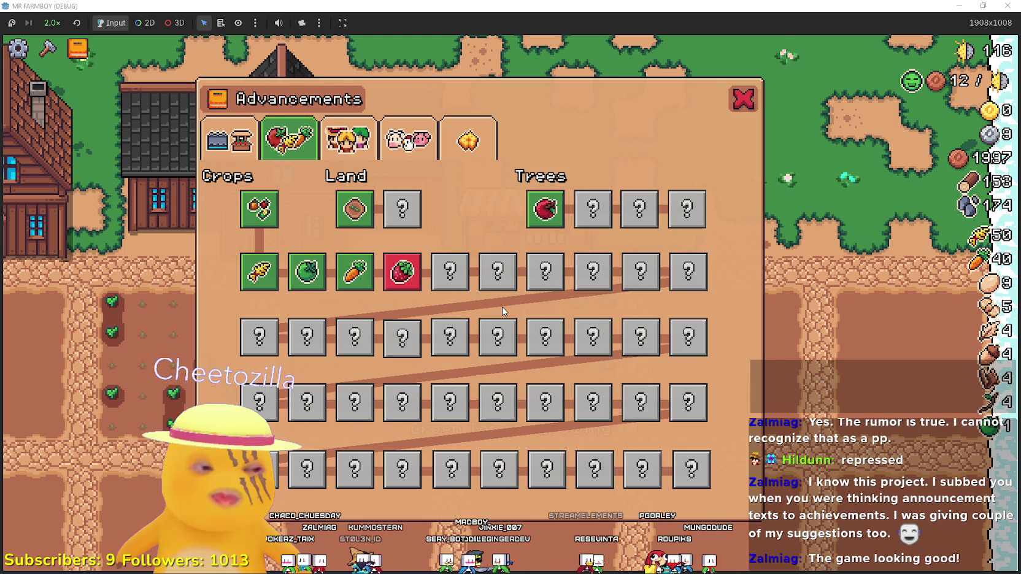
{"action": "left_click", "coordinate": [214, 131]}
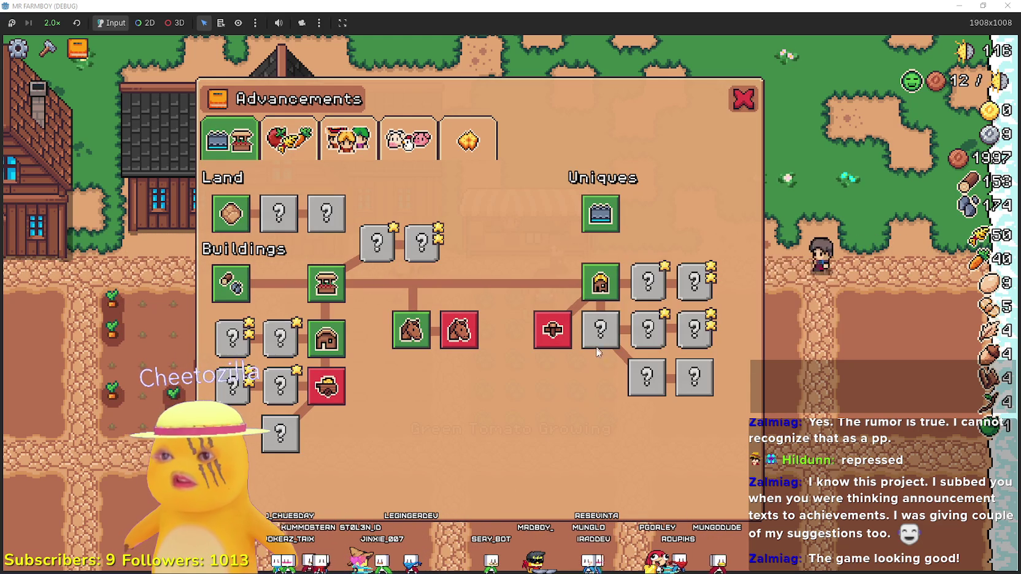
{"action": "mouse_move", "coordinate": [552, 329]}
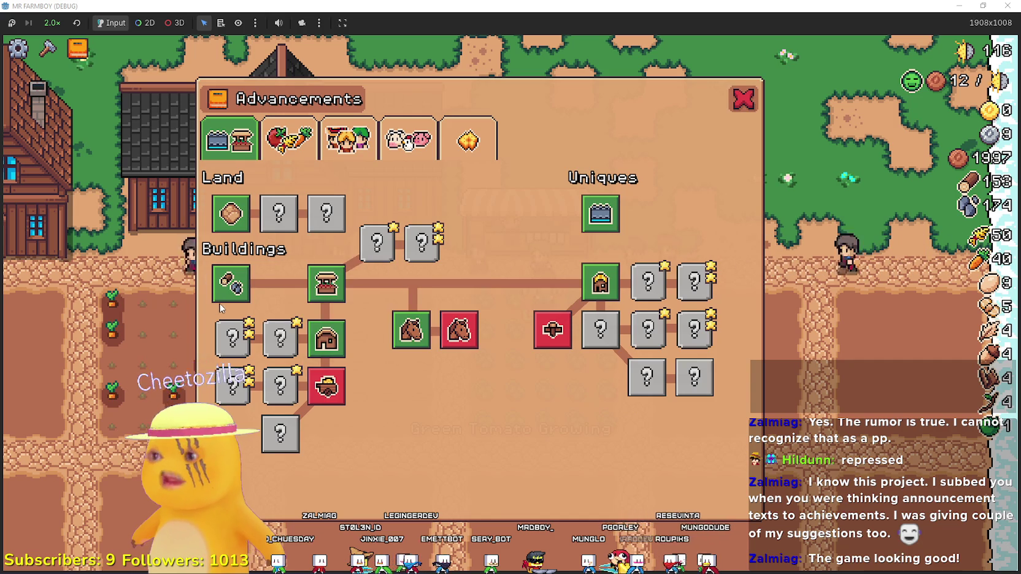
{"action": "left_click", "coordinate": [743, 99]}
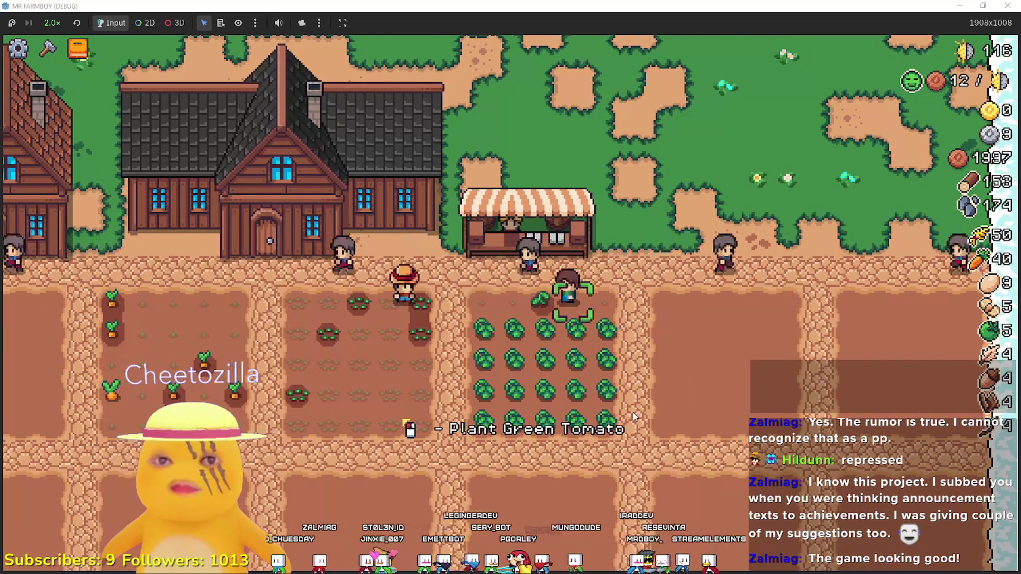
Walk to the house and check its list of hireable workers
{"action": "key", "text": "a"}
{"action": "key", "text": "e"}
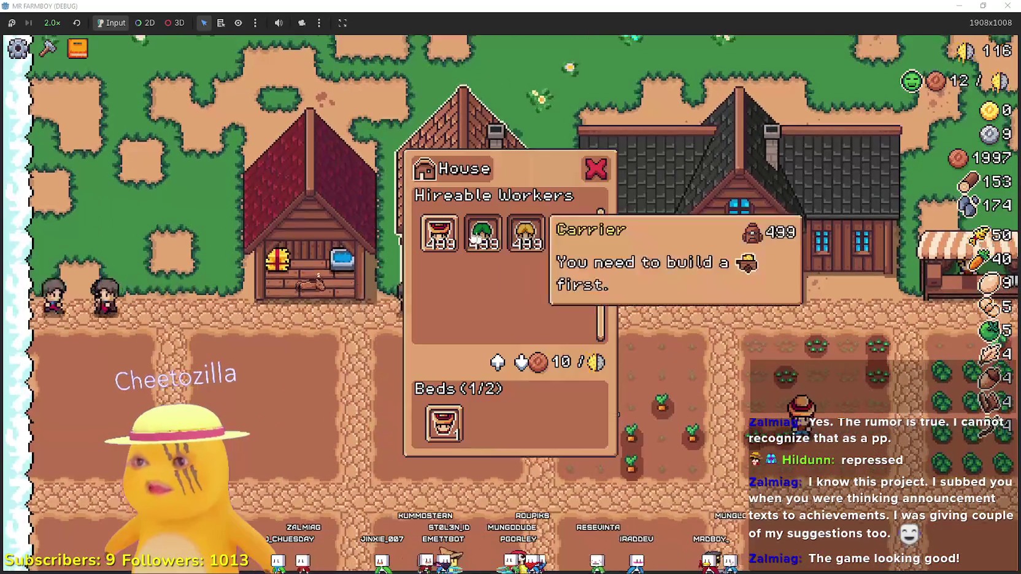
{"action": "key", "text": "Escape"}
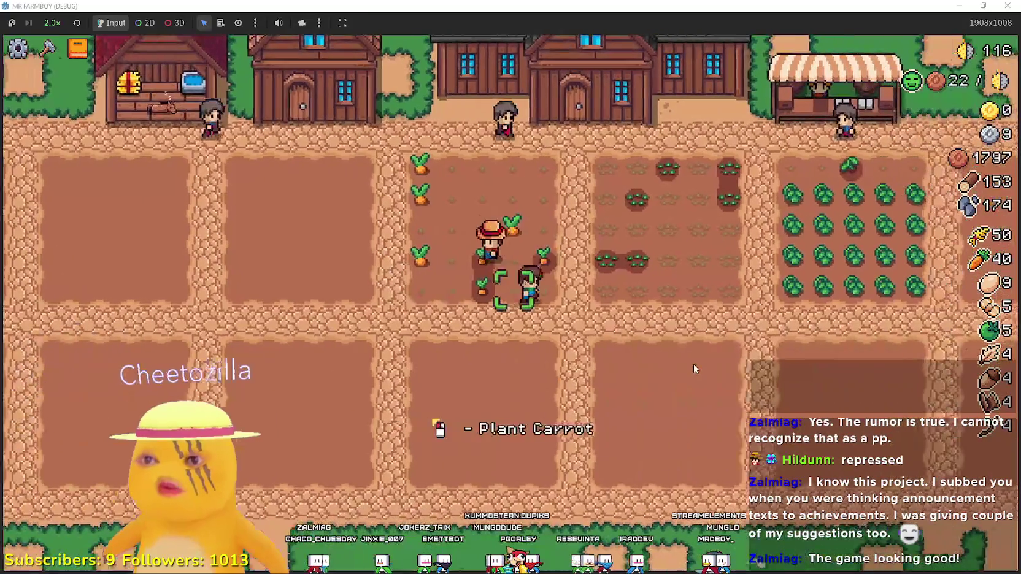
Harvest the tomato patch and then the carrot field
{"action": "key", "text": "d"}
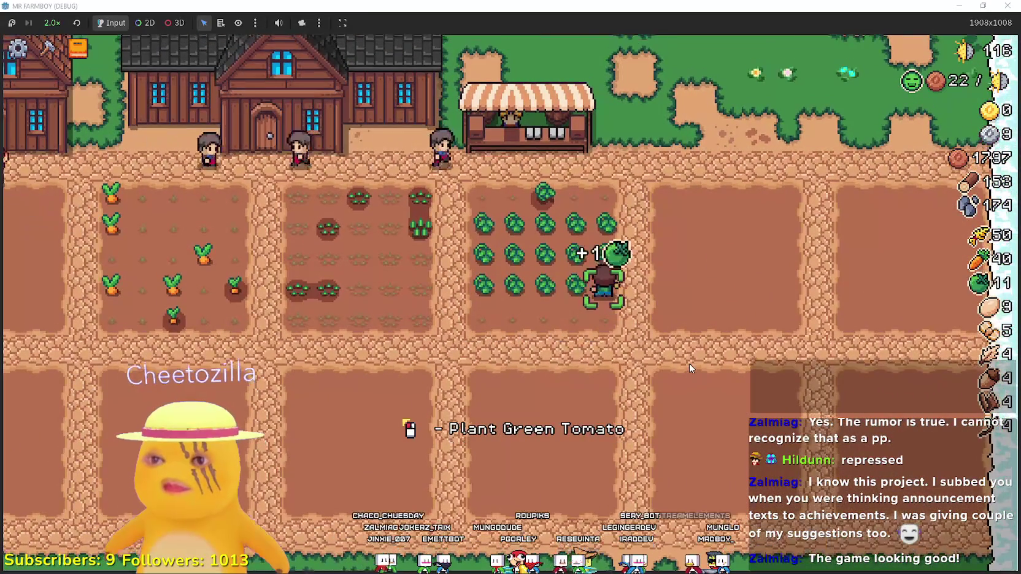
{"action": "key", "text": "w"}
{"action": "key", "text": "a"}
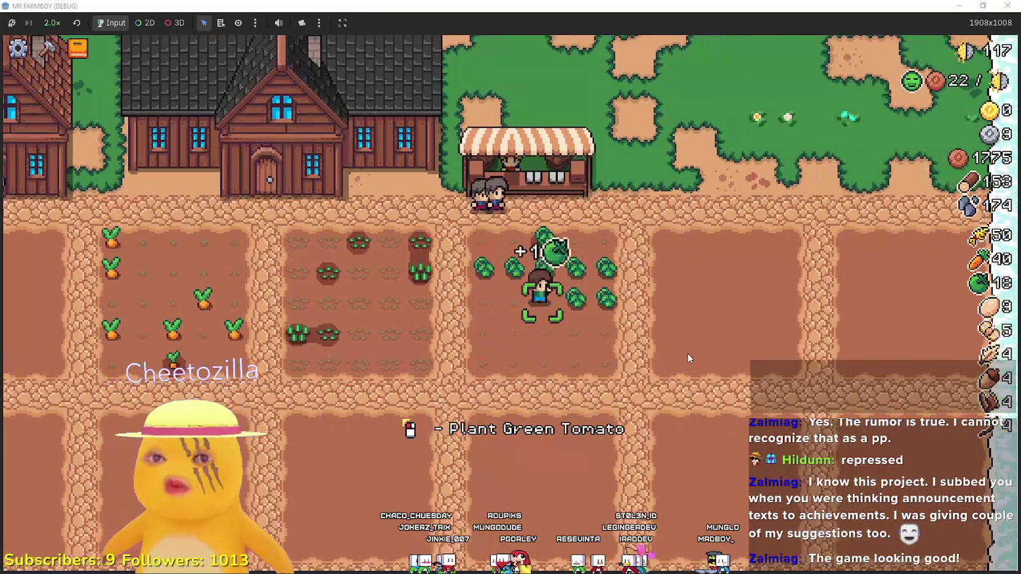
{"action": "key", "text": "a"}
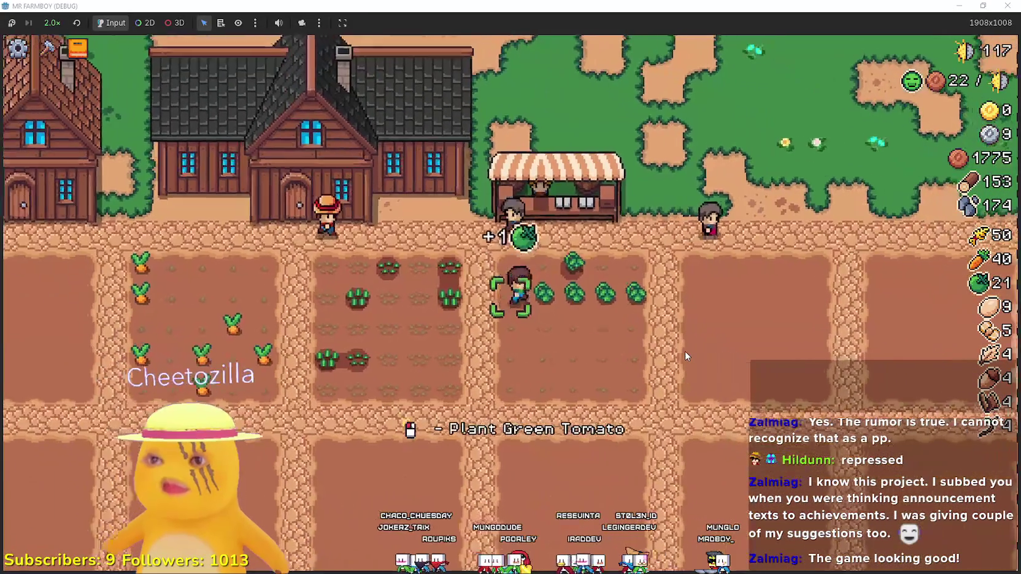
{"action": "key", "text": "a"}
{"action": "key", "text": "s"}
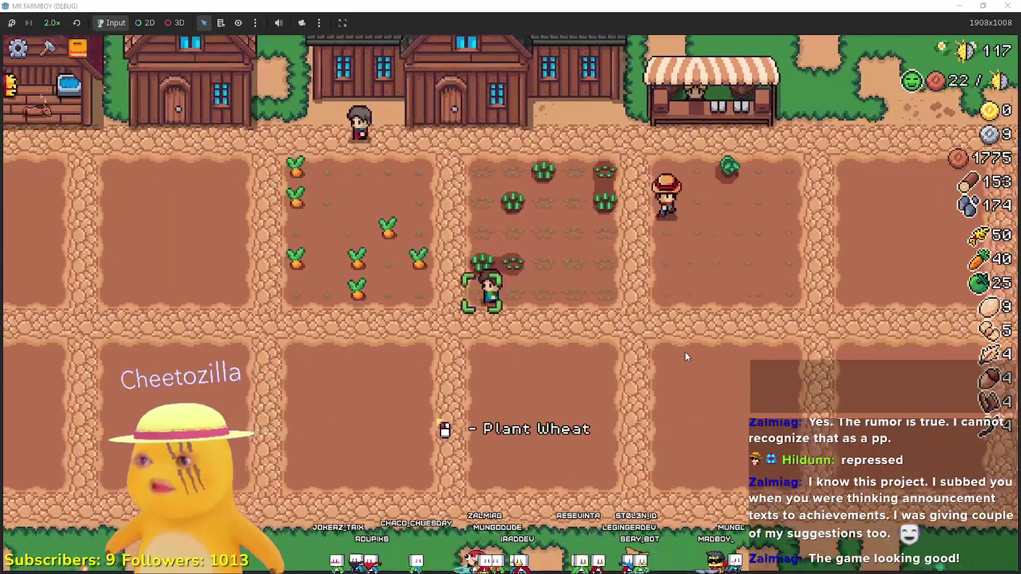
{"action": "key", "text": "a"}
{"action": "key", "text": "w"}
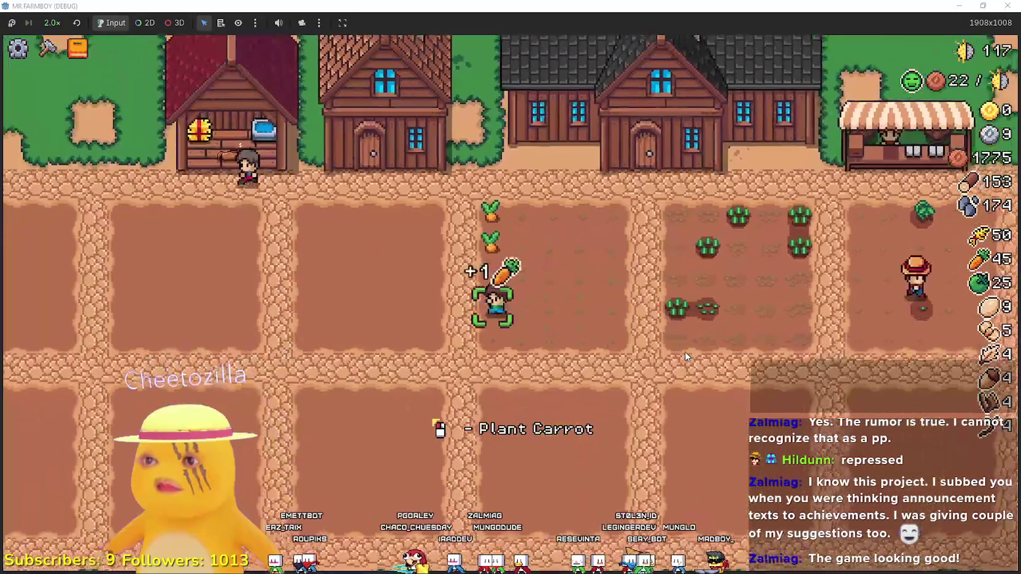
Review the crops advancement tree, then bring up Crafting to choose a building
{"action": "key", "text": "d"}
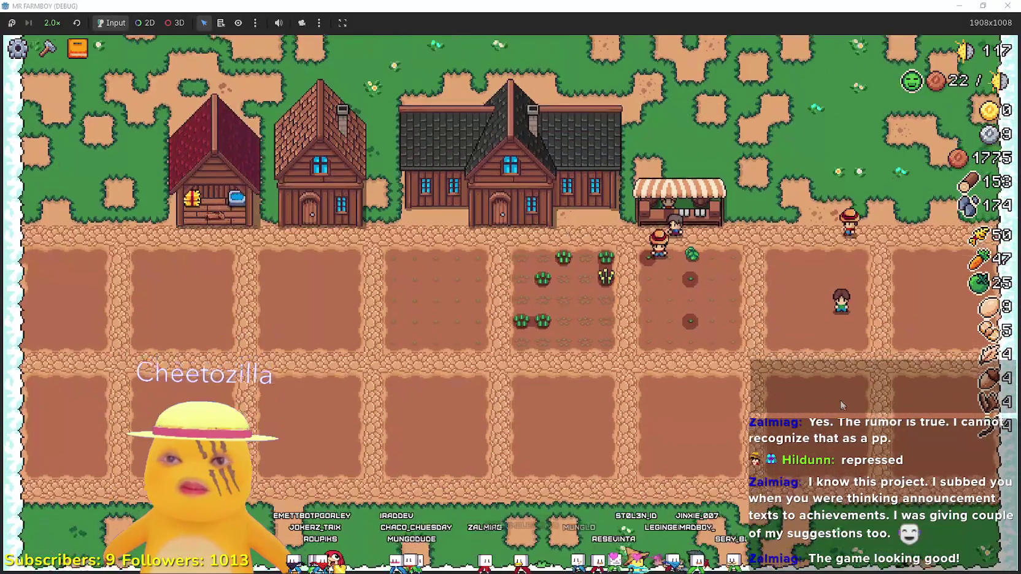
{"action": "key", "text": "c"}
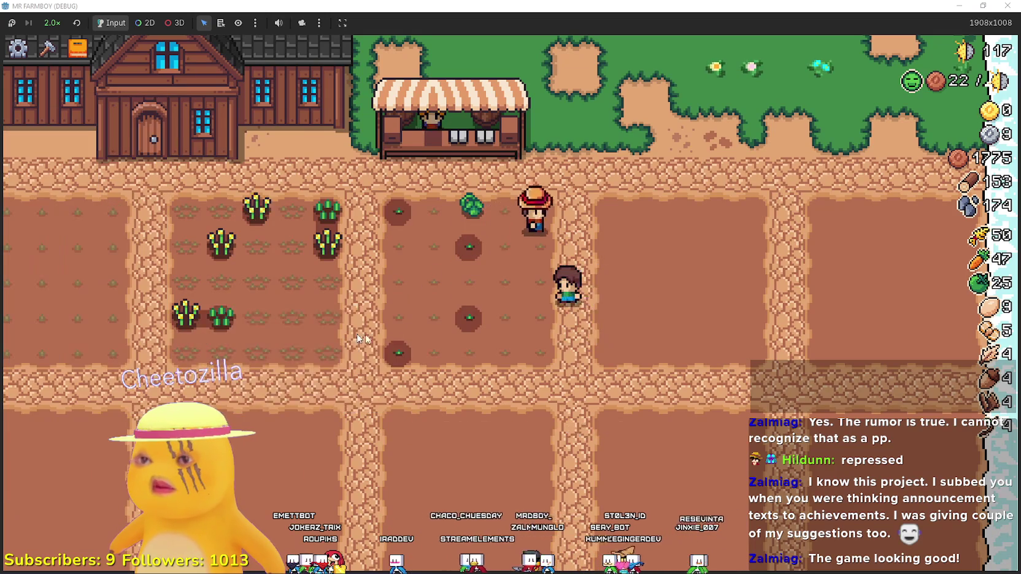
{"action": "key", "text": "l"}
{"action": "left_click", "coordinate": [289, 146]}
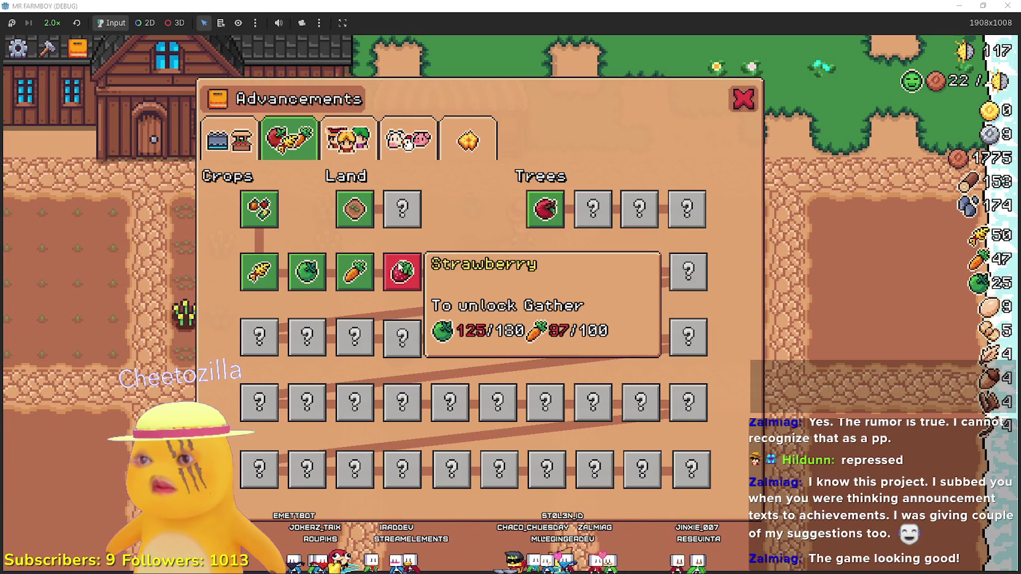
{"action": "key", "text": "Escape"}
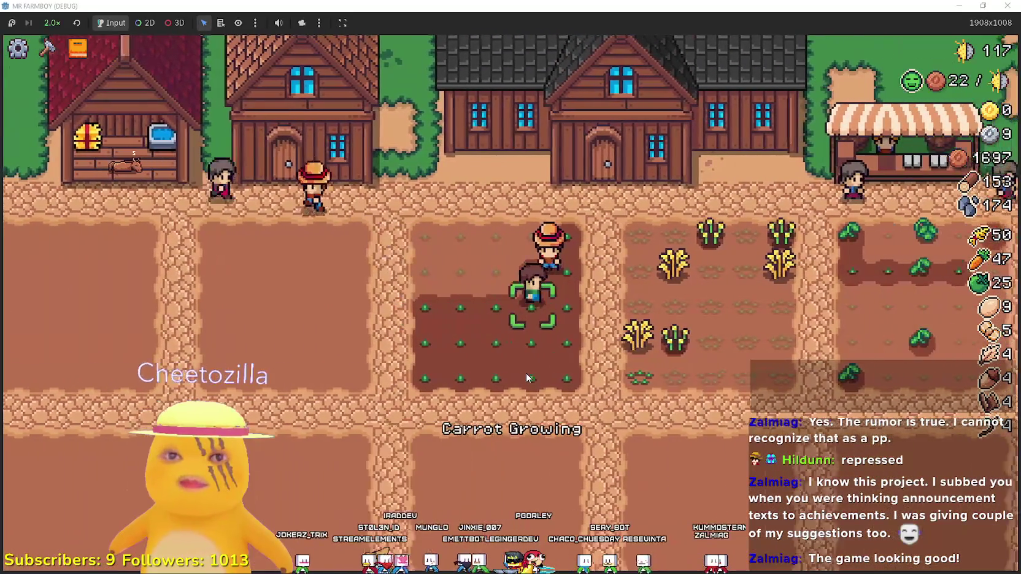
{"action": "key", "text": "c"}
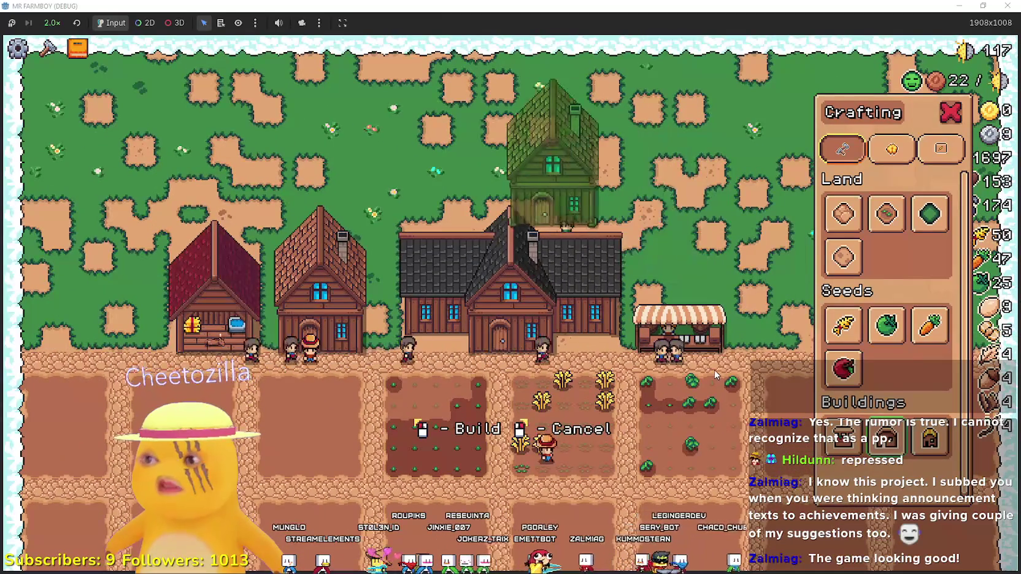
Cancel the house placement and place two Market stalls in a row beside the first stall
{"action": "right_click", "coordinate": [451, 331]}
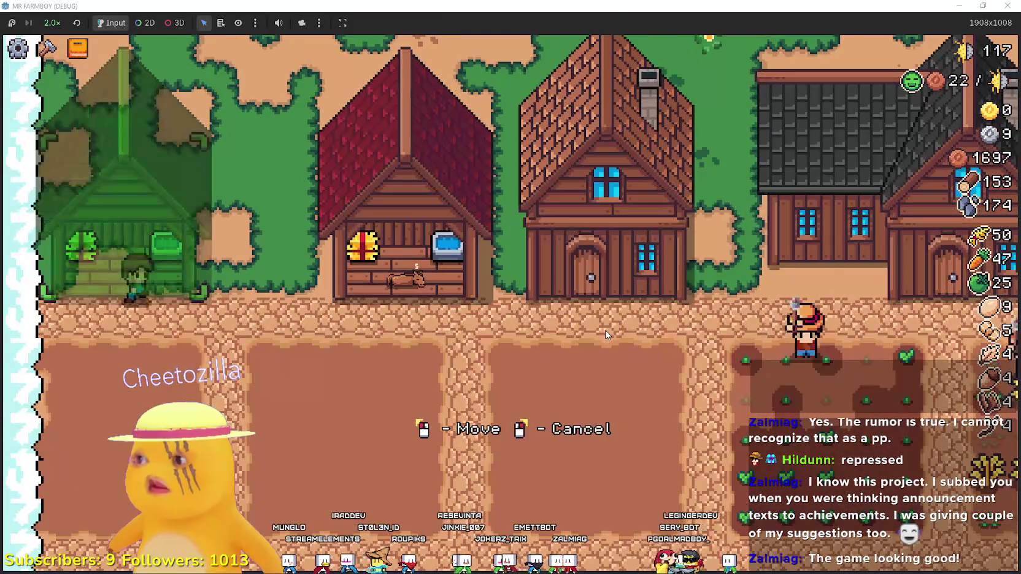
{"action": "key", "text": "c"}
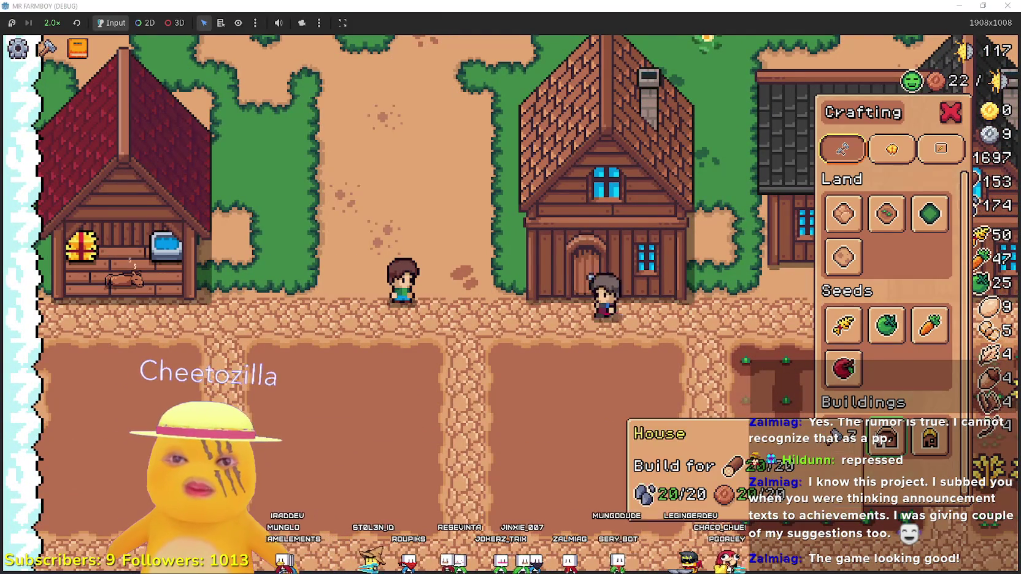
{"action": "left_click", "coordinate": [843, 436]}
{"action": "key", "text": "d"}
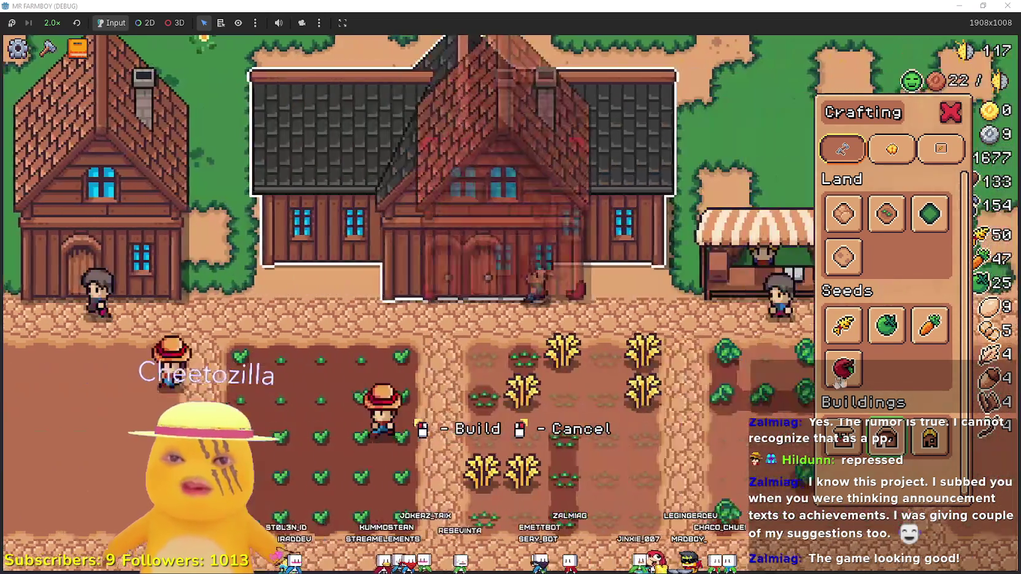
{"action": "left_click", "coordinate": [886, 437]}
{"action": "key", "text": "d"}
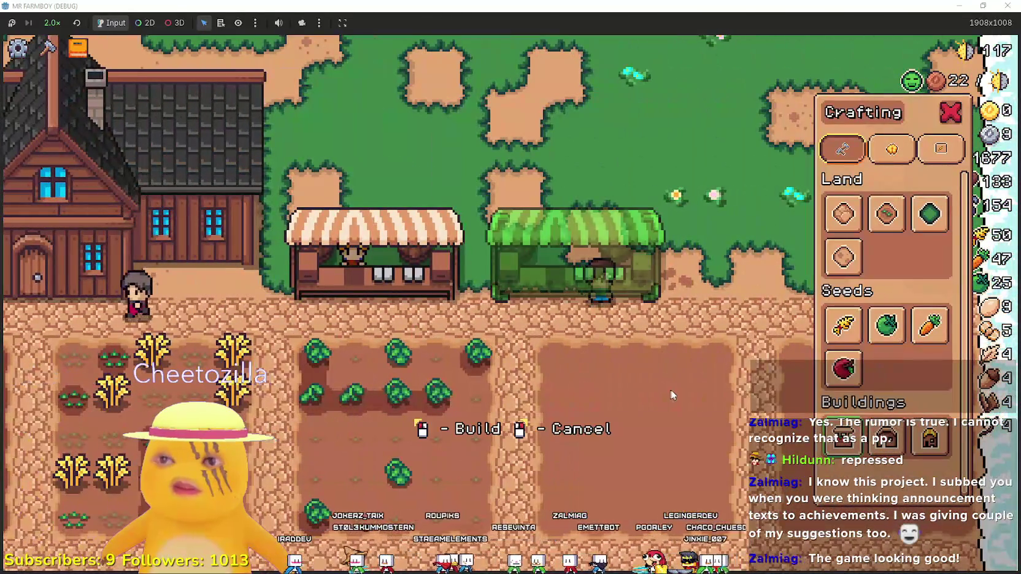
{"action": "left_click", "coordinate": [671, 394]}
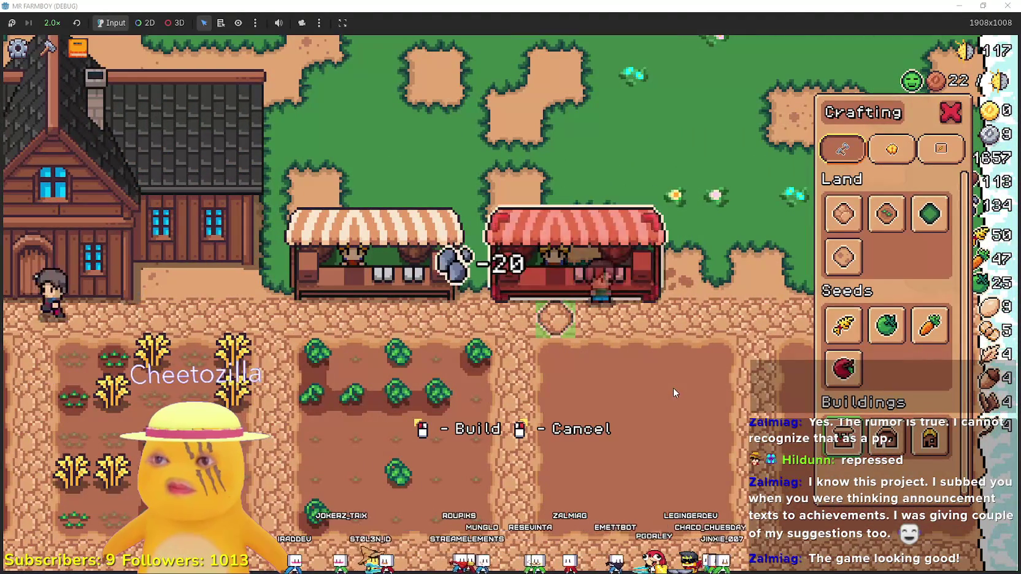
{"action": "key", "text": "d"}
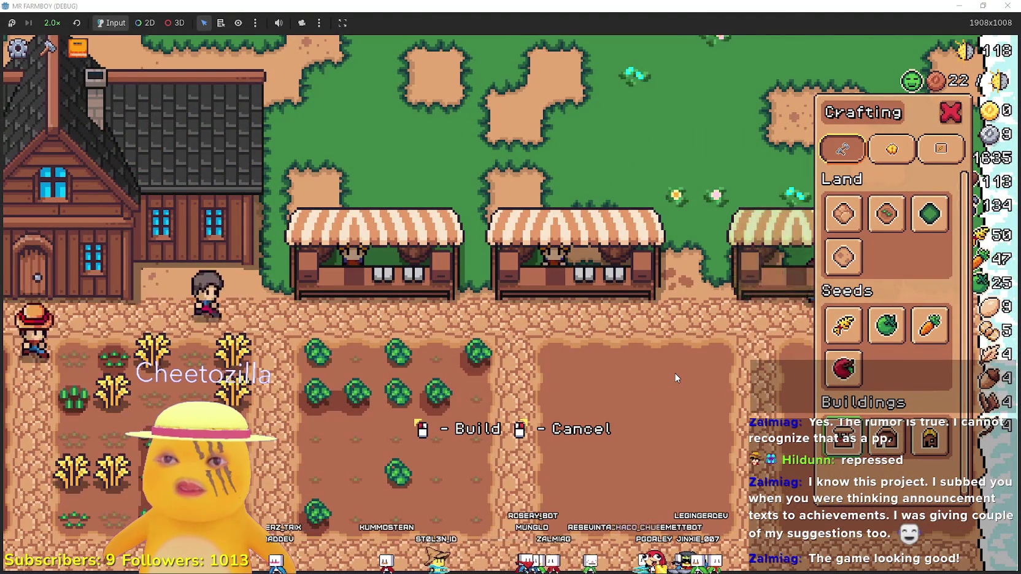
{"action": "left_click", "coordinate": [673, 373]}
{"action": "right_click", "coordinate": [674, 371]}
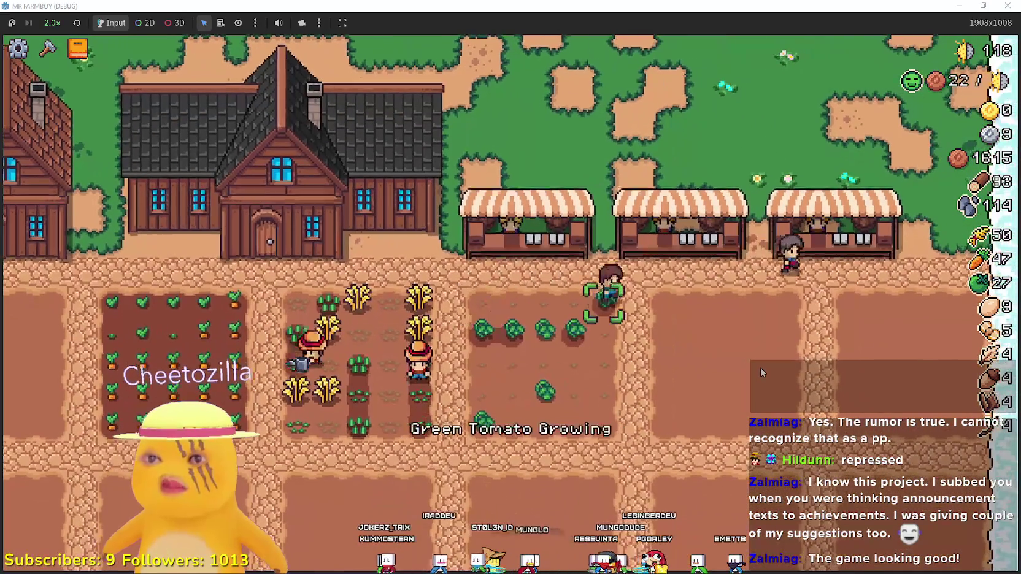
Put acorns, wild eggs, leaves, green tomatoes and carrots into the market's Sell slots
{"action": "left_click", "coordinate": [537, 280]}
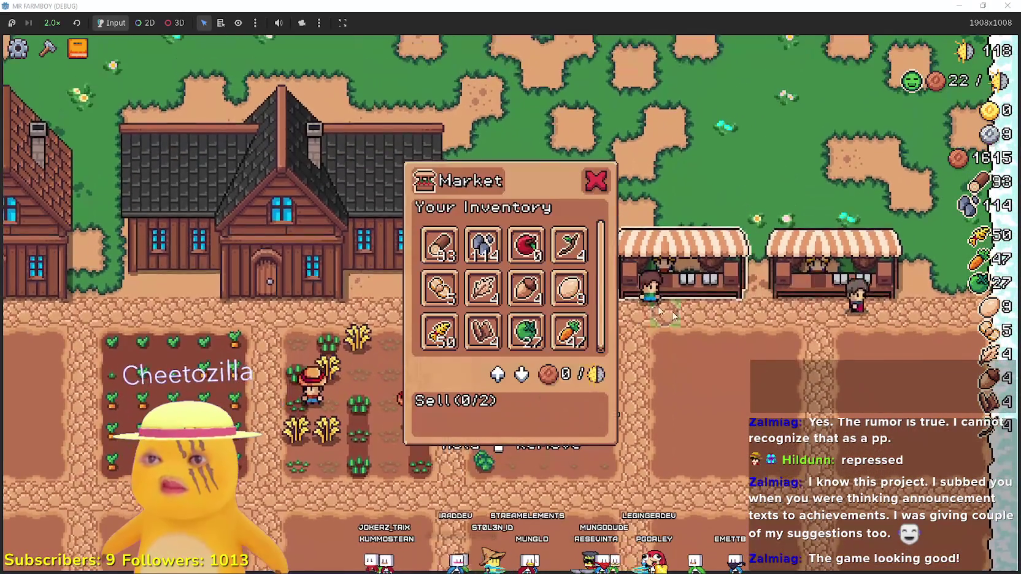
{"action": "left_click", "coordinate": [528, 285]}
{"action": "left_click", "coordinate": [569, 278]}
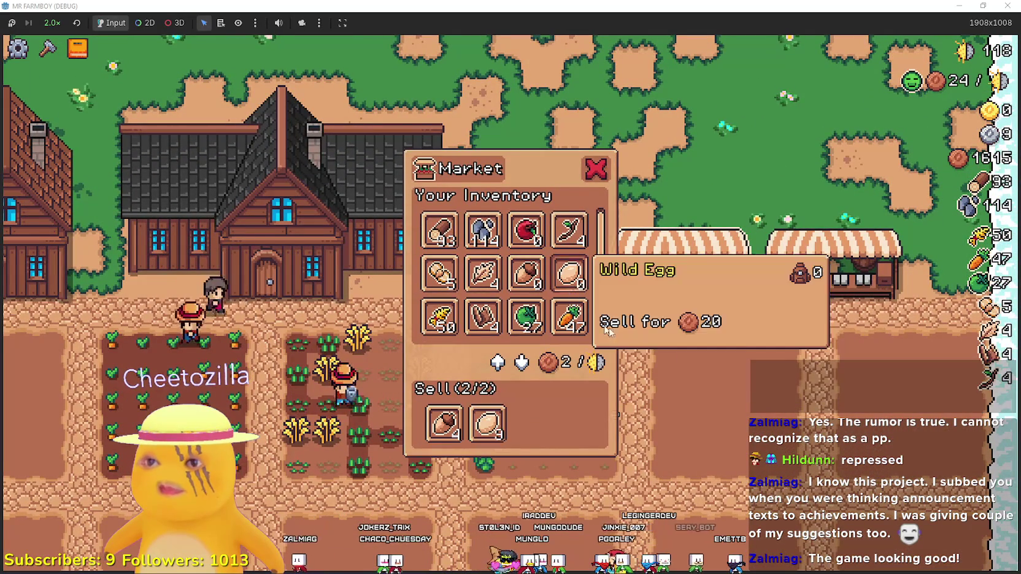
{"action": "left_click", "coordinate": [537, 276]}
{"action": "left_click", "coordinate": [526, 273]}
{"action": "left_click", "coordinate": [482, 273]}
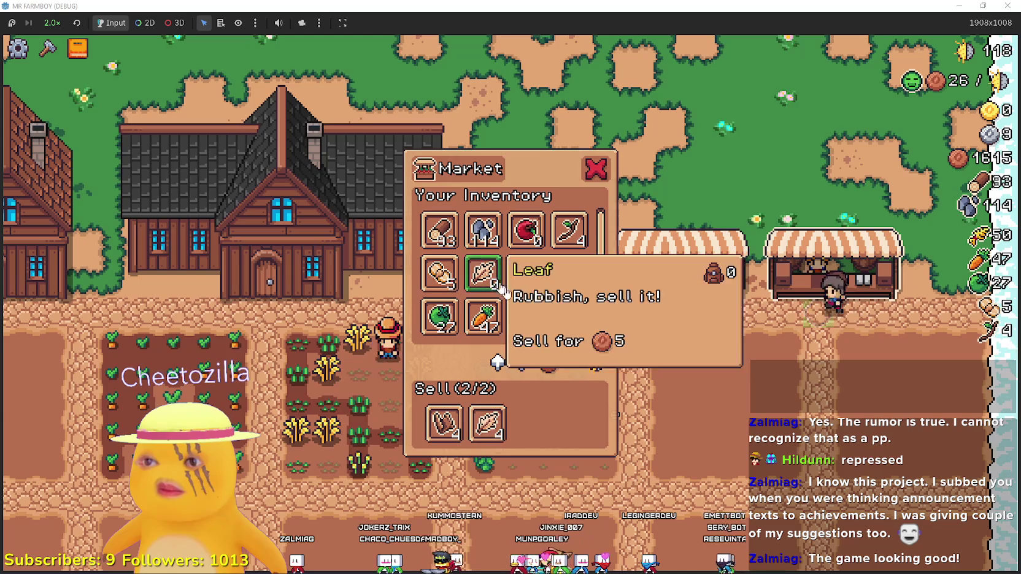
{"action": "left_click", "coordinate": [502, 289]}
{"action": "left_click", "coordinate": [727, 390]}
{"action": "left_click", "coordinate": [497, 226]}
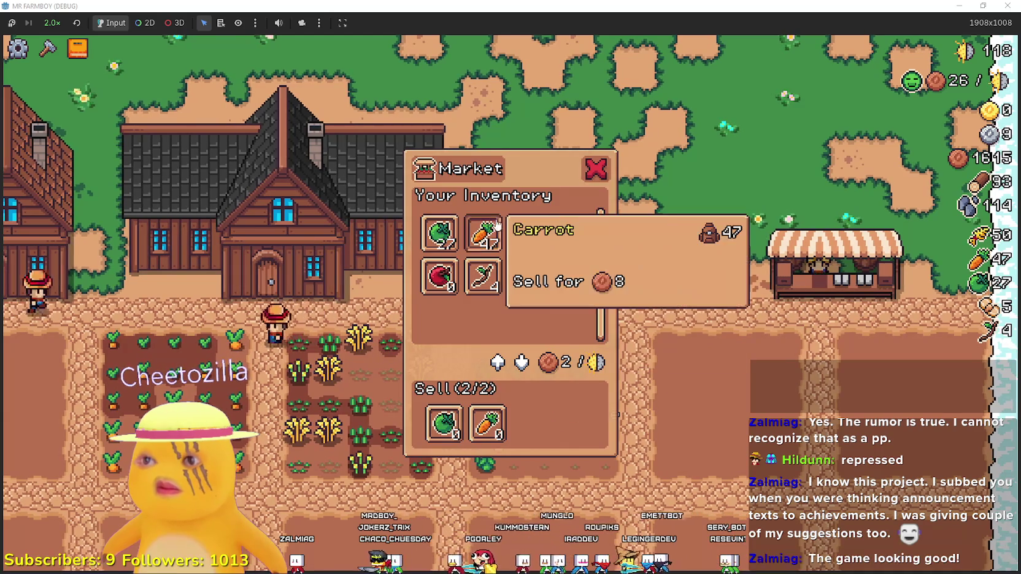
{"action": "left_click", "coordinate": [628, 375]}
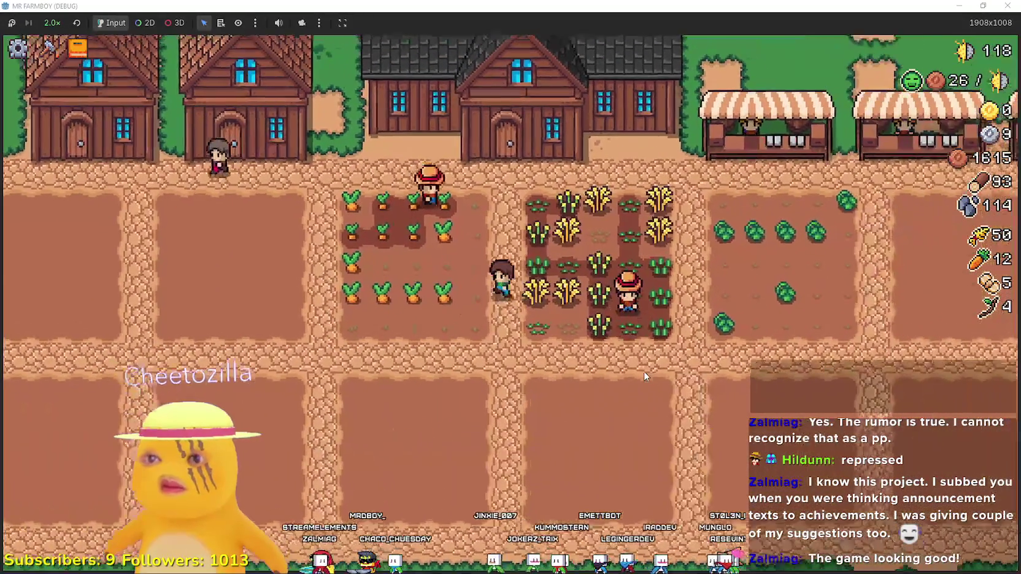
Plant a young apple tree from Apple seeds on open ground to the west
{"action": "key", "text": "c"}
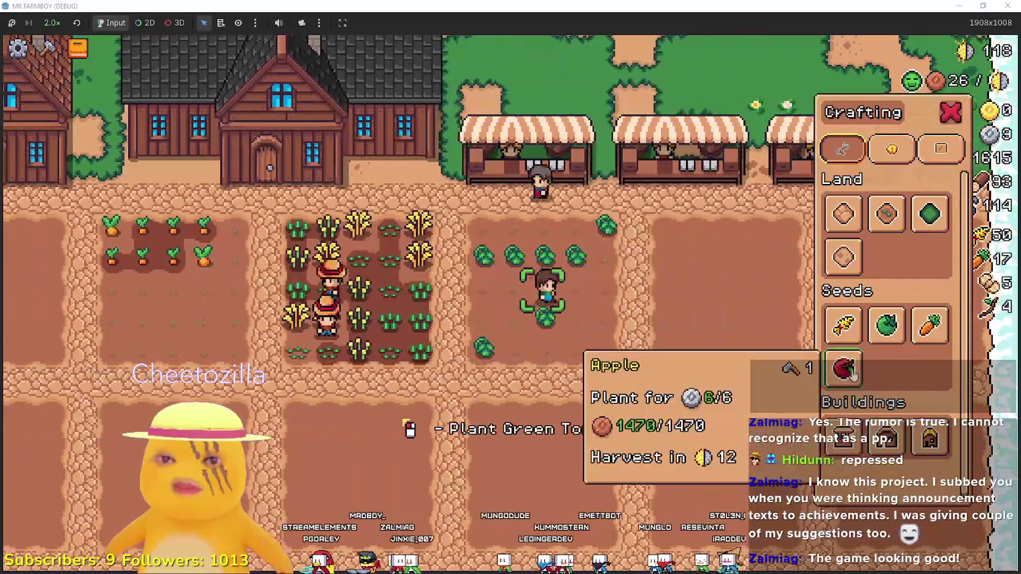
{"action": "left_click", "coordinate": [845, 369]}
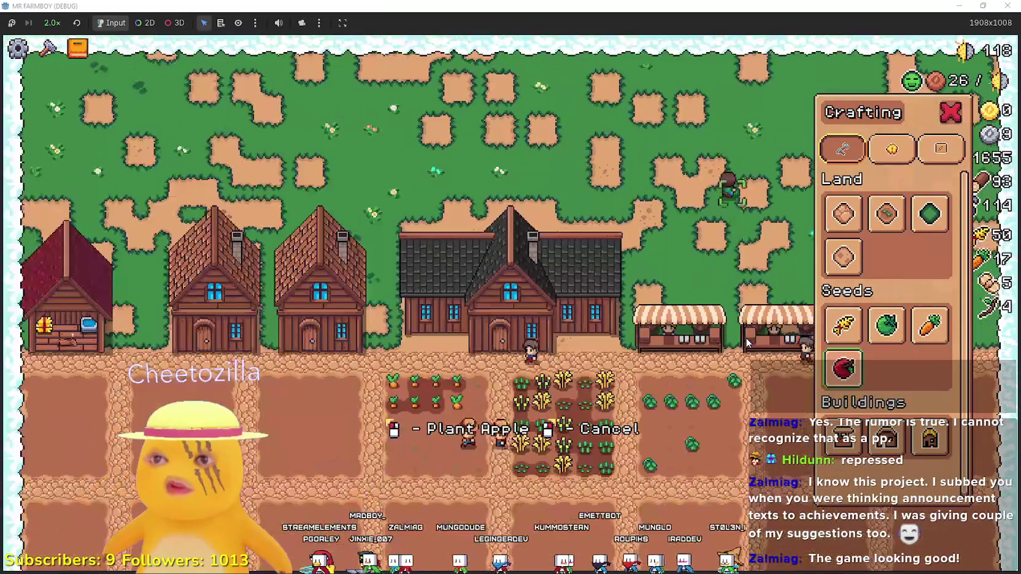
{"action": "key", "text": "a"}
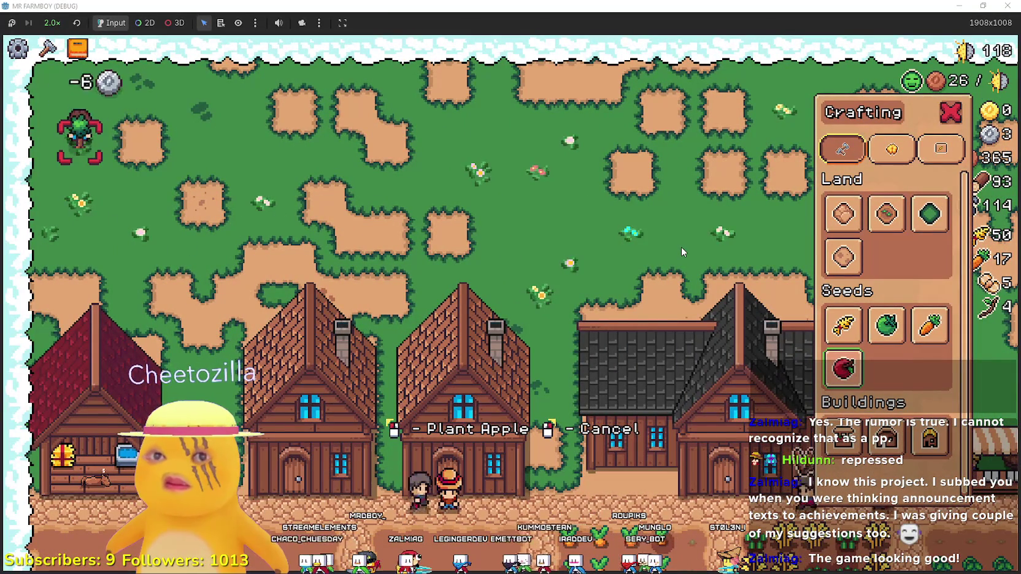
{"action": "left_click", "coordinate": [681, 247]}
Harvest the carrot, wheat and green tomato fields, raising wheat to 65 and carrots to 25
{"action": "key", "text": "s"}
{"action": "key", "text": "d"}
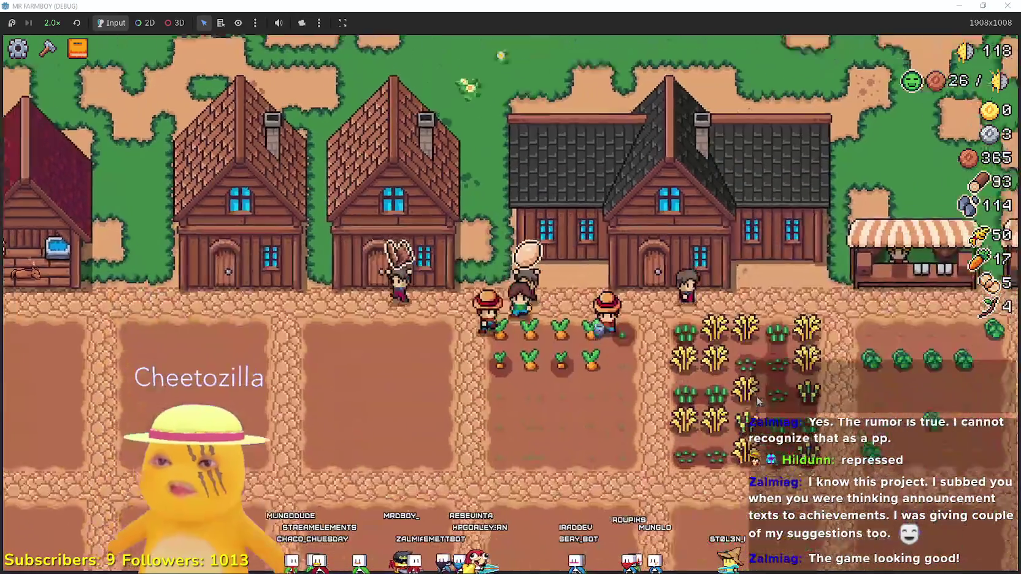
{"action": "key", "text": "d"}
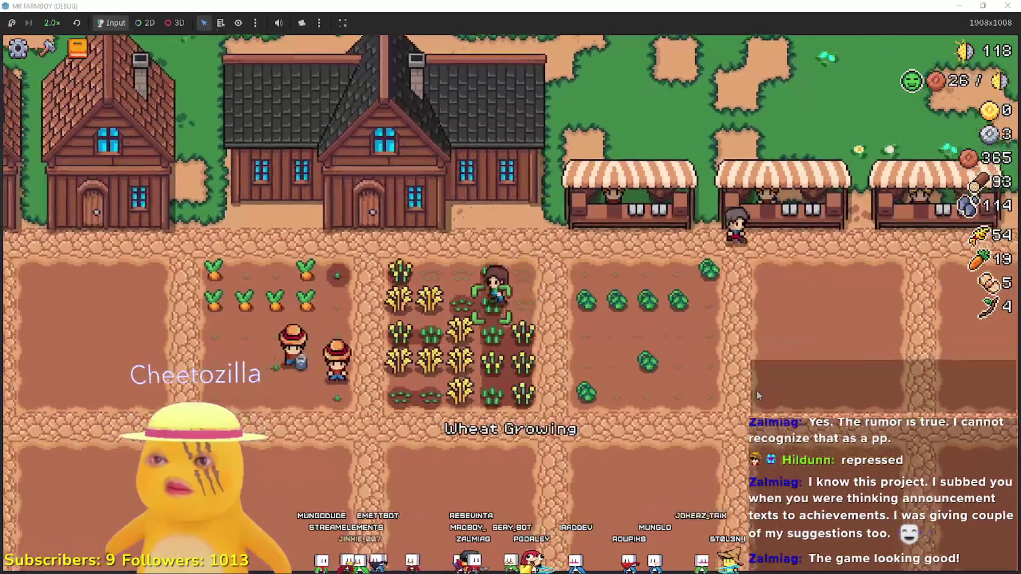
{"action": "key", "text": "s"}
{"action": "key", "text": "d"}
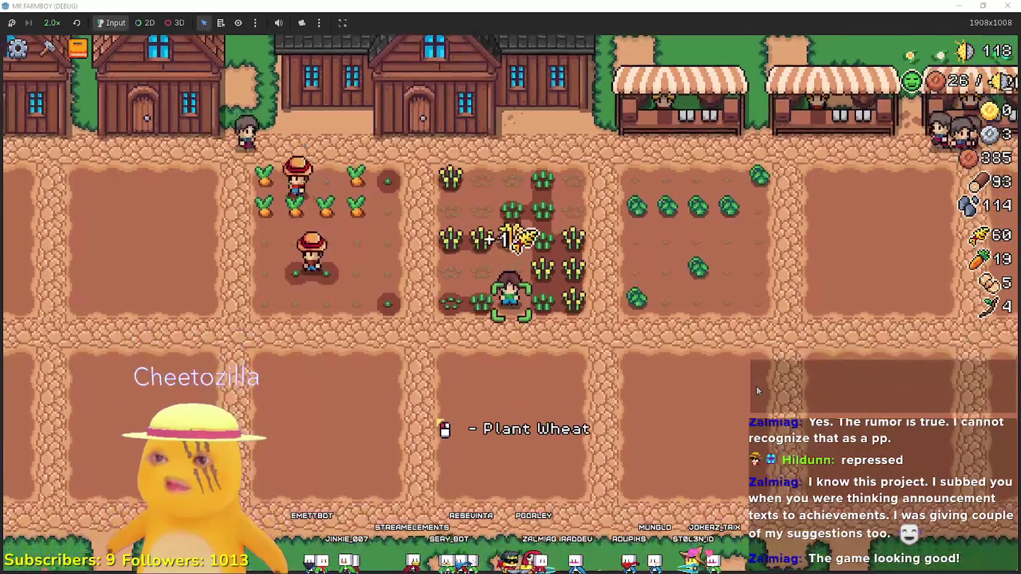
{"action": "key", "text": "d"}
{"action": "key", "text": "w"}
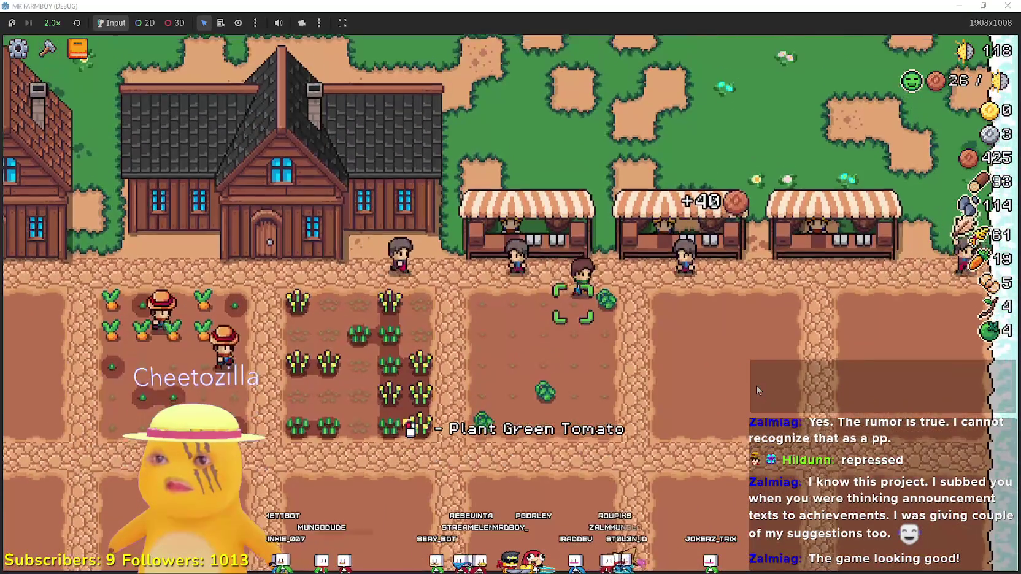
{"action": "key", "text": "s"}
{"action": "key", "text": "d"}
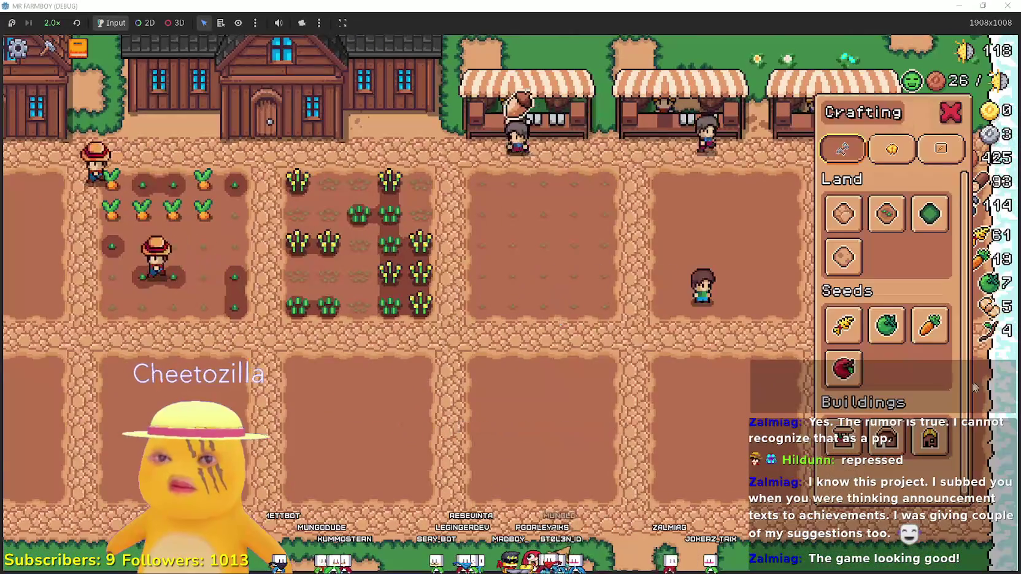
{"action": "key", "text": "Tab"}
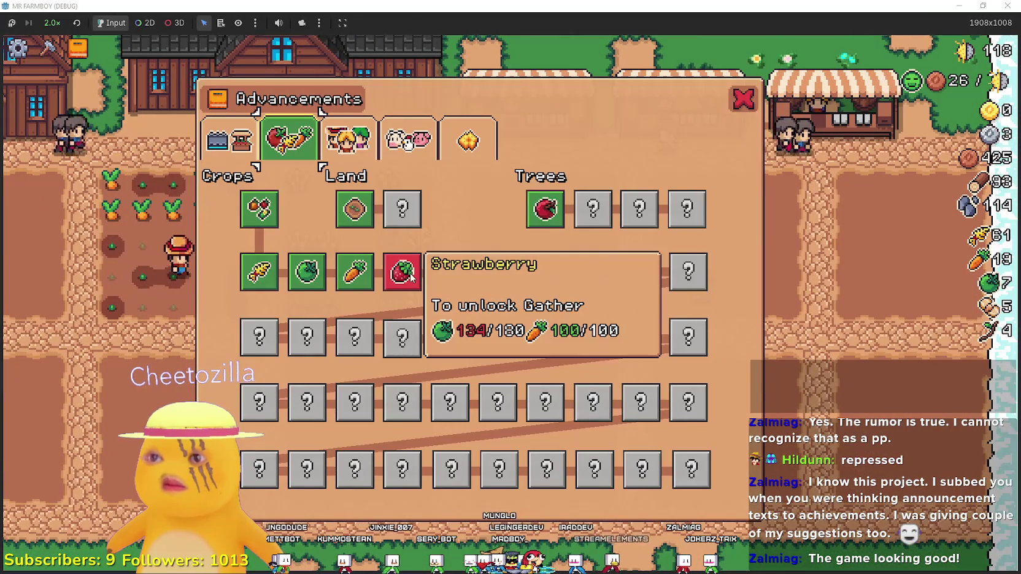
{"action": "key", "text": "Tab"}
Harvest the carrot field, then hire a Farmer from the house's Hireable Workers
{"action": "key", "text": "a"}
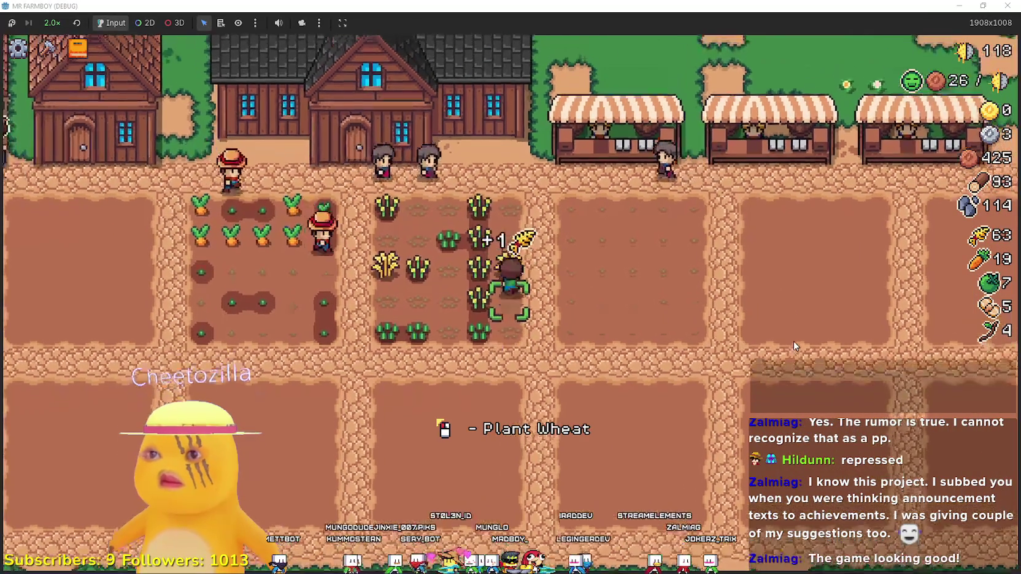
{"action": "key", "text": "a"}
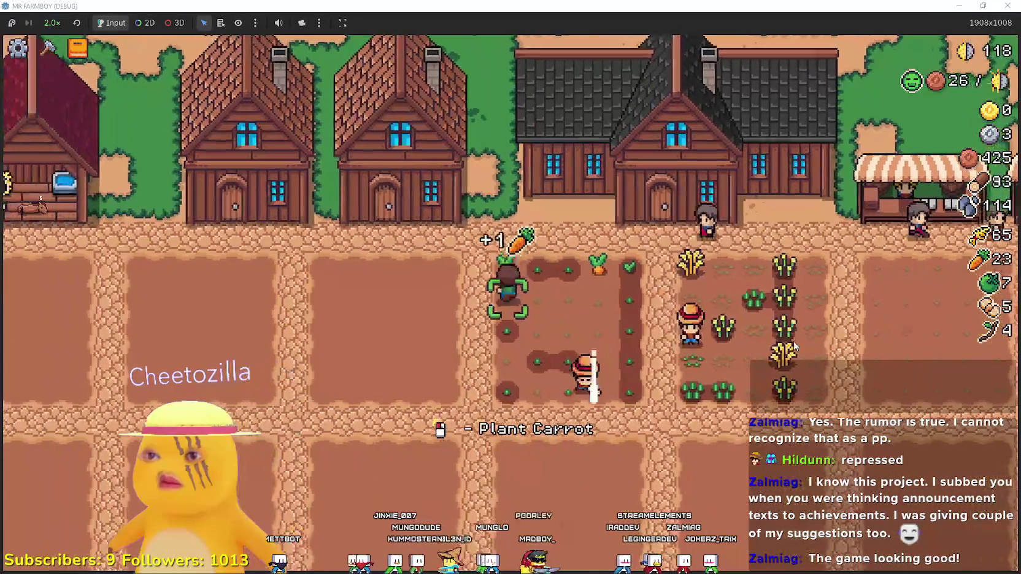
{"action": "key", "text": "s"}
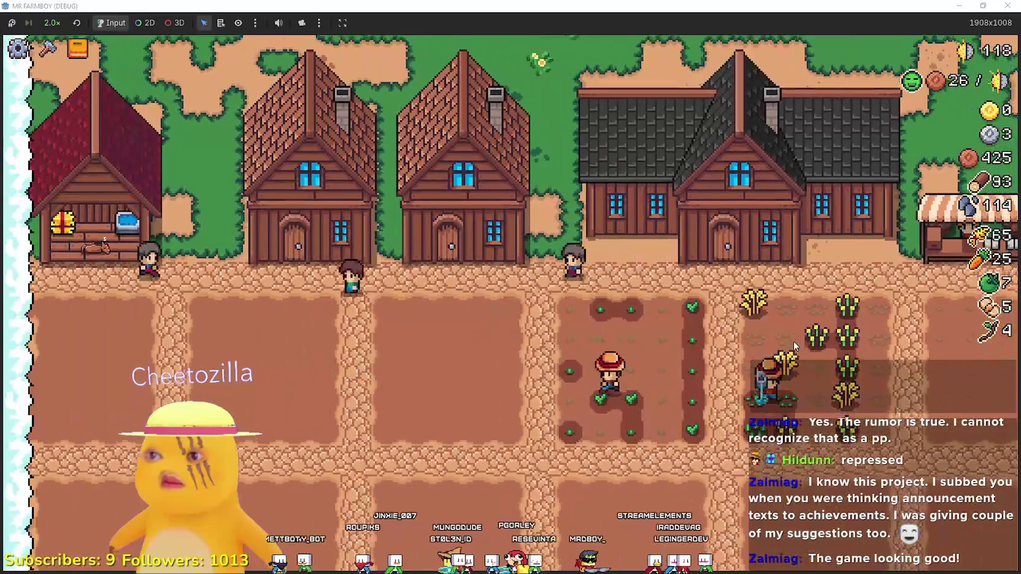
{"action": "left_click", "coordinate": [378, 251]}
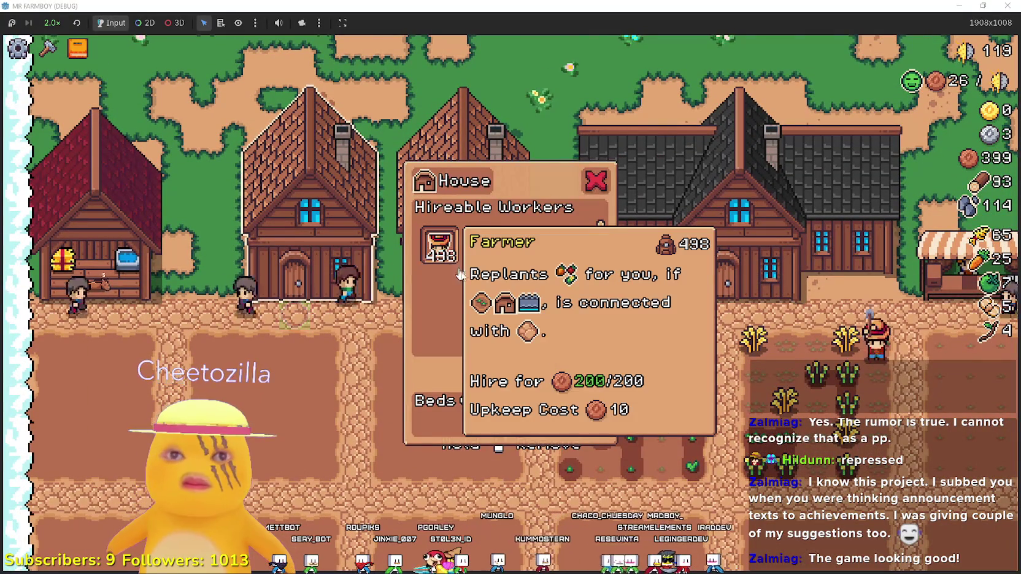
{"action": "left_click", "coordinate": [525, 301]}
{"action": "mouse_move", "coordinate": [439, 238]}
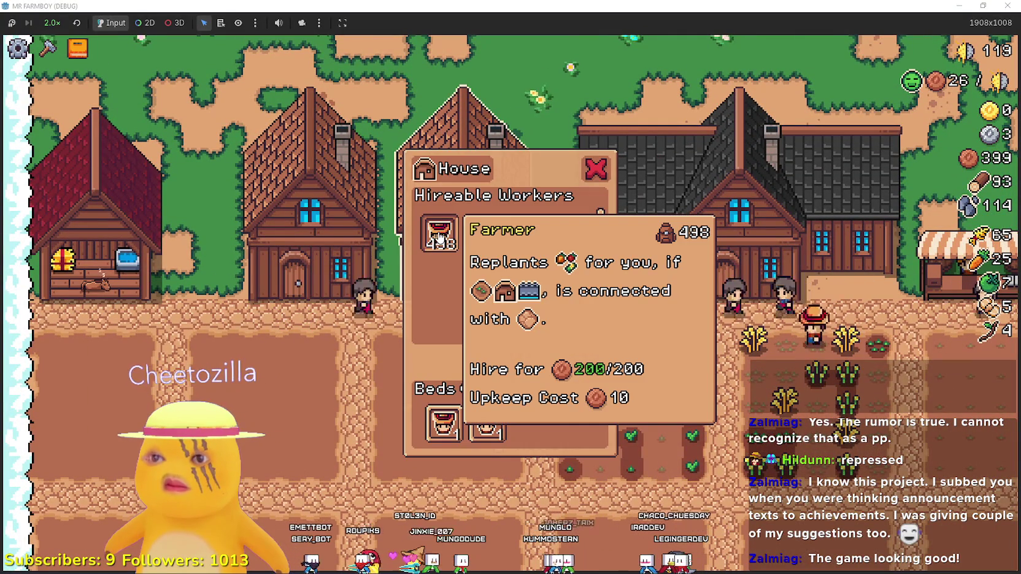
{"action": "left_click", "coordinate": [442, 235]}
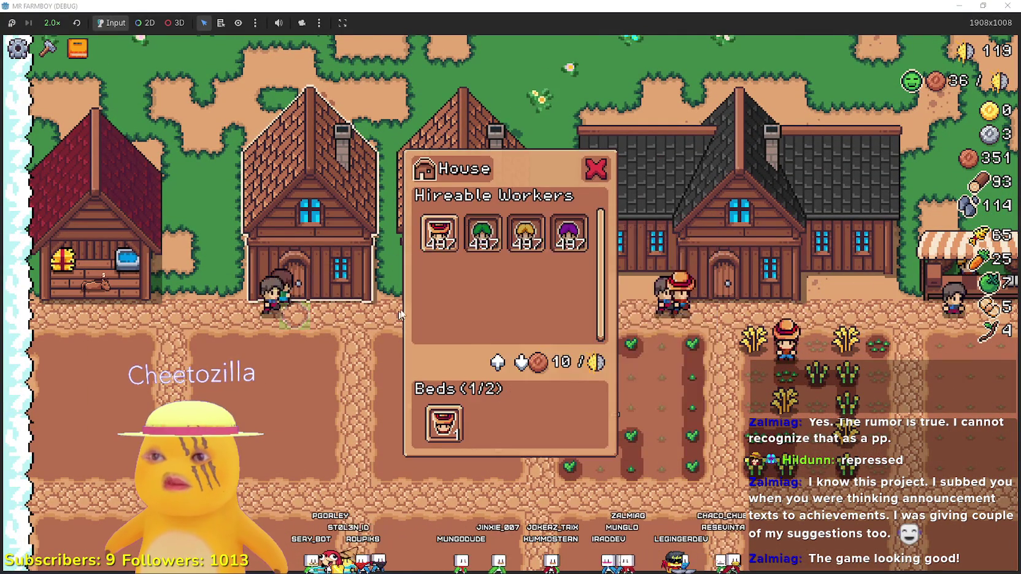
Water the newly planted green tomato seedlings across the tilled field
{"action": "key", "text": "d"}
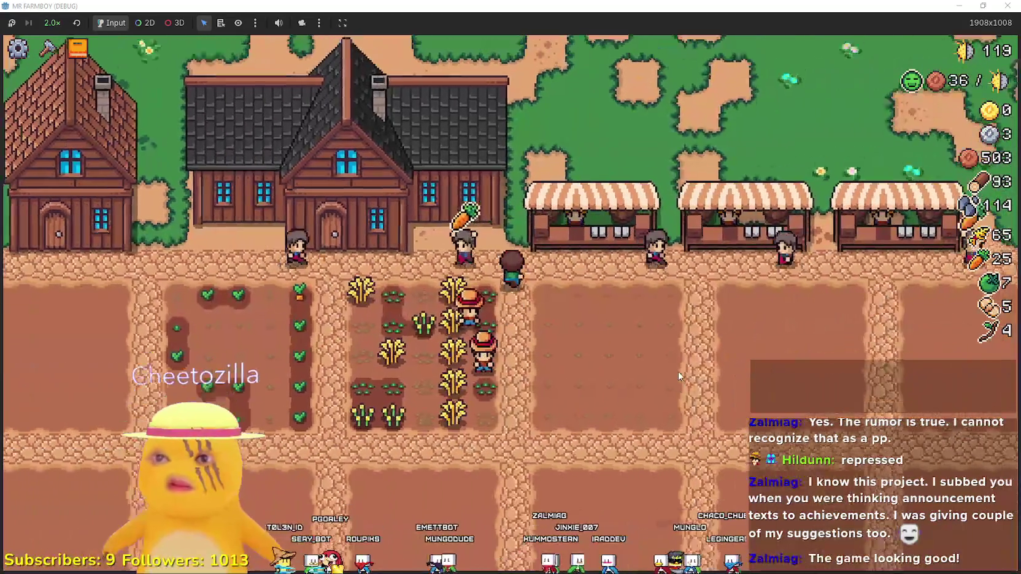
{"action": "key", "text": "d"}
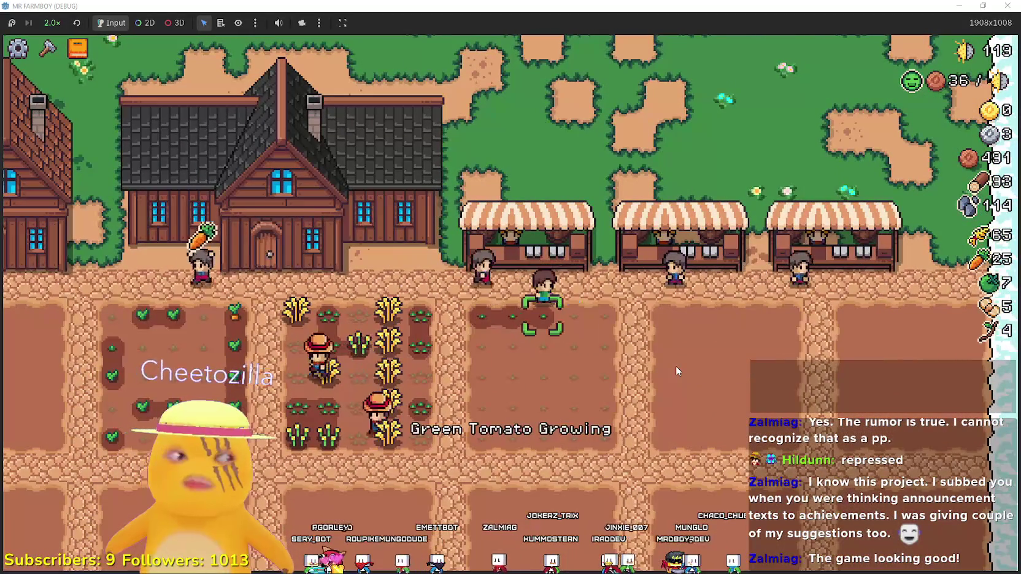
{"action": "key", "text": "a"}
{"action": "key", "text": "s"}
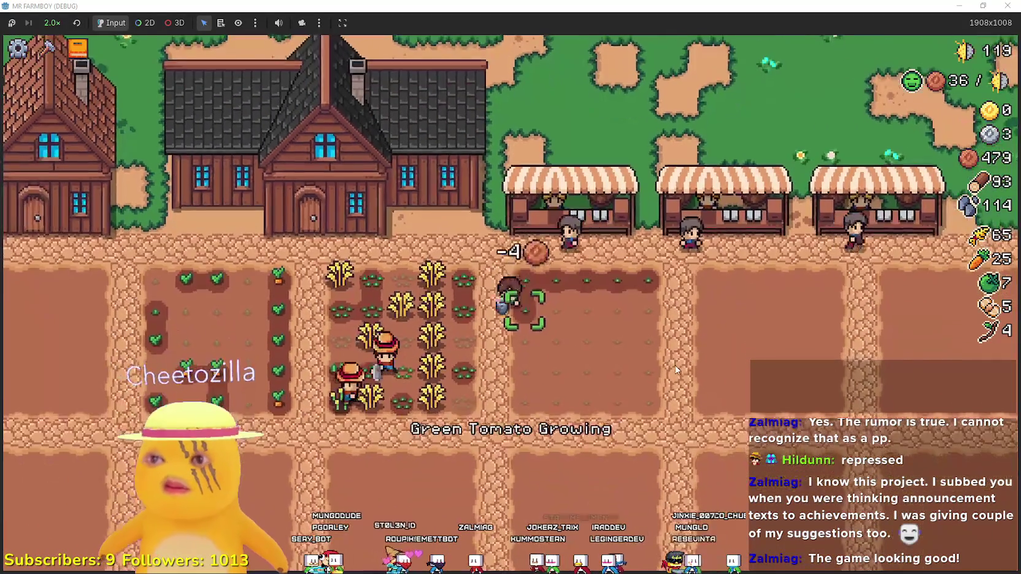
{"action": "key", "text": "d"}
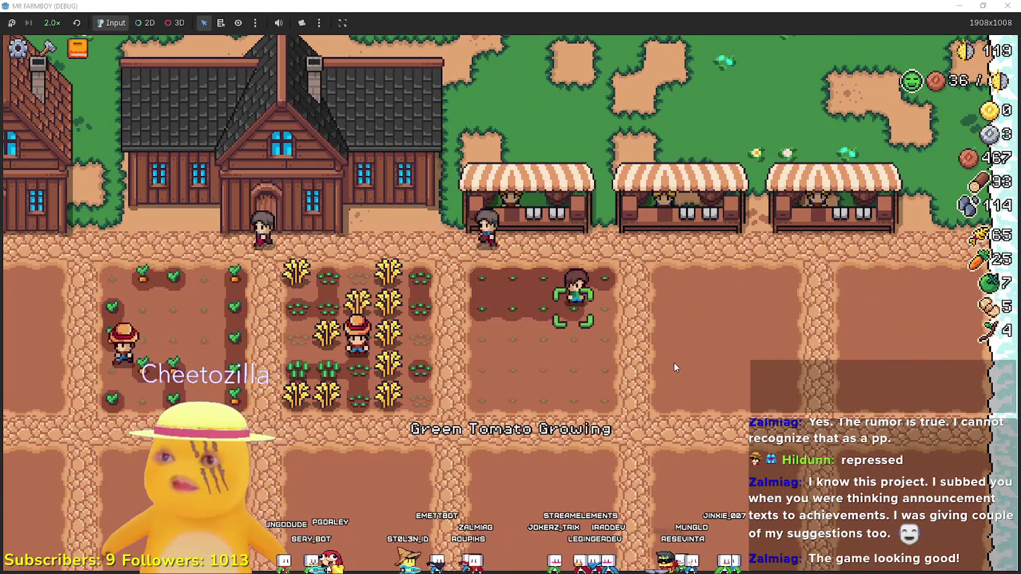
{"action": "key", "text": "s"}
{"action": "key", "text": "a"}
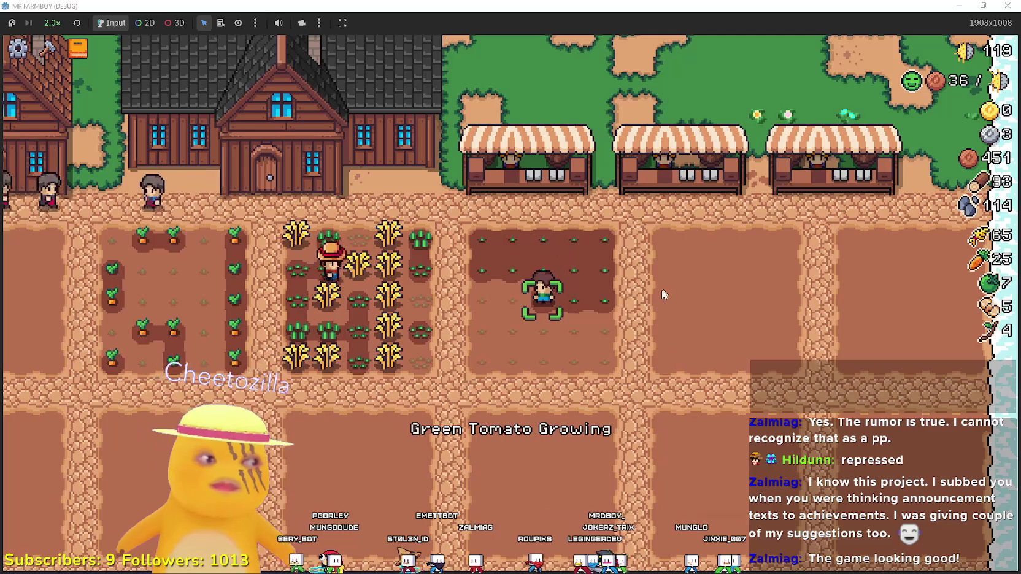
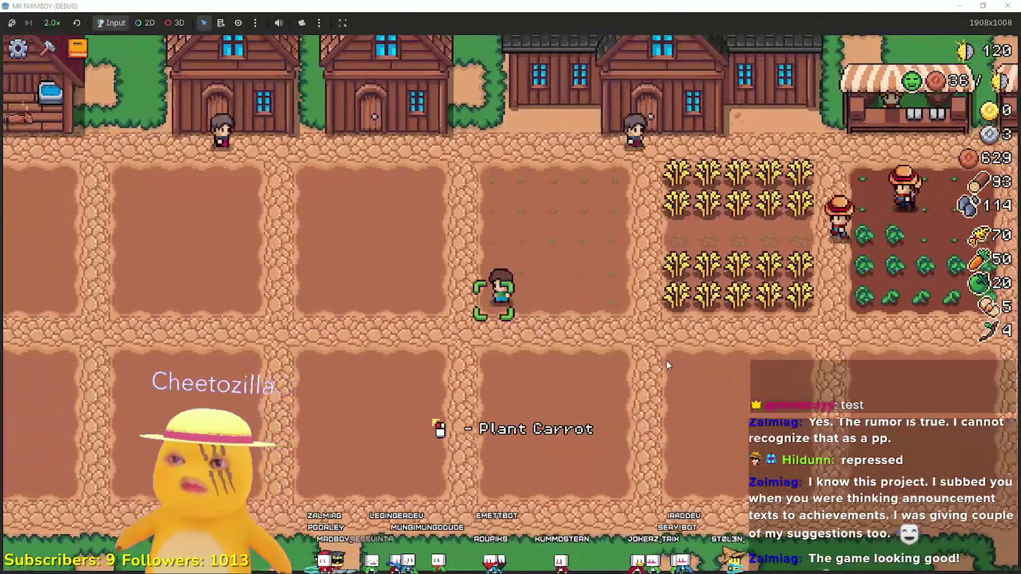
Pause Mr Farmboy, check the 'Issues with Deleting building' feedback note, then return to the pause menu
{"action": "key", "text": "Escape"}
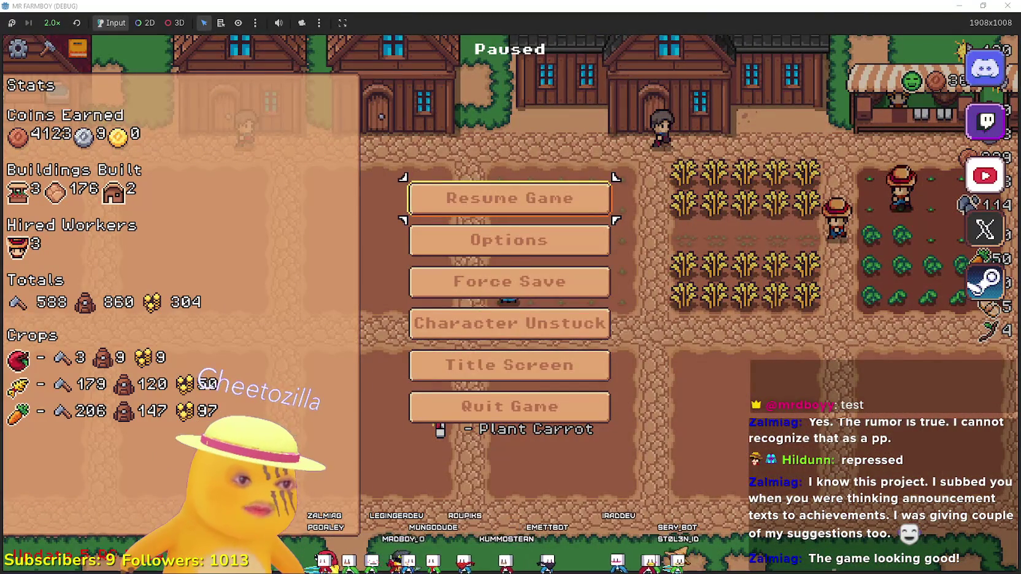
{"action": "key", "text": "alt+Tab"}
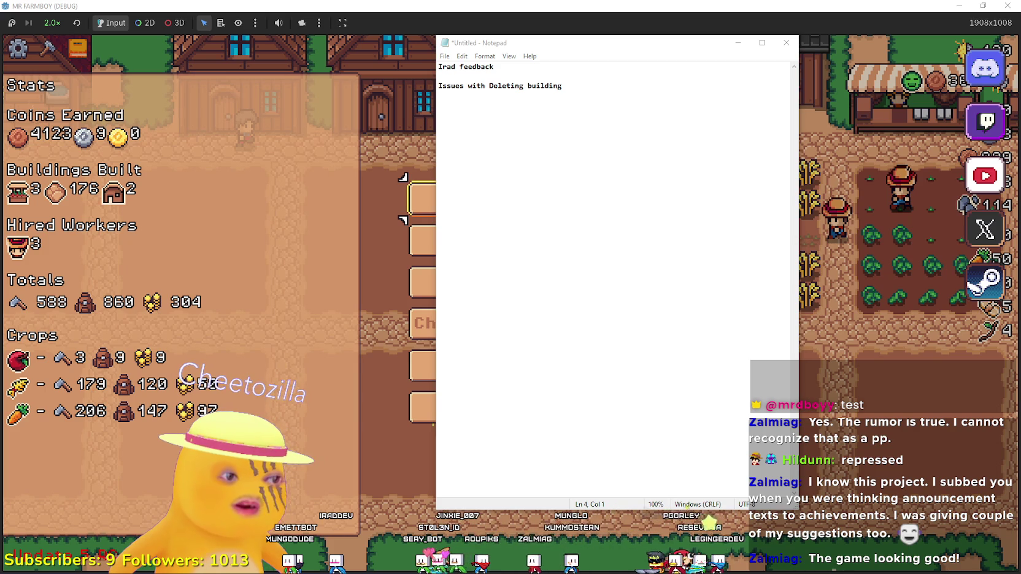
{"action": "key", "text": "alt+Tab"}
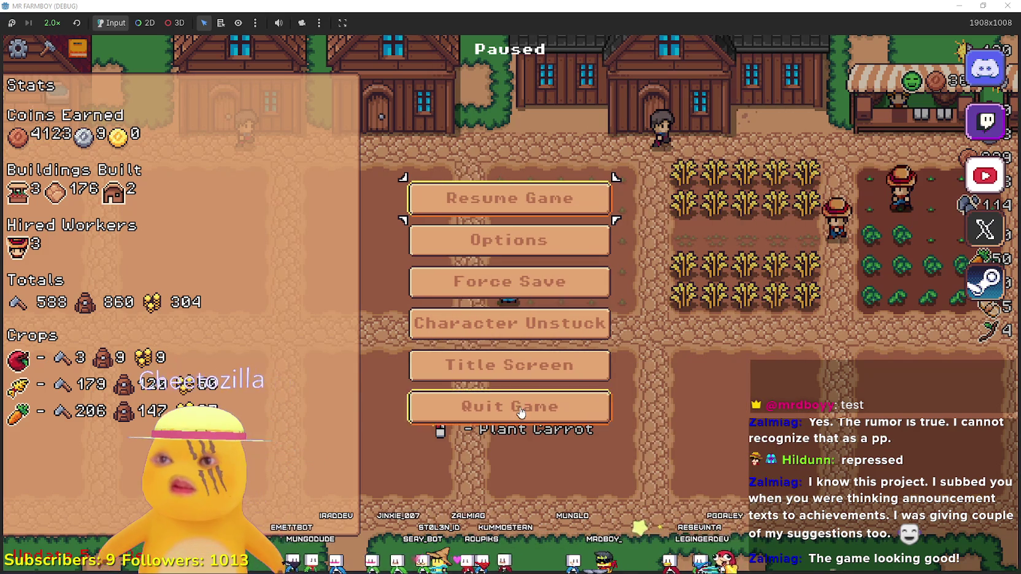
Check in Options > Input key bindings that Rotate Decor is bound to R, then cancel out
{"action": "left_click", "coordinate": [530, 251]}
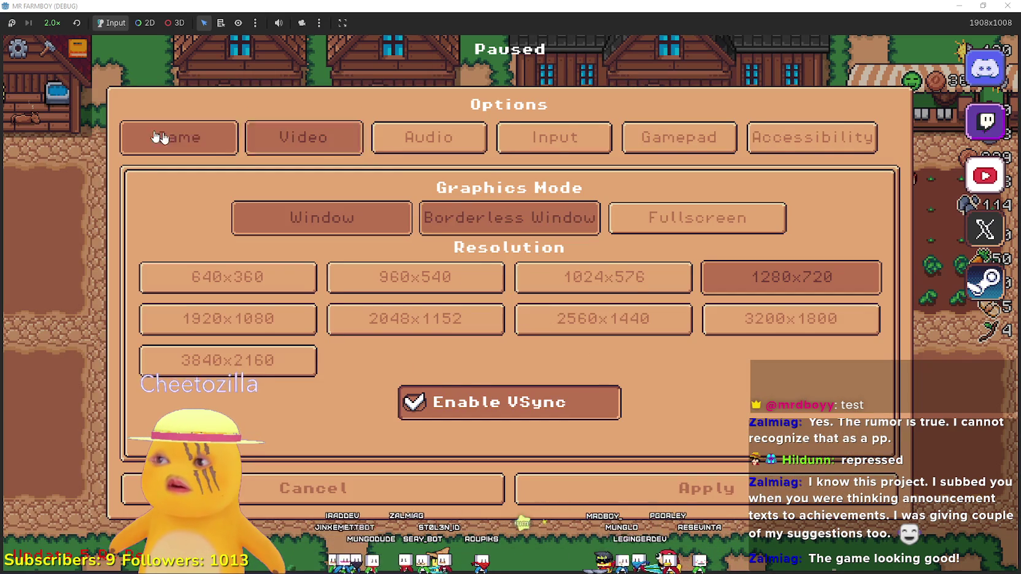
{"action": "left_click", "coordinate": [429, 137]}
{"action": "left_click", "coordinate": [528, 137]}
{"action": "left_click", "coordinate": [441, 214]}
{"action": "scroll", "coordinate": [424, 306], "scroll_direction": "down", "scroll_amount": 3}
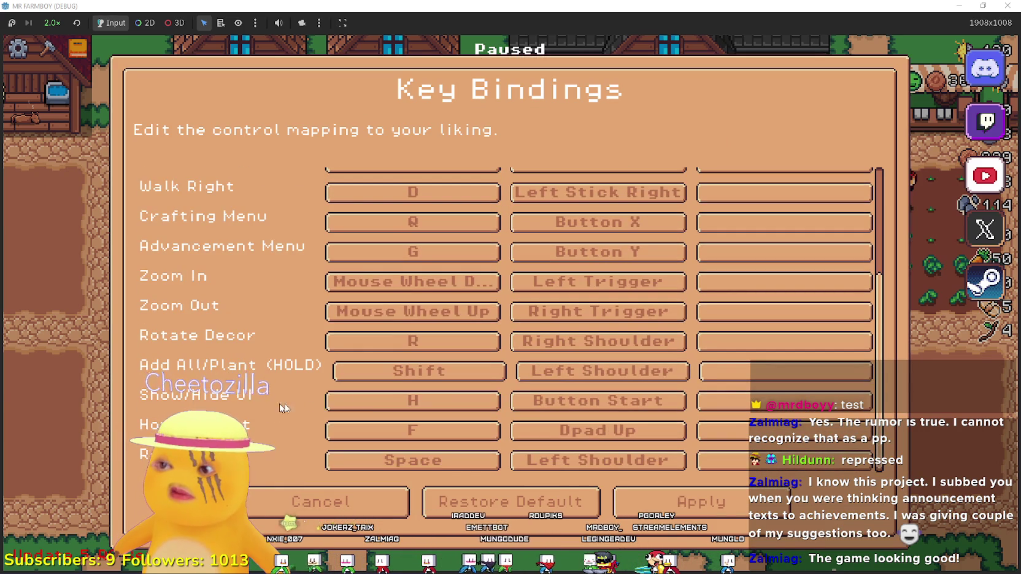
{"action": "scroll", "coordinate": [479, 393], "scroll_direction": "up", "scroll_amount": 3}
{"action": "scroll", "coordinate": [479, 392], "scroll_direction": "down", "scroll_amount": 3}
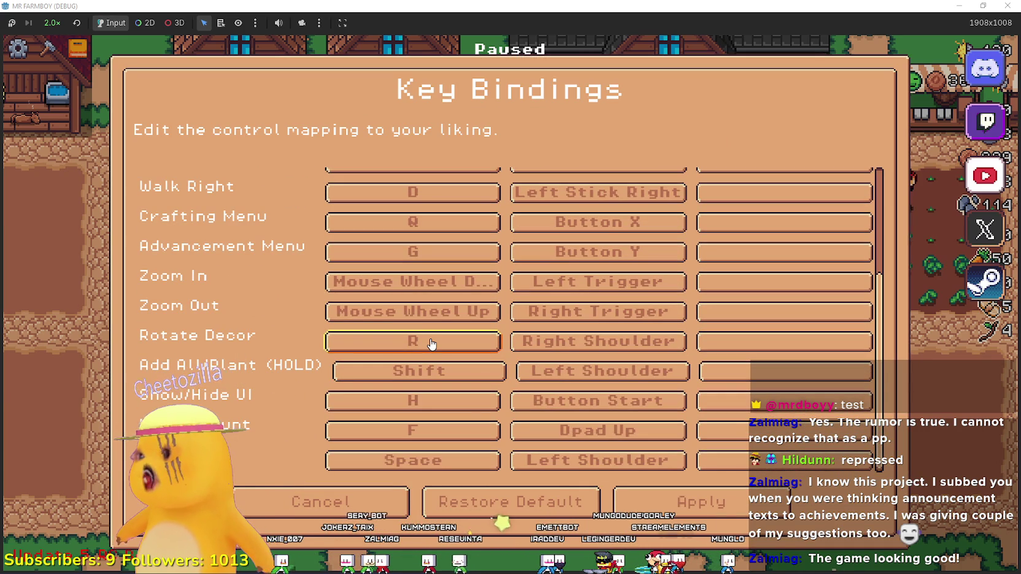
{"action": "scroll", "coordinate": [491, 362], "scroll_direction": "up", "scroll_amount": 3}
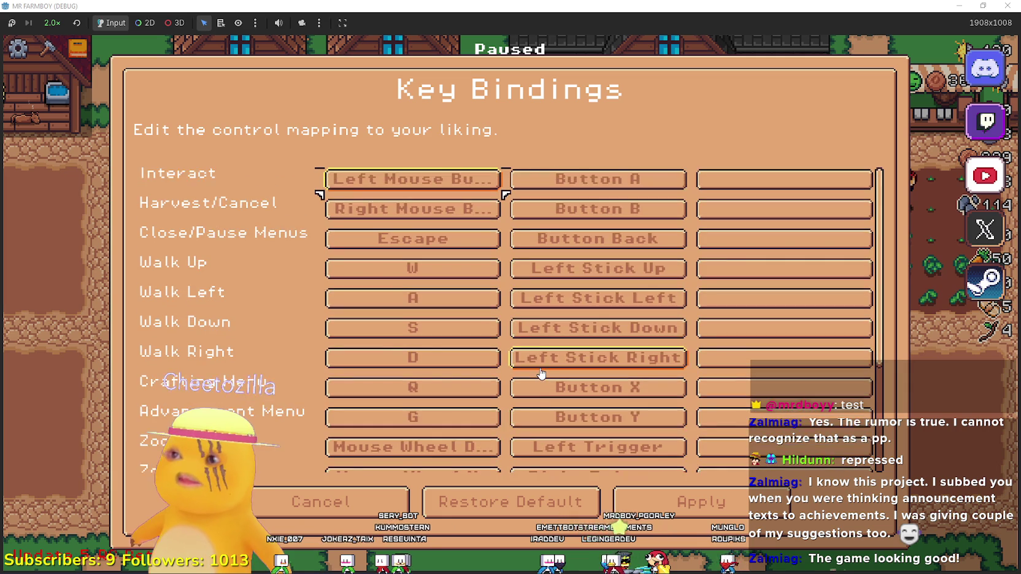
{"action": "left_click", "coordinate": [747, 494]}
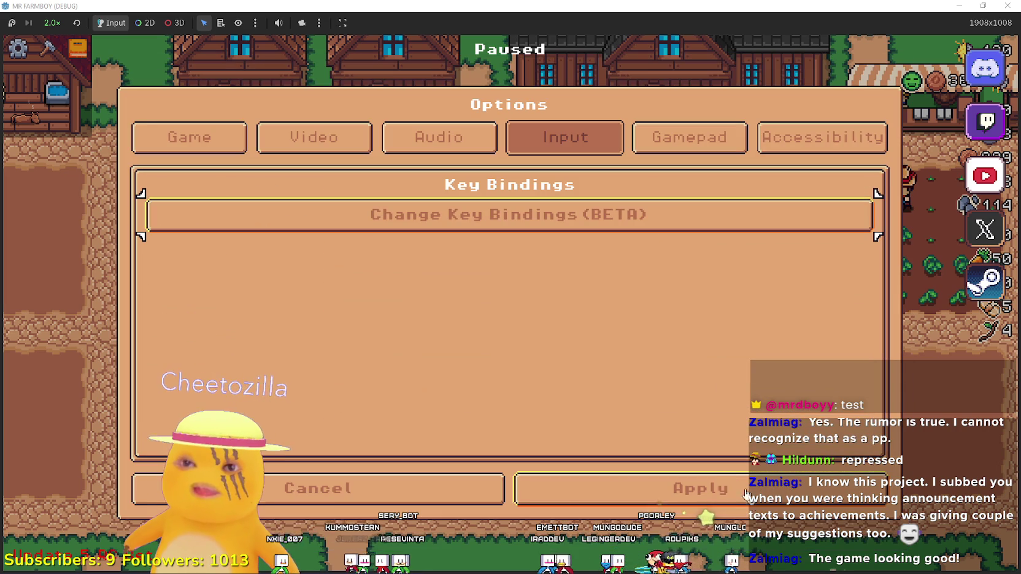
{"action": "left_click", "coordinate": [552, 495]}
Resume and re-pause the game, then switch to its Steam library page
{"action": "key", "text": "Escape"}
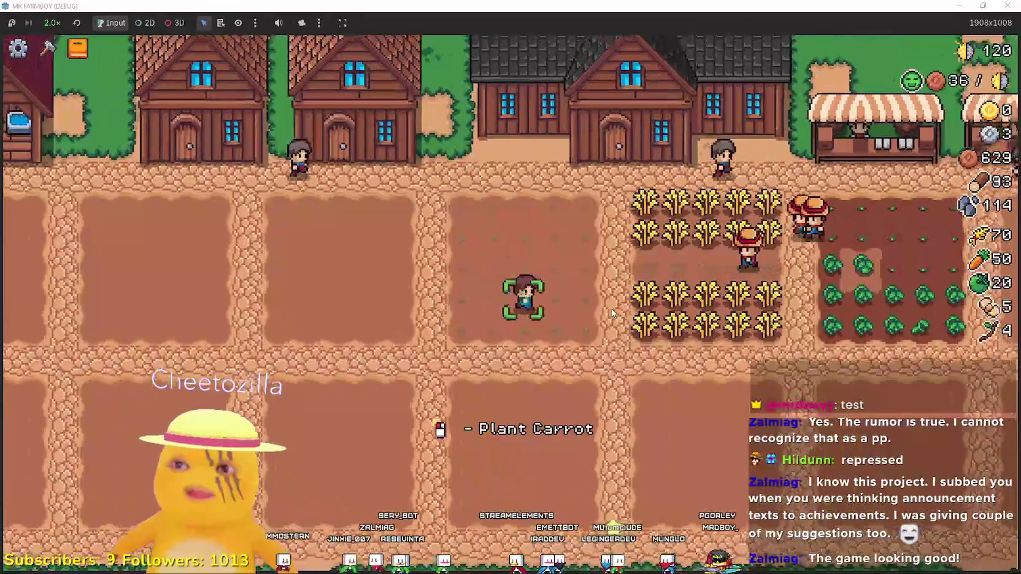
{"action": "key", "text": "Escape"}
{"action": "key", "text": "alt+Tab"}
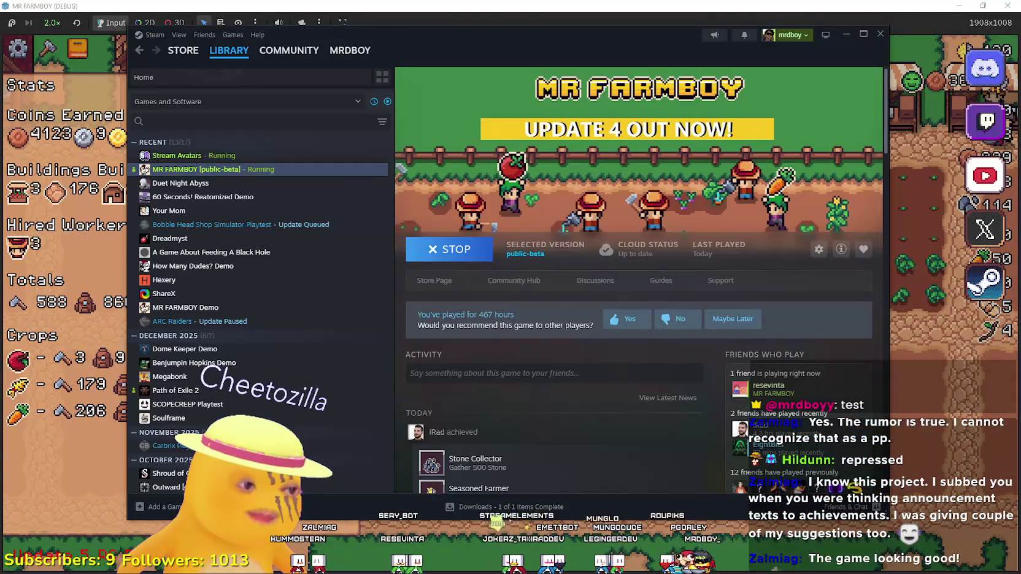
Back in Godot, open the Input Map page of Project Settings
{"action": "key", "text": "alt+Tab"}
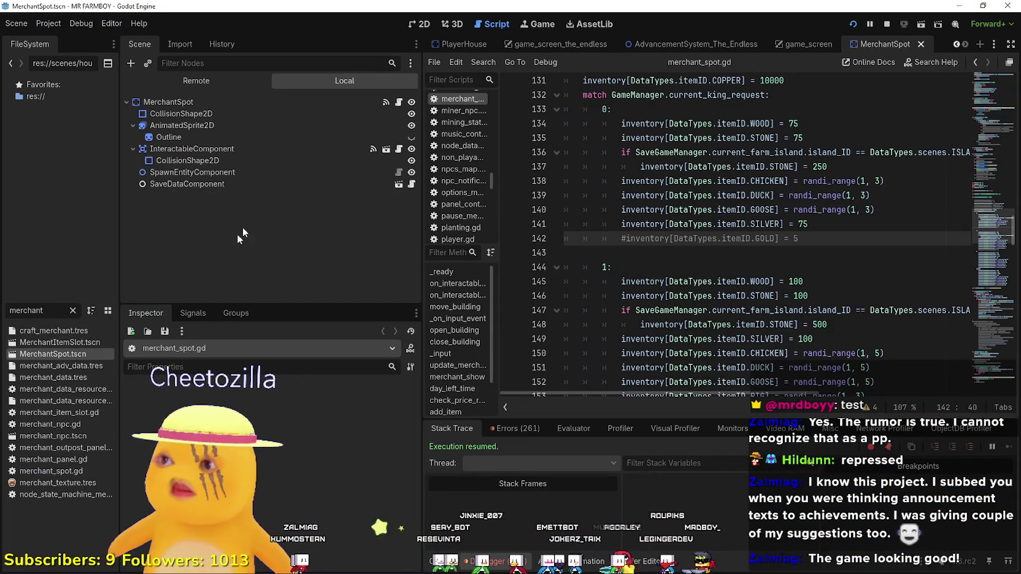
{"action": "left_click", "coordinate": [48, 24]}
{"action": "left_click", "coordinate": [49, 39]}
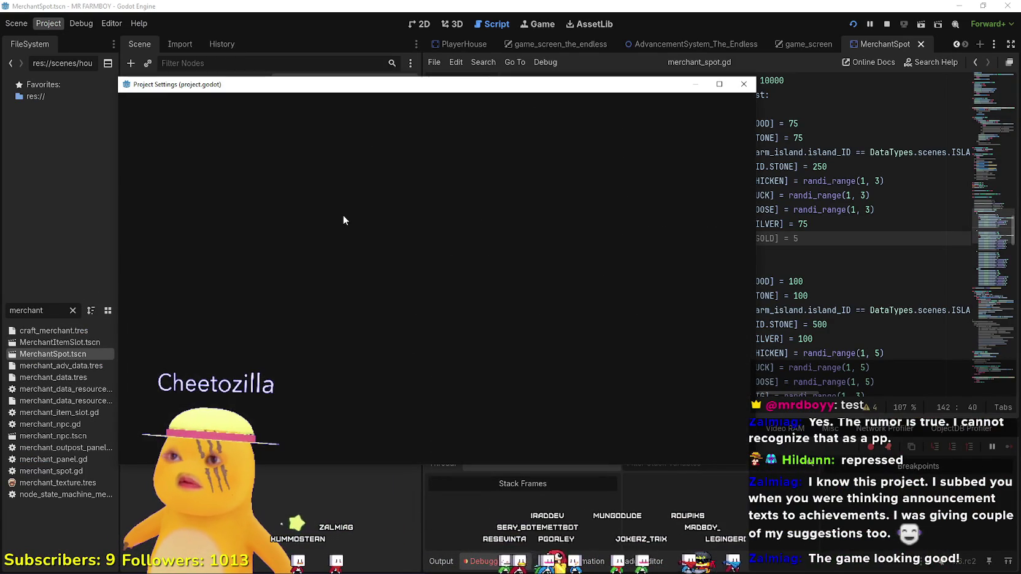
{"action": "left_click", "coordinate": [207, 106]}
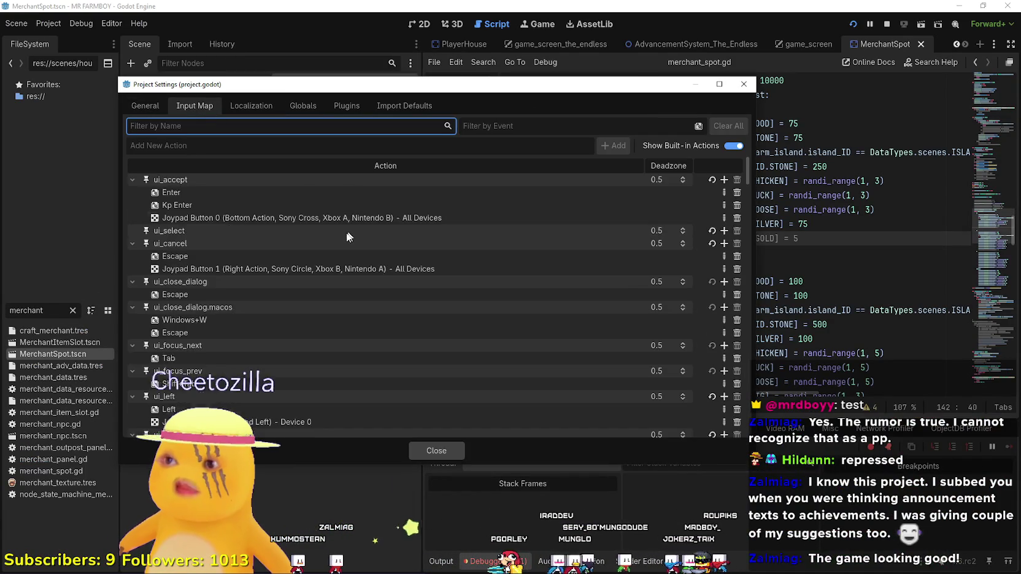
{"action": "scroll", "coordinate": [311, 364], "scroll_direction": "down", "scroll_amount": 8}
{"action": "scroll", "coordinate": [279, 377], "scroll_direction": "down", "scroll_amount": 15}
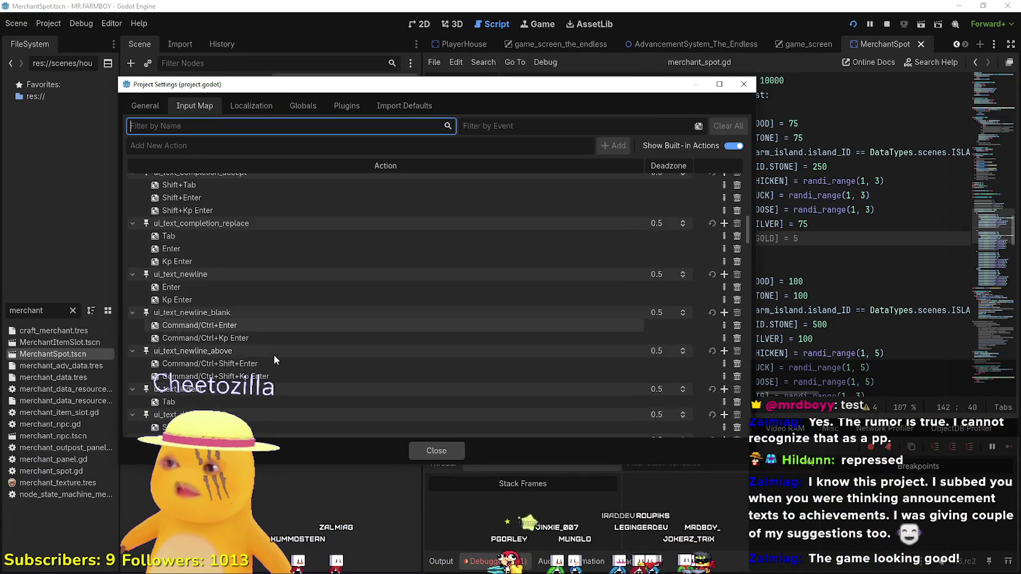
{"action": "scroll", "coordinate": [281, 346], "scroll_direction": "down", "scroll_amount": 5}
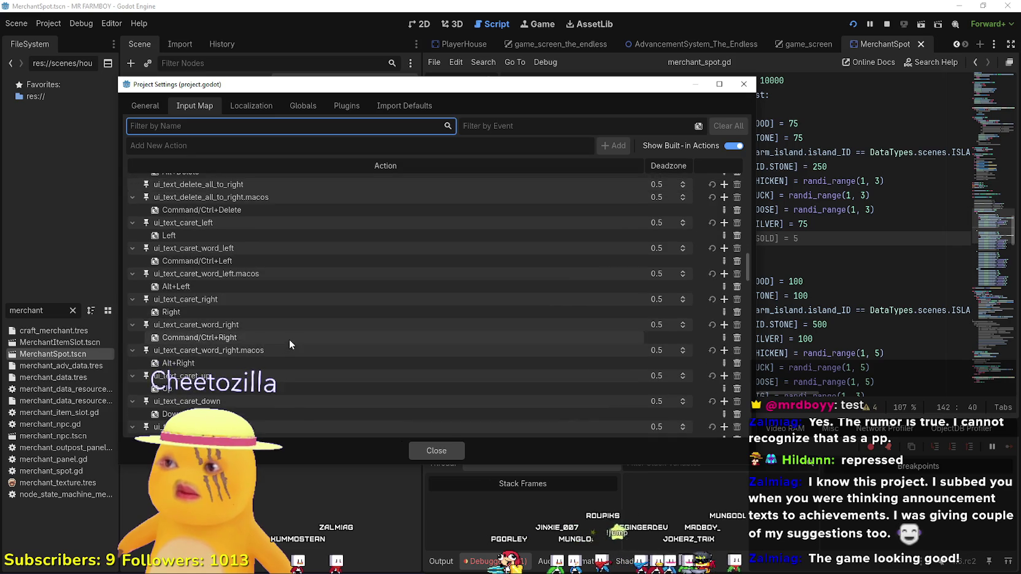
Hide built-in actions, confirm rotate_deco is mapped to R, and close Project Settings
{"action": "left_click", "coordinate": [733, 146]}
{"action": "scroll", "coordinate": [378, 339], "scroll_direction": "down", "scroll_amount": 5}
{"action": "scroll", "coordinate": [380, 336], "scroll_direction": "up", "scroll_amount": 5}
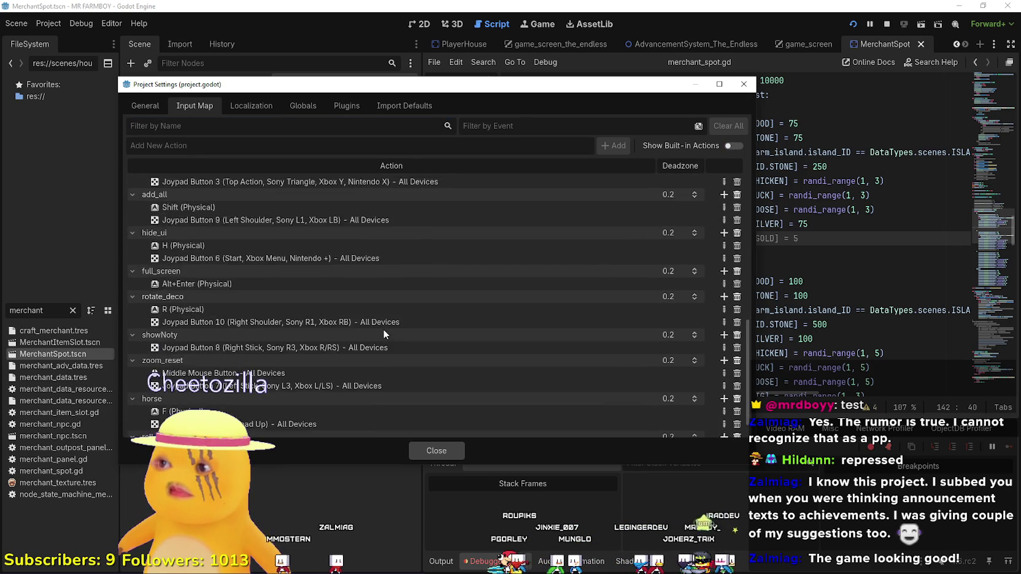
{"action": "scroll", "coordinate": [383, 327], "scroll_direction": "up", "scroll_amount": 5}
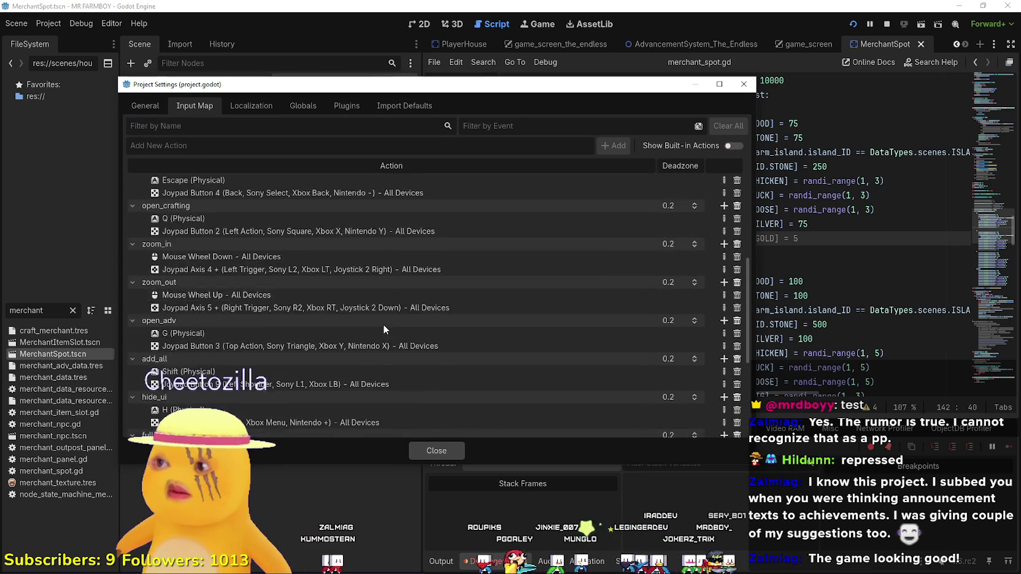
{"action": "scroll", "coordinate": [200, 245], "scroll_direction": "down", "scroll_amount": 10}
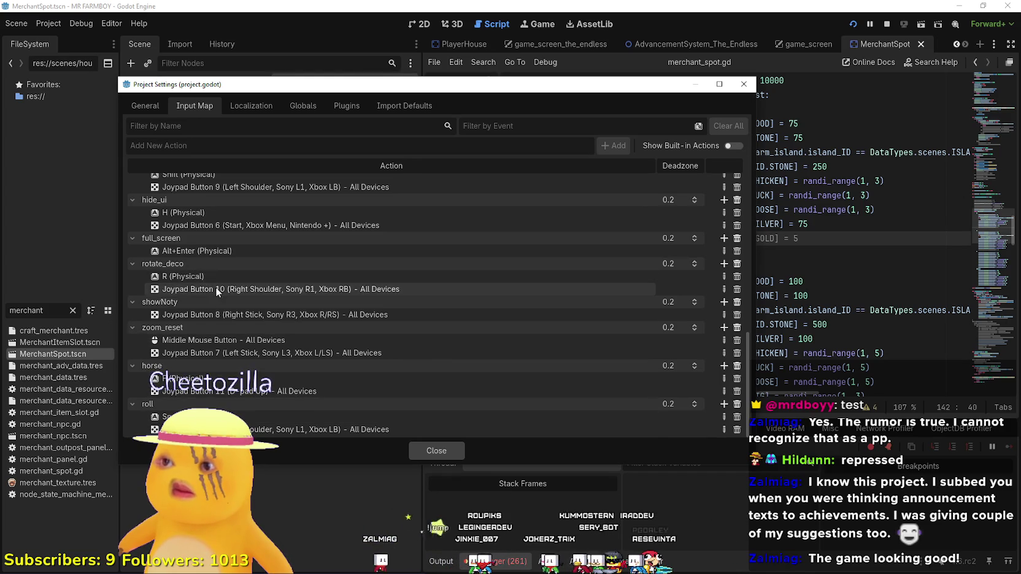
{"action": "scroll", "coordinate": [215, 286], "scroll_direction": "up", "scroll_amount": 4}
{"action": "scroll", "coordinate": [217, 286], "scroll_direction": "up", "scroll_amount": 7}
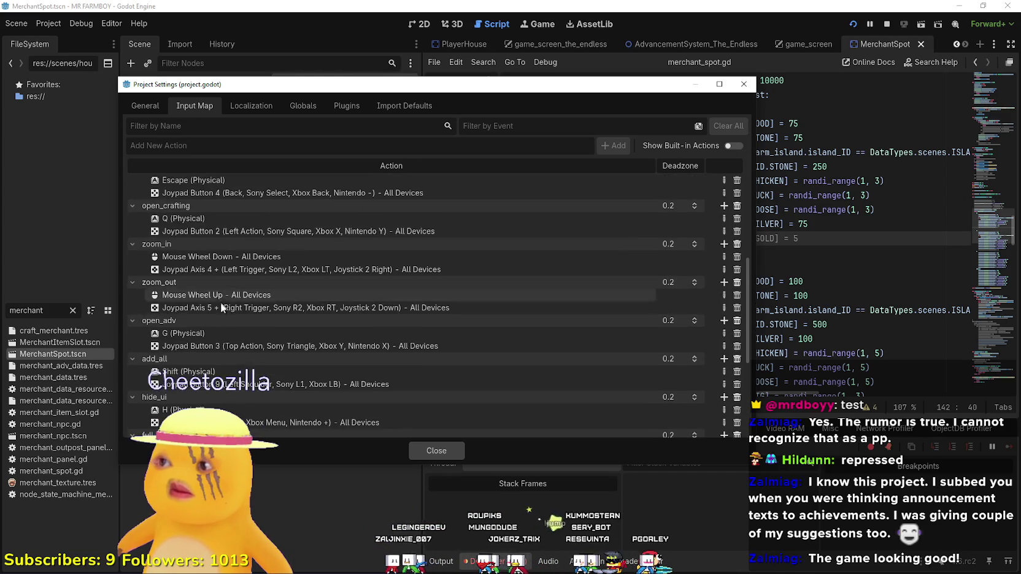
{"action": "scroll", "coordinate": [220, 306], "scroll_direction": "up", "scroll_amount": 2}
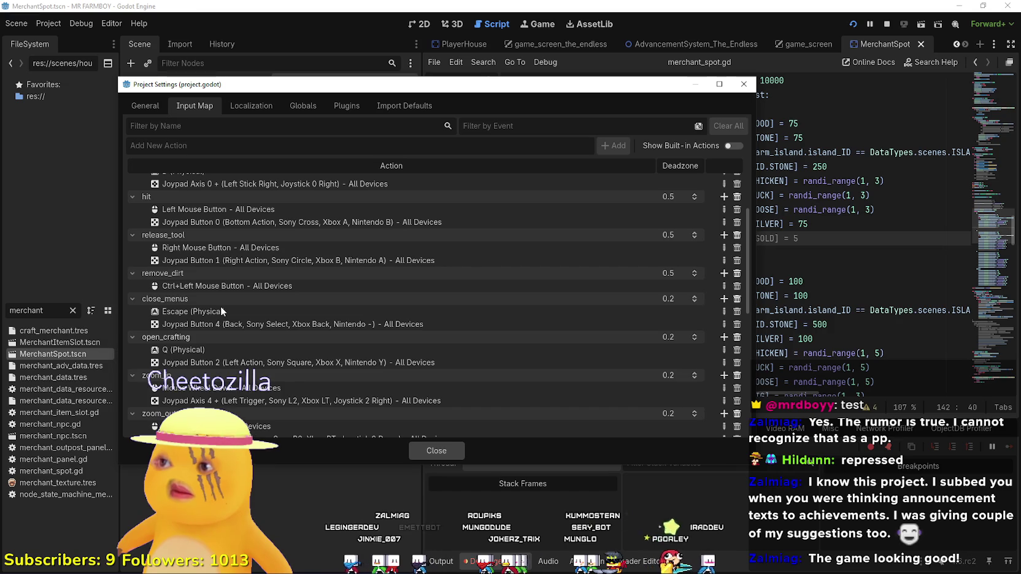
{"action": "scroll", "coordinate": [217, 300], "scroll_direction": "up", "scroll_amount": 3}
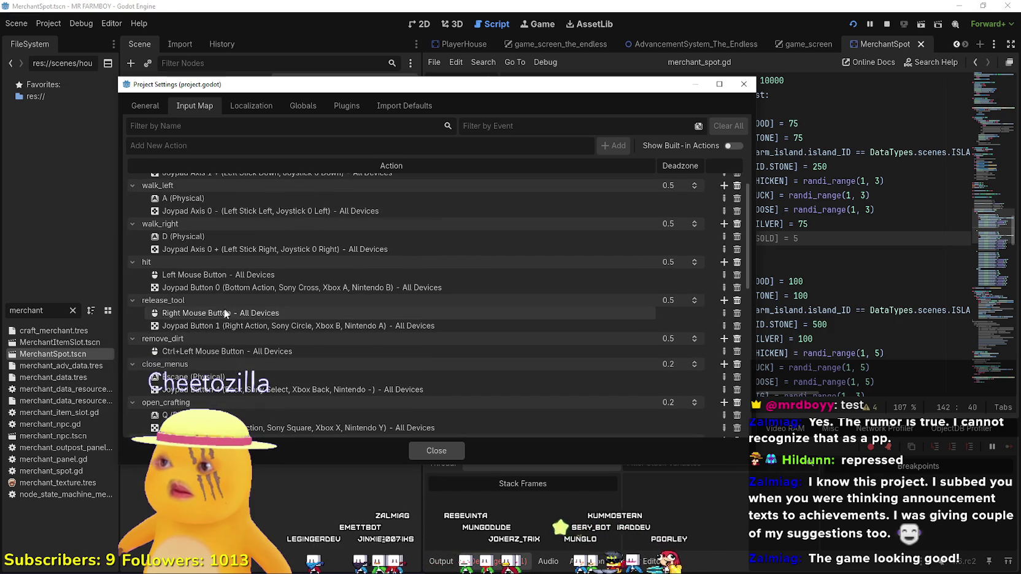
{"action": "scroll", "coordinate": [276, 347], "scroll_direction": "down", "scroll_amount": 10}
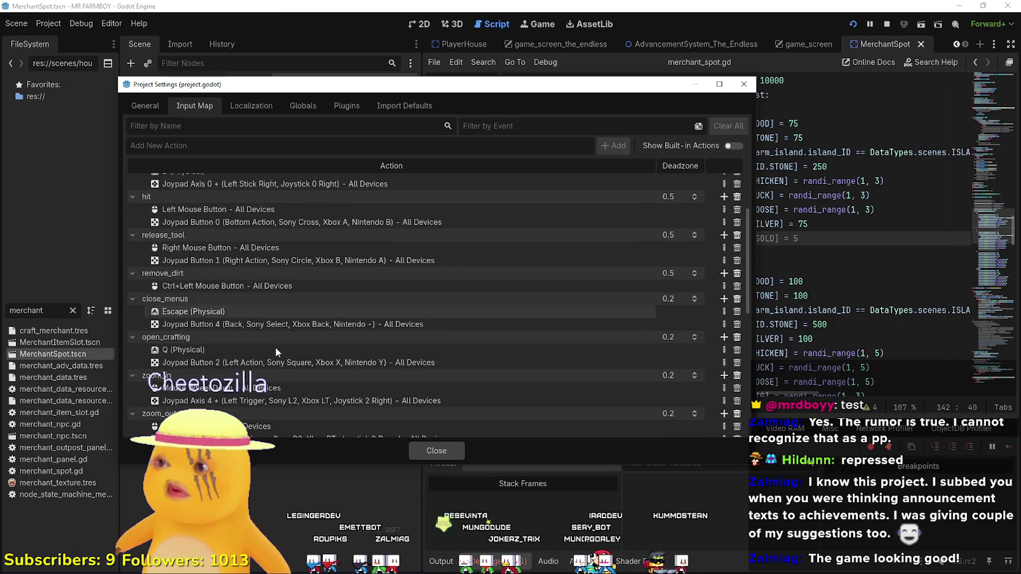
{"action": "scroll", "coordinate": [189, 365], "scroll_direction": "down", "scroll_amount": 4}
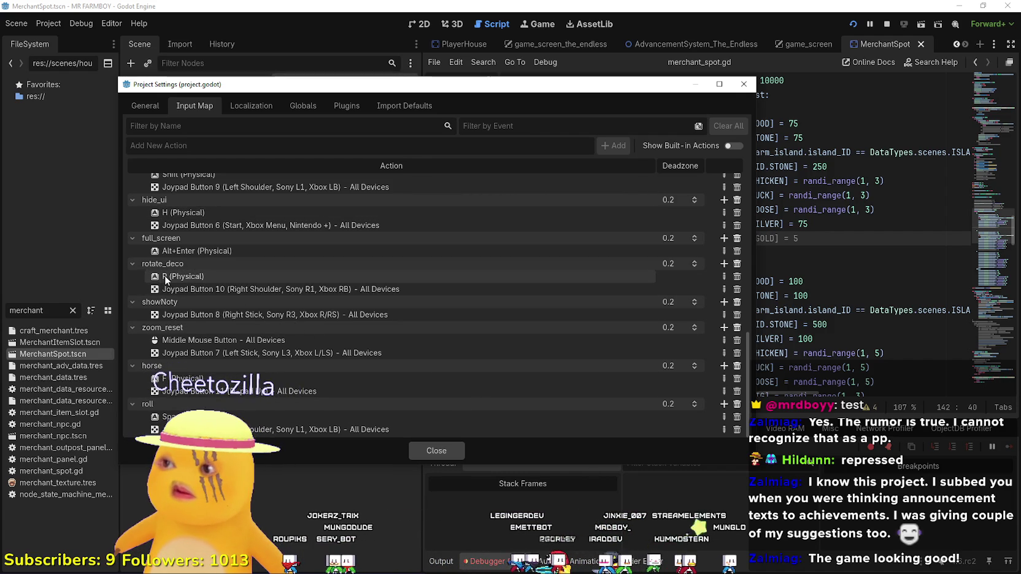
{"action": "scroll", "coordinate": [728, 258], "scroll_direction": "up", "scroll_amount": 10}
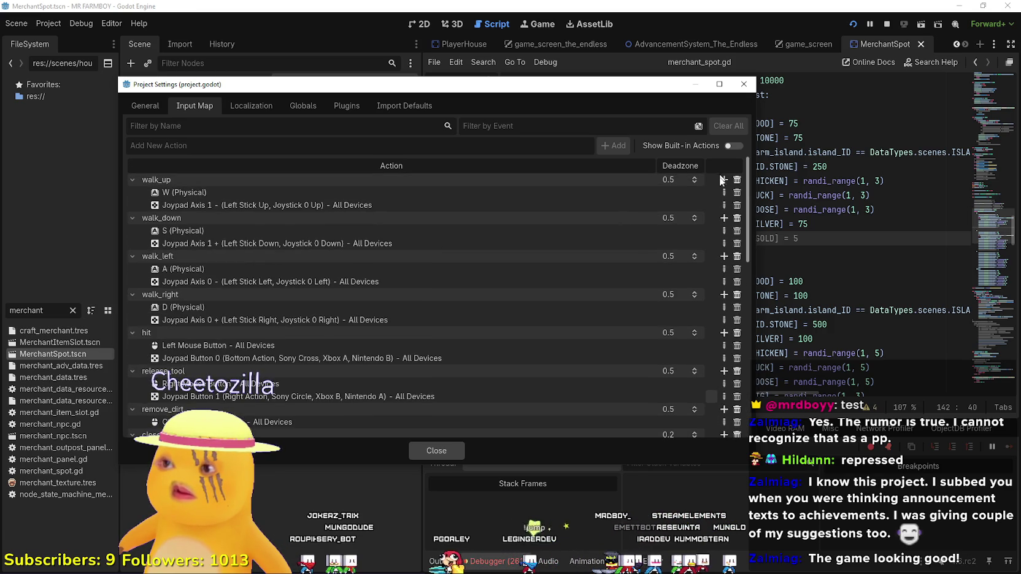
{"action": "scroll", "coordinate": [720, 177], "scroll_direction": "down", "scroll_amount": 10}
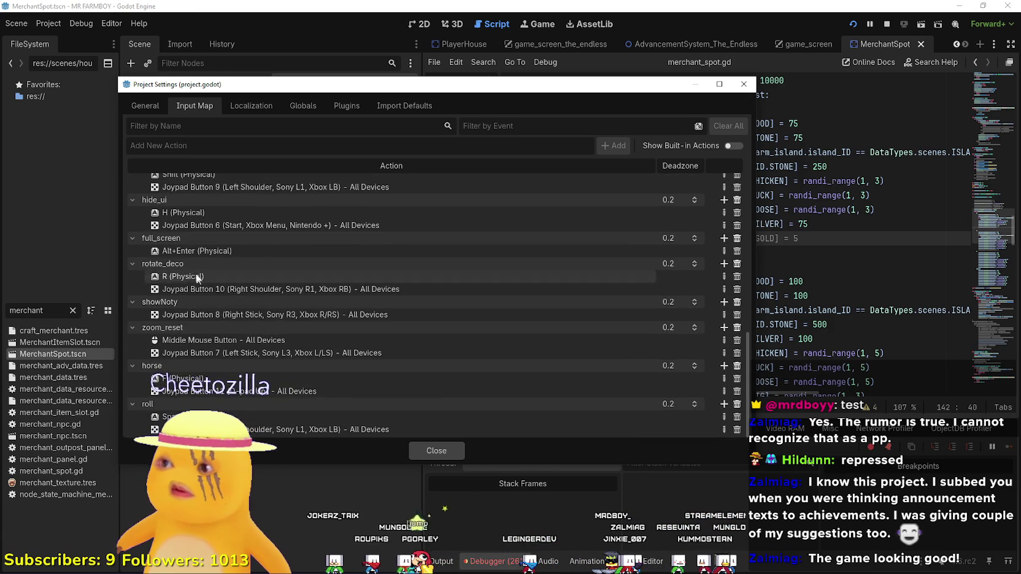
{"action": "scroll", "coordinate": [177, 276], "scroll_direction": "up", "scroll_amount": 3}
{"action": "scroll", "coordinate": [192, 312], "scroll_direction": "down", "scroll_amount": 3}
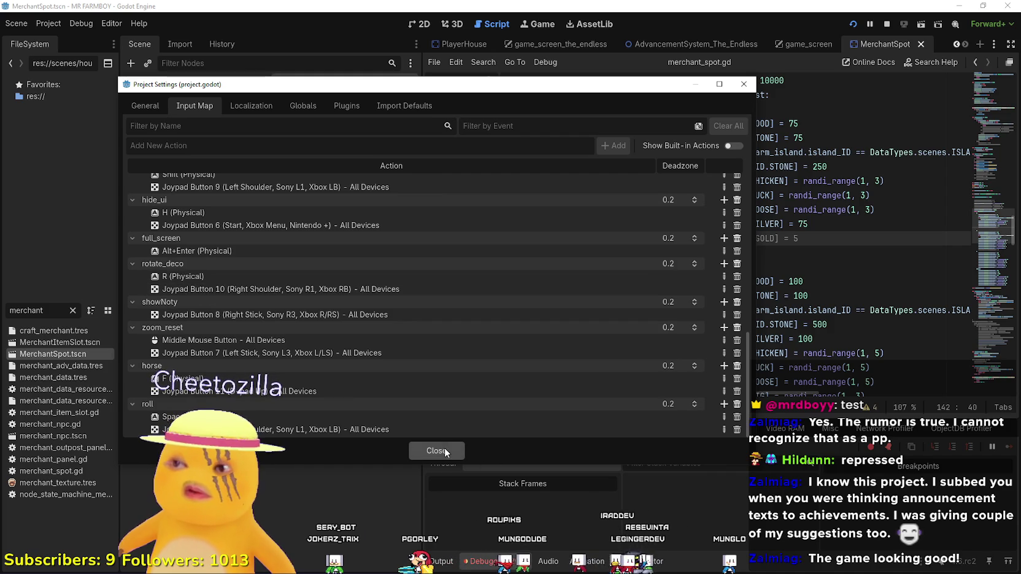
{"action": "left_click", "coordinate": [447, 452]}
Search all project files for "release", which returns 0 matches
{"action": "left_click", "coordinate": [726, 255]}
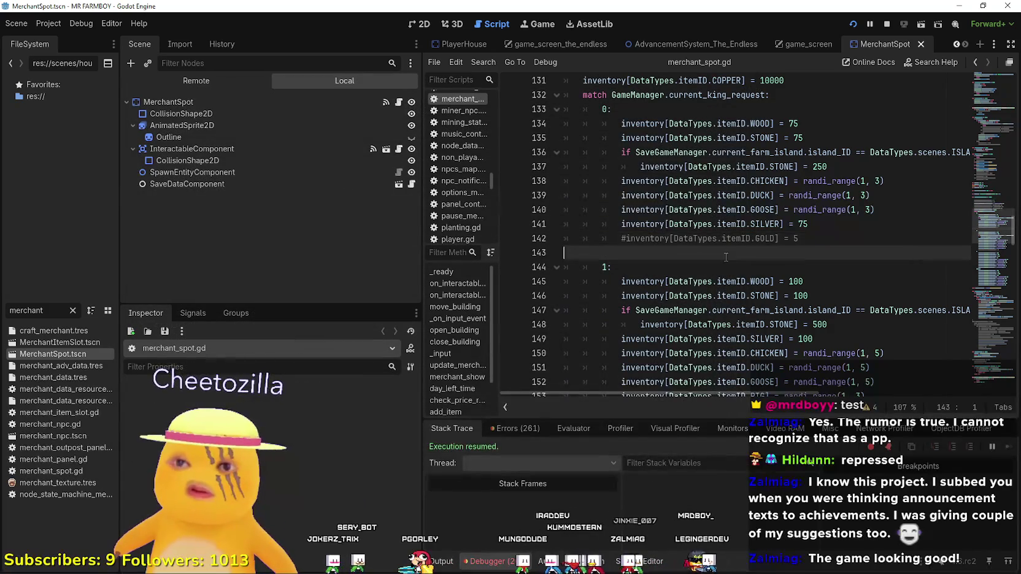
{"action": "key", "text": "ctrl+shift+f"}
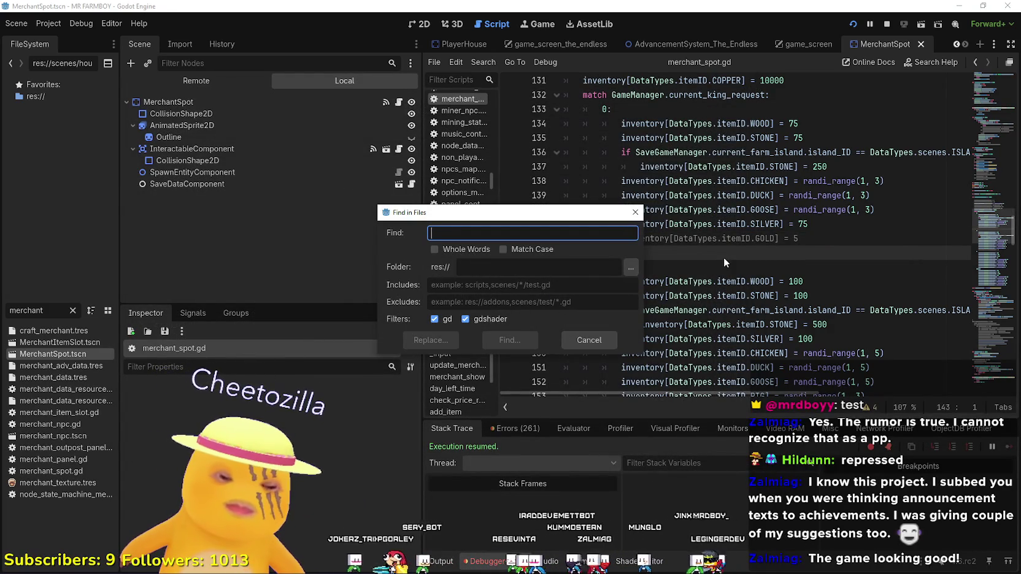
{"action": "left_click", "coordinate": [601, 348]}
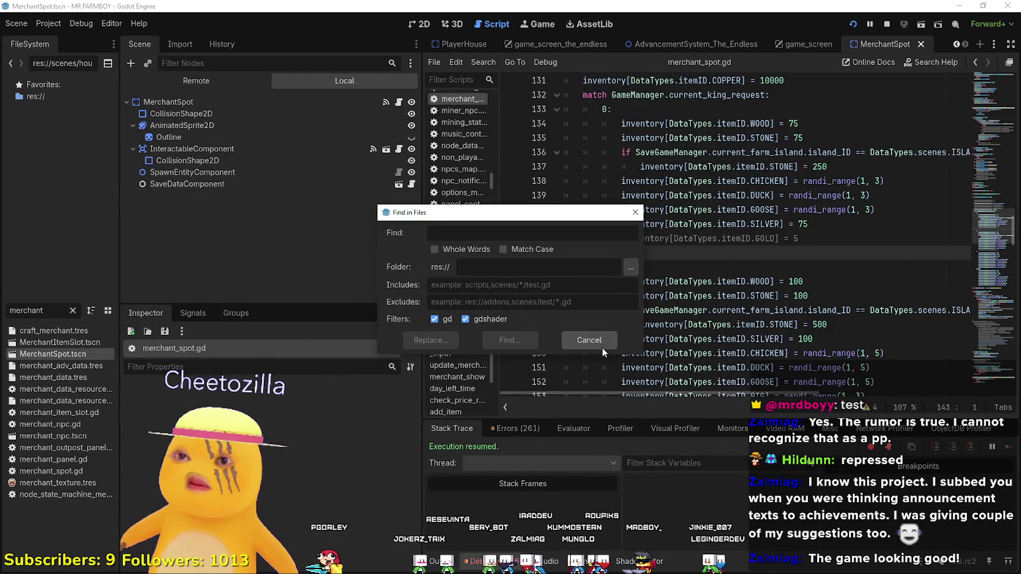
{"action": "left_click", "coordinate": [602, 347]}
{"action": "key", "text": "ctrl+shift+f"}
{"action": "type", "text": "\"release"}
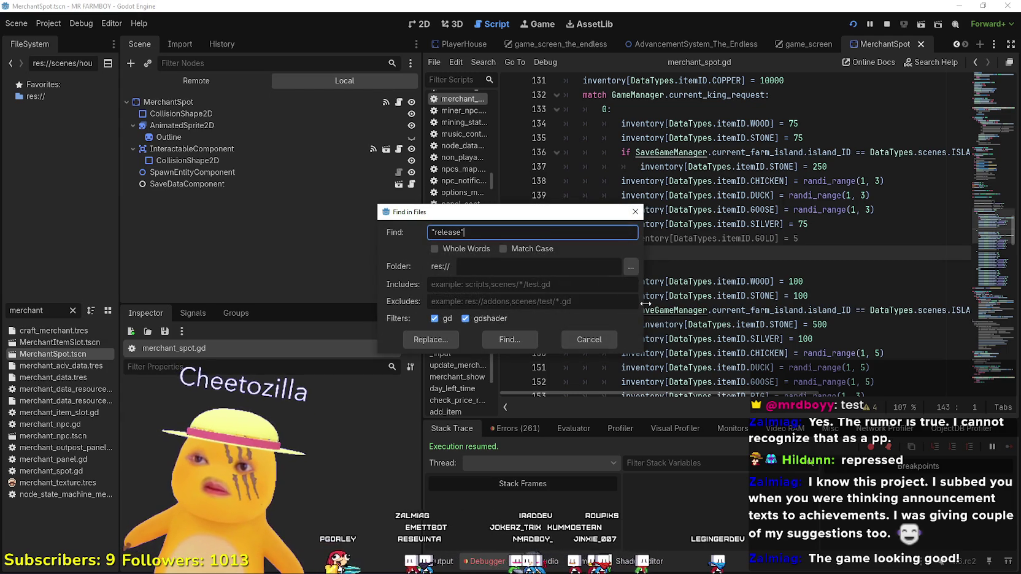
{"action": "key", "text": "Return"}
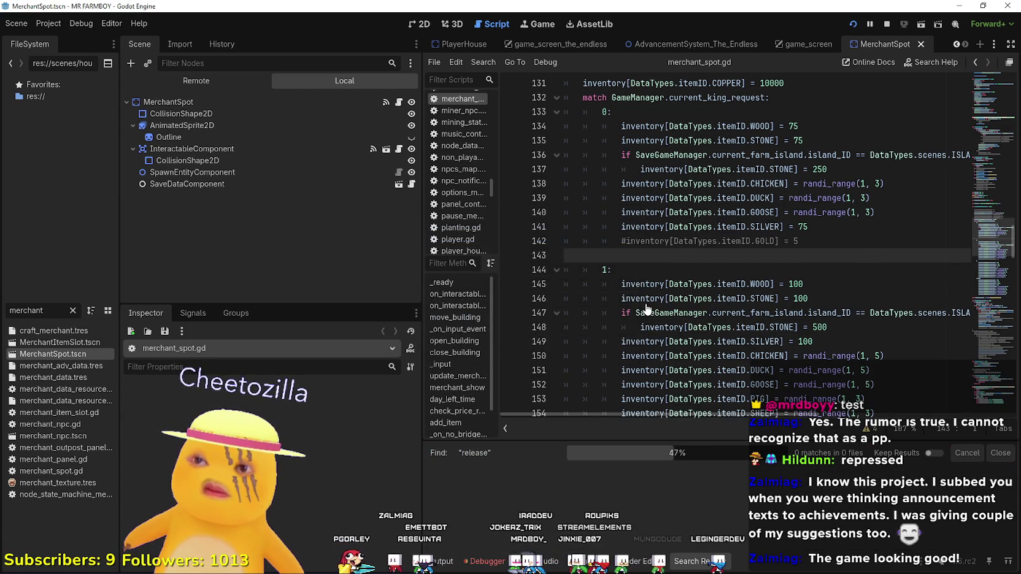
{"action": "left_click", "coordinate": [621, 356]}
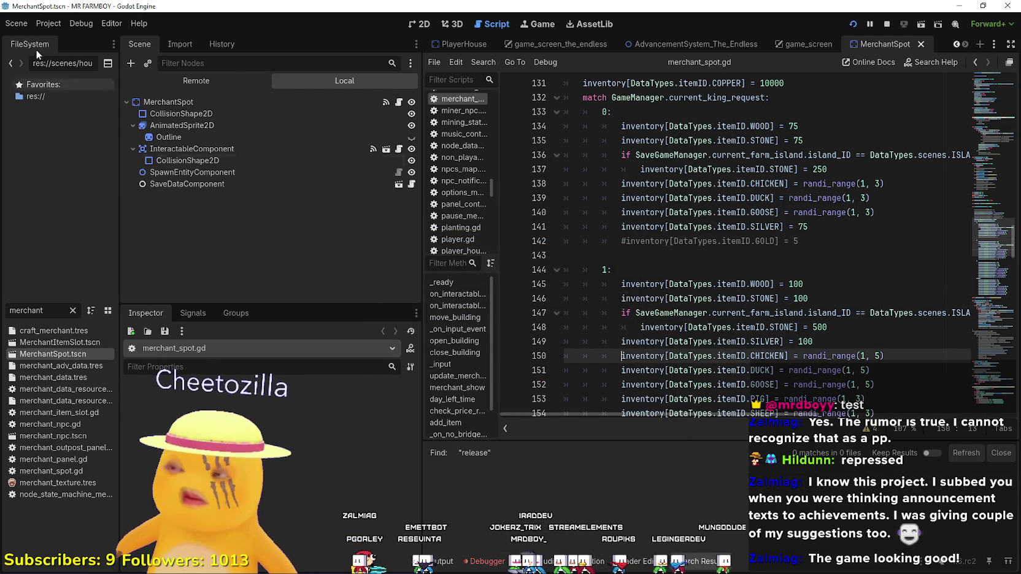
Reopen the Project Settings Input Map and verify release_tool is bound to Right Mouse Button
{"action": "left_click", "coordinate": [54, 27]}
{"action": "left_click", "coordinate": [62, 43]}
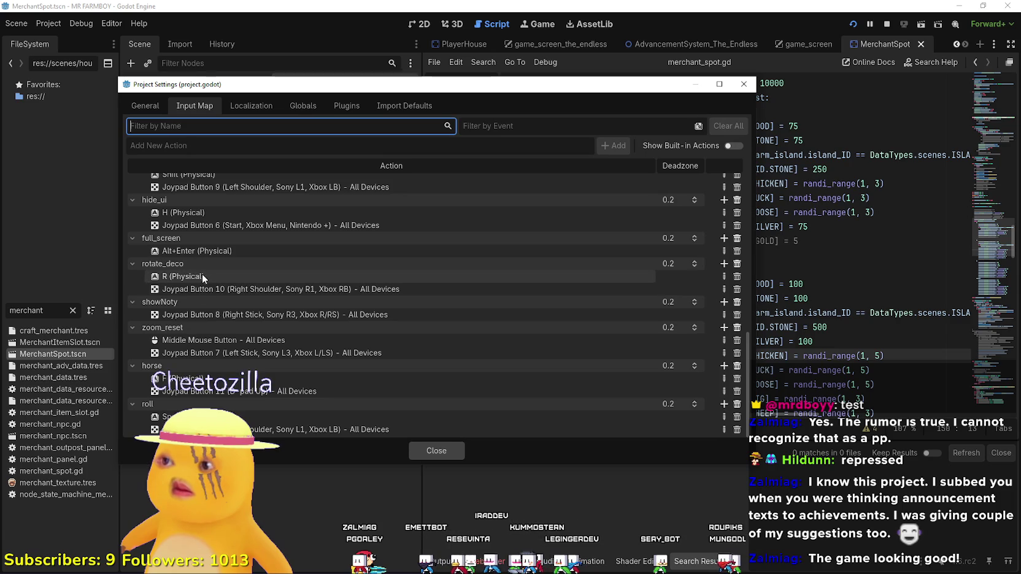
{"action": "scroll", "coordinate": [225, 317], "scroll_direction": "up", "scroll_amount": 3}
{"action": "scroll", "coordinate": [225, 316], "scroll_direction": "up", "scroll_amount": 10}
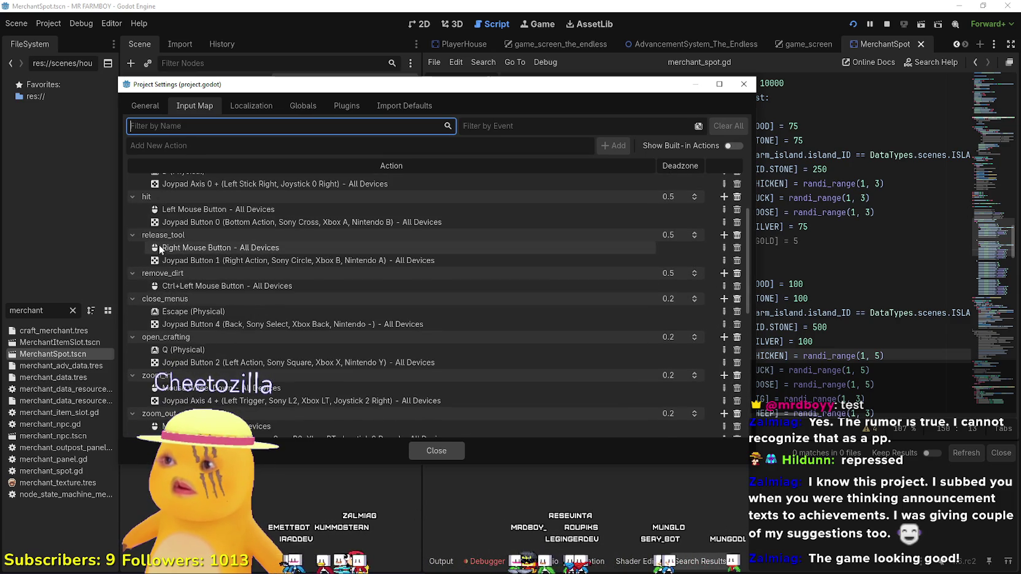
{"action": "scroll", "coordinate": [249, 279], "scroll_direction": "up", "scroll_amount": 3}
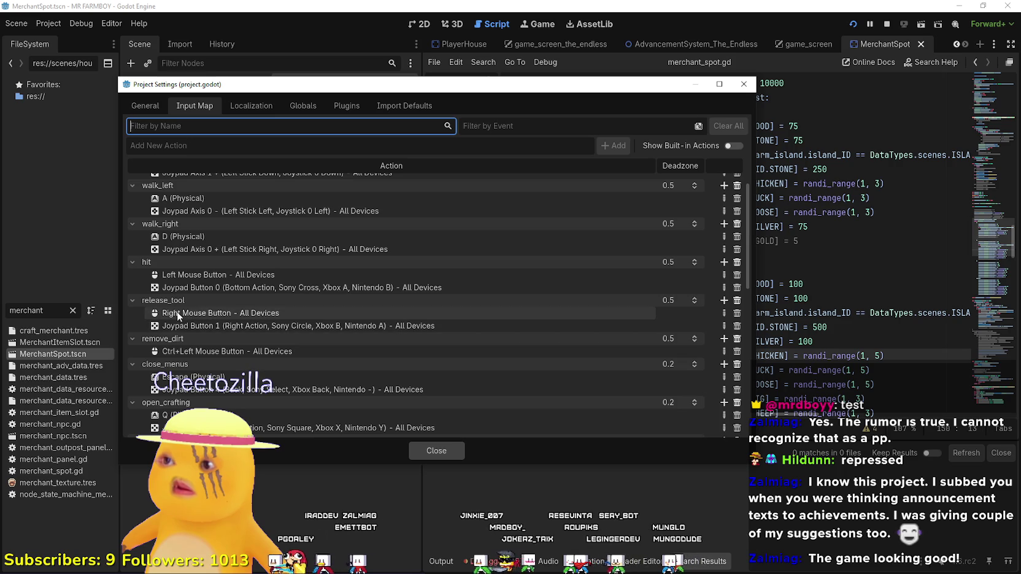
Close Project Settings and search all project files for release_tool
{"action": "left_click", "coordinate": [424, 455]}
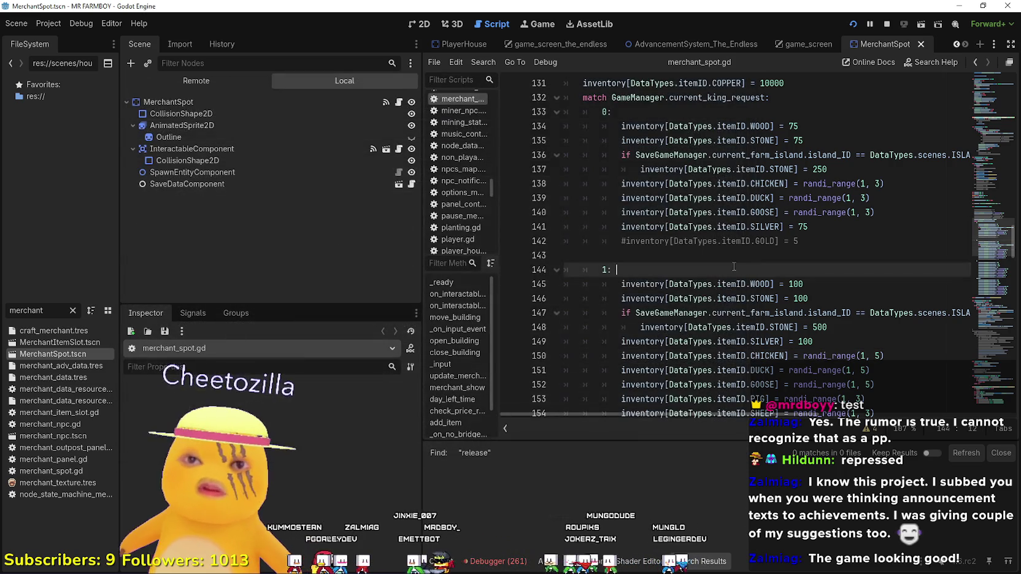
{"action": "key", "text": "ctrl+shift+f"}
{"action": "type", "text": "release_to"}
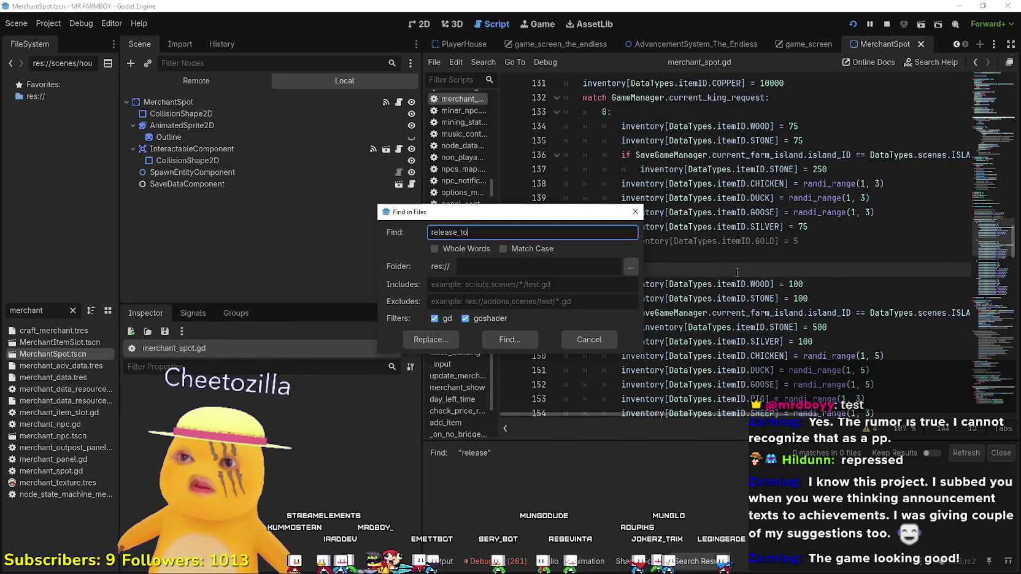
{"action": "type", "text": "l"}
{"action": "key", "text": "Return"}
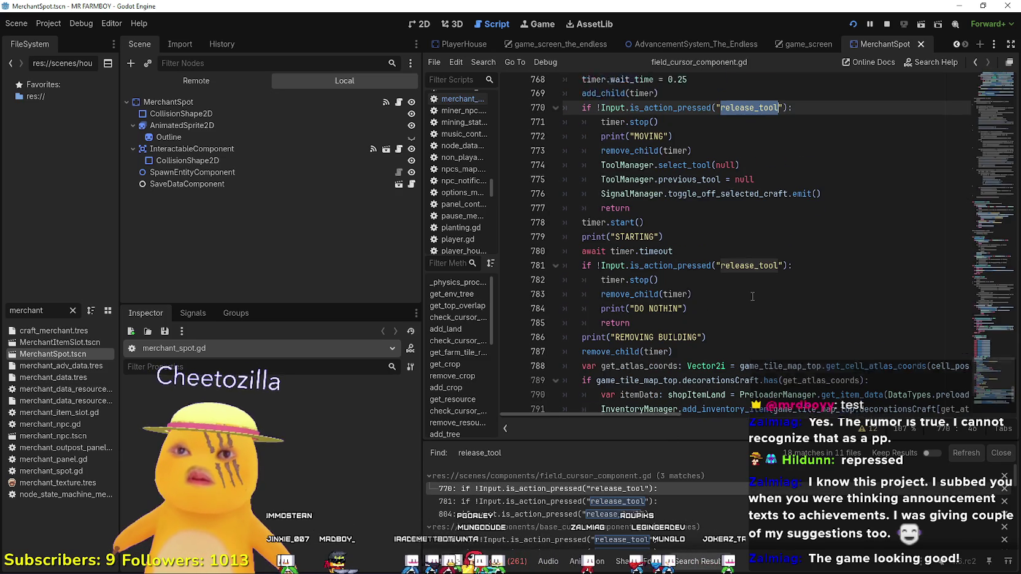
{"action": "scroll", "coordinate": [754, 289], "scroll_direction": "up", "scroll_amount": 2}
In field_cursor_component.gd, change line 781's action check from release_tool to rotate_deco
{"action": "left_click", "coordinate": [756, 279]}
{"action": "left_click", "coordinate": [834, 255]}
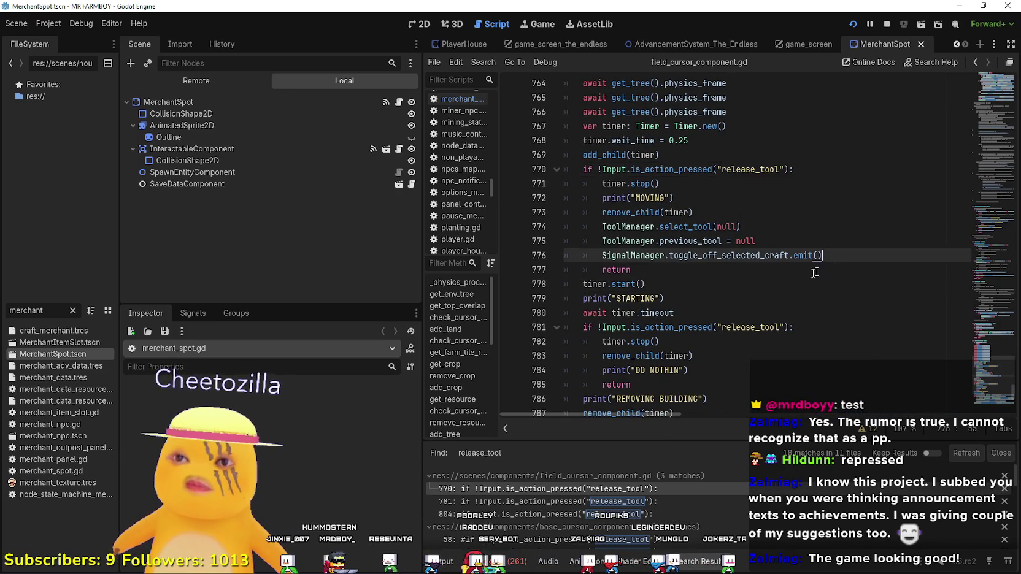
{"action": "scroll", "coordinate": [798, 273], "scroll_direction": "down", "scroll_amount": 1}
{"action": "scroll", "coordinate": [795, 273], "scroll_direction": "down", "scroll_amount": 1}
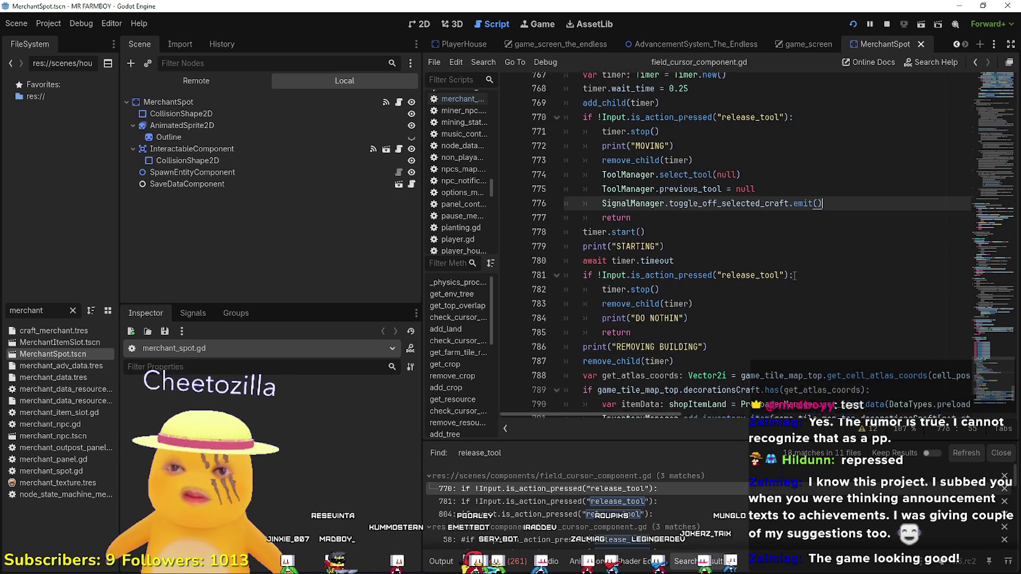
{"action": "left_click", "coordinate": [794, 273]}
{"action": "scroll", "coordinate": [794, 273], "scroll_direction": "down", "scroll_amount": 4}
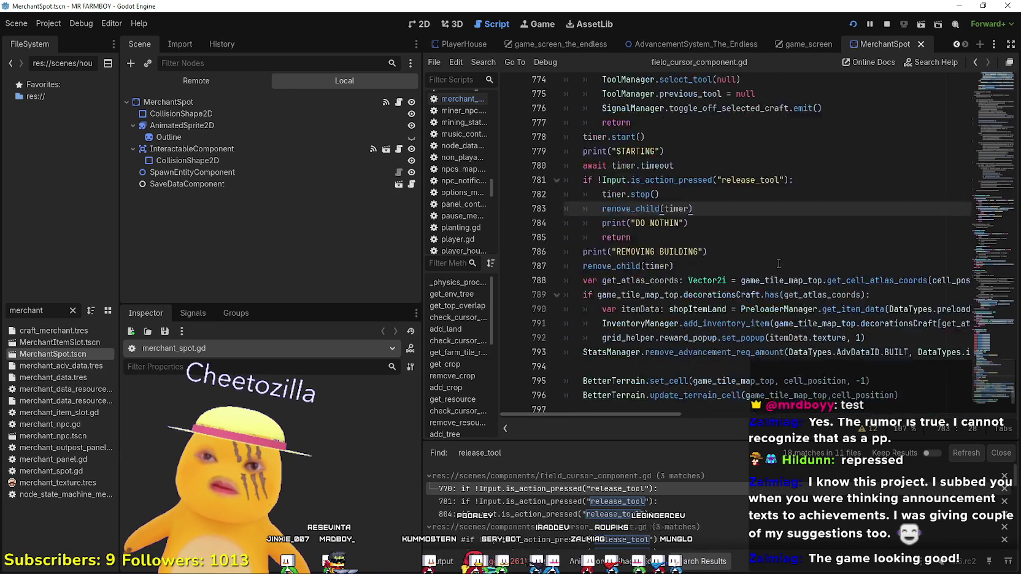
{"action": "left_click", "coordinate": [604, 241]}
{"action": "scroll", "coordinate": [603, 241], "scroll_direction": "up", "scroll_amount": 3}
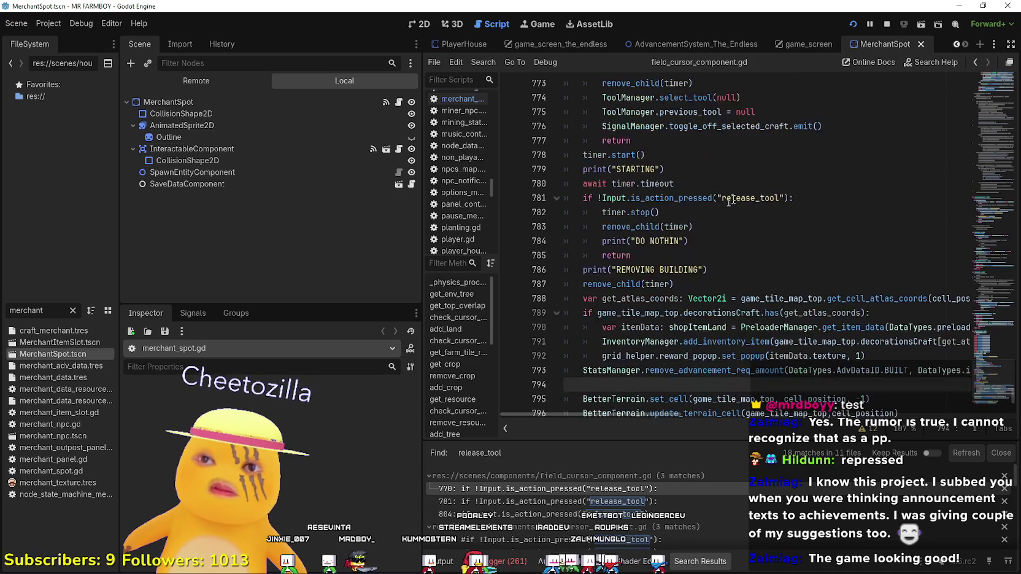
{"action": "left_click", "coordinate": [737, 198]}
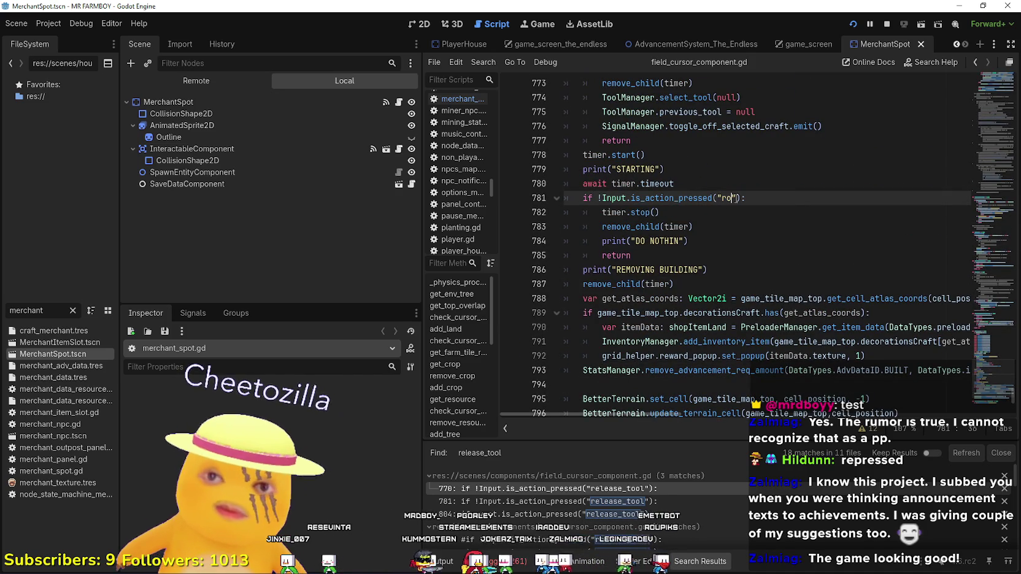
{"action": "type", "text": "tate_deco"}
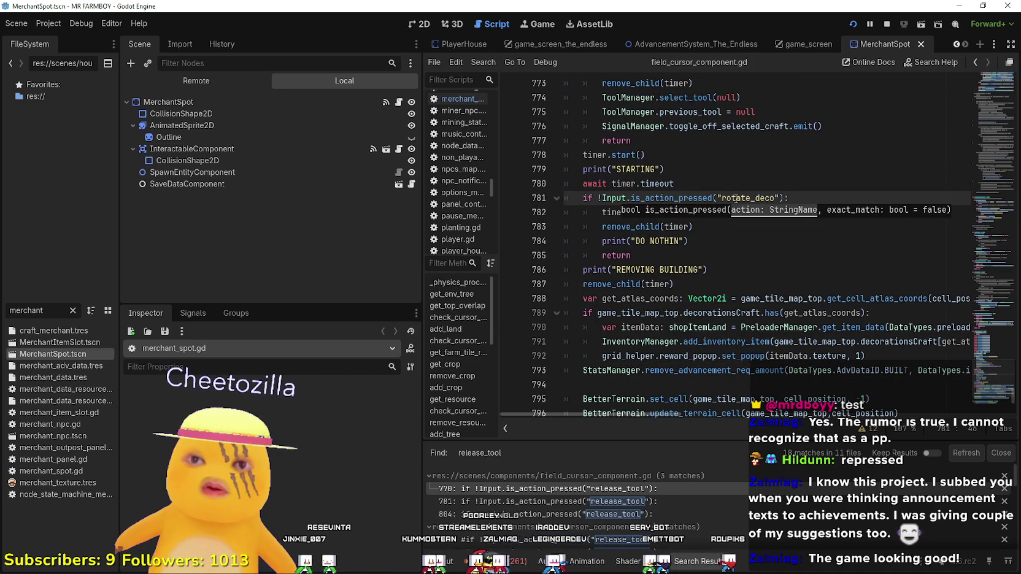
{"action": "key", "text": "Up"}
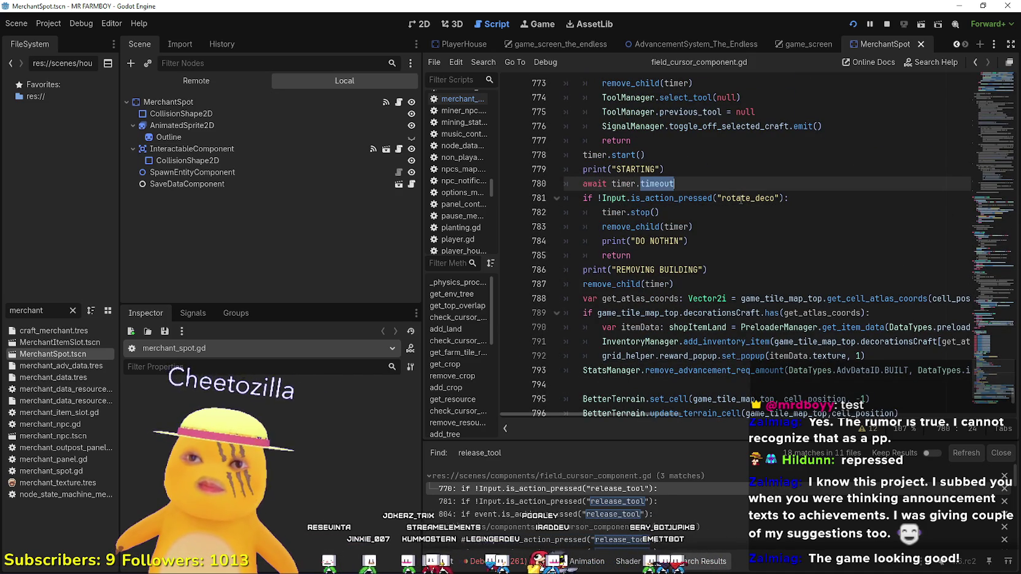
{"action": "double_click", "coordinate": [743, 198]}
Review the rest of the function, including the release_tool check on line 804
{"action": "left_click", "coordinate": [723, 254]}
{"action": "scroll", "coordinate": [724, 257], "scroll_direction": "up", "scroll_amount": 5}
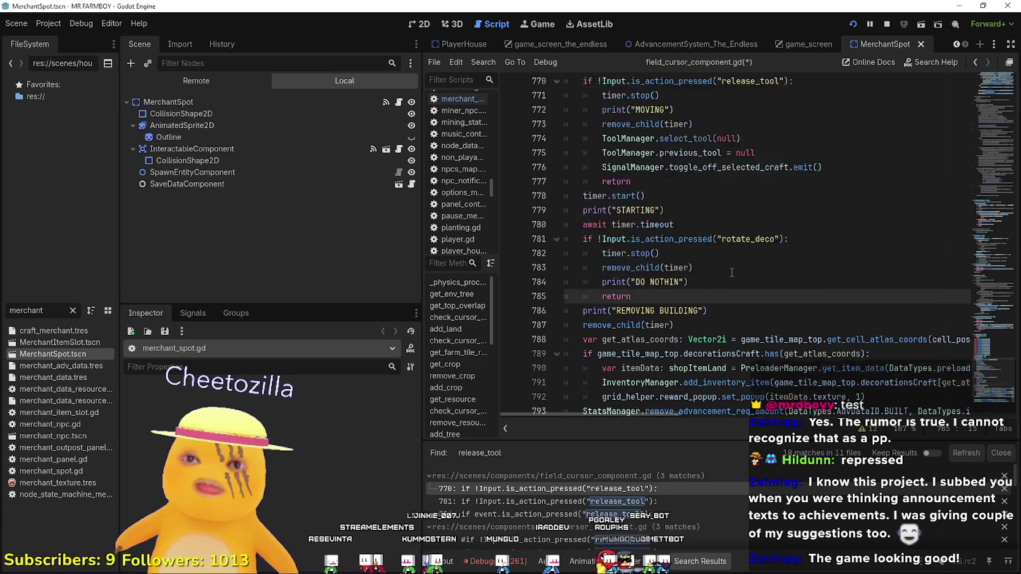
{"action": "scroll", "coordinate": [730, 271], "scroll_direction": "down", "scroll_amount": 8}
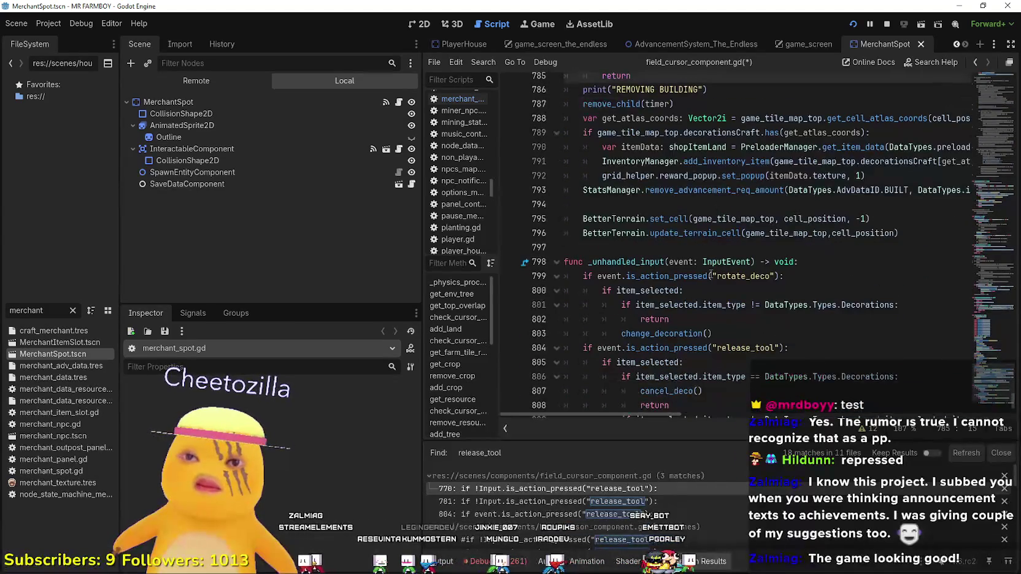
{"action": "left_click", "coordinate": [696, 245]}
{"action": "scroll", "coordinate": [697, 244], "scroll_direction": "down", "scroll_amount": 3}
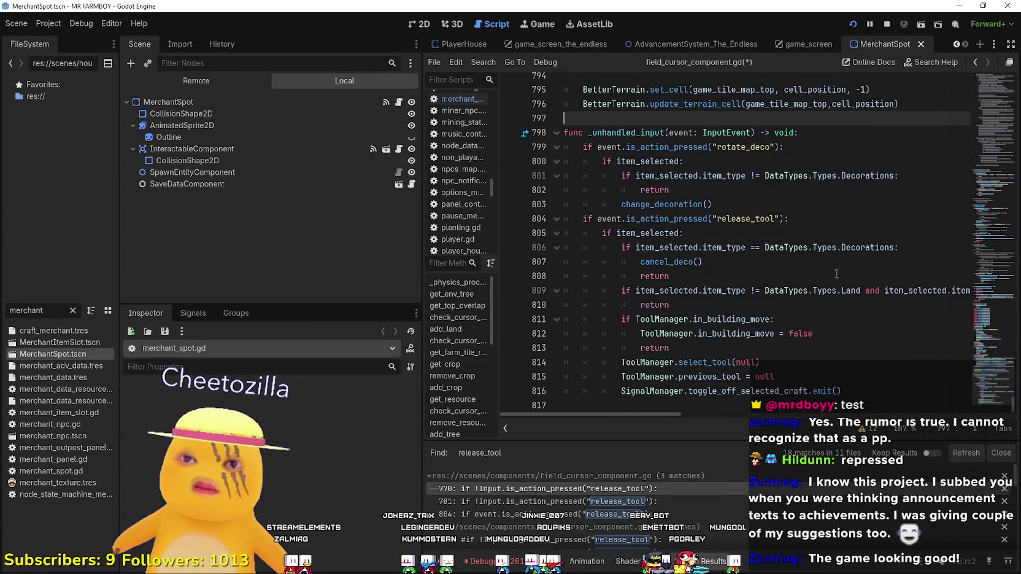
{"action": "scroll", "coordinate": [837, 274], "scroll_direction": "up", "scroll_amount": 2}
{"action": "scroll", "coordinate": [834, 196], "scroll_direction": "up", "scroll_amount": 1}
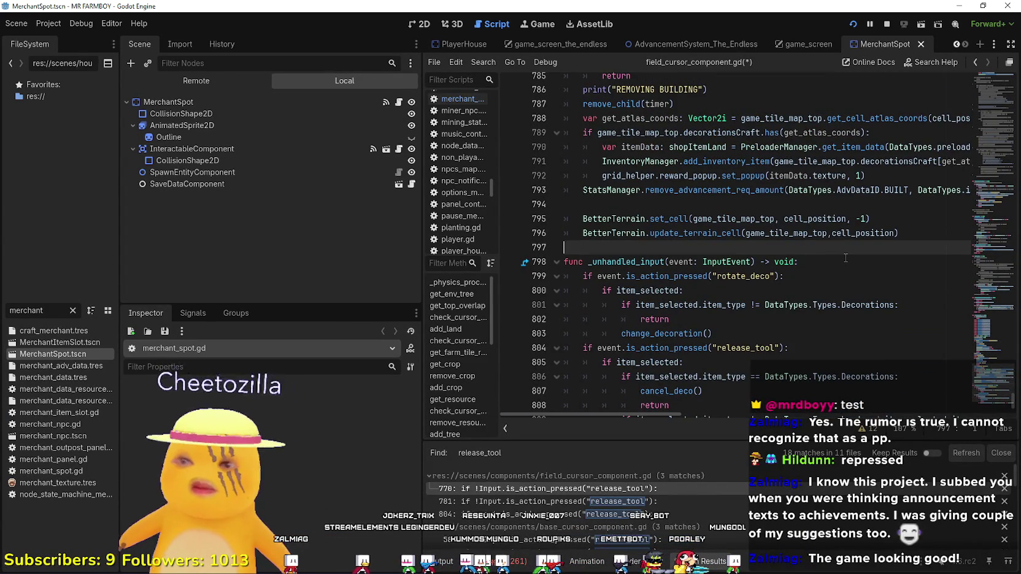
{"action": "scroll", "coordinate": [829, 257], "scroll_direction": "down", "scroll_amount": 3}
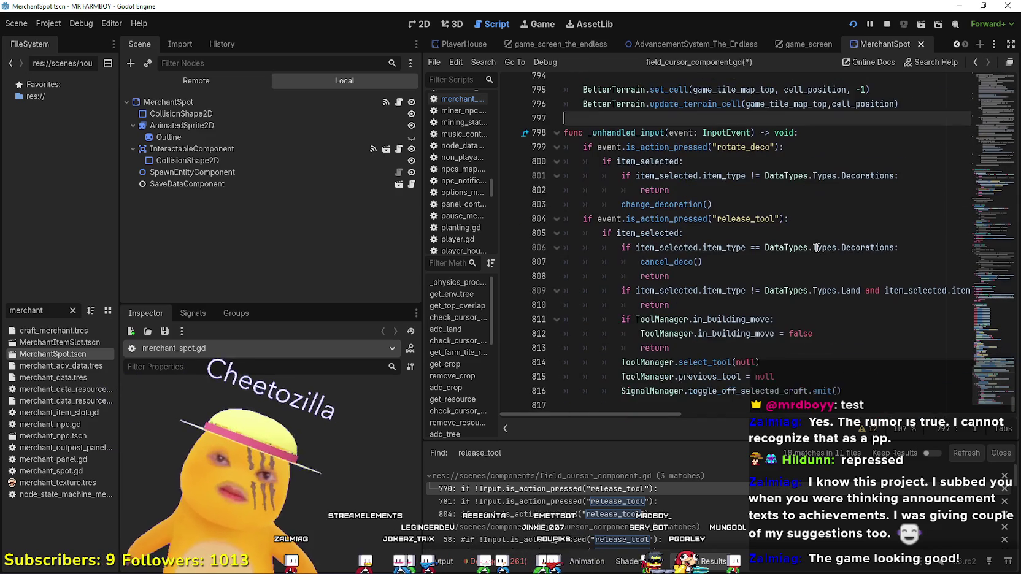
{"action": "left_click", "coordinate": [751, 219]}
{"action": "key", "text": "Down"}
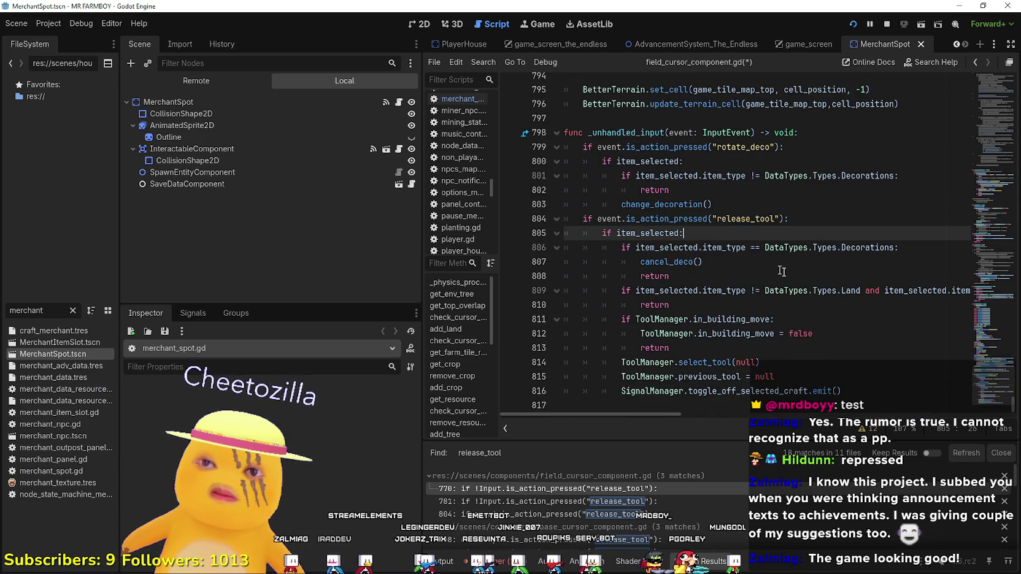
{"action": "left_click", "coordinate": [863, 389]}
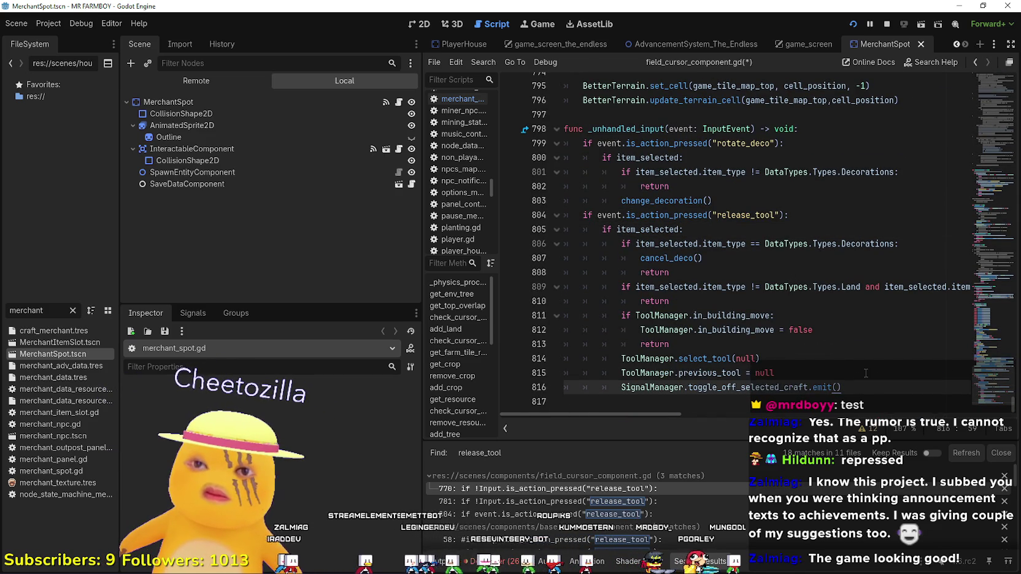
{"action": "scroll", "coordinate": [865, 370], "scroll_direction": "up", "scroll_amount": 10}
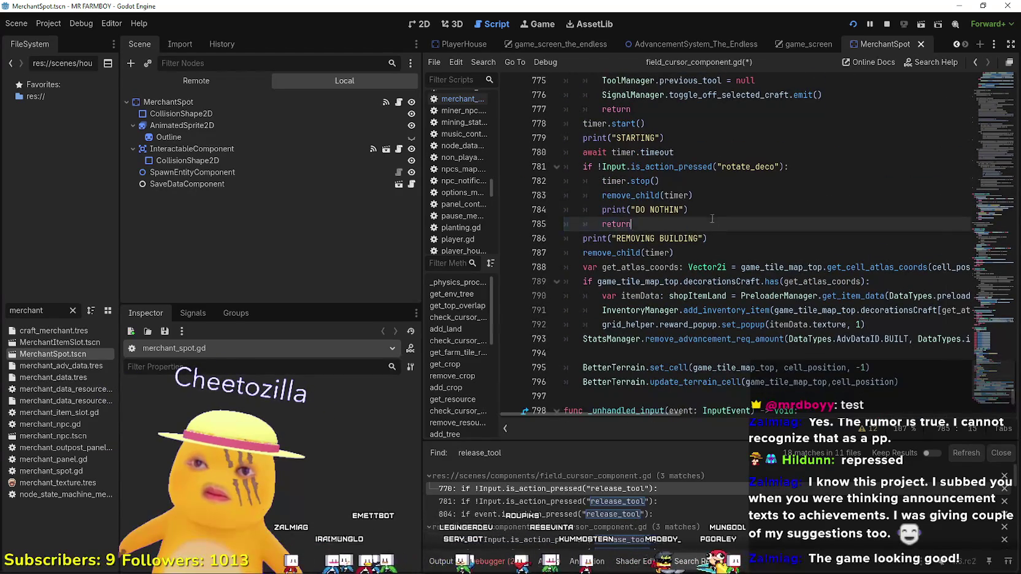
{"action": "left_click_drag", "start_coordinate": [630, 353], "coordinate": [690, 339]}
Recheck the rotate_deco edit via the line 781 search result and scroll through remaining matches
{"action": "double_click", "coordinate": [749, 296]}
{"action": "scroll", "coordinate": [749, 296], "scroll_direction": "up", "scroll_amount": 2}
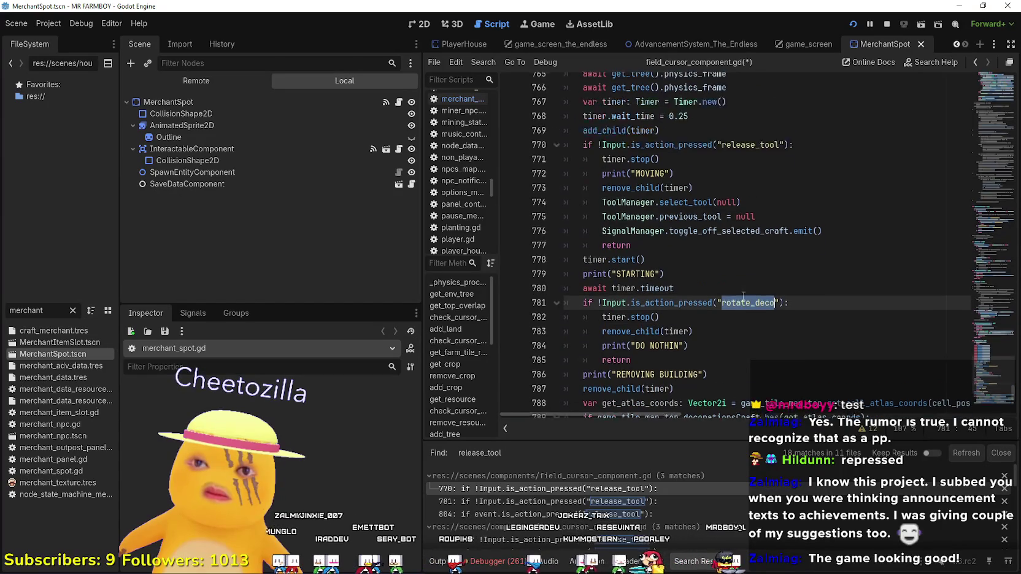
{"action": "left_click", "coordinate": [565, 503]}
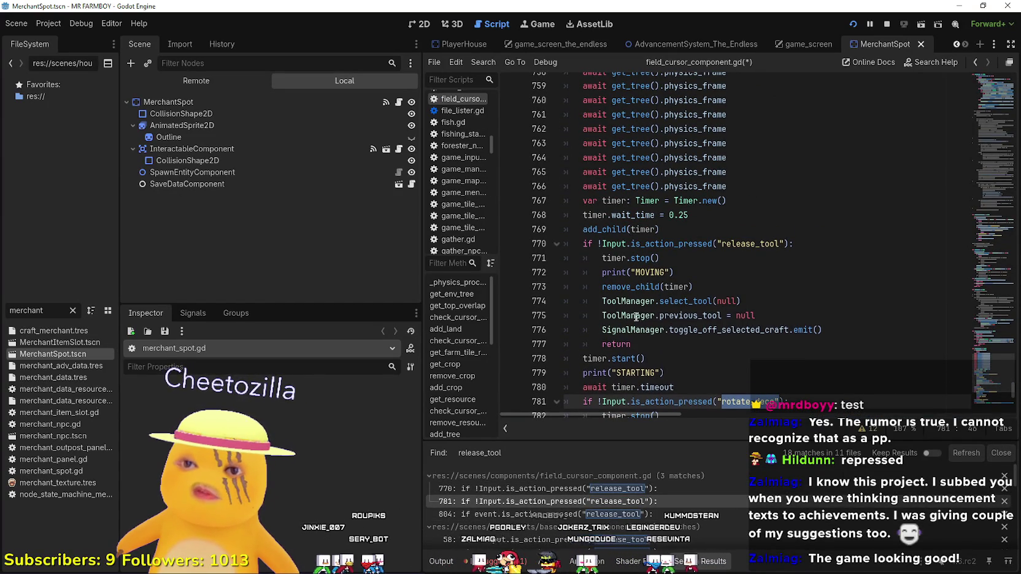
{"action": "scroll", "coordinate": [666, 234], "scroll_direction": "down", "scroll_amount": 5}
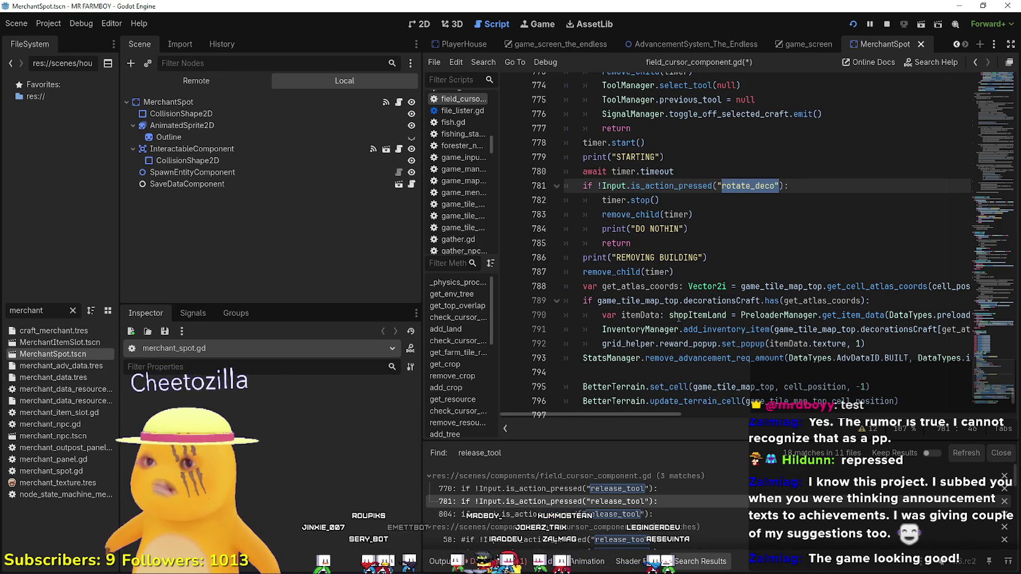
{"action": "scroll", "coordinate": [678, 318], "scroll_direction": "down", "scroll_amount": 2}
{"action": "scroll", "coordinate": [653, 514], "scroll_direction": "down", "scroll_amount": 1}
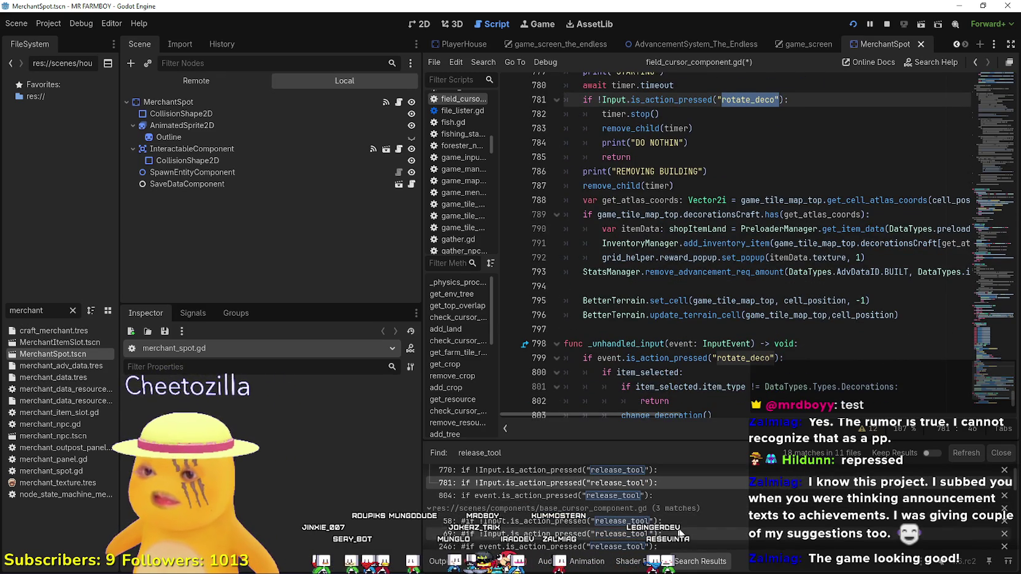
Inspect the release_tool matches in base_cursor_component.gd and royal_spot.gd
{"action": "left_click", "coordinate": [683, 522]}
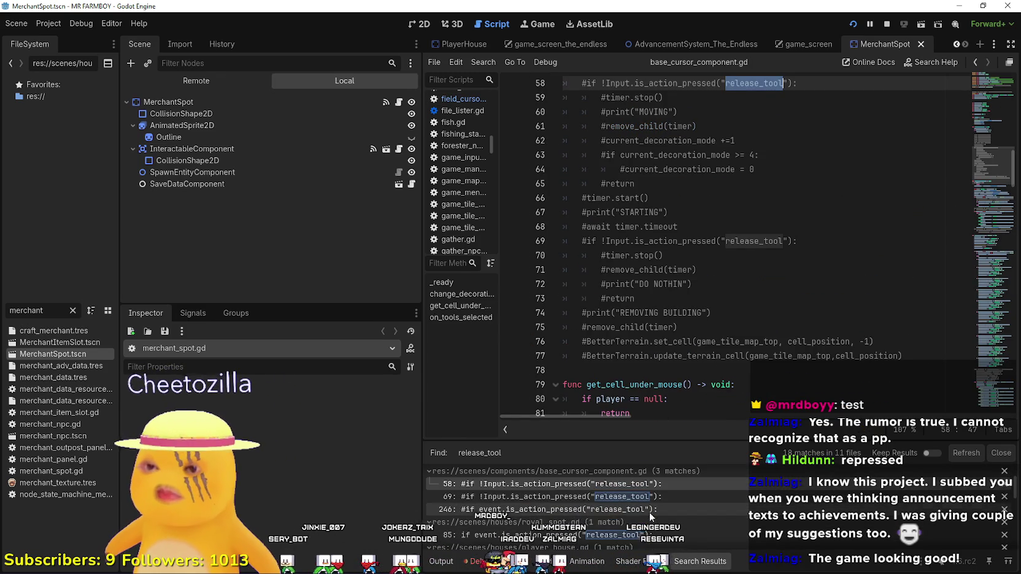
{"action": "scroll", "coordinate": [671, 534], "scroll_direction": "down", "scroll_amount": 2}
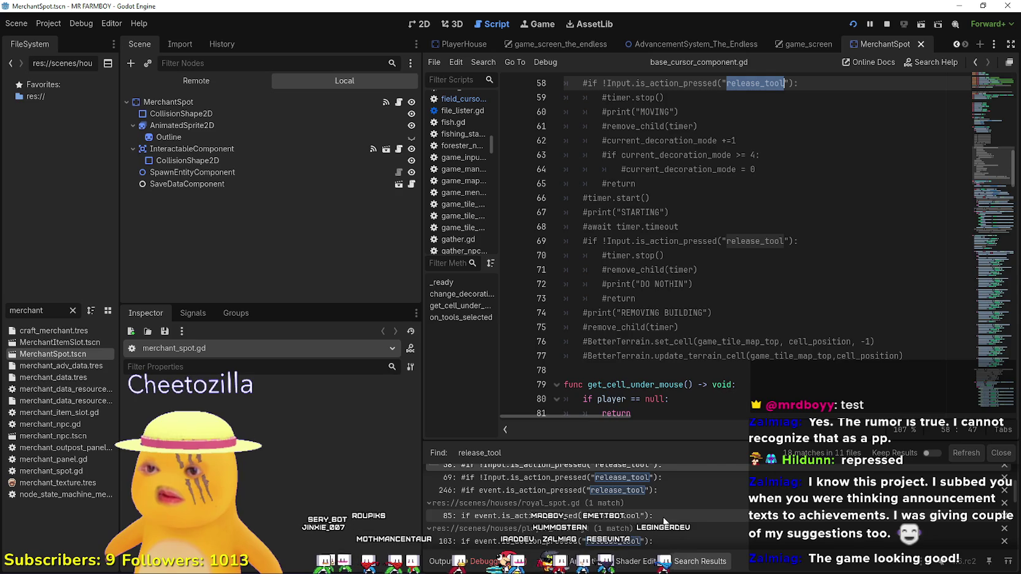
{"action": "left_click", "coordinate": [664, 518]}
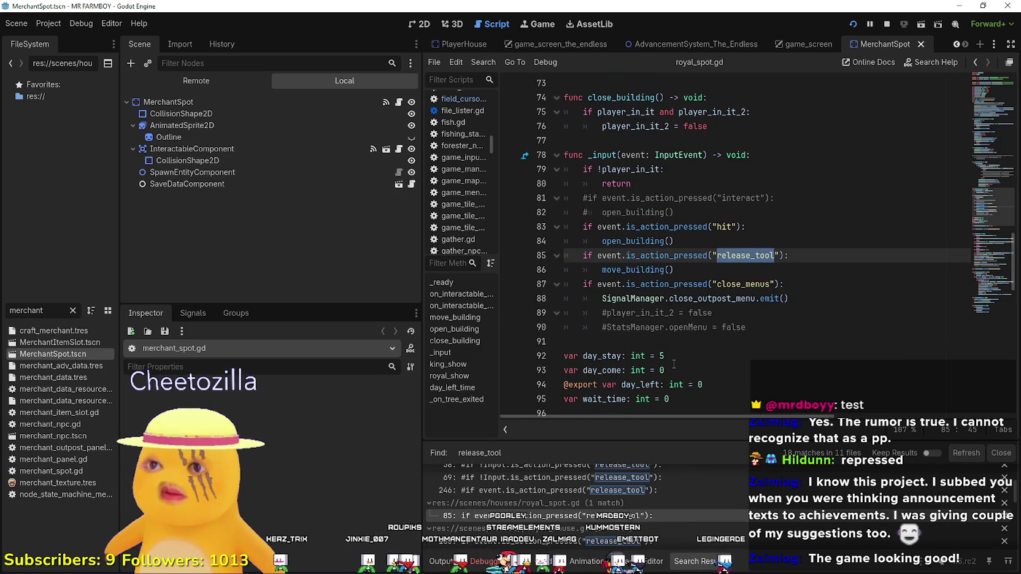
{"action": "scroll", "coordinate": [676, 518], "scroll_direction": "down", "scroll_amount": 4}
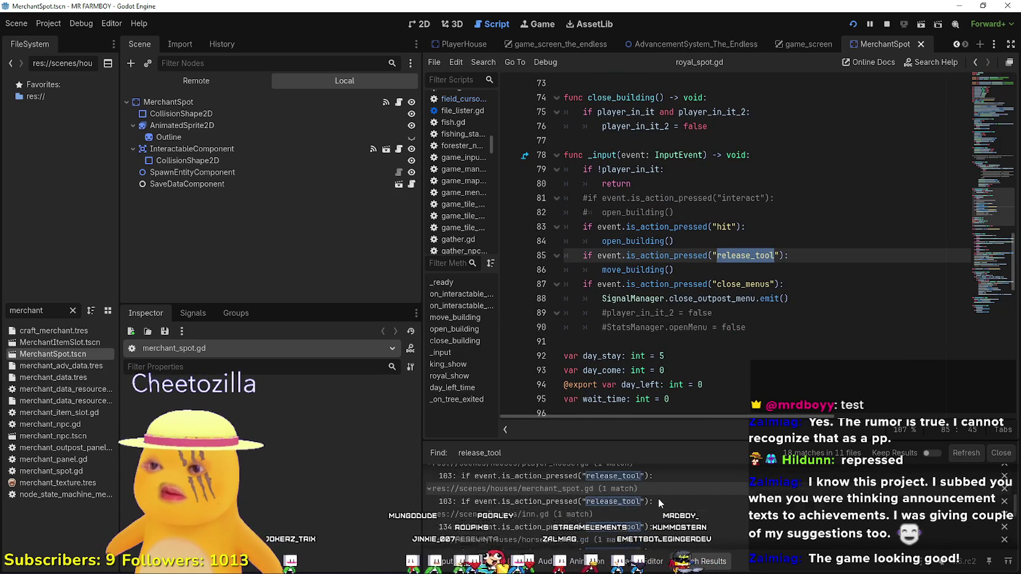
{"action": "scroll", "coordinate": [676, 515], "scroll_direction": "down", "scroll_amount": 3}
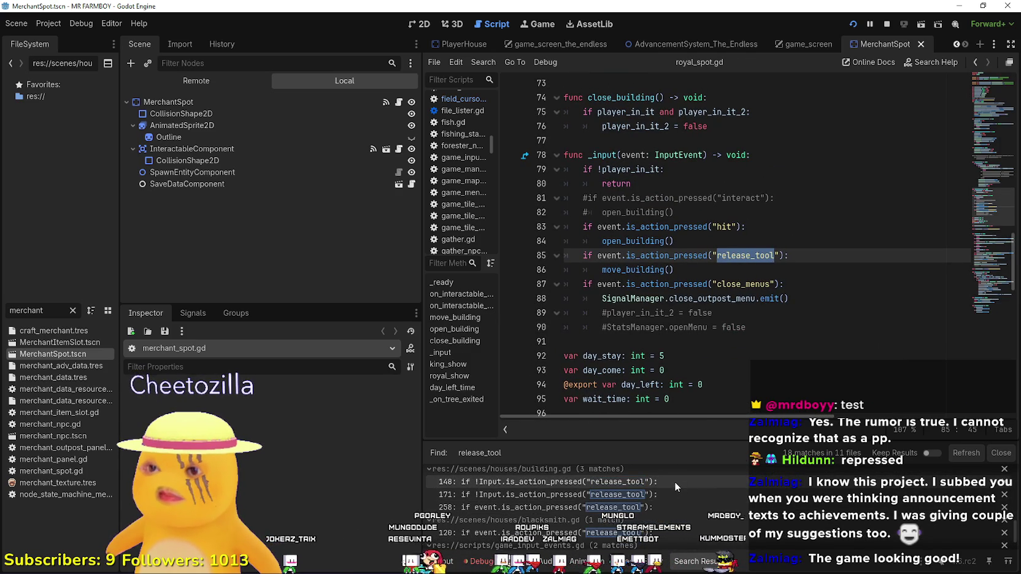
Open building.gd and replace release_tool with rotate_deco on line 171
{"action": "left_click", "coordinate": [674, 481]}
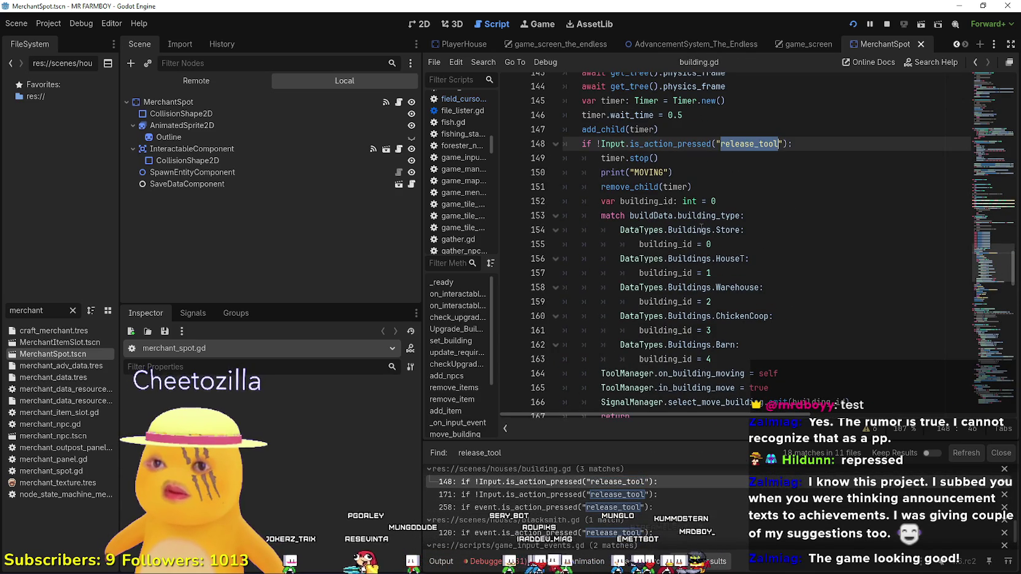
{"action": "scroll", "coordinate": [700, 229], "scroll_direction": "up", "scroll_amount": 1}
{"action": "scroll", "coordinate": [700, 230], "scroll_direction": "down", "scroll_amount": 6}
{"action": "scroll", "coordinate": [698, 233], "scroll_direction": "up", "scroll_amount": 6}
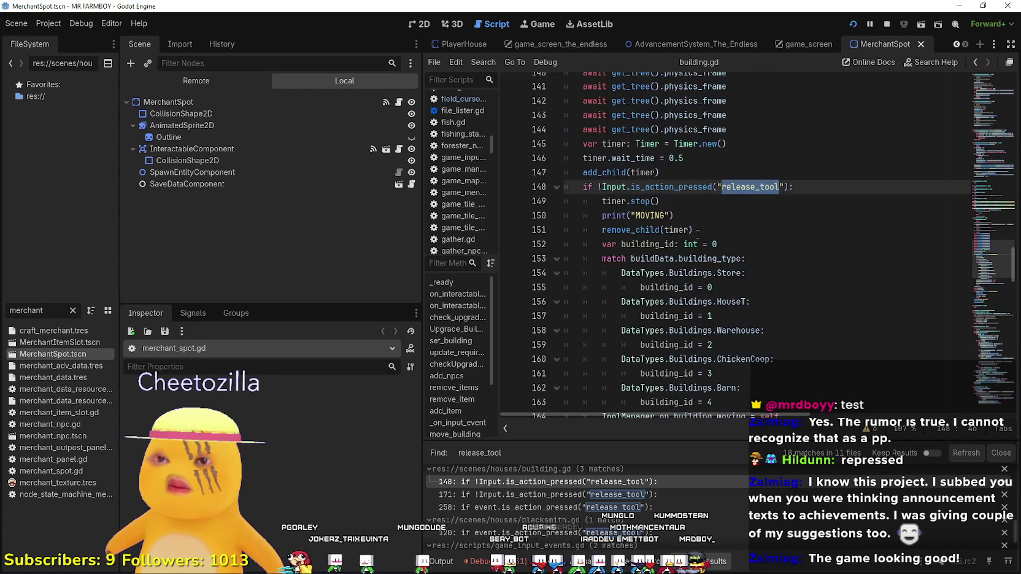
{"action": "scroll", "coordinate": [698, 234], "scroll_direction": "down", "scroll_amount": 7}
{"action": "double_click", "coordinate": [747, 216]}
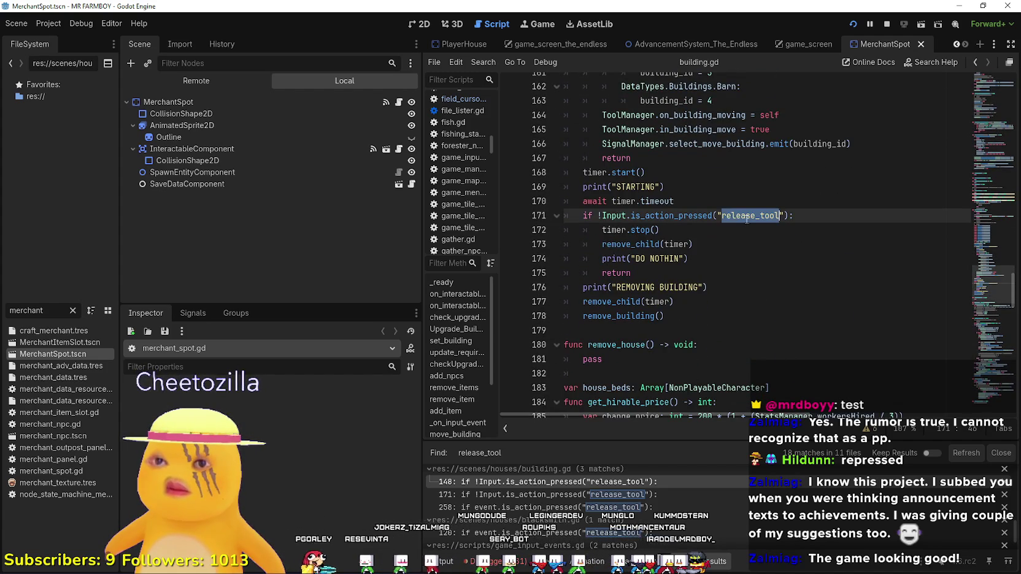
{"action": "scroll", "coordinate": [724, 226], "scroll_direction": "down", "scroll_amount": 1}
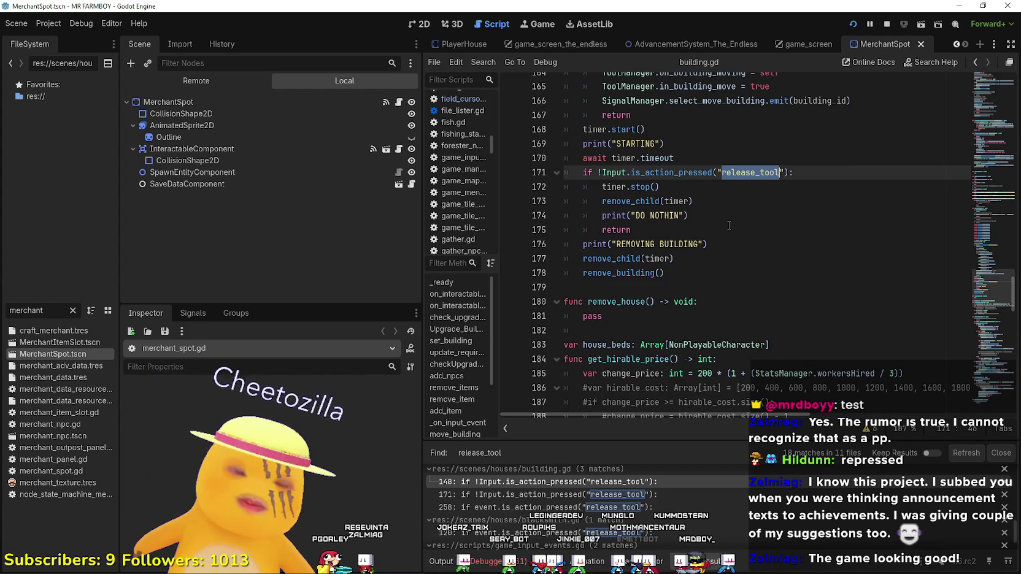
{"action": "type", "text": "rotate_deco"}
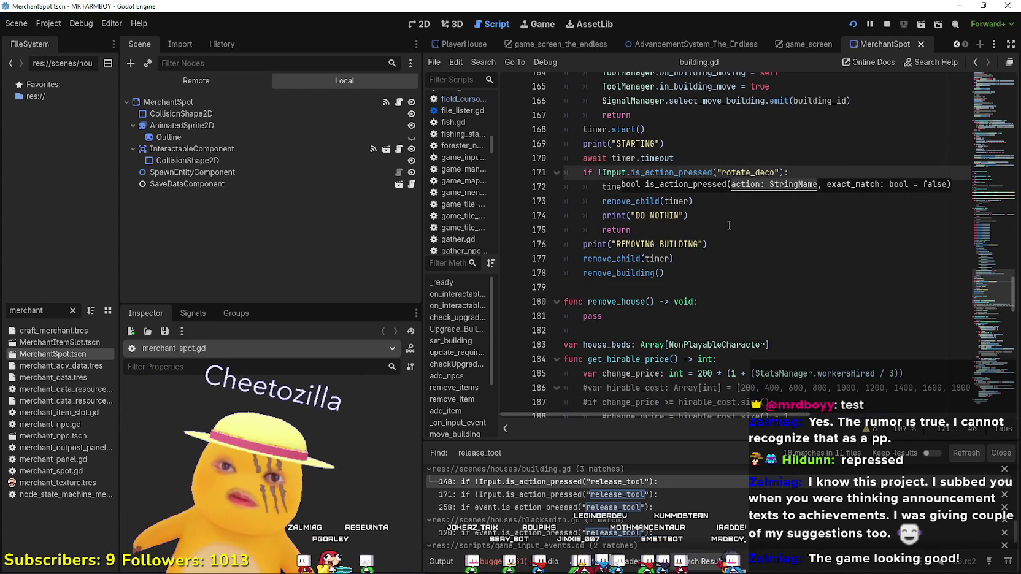
{"action": "scroll", "coordinate": [686, 526], "scroll_direction": "down", "scroll_amount": 1}
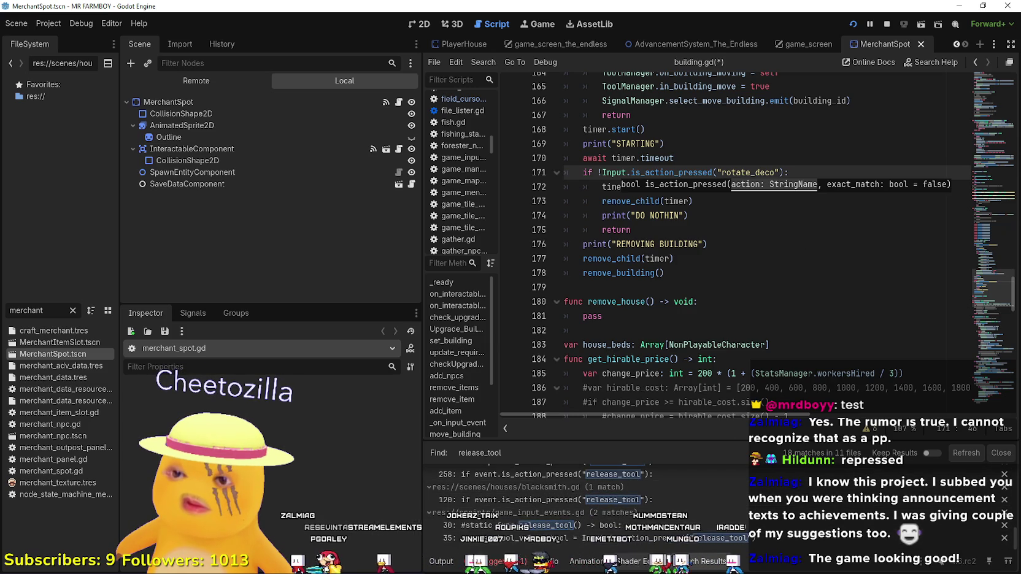
Save building.gd, launch the game, and resume from the pause menu
{"action": "left_click", "coordinate": [743, 78]}
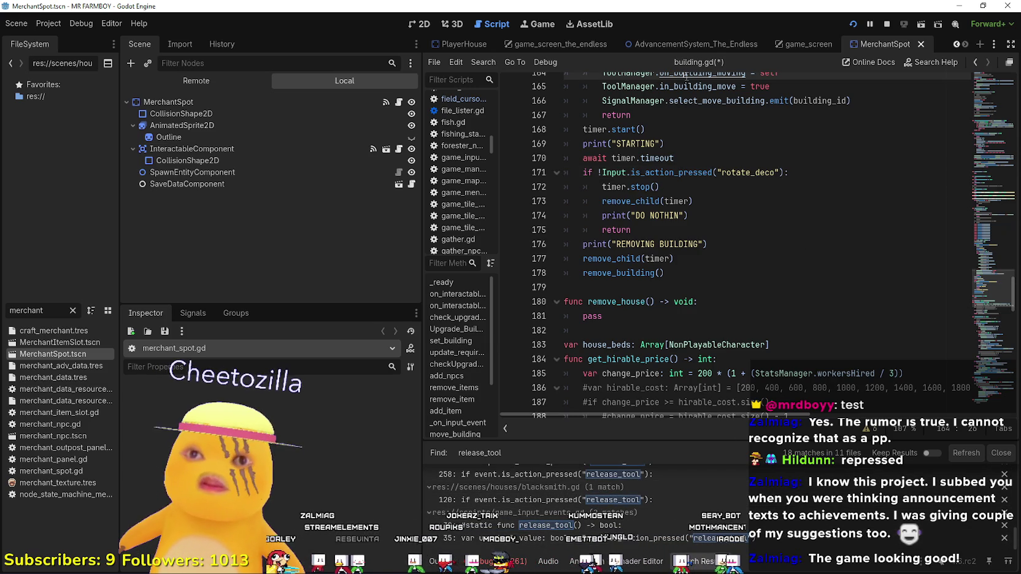
{"action": "key", "text": "ctrl+s"}
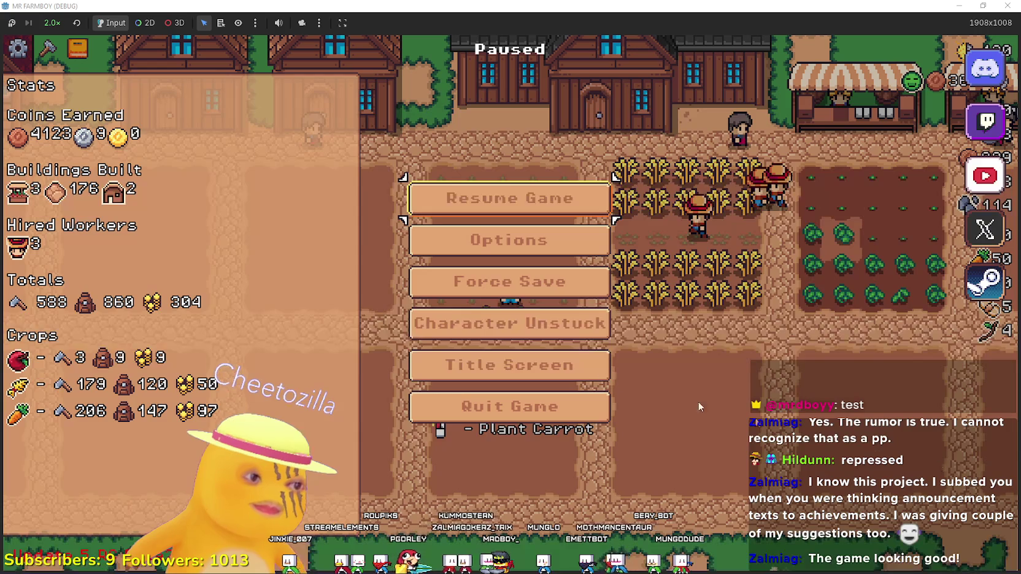
{"action": "left_click", "coordinate": [532, 196]}
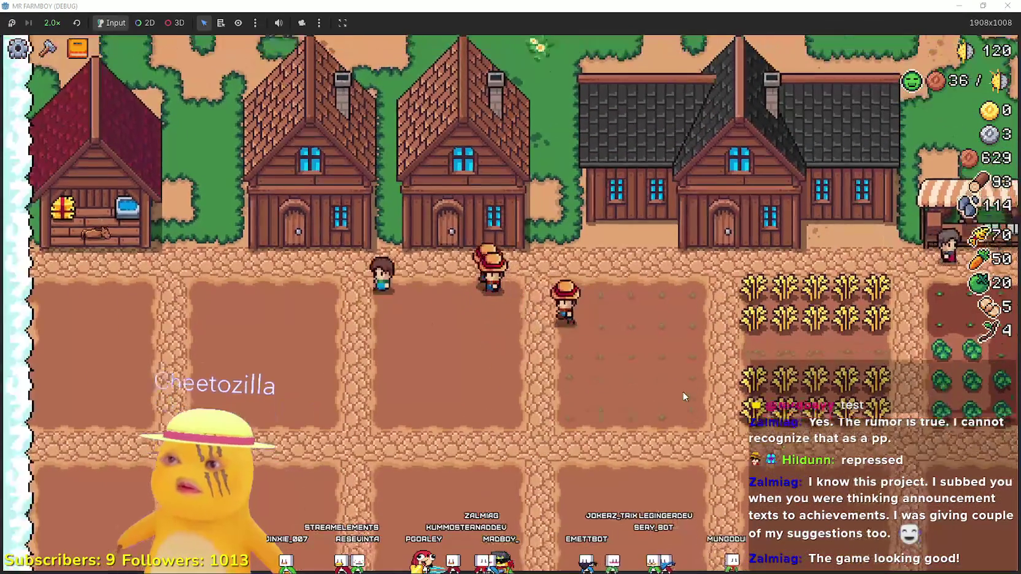
Place a barn on the grass from the Crafting menu and walk the farmer to its door
{"action": "key", "text": "d"}
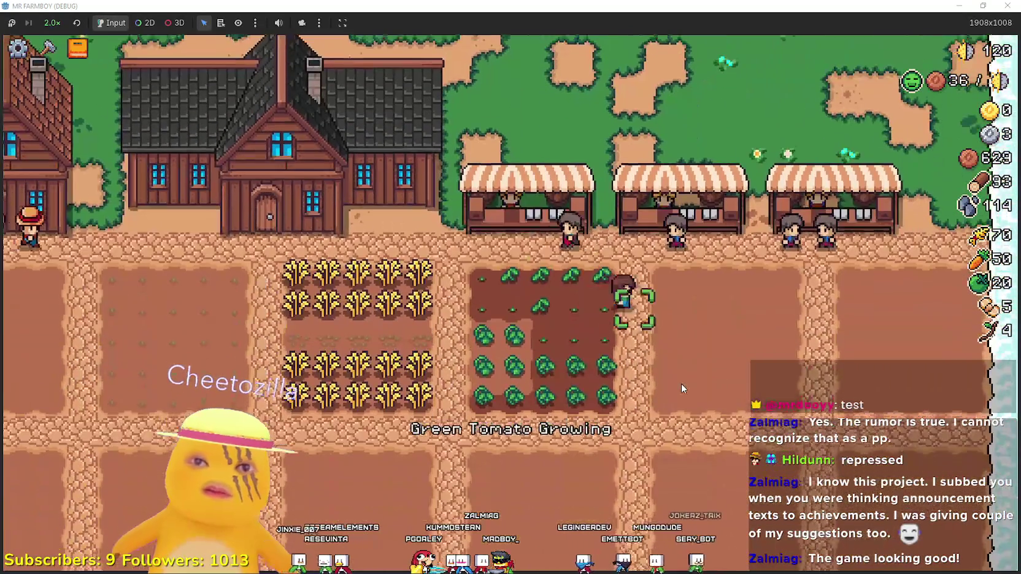
{"action": "key", "text": "c"}
{"action": "left_click", "coordinate": [125, 436]}
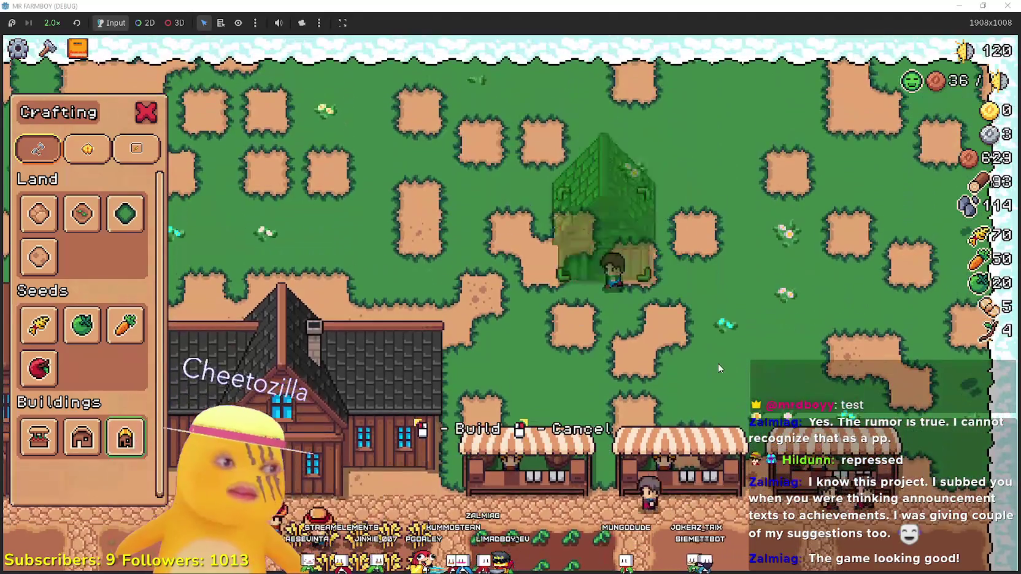
{"action": "left_click", "coordinate": [714, 364]}
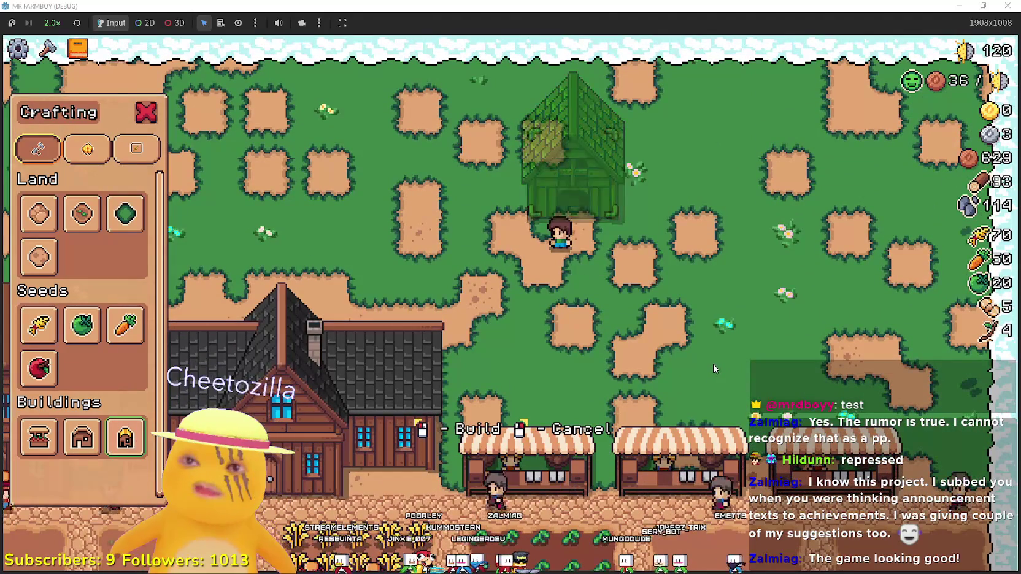
{"action": "key", "text": "c"}
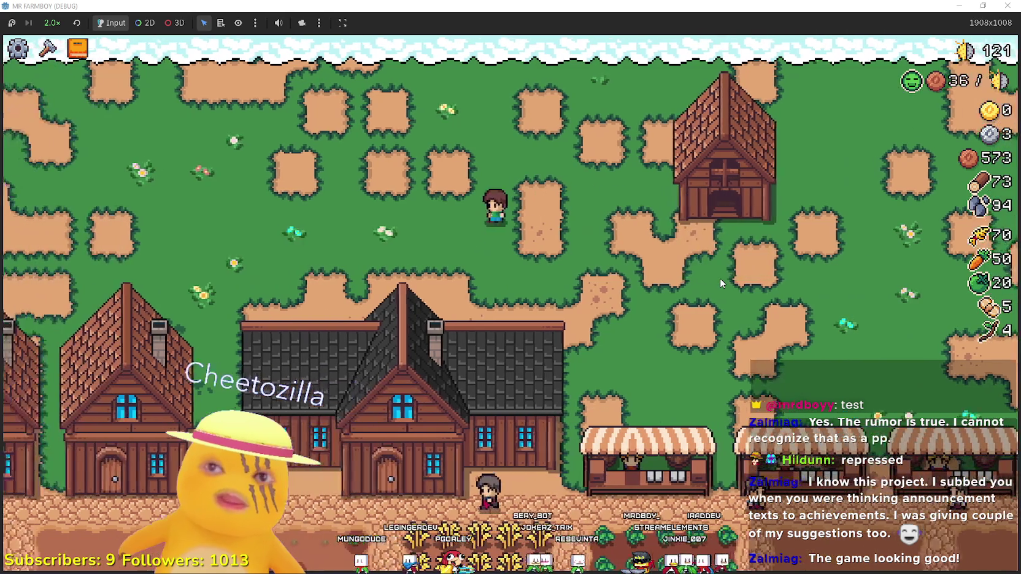
{"action": "key", "text": "d"}
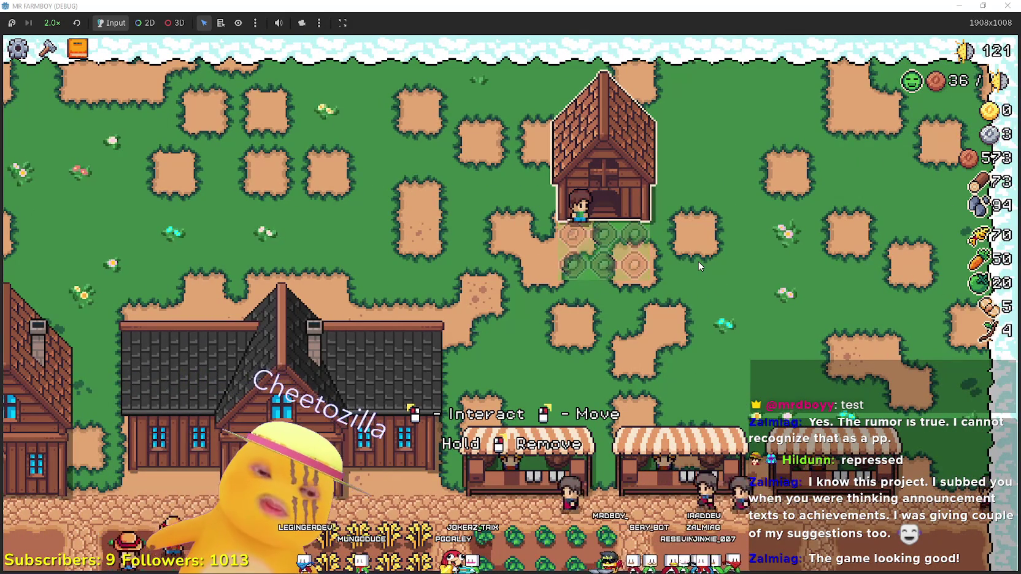
{"action": "key", "text": "F8"}
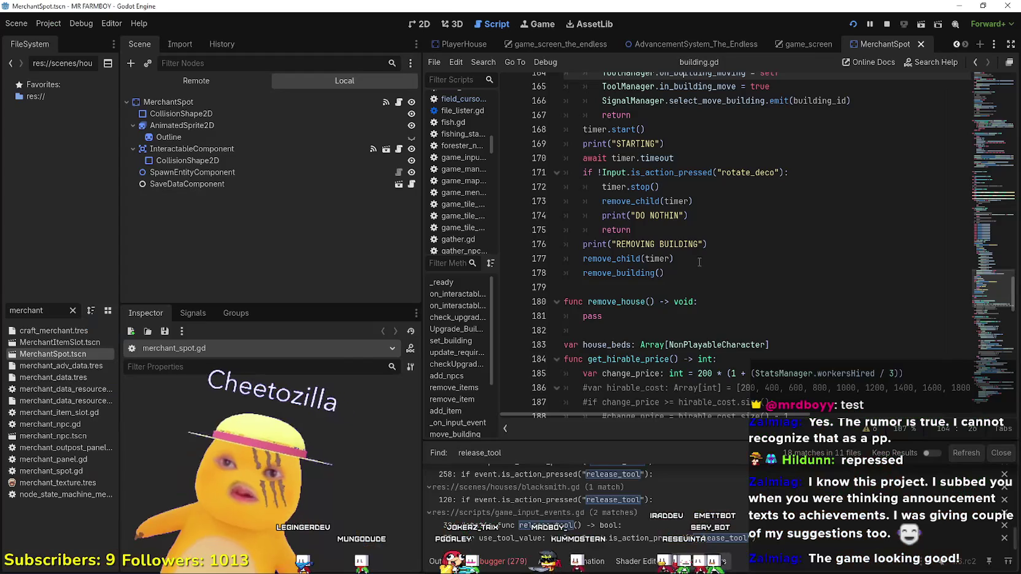
{"action": "left_click", "coordinate": [694, 260]}
{"action": "scroll", "coordinate": [674, 289], "scroll_direction": "up", "scroll_amount": 3}
{"action": "left_click", "coordinate": [642, 332]}
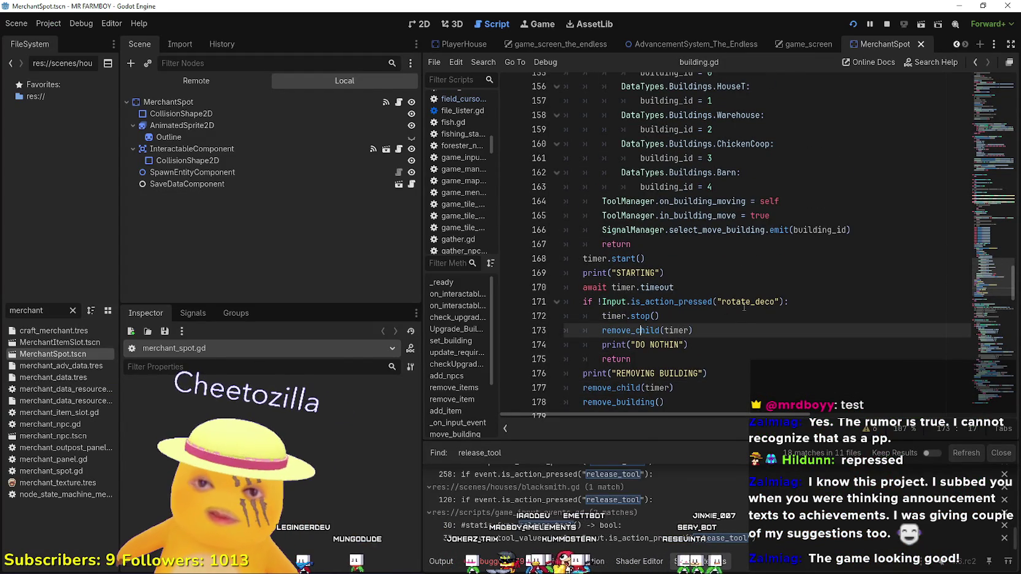
{"action": "scroll", "coordinate": [741, 299], "scroll_direction": "up", "scroll_amount": 4}
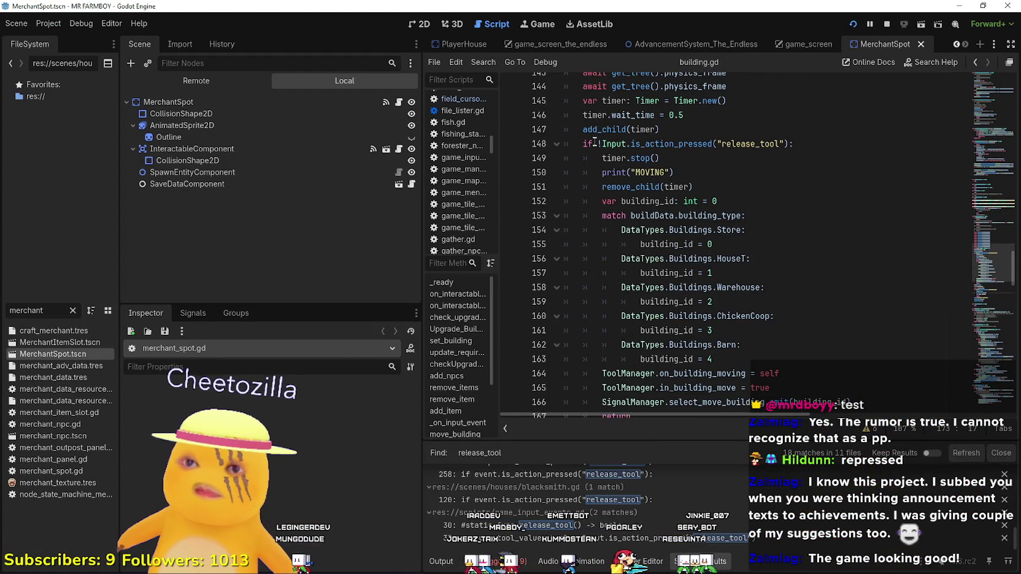
{"action": "left_click_drag", "start_coordinate": [660, 158], "coordinate": [616, 144]}
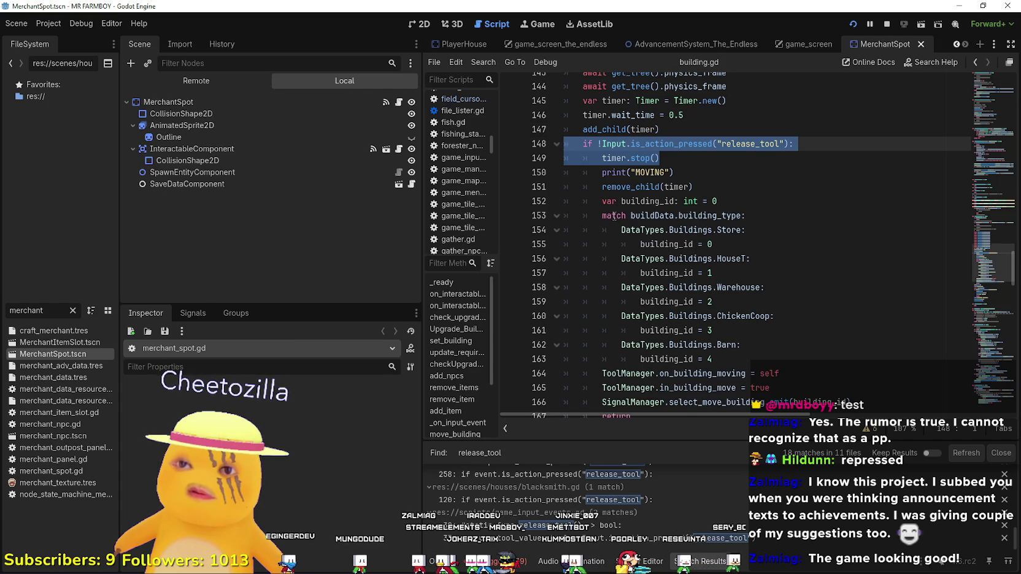
{"action": "scroll", "coordinate": [614, 216], "scroll_direction": "down", "scroll_amount": 2}
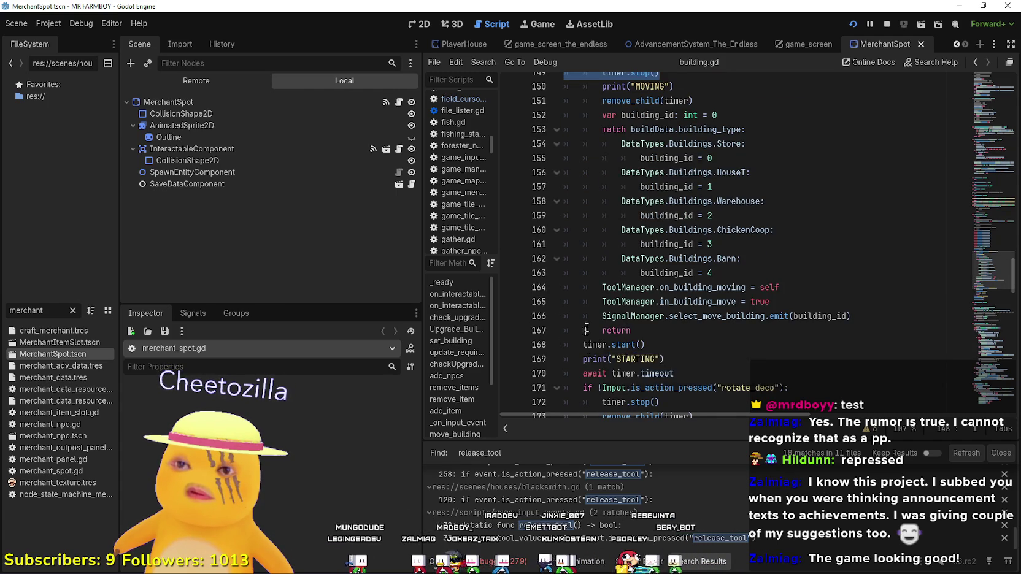
{"action": "scroll", "coordinate": [580, 268], "scroll_direction": "up", "scroll_amount": 3}
{"action": "left_click", "coordinate": [580, 196]}
{"action": "scroll", "coordinate": [595, 202], "scroll_direction": "up", "scroll_amount": 2}
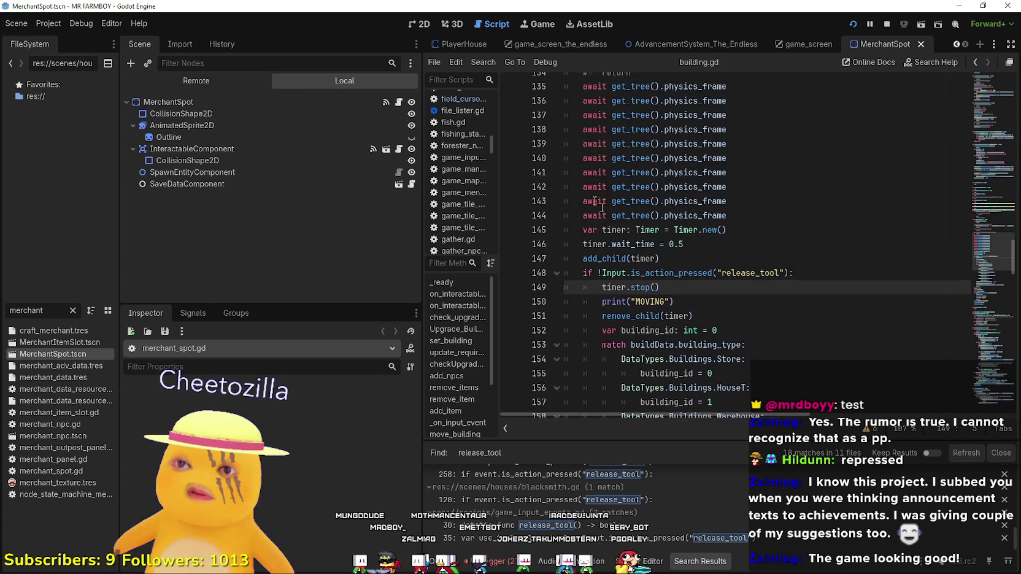
{"action": "mouse_move", "coordinate": [678, 258]}
{"action": "left_mouse_down"}
{"action": "mouse_move", "coordinate": [580, 202]}
{"action": "mouse_move", "coordinate": [580, 73]}
{"action": "left_mouse_up"}
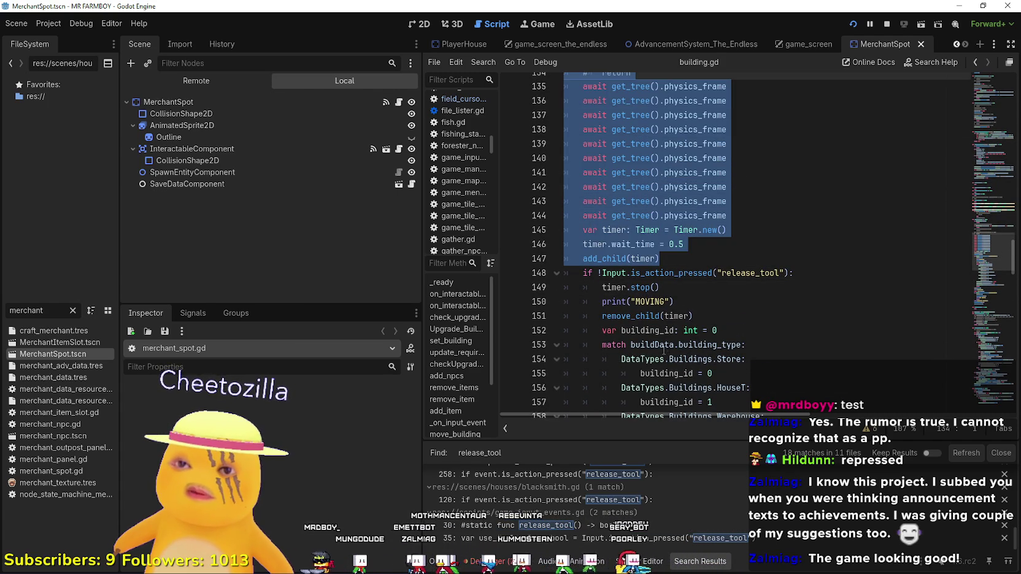
{"action": "scroll", "coordinate": [612, 277], "scroll_direction": "down", "scroll_amount": 6}
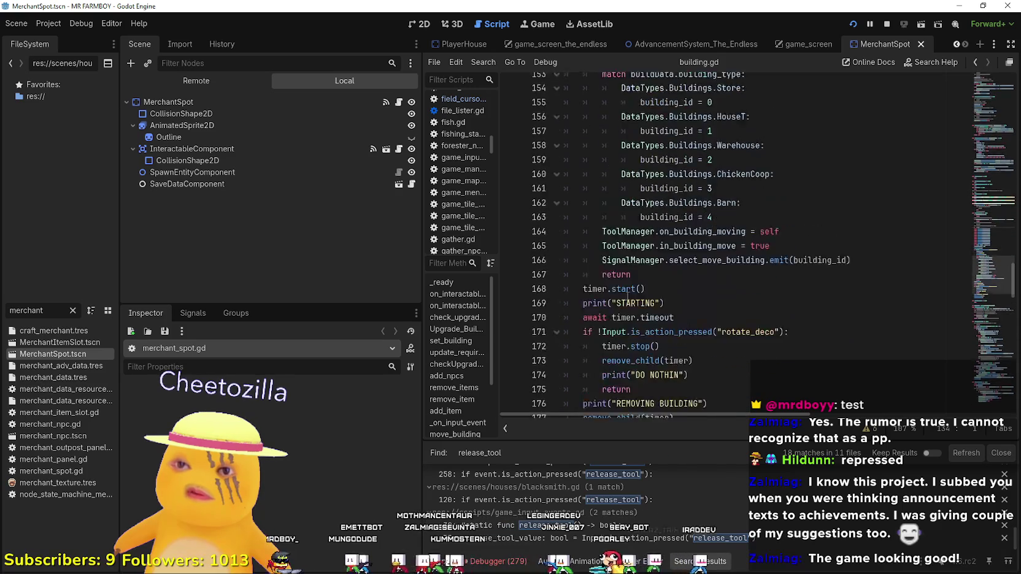
{"action": "scroll", "coordinate": [629, 295], "scroll_direction": "up", "scroll_amount": 13}
{"action": "scroll", "coordinate": [629, 295], "scroll_direction": "up", "scroll_amount": 4}
{"action": "scroll", "coordinate": [622, 235], "scroll_direction": "down", "scroll_amount": 10}
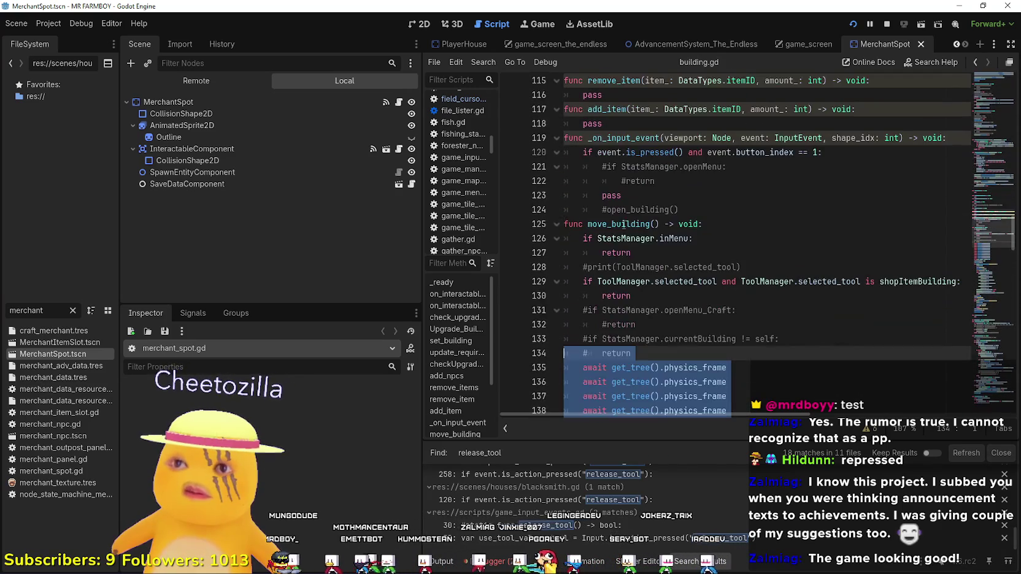
{"action": "scroll", "coordinate": [622, 235], "scroll_direction": "down", "scroll_amount": 4}
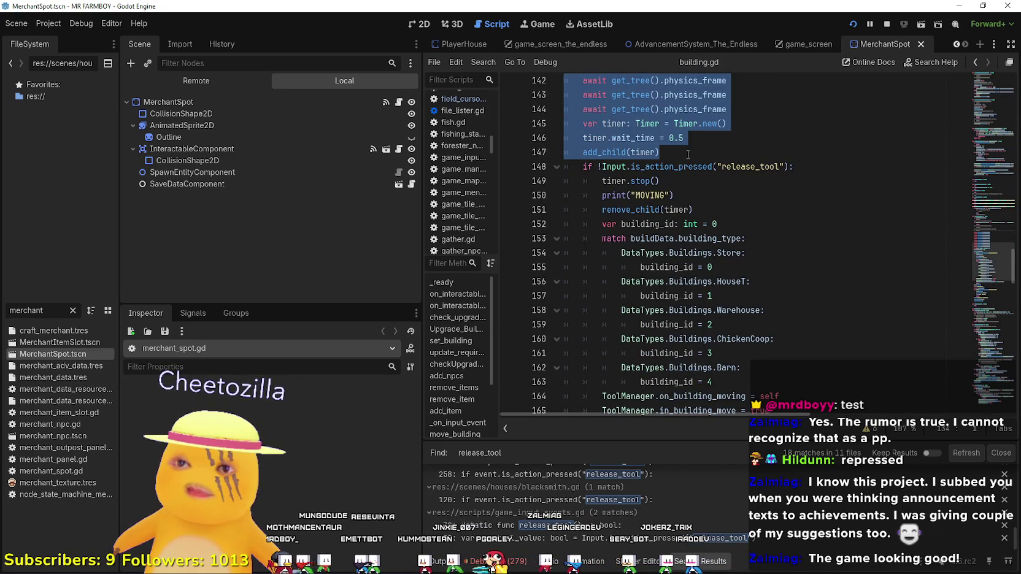
{"action": "left_click", "coordinate": [688, 155]}
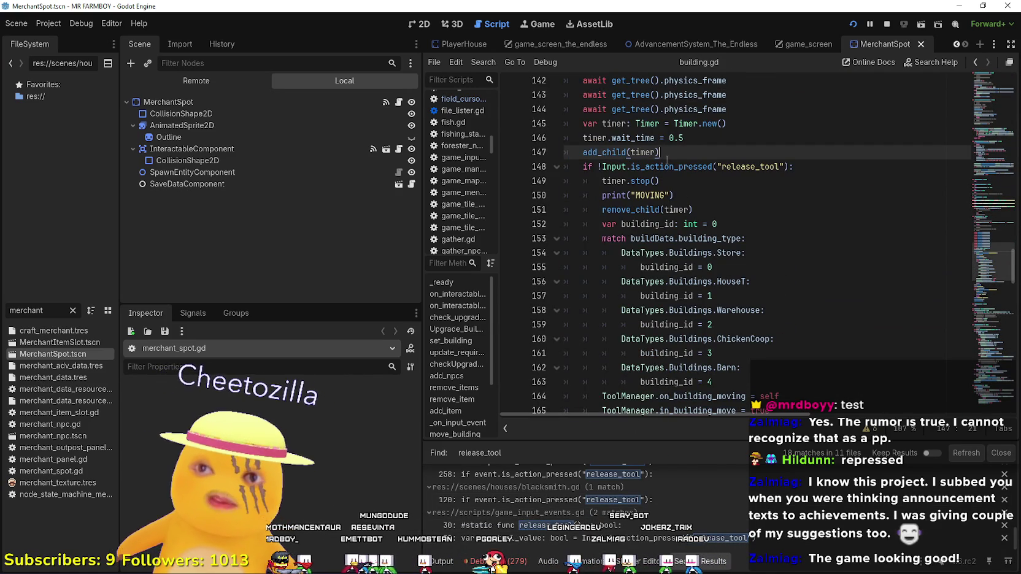
{"action": "left_click", "coordinate": [683, 184]}
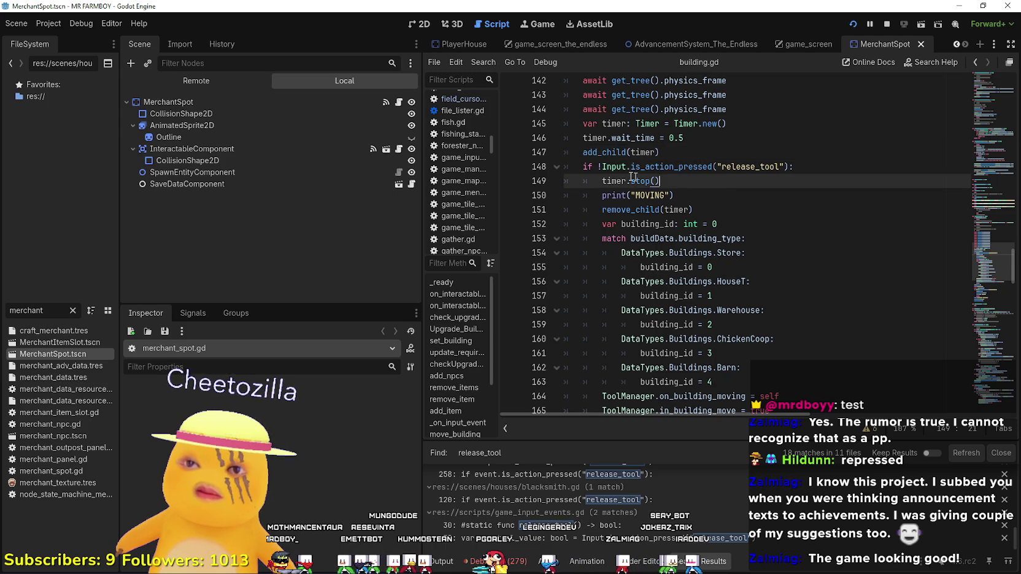
{"action": "scroll", "coordinate": [618, 189], "scroll_direction": "up", "scroll_amount": 2}
Run the project with F5 until it halts at the add_child(timer) breakpoint, building.gd line 147
{"action": "key", "text": "F5"}
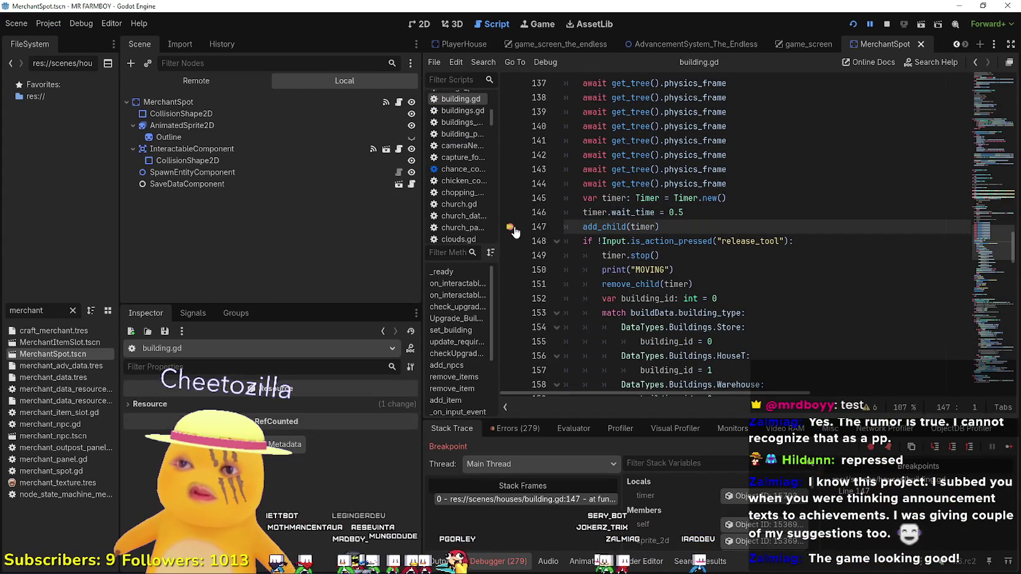
{"action": "scroll", "coordinate": [560, 147], "scroll_direction": "up", "scroll_amount": 5}
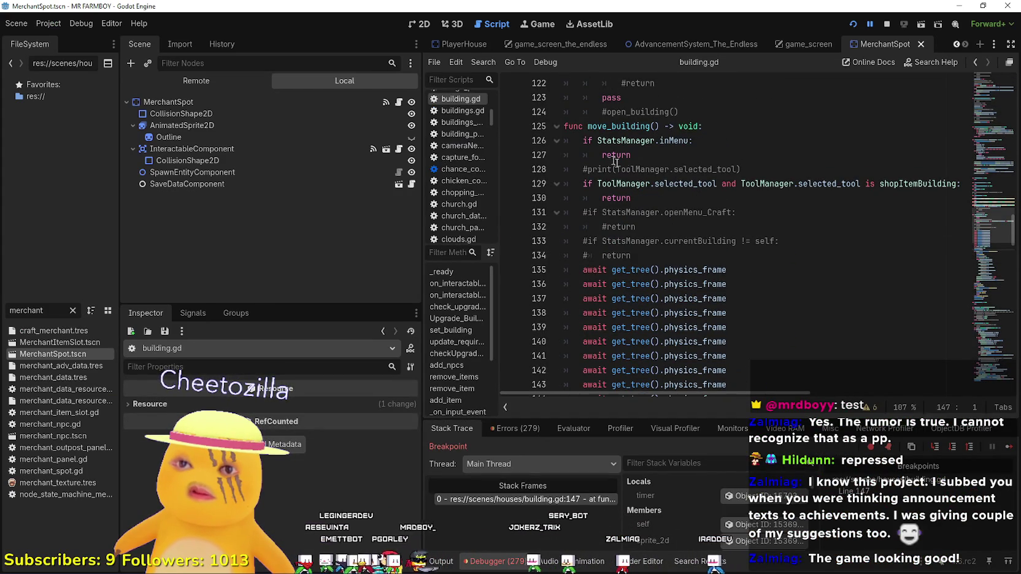
{"action": "scroll", "coordinate": [550, 303], "scroll_direction": "down", "scroll_amount": 3}
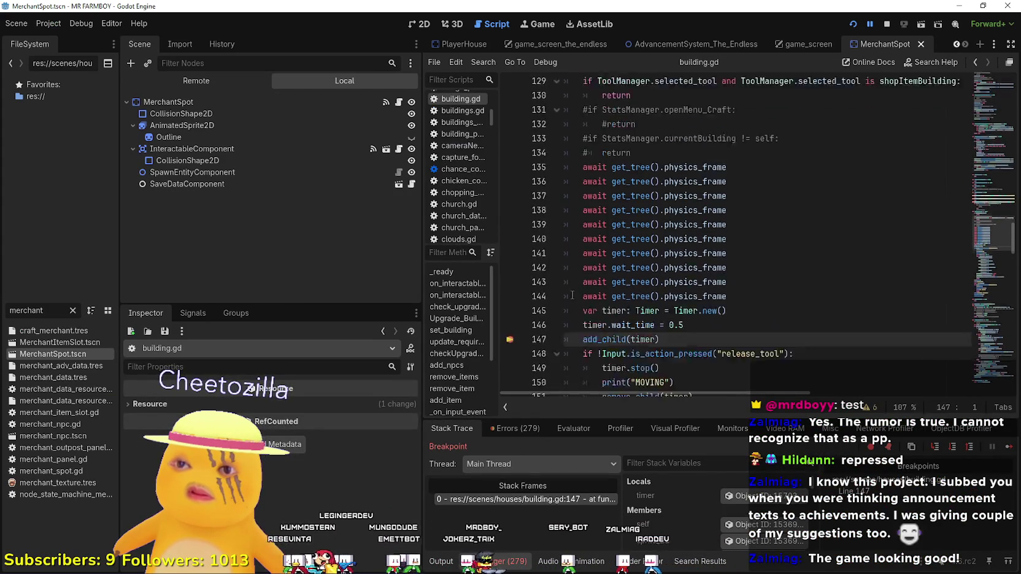
{"action": "scroll", "coordinate": [559, 270], "scroll_direction": "down", "scroll_amount": 3}
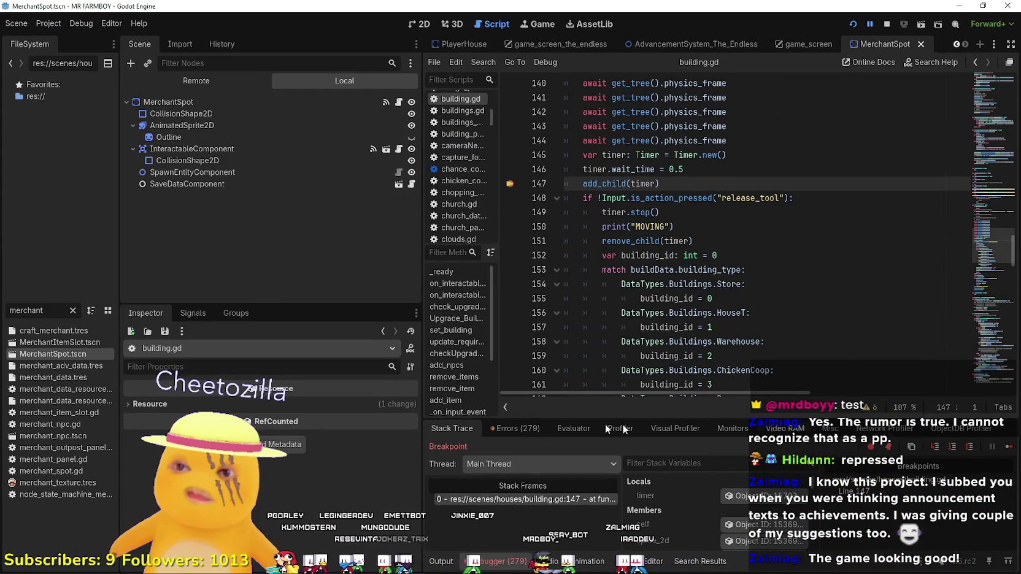
Continue the game from the breakpoint and select the move_building function name
{"action": "left_click", "coordinate": [717, 198]}
{"action": "left_click", "coordinate": [1007, 452]}
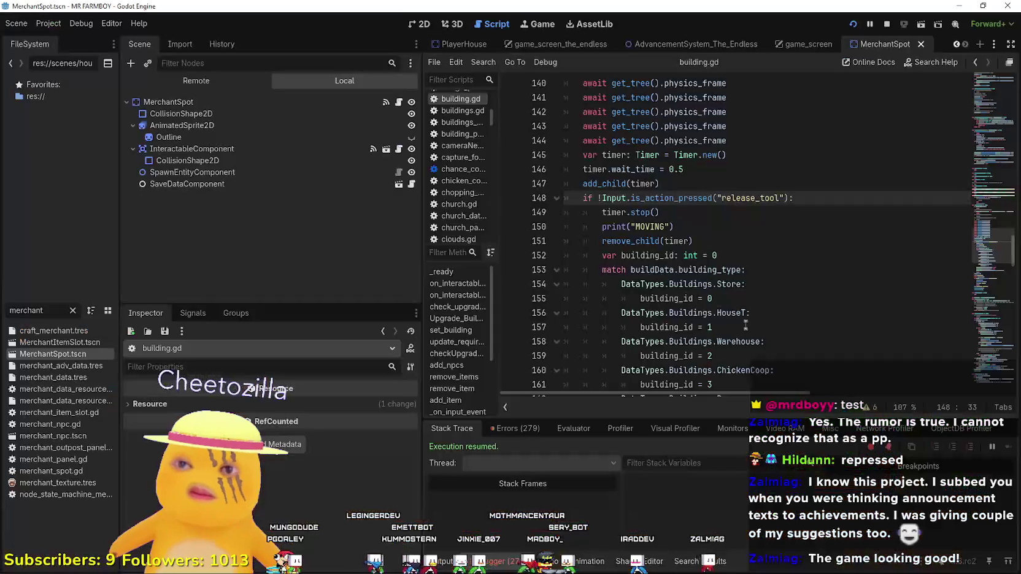
{"action": "scroll", "coordinate": [587, 125], "scroll_direction": "up", "scroll_amount": 5}
{"action": "scroll", "coordinate": [587, 125], "scroll_direction": "up", "scroll_amount": 2}
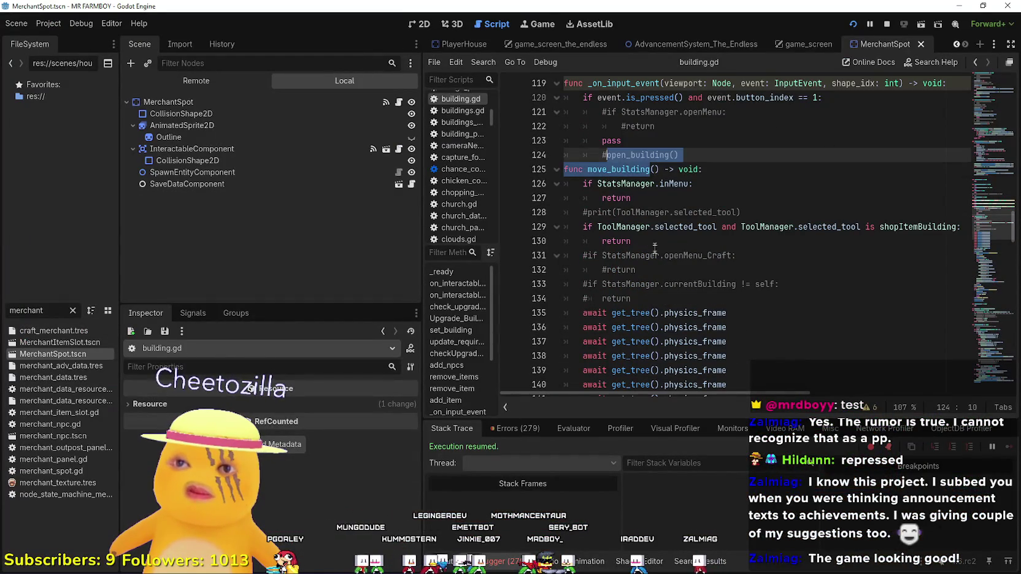
{"action": "left_click", "coordinate": [632, 169]}
{"action": "scroll", "coordinate": [680, 113], "scroll_direction": "up", "scroll_amount": 2}
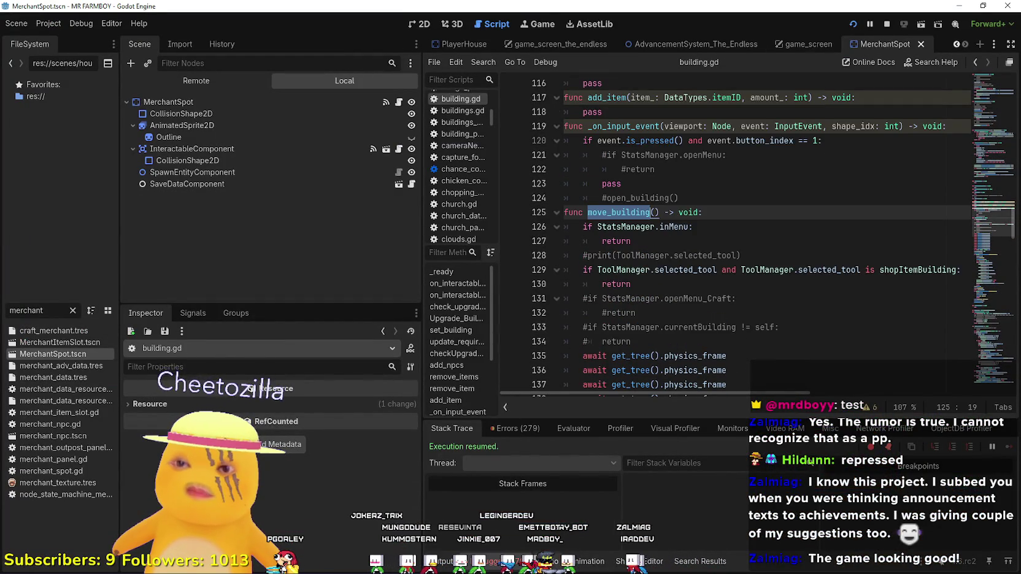
{"action": "scroll", "coordinate": [617, 312], "scroll_direction": "up", "scroll_amount": 2}
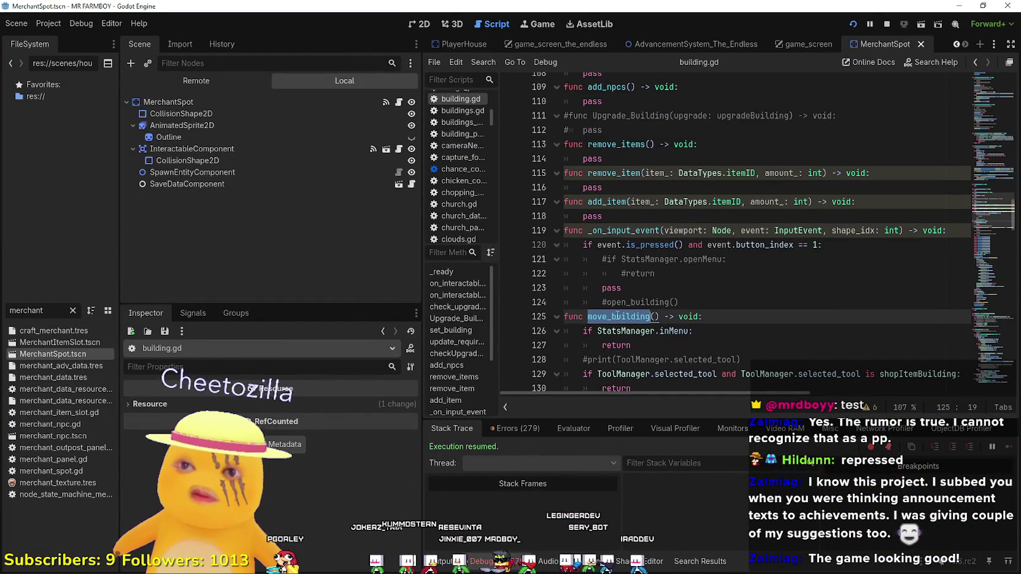
Search all project files for move_building and scroll through its 28 matches in 10 files
{"action": "key", "text": "ctrl+shift+f"}
{"action": "left_click", "coordinate": [507, 342]}
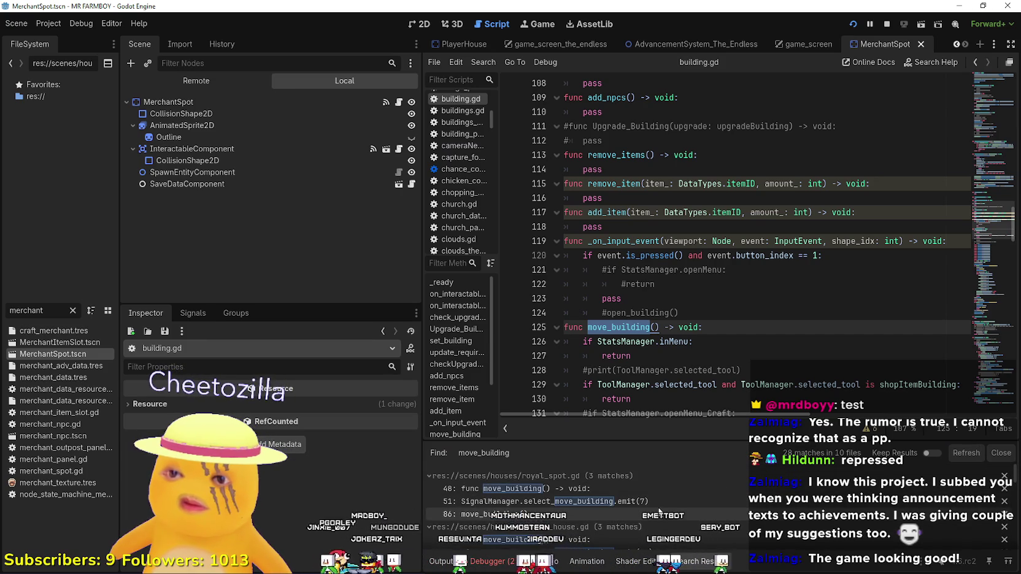
{"action": "scroll", "coordinate": [659, 511], "scroll_direction": "down", "scroll_amount": 2}
{"action": "scroll", "coordinate": [692, 519], "scroll_direction": "down", "scroll_amount": 2}
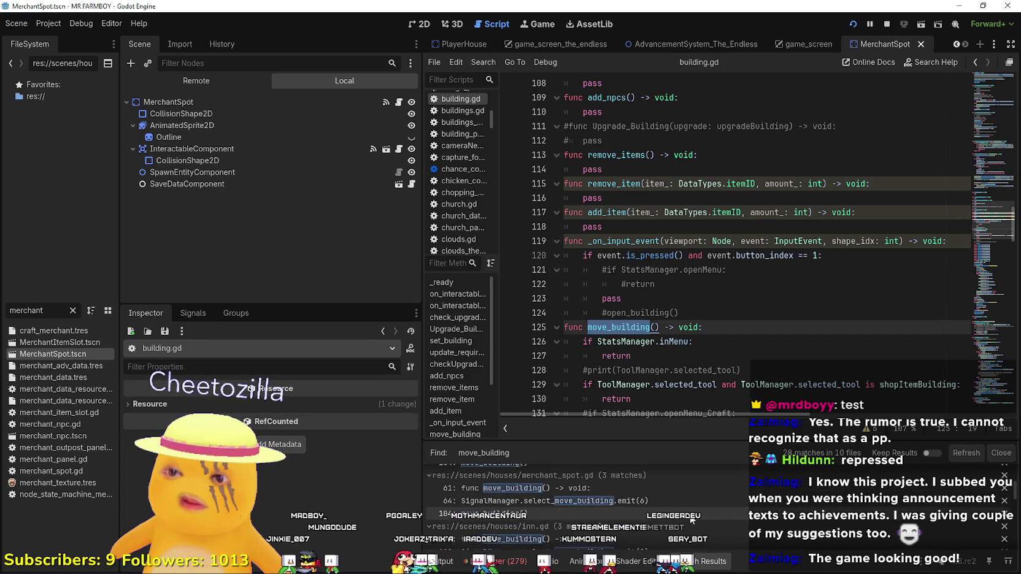
{"action": "scroll", "coordinate": [691, 519], "scroll_direction": "down", "scroll_amount": 5}
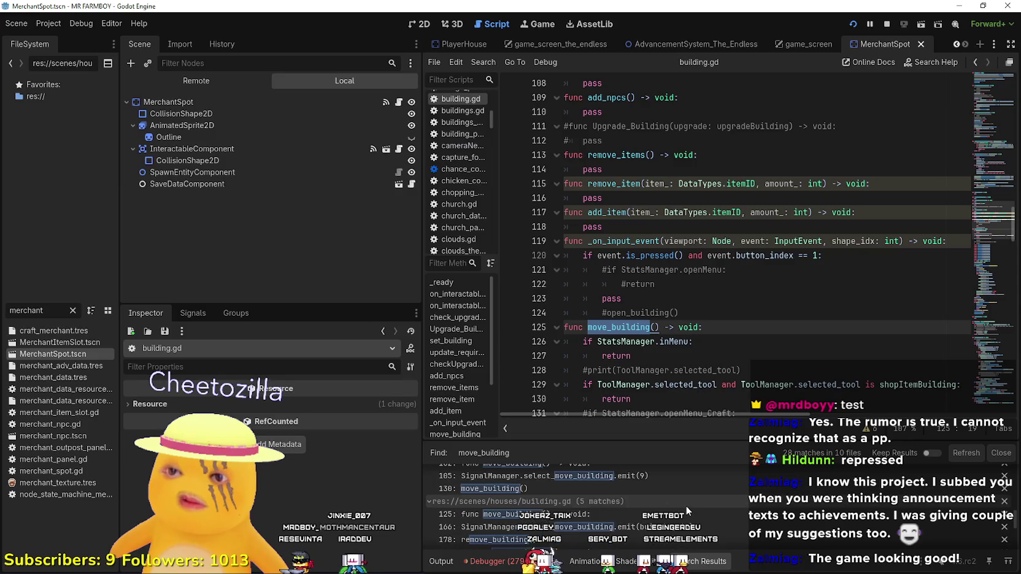
{"action": "scroll", "coordinate": [686, 506], "scroll_direction": "down", "scroll_amount": 4}
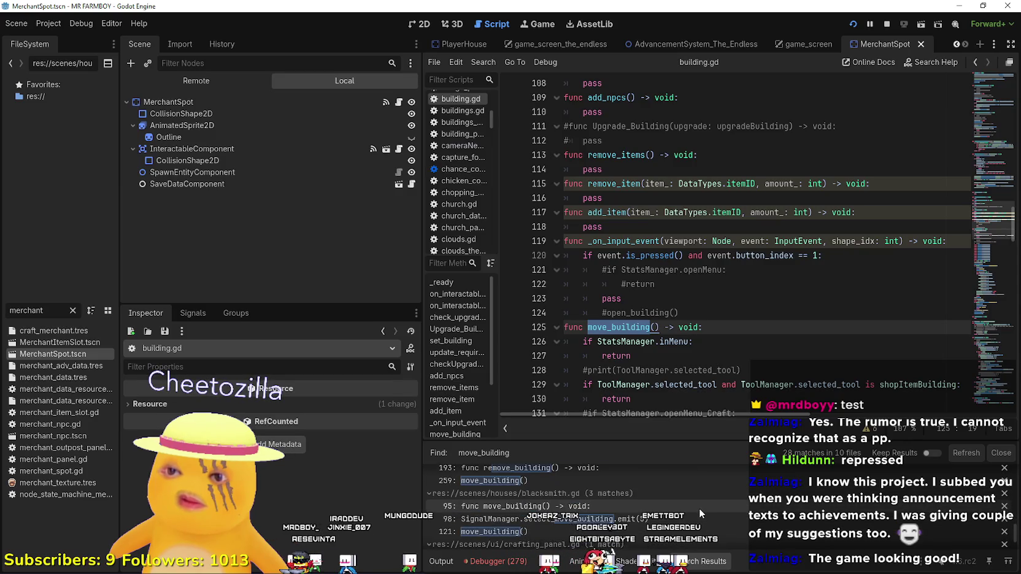
{"action": "scroll", "coordinate": [698, 508], "scroll_direction": "down", "scroll_amount": 3}
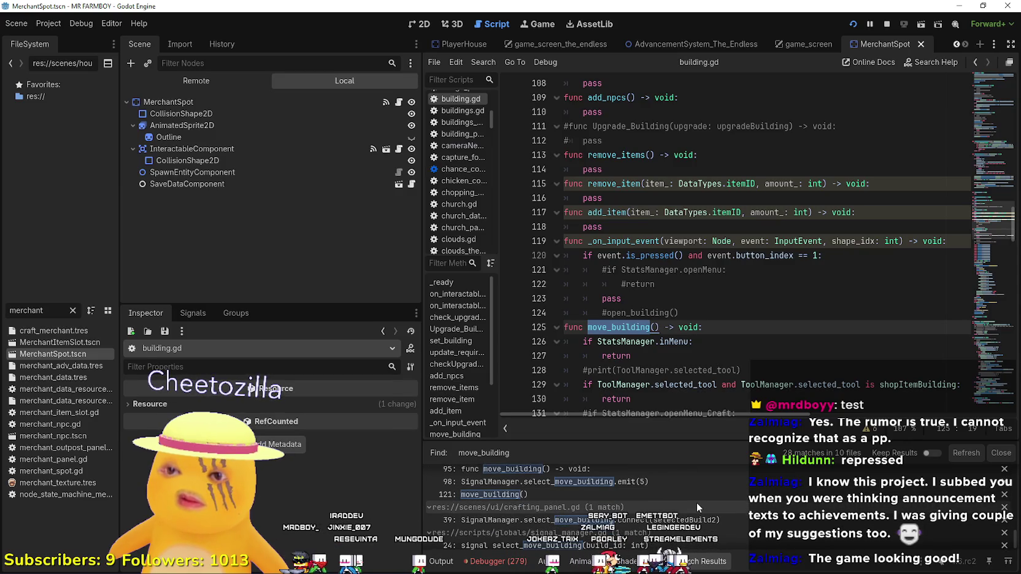
{"action": "scroll", "coordinate": [706, 509], "scroll_direction": "down", "scroll_amount": 1}
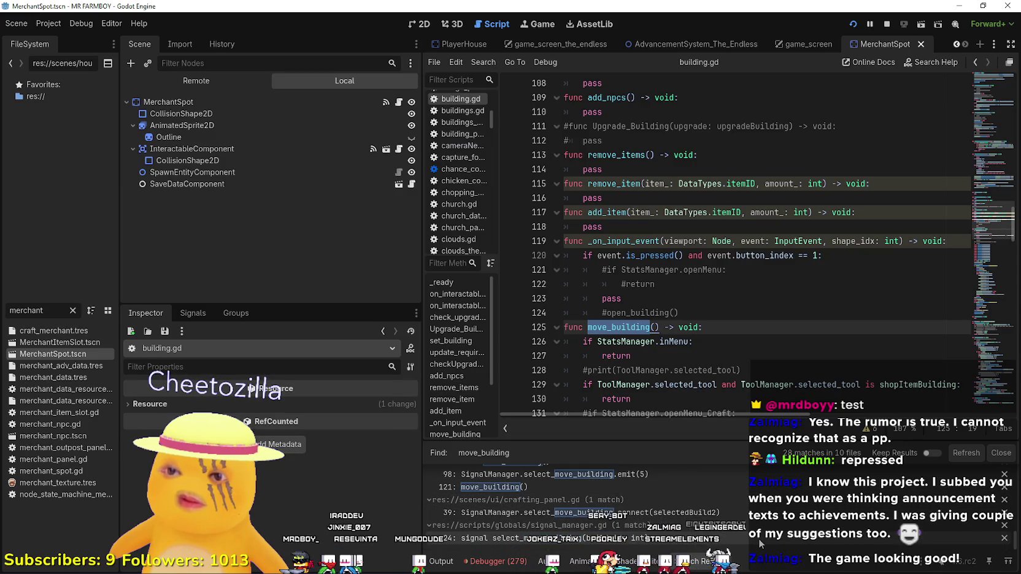
{"action": "scroll", "coordinate": [759, 334], "scroll_direction": "down", "scroll_amount": 4}
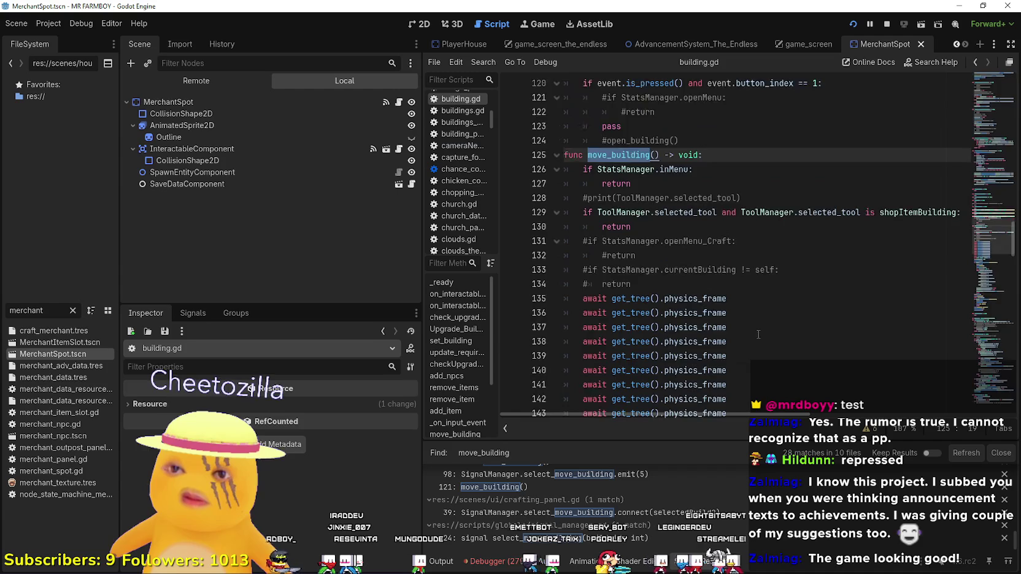
{"action": "scroll", "coordinate": [758, 334], "scroll_direction": "down", "scroll_amount": 8}
Open the blacksmith.gd result where the release_tool input calls move_building()
{"action": "left_click", "coordinate": [736, 269]}
{"action": "scroll", "coordinate": [648, 538], "scroll_direction": "up", "scroll_amount": 1}
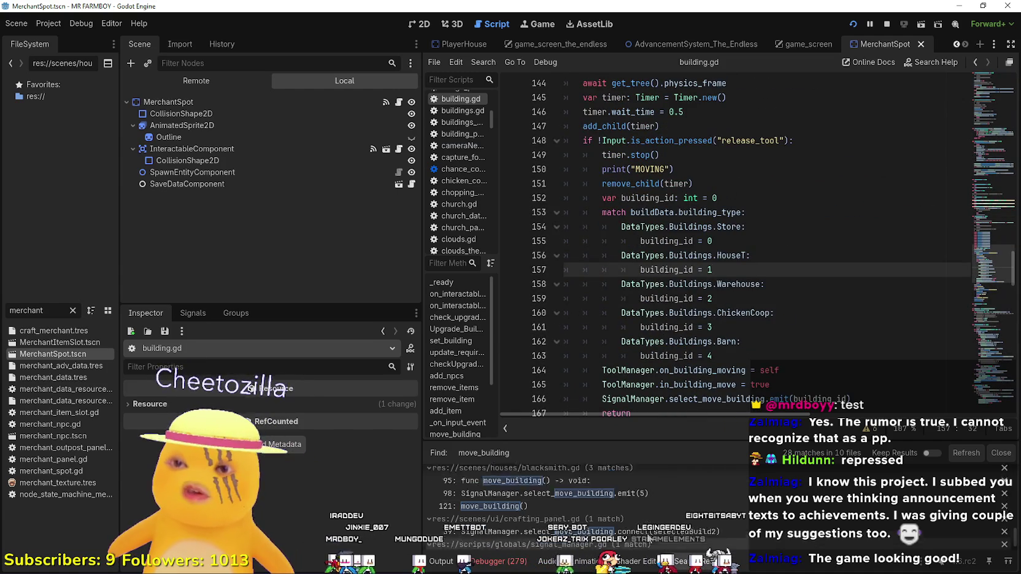
{"action": "scroll", "coordinate": [660, 510], "scroll_direction": "down", "scroll_amount": 2}
{"action": "scroll", "coordinate": [706, 307], "scroll_direction": "down", "scroll_amount": 3}
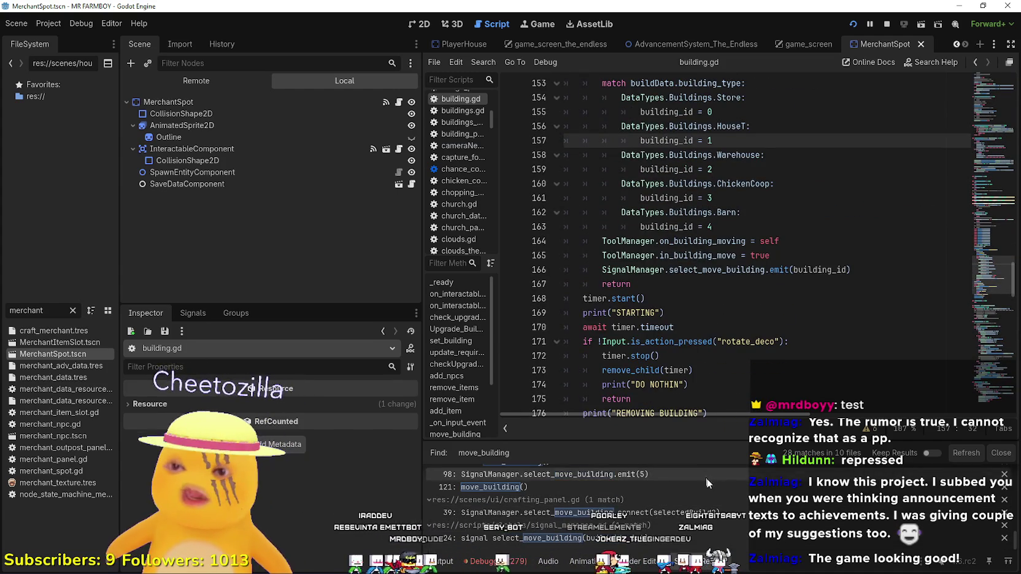
{"action": "scroll", "coordinate": [736, 534], "scroll_direction": "up", "scroll_amount": 3}
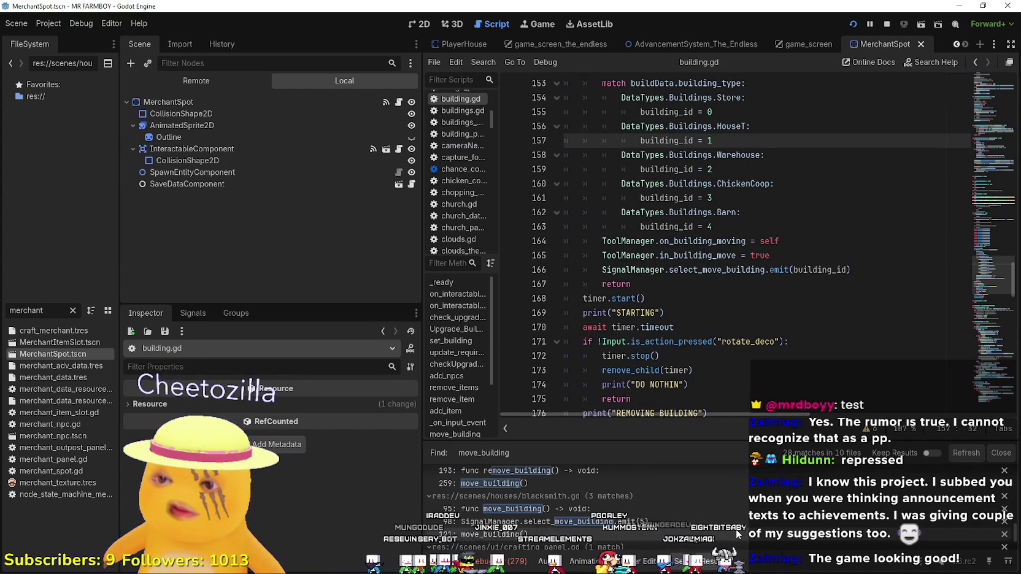
{"action": "left_click", "coordinate": [736, 534]}
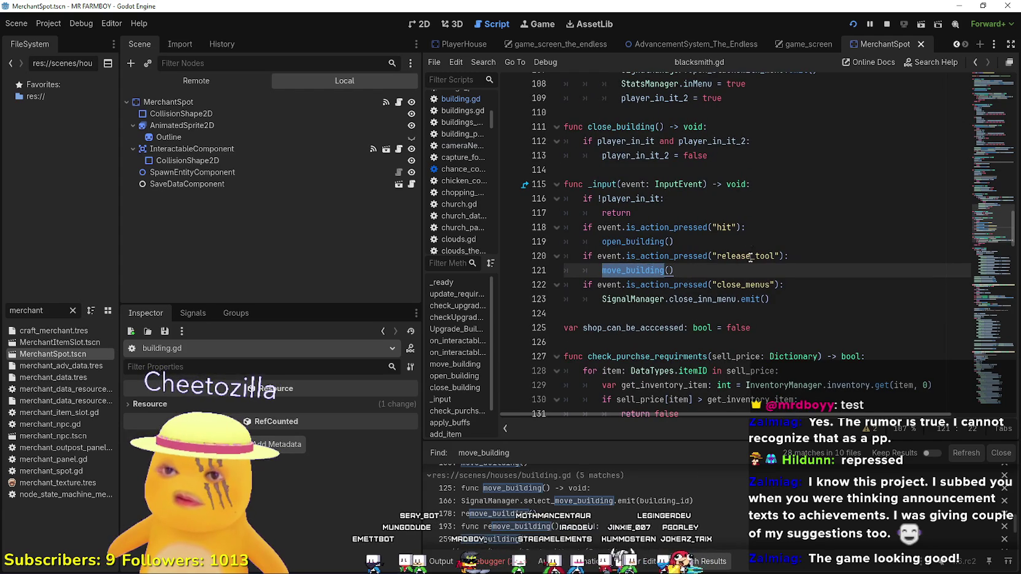
Inspect the release_tool check and its move_building() call on lines 120–121
{"action": "double_click", "coordinate": [750, 256]}
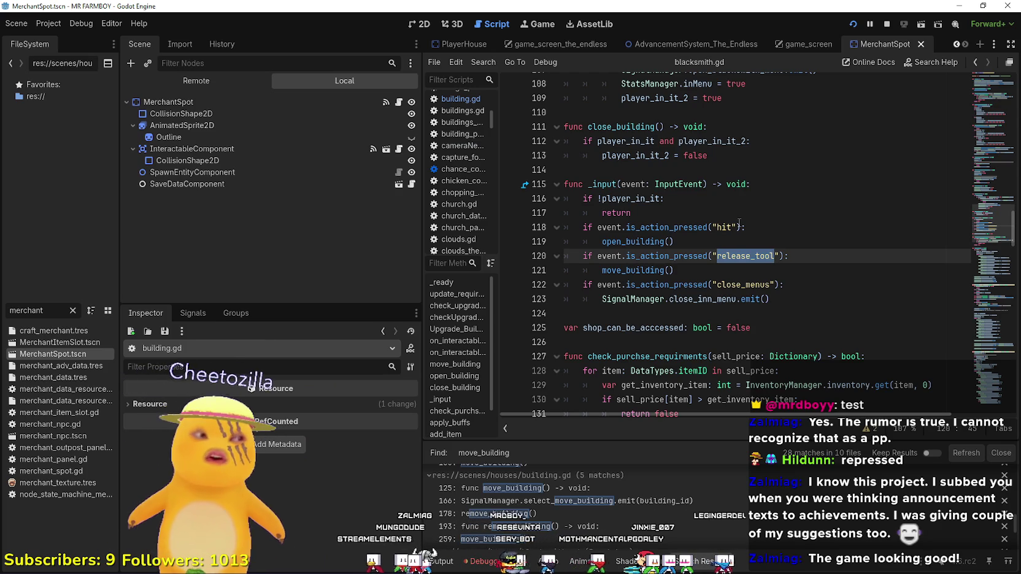
{"action": "left_click", "coordinate": [728, 270]}
{"action": "left_click_drag", "start_coordinate": [711, 269], "coordinate": [555, 257]}
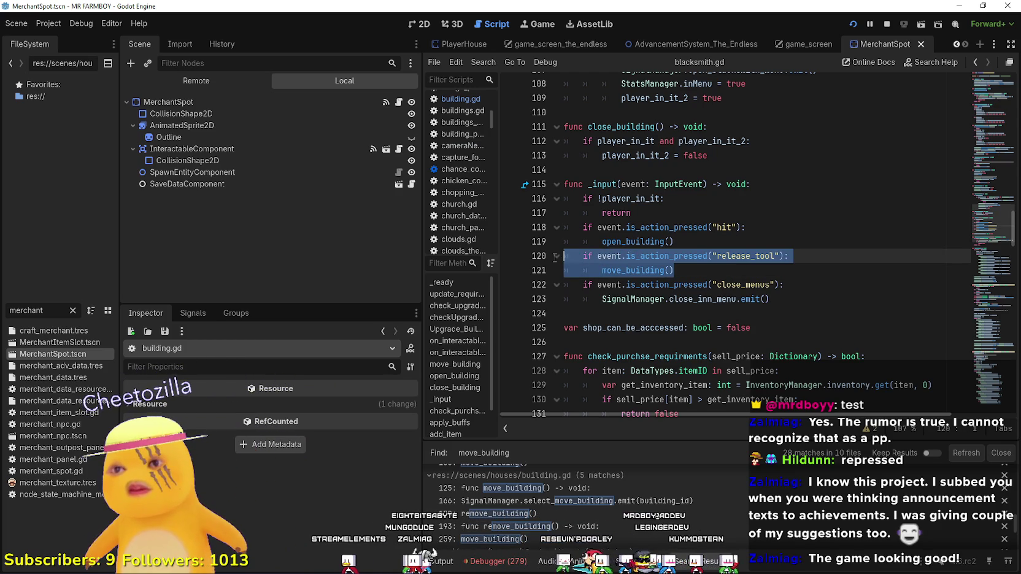
{"action": "left_click", "coordinate": [723, 284]}
{"action": "mouse_move", "coordinate": [741, 296]}
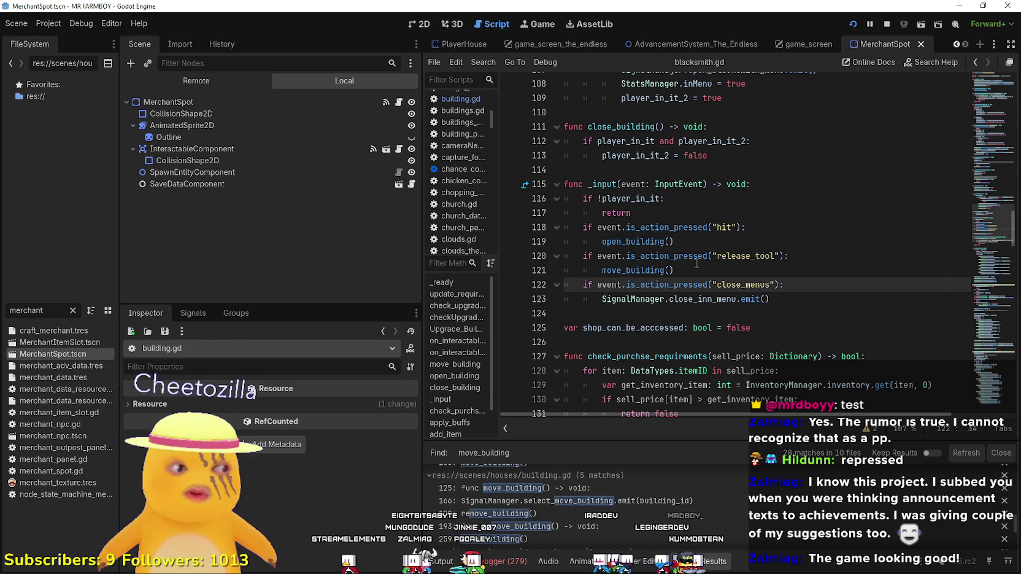
{"action": "mouse_move", "coordinate": [658, 270]}
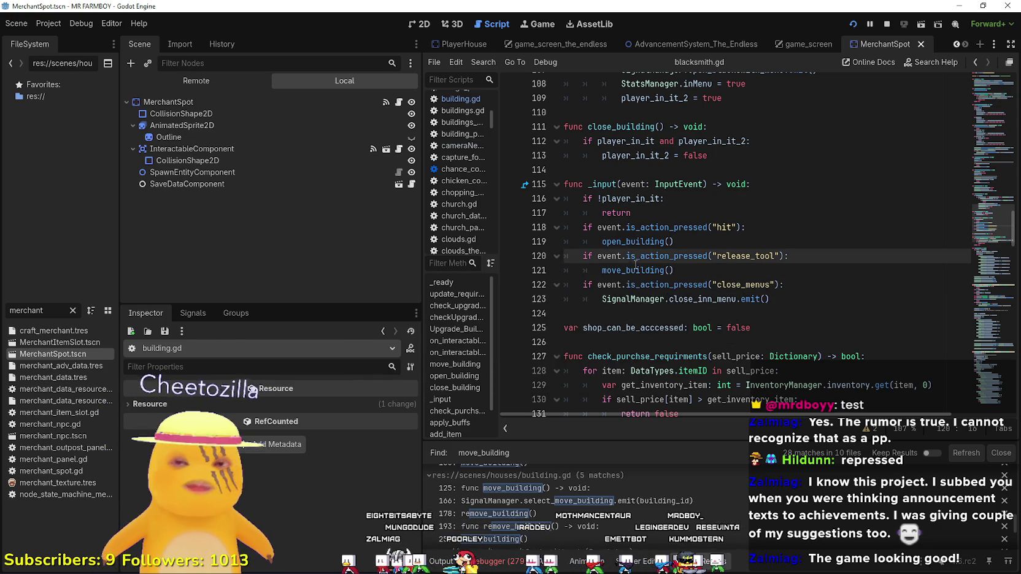
{"action": "scroll", "coordinate": [635, 264], "scroll_direction": "down", "scroll_amount": 1}
Jump to blacksmith.gd's move_building() definition and select the select_move_building signal name
{"action": "left_click", "coordinate": [622, 227]}
{"action": "right_click", "coordinate": [626, 239]}
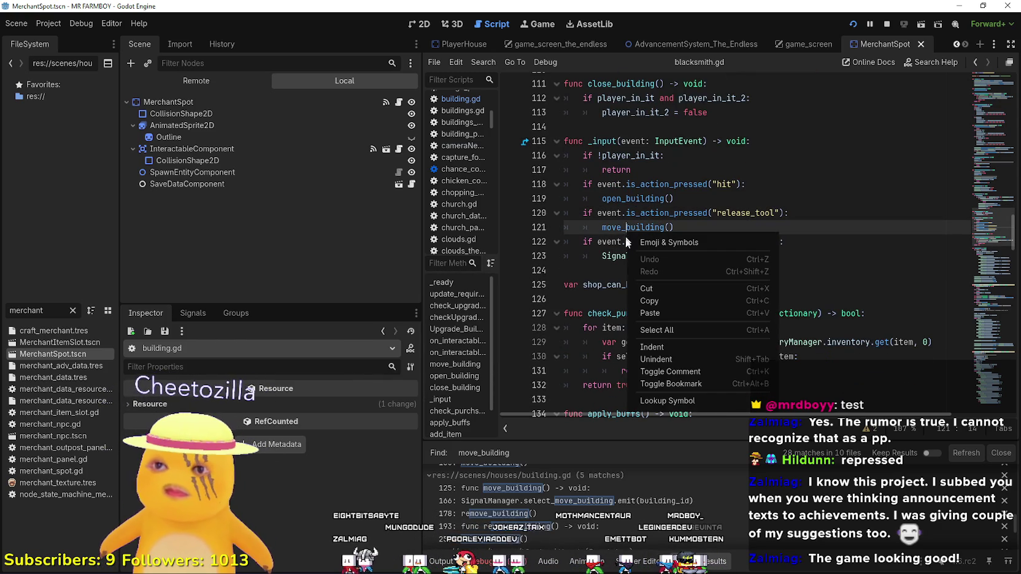
{"action": "left_click", "coordinate": [676, 403]}
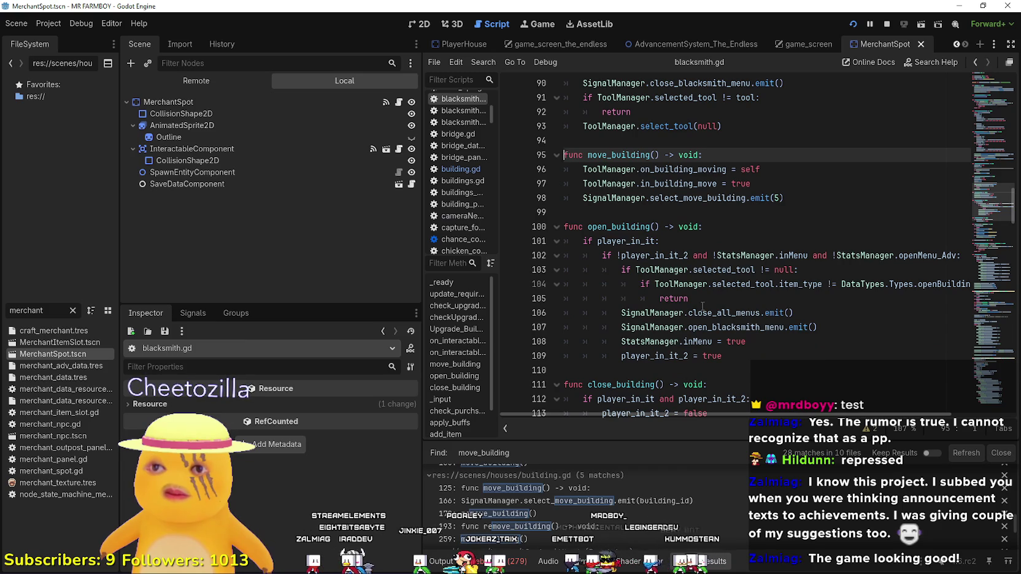
{"action": "mouse_move", "coordinate": [704, 311]}
{"action": "double_click", "coordinate": [698, 198]}
{"action": "scroll", "coordinate": [660, 525], "scroll_direction": "down", "scroll_amount": 2}
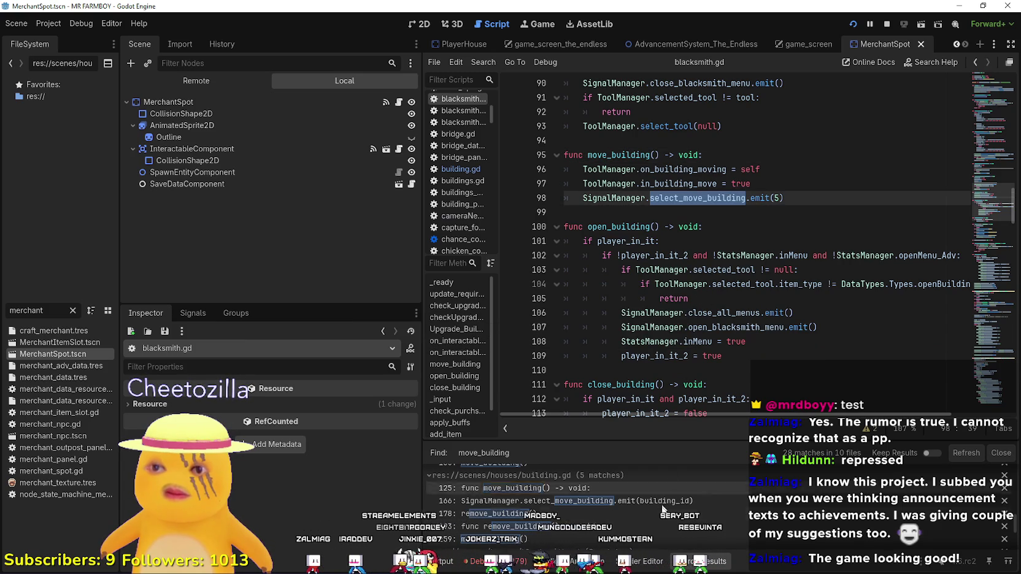
{"action": "scroll", "coordinate": [660, 525], "scroll_direction": "down", "scroll_amount": 5}
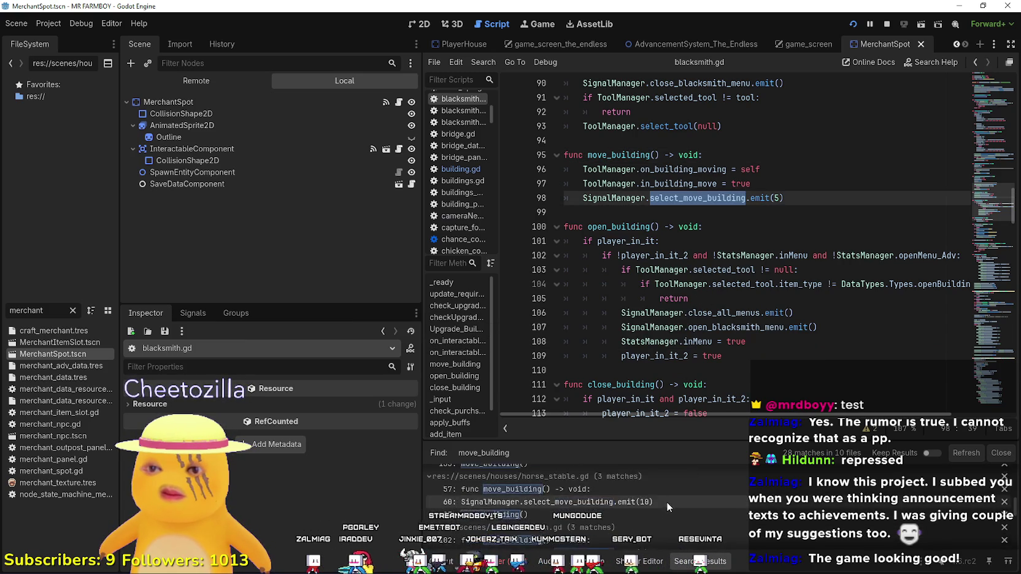
{"action": "scroll", "coordinate": [667, 500], "scroll_direction": "down", "scroll_amount": 5}
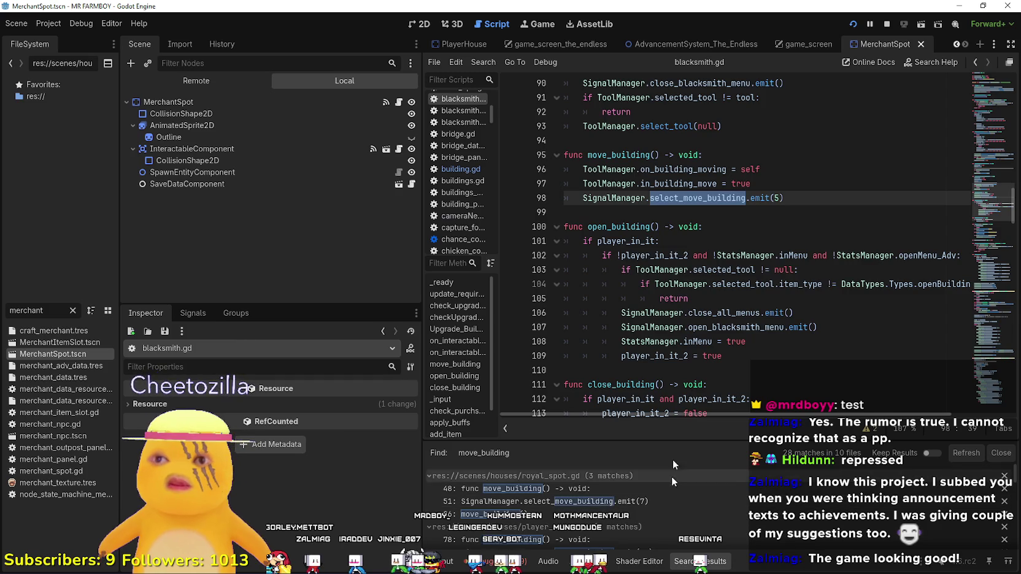
{"action": "scroll", "coordinate": [673, 280], "scroll_direction": "up", "scroll_amount": 4}
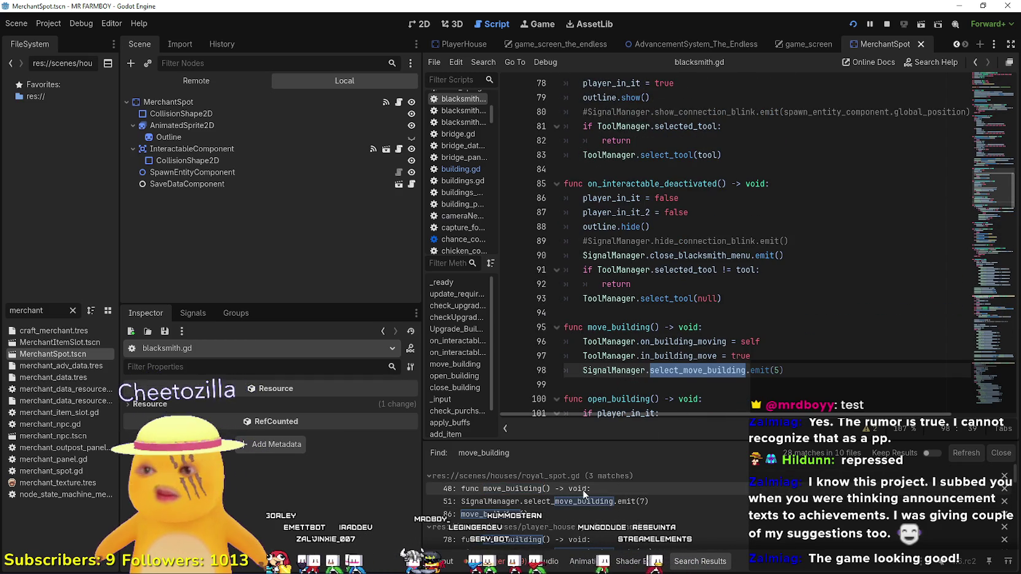
{"action": "scroll", "coordinate": [648, 330], "scroll_direction": "down", "scroll_amount": 1}
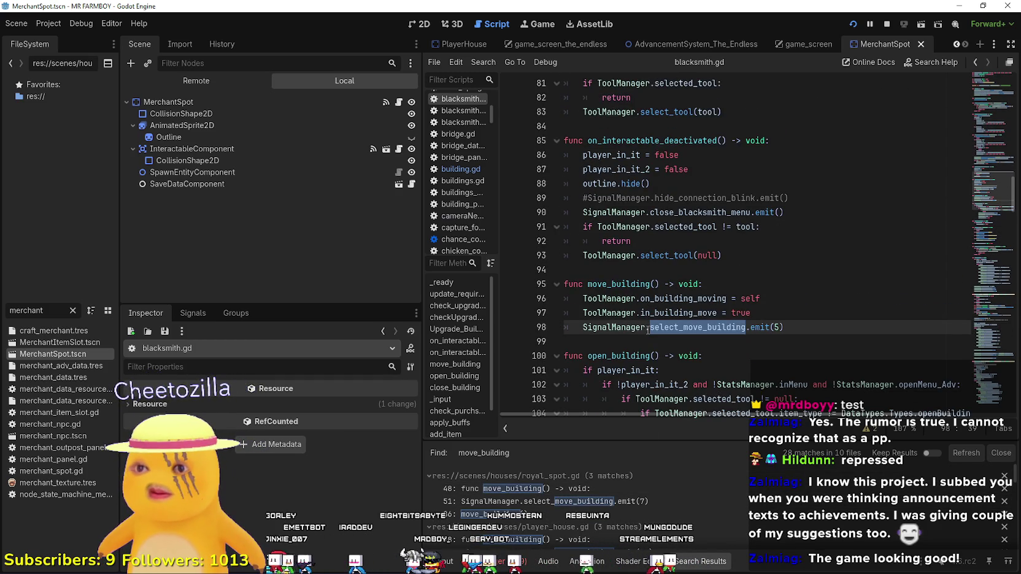
{"action": "scroll", "coordinate": [626, 339], "scroll_direction": "down", "scroll_amount": 3}
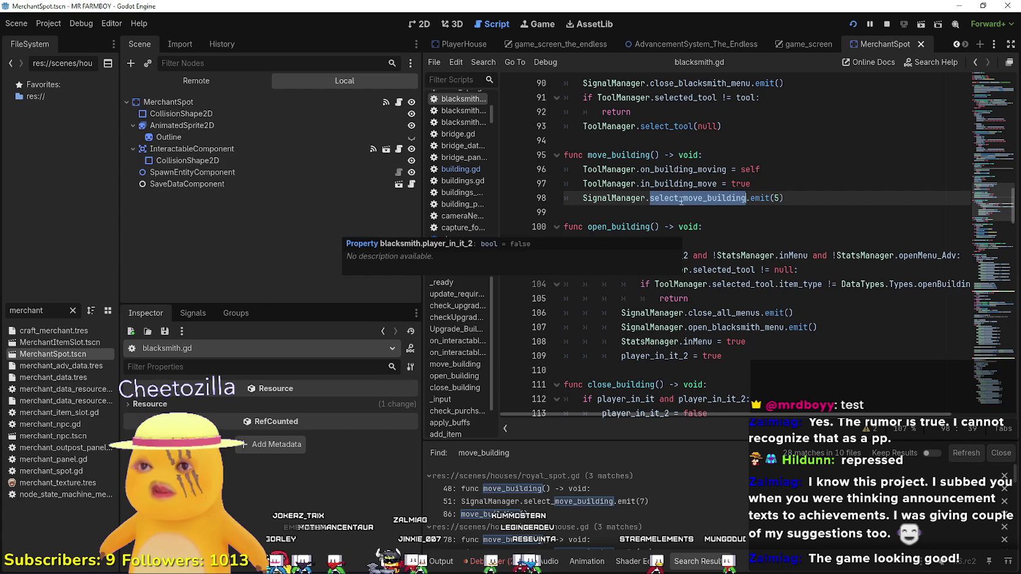
Search the whole project for select_move_building and review the matches
{"action": "key", "text": "ctrl+shift+f"}
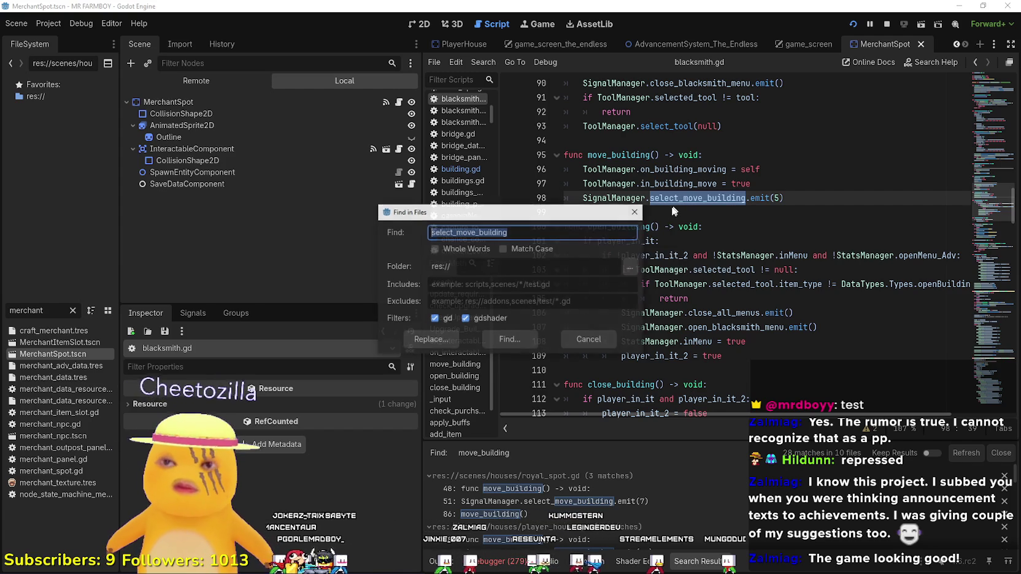
{"action": "left_click", "coordinate": [454, 338]}
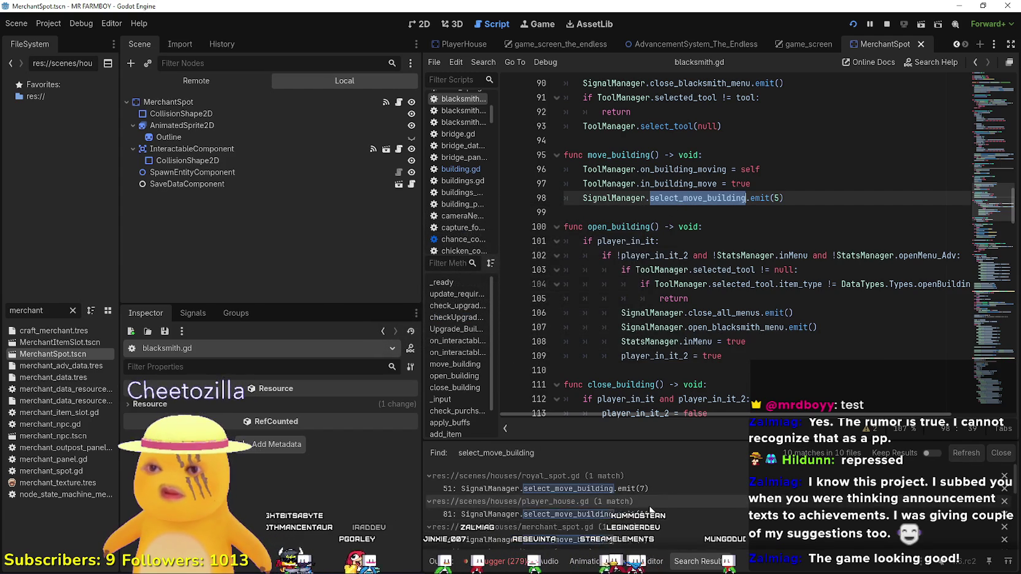
{"action": "scroll", "coordinate": [614, 510], "scroll_direction": "down", "scroll_amount": 3}
{"action": "scroll", "coordinate": [706, 523], "scroll_direction": "down", "scroll_amount": 1}
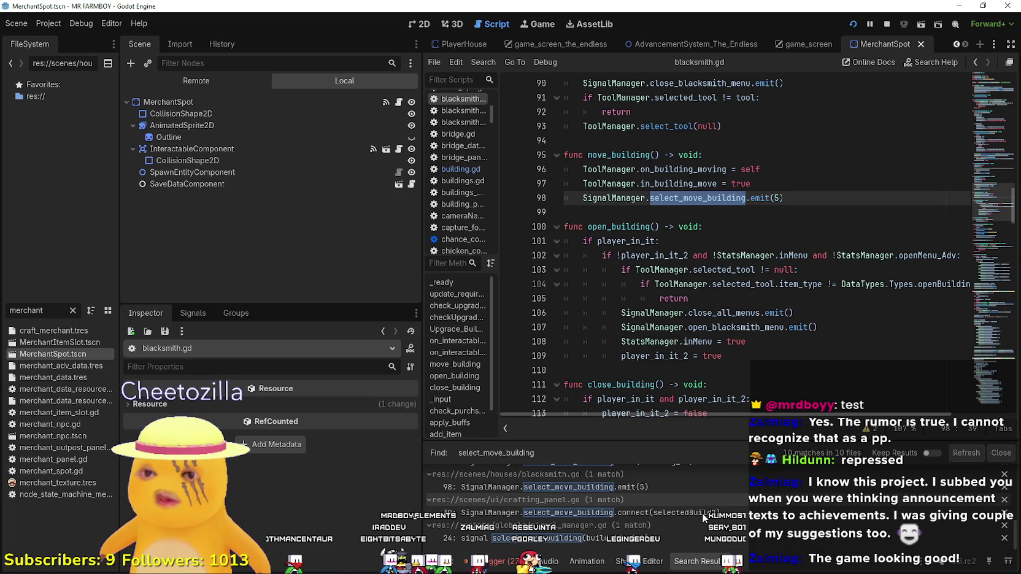
Open the crafting_panel.gd match and look up the selectedBuild2 function definition
{"action": "left_click", "coordinate": [701, 513]}
{"action": "scroll", "coordinate": [835, 157], "scroll_direction": "up", "scroll_amount": 2}
{"action": "right_click", "coordinate": [816, 170]}
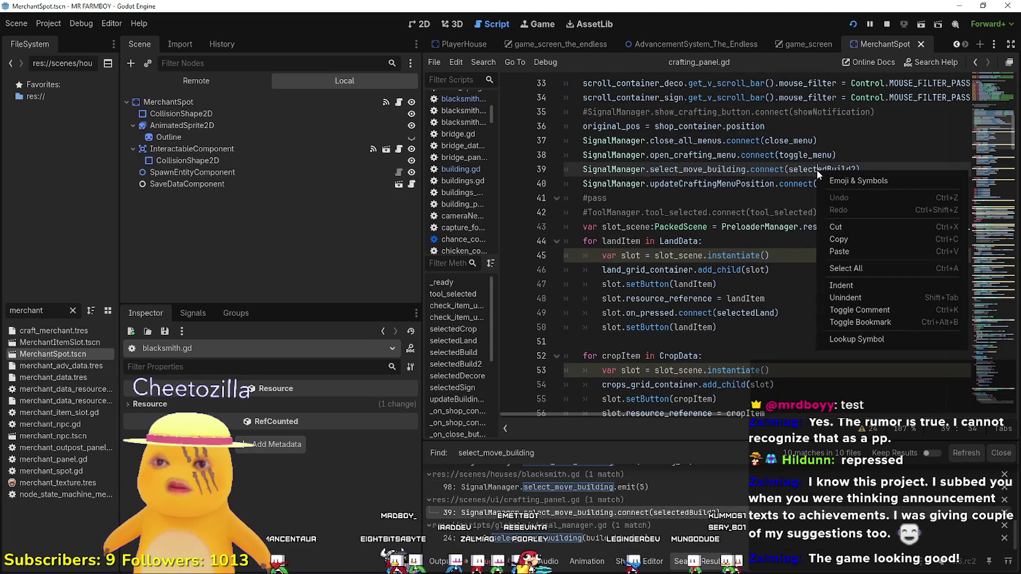
{"action": "left_click", "coordinate": [869, 339]}
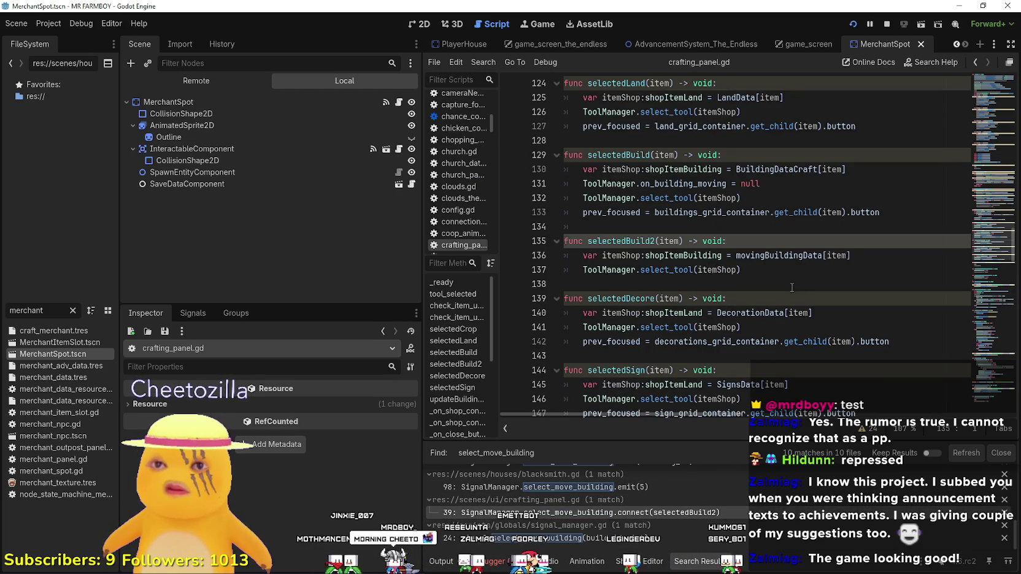
{"action": "scroll", "coordinate": [792, 288], "scroll_direction": "down", "scroll_amount": 1}
{"action": "scroll", "coordinate": [626, 538], "scroll_direction": "up", "scroll_amount": 2}
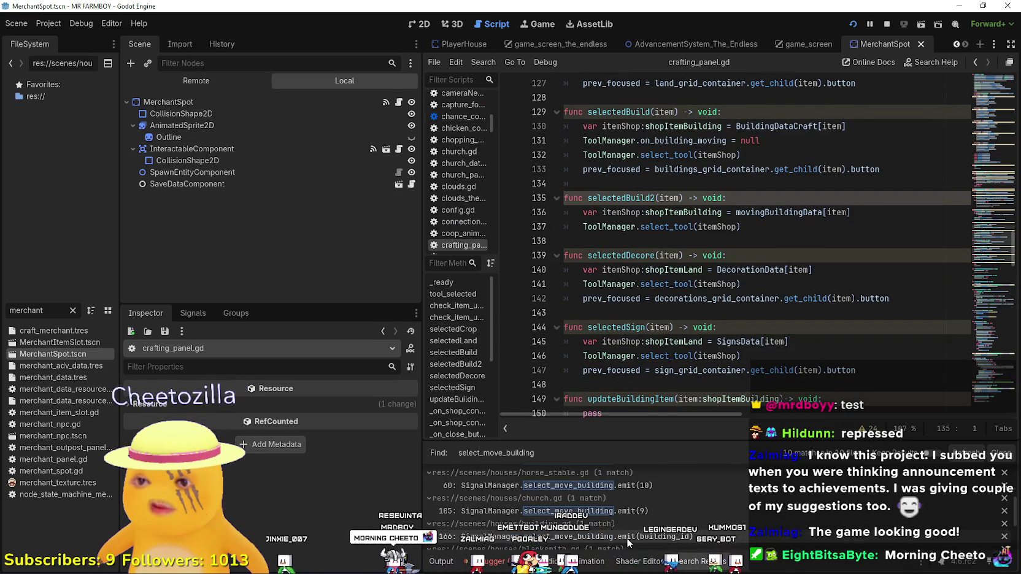
{"action": "scroll", "coordinate": [625, 537], "scroll_direction": "up", "scroll_amount": 3}
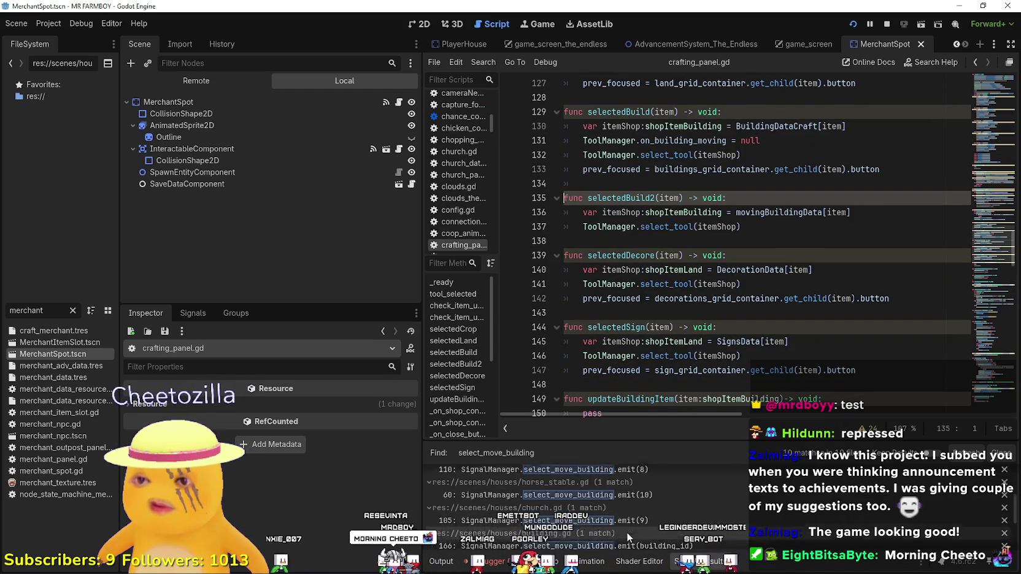
Search the project for 'move_' and browse the results
{"action": "left_click", "coordinate": [695, 284]}
{"action": "key", "text": "ctrl+shift+f"}
{"action": "type", "text": "move"}
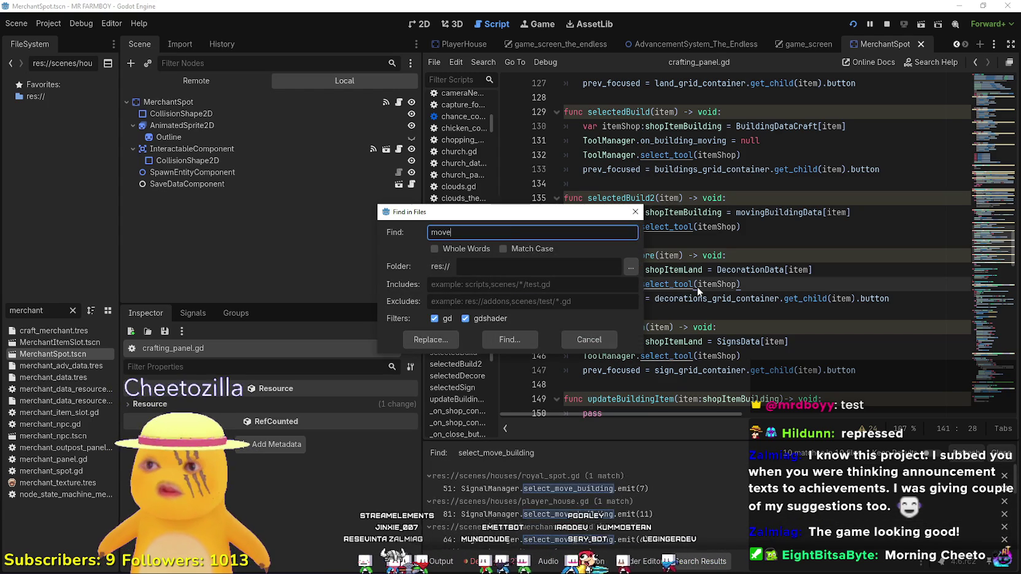
{"action": "type", "text": "_"}
{"action": "key", "text": "Return"}
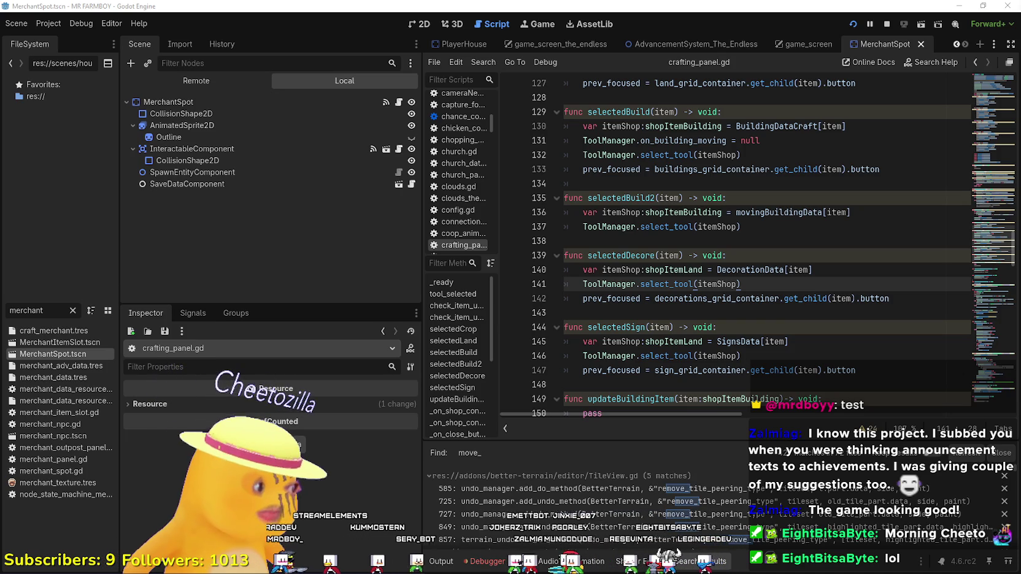
{"action": "left_click", "coordinate": [731, 255]}
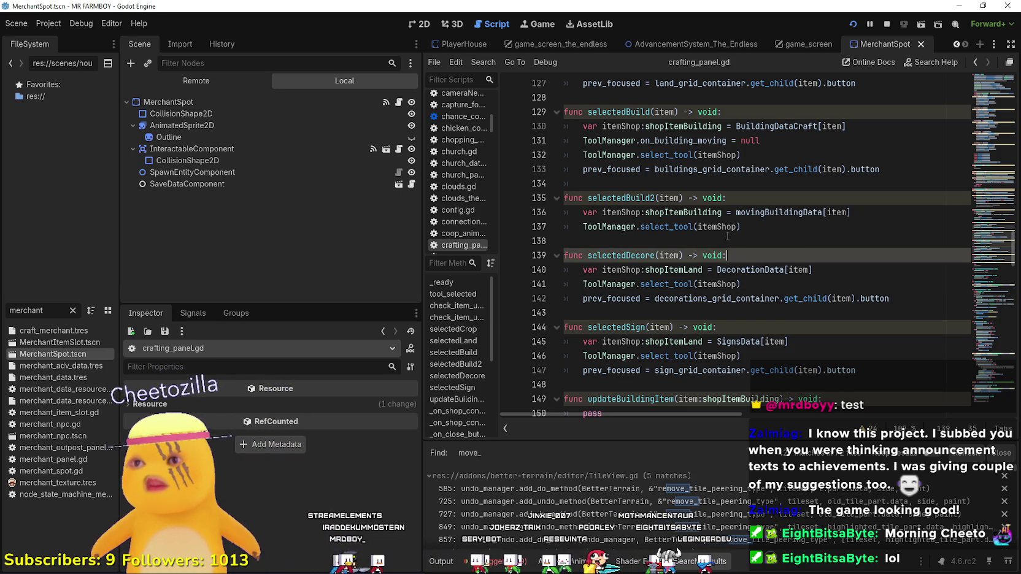
{"action": "scroll", "coordinate": [707, 483], "scroll_direction": "down", "scroll_amount": 2}
{"action": "scroll", "coordinate": [705, 478], "scroll_direction": "down", "scroll_amount": 5}
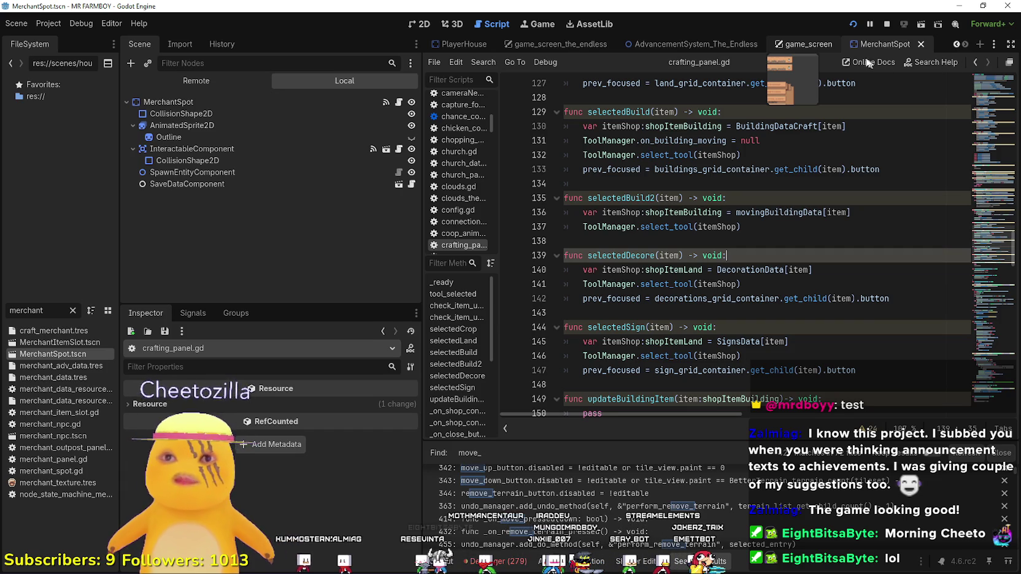
Close the game_screen scene tab
{"action": "left_click", "coordinate": [822, 44]}
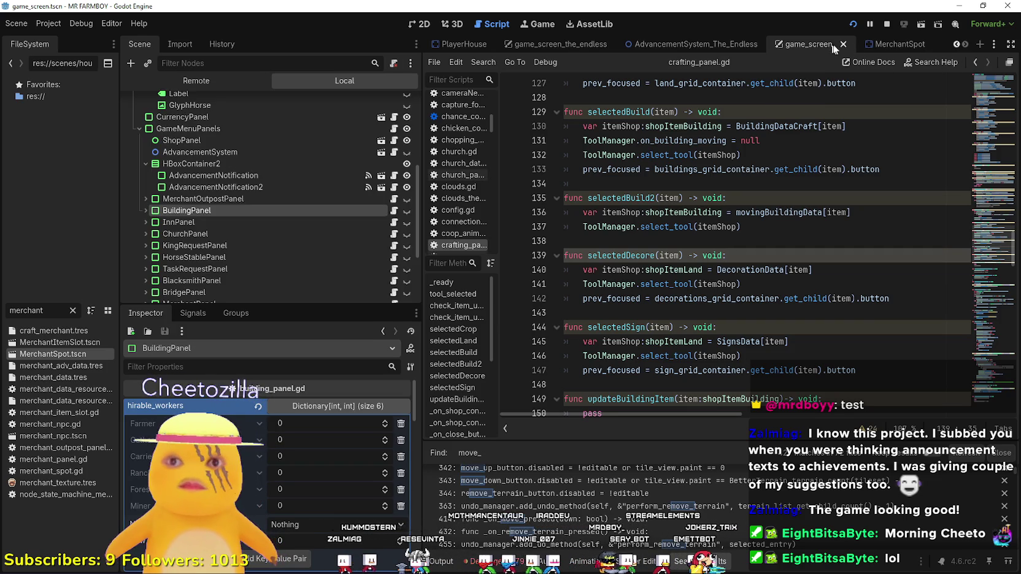
{"action": "left_click", "coordinate": [843, 44]}
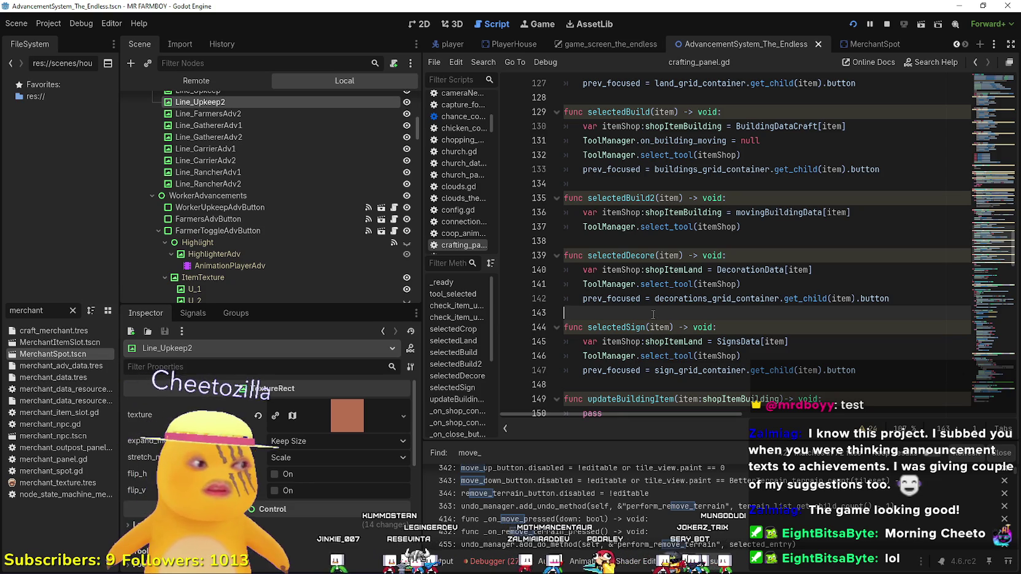
{"action": "mouse_move", "coordinate": [643, 304]}
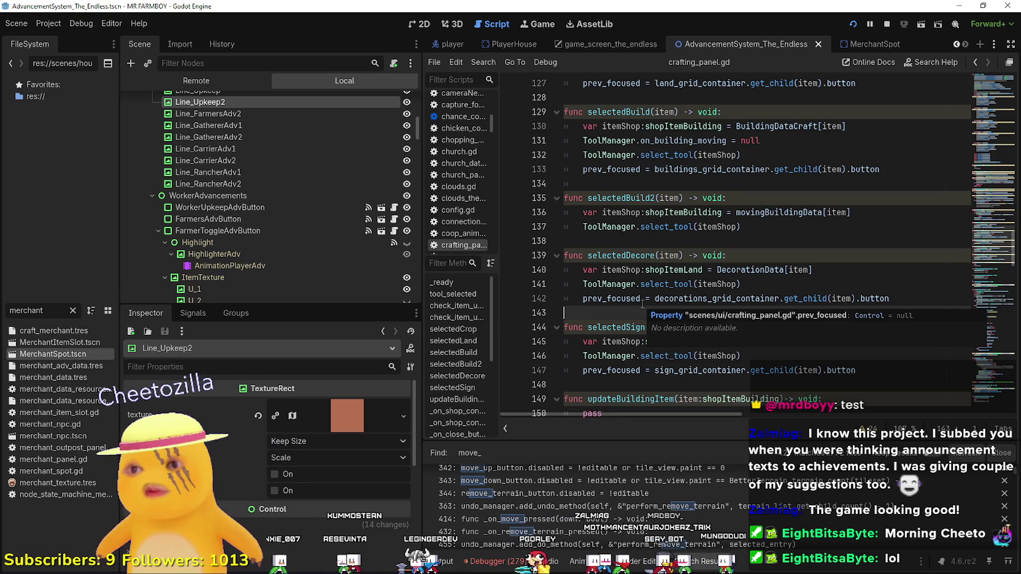
{"action": "left_click", "coordinate": [666, 228]}
{"action": "left_click", "coordinate": [659, 240]}
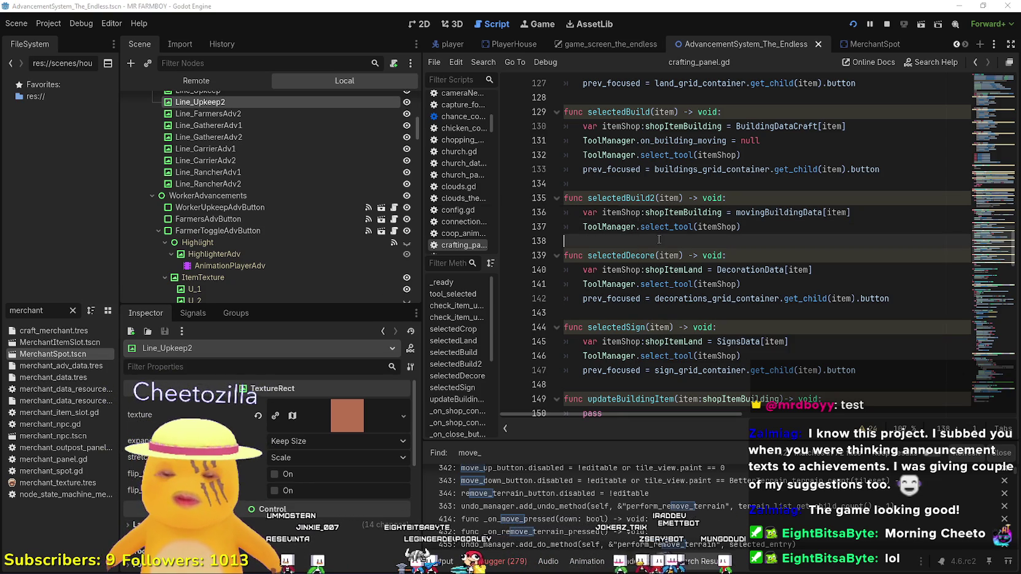
Search the whole project for 'move_build'
{"action": "key", "text": "ctrl+shift+f"}
{"action": "type", "text": "move"}
{"action": "type", "text": "_b"}
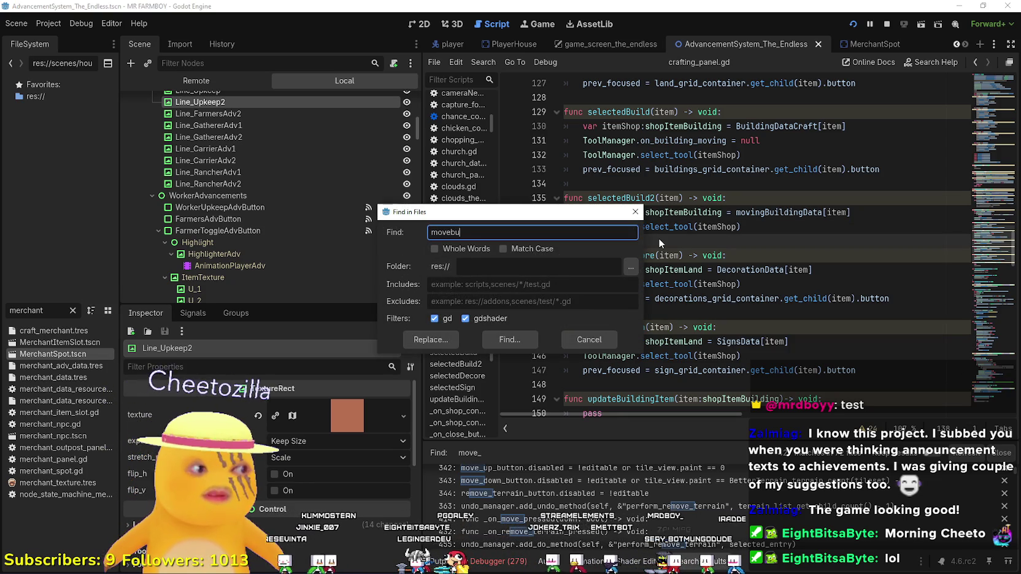
{"action": "type", "text": "uild"}
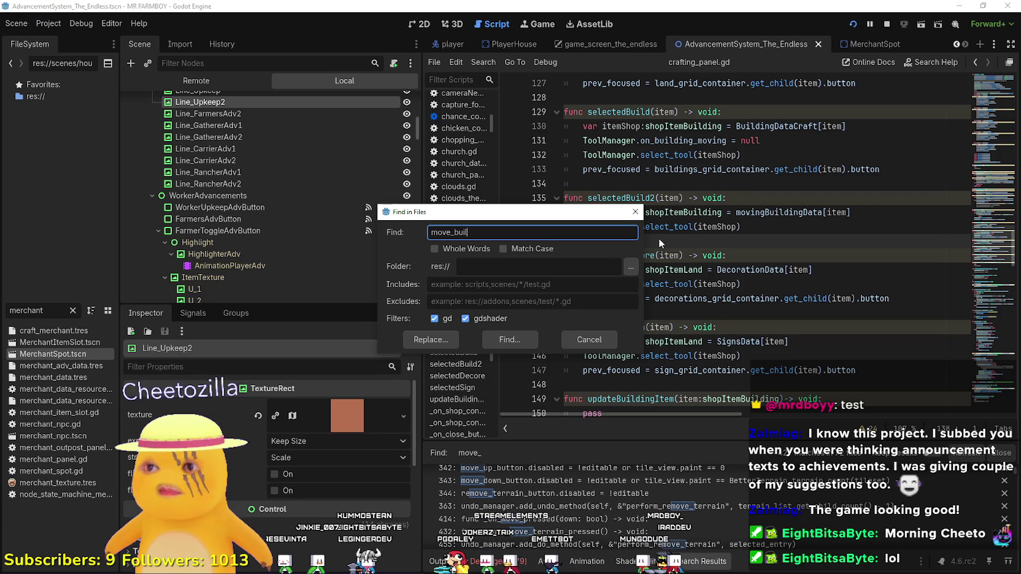
{"action": "key", "text": "Return"}
{"action": "scroll", "coordinate": [573, 503], "scroll_direction": "down", "scroll_amount": 5}
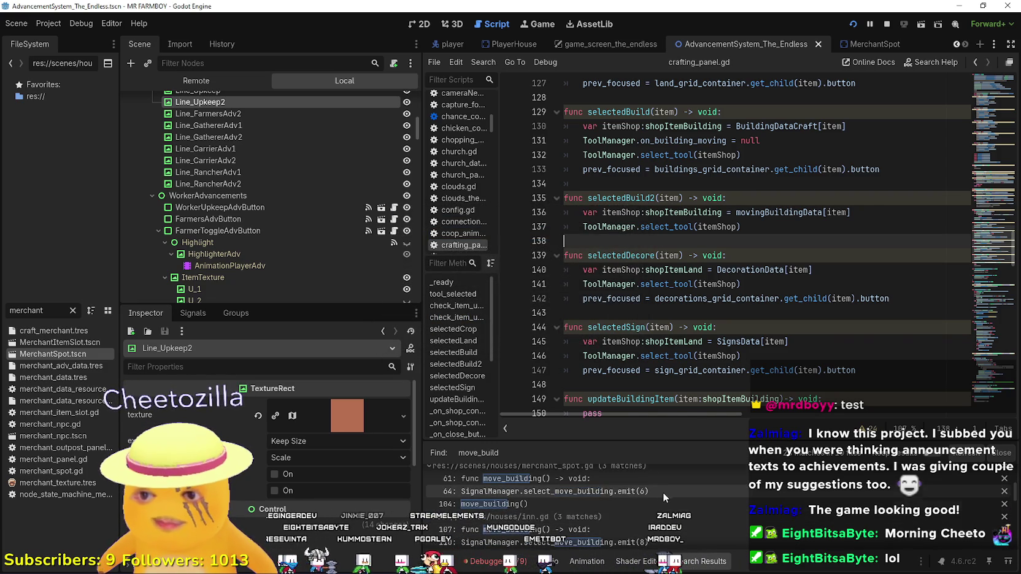
Open merchant_spot.gd's move_building function from the search results
{"action": "left_click", "coordinate": [657, 490]}
{"action": "left_click", "coordinate": [654, 480]}
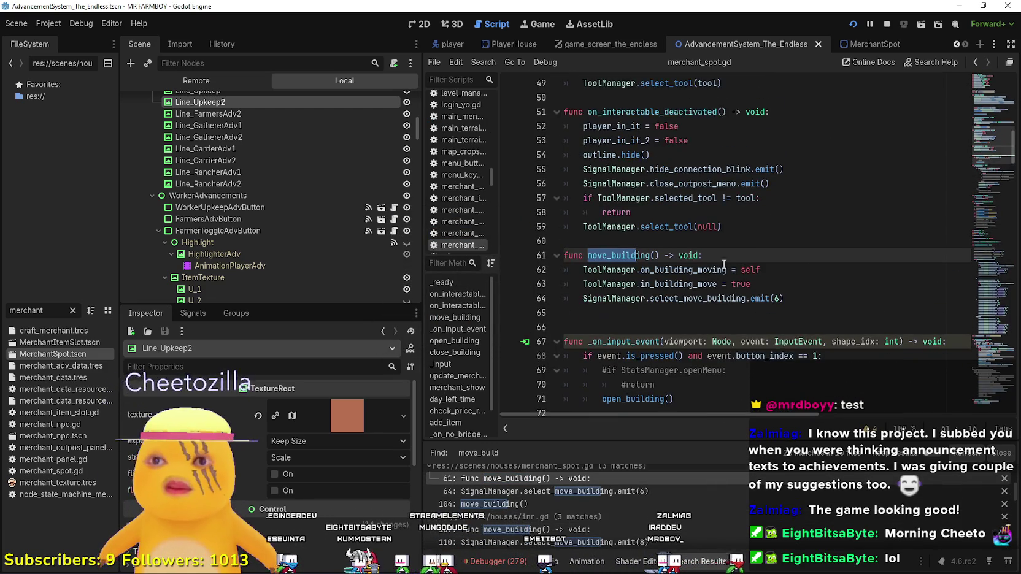
{"action": "left_click", "coordinate": [816, 308]}
{"action": "scroll", "coordinate": [618, 523], "scroll_direction": "down", "scroll_amount": 5}
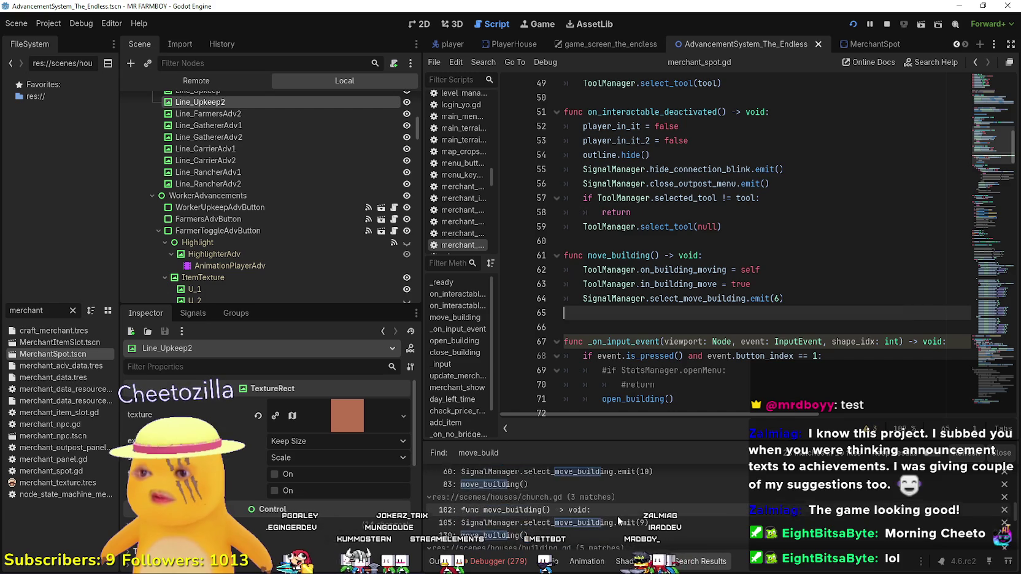
{"action": "scroll", "coordinate": [617, 513], "scroll_direction": "down", "scroll_amount": 2}
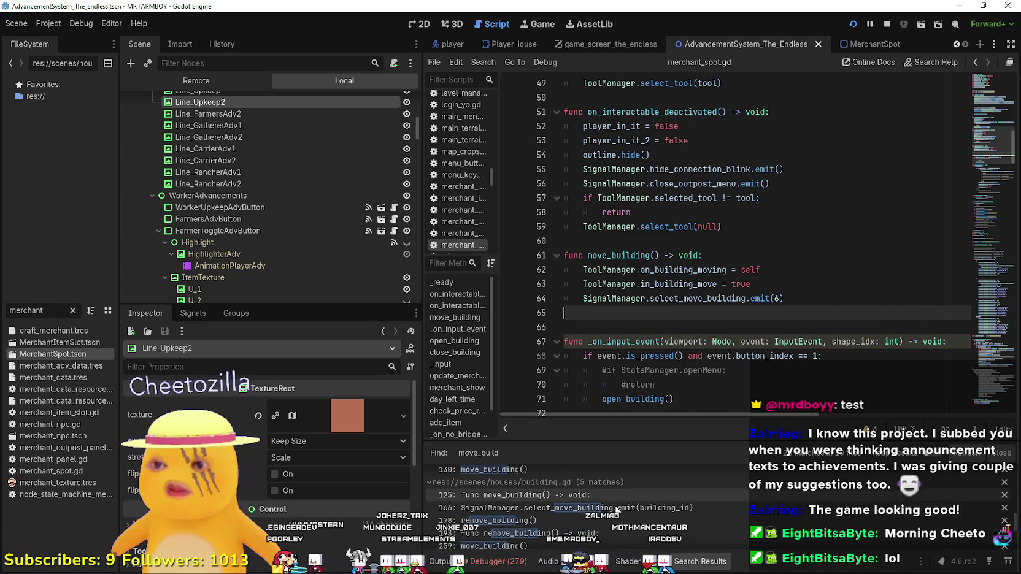
{"action": "scroll", "coordinate": [717, 522], "scroll_direction": "down", "scroll_amount": 5}
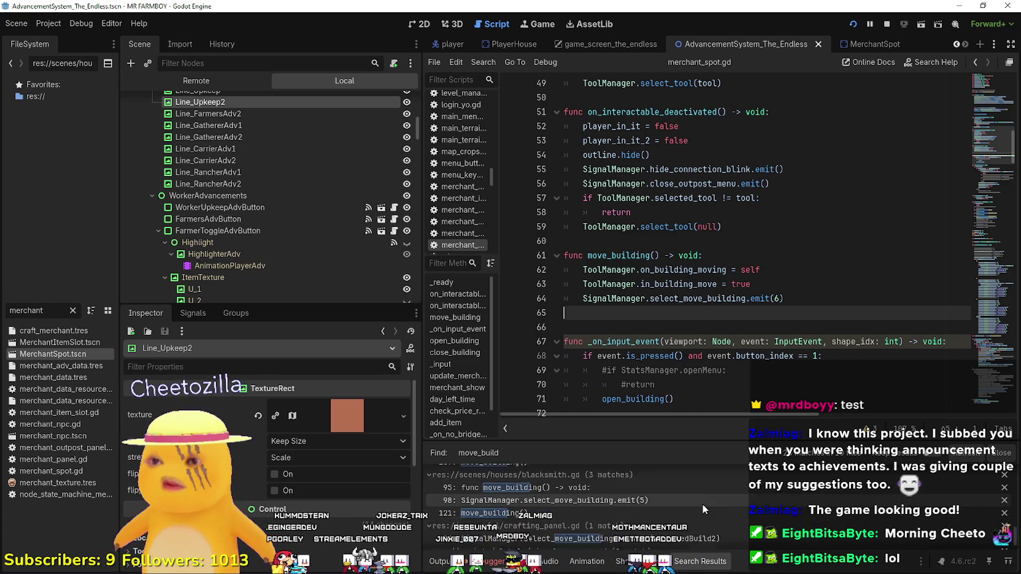
{"action": "scroll", "coordinate": [697, 498], "scroll_direction": "down", "scroll_amount": 1}
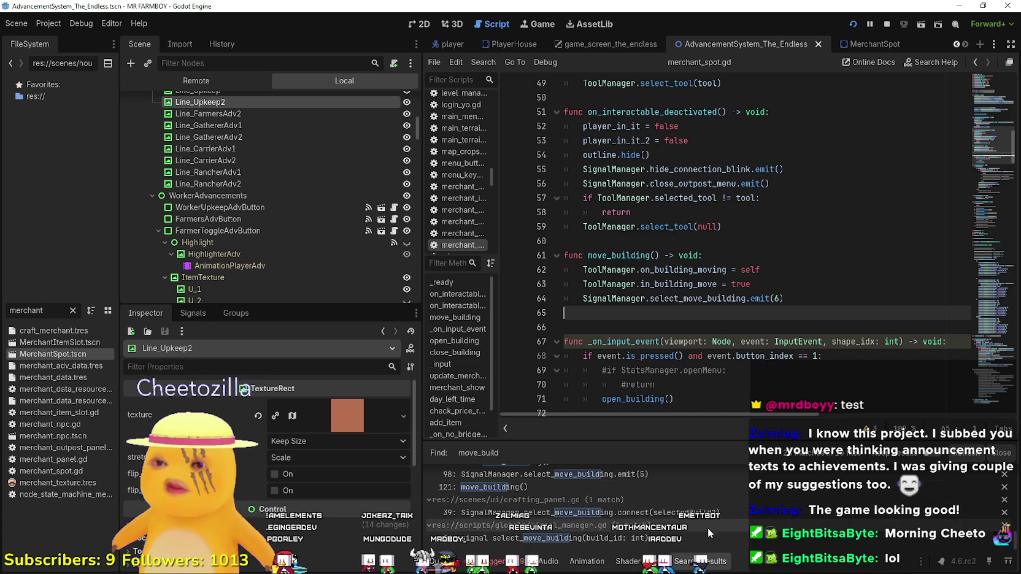
{"action": "scroll", "coordinate": [706, 525], "scroll_direction": "up", "scroll_amount": 6}
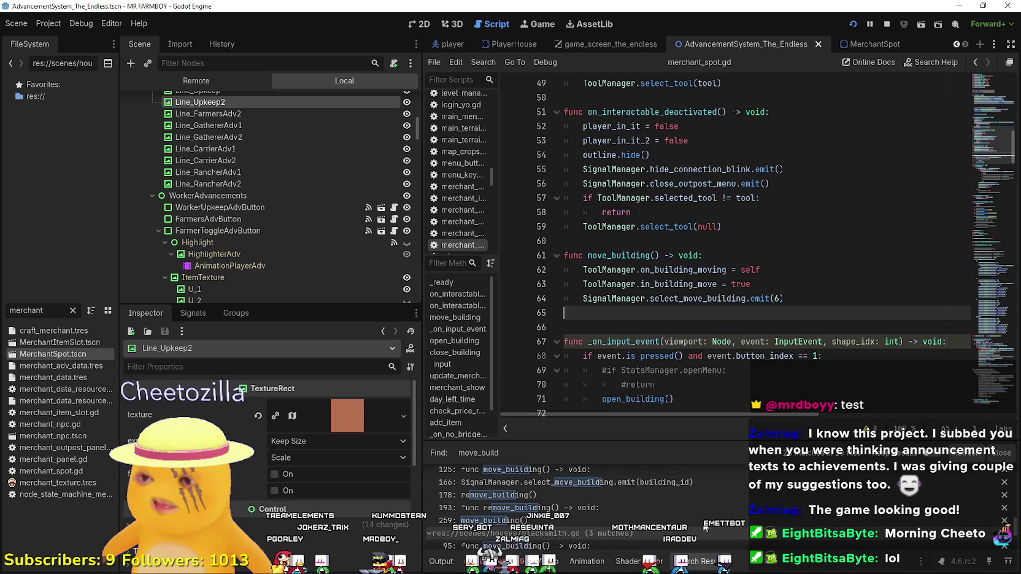
Open remove_building in building.gd and go to its call on line 178
{"action": "left_click", "coordinate": [701, 509]}
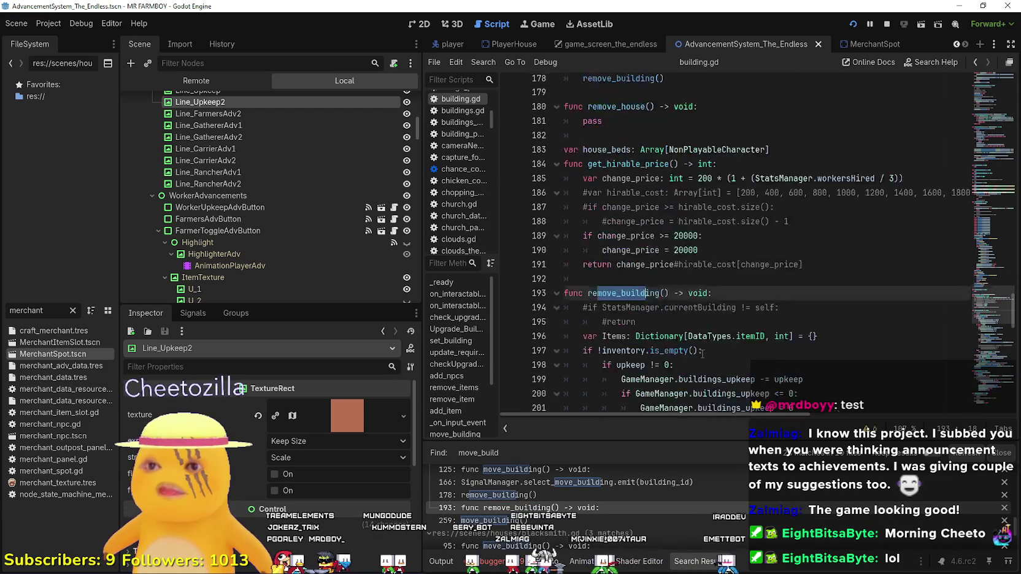
{"action": "scroll", "coordinate": [690, 335], "scroll_direction": "down", "scroll_amount": 3}
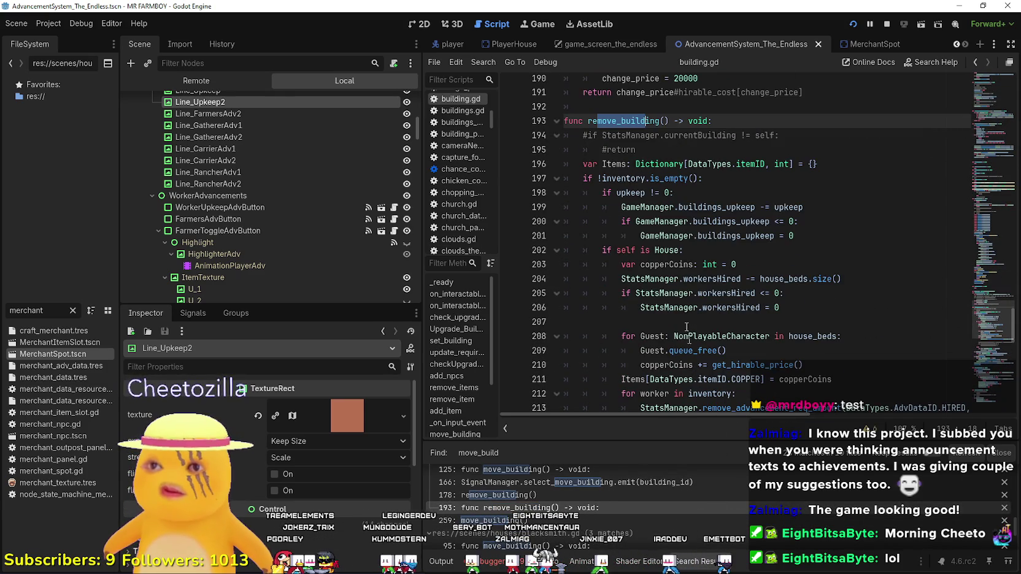
{"action": "double_click", "coordinate": [635, 131]}
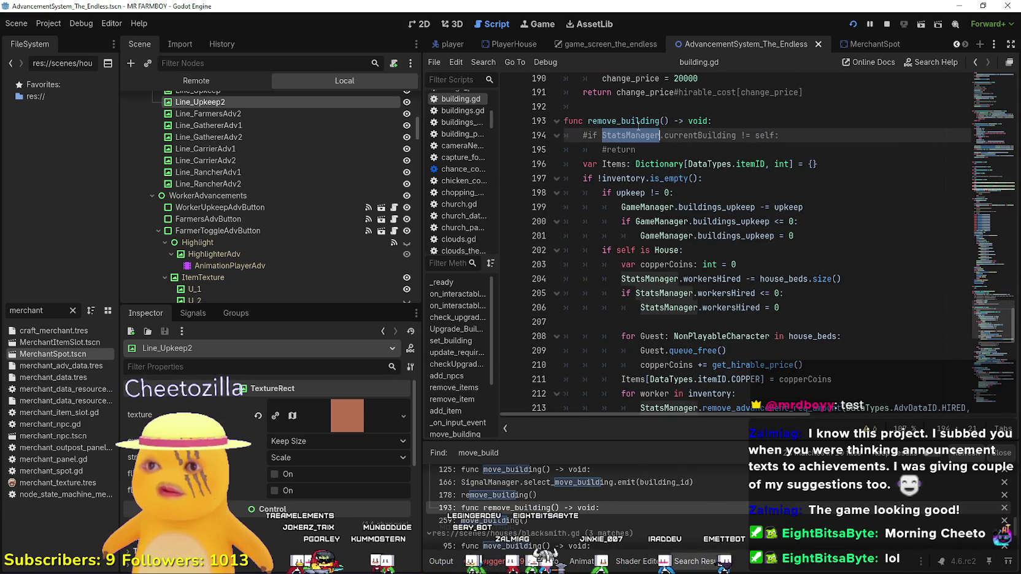
{"action": "scroll", "coordinate": [632, 277], "scroll_direction": "down", "scroll_amount": 5}
{"action": "scroll", "coordinate": [619, 516], "scroll_direction": "up", "scroll_amount": 2}
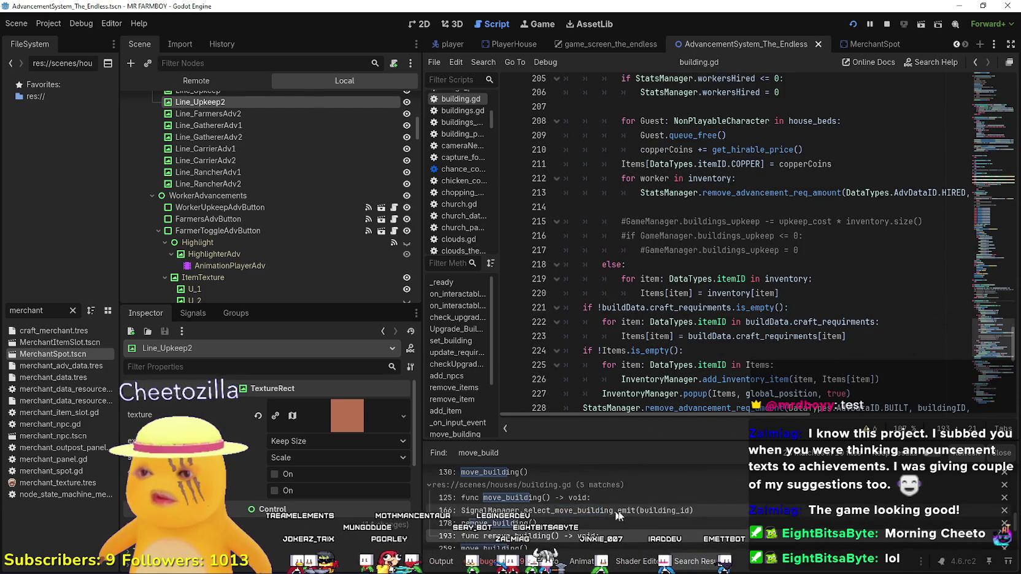
{"action": "left_click", "coordinate": [662, 518]}
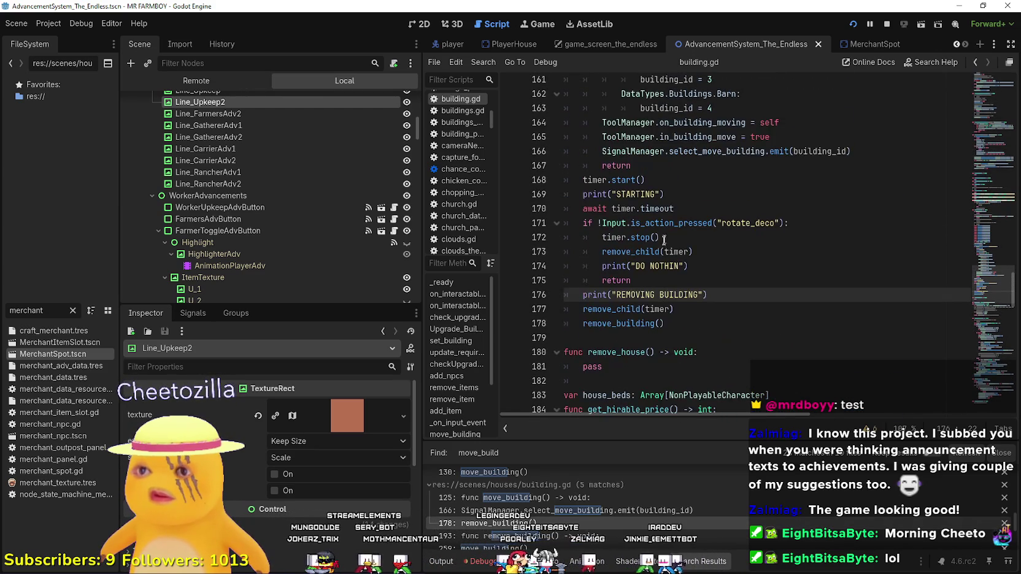
Find the move_building() call on line 259 in _input and place the caret after it
{"action": "mouse_move", "coordinate": [666, 323]}
{"action": "left_mouse_down"}
{"action": "mouse_move", "coordinate": [586, 320]}
{"action": "mouse_move", "coordinate": [583, 295]}
{"action": "left_mouse_up"}
{"action": "scroll", "coordinate": [585, 286], "scroll_direction": "up", "scroll_amount": 6}
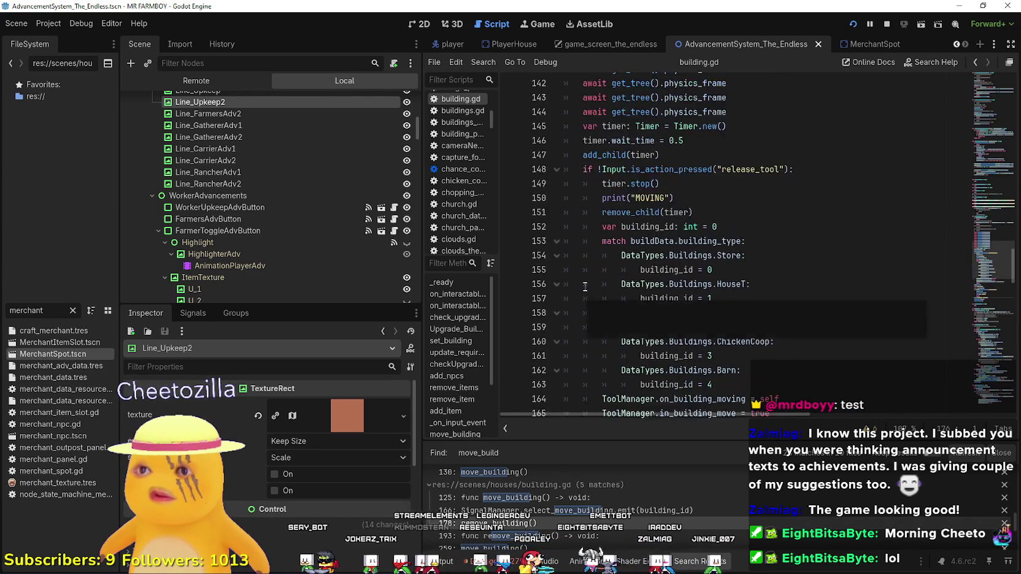
{"action": "scroll", "coordinate": [584, 287], "scroll_direction": "up", "scroll_amount": 9}
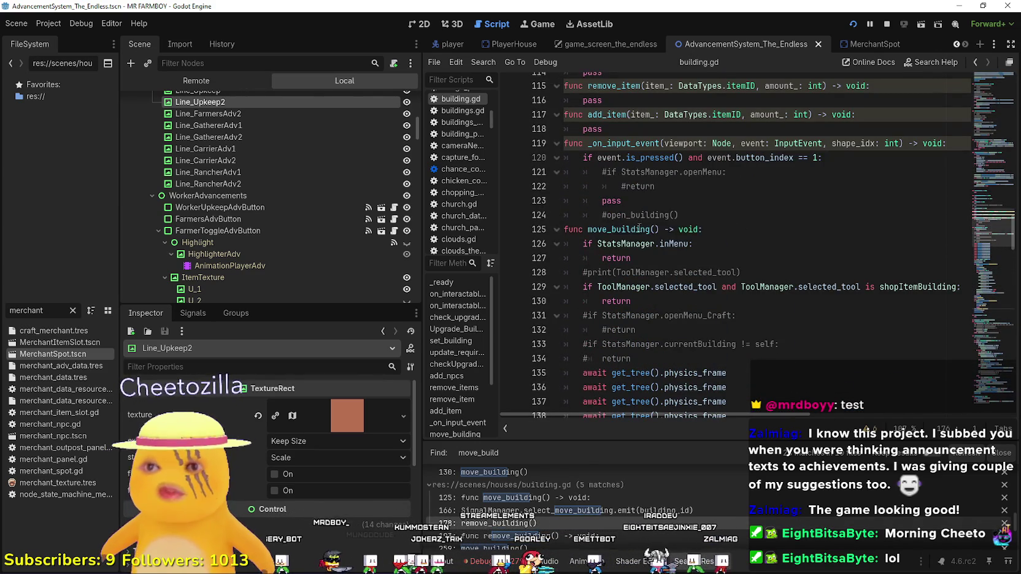
{"action": "double_click", "coordinate": [638, 229]}
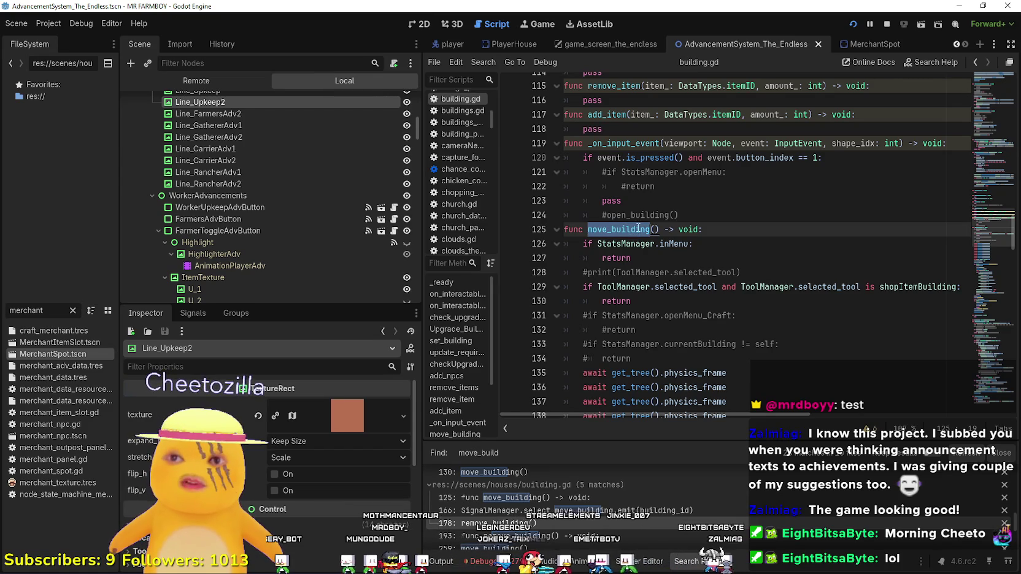
{"action": "key", "text": "ctrl+f"}
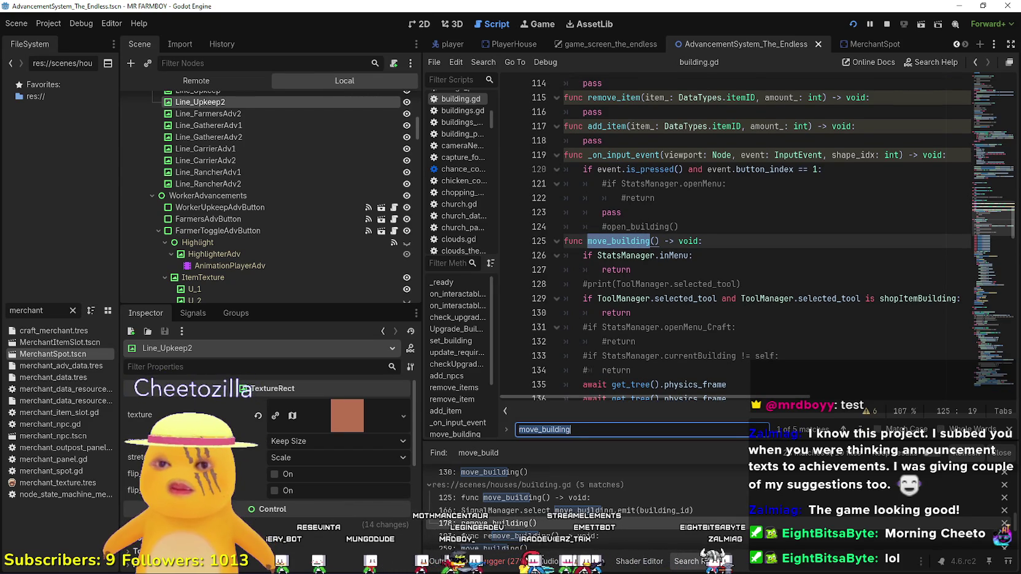
{"action": "left_click", "coordinate": [844, 429]}
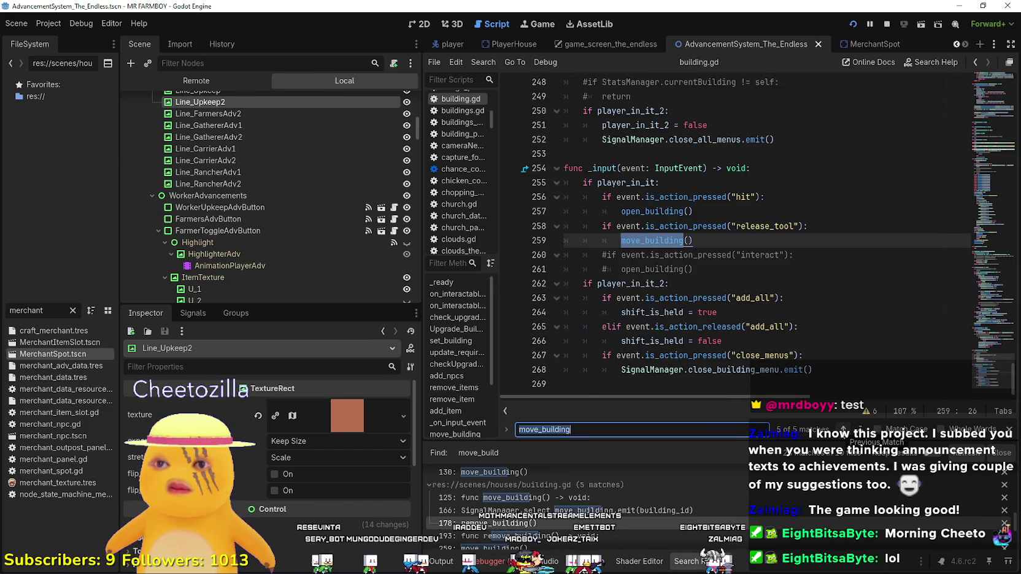
{"action": "left_click_drag", "start_coordinate": [696, 240], "coordinate": [540, 226]}
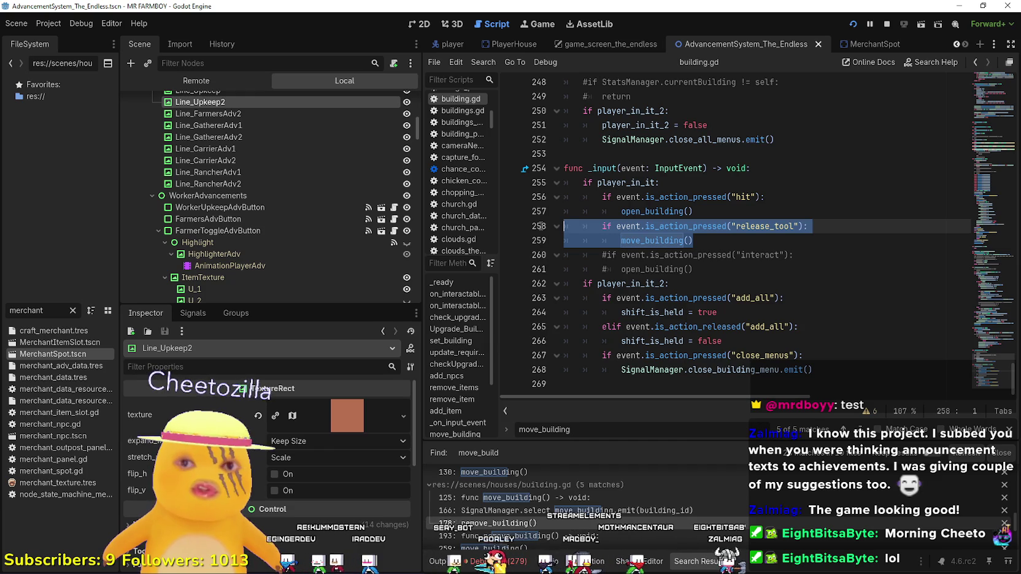
{"action": "left_click", "coordinate": [749, 243]}
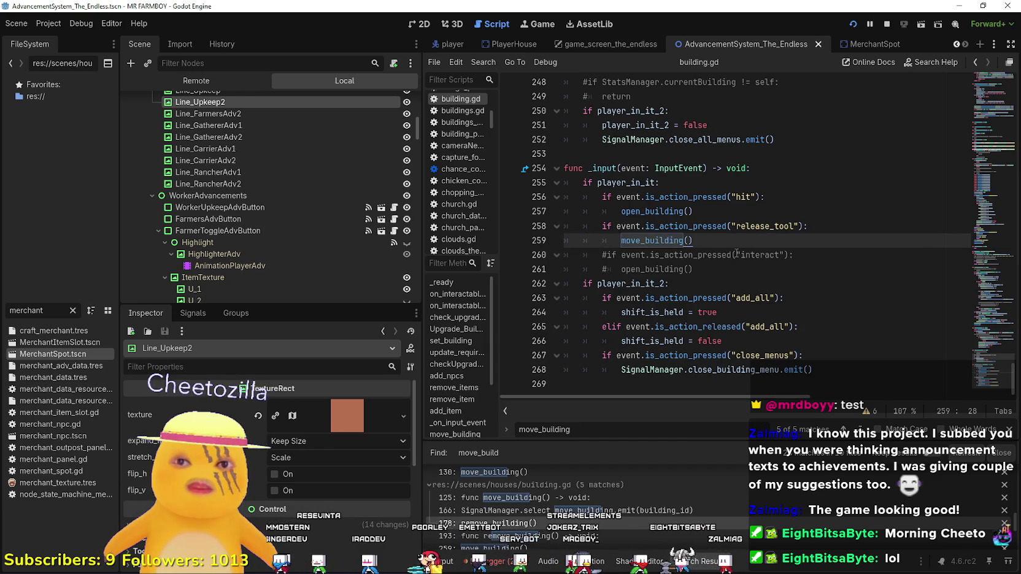
Add a new line after line 259 and change line 258's 'if' to 'elif'
{"action": "key", "text": "Return"}
{"action": "type", "text": "if"}
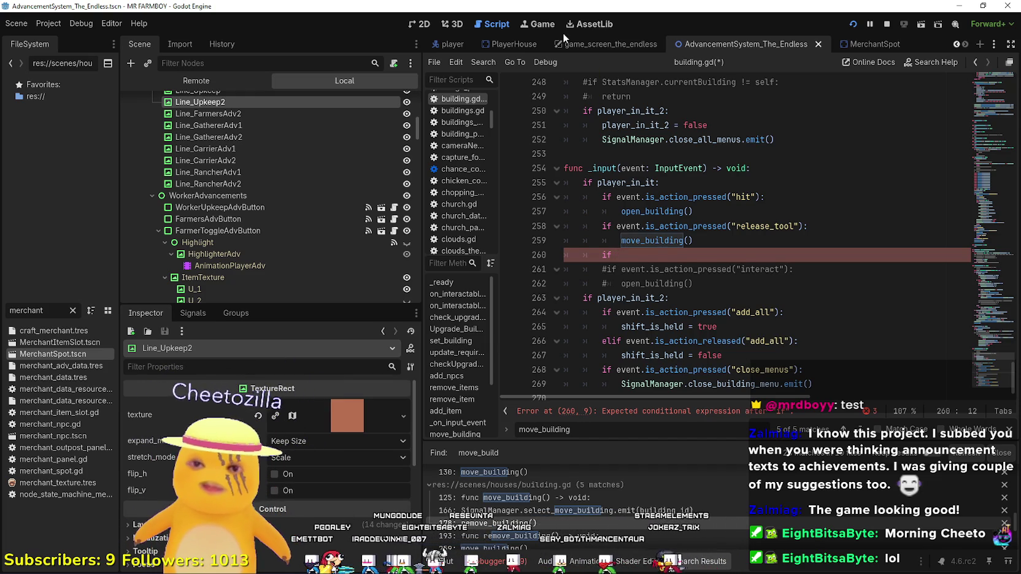
{"action": "scroll", "coordinate": [749, 241], "scroll_direction": "up", "scroll_amount": 1}
{"action": "scroll", "coordinate": [749, 241], "scroll_direction": "up", "scroll_amount": 1}
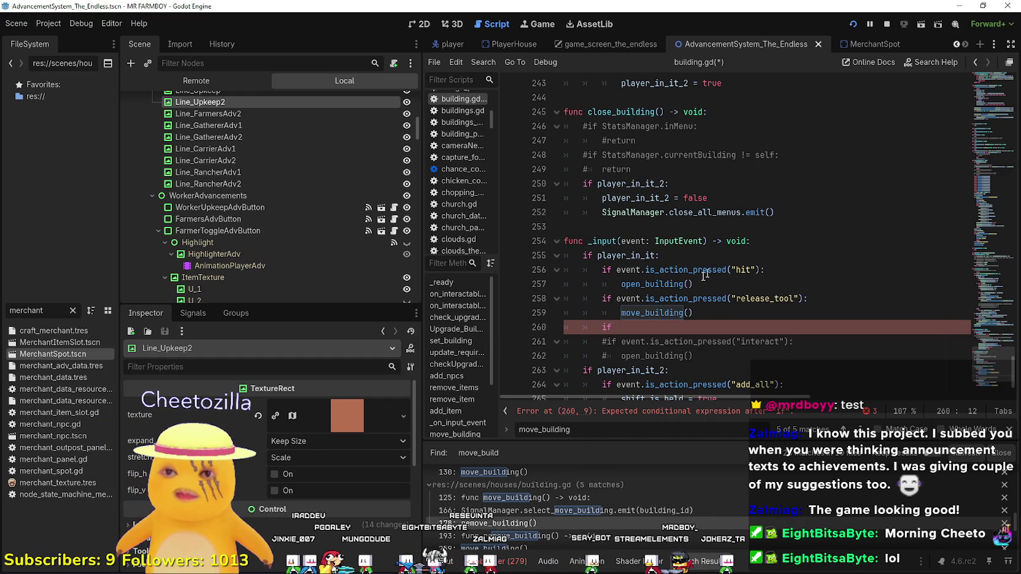
{"action": "left_click", "coordinate": [607, 298]}
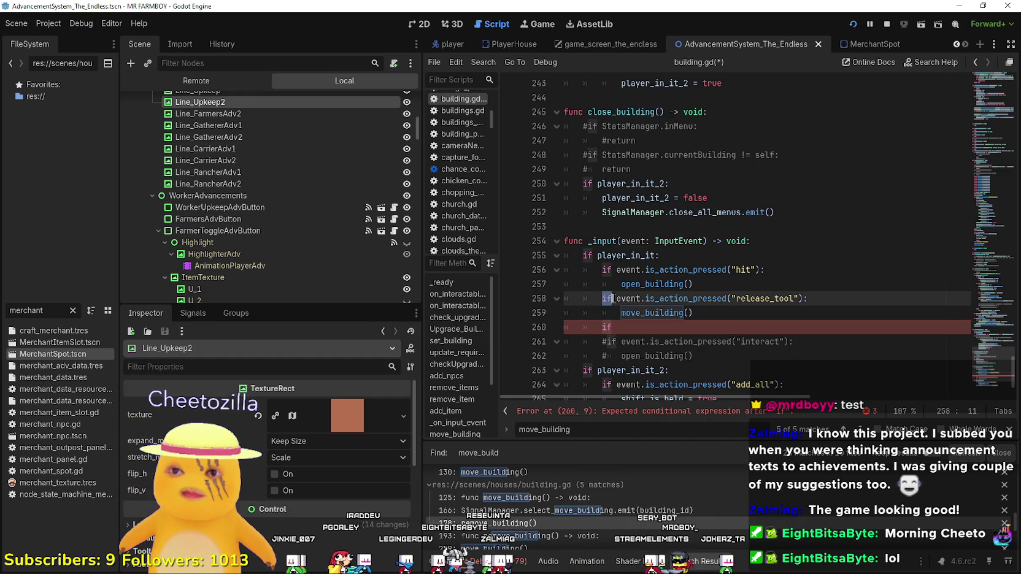
{"action": "scroll", "coordinate": [635, 288], "scroll_direction": "down", "scroll_amount": 1}
{"action": "type", "text": "elif"}
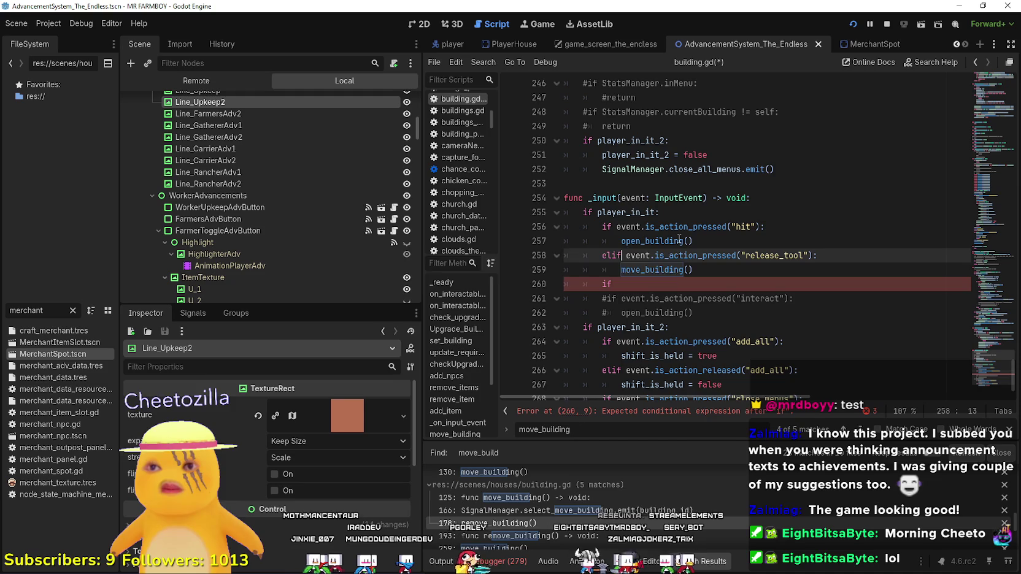
Start an 'elif' on line 260 and select the release_tool branch on lines 258–259
{"action": "left_click", "coordinate": [663, 284]}
{"action": "scroll", "coordinate": [662, 284], "scroll_direction": "down", "scroll_amount": 1}
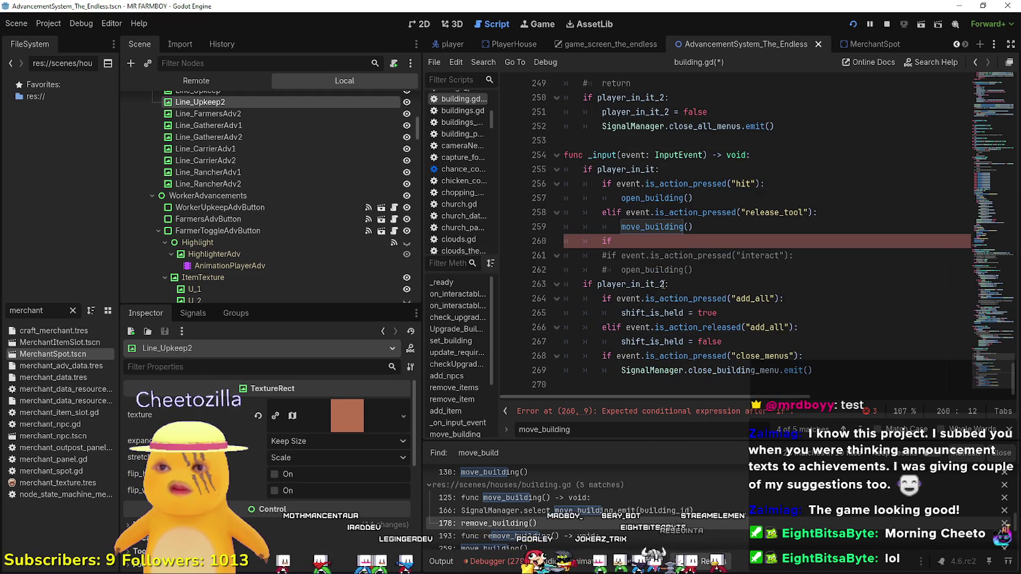
{"action": "scroll", "coordinate": [625, 266], "scroll_direction": "up", "scroll_amount": 1}
{"action": "scroll", "coordinate": [637, 278], "scroll_direction": "down", "scroll_amount": 1}
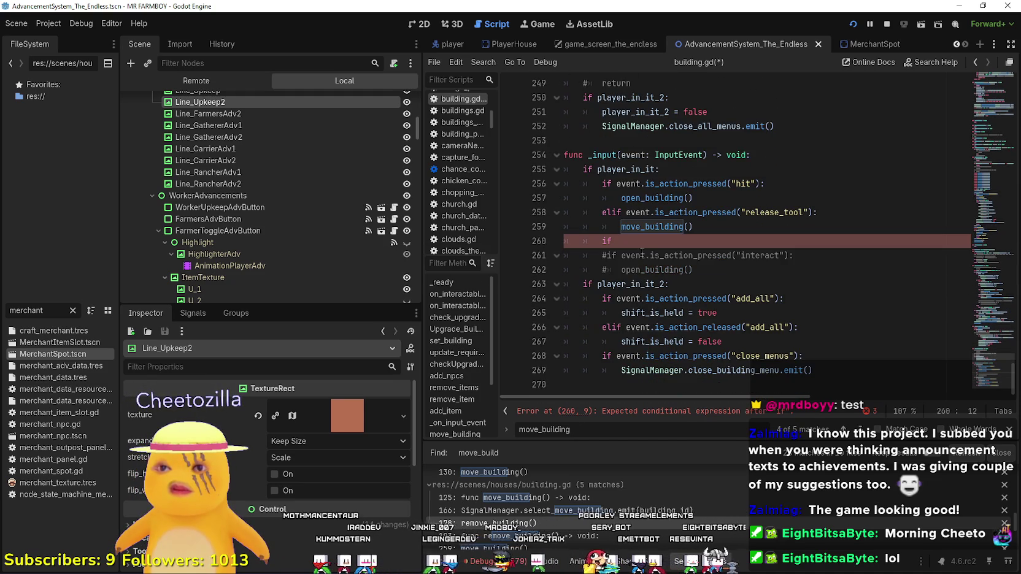
{"action": "left_click_drag", "start_coordinate": [611, 241], "coordinate": [601, 241]}
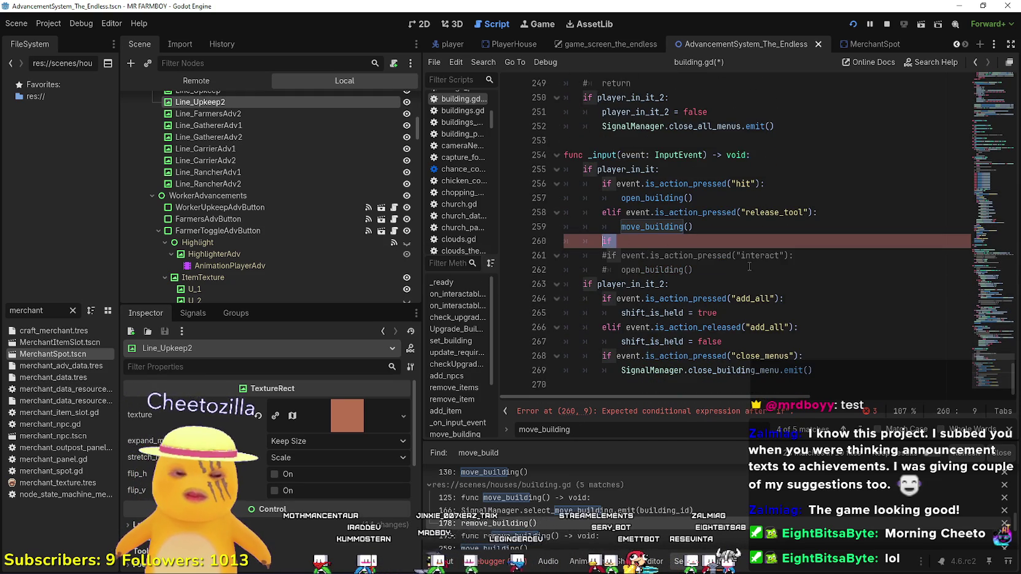
{"action": "type", "text": "el"}
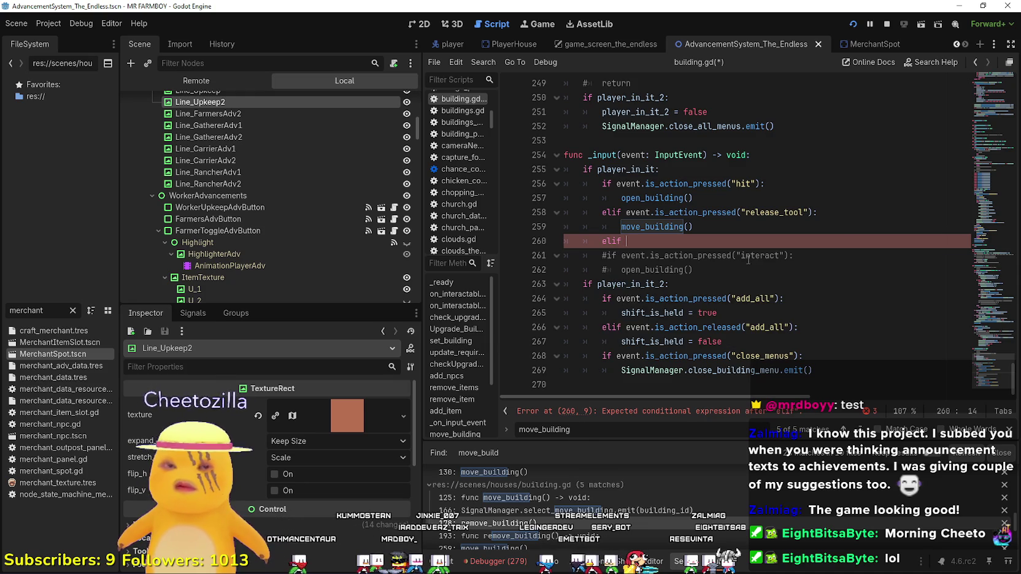
{"action": "left_click_drag", "start_coordinate": [626, 211], "coordinate": [855, 215]}
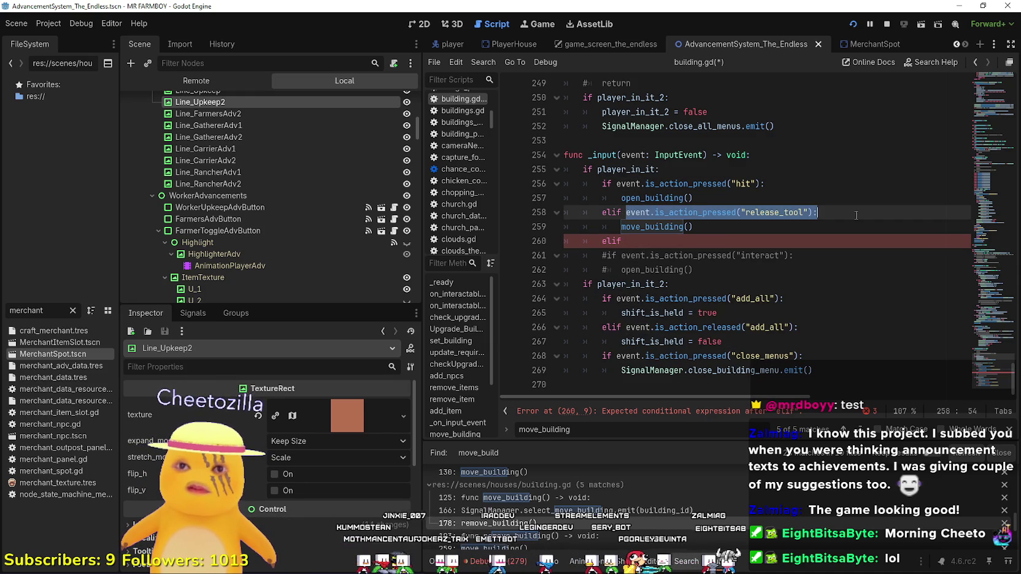
{"action": "left_click_drag", "start_coordinate": [691, 228], "coordinate": [535, 212]}
Paste the release_tool branch as a new elif checking the rotate_deco action
{"action": "key", "text": "ctrl+c"}
{"action": "left_click", "coordinate": [660, 241]}
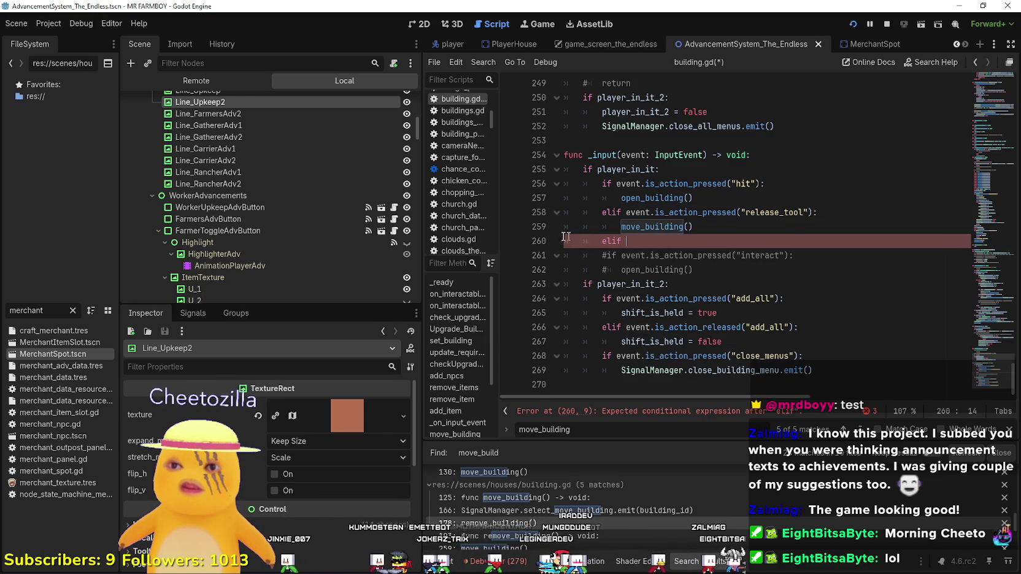
{"action": "key", "text": "ctrl+v"}
{"action": "double_click", "coordinate": [798, 241]}
{"action": "type", "text": "re"}
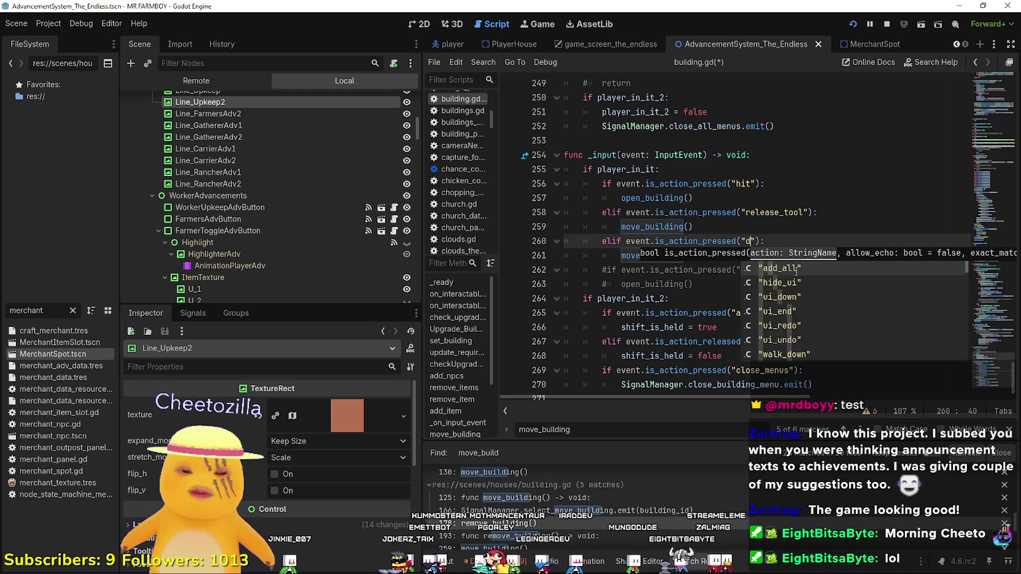
{"action": "key", "text": "BackSpace"}
{"action": "key", "text": "BackSpace"}
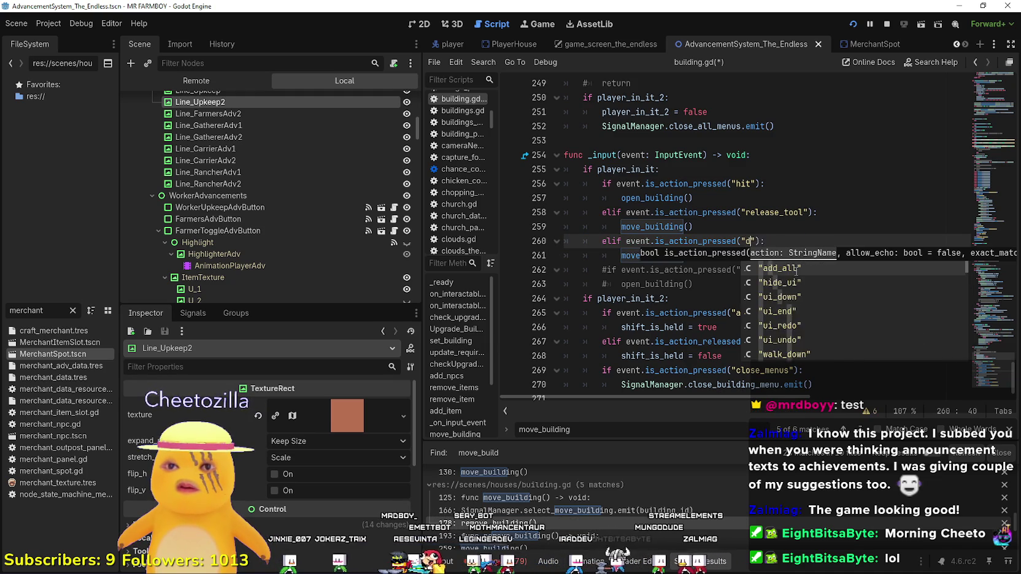
{"action": "type", "text": "de"}
{"action": "key", "text": "Down"}
{"action": "key", "text": "Return"}
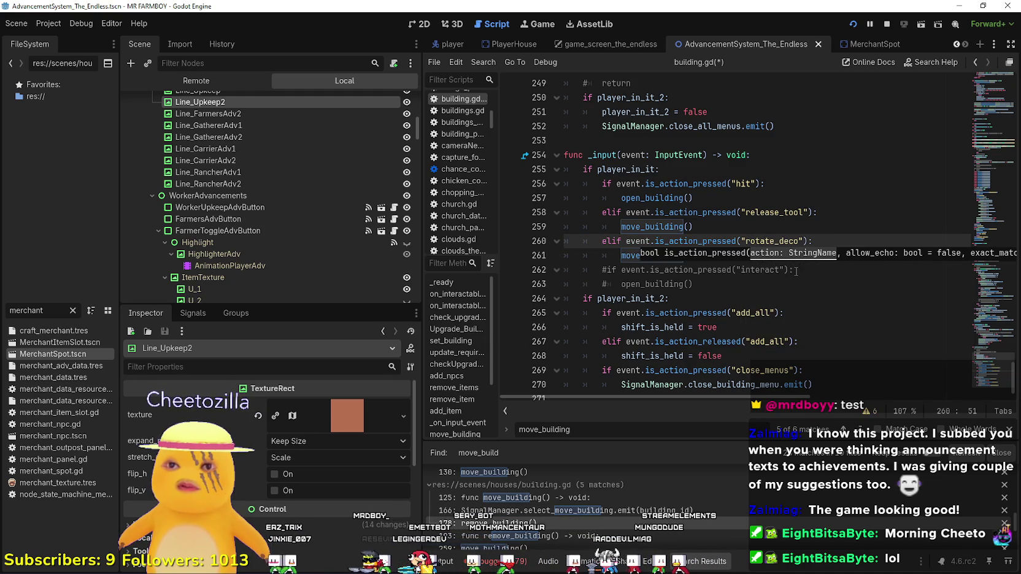
{"action": "left_click", "coordinate": [607, 298]}
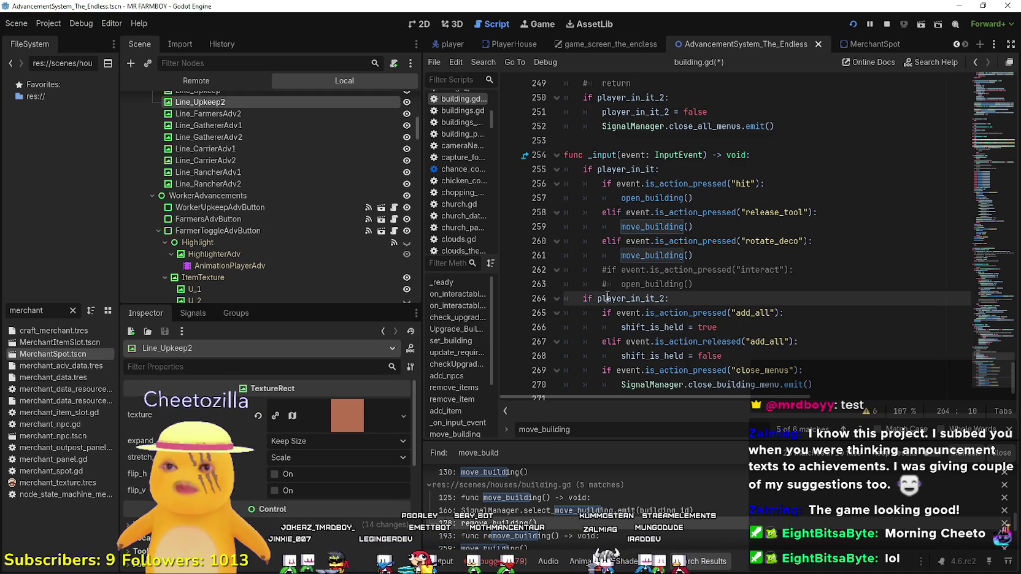
Make the rotate_deco branch call delete_building() instead of move_building()
{"action": "left_click", "coordinate": [630, 256]}
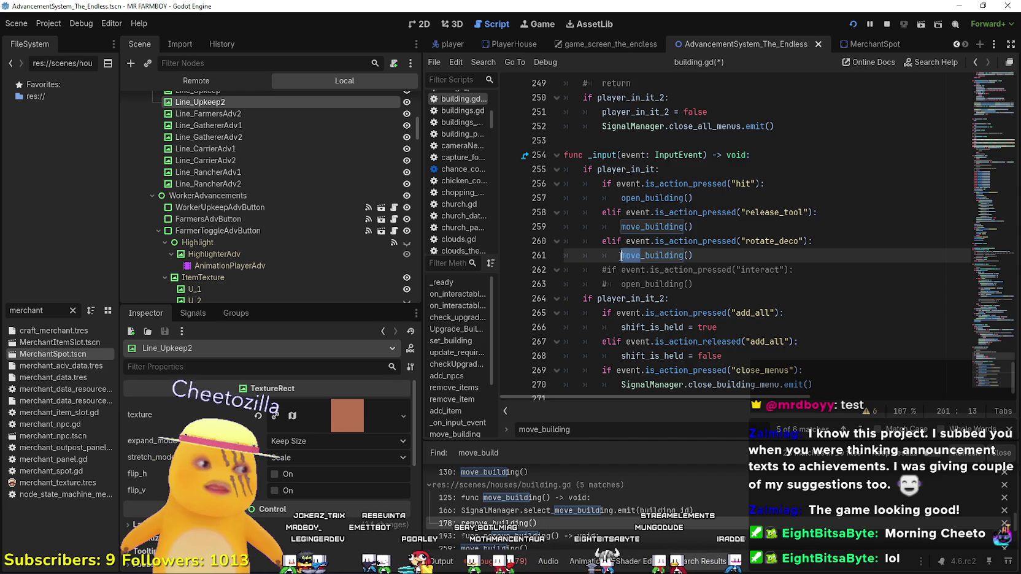
{"action": "type", "text": "delete"}
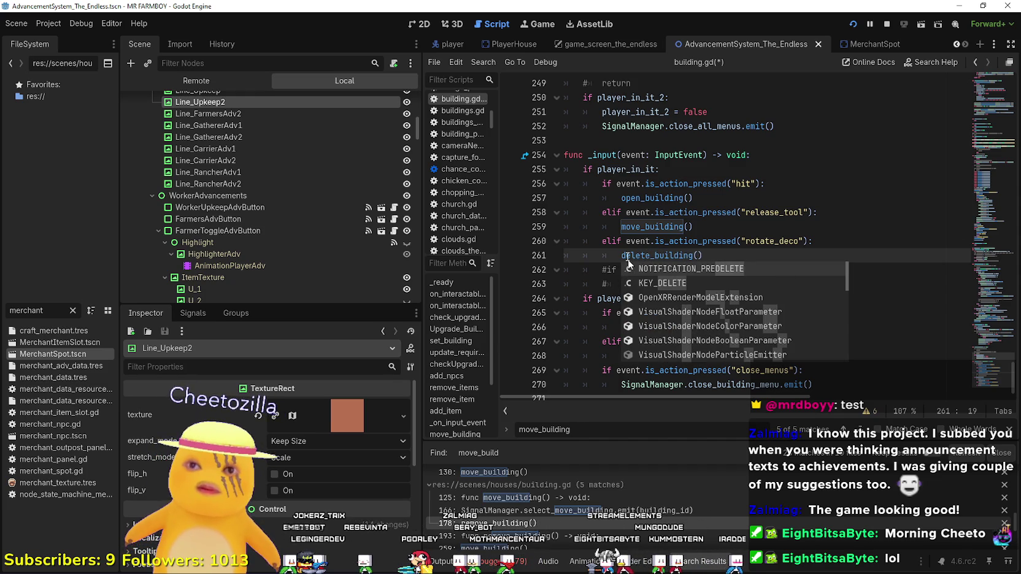
{"action": "left_click", "coordinate": [652, 222]}
{"action": "left_click", "coordinate": [720, 254]}
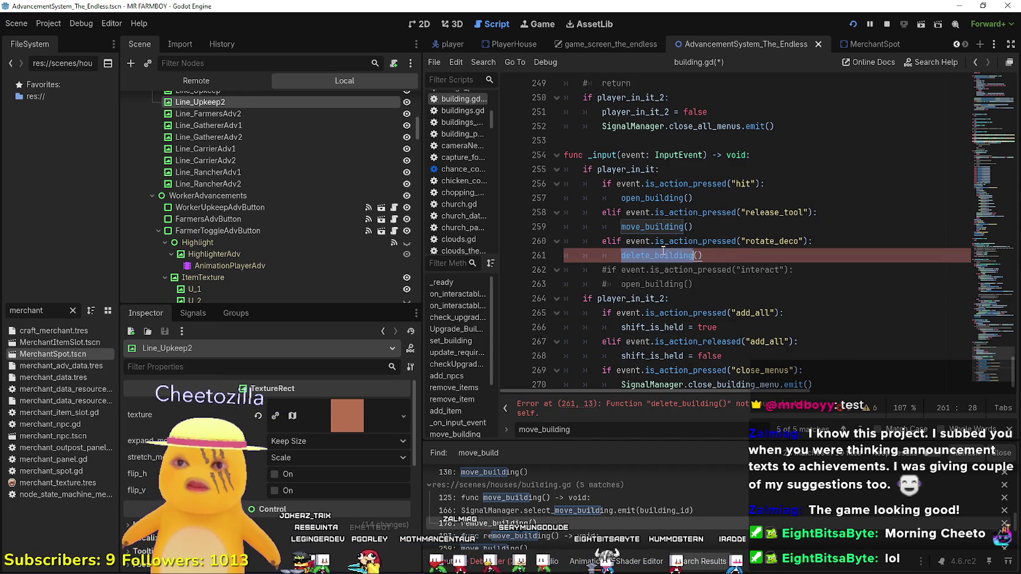
Go to the remove_building() call on line 178 and place the caret at its end
{"action": "double_click", "coordinate": [649, 226]}
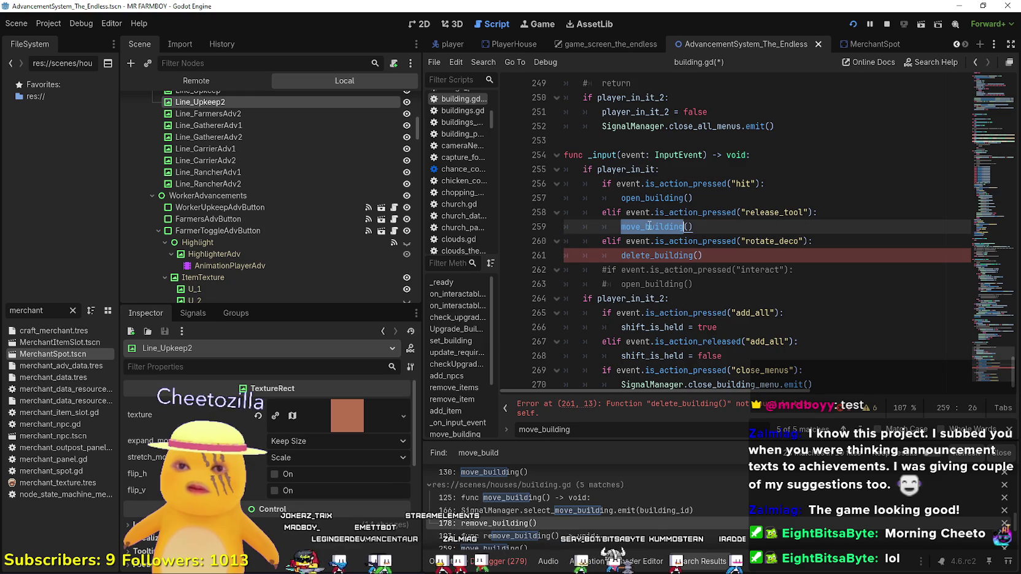
{"action": "left_click", "coordinate": [844, 429]}
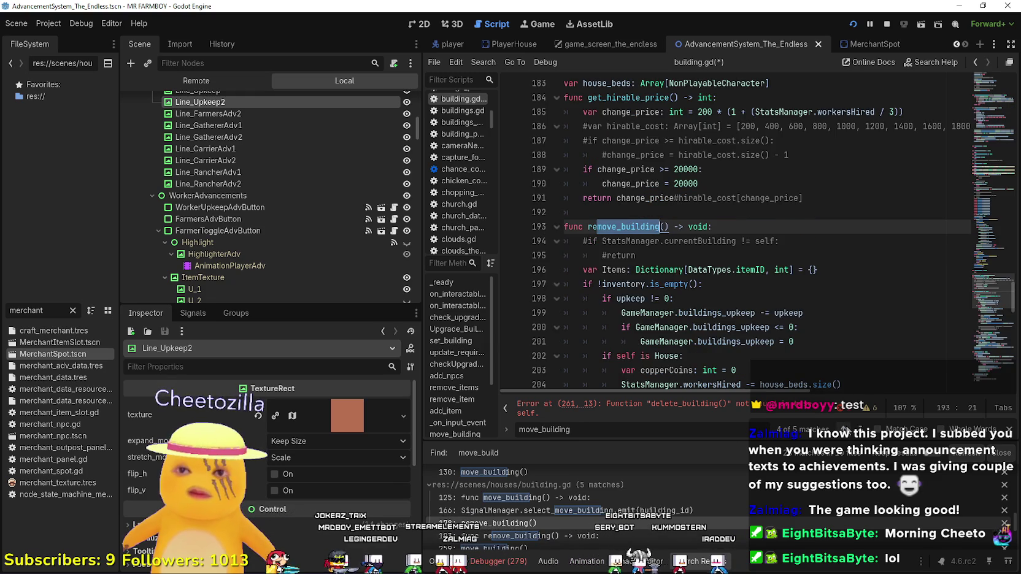
{"action": "left_click", "coordinate": [843, 429]}
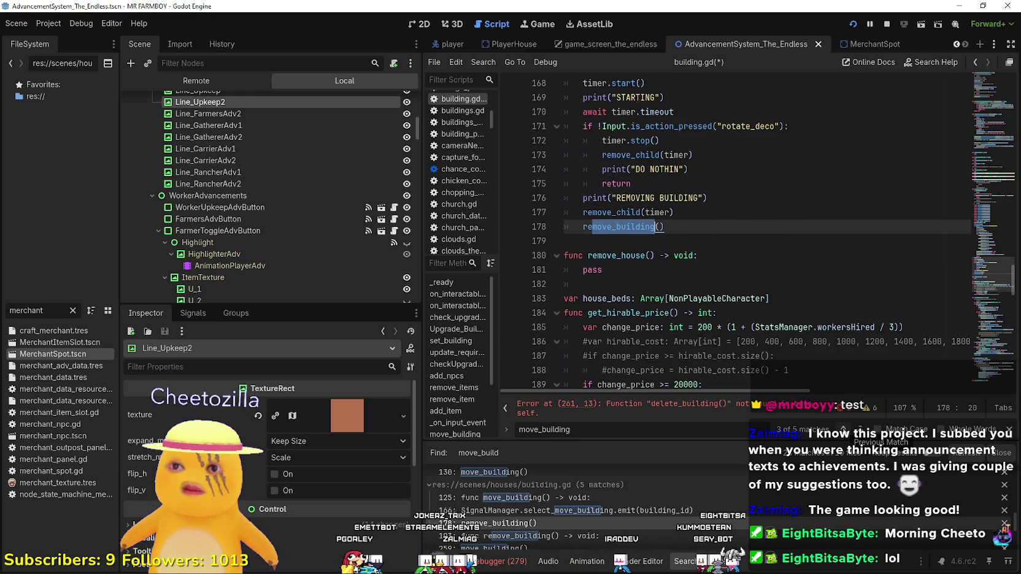
{"action": "scroll", "coordinate": [695, 264], "scroll_direction": "up", "scroll_amount": 14}
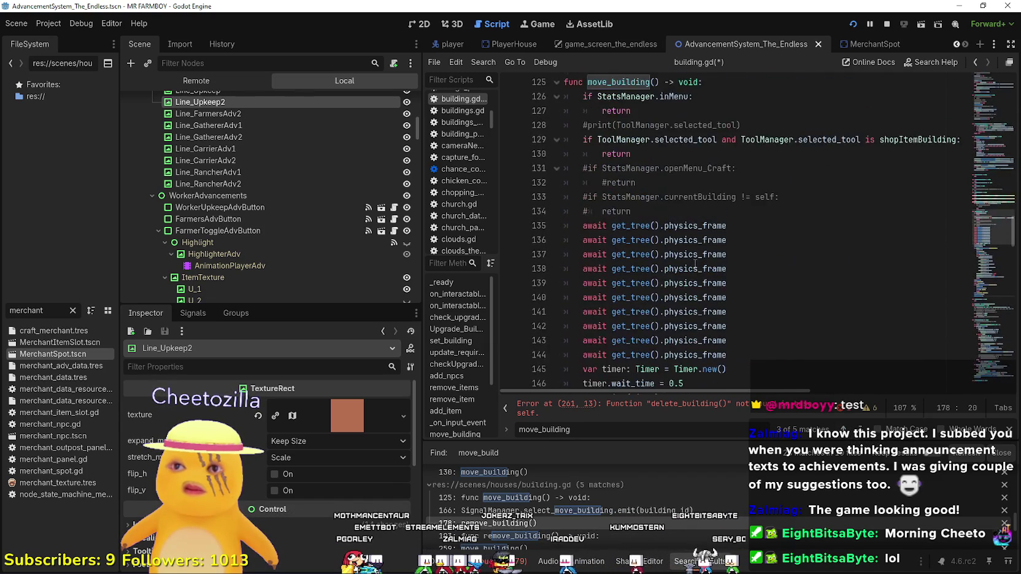
{"action": "scroll", "coordinate": [695, 264], "scroll_direction": "up", "scroll_amount": 3}
{"action": "scroll", "coordinate": [687, 261], "scroll_direction": "down", "scroll_amount": 17}
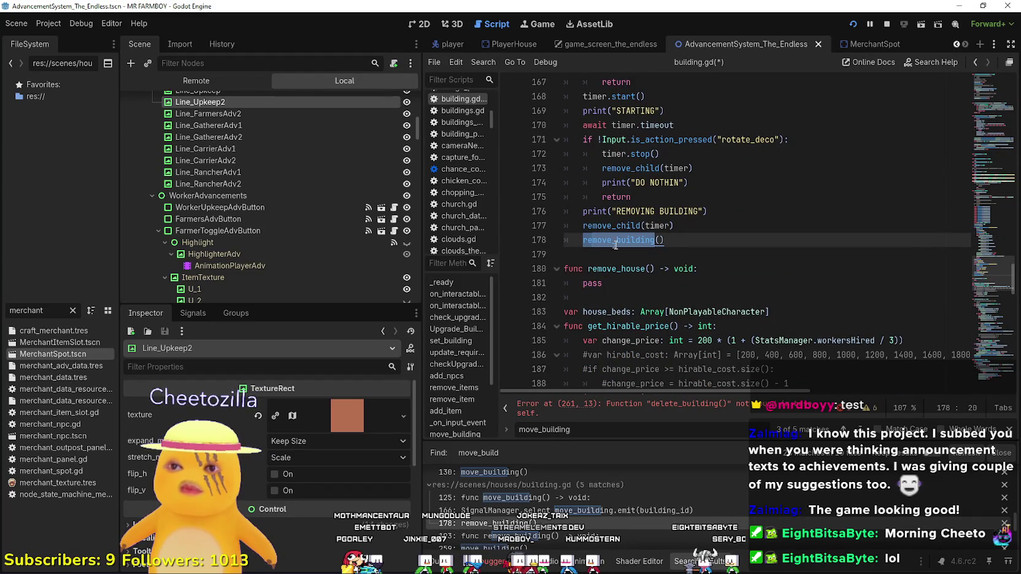
{"action": "left_click", "coordinate": [715, 245]}
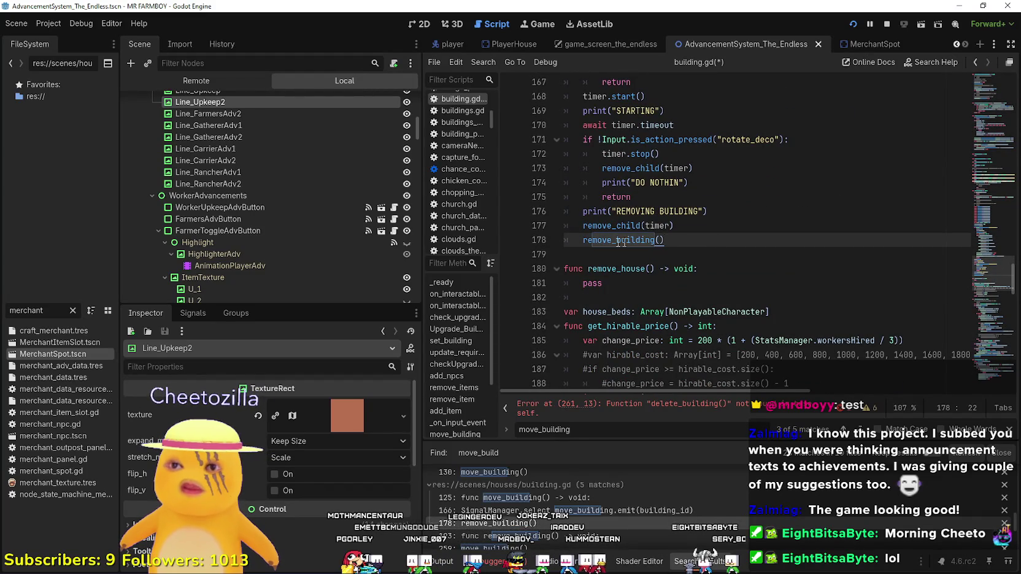
{"action": "scroll", "coordinate": [644, 270], "scroll_direction": "down", "scroll_amount": 3}
{"action": "scroll", "coordinate": [662, 288], "scroll_direction": "up", "scroll_amount": 4}
{"action": "left_click", "coordinate": [671, 299]}
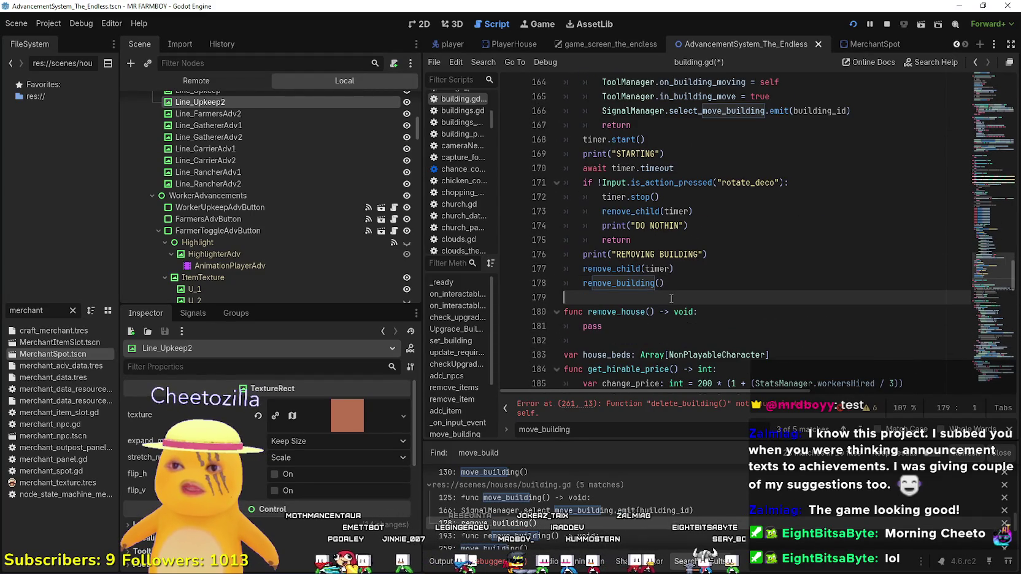
{"action": "left_click", "coordinate": [706, 286]}
Declare func delete_building() -> void: below line 178, then switch to the YouTube browser
{"action": "key", "text": "Return"}
{"action": "key", "text": "Return"}
{"action": "key", "text": "BackSpace"}
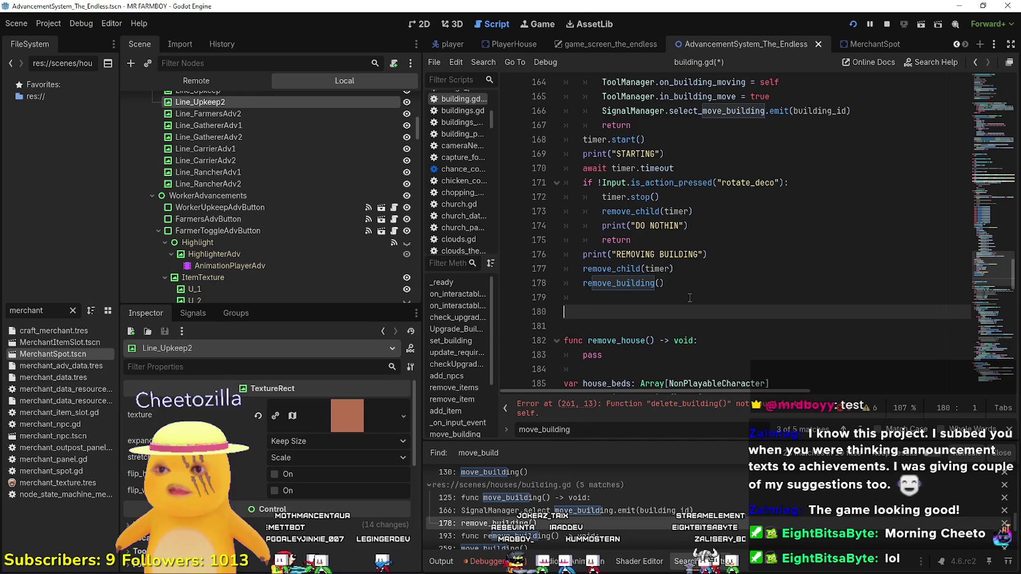
{"action": "type", "text": "func delete_building("}
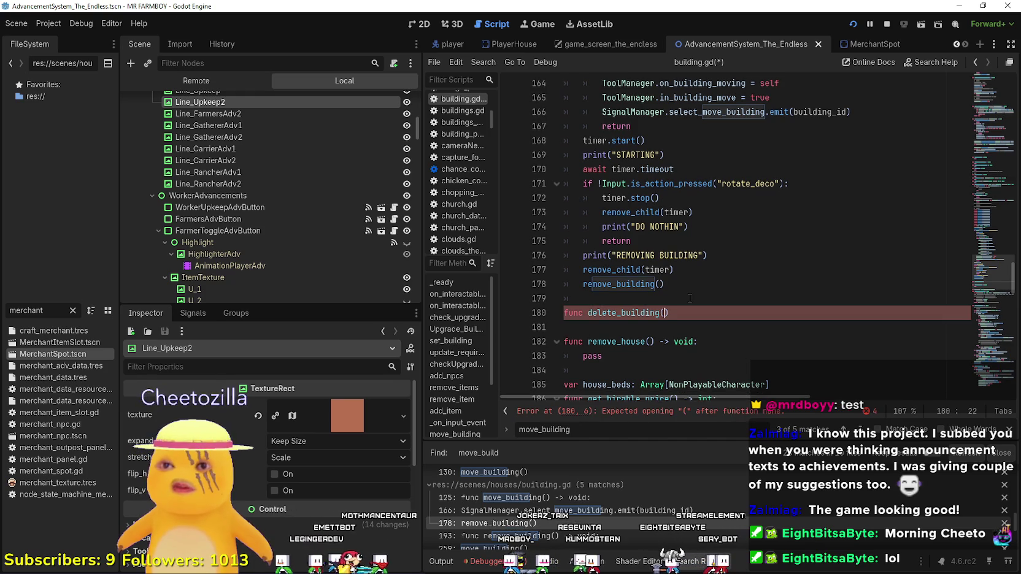
{"action": "type", "text": ")"}
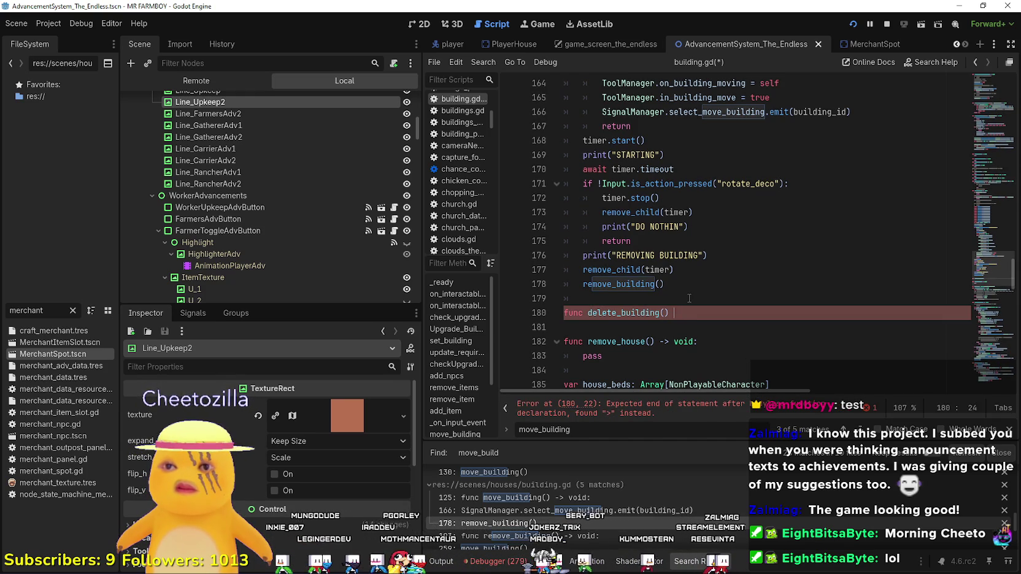
{"action": "type", "text": "d:"}
{"action": "key", "text": "Return"}
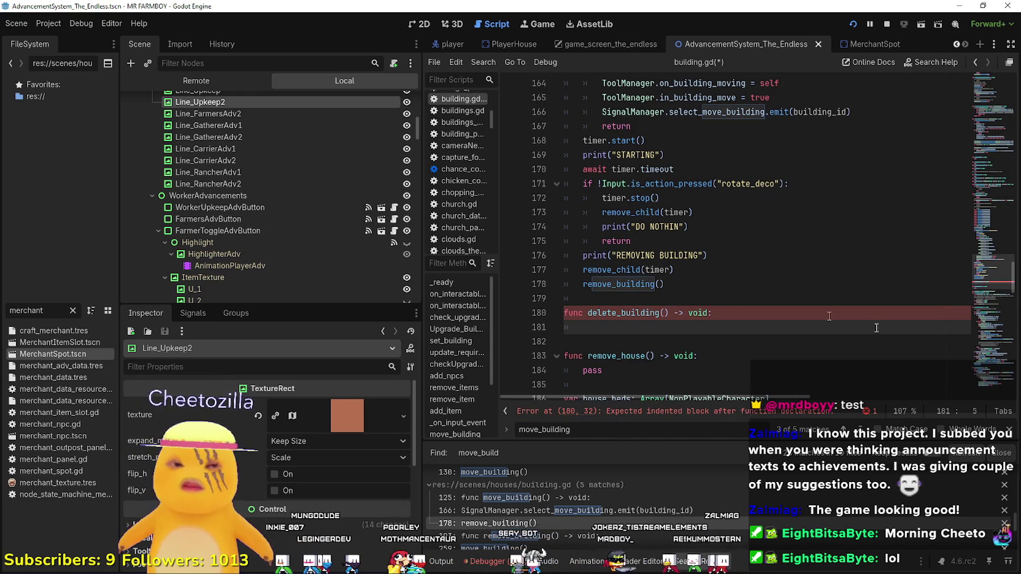
{"action": "key", "text": "alt+Tab"}
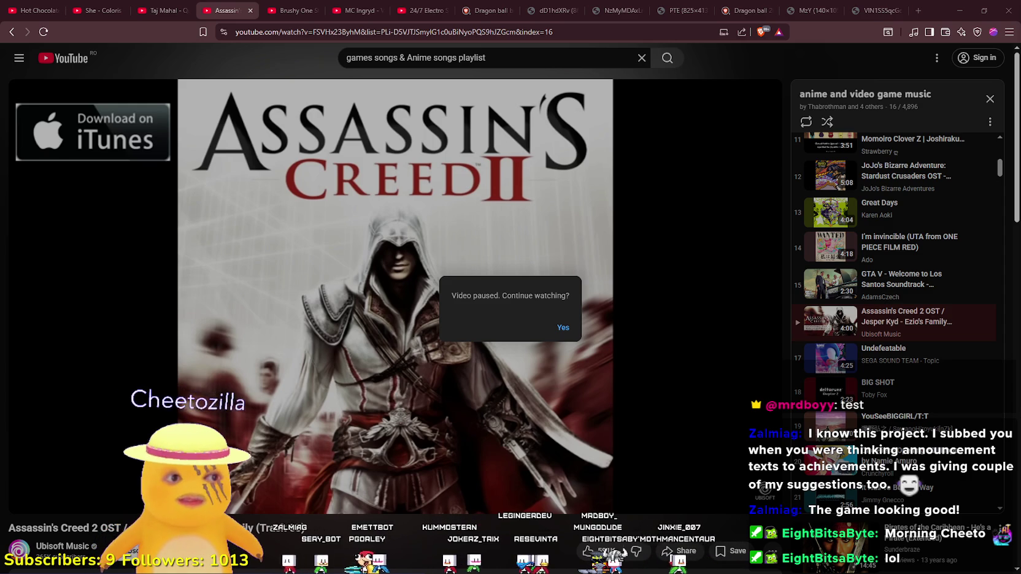
Resume the paused Assassin's Creed 2 OST video, then return to Godot
{"action": "left_click", "coordinate": [562, 327]}
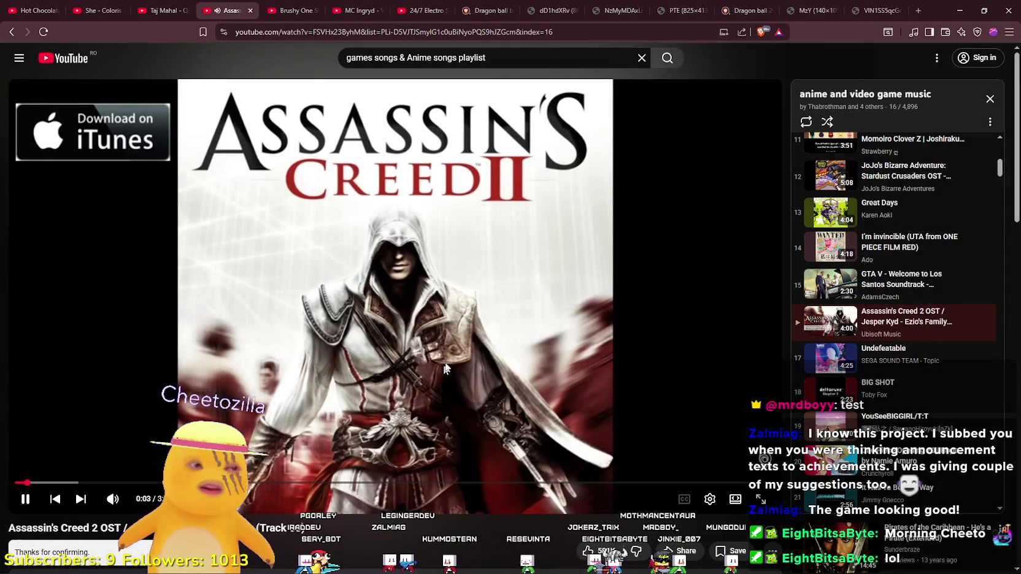
{"action": "scroll", "coordinate": [920, 347], "scroll_direction": "down", "scroll_amount": 2}
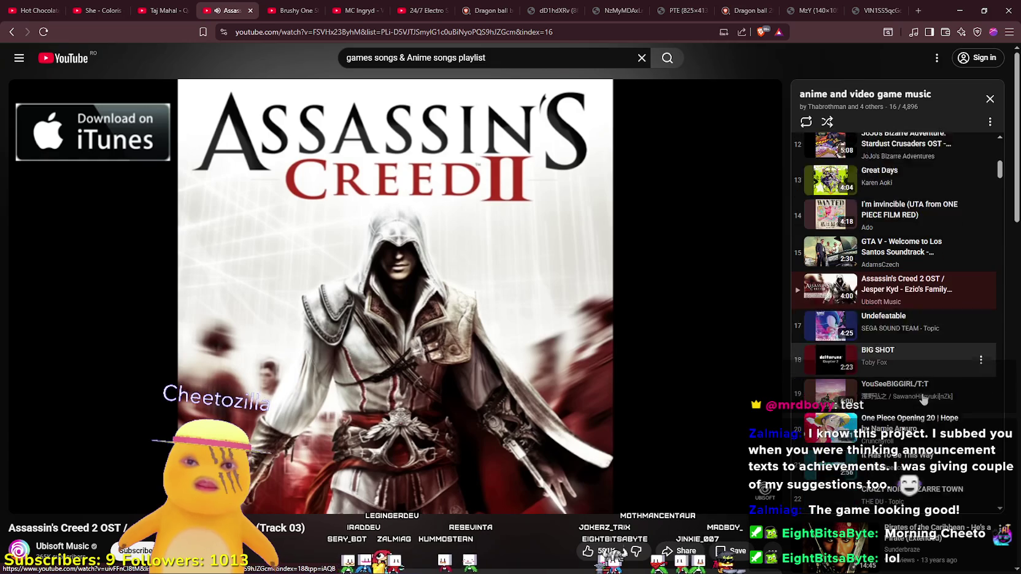
{"action": "key", "text": "alt+Tab"}
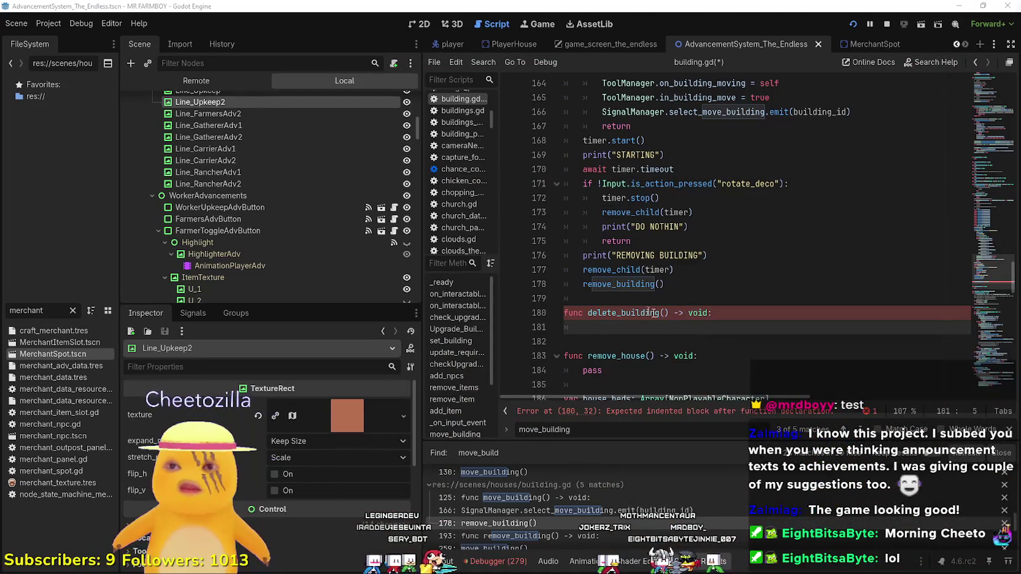
Copy move_building's body into delete_building() and remove the release_tool block from the copy
{"action": "scroll", "coordinate": [675, 334], "scroll_direction": "up", "scroll_amount": 1}
{"action": "scroll", "coordinate": [688, 239], "scroll_direction": "down", "scroll_amount": 2}
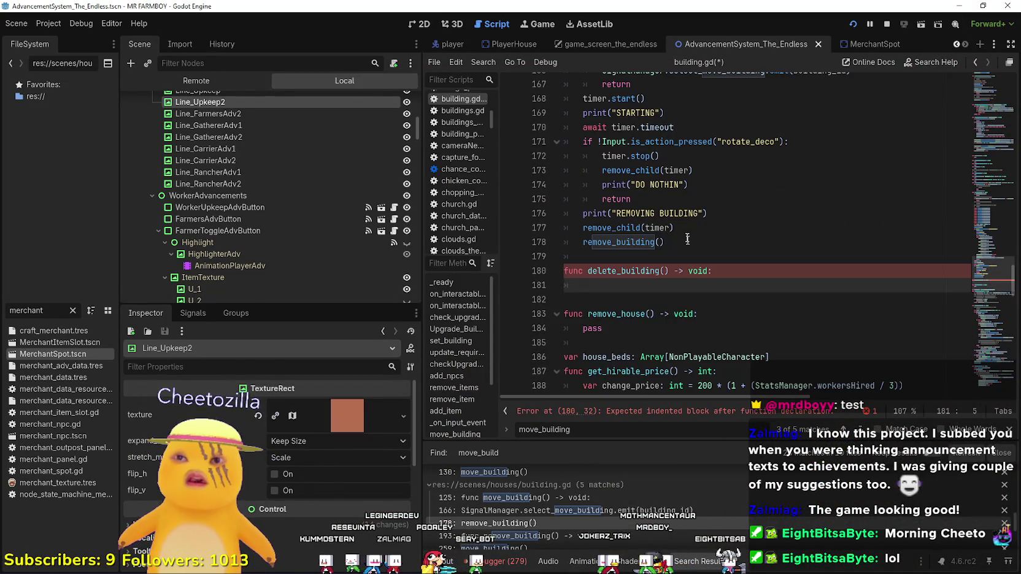
{"action": "left_click", "coordinate": [686, 233]}
{"action": "mouse_move", "coordinate": [678, 230]}
{"action": "left_mouse_down"}
{"action": "mouse_move", "coordinate": [613, 216]}
{"action": "mouse_move", "coordinate": [638, 154]}
{"action": "mouse_move", "coordinate": [638, 233]}
{"action": "mouse_move", "coordinate": [632, 202]}
{"action": "mouse_move", "coordinate": [578, 151]}
{"action": "left_mouse_up"}
{"action": "scroll", "coordinate": [630, 276], "scroll_direction": "down", "scroll_amount": 8}
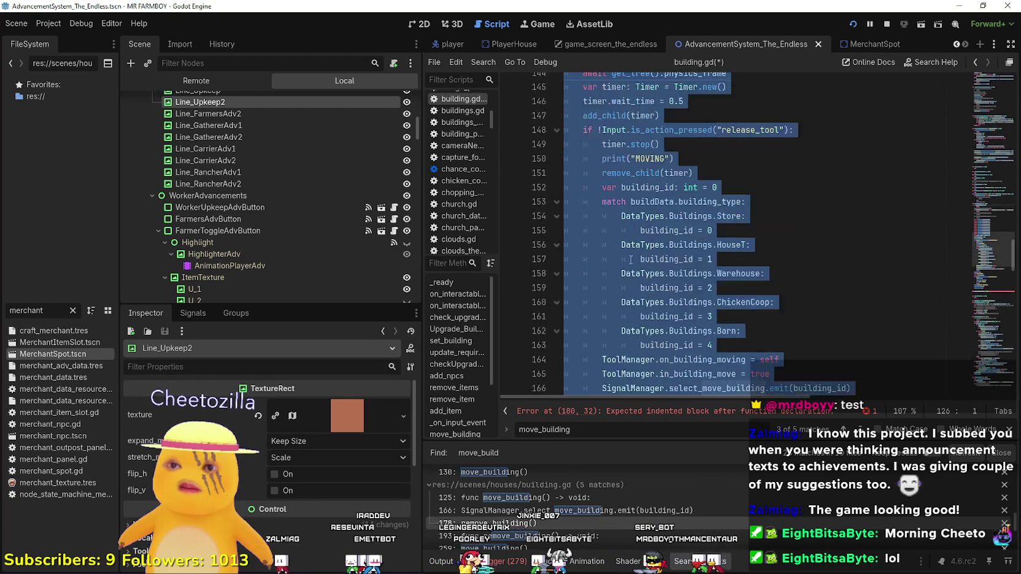
{"action": "scroll", "coordinate": [630, 260], "scroll_direction": "down", "scroll_amount": 20}
{"action": "left_click", "coordinate": [662, 260]}
{"action": "scroll", "coordinate": [597, 265], "scroll_direction": "up", "scroll_amount": 3}
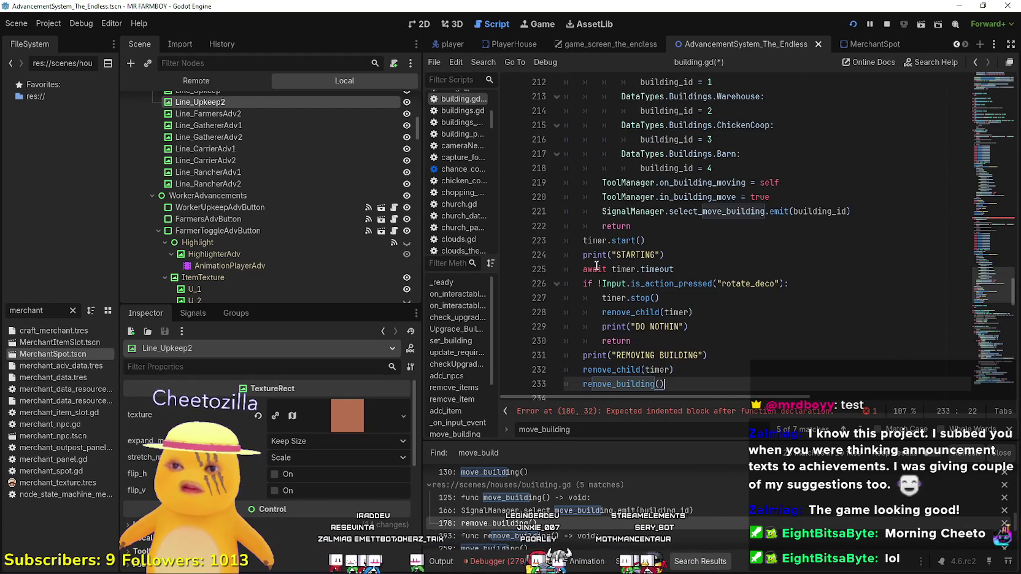
{"action": "scroll", "coordinate": [649, 282], "scroll_direction": "up", "scroll_amount": 6}
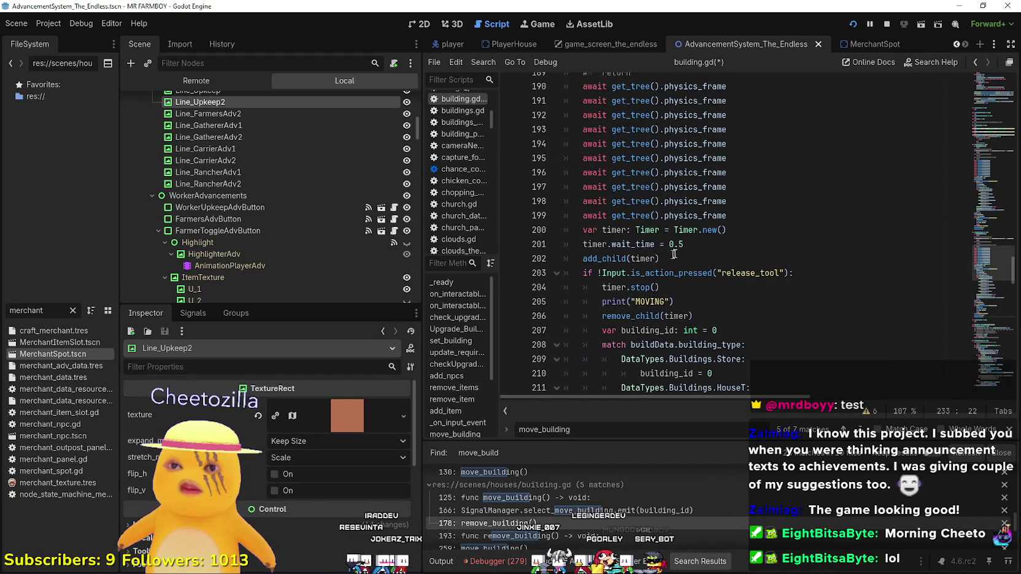
{"action": "mouse_move", "coordinate": [583, 273]}
{"action": "left_mouse_down"}
{"action": "mouse_move", "coordinate": [669, 316]}
{"action": "mouse_move", "coordinate": [662, 294]}
{"action": "mouse_move", "coordinate": [675, 337]}
{"action": "mouse_move", "coordinate": [679, 228]}
{"action": "mouse_move", "coordinate": [792, 258]}
{"action": "mouse_move", "coordinate": [833, 294]}
{"action": "left_mouse_up"}
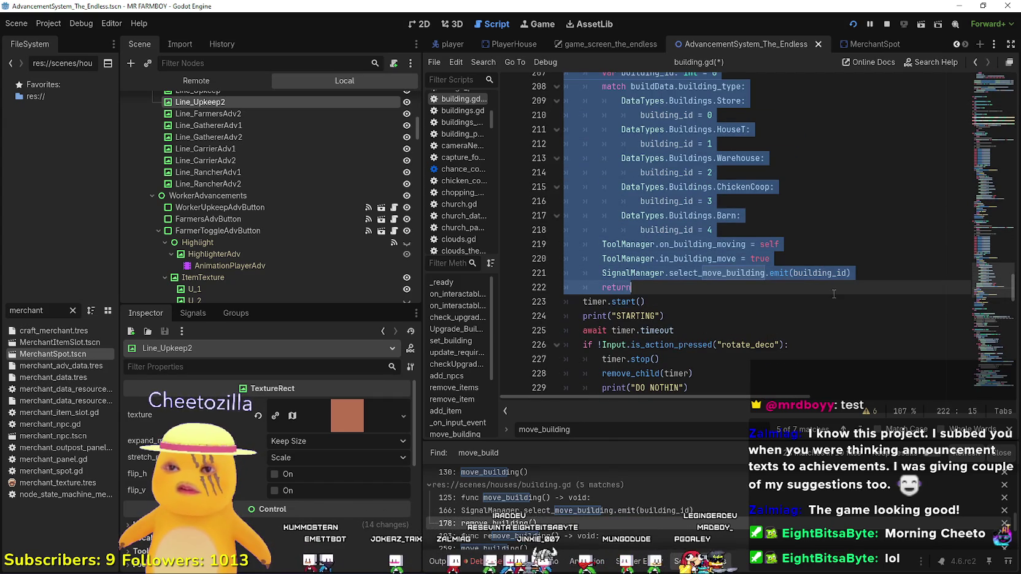
{"action": "scroll", "coordinate": [833, 294], "scroll_direction": "up", "scroll_amount": 2}
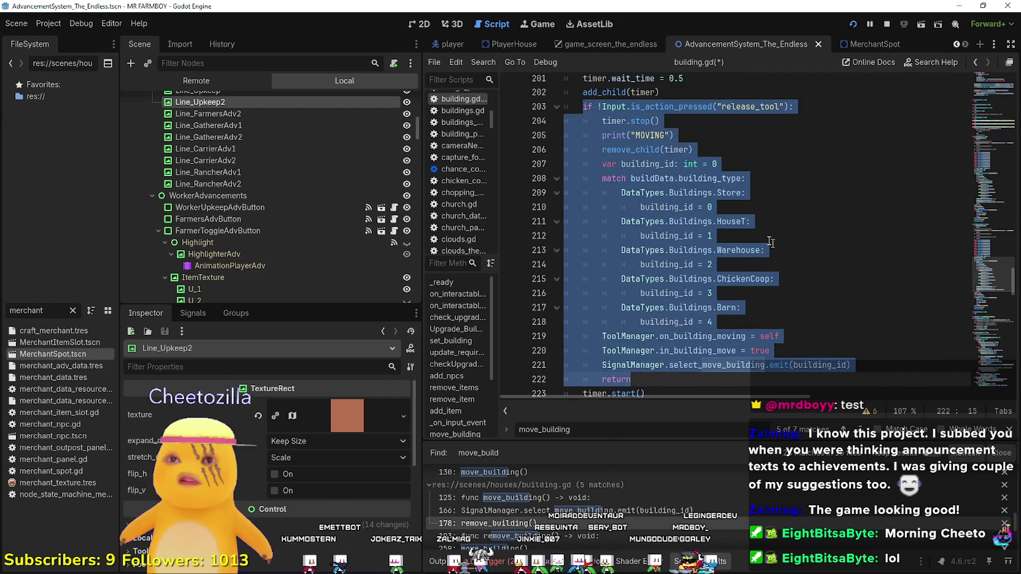
{"action": "key", "text": "BackSpace"}
{"action": "key", "text": "BackSpace"}
Delete the timer and rotate_deco removal lines from move_building
{"action": "scroll", "coordinate": [749, 232], "scroll_direction": "up", "scroll_amount": 12}
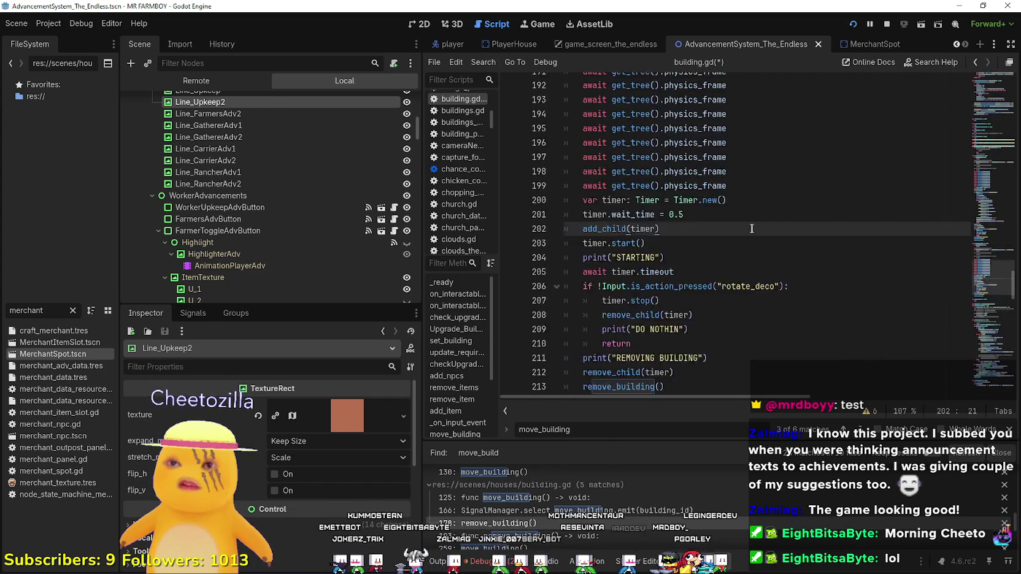
{"action": "scroll", "coordinate": [750, 232], "scroll_direction": "up", "scroll_amount": 2}
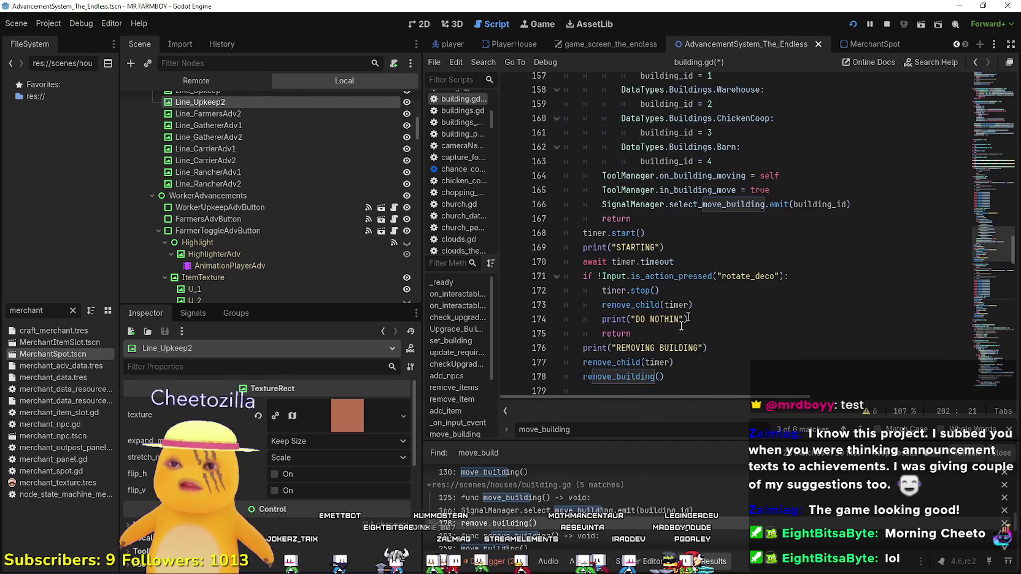
{"action": "scroll", "coordinate": [687, 300], "scroll_direction": "down", "scroll_amount": 1}
{"action": "left_click", "coordinate": [687, 334]}
{"action": "mouse_move", "coordinate": [687, 335]}
{"action": "left_mouse_down"}
{"action": "mouse_move", "coordinate": [563, 261]}
{"action": "mouse_move", "coordinate": [539, 191]}
{"action": "left_mouse_up"}
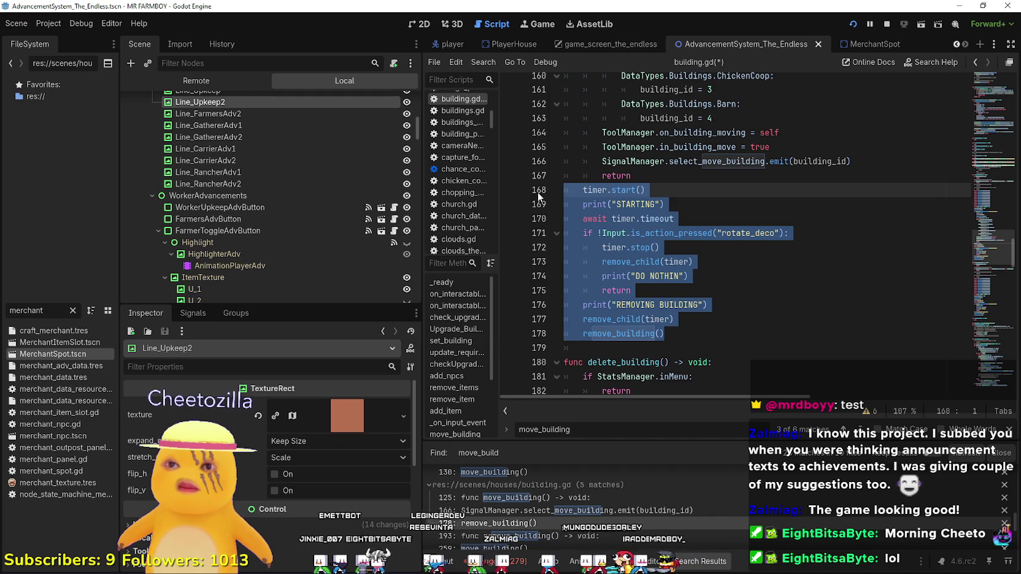
{"action": "key", "text": "BackSpace"}
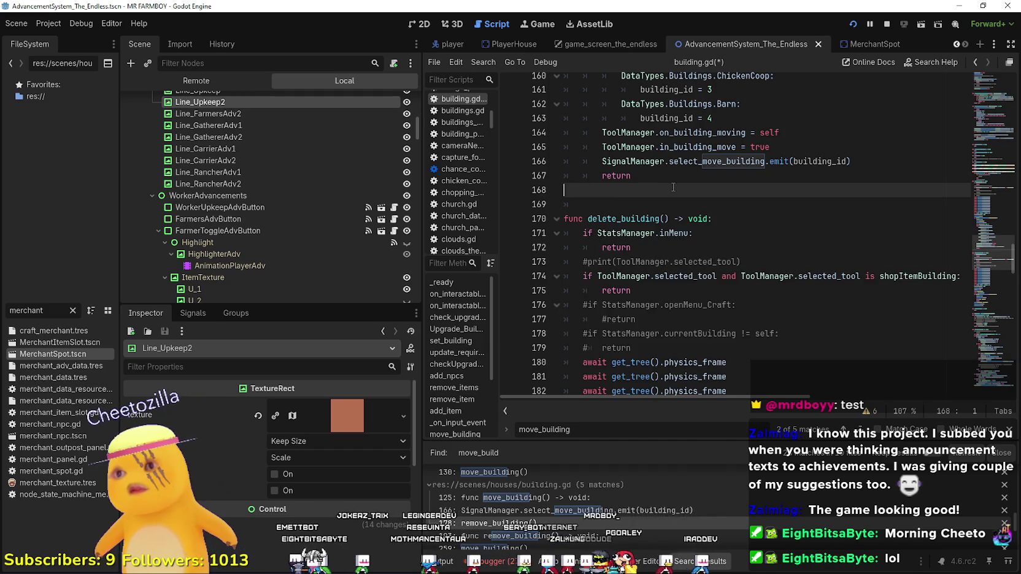
{"action": "key", "text": "BackSpace"}
{"action": "scroll", "coordinate": [616, 211], "scroll_direction": "up", "scroll_amount": 5}
{"action": "scroll", "coordinate": [615, 212], "scroll_direction": "up", "scroll_amount": 2}
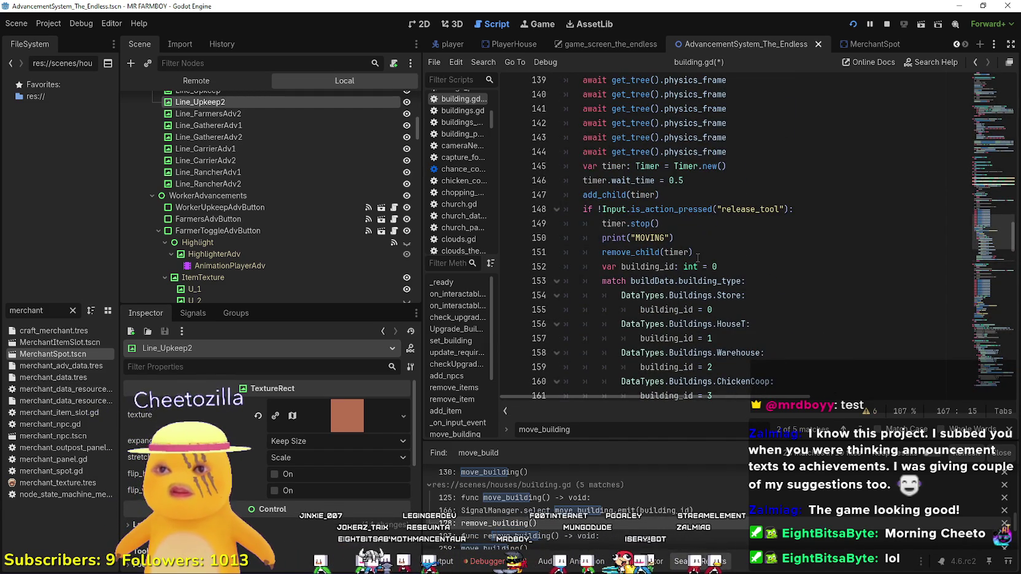
{"action": "scroll", "coordinate": [697, 257], "scroll_direction": "up", "scroll_amount": 5}
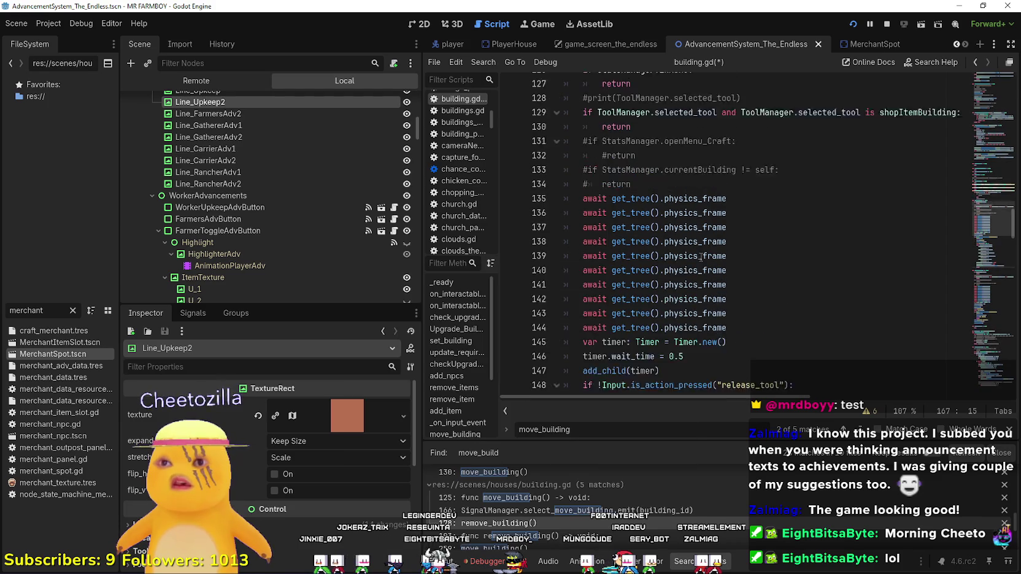
{"action": "scroll", "coordinate": [701, 257], "scroll_direction": "down", "scroll_amount": 5}
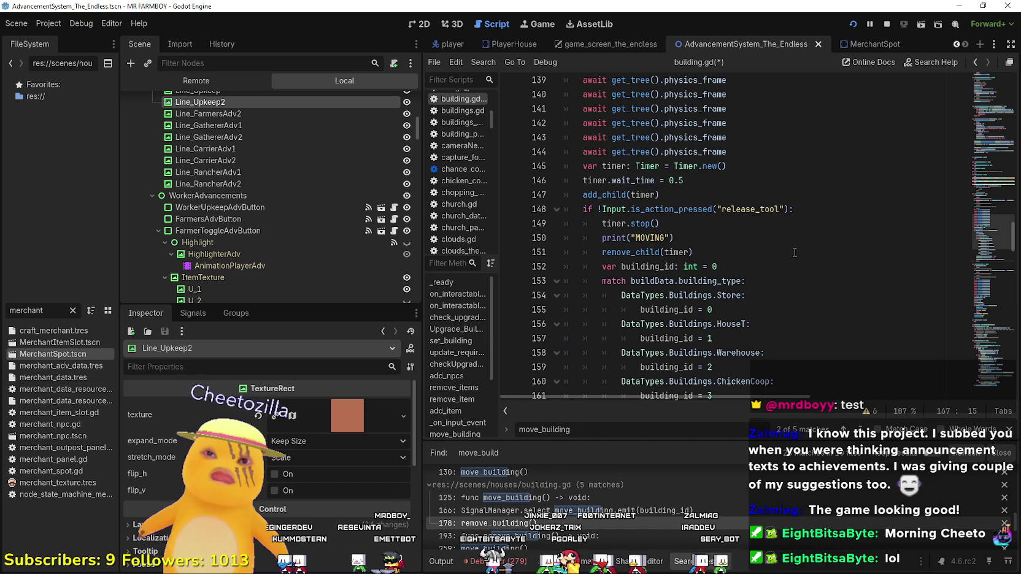
{"action": "scroll", "coordinate": [762, 234], "scroll_direction": "up", "scroll_amount": 1}
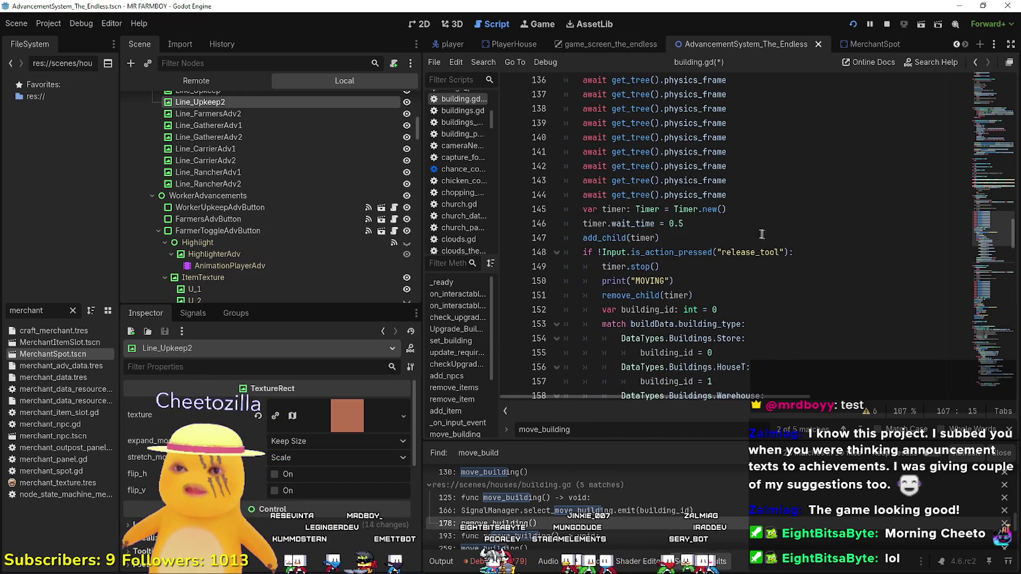
{"action": "left_click", "coordinate": [632, 213]}
{"action": "double_click", "coordinate": [622, 224]}
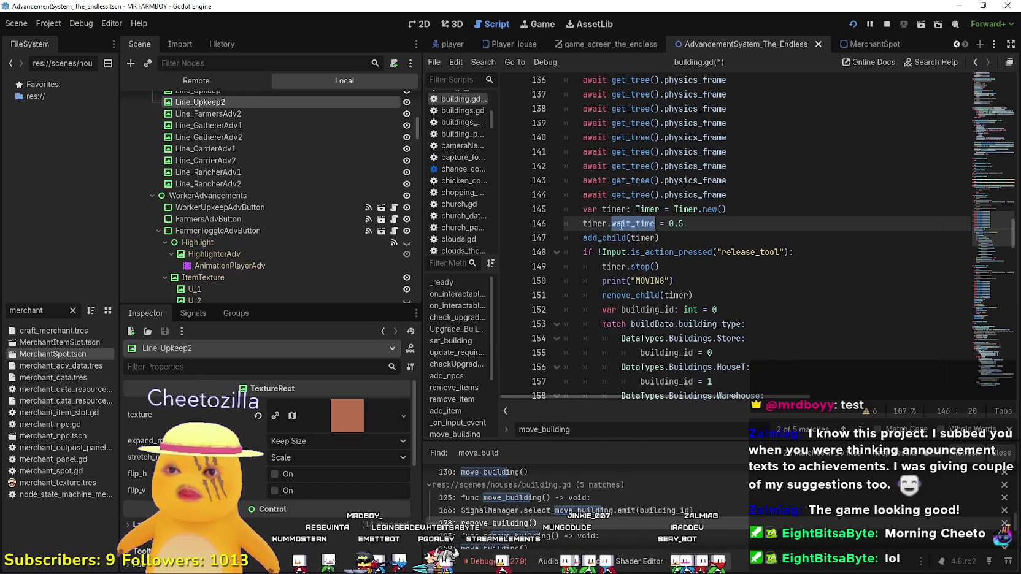
{"action": "double_click", "coordinate": [611, 266]}
{"action": "scroll", "coordinate": [713, 272], "scroll_direction": "down", "scroll_amount": 4}
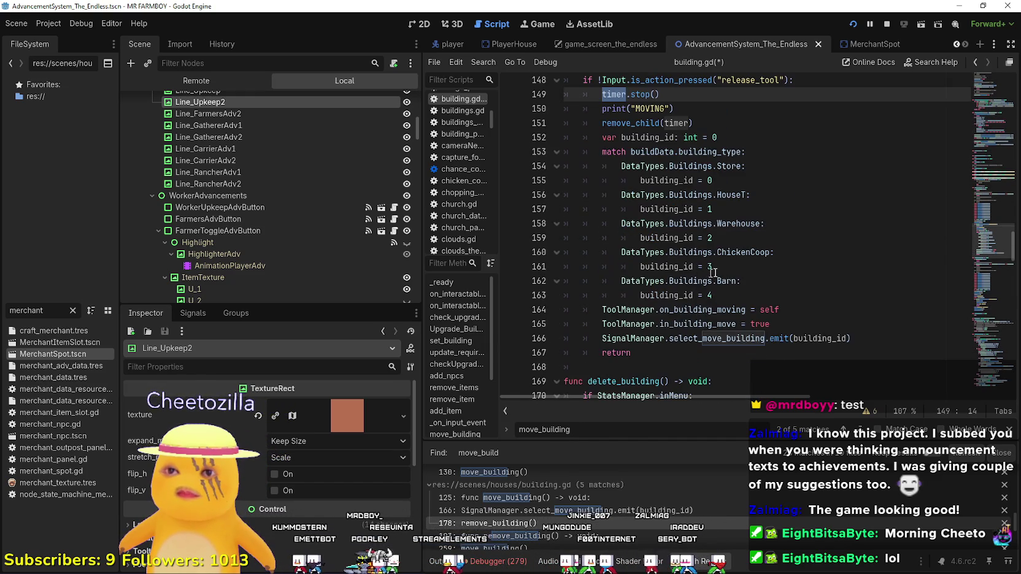
{"action": "scroll", "coordinate": [774, 281], "scroll_direction": "up", "scroll_amount": 2}
{"action": "scroll", "coordinate": [775, 280], "scroll_direction": "down", "scroll_amount": 3}
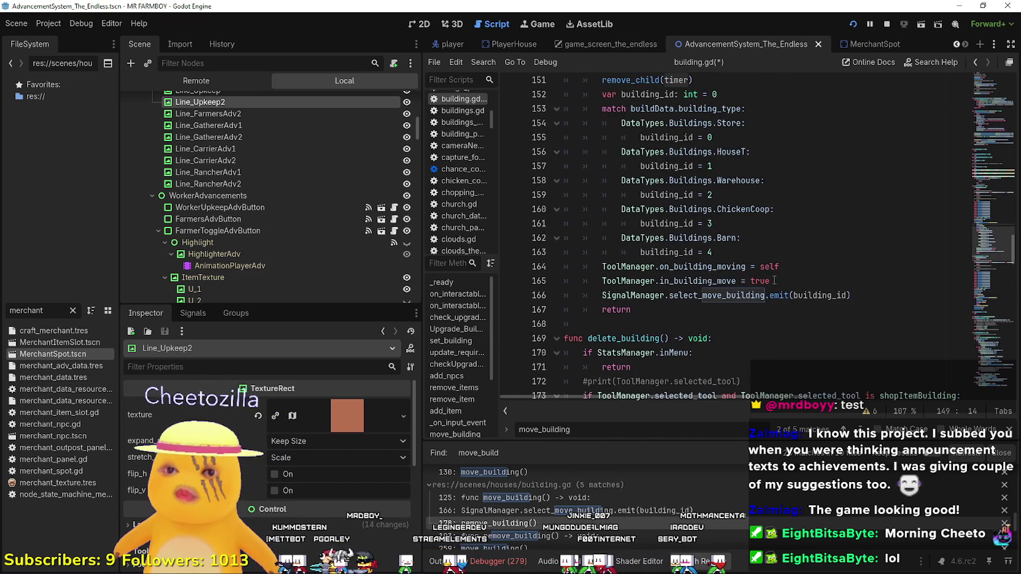
{"action": "left_click", "coordinate": [707, 323]}
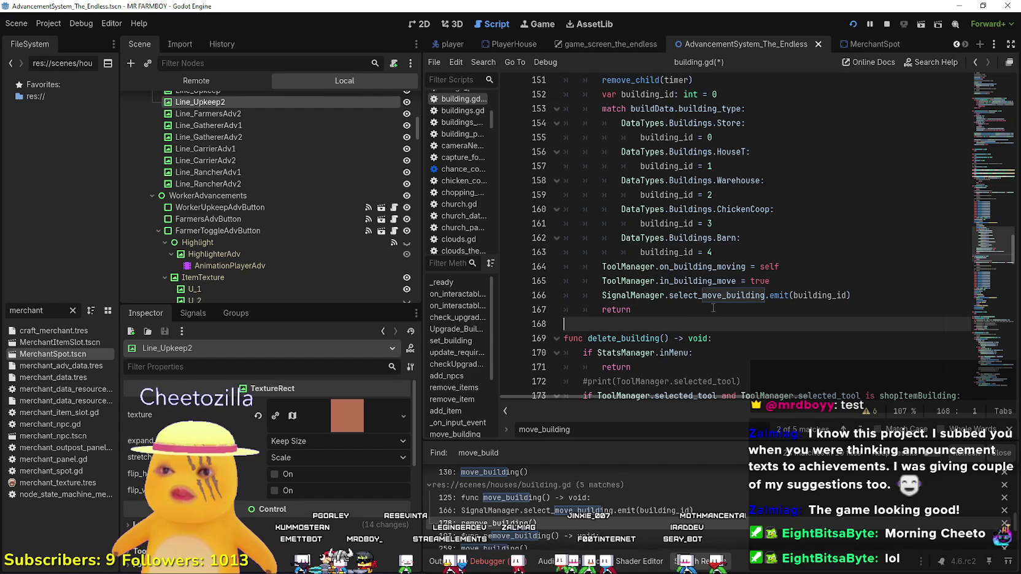
{"action": "scroll", "coordinate": [713, 308], "scroll_direction": "up", "scroll_amount": 7}
Remove the duplicate physics-frame awaits and commented-out checks from move_building()
{"action": "mouse_move", "coordinate": [731, 281]}
{"action": "left_mouse_down"}
{"action": "mouse_move", "coordinate": [544, 201]}
{"action": "mouse_move", "coordinate": [521, 172]}
{"action": "left_mouse_up"}
{"action": "key", "text": "BackSpace"}
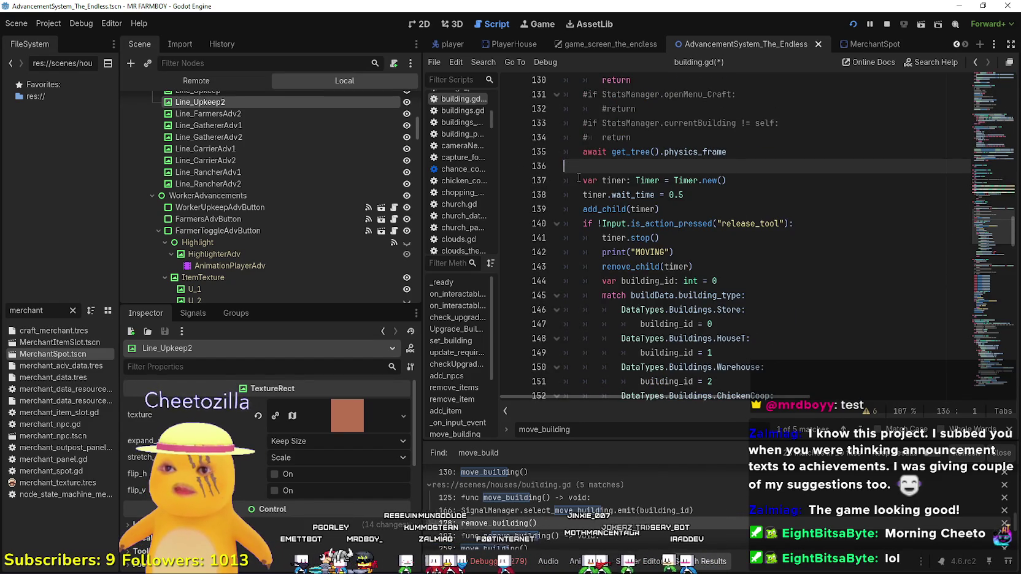
{"action": "key", "text": "BackSpace"}
{"action": "scroll", "coordinate": [658, 237], "scroll_direction": "up", "scroll_amount": 3}
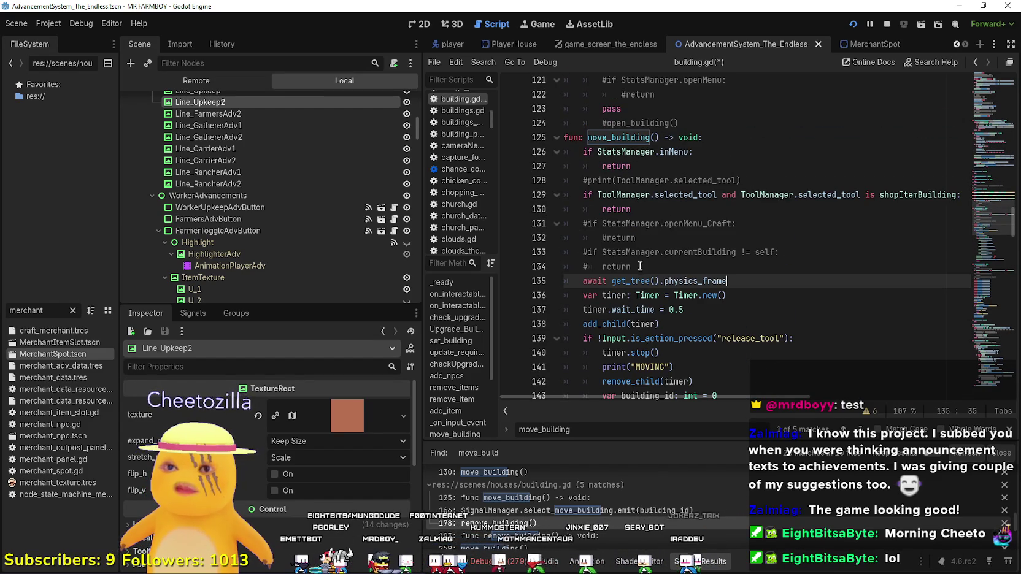
{"action": "mouse_move", "coordinate": [640, 267]}
{"action": "left_mouse_down"}
{"action": "mouse_move", "coordinate": [567, 242]}
{"action": "mouse_move", "coordinate": [546, 221]}
{"action": "mouse_move", "coordinate": [555, 184]}
{"action": "mouse_move", "coordinate": [526, 170]}
{"action": "left_mouse_up"}
{"action": "key", "text": "BackSpace"}
{"action": "key", "text": "BackSpace"}
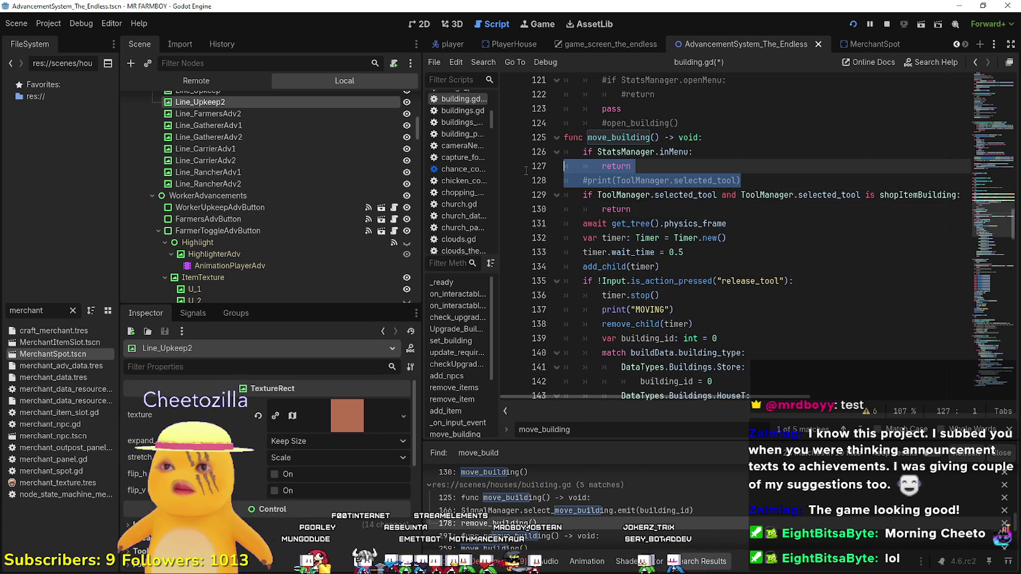
{"action": "key", "text": "BackSpace"}
{"action": "key", "text": "BackSpace"}
Delete the commented if/return block and the commented print line in delete_building()
{"action": "scroll", "coordinate": [729, 254], "scroll_direction": "down", "scroll_amount": 3}
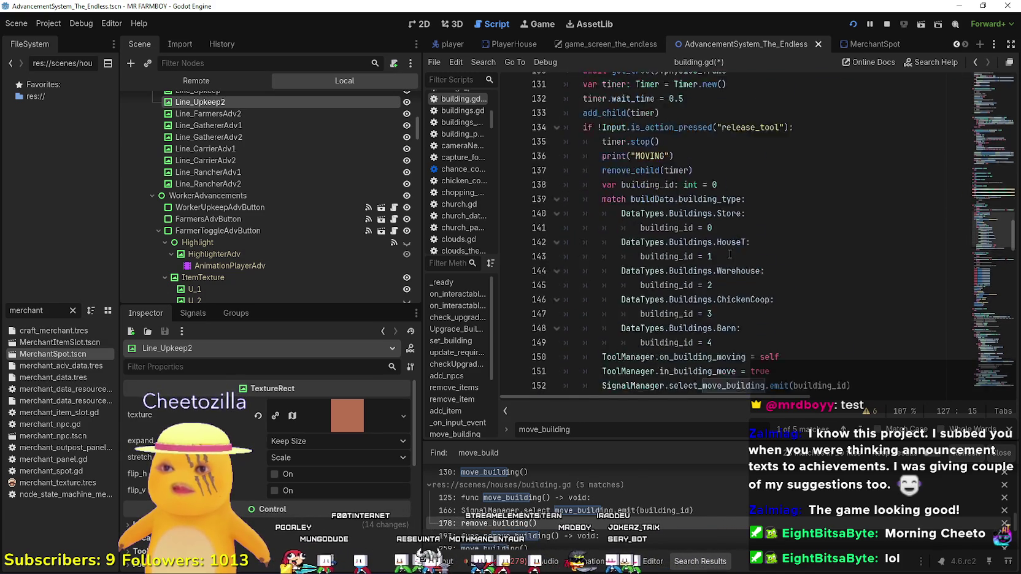
{"action": "scroll", "coordinate": [729, 254], "scroll_direction": "down", "scroll_amount": 3}
{"action": "scroll", "coordinate": [656, 299], "scroll_direction": "down", "scroll_amount": 4}
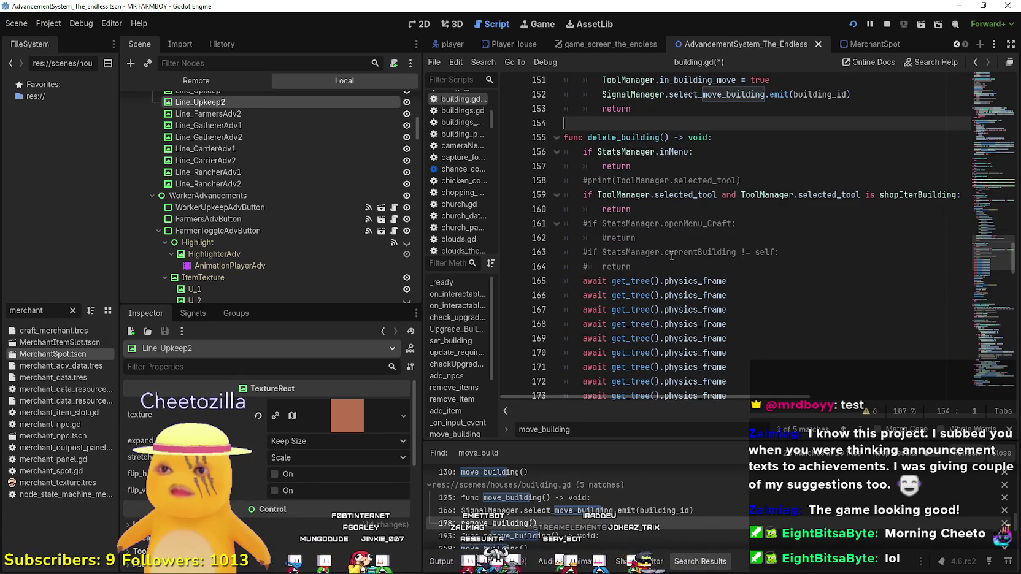
{"action": "left_click_drag", "start_coordinate": [652, 266], "coordinate": [554, 223]}
{"action": "key", "text": "BackSpace"}
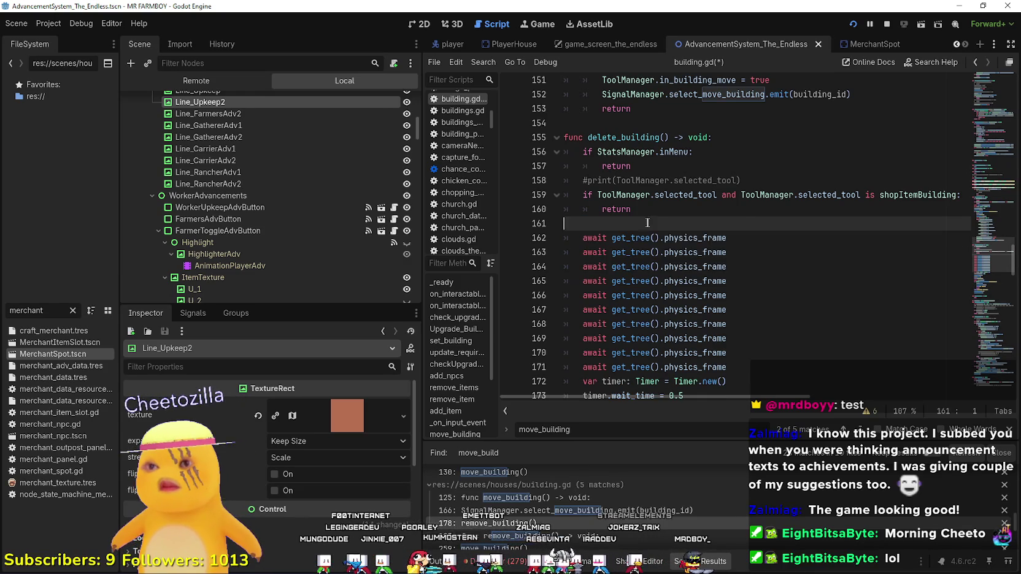
{"action": "left_click", "coordinate": [741, 180]}
{"action": "key", "text": "BackSpace"}
{"action": "key", "text": "Delete"}
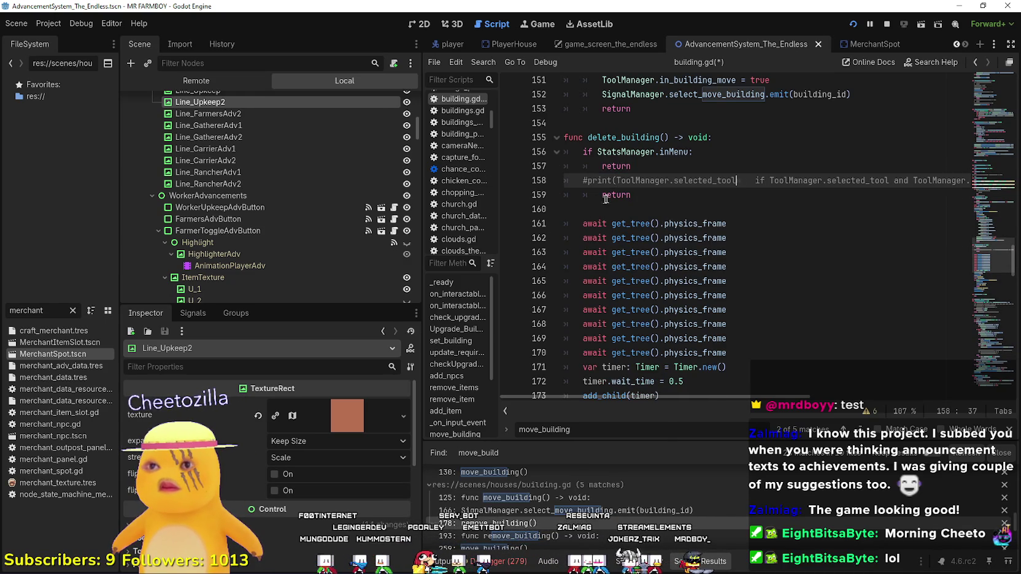
{"action": "key", "text": "ctrl+z"}
{"action": "key", "text": "ctrl+z"}
{"action": "left_click_drag", "start_coordinate": [741, 180], "coordinate": [535, 173]}
{"action": "key", "text": "BackSpace"}
Trim delete_building() to a single await get_tree().physics_frame before its timer
{"action": "key", "text": "BackSpace"}
{"action": "key", "text": "Down"}
{"action": "key", "text": "Down"}
{"action": "key", "text": "Delete"}
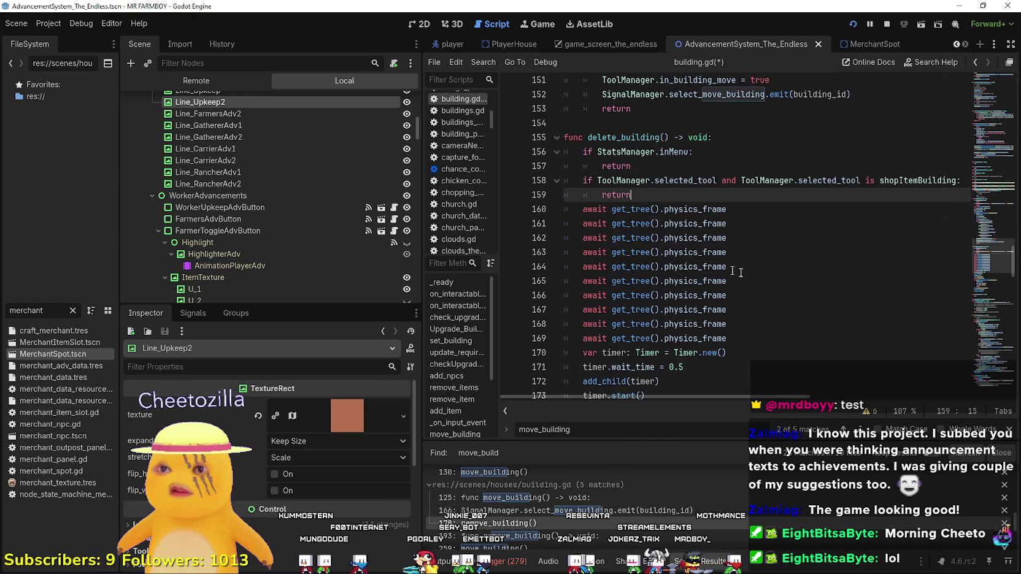
{"action": "mouse_move", "coordinate": [756, 298]}
{"action": "left_mouse_down"}
{"action": "mouse_move", "coordinate": [566, 224]}
{"action": "mouse_move", "coordinate": [566, 209]}
{"action": "left_mouse_up"}
{"action": "key", "text": "BackSpace"}
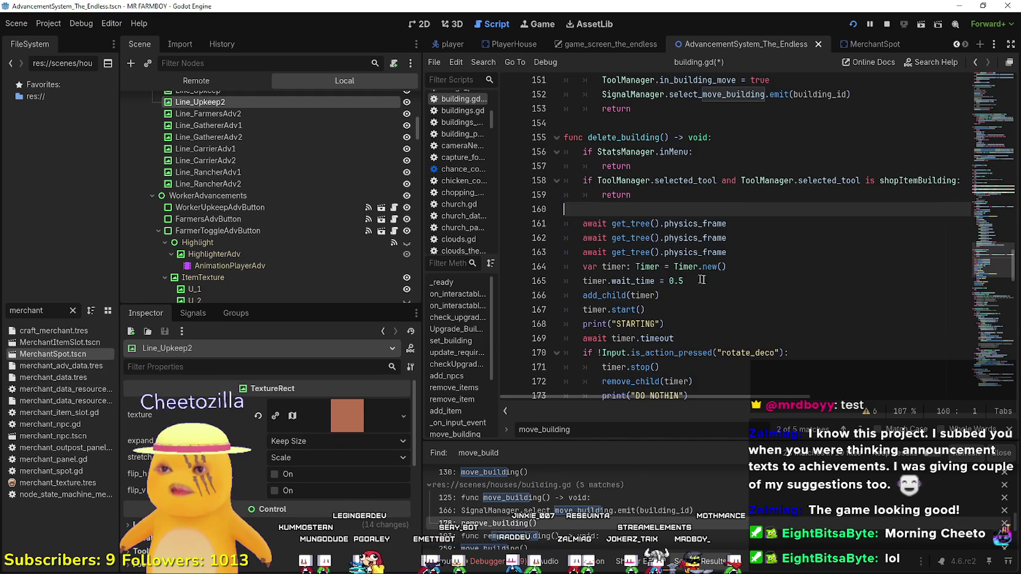
{"action": "key", "text": "Down"}
{"action": "key", "text": "Down"}
{"action": "key", "text": "End"}
{"action": "key", "text": "shift+Up"}
{"action": "key", "text": "shift+Home"}
{"action": "key", "text": "BackSpace"}
{"action": "key", "text": "BackSpace"}
{"action": "key", "text": "BackSpace"}
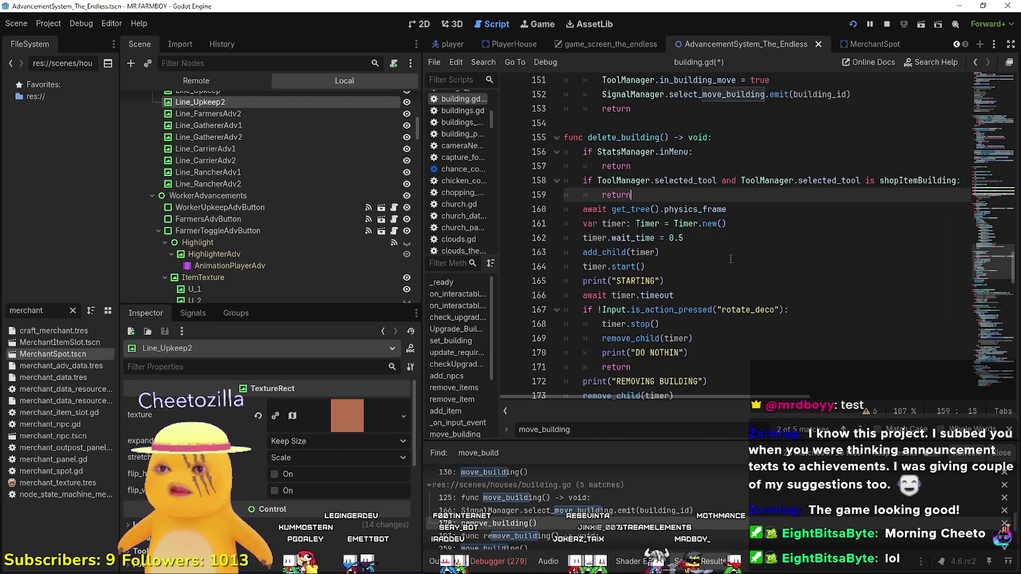
{"action": "key", "text": "Down"}
{"action": "key", "text": "Down"}
{"action": "key", "text": "End"}
Review the cleaned delete_building() timer setup, REMOVING BUILDING print and rotate_deco check
{"action": "scroll", "coordinate": [725, 259], "scroll_direction": "down", "scroll_amount": 2}
{"action": "left_click_drag", "start_coordinate": [725, 280], "coordinate": [726, 273]}
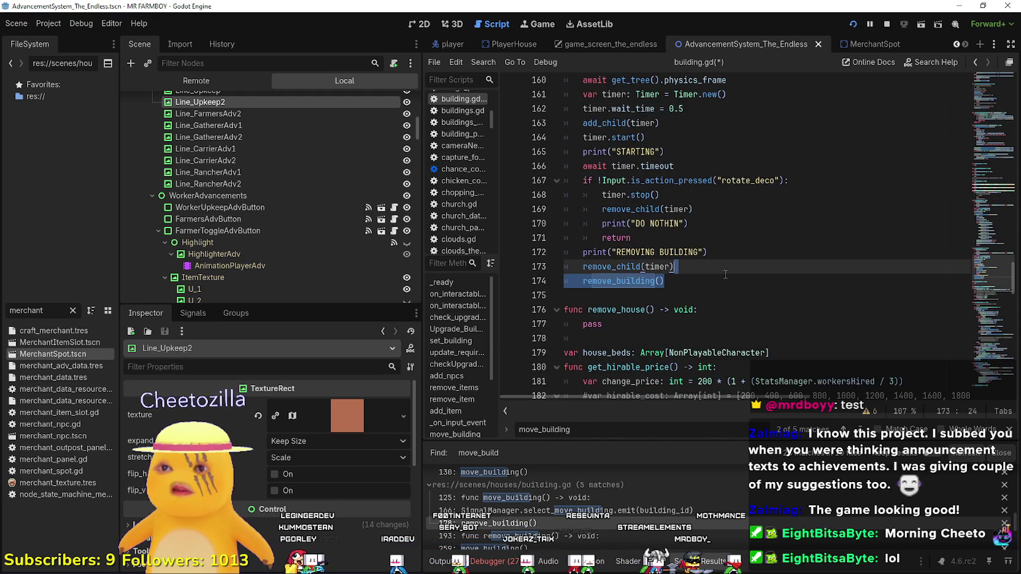
{"action": "left_click", "coordinate": [668, 142]}
{"action": "left_click", "coordinate": [761, 180]}
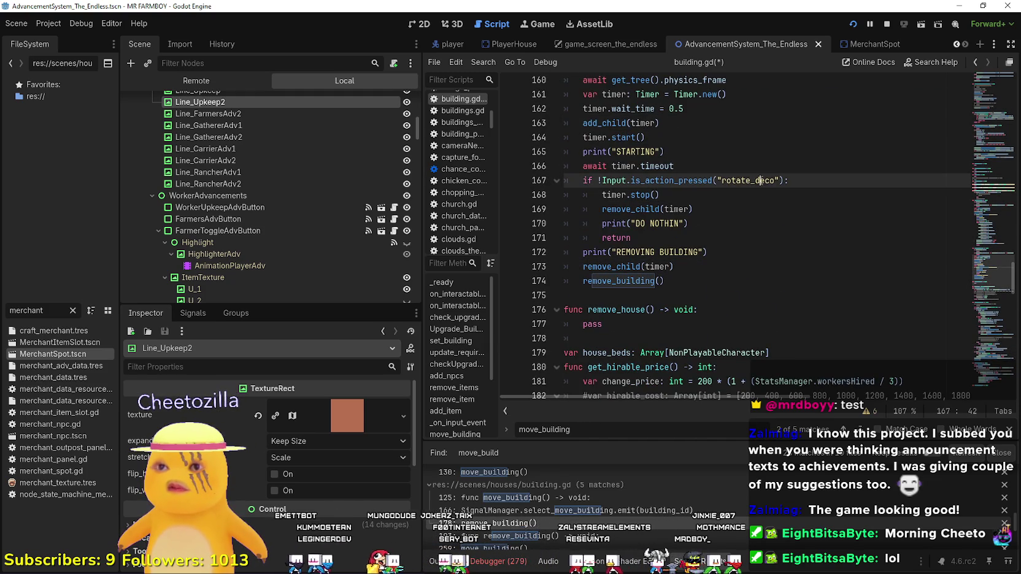
{"action": "double_click", "coordinate": [761, 181]}
{"action": "left_click", "coordinate": [660, 251]}
{"action": "left_click", "coordinate": [665, 295]}
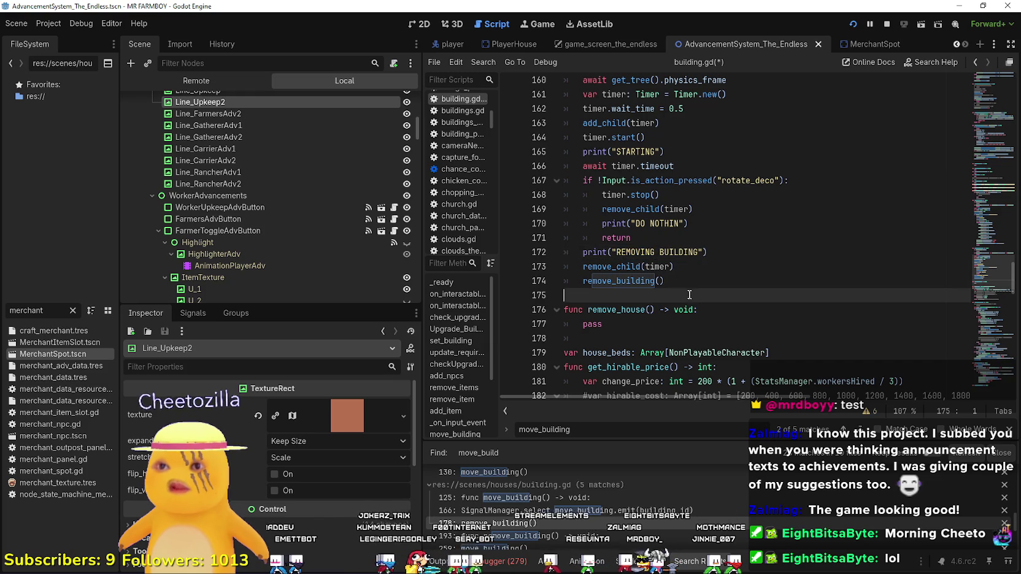
{"action": "scroll", "coordinate": [668, 288], "scroll_direction": "up", "scroll_amount": 6}
{"action": "scroll", "coordinate": [674, 276], "scroll_direction": "up", "scroll_amount": 9}
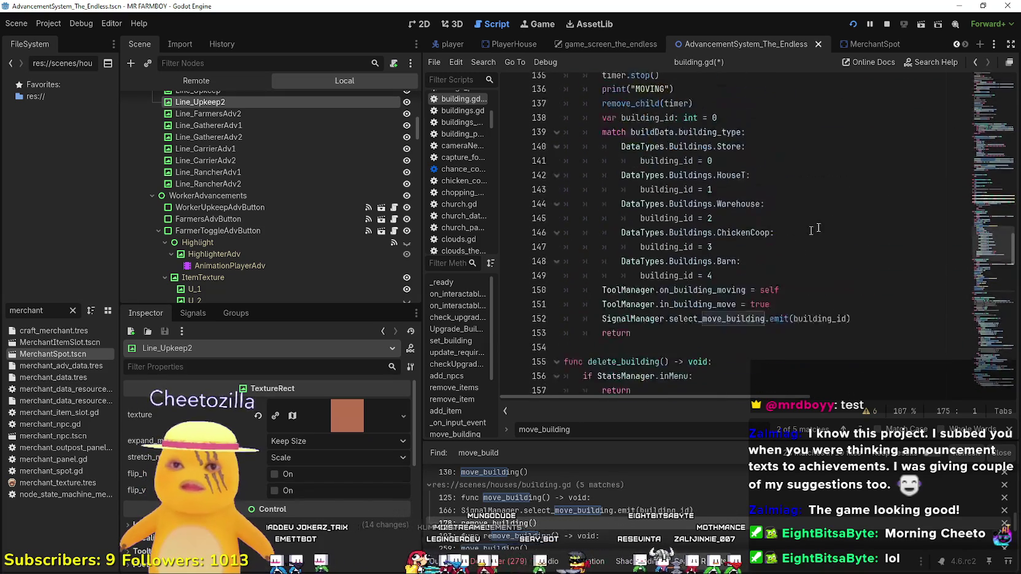
Find the commented-out interact branch beside the move_building call in _input, save, and delete it
{"action": "mouse_move", "coordinate": [975, 237]}
{"action": "left_mouse_down"}
{"action": "mouse_move", "coordinate": [997, 127]}
{"action": "mouse_move", "coordinate": [993, 62]}
{"action": "mouse_move", "coordinate": [997, 216]}
{"action": "mouse_move", "coordinate": [1000, 224]}
{"action": "mouse_move", "coordinate": [1001, 201]}
{"action": "mouse_move", "coordinate": [1013, 302]}
{"action": "mouse_move", "coordinate": [979, 77]}
{"action": "mouse_move", "coordinate": [980, 279]}
{"action": "mouse_move", "coordinate": [977, 236]}
{"action": "mouse_move", "coordinate": [954, 219]}
{"action": "left_mouse_up"}
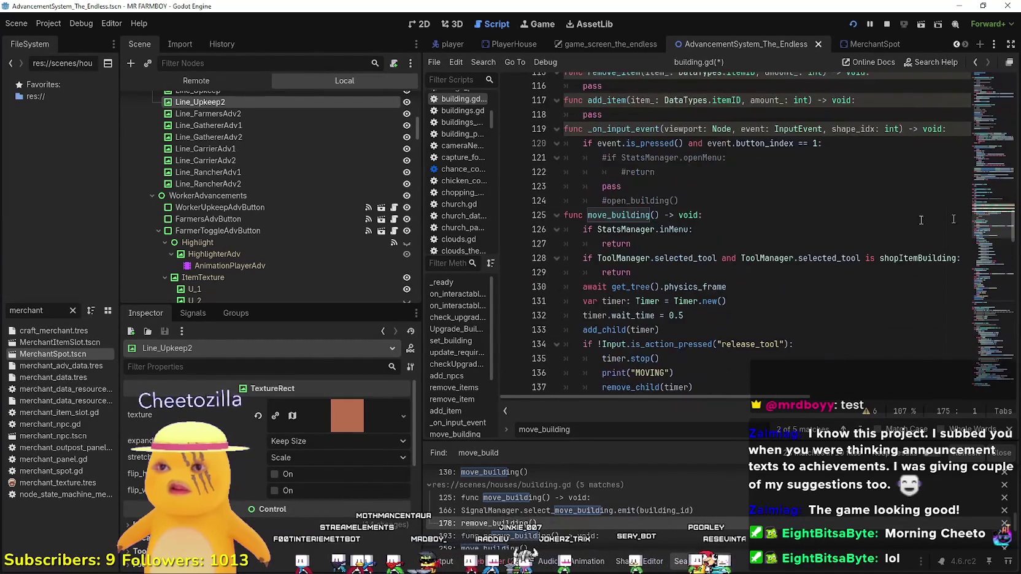
{"action": "double_click", "coordinate": [626, 215]}
{"action": "key", "text": "ctrl+f"}
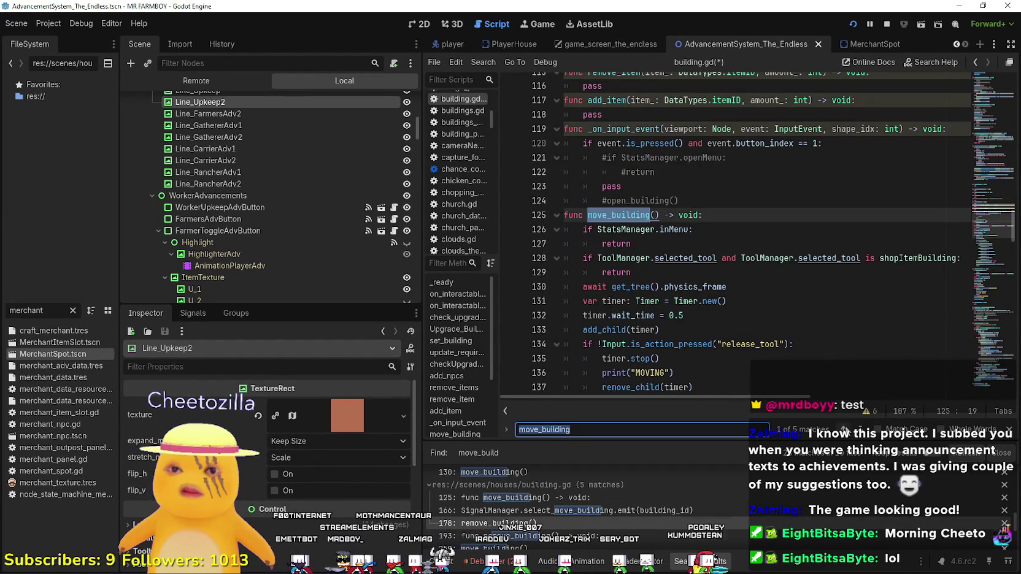
{"action": "key", "text": "shift+Return"}
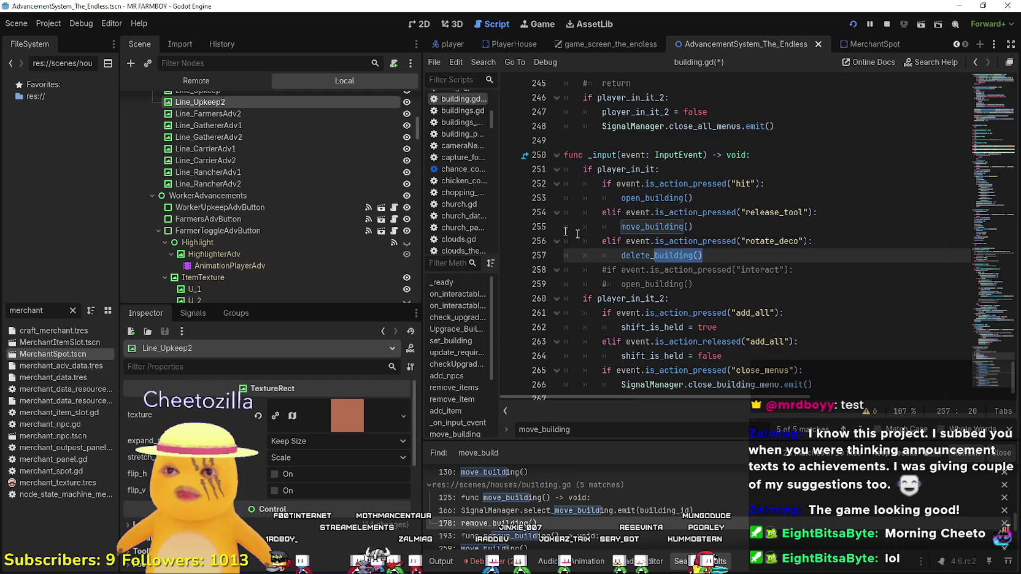
{"action": "left_click", "coordinate": [730, 286]}
{"action": "left_click", "coordinate": [554, 269], "text": "shift"}
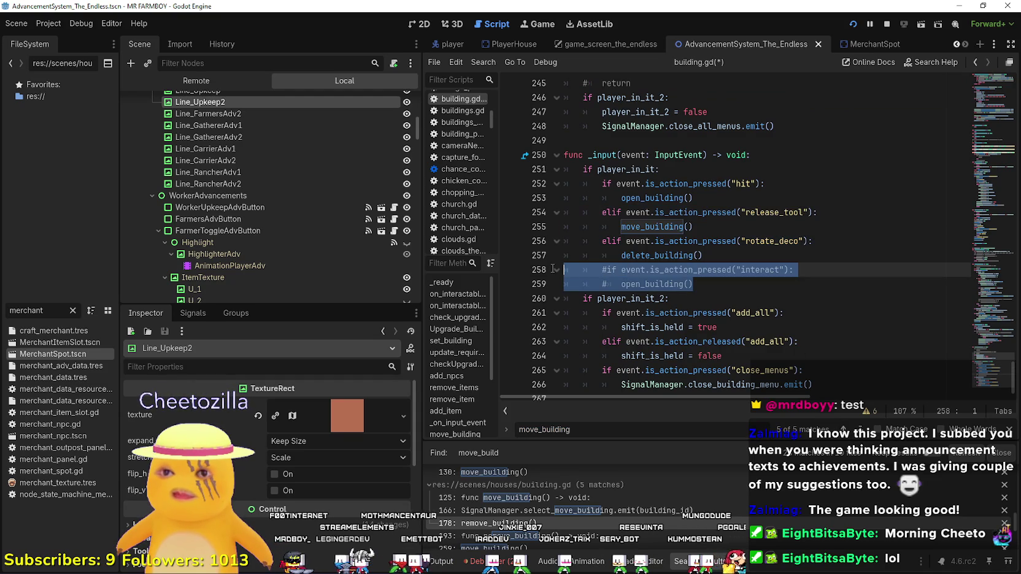
{"action": "scroll", "coordinate": [558, 258], "scroll_direction": "down", "scroll_amount": 1}
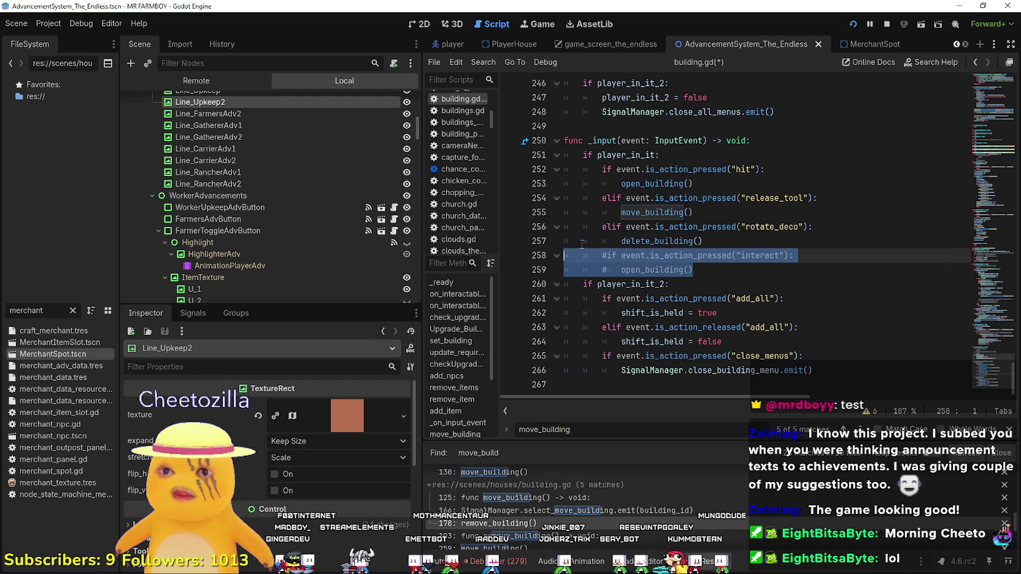
{"action": "key", "text": "ctrl+s"}
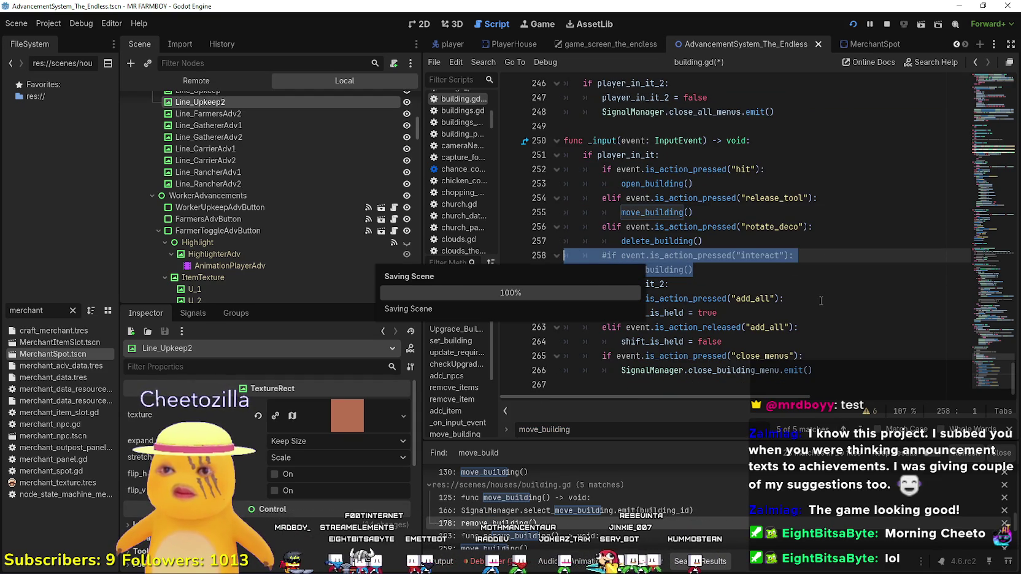
{"action": "key", "text": "BackSpace"}
{"action": "key", "text": "BackSpace"}
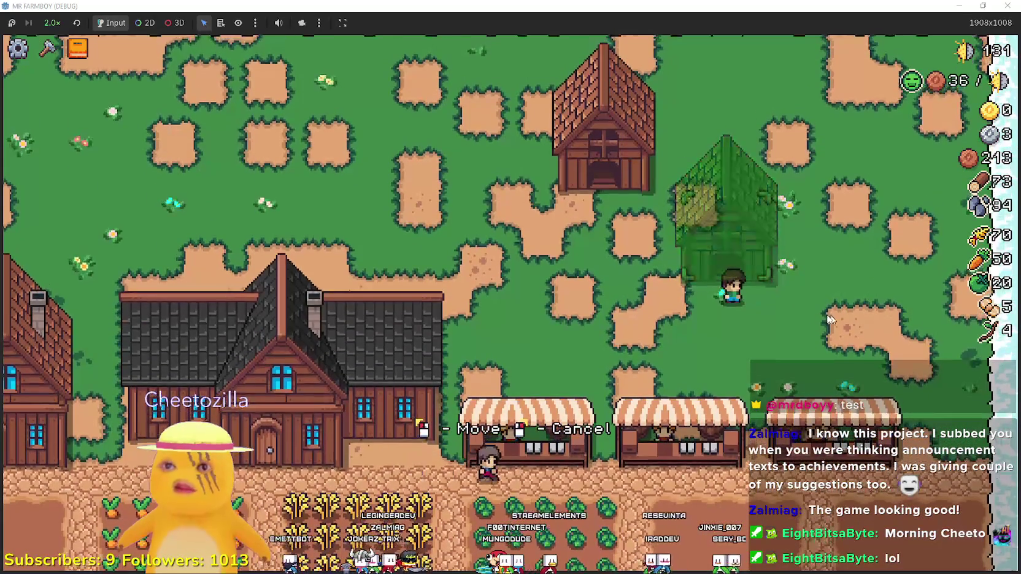
Cancel the barn move, use the chicken coop, and set the game speed to 1.0x
{"action": "right_click", "coordinate": [744, 255]}
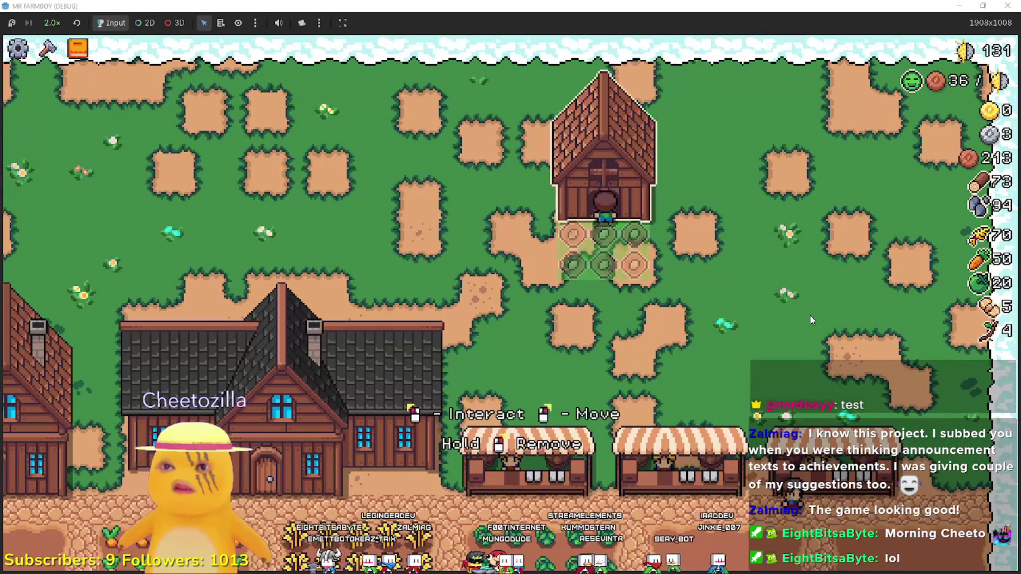
{"action": "left_click", "coordinate": [619, 166]}
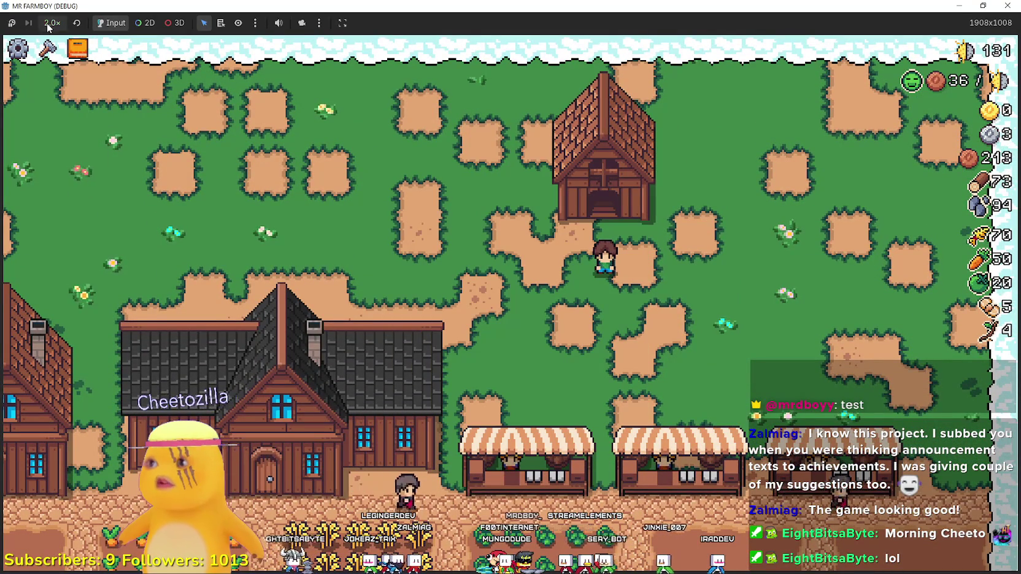
{"action": "left_click", "coordinate": [53, 23]}
{"action": "left_click", "coordinate": [67, 108]}
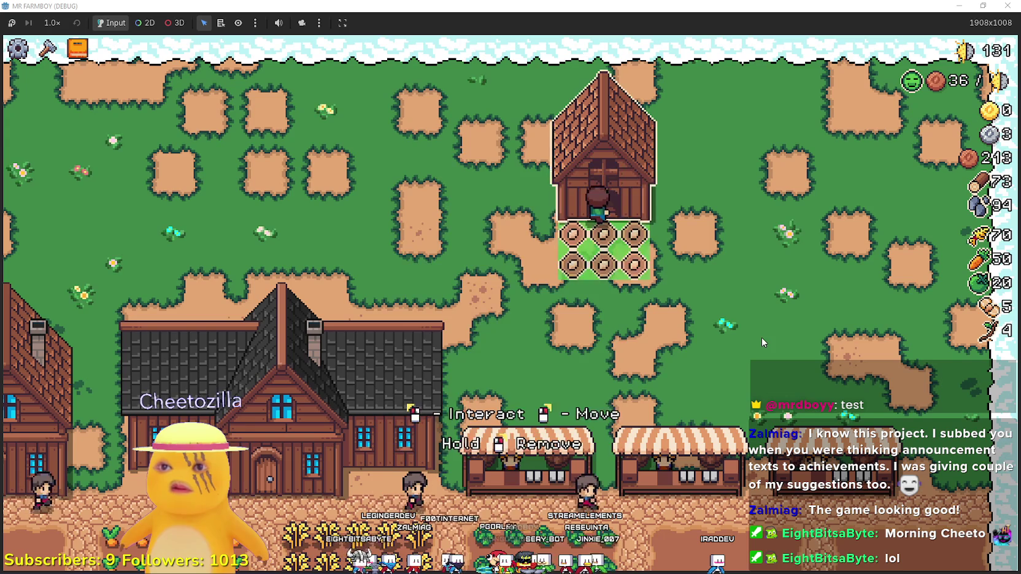
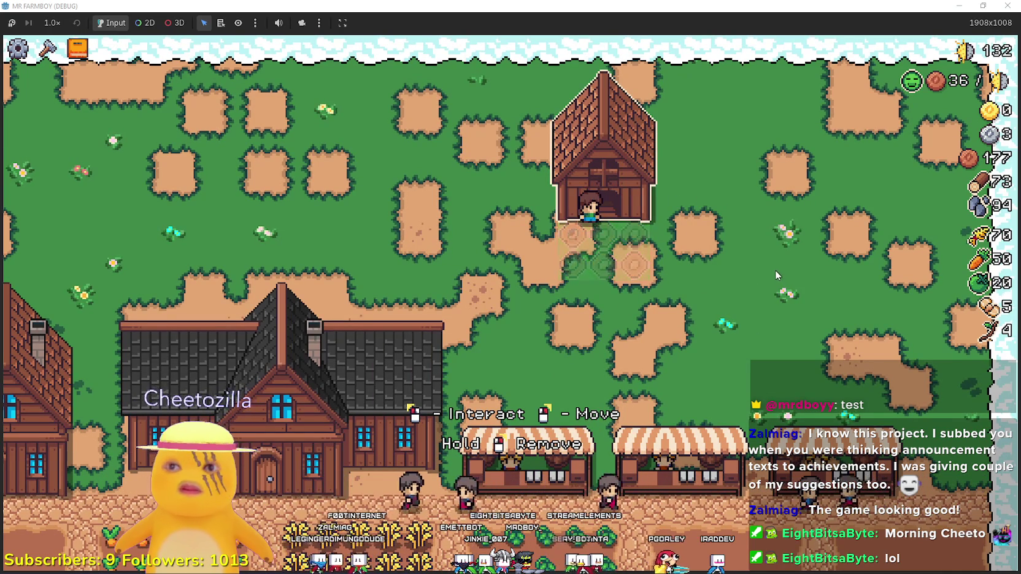
Jump from the move_building call to its definition in building.gd and review lines 127–132
{"action": "key", "text": "alt+Tab"}
{"action": "left_click", "coordinate": [654, 211]}
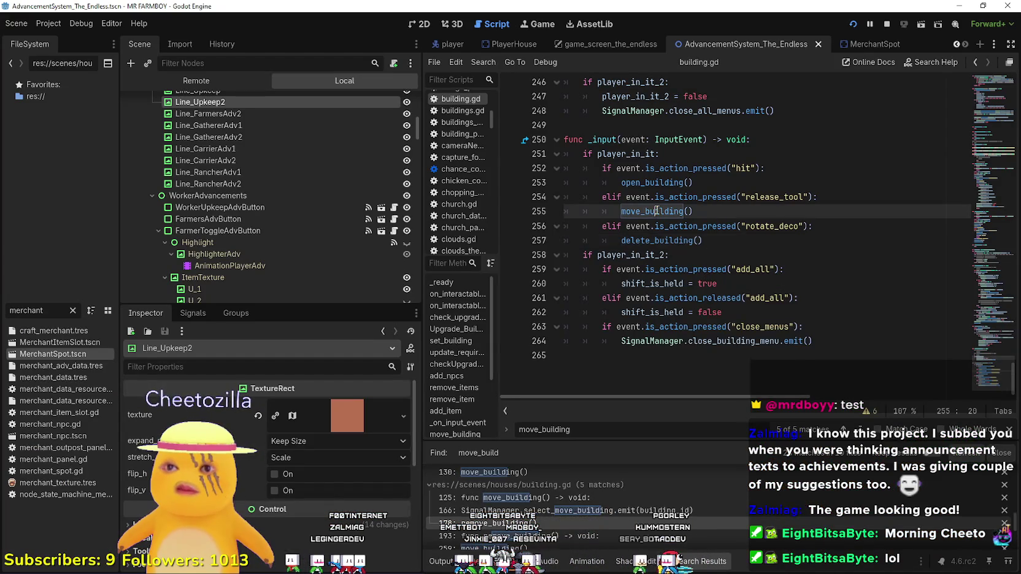
{"action": "right_click", "coordinate": [654, 211]}
{"action": "left_click", "coordinate": [716, 381]}
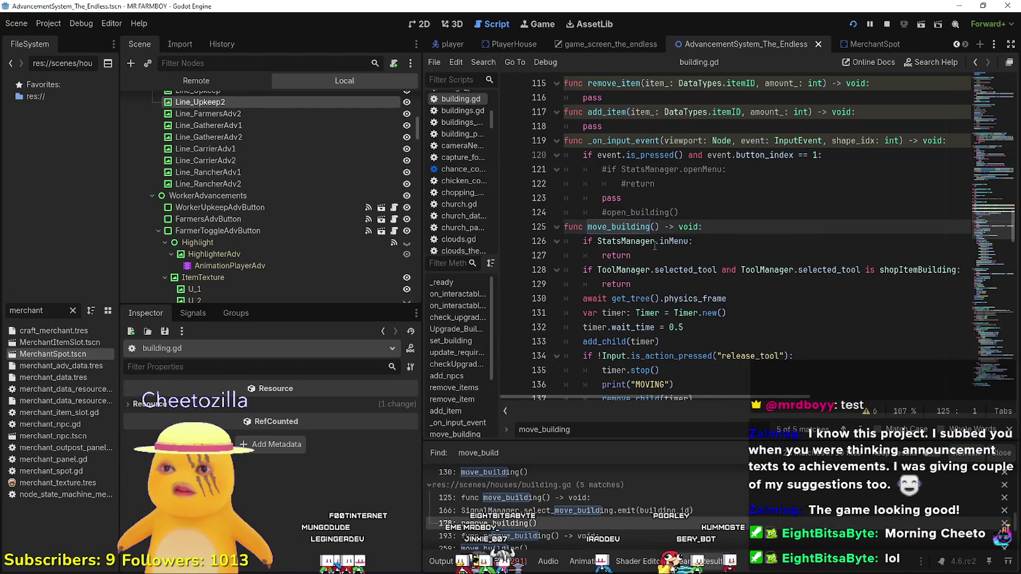
{"action": "left_click", "coordinate": [647, 243]}
{"action": "left_click", "coordinate": [632, 256]}
{"action": "left_click", "coordinate": [631, 283]}
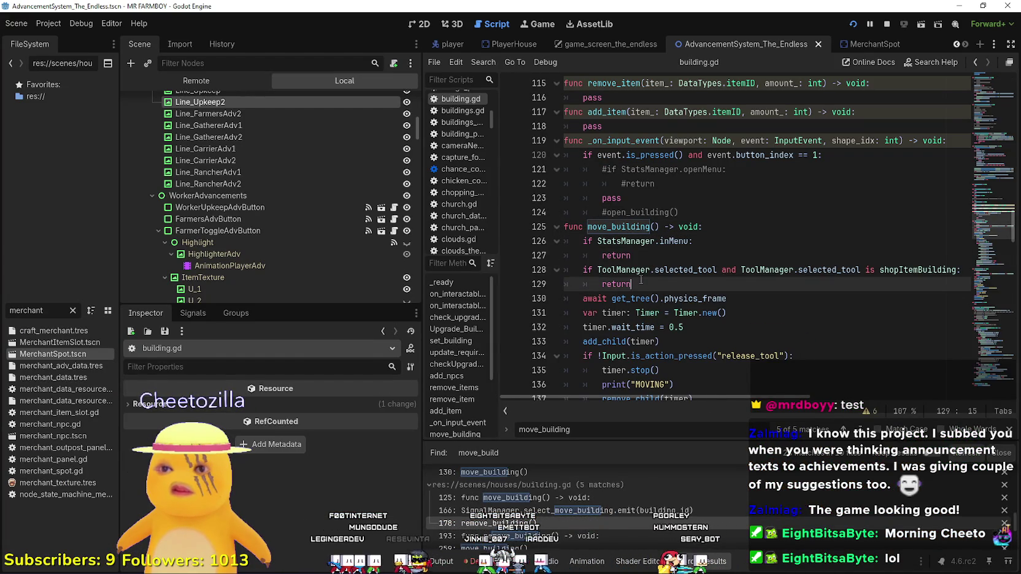
{"action": "scroll", "coordinate": [637, 263], "scroll_direction": "down", "scroll_amount": 2}
{"action": "left_click", "coordinate": [627, 241]}
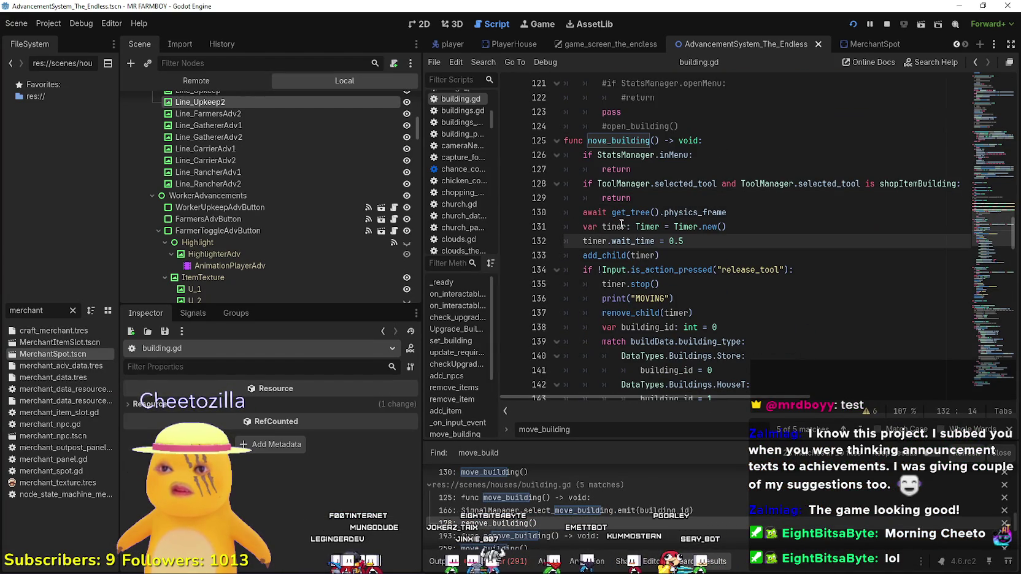
Trigger a building move in the game so the debugger stops at line 130
{"action": "key", "text": "alt+Tab"}
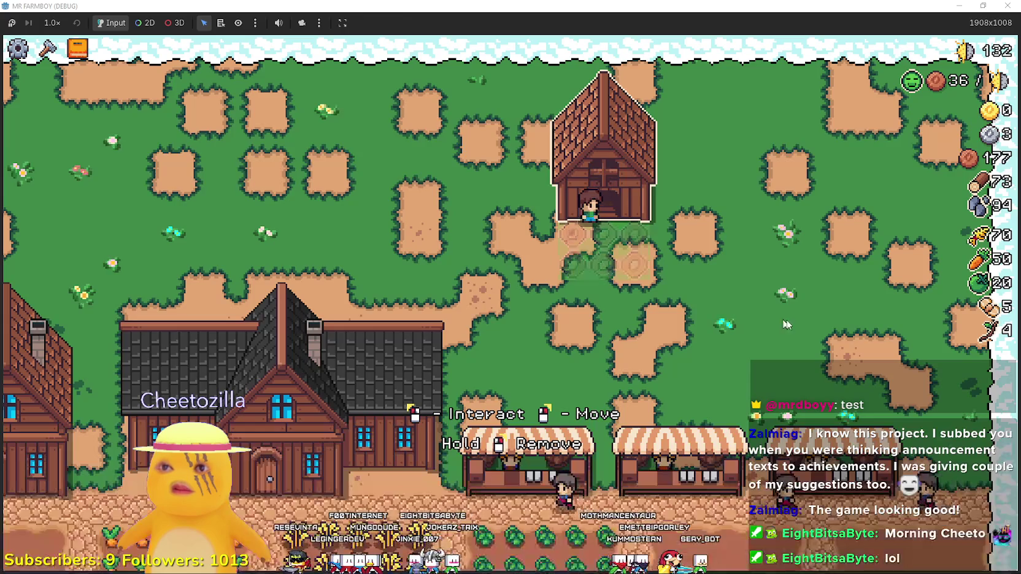
{"action": "left_click", "coordinate": [1004, 415]}
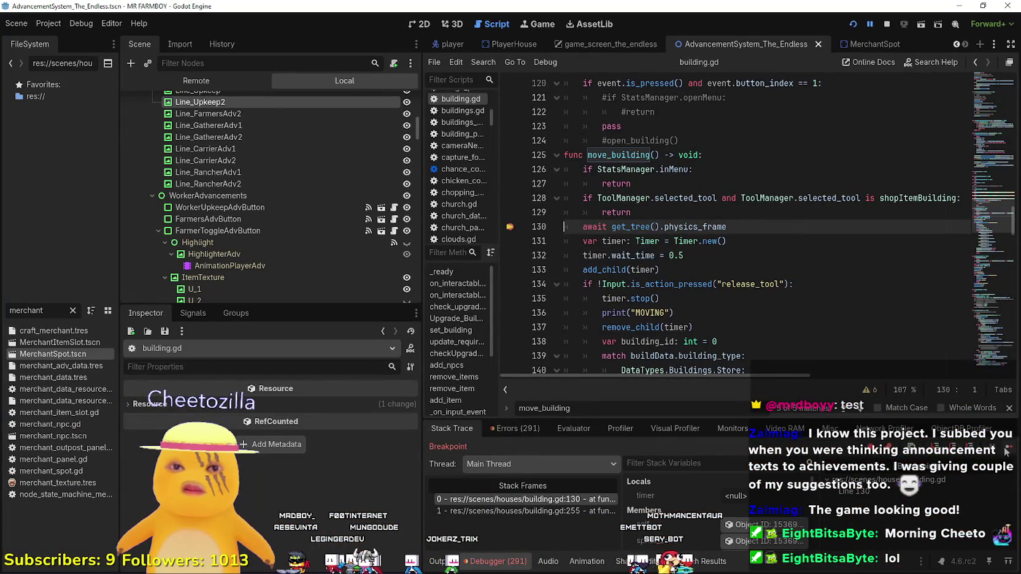
{"action": "scroll", "coordinate": [658, 270], "scroll_direction": "down", "scroll_amount": 2}
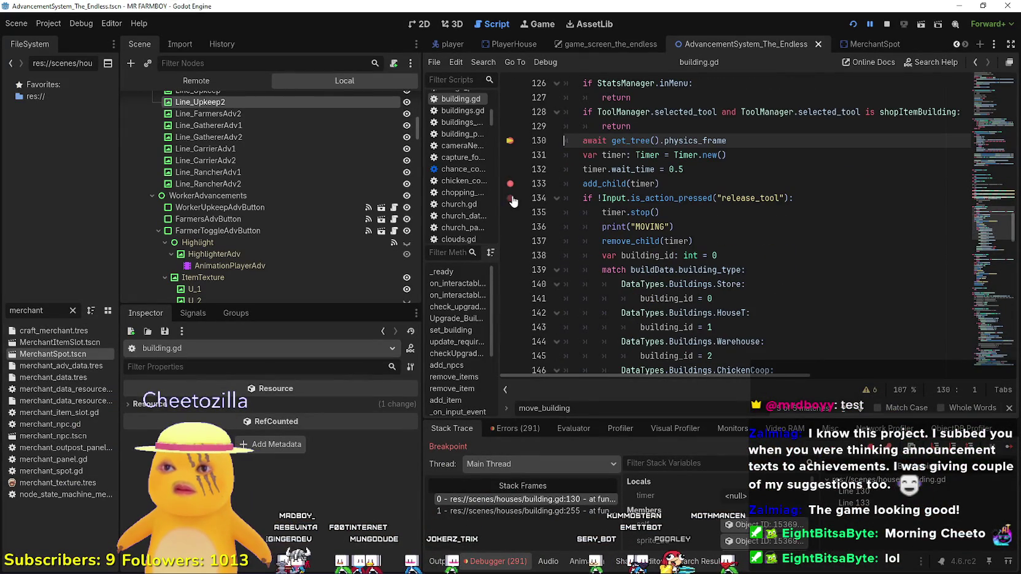
{"action": "scroll", "coordinate": [647, 247], "scroll_direction": "down", "scroll_amount": 4}
{"action": "left_click", "coordinate": [629, 300]}
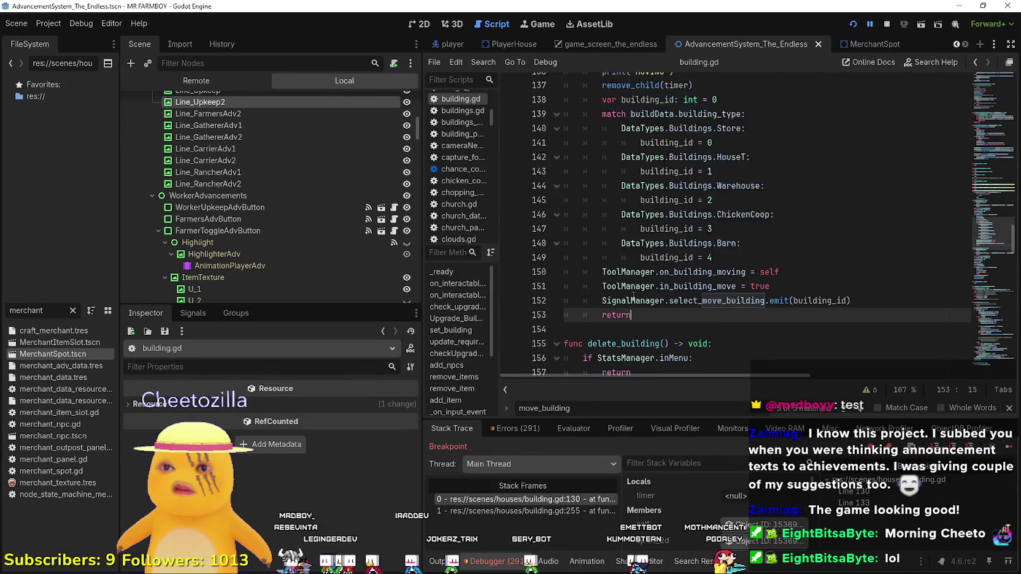
{"action": "scroll", "coordinate": [639, 273], "scroll_direction": "up", "scroll_amount": 3}
Inspect the timer and remove_child lines 133–137 of move_building
{"action": "double_click", "coordinate": [633, 197]}
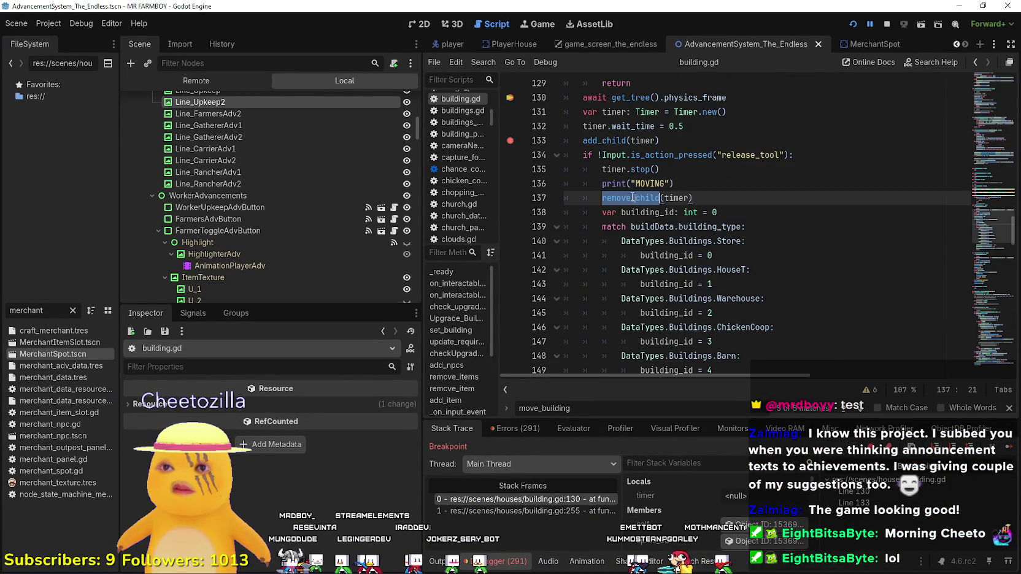
{"action": "left_click", "coordinate": [680, 181]}
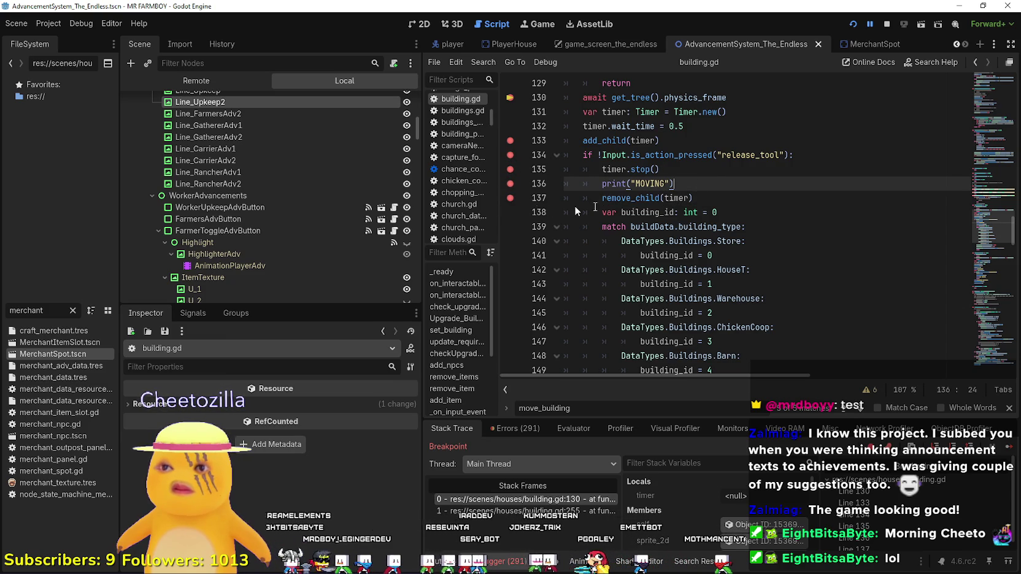
{"action": "left_click", "coordinate": [721, 197]}
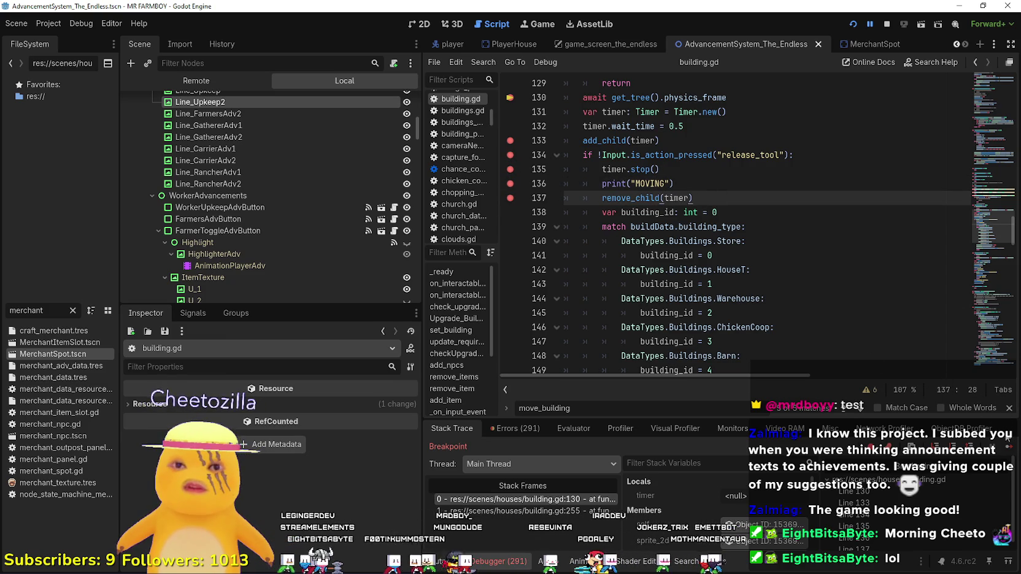
{"action": "scroll", "coordinate": [731, 223], "scroll_direction": "down", "scroll_amount": 1}
{"action": "scroll", "coordinate": [731, 216], "scroll_direction": "up", "scroll_amount": 3}
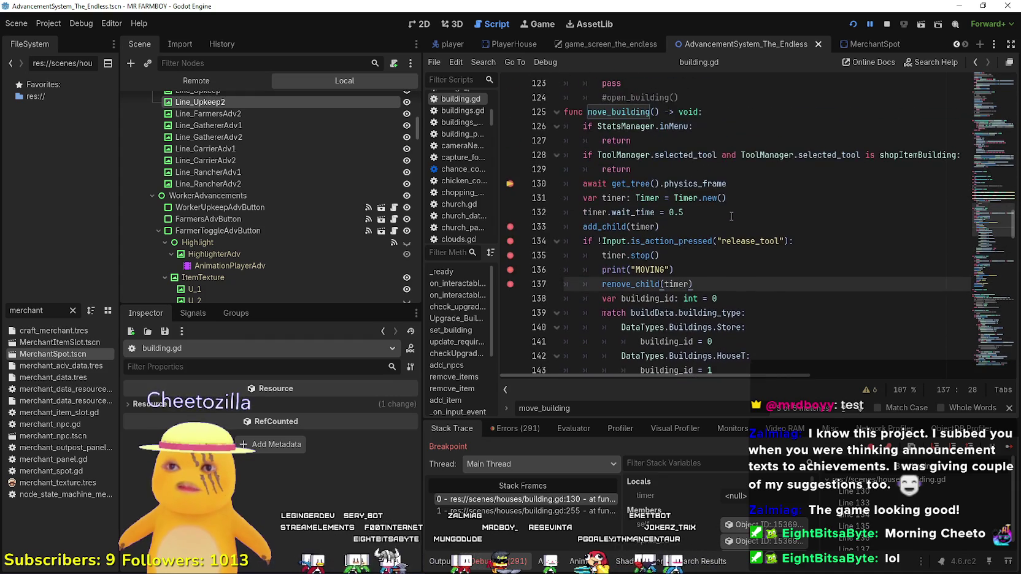
{"action": "left_click", "coordinate": [705, 222]}
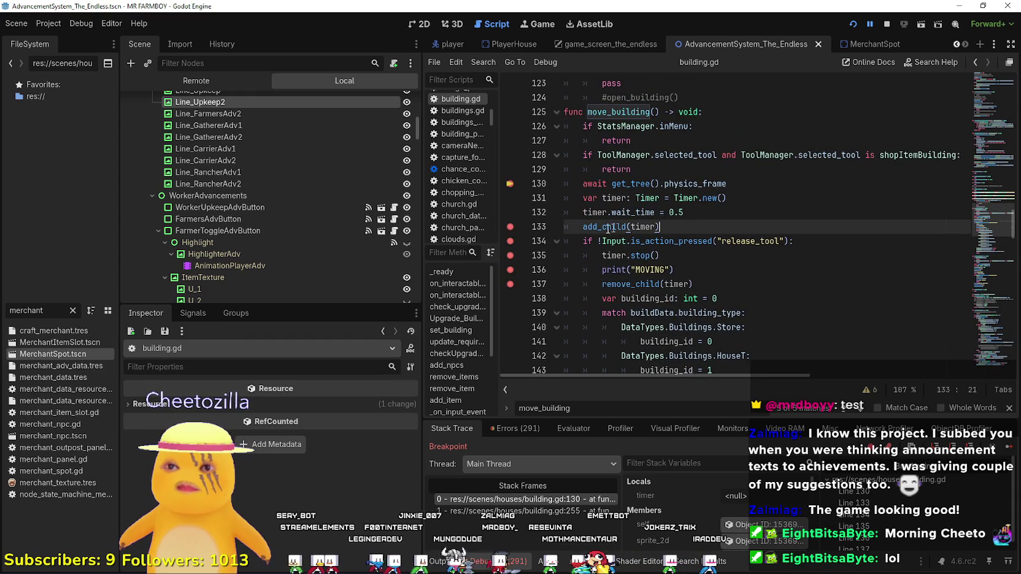
{"action": "scroll", "coordinate": [589, 233], "scroll_direction": "down", "scroll_amount": 1}
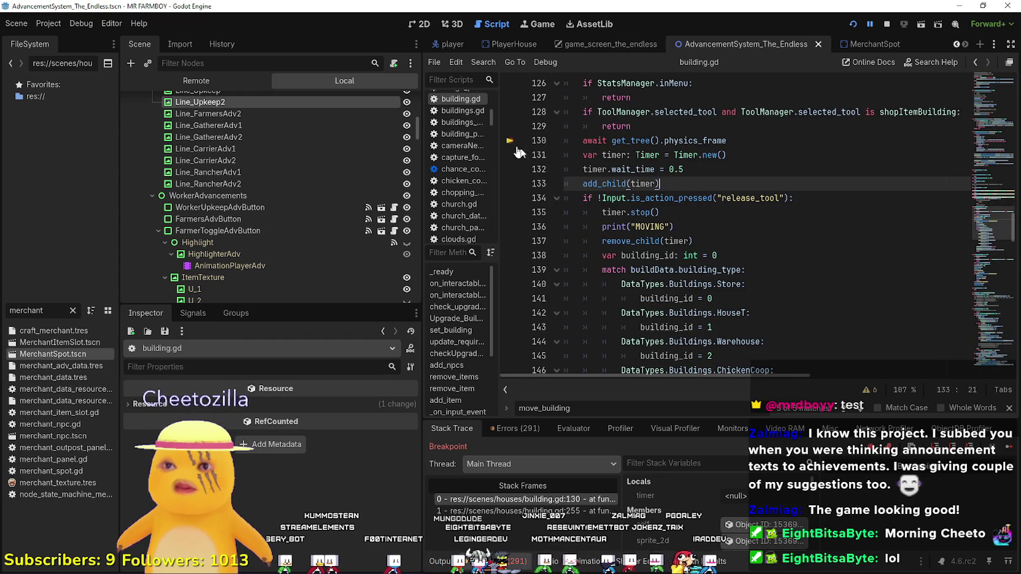
{"action": "scroll", "coordinate": [709, 231], "scroll_direction": "up", "scroll_amount": 1}
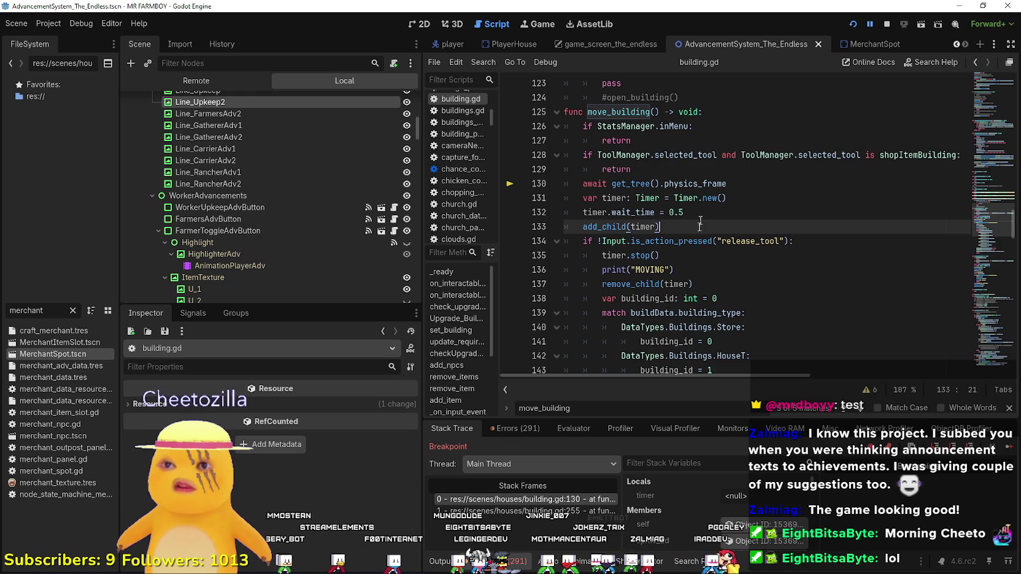
{"action": "scroll", "coordinate": [689, 257], "scroll_direction": "down", "scroll_amount": 1}
{"action": "left_click", "coordinate": [679, 216]}
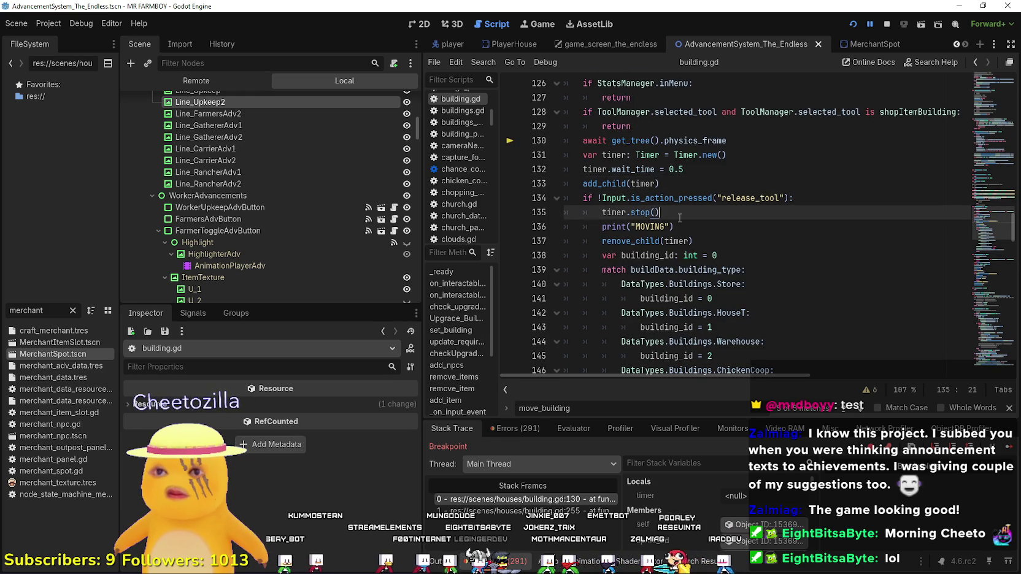
Review the 0.5-second wait time and select the code block above the final return
{"action": "left_click", "coordinate": [681, 183]}
{"action": "left_click", "coordinate": [670, 172]}
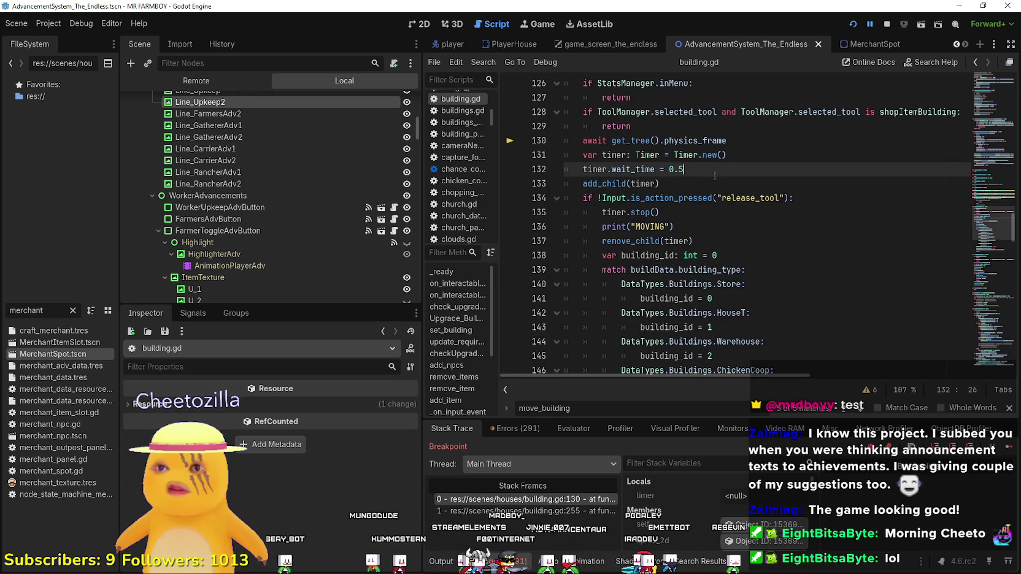
{"action": "scroll", "coordinate": [639, 201], "scroll_direction": "down", "scroll_amount": 4}
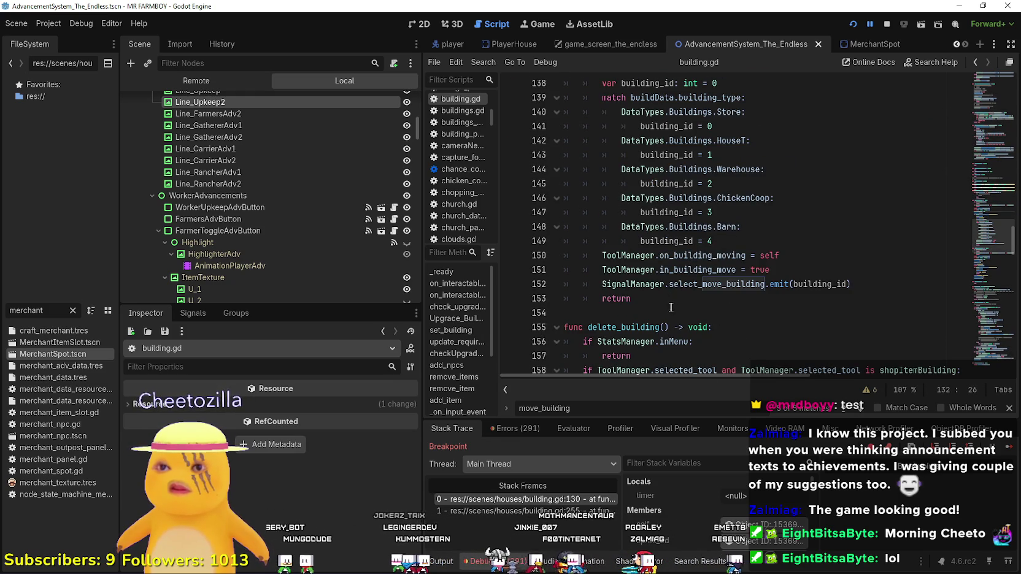
{"action": "left_click", "coordinate": [671, 300]}
{"action": "scroll", "coordinate": [675, 294], "scroll_direction": "up", "scroll_amount": 2}
{"action": "scroll", "coordinate": [679, 289], "scroll_direction": "down", "scroll_amount": 2}
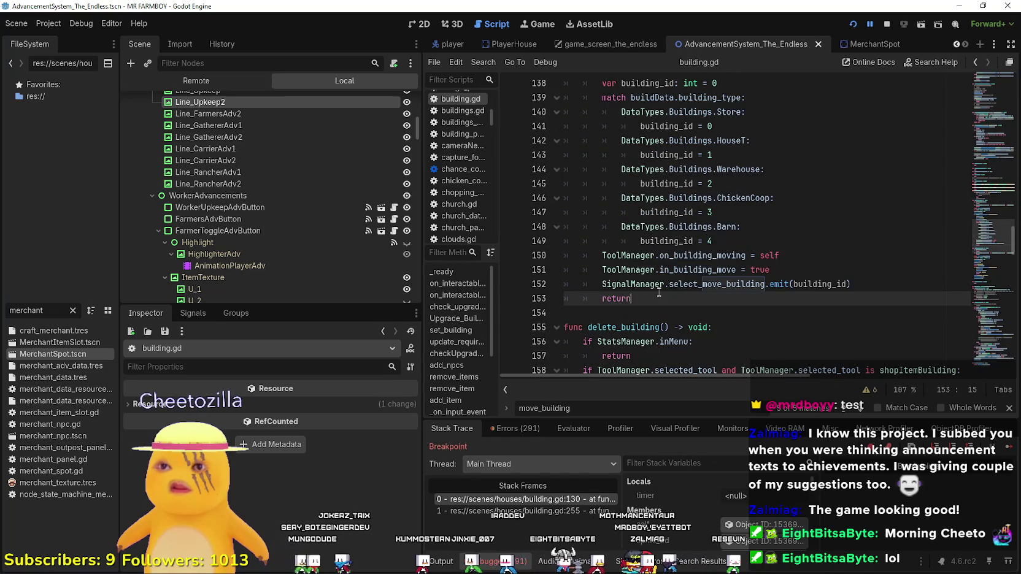
{"action": "mouse_move", "coordinate": [659, 294]}
{"action": "left_mouse_down"}
{"action": "mouse_move", "coordinate": [598, 86]}
{"action": "mouse_move", "coordinate": [571, 126]}
{"action": "mouse_move", "coordinate": [544, 216]}
{"action": "mouse_move", "coordinate": [549, 117]}
{"action": "mouse_move", "coordinate": [556, 139]}
{"action": "left_mouse_up"}
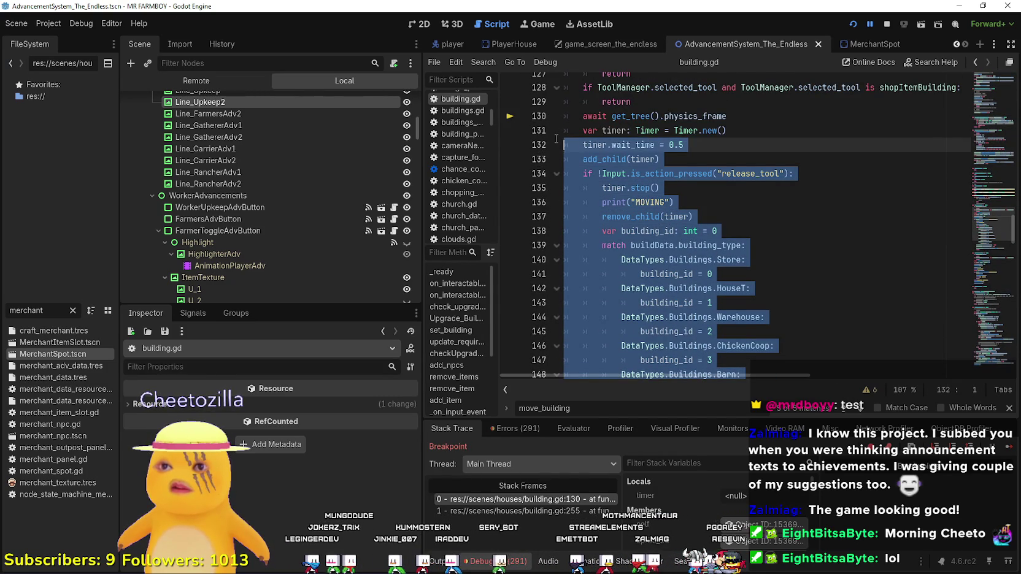
Delete the timer code on lines 131–137 of move_building
{"action": "left_click", "coordinate": [675, 160]}
{"action": "left_click", "coordinate": [798, 191]}
{"action": "left_click", "coordinate": [727, 168]}
{"action": "left_click", "coordinate": [722, 198]}
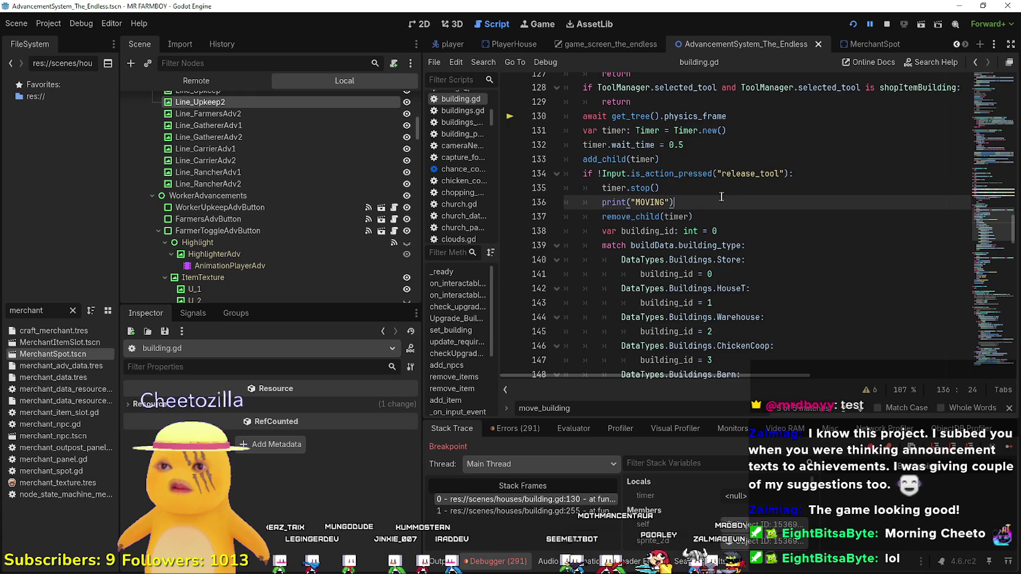
{"action": "mouse_move", "coordinate": [724, 221]}
{"action": "left_mouse_down"}
{"action": "mouse_move", "coordinate": [614, 174]}
{"action": "mouse_move", "coordinate": [547, 121]}
{"action": "mouse_move", "coordinate": [546, 137]}
{"action": "left_mouse_up"}
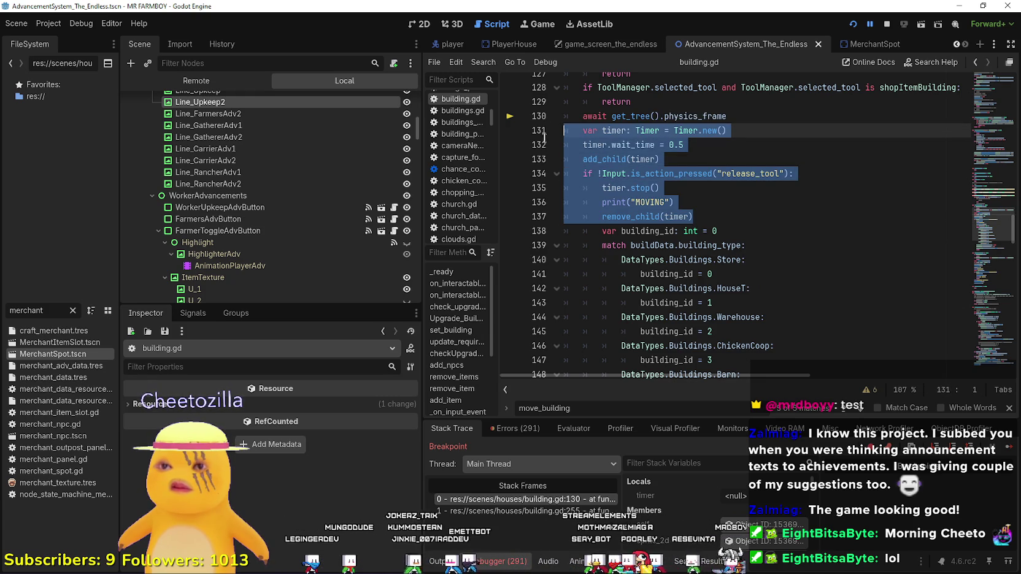
{"action": "key", "text": "BackSpace"}
{"action": "key", "text": "BackSpace"}
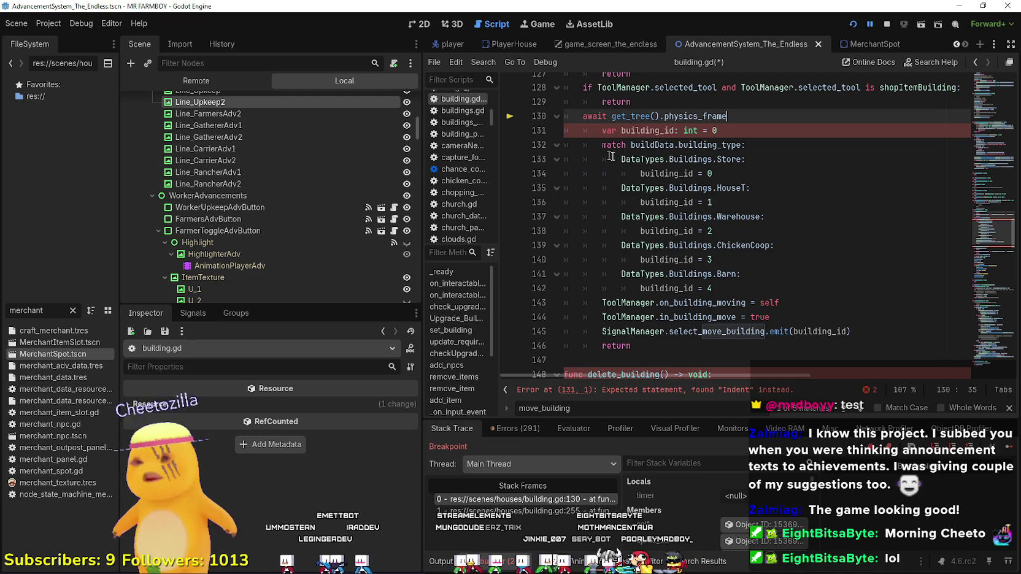
Remove the trailing return, dedent the building-type match block, and save building.gd
{"action": "scroll", "coordinate": [630, 152], "scroll_direction": "down", "scroll_amount": 2}
{"action": "left_click_drag", "start_coordinate": [548, 274], "coordinate": [548, 243]}
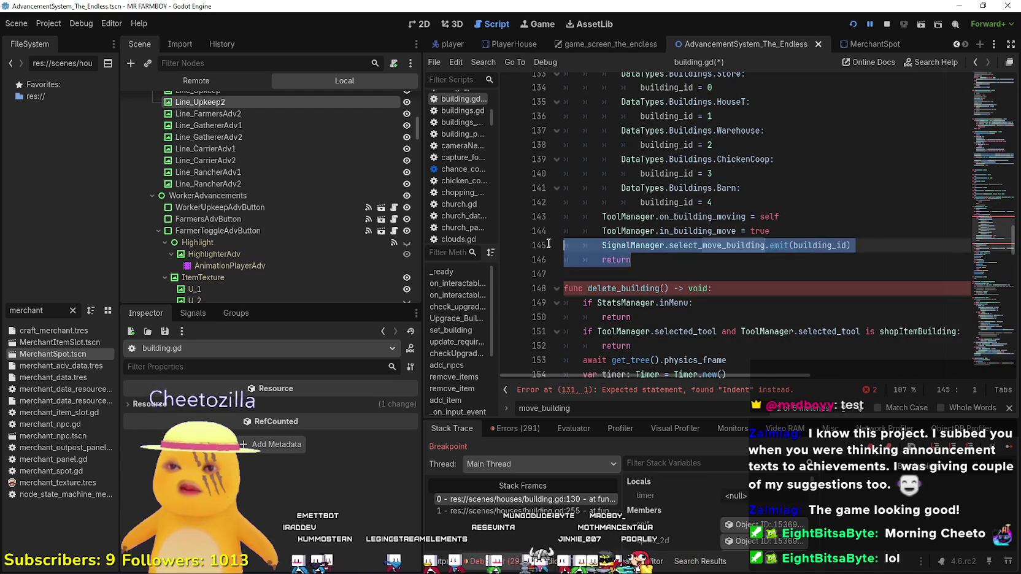
{"action": "left_click", "coordinate": [660, 259]}
{"action": "key", "text": "shift+Home"}
{"action": "key", "text": "shift+Home"}
{"action": "key", "text": "BackSpace"}
{"action": "key", "text": "BackSpace"}
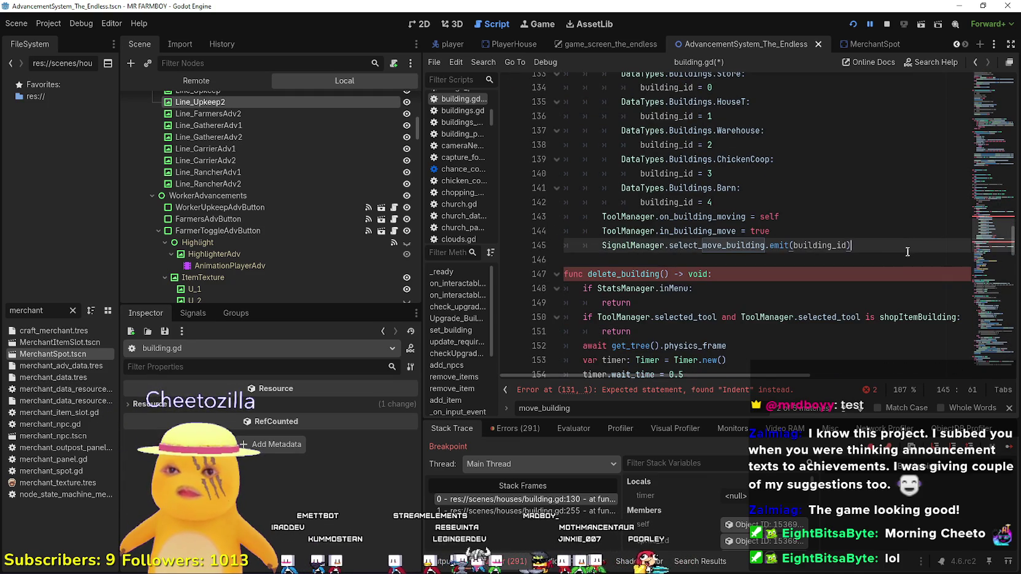
{"action": "mouse_move", "coordinate": [906, 249]}
{"action": "left_mouse_down"}
{"action": "mouse_move", "coordinate": [660, 149]}
{"action": "mouse_move", "coordinate": [568, 177]}
{"action": "mouse_move", "coordinate": [567, 194]}
{"action": "mouse_move", "coordinate": [593, 178]}
{"action": "left_mouse_up"}
{"action": "key", "text": "shift+Tab"}
{"action": "left_click", "coordinate": [769, 197]}
{"action": "key", "text": "ctrl+s"}
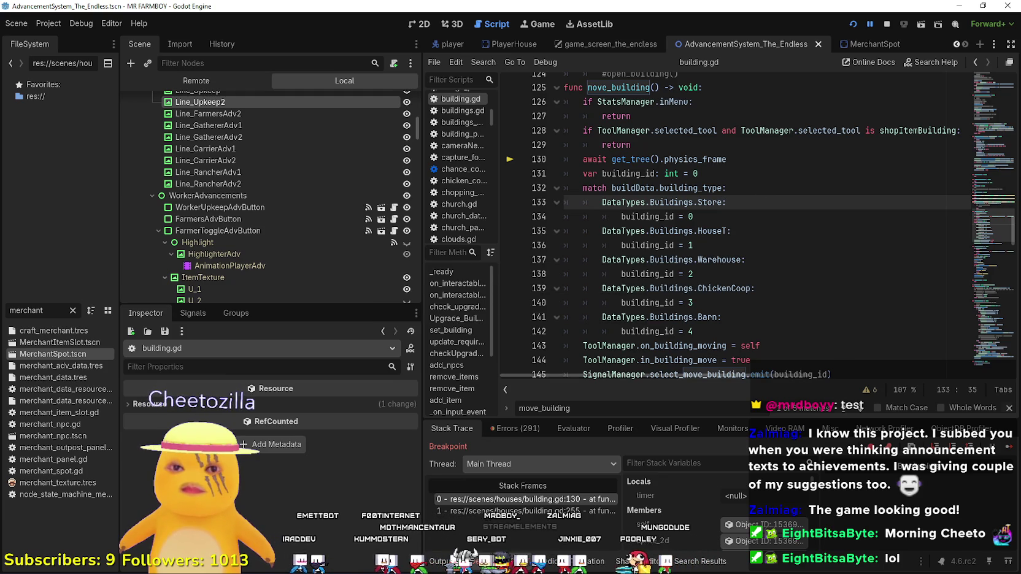
Resume the paused game from the building.gd breakpoint
{"action": "left_click", "coordinate": [1009, 408]}
{"action": "scroll", "coordinate": [731, 246], "scroll_direction": "down", "scroll_amount": 1}
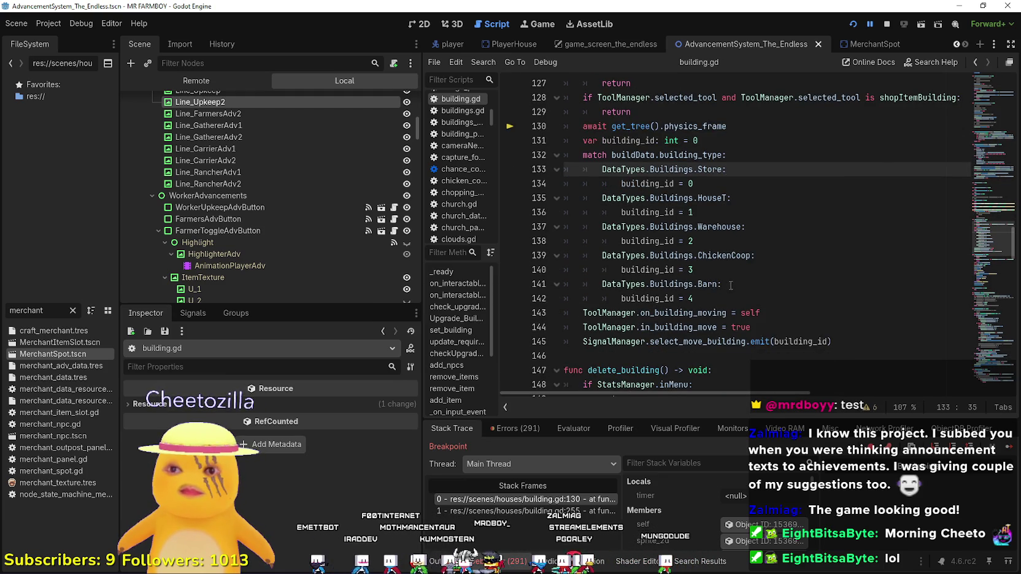
{"action": "left_click", "coordinate": [724, 284]}
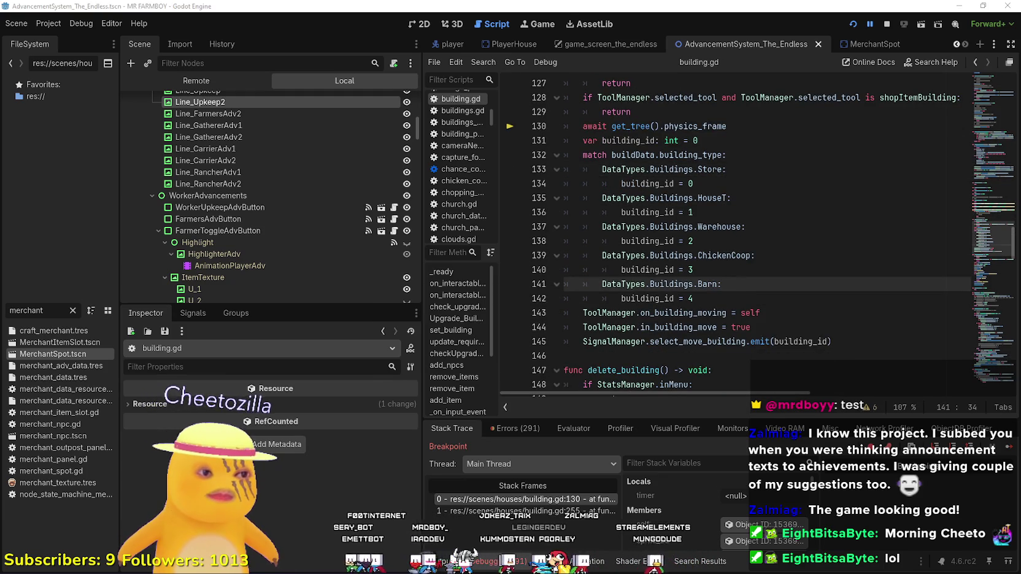
{"action": "key", "text": "F12"}
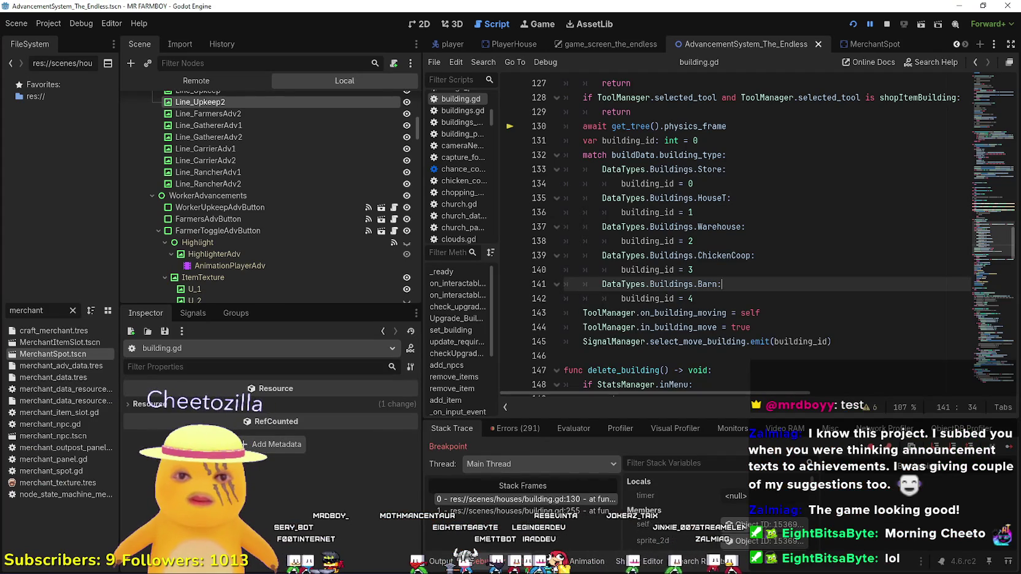
{"action": "left_click", "coordinate": [1006, 448]}
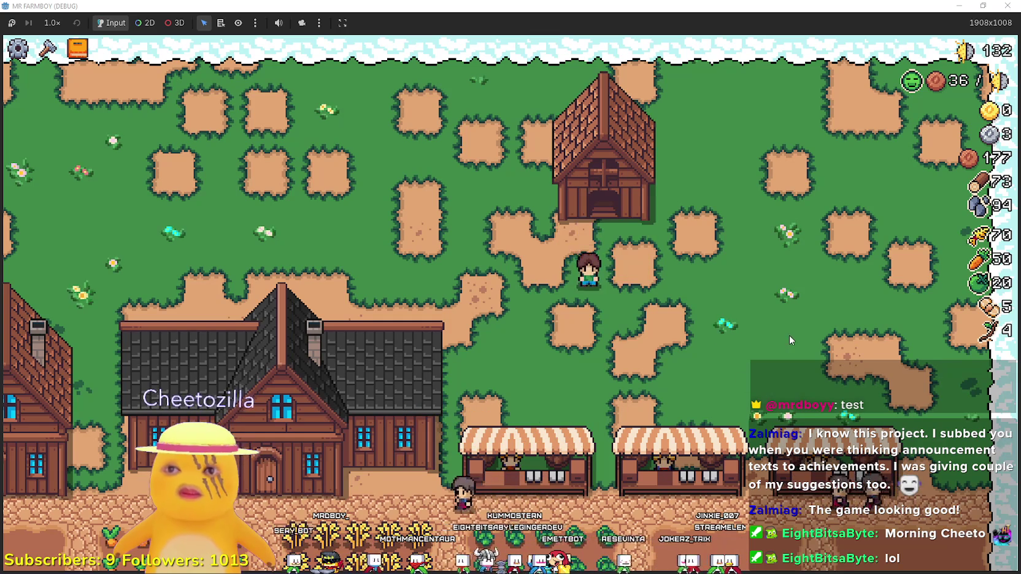
Pick up the barn and cancel the move three times, walking with its ghost
{"action": "key", "text": "e"}
{"action": "key", "text": "a"}
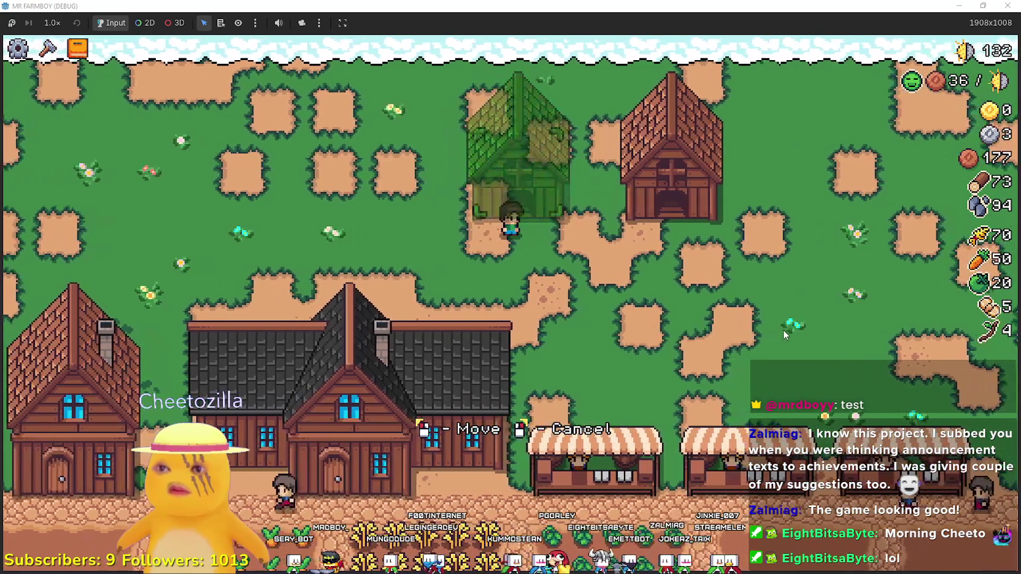
{"action": "right_click", "coordinate": [784, 329]}
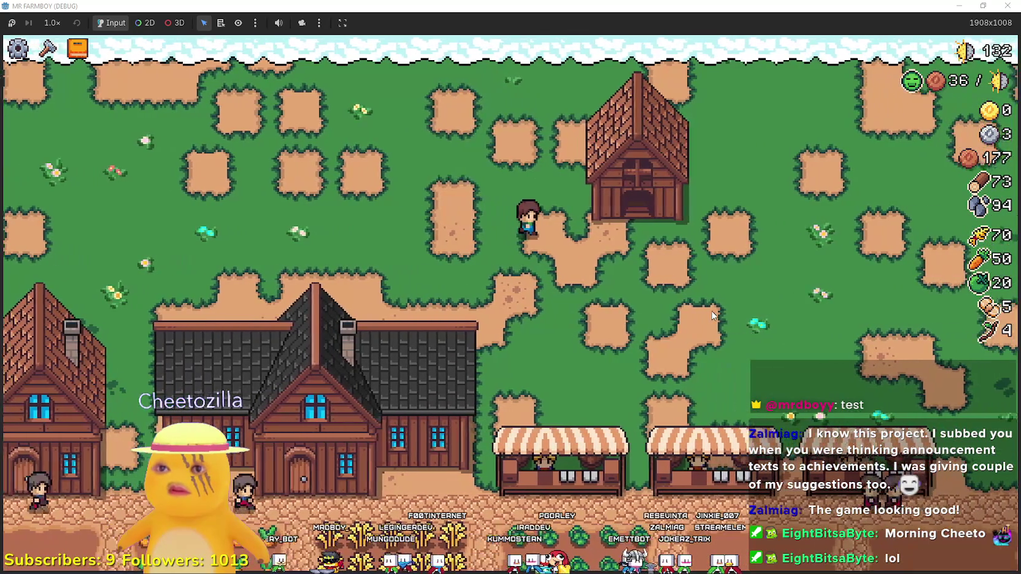
{"action": "key", "text": "e"}
{"action": "key", "text": "a"}
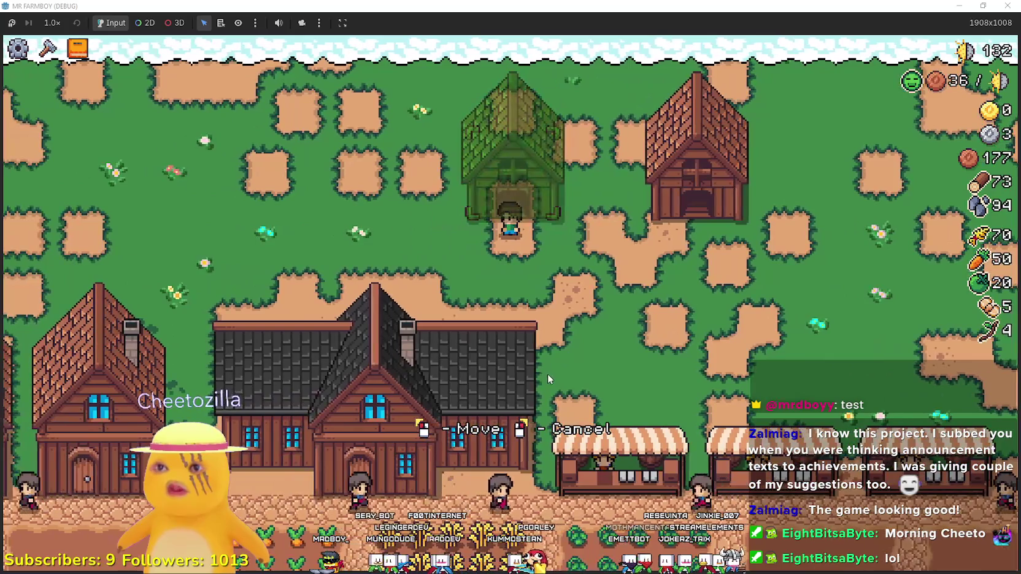
{"action": "right_click", "coordinate": [548, 372]}
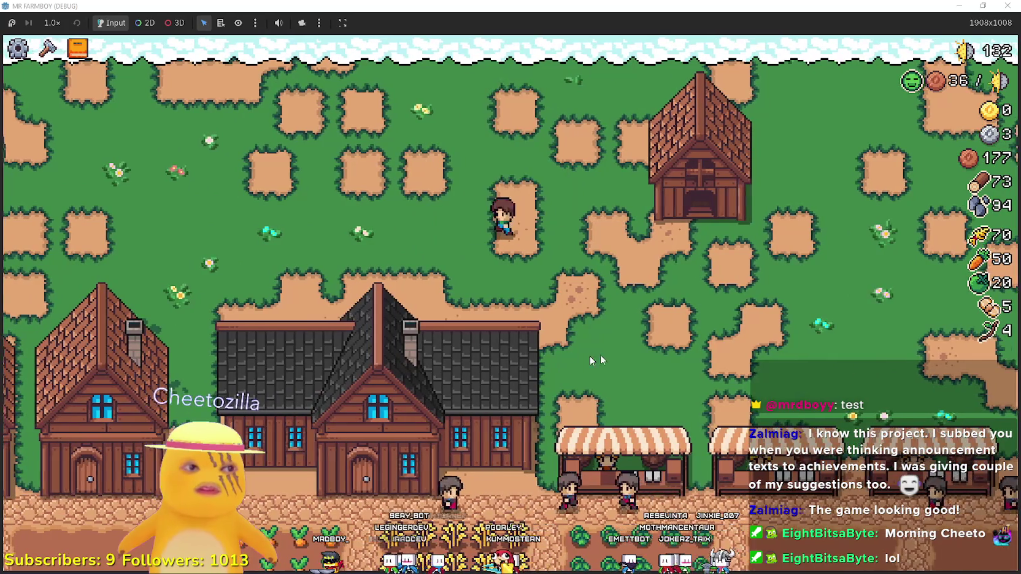
{"action": "key", "text": "d"}
{"action": "key", "text": "e"}
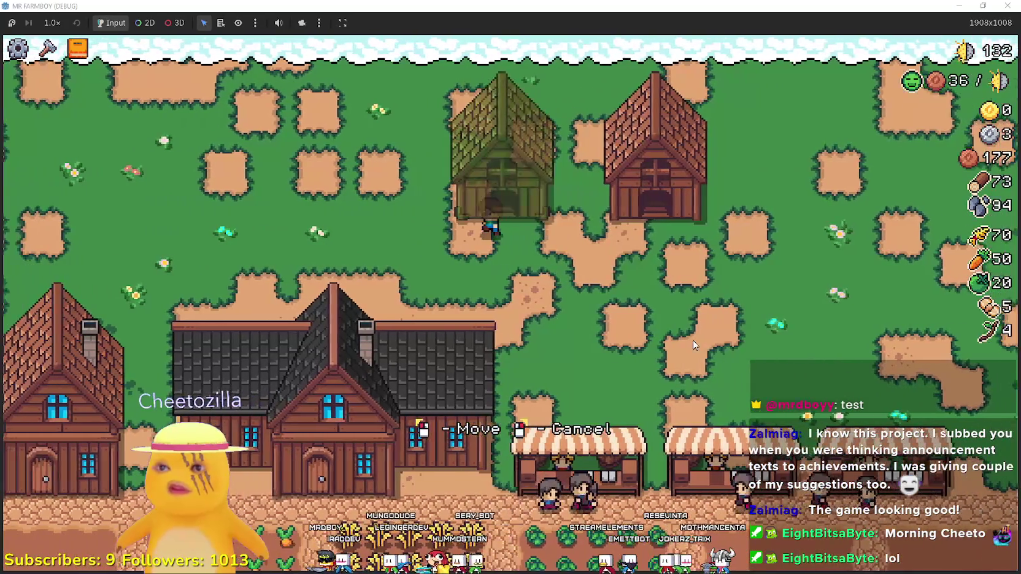
{"action": "key", "text": "a"}
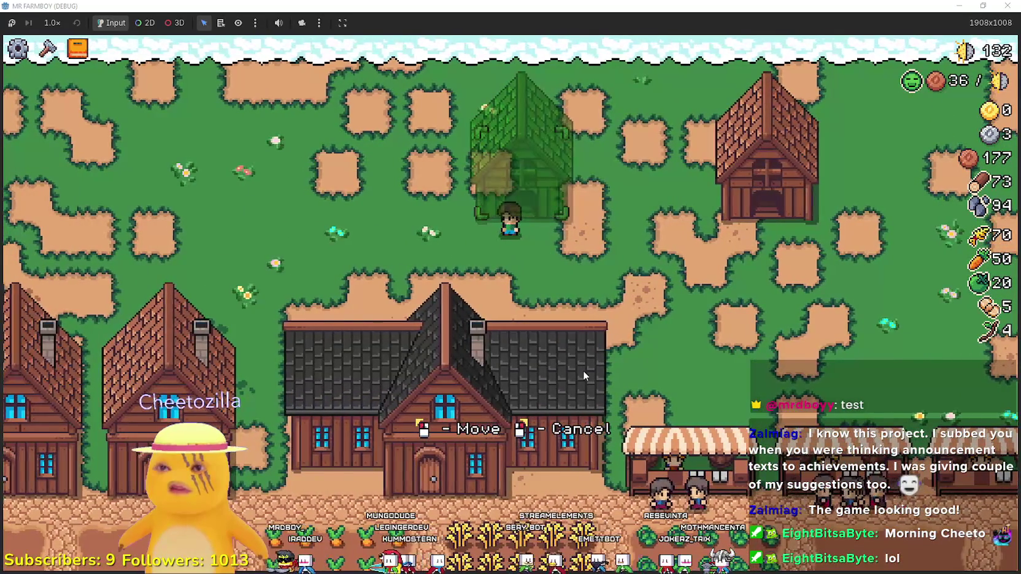
{"action": "right_click", "coordinate": [610, 320]}
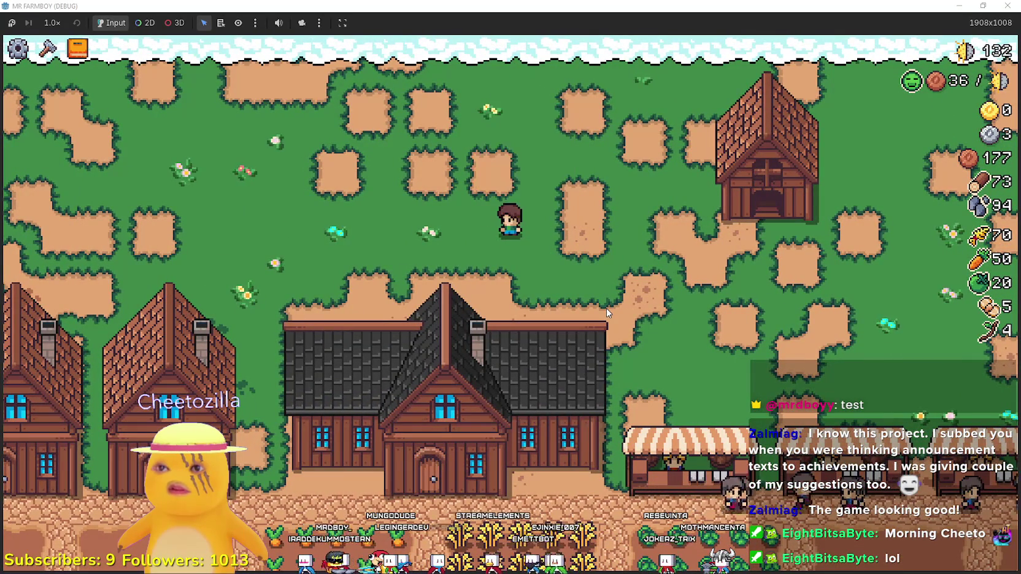
Keep repeating the barn pick-up and cancel, ending in move mode walking right
{"action": "key", "text": "d"}
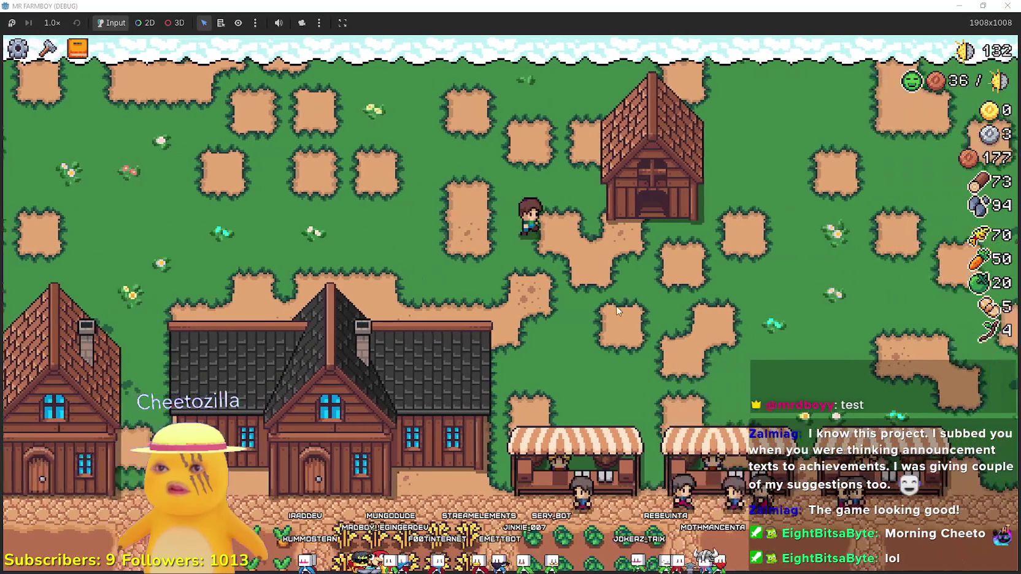
{"action": "key", "text": "e"}
{"action": "key", "text": "a"}
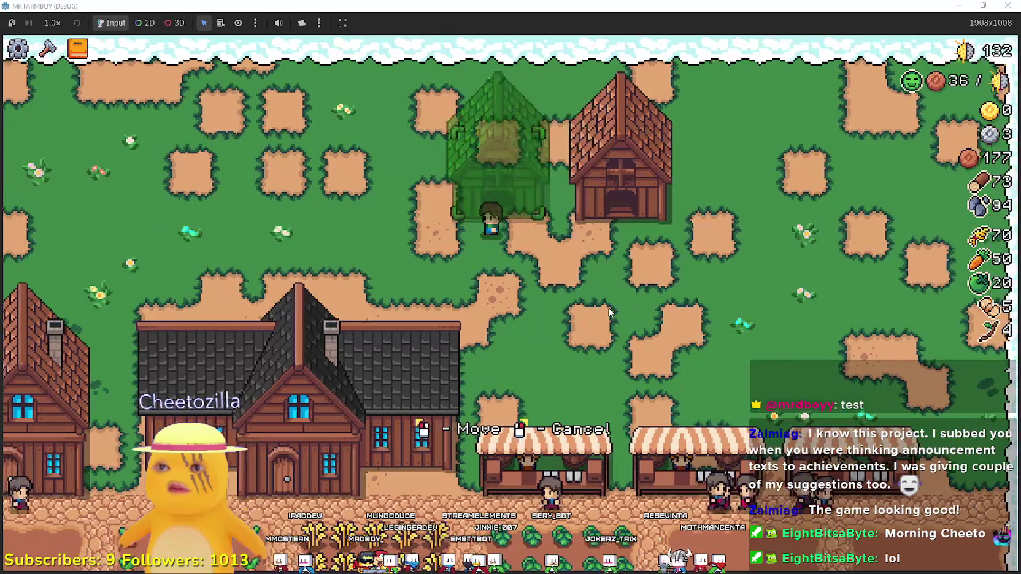
{"action": "right_click", "coordinate": [608, 307]}
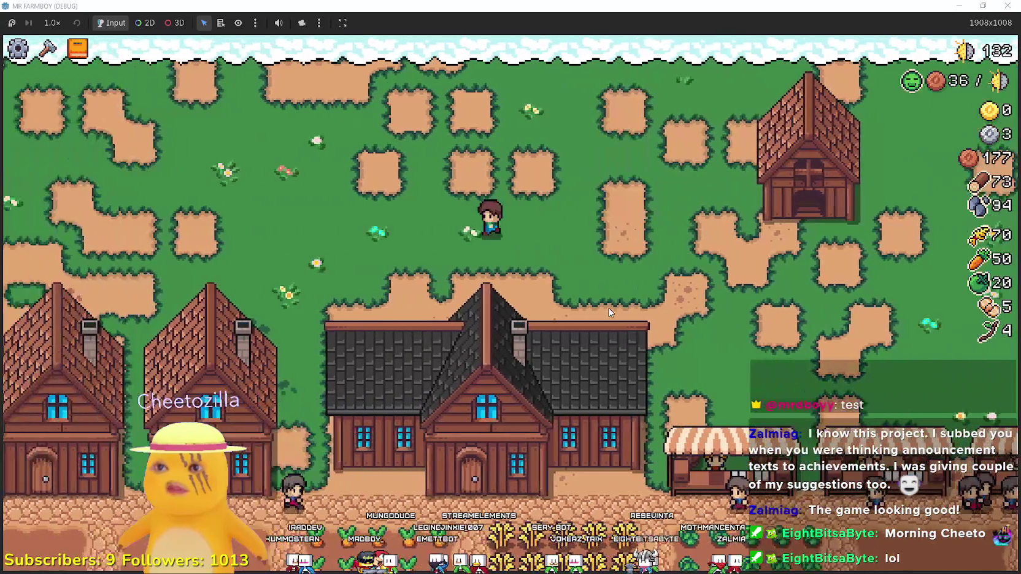
{"action": "key", "text": "d"}
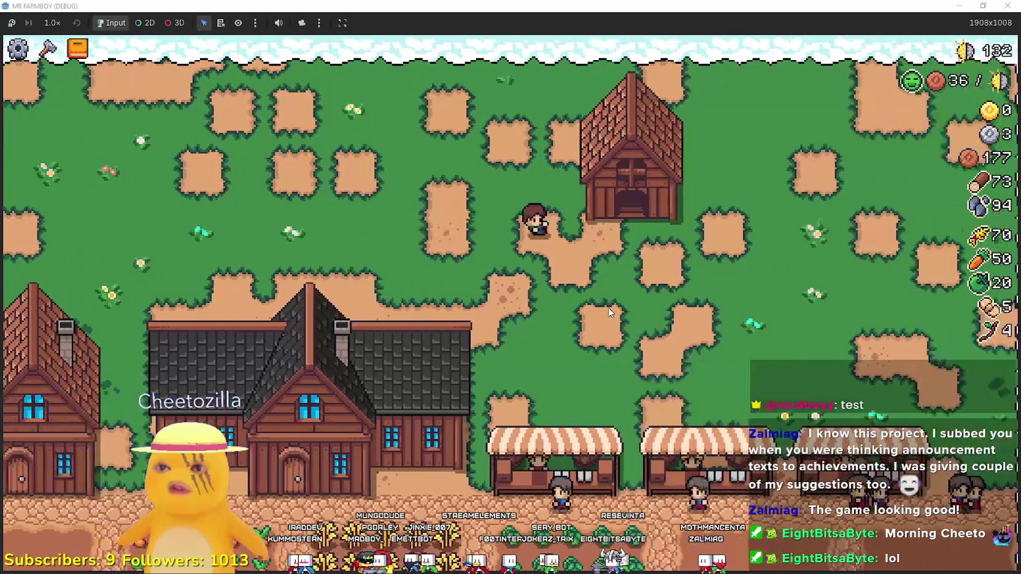
{"action": "key", "text": "e"}
{"action": "key", "text": "a"}
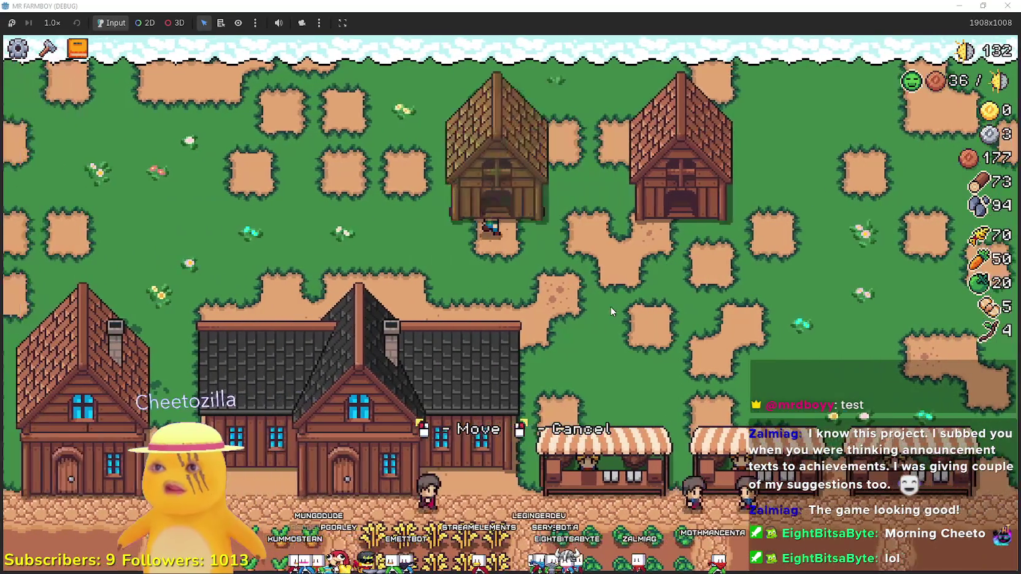
{"action": "right_click", "coordinate": [610, 306]}
{"action": "key", "text": "e"}
{"action": "key", "text": "a"}
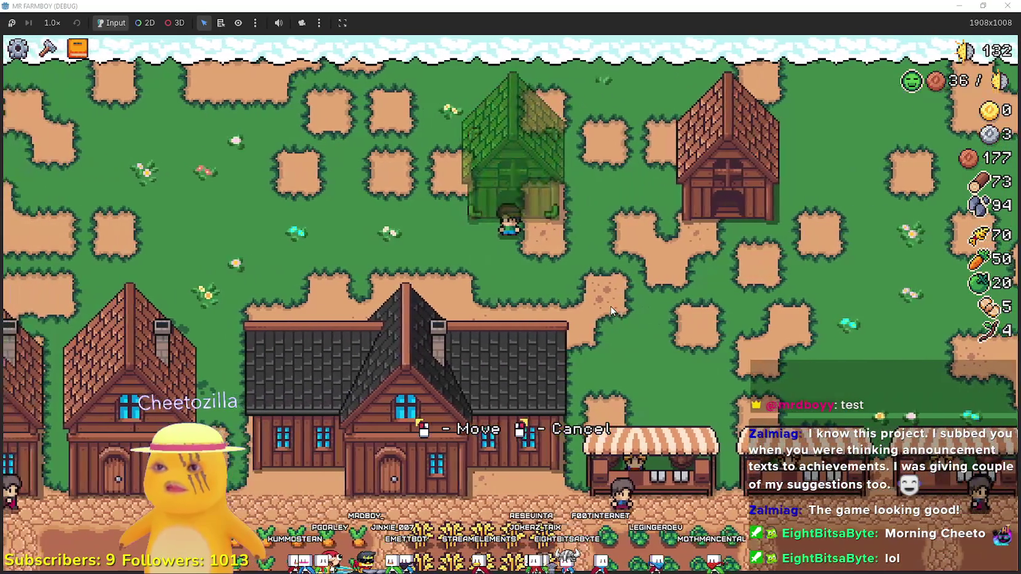
{"action": "key", "text": "d"}
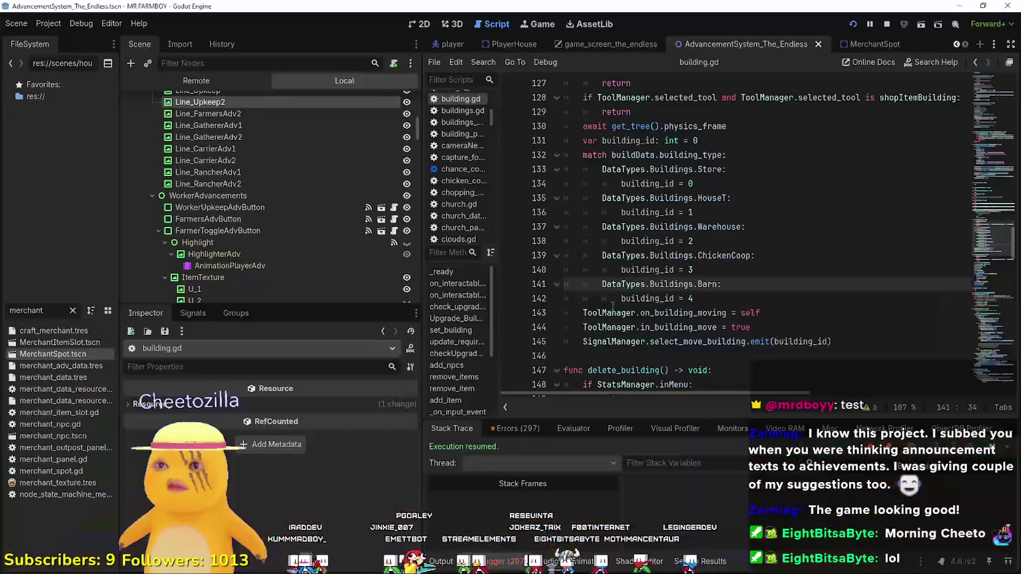
Glance at clouds.gd, then navigate back to move_building in building.gd
{"action": "left_click", "coordinate": [631, 241]}
{"action": "scroll", "coordinate": [571, 239], "scroll_direction": "up", "scroll_amount": 2}
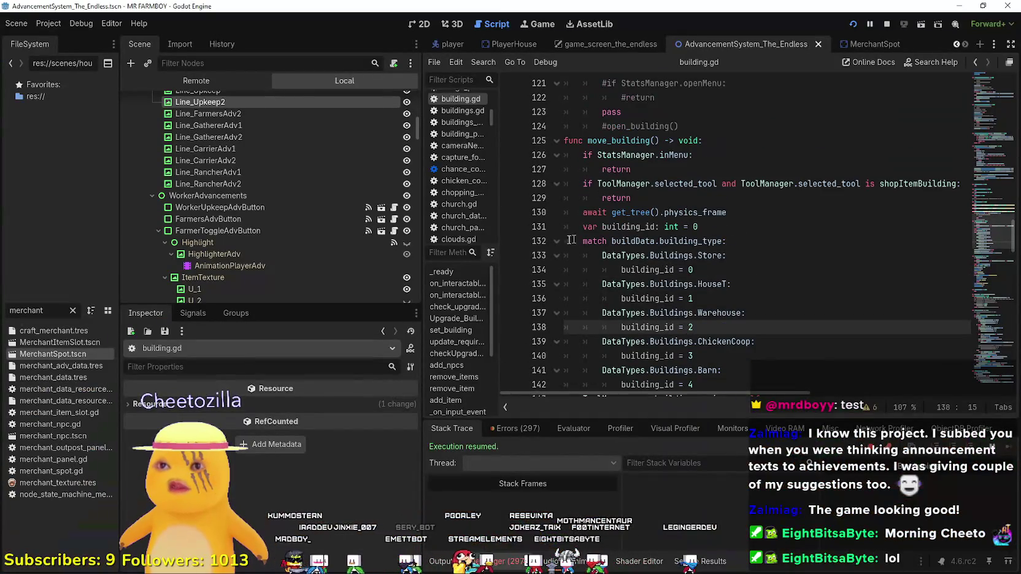
{"action": "left_click", "coordinate": [493, 240]}
{"action": "left_click", "coordinate": [676, 246]}
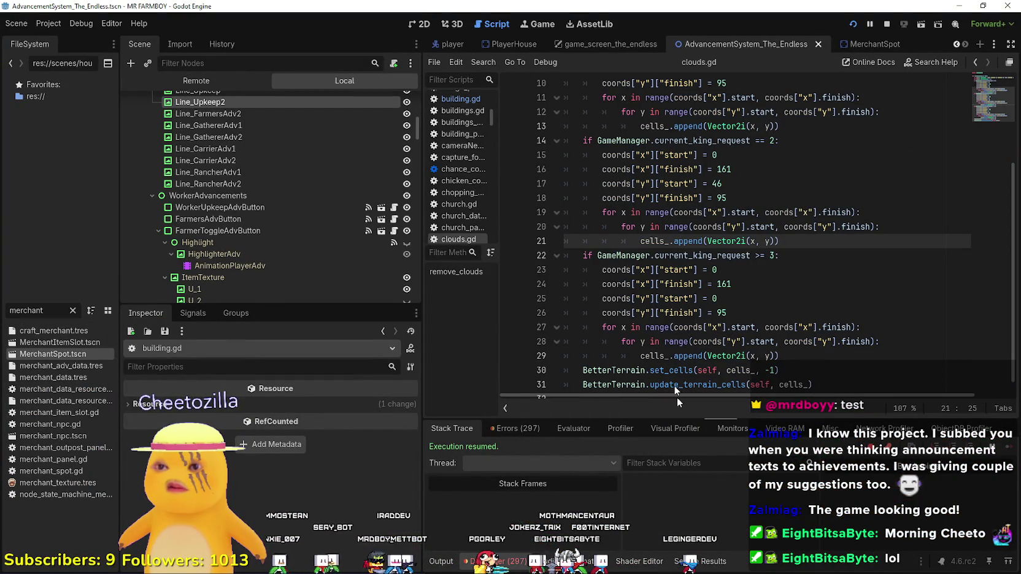
{"action": "left_click", "coordinate": [976, 63]}
{"action": "left_click", "coordinate": [706, 182]}
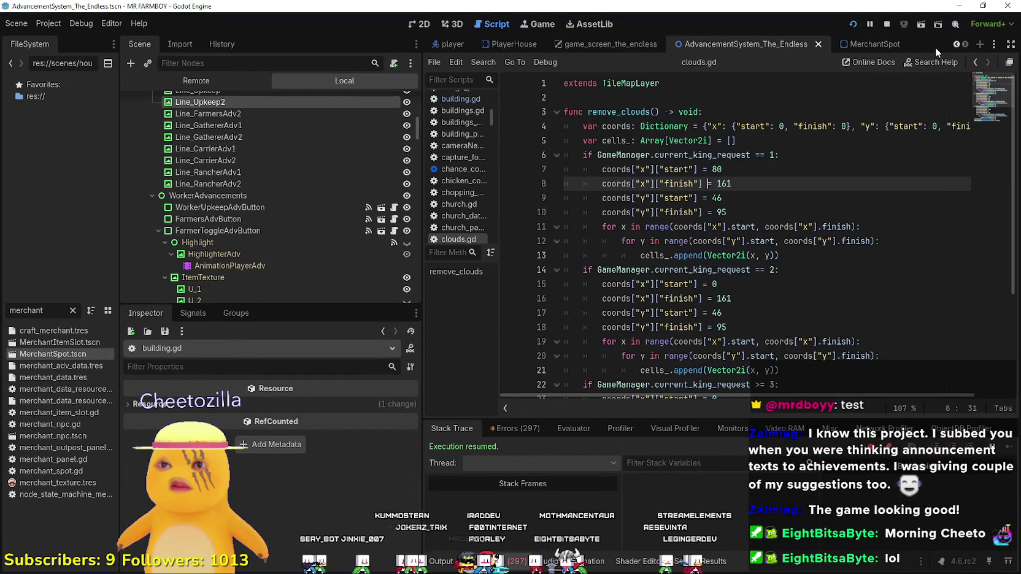
{"action": "left_click", "coordinate": [977, 63]}
{"action": "left_click", "coordinate": [976, 63]}
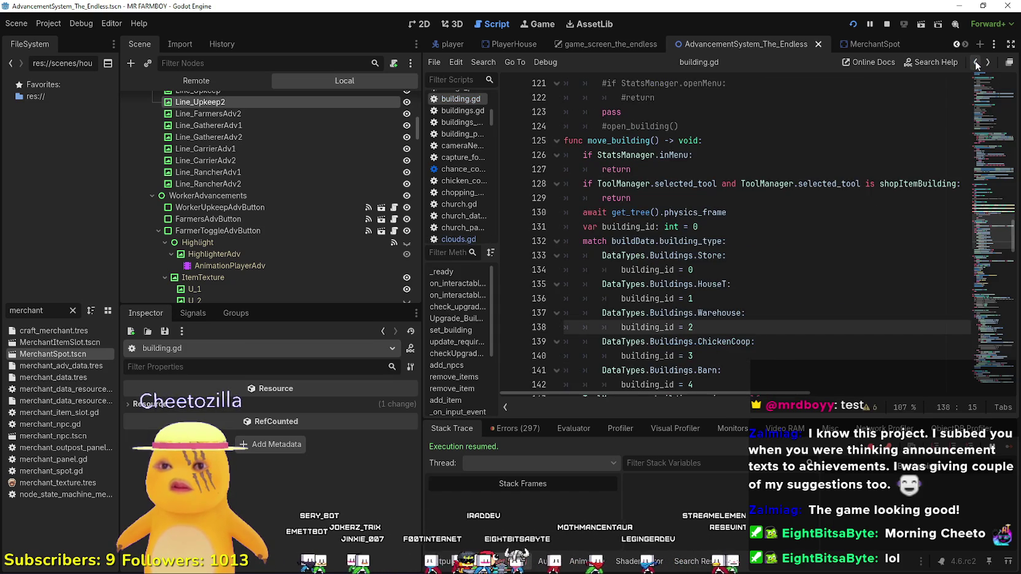
Set a breakpoint on line 131 and trigger a building move in-game to hit it
{"action": "left_click", "coordinate": [644, 241]}
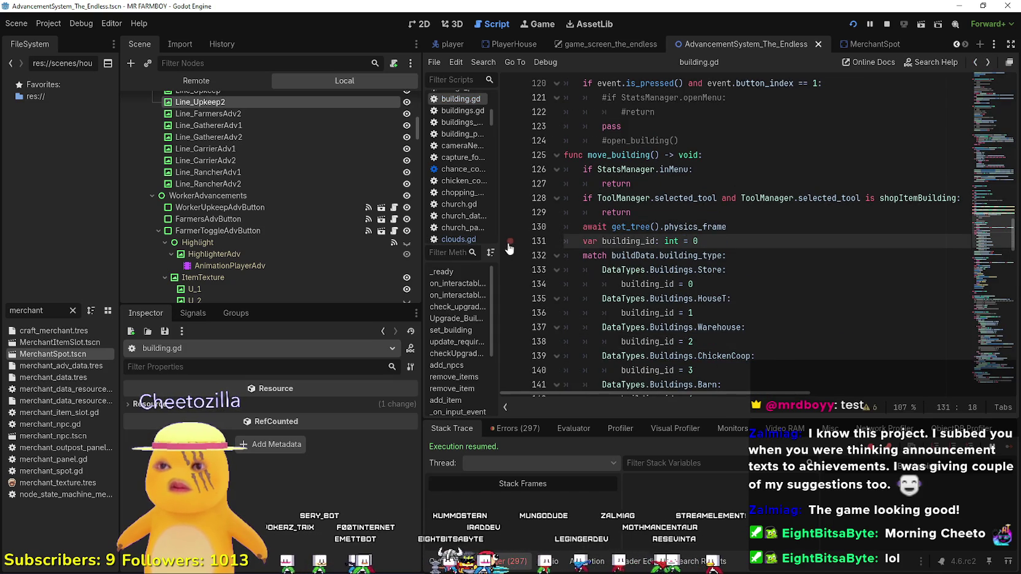
{"action": "key", "text": "alt+Tab"}
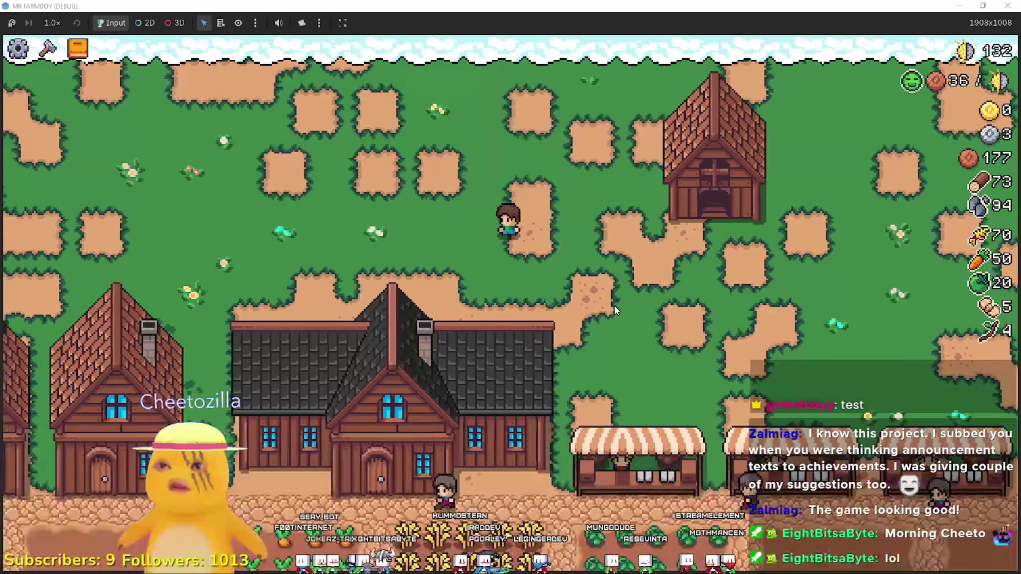
{"action": "type", "text": "ar building_id: int = 0"}
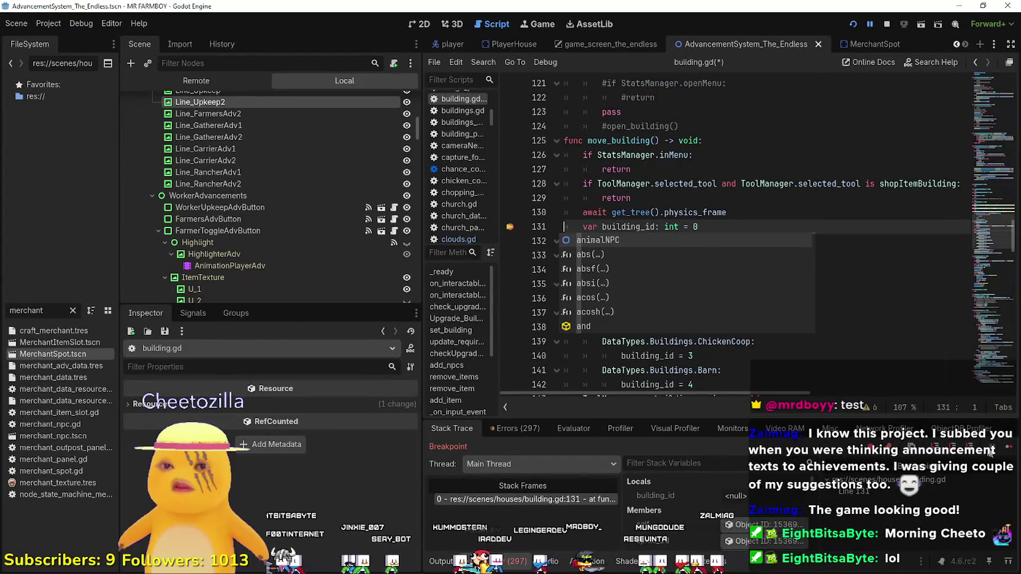
{"action": "key", "text": "F12"}
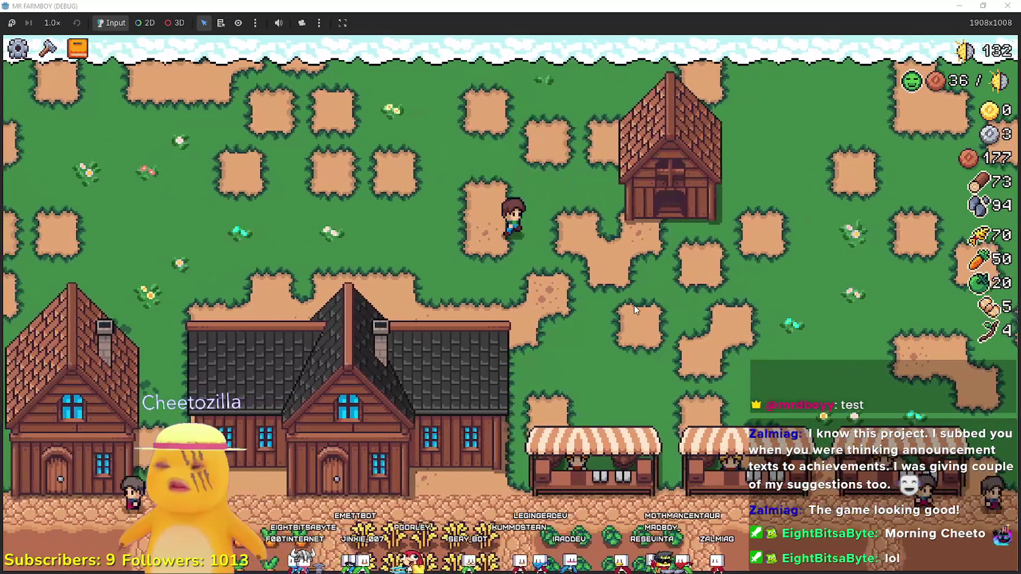
{"action": "left_click", "coordinate": [635, 305]}
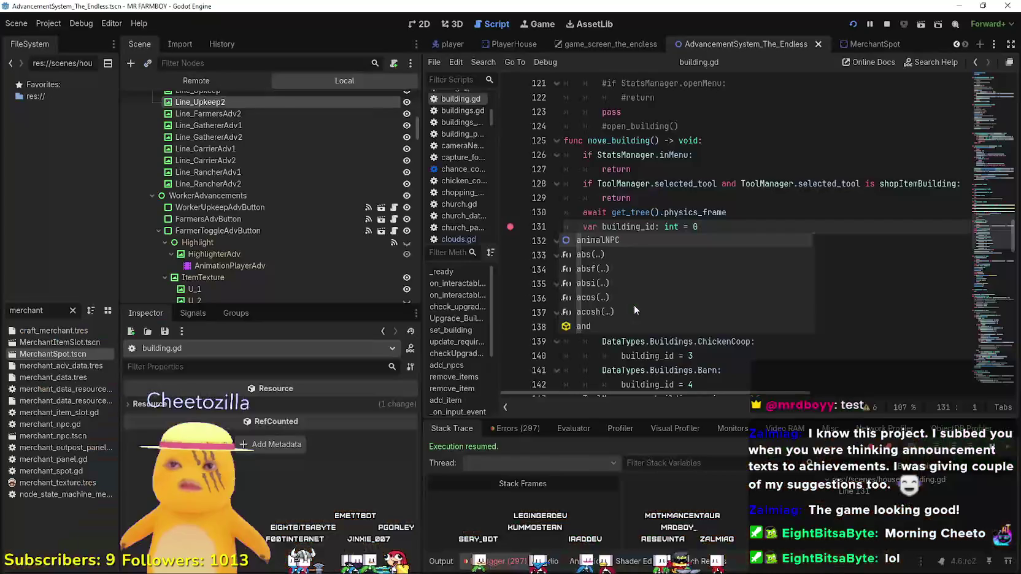
{"action": "left_click", "coordinate": [634, 216]}
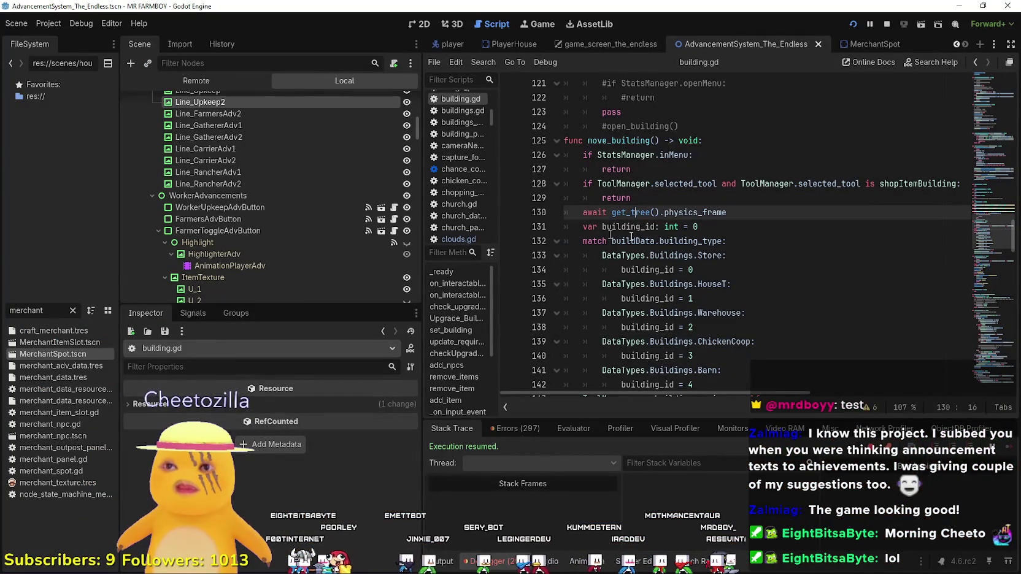
{"action": "left_click", "coordinate": [673, 241]}
{"action": "scroll", "coordinate": [729, 238], "scroll_direction": "up", "scroll_amount": 8}
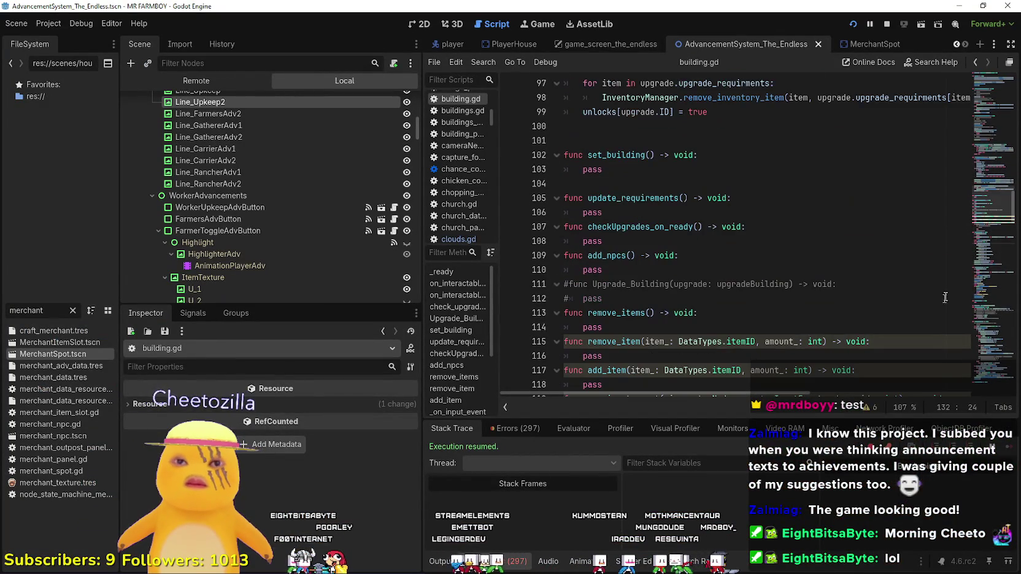
{"action": "scroll", "coordinate": [987, 280], "scroll_direction": "up", "scroll_amount": 11}
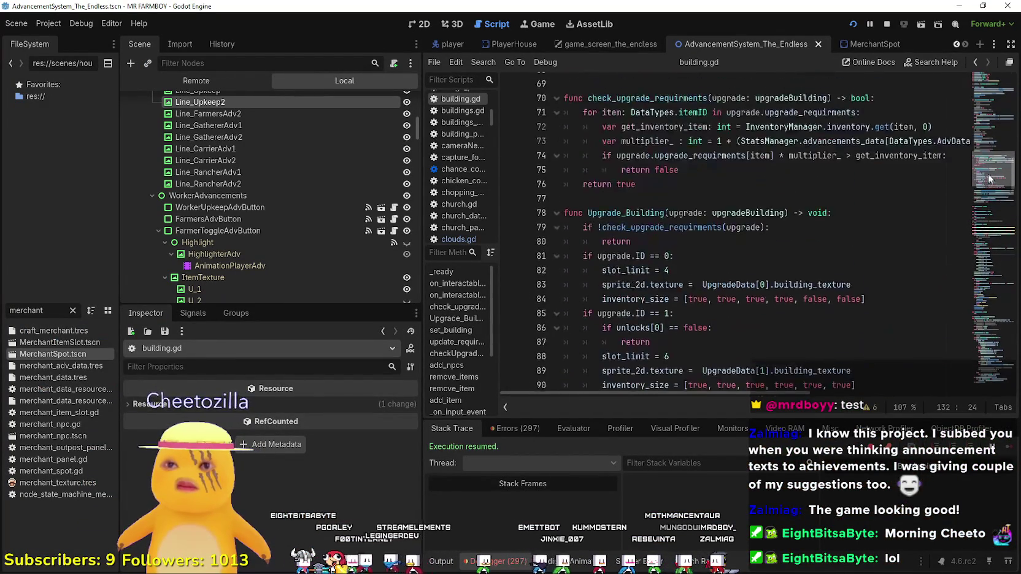
{"action": "left_click_drag", "start_coordinate": [989, 174], "coordinate": [989, 182]}
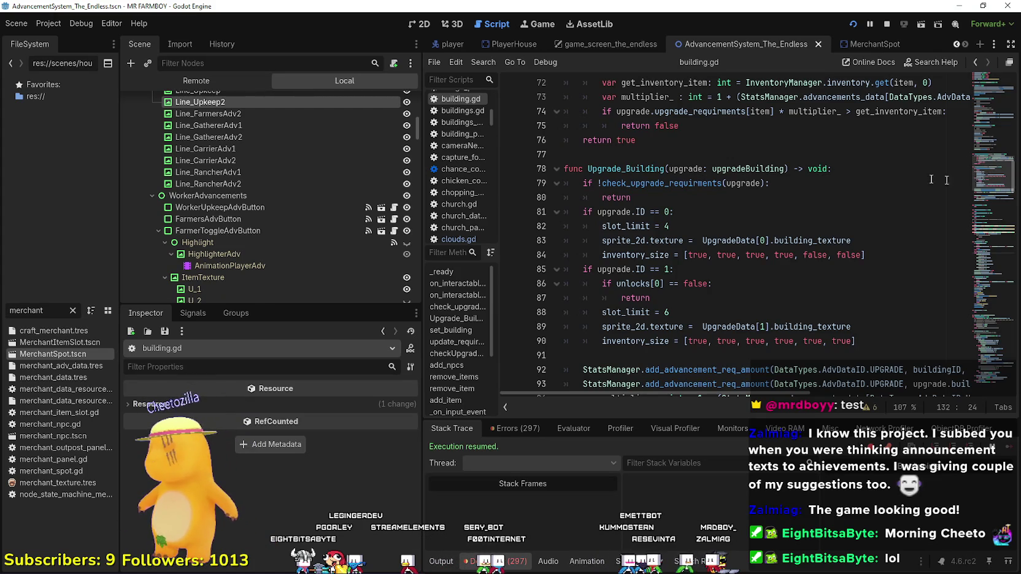
Resume the game and move the red house to a new spot further left
{"action": "key", "text": "alt+Tab"}
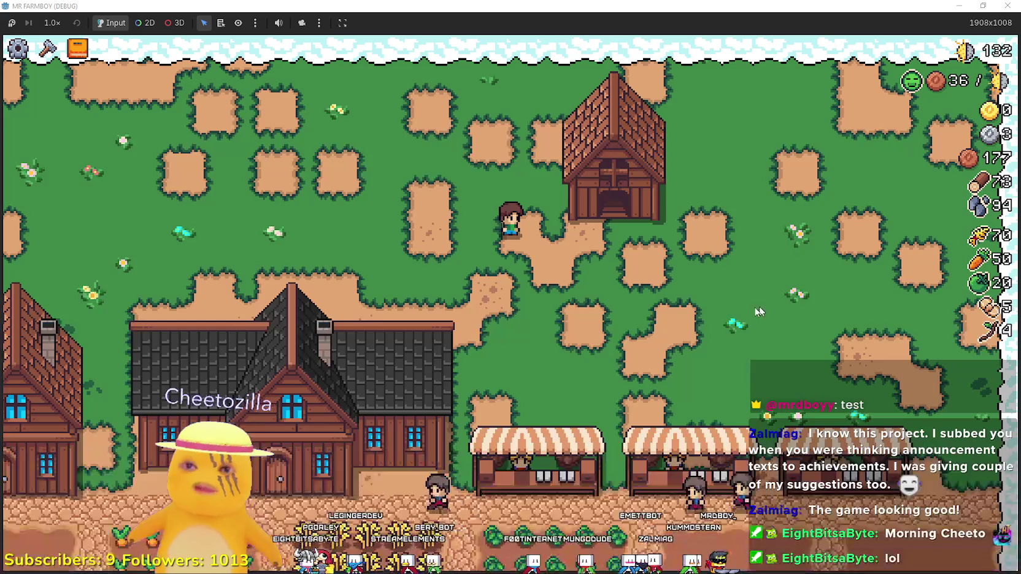
{"action": "key", "text": "d"}
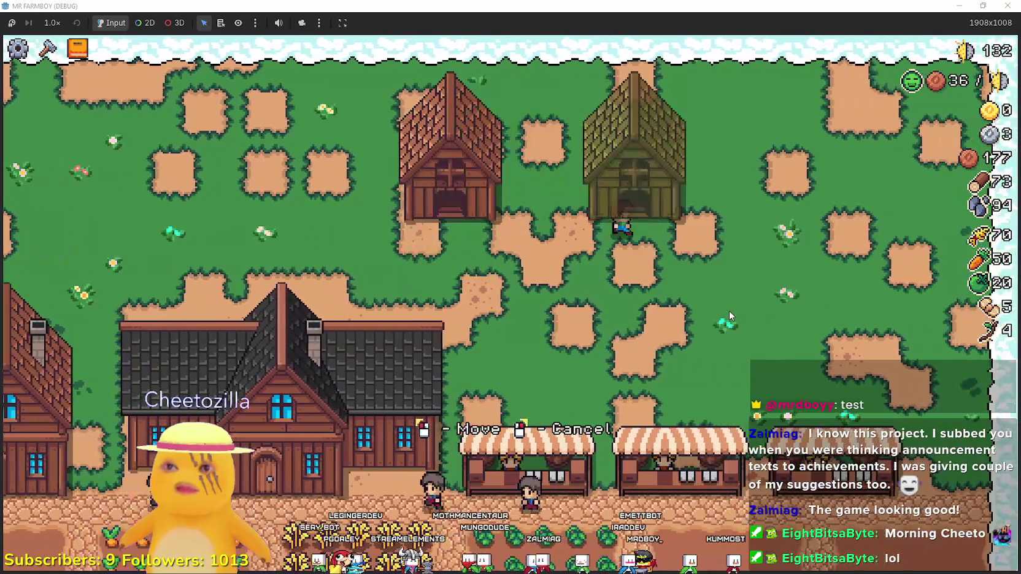
{"action": "key", "text": "d"}
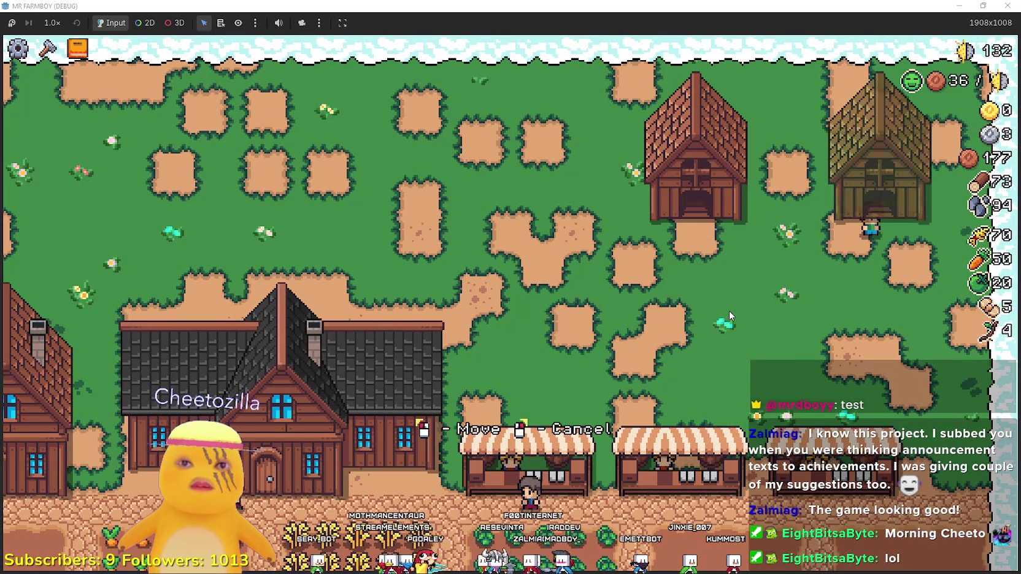
{"action": "key", "text": "d"}
{"action": "key", "text": "a"}
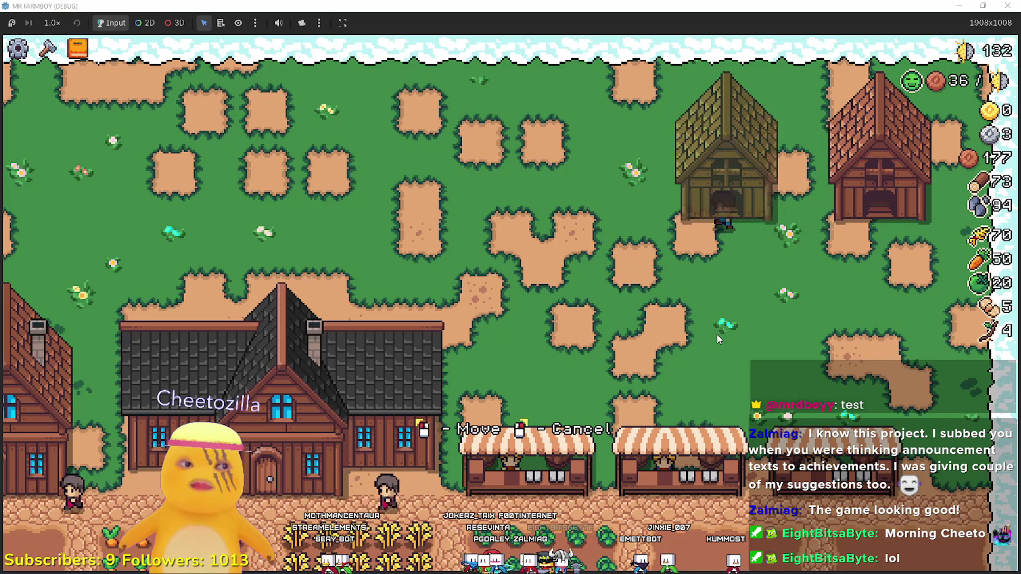
{"action": "key", "text": "a"}
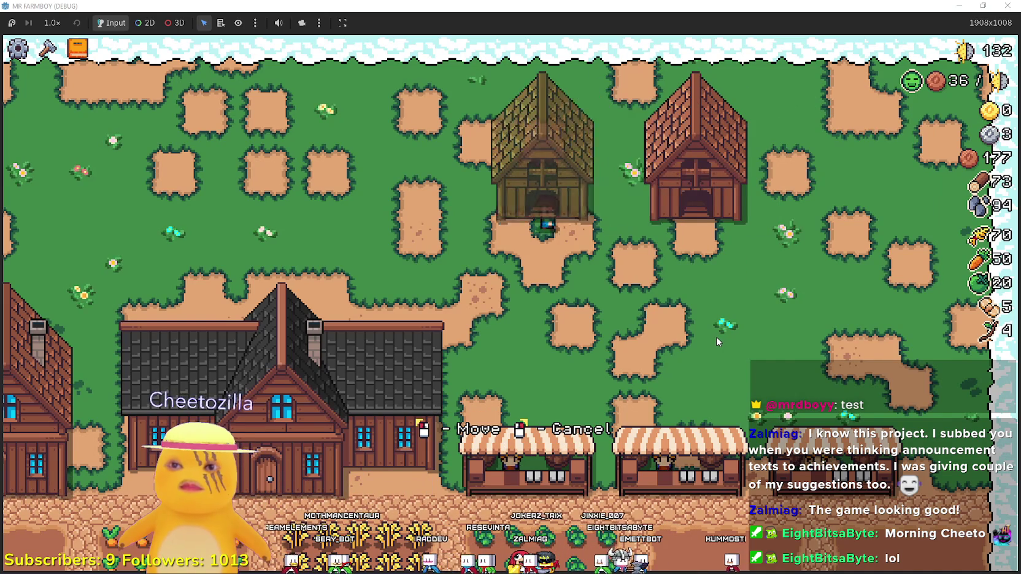
{"action": "left_click", "coordinate": [717, 342]}
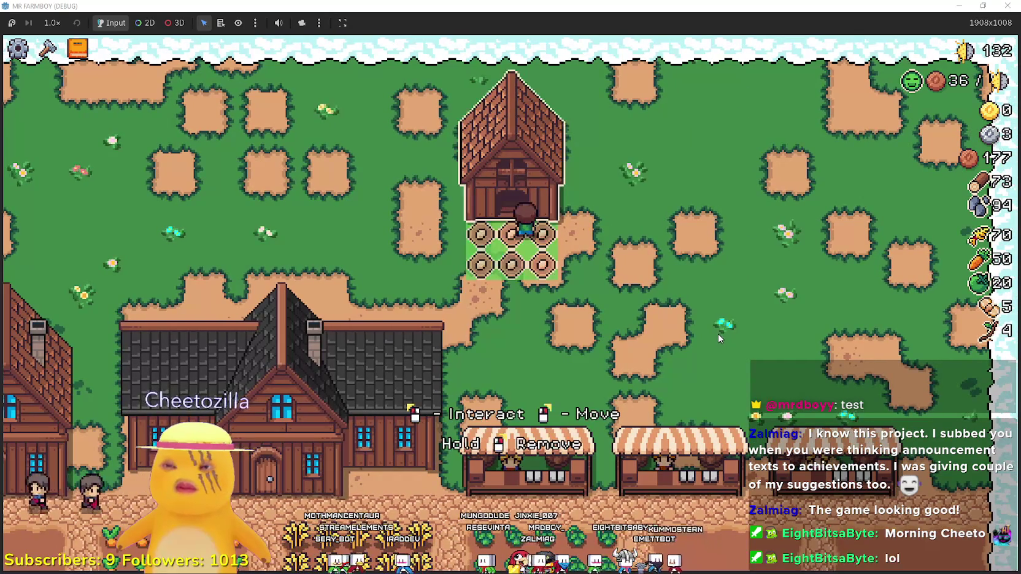
Hold to remove the coop building for a refund
{"action": "key", "text": "w"}
{"action": "key", "text": "Escape"}
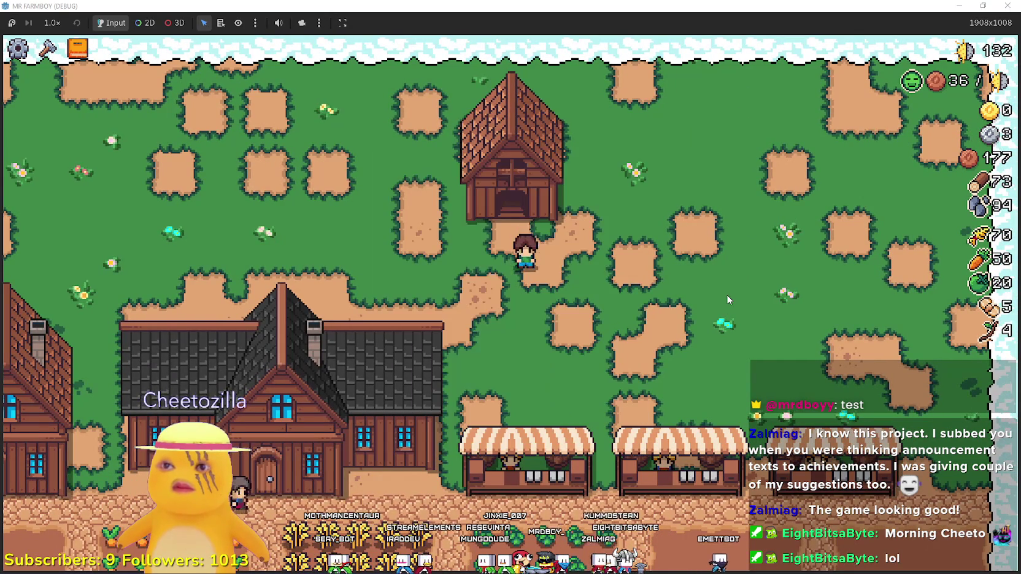
{"action": "key", "text": "w"}
{"action": "key", "text": "x"}
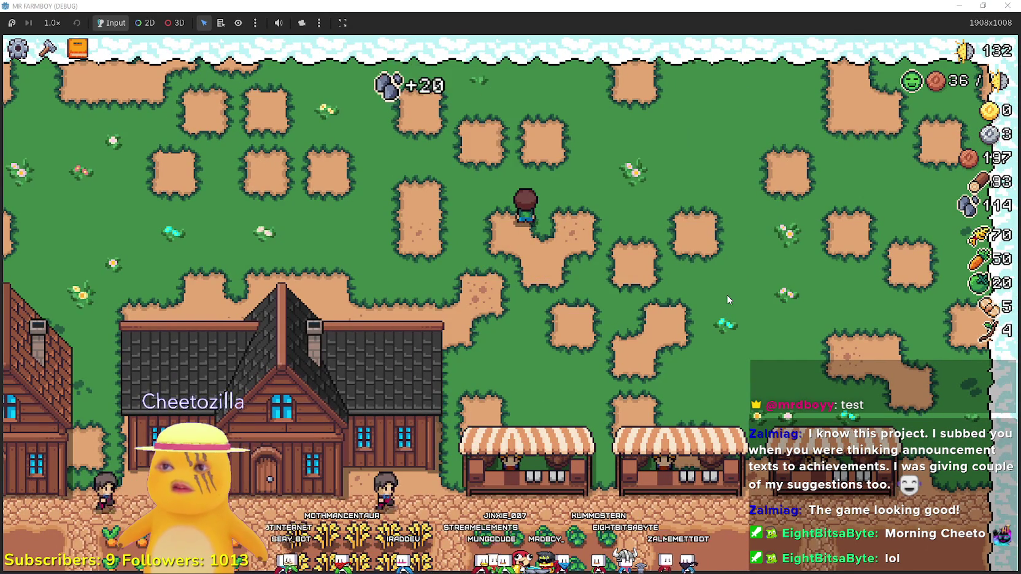
{"action": "key", "text": "d"}
Build a coop from the crafting panel, then remove it to get resources back
{"action": "key", "text": "c"}
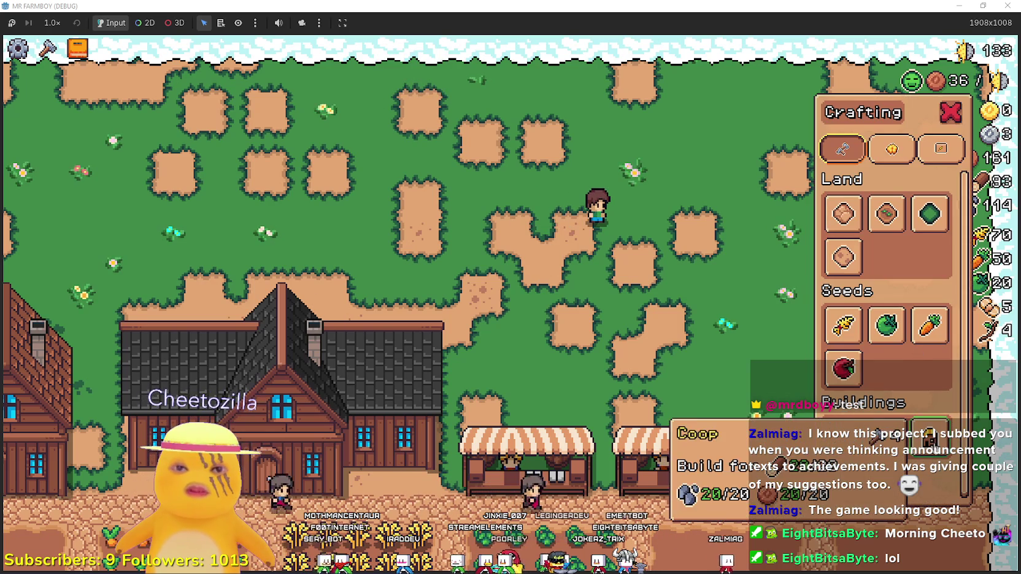
{"action": "left_click", "coordinate": [930, 433]}
{"action": "left_click", "coordinate": [644, 285]}
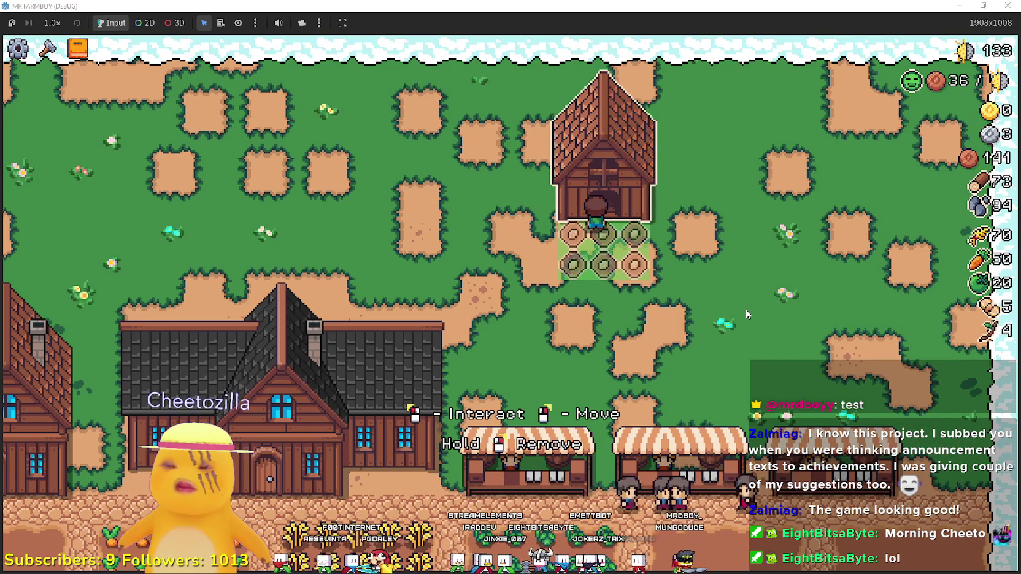
{"action": "key", "text": "a"}
{"action": "left_click_drag", "start_coordinate": [746, 308], "coordinate": [746, 308]}
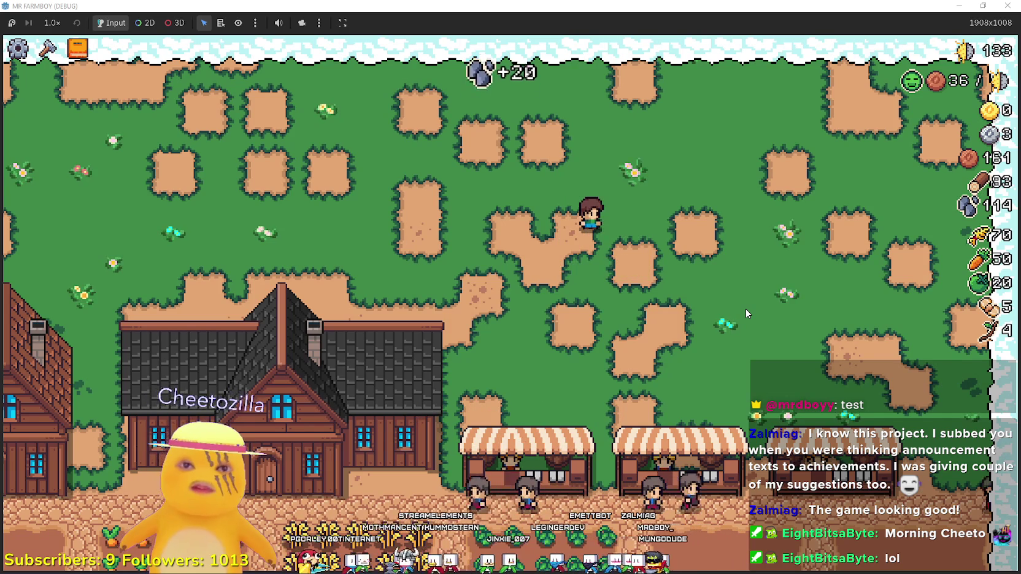
Build a house from the crafting panel at the player's spot
{"action": "key", "text": "a"}
{"action": "key", "text": "d"}
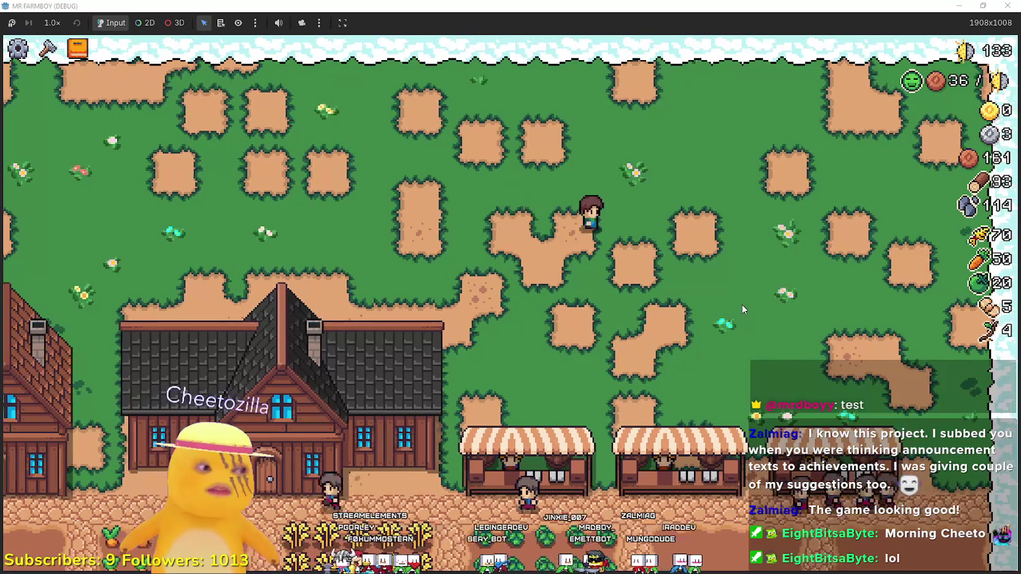
{"action": "key", "text": "j"}
{"action": "key", "text": "Escape"}
{"action": "key", "text": "c"}
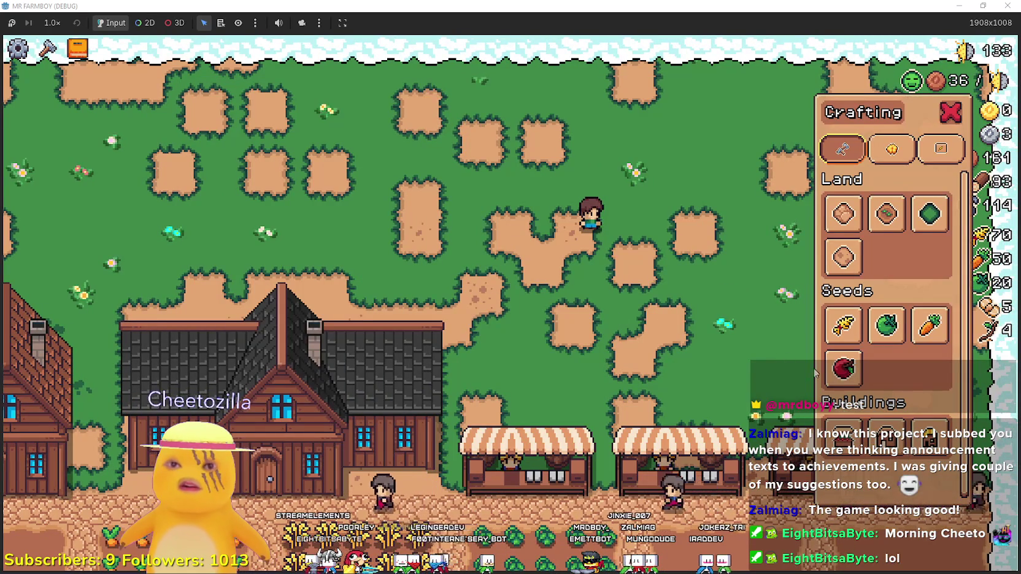
{"action": "left_click", "coordinate": [857, 423]}
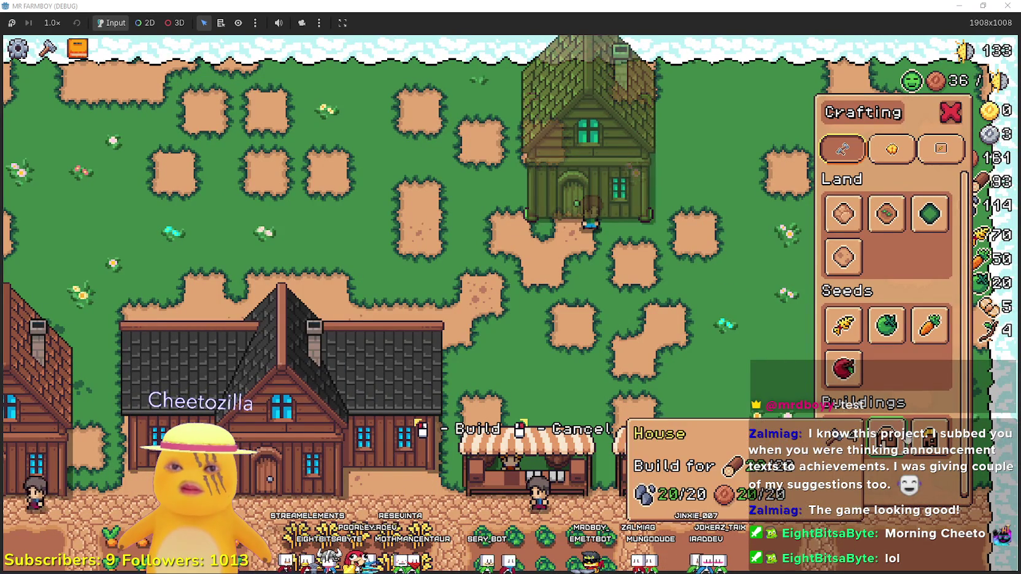
{"action": "left_click", "coordinate": [619, 315]}
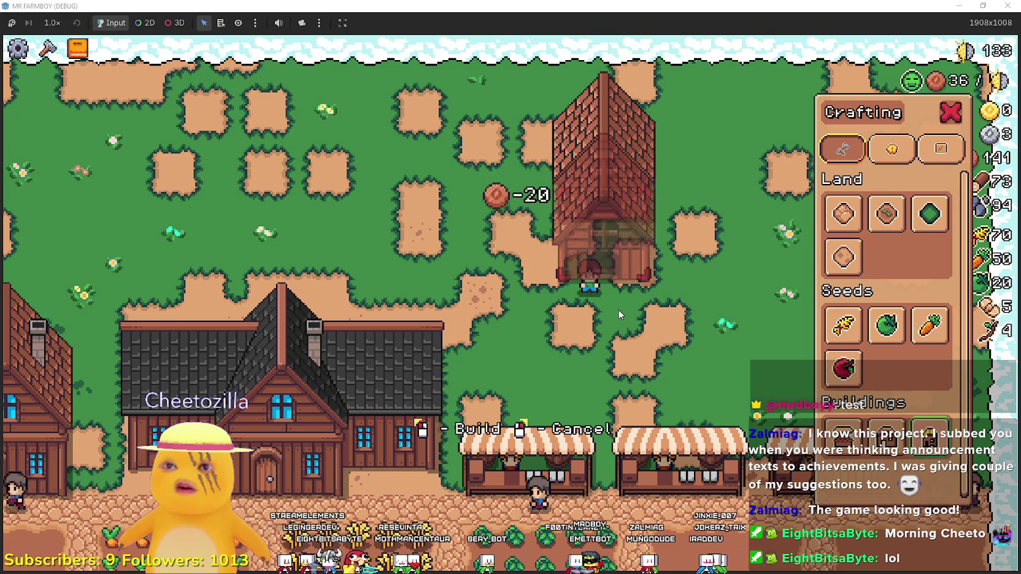
{"action": "key", "text": "c"}
Open and close the coop's chickens panel, then hold to remove the coop
{"action": "key", "text": "w"}
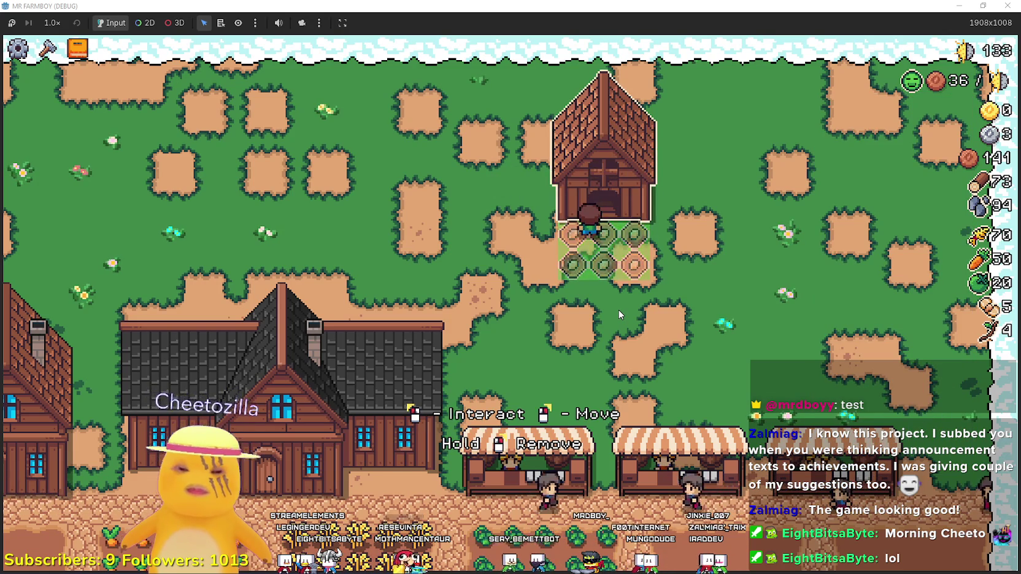
{"action": "key", "text": "e"}
{"action": "key", "text": "Escape"}
{"action": "key", "text": "a"}
{"action": "key", "text": "d"}
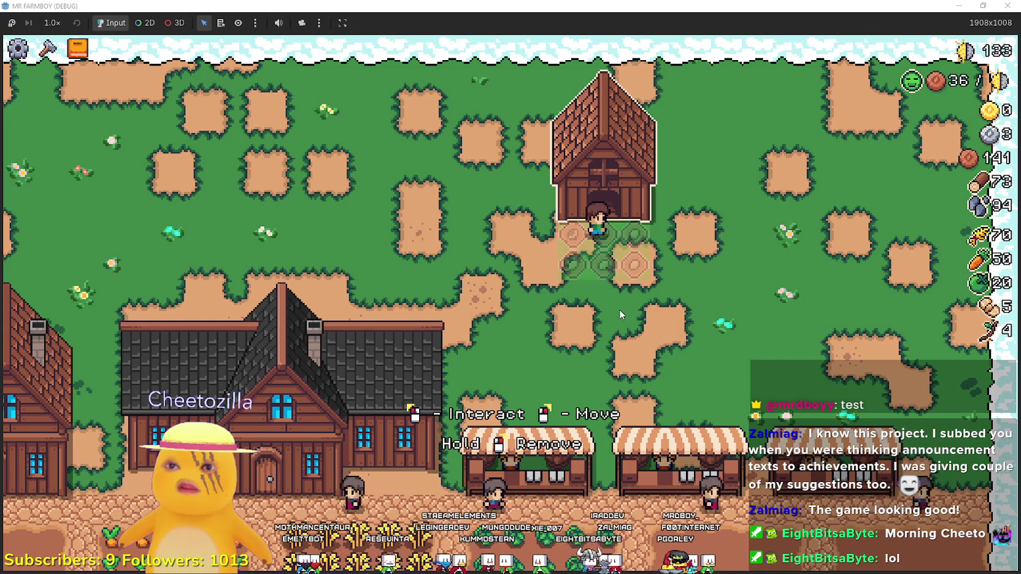
{"action": "left_click_drag", "start_coordinate": [619, 309], "coordinate": [619, 307]}
Search building.gd for move_building and jump to the delete_building definition
{"action": "key", "text": "alt+Tab"}
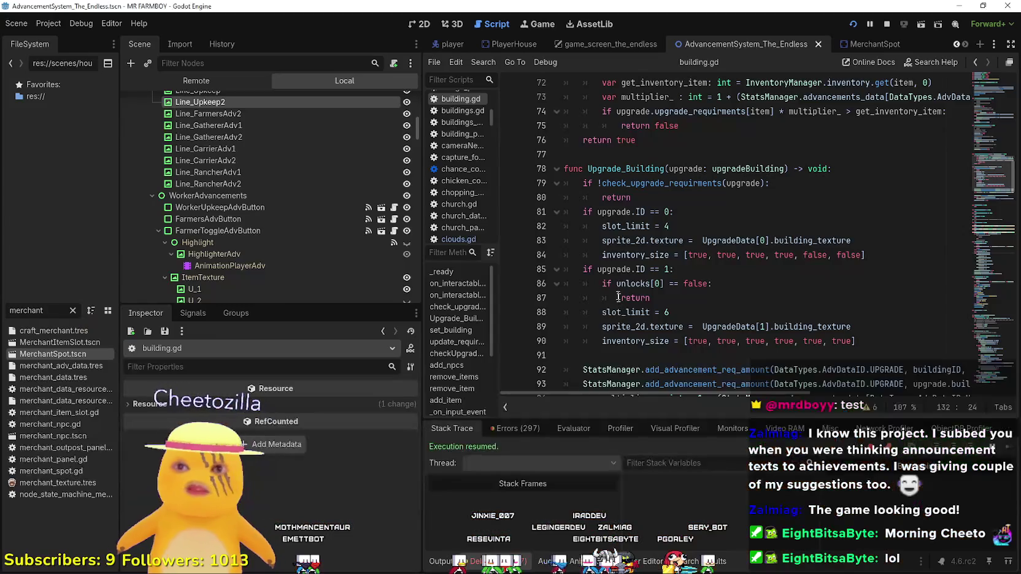
{"action": "left_click", "coordinate": [692, 330]}
{"action": "key", "text": "ctrl+f"}
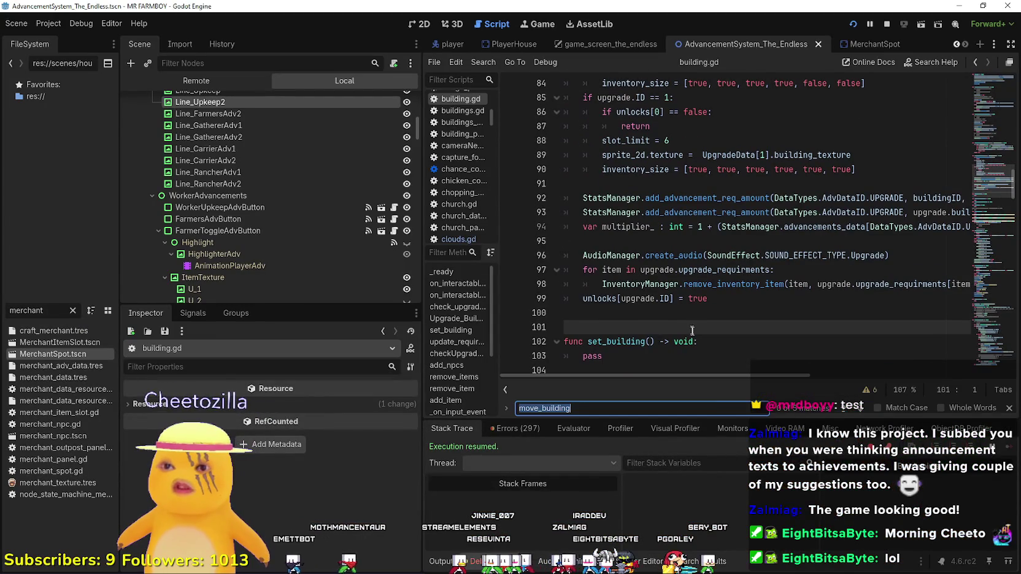
{"action": "left_click", "coordinate": [852, 411]}
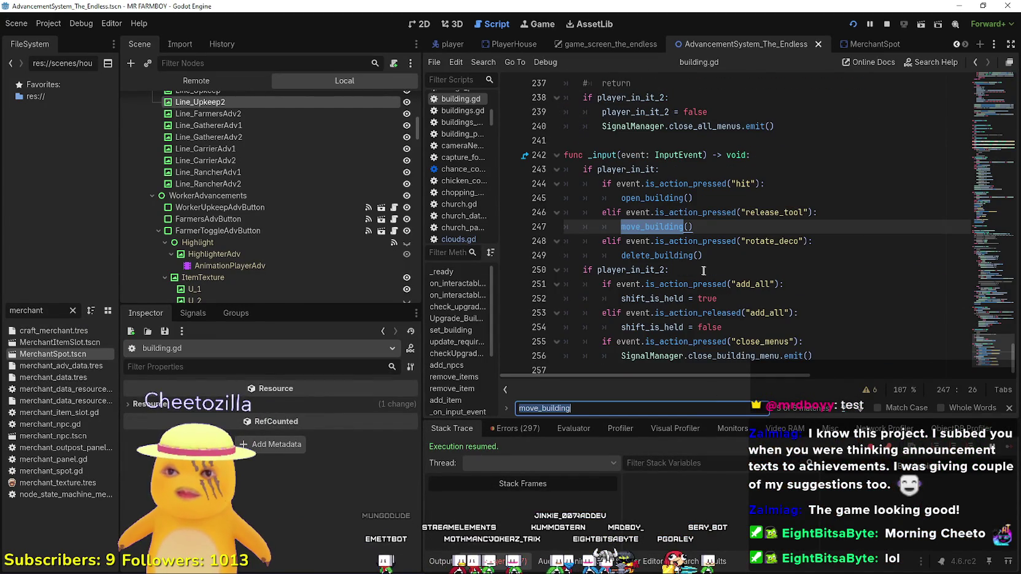
{"action": "right_click", "coordinate": [669, 255]}
{"action": "left_click", "coordinate": [710, 423]}
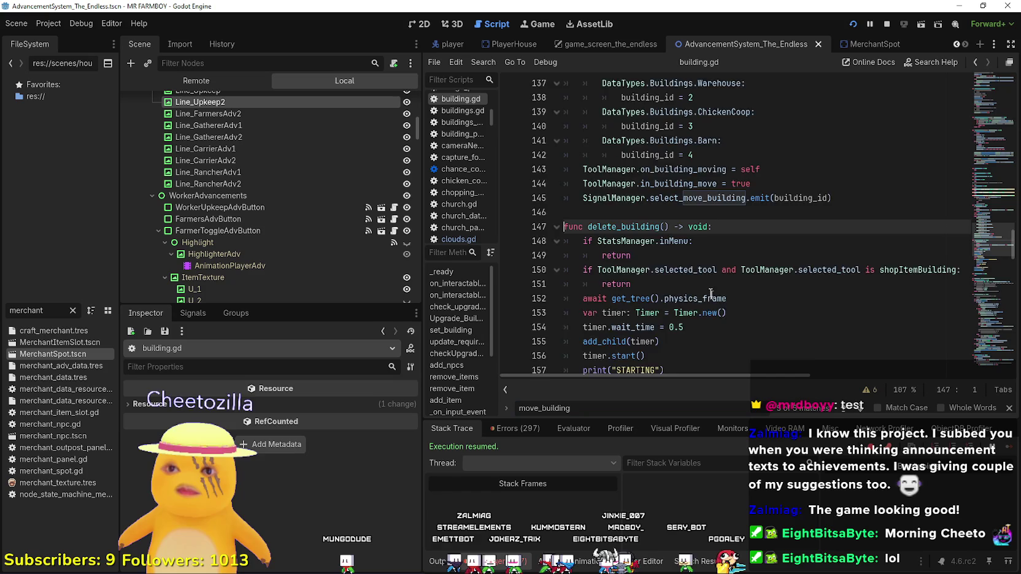
Review delete_building's physics-frame and timer setup lines 150–157 and the rotate_deco check
{"action": "left_click", "coordinate": [679, 169]}
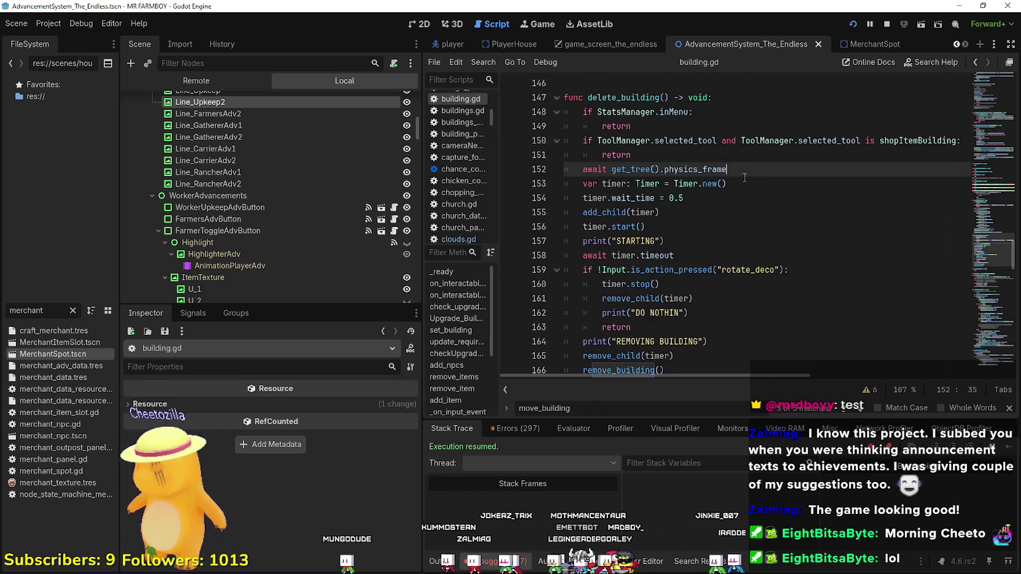
{"action": "scroll", "coordinate": [744, 177], "scroll_direction": "down", "scroll_amount": 2}
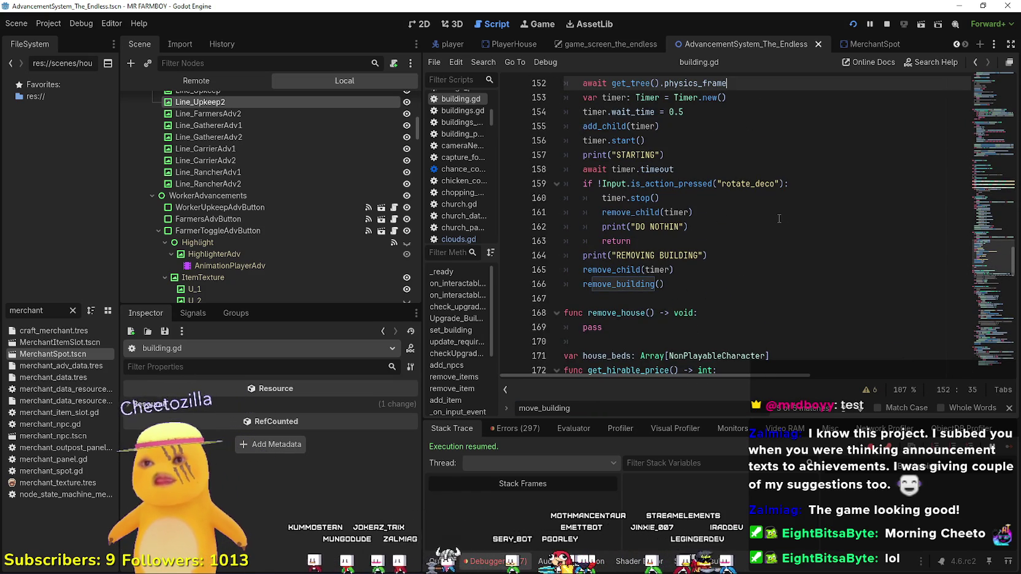
{"action": "scroll", "coordinate": [724, 225], "scroll_direction": "up", "scroll_amount": 1}
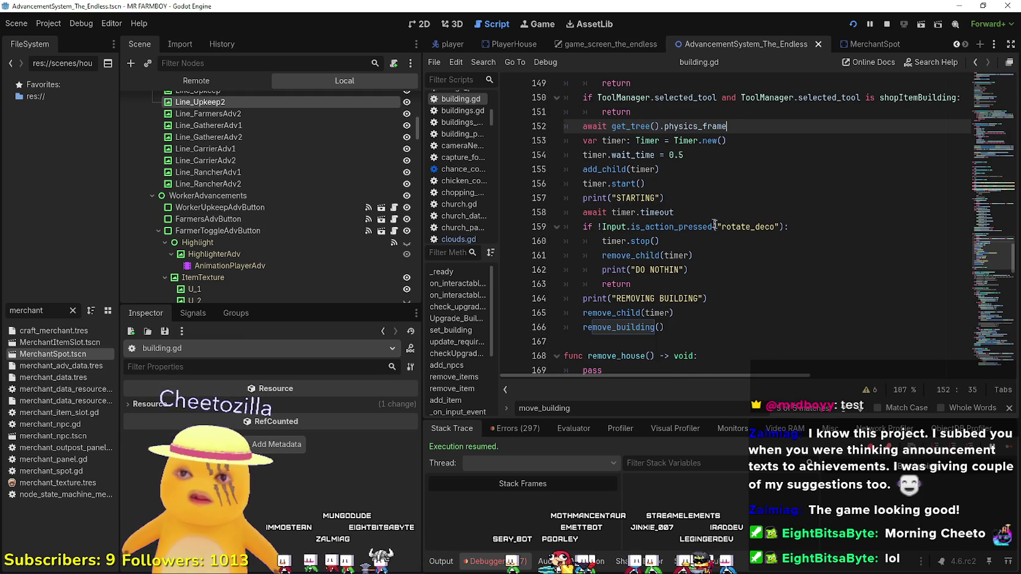
{"action": "left_click_drag", "start_coordinate": [686, 155], "coordinate": [505, 121]}
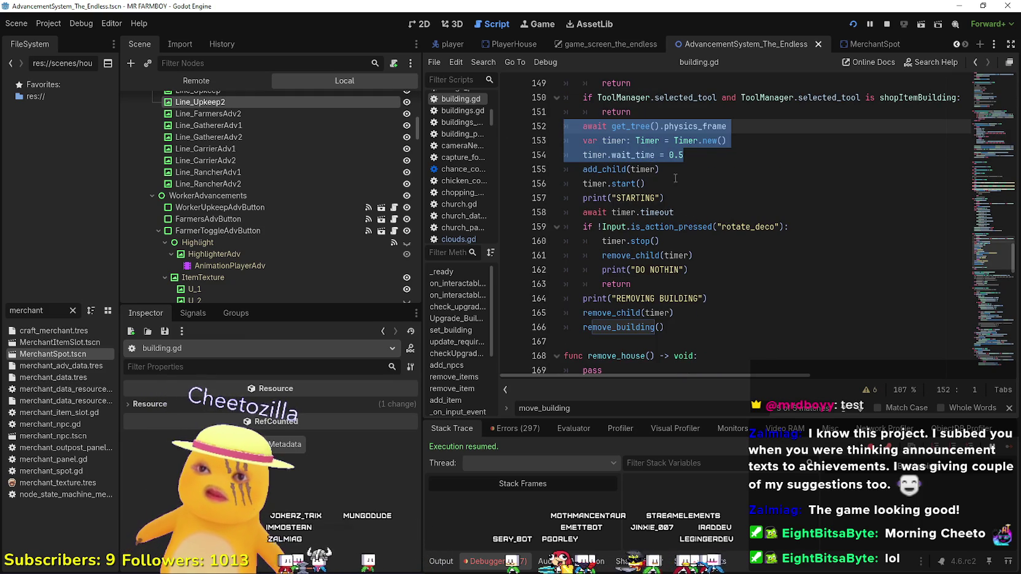
{"action": "mouse_move", "coordinate": [675, 177]}
{"action": "left_mouse_down"}
{"action": "mouse_move", "coordinate": [589, 170]}
{"action": "mouse_move", "coordinate": [583, 125]}
{"action": "left_mouse_up"}
{"action": "mouse_move", "coordinate": [684, 200]}
{"action": "left_mouse_down"}
{"action": "mouse_move", "coordinate": [583, 198]}
{"action": "mouse_move", "coordinate": [550, 98]}
{"action": "left_mouse_up"}
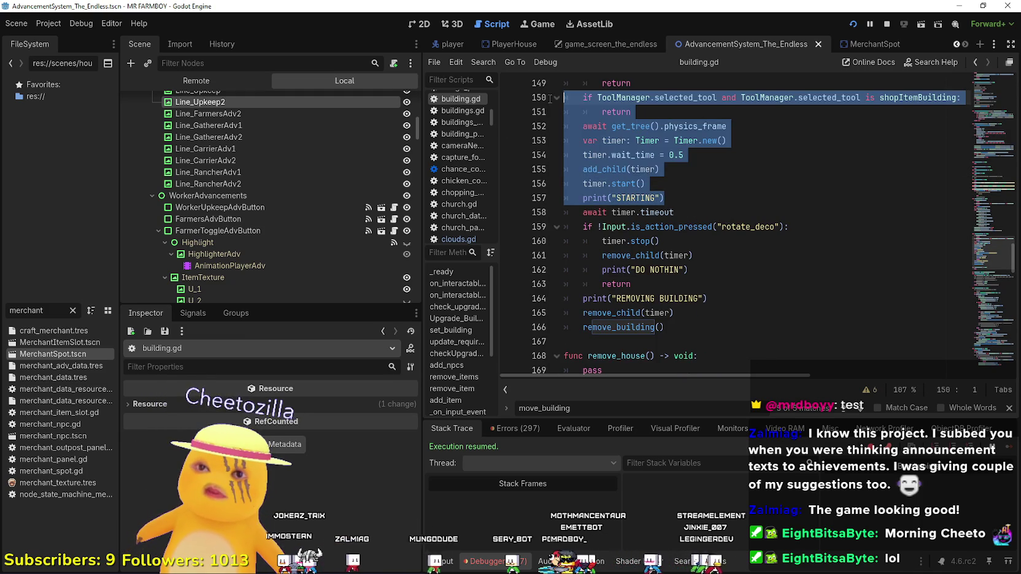
{"action": "left_click", "coordinate": [721, 312]}
{"action": "left_click", "coordinate": [665, 226]}
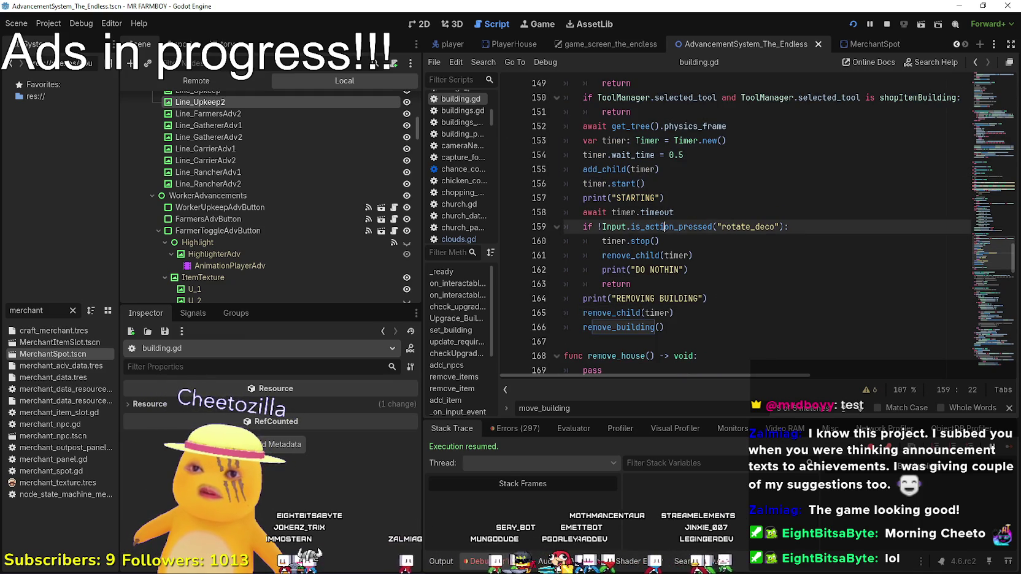
Select the timeout check lines 158–163, then run the game again with F5
{"action": "left_click_drag", "start_coordinate": [564, 299], "coordinate": [562, 211]}
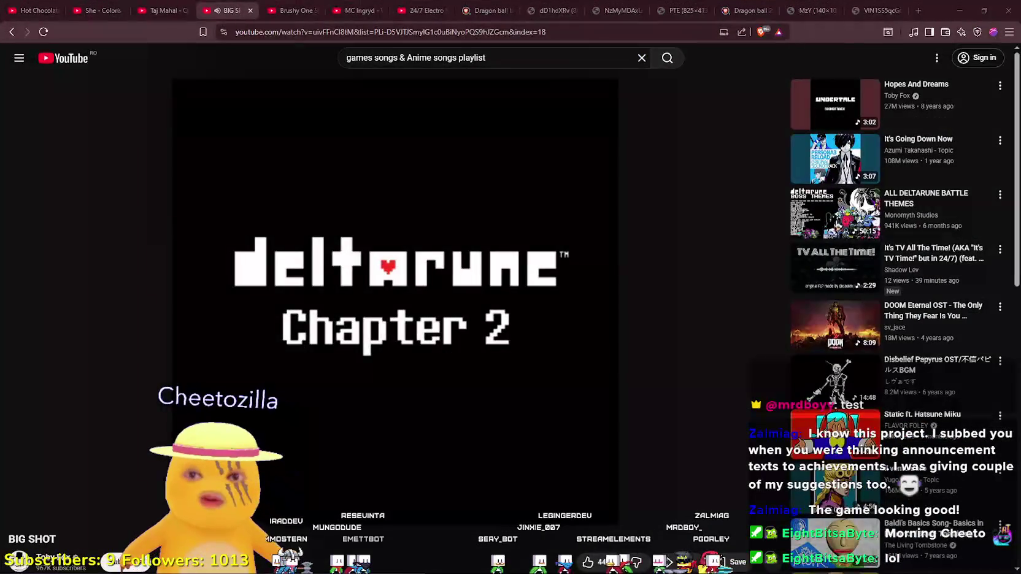
{"action": "key", "text": "F5"}
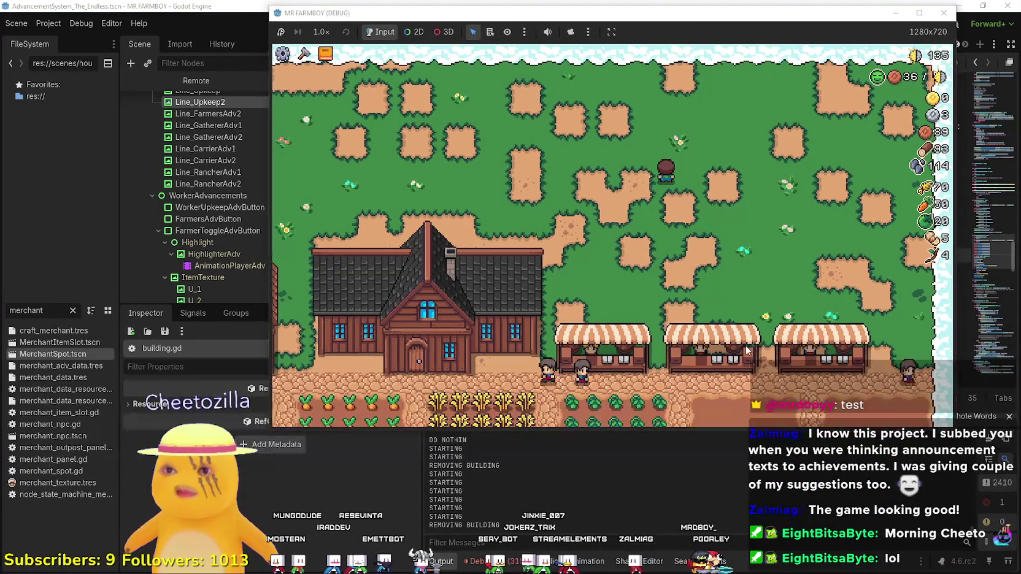
In the running game, place a building from the crafting panel and hold X to remove it
{"action": "key", "text": "c"}
{"action": "key", "text": "Return"}
{"action": "left_click", "coordinate": [648, 261]}
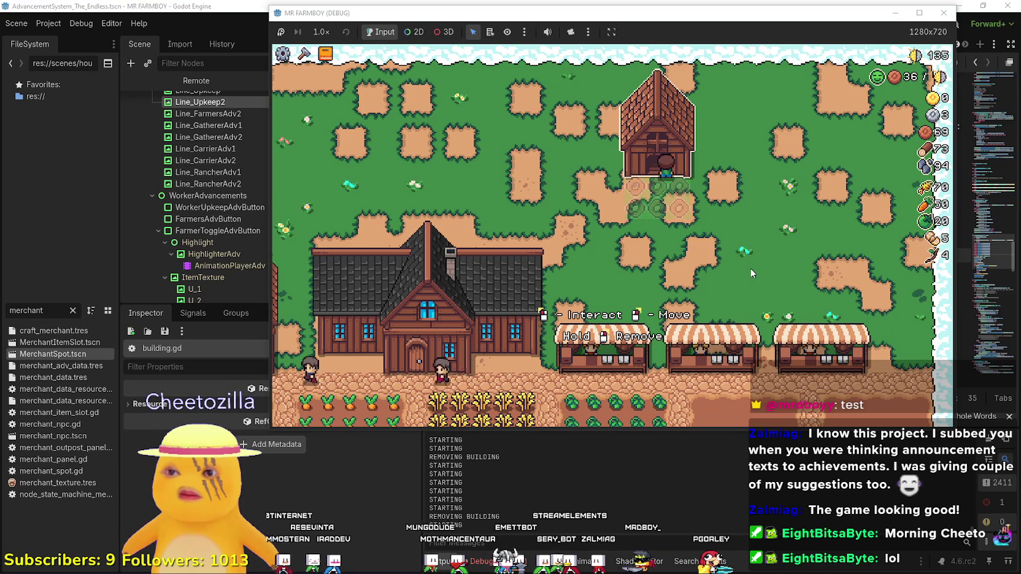
{"action": "key", "text": "x"}
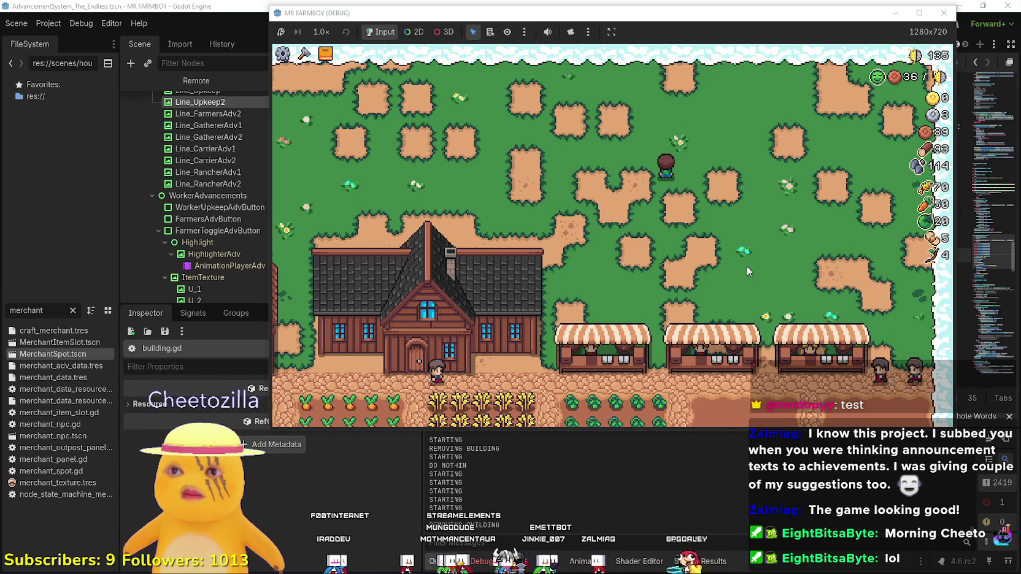
Bring the building.gd script editor back over the game and scroll around delete_building
{"action": "left_click", "coordinate": [708, 4]}
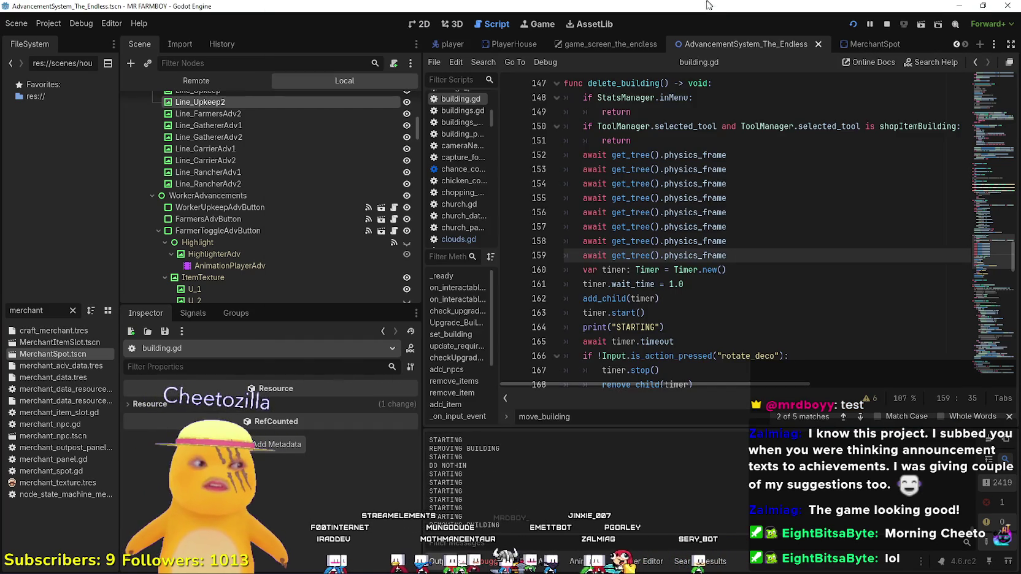
{"action": "left_click", "coordinate": [771, 242]}
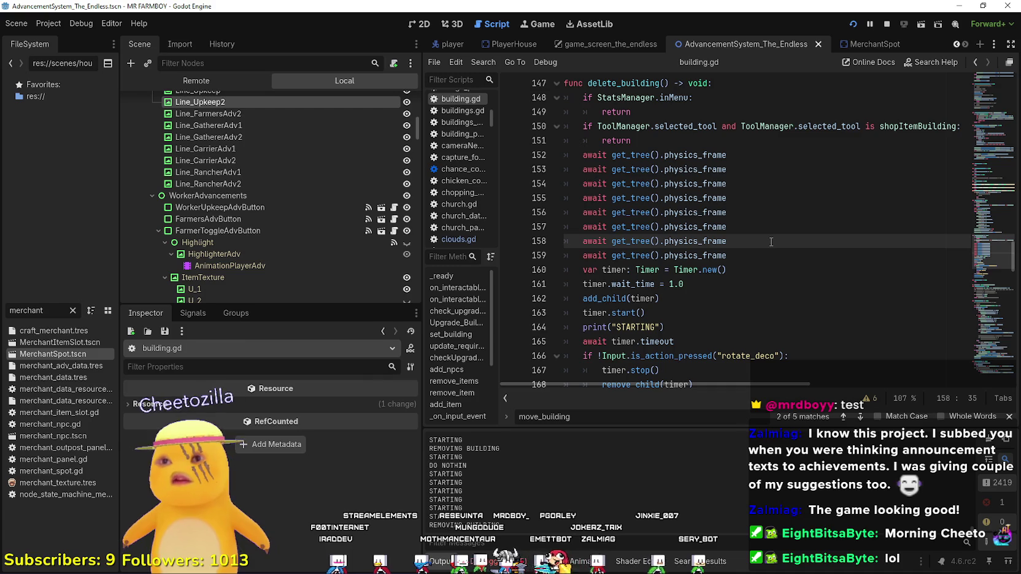
{"action": "scroll", "coordinate": [760, 252], "scroll_direction": "up", "scroll_amount": 3}
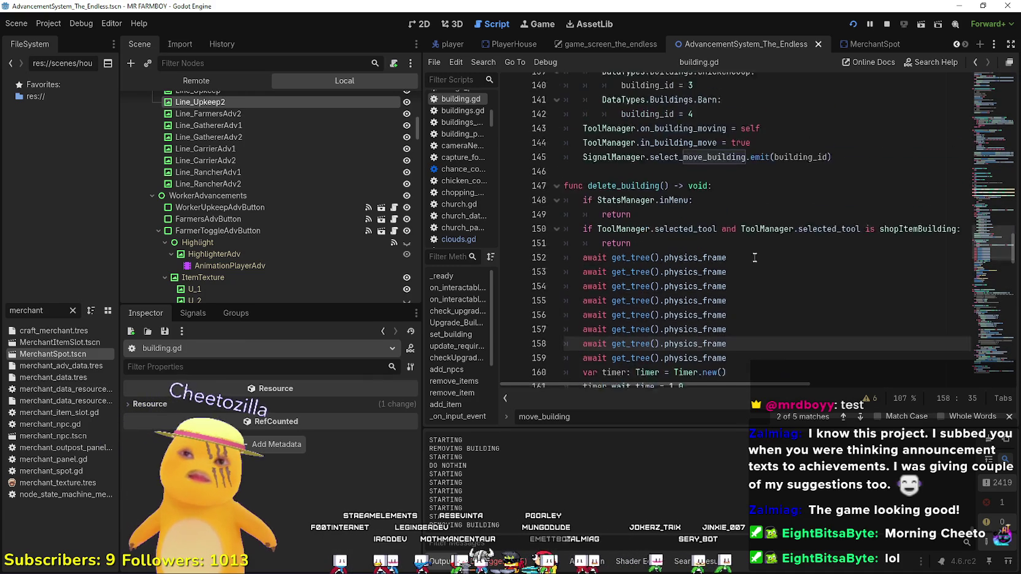
{"action": "scroll", "coordinate": [752, 255], "scroll_direction": "down", "scroll_amount": 2}
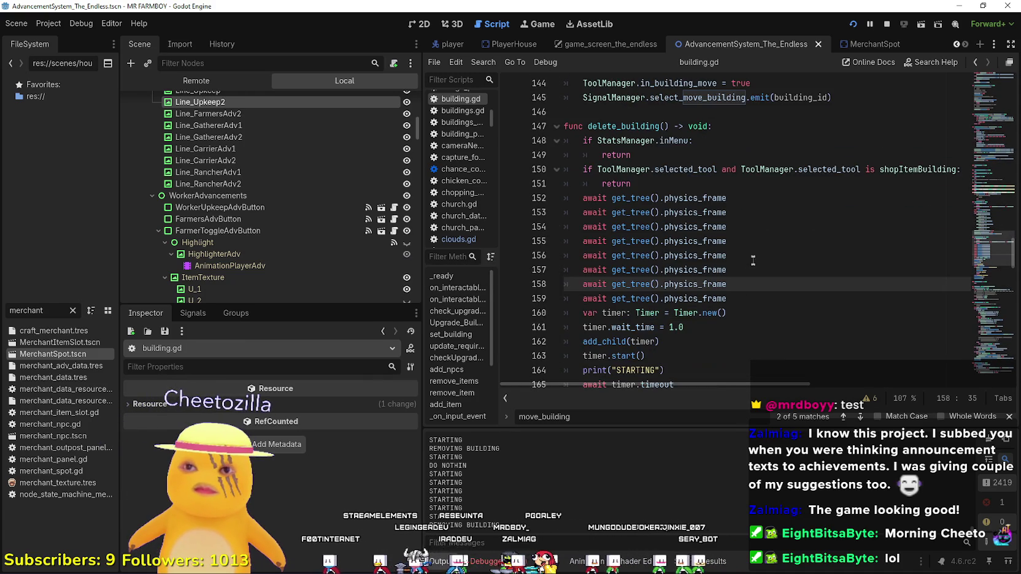
{"action": "scroll", "coordinate": [746, 330], "scroll_direction": "down", "scroll_amount": 3}
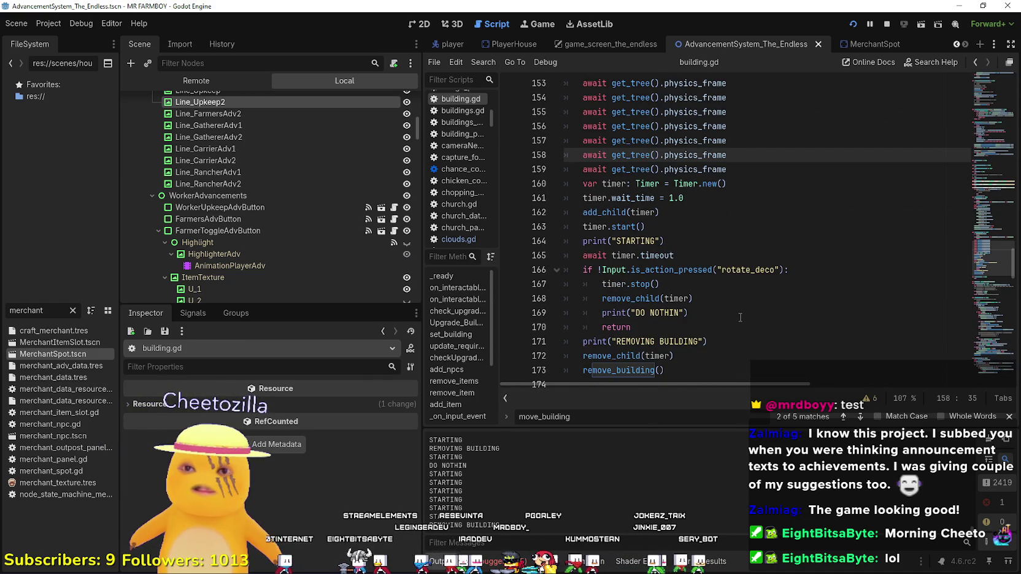
{"action": "scroll", "coordinate": [729, 295], "scroll_direction": "up", "scroll_amount": 3}
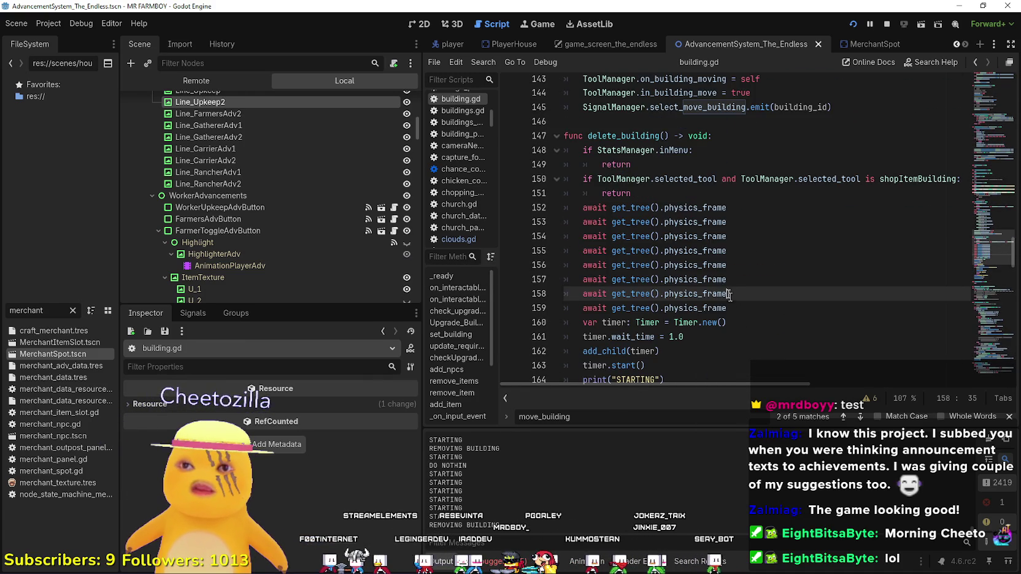
Select the eight physics_frame await lines, then put the caret on blank line 147
{"action": "left_click", "coordinate": [611, 122]}
{"action": "scroll", "coordinate": [730, 245], "scroll_direction": "down", "scroll_amount": 2}
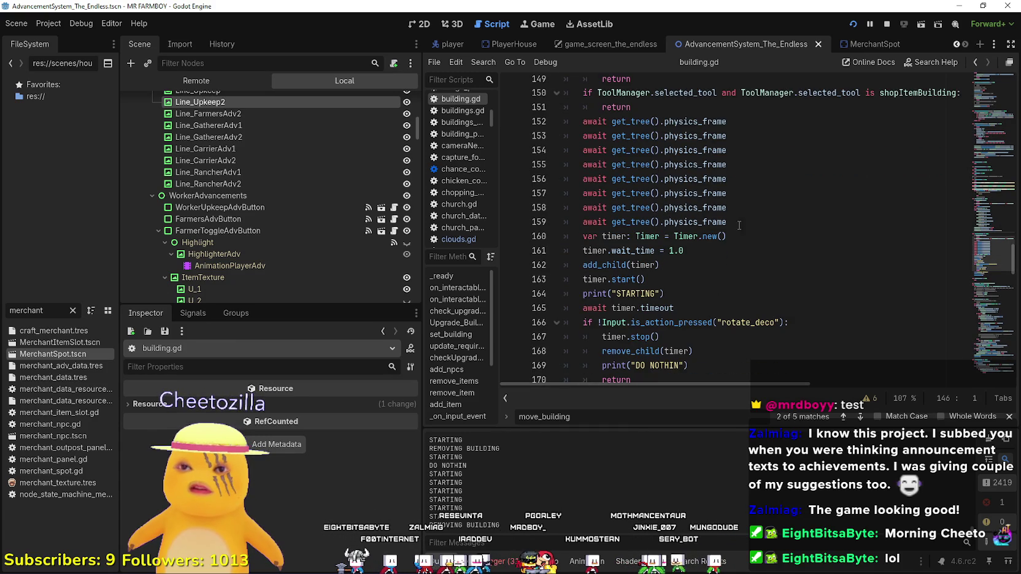
{"action": "left_click_drag", "start_coordinate": [739, 225], "coordinate": [532, 127]}
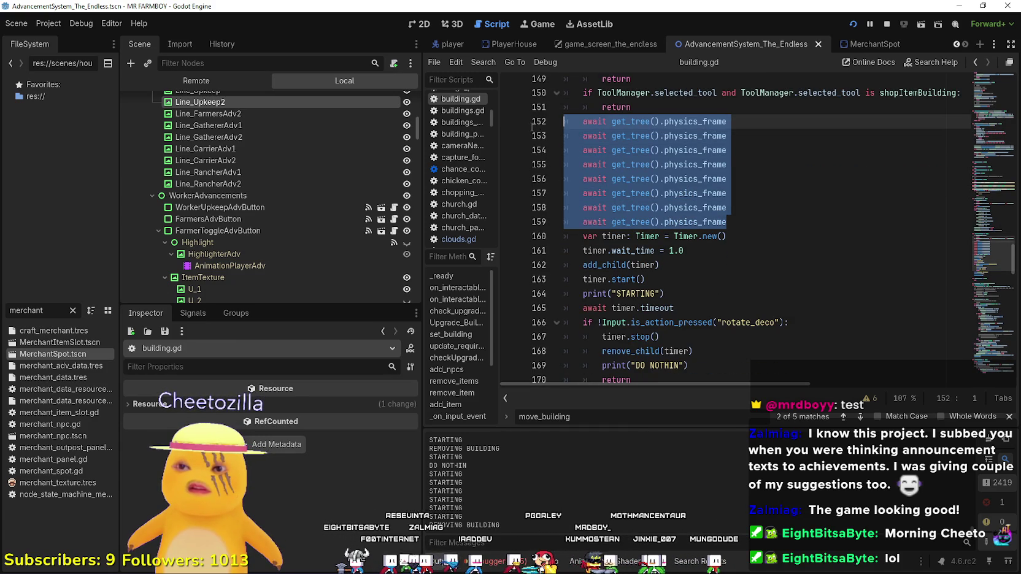
{"action": "scroll", "coordinate": [655, 200], "scroll_direction": "up", "scroll_amount": 2}
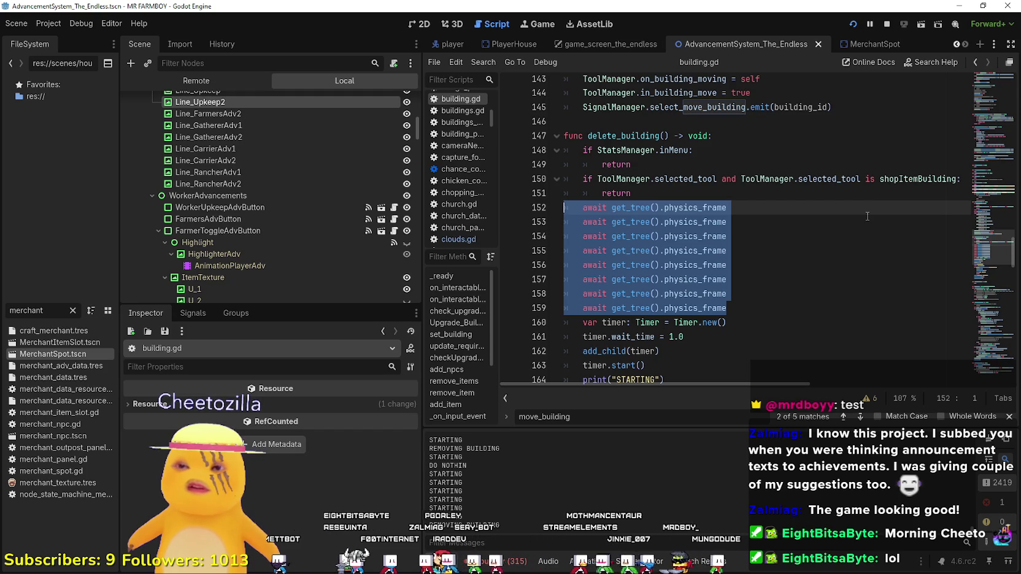
{"action": "scroll", "coordinate": [837, 309], "scroll_direction": "down", "scroll_amount": 2}
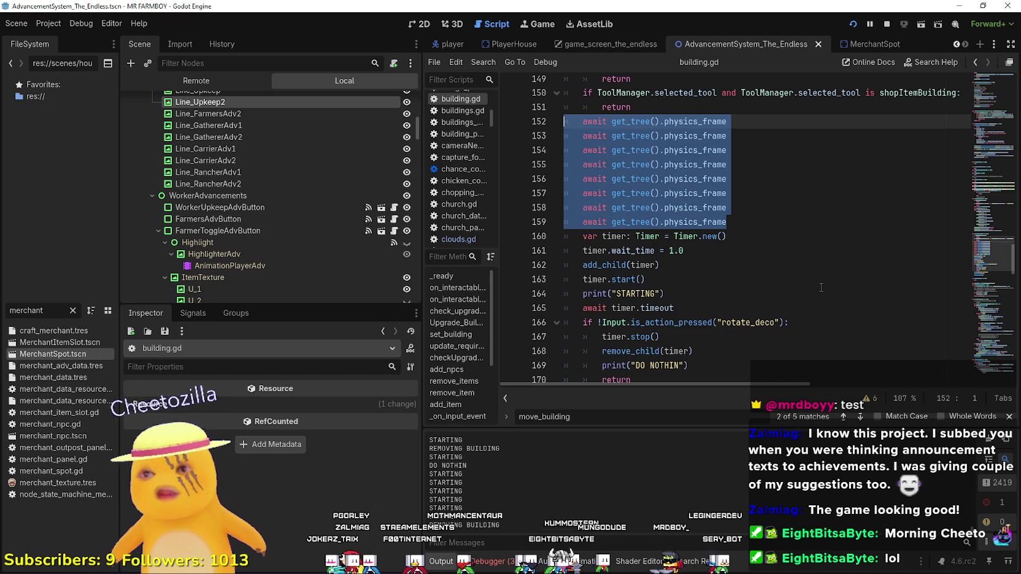
{"action": "scroll", "coordinate": [591, 184], "scroll_direction": "up", "scroll_amount": 3}
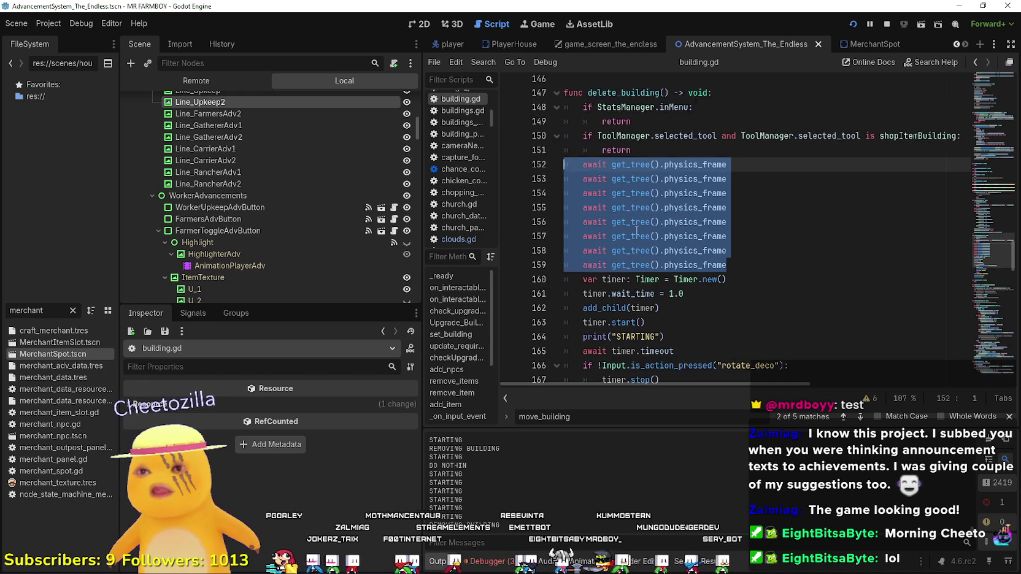
{"action": "left_click", "coordinate": [633, 166]}
{"action": "left_click", "coordinate": [641, 178]}
{"action": "type", "text": "func on_delete: bool = fals"}
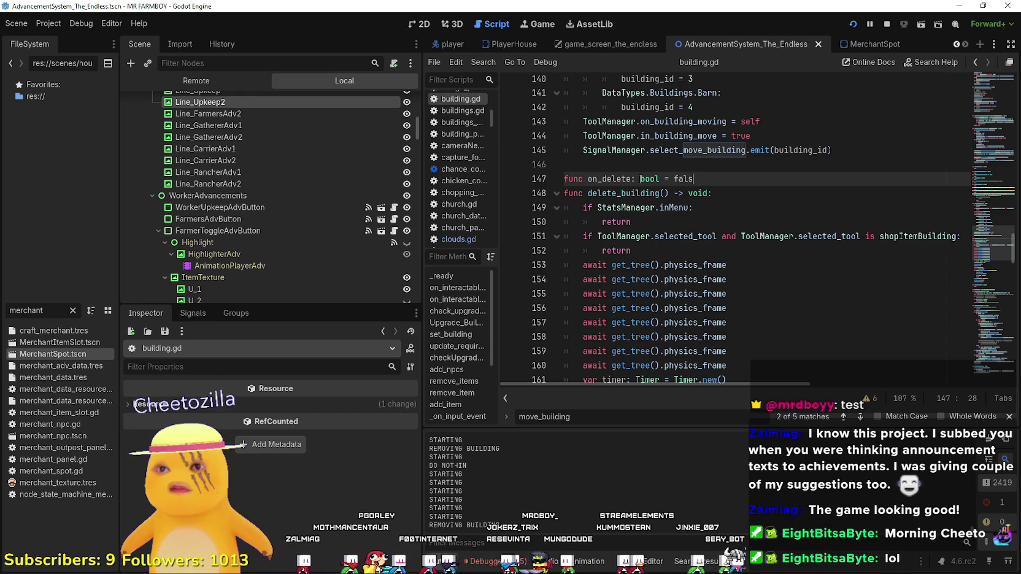
Add an 'if on_delete: return' check after the menu check in delete_building
{"action": "type", "text": "e"}
{"action": "key", "text": "Return"}
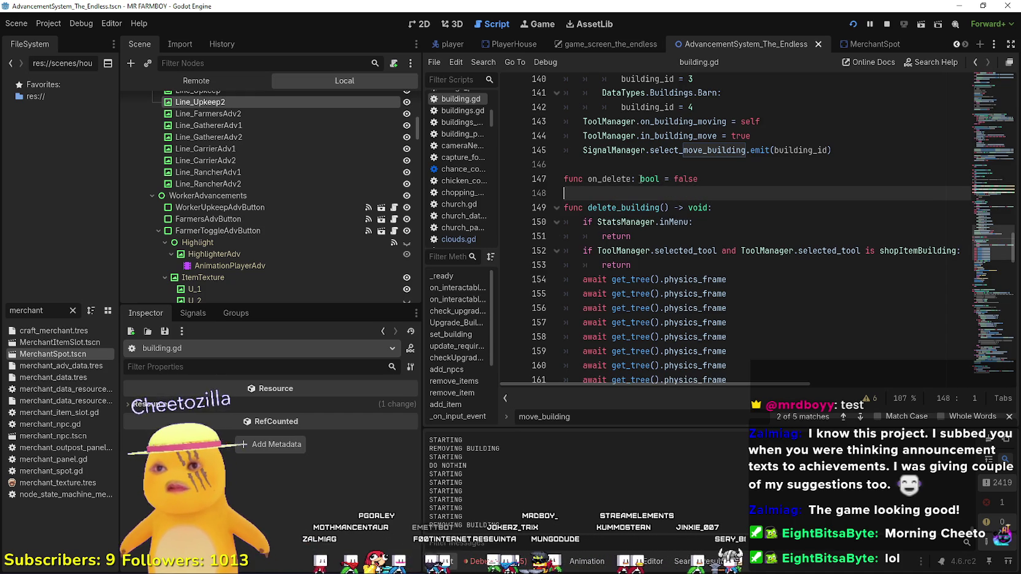
{"action": "double_click", "coordinate": [620, 179]}
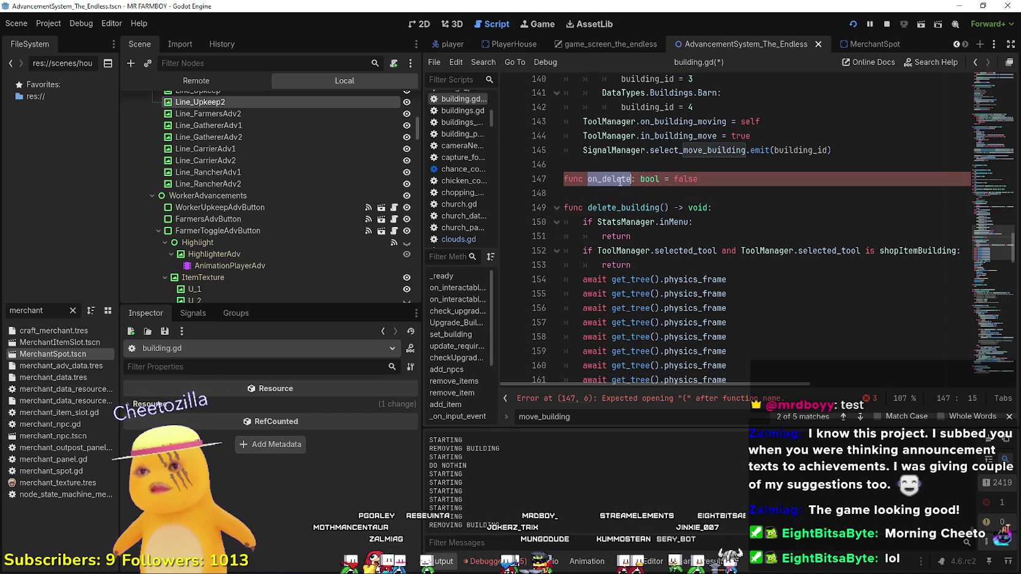
{"action": "left_click", "coordinate": [649, 241]}
{"action": "key", "text": "Return"}
{"action": "type", "text": "if on_delete:"}
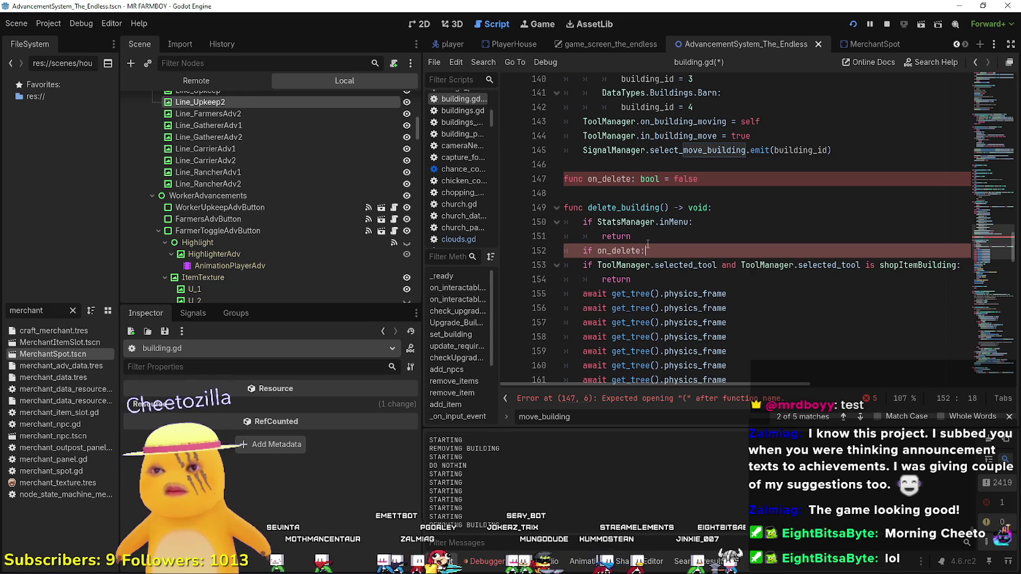
{"action": "key", "text": "Return"}
{"action": "type", "text": "return"}
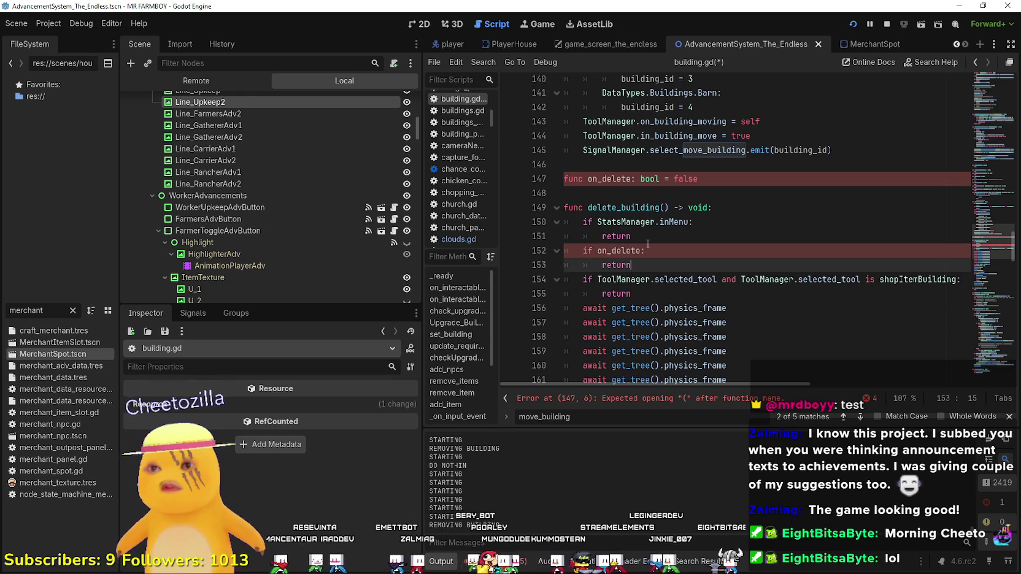
{"action": "double_click", "coordinate": [608, 251]}
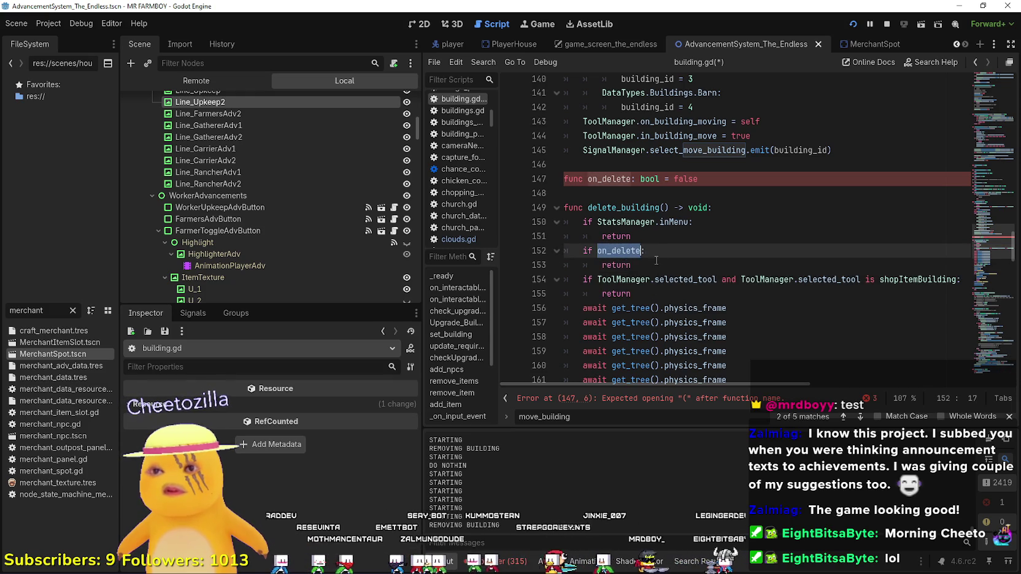
Change line 147's 'func' to 'var' so it reads 'var on_delete: bool = false'
{"action": "double_click", "coordinate": [614, 180]}
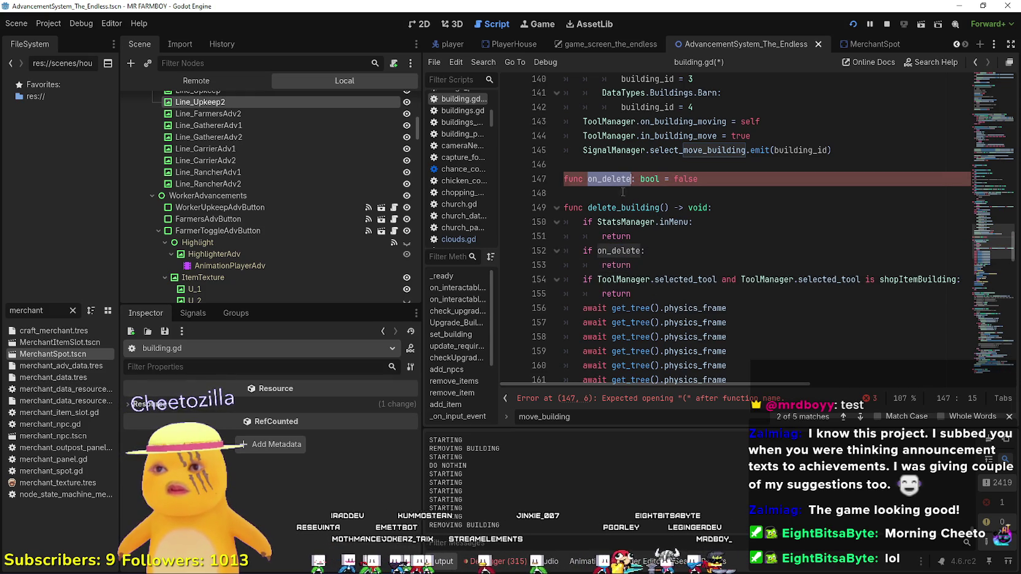
{"action": "double_click", "coordinate": [573, 179]}
{"action": "type", "text": "var"}
Add a line setting on_delete to true right after the tool check
{"action": "scroll", "coordinate": [701, 294], "scroll_direction": "down", "scroll_amount": 4}
{"action": "left_click", "coordinate": [701, 294]}
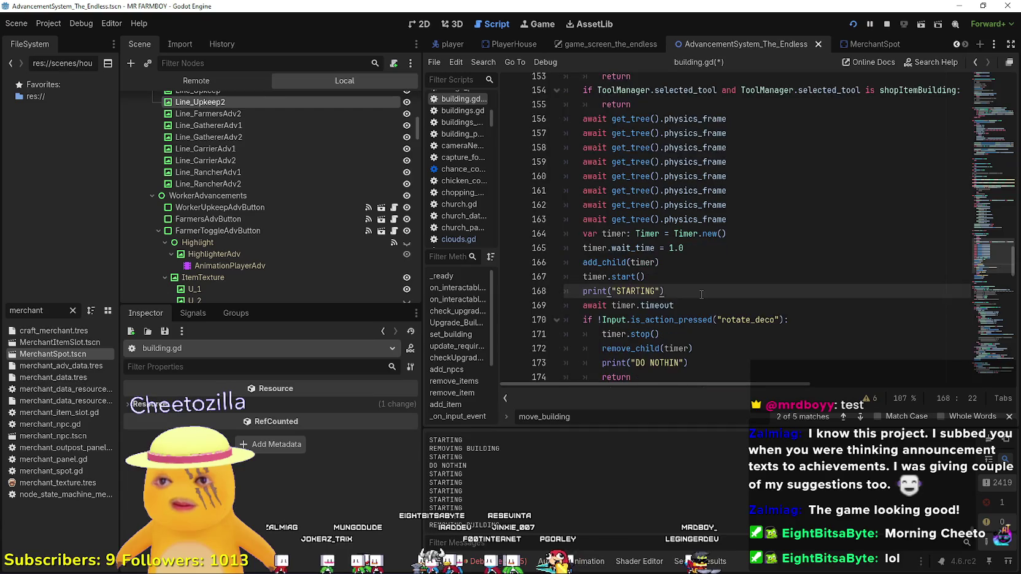
{"action": "scroll", "coordinate": [702, 294], "scroll_direction": "up", "scroll_amount": 3}
{"action": "left_click", "coordinate": [784, 209]}
{"action": "key", "text": "Return"}
{"action": "type", "text": "on_delete = true"}
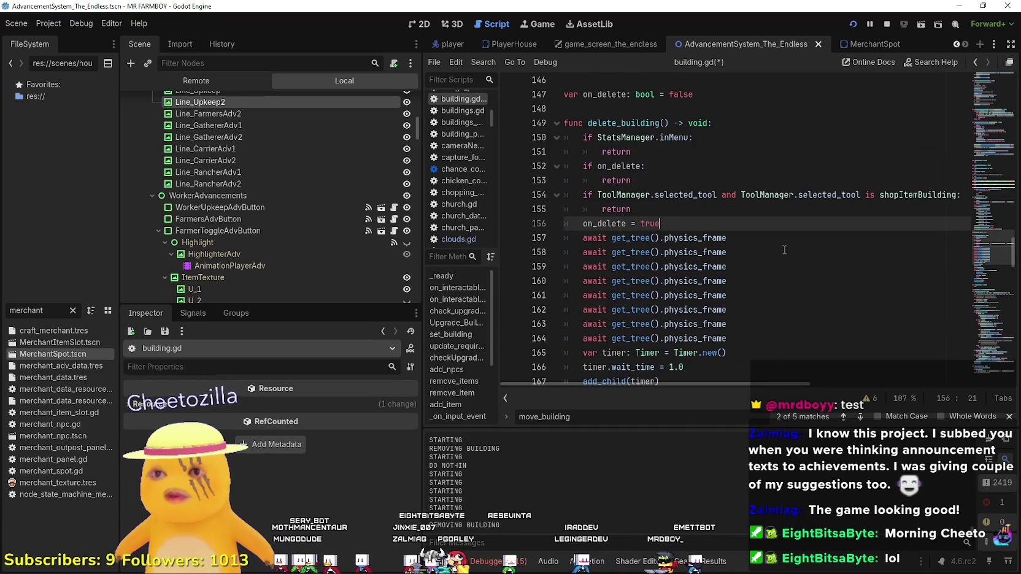
{"action": "double_click", "coordinate": [604, 223]}
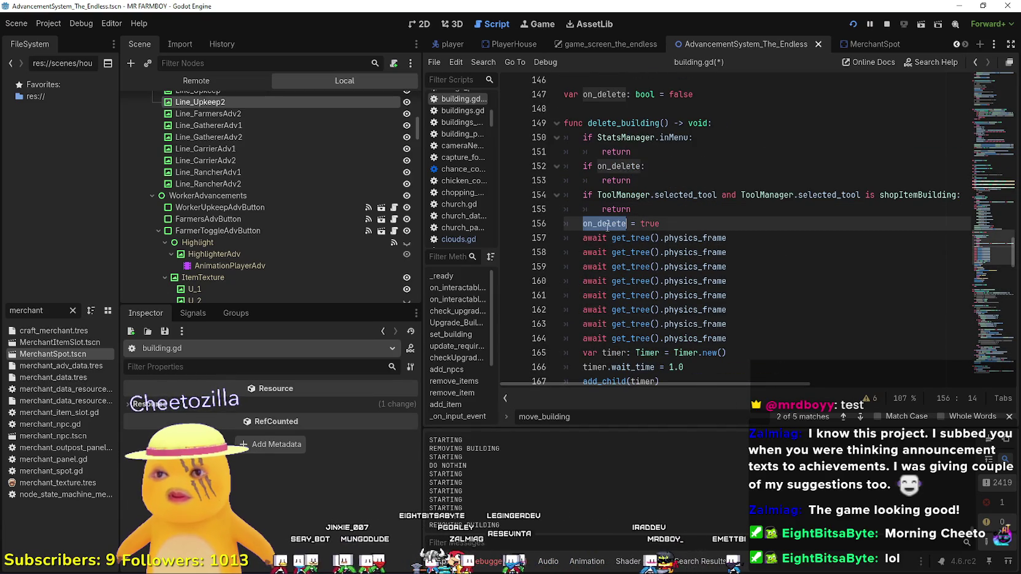
Reset on_delete to false in the cancel branch and after remove_building, then save
{"action": "scroll", "coordinate": [607, 226], "scroll_direction": "down", "scroll_amount": 4}
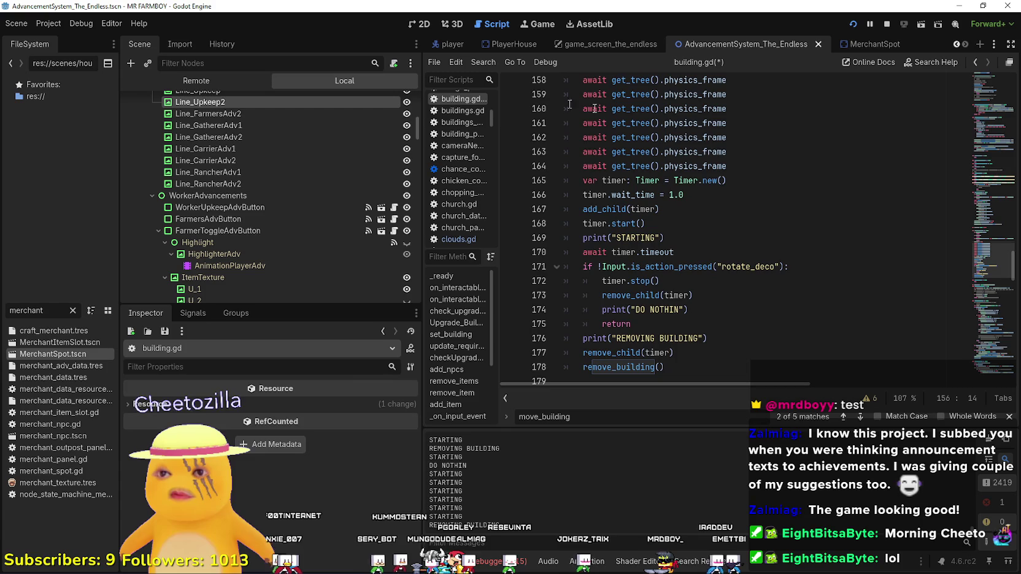
{"action": "scroll", "coordinate": [643, 240], "scroll_direction": "down", "scroll_amount": 1}
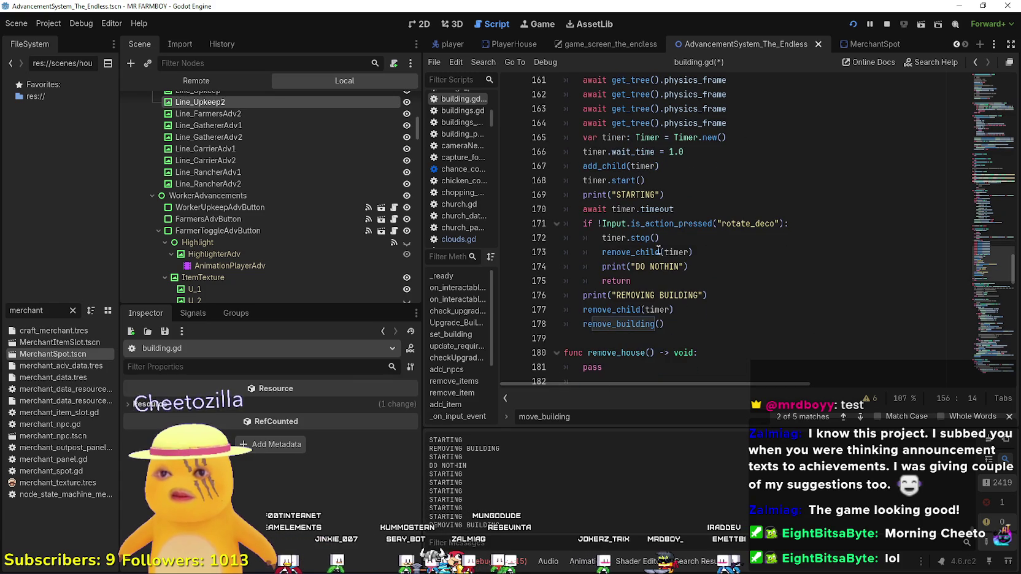
{"action": "left_click_drag", "start_coordinate": [583, 210], "coordinate": [690, 209]}
{"action": "left_click_drag", "start_coordinate": [827, 230], "coordinate": [543, 224]}
{"action": "left_click", "coordinate": [725, 266]}
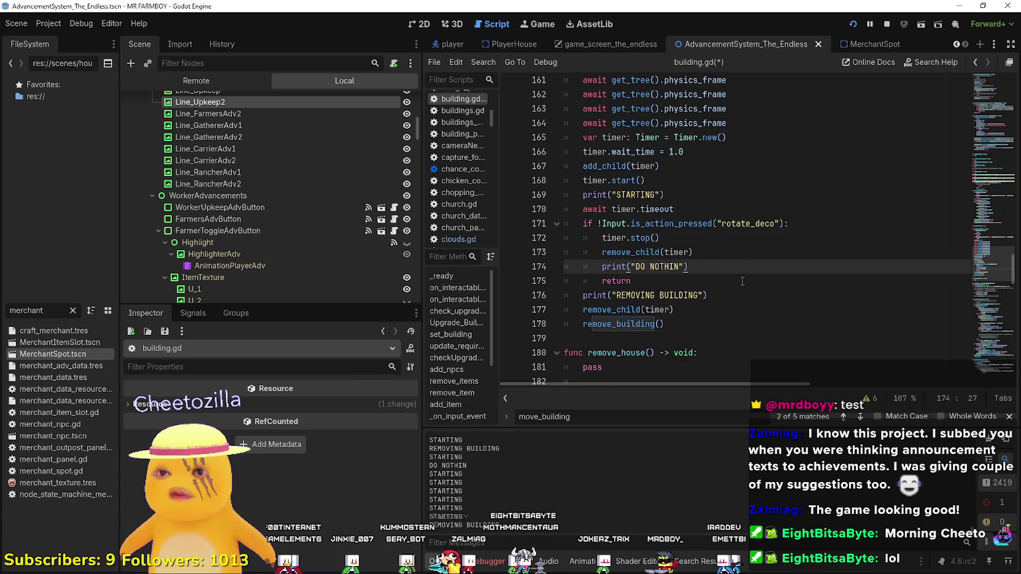
{"action": "key", "text": "Return"}
{"action": "type", "text": "on_delete = false"}
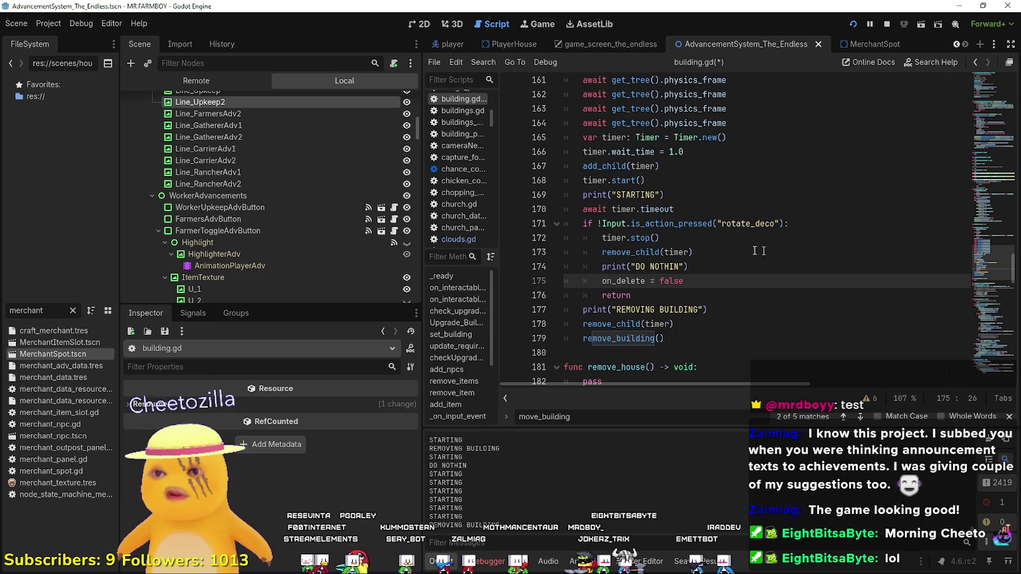
{"action": "scroll", "coordinate": [755, 251], "scroll_direction": "down", "scroll_amount": 2}
{"action": "left_click", "coordinate": [715, 252]}
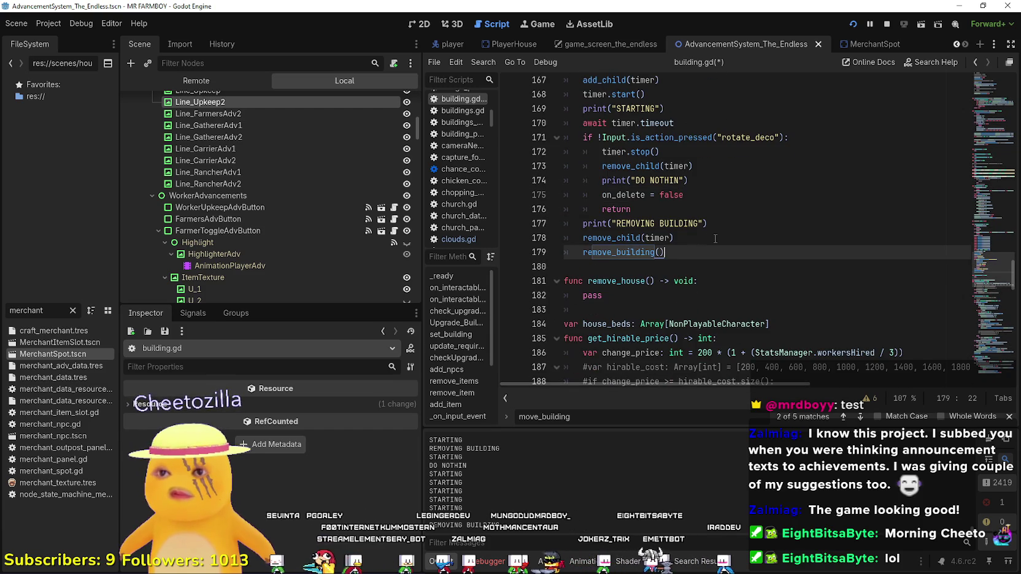
{"action": "key", "text": "Return"}
{"action": "type", "text": "false"}
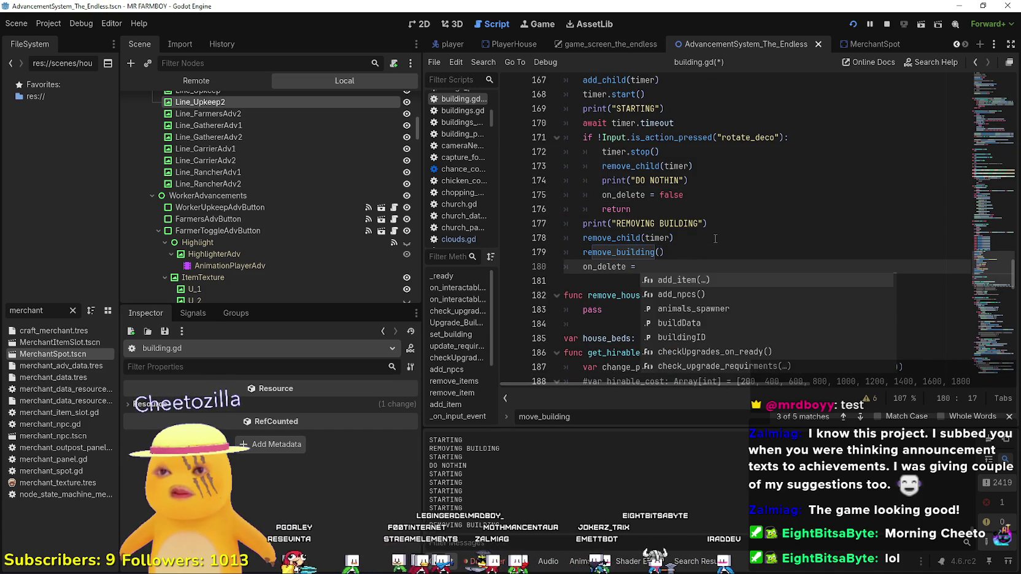
{"action": "key", "text": "ctrl+s"}
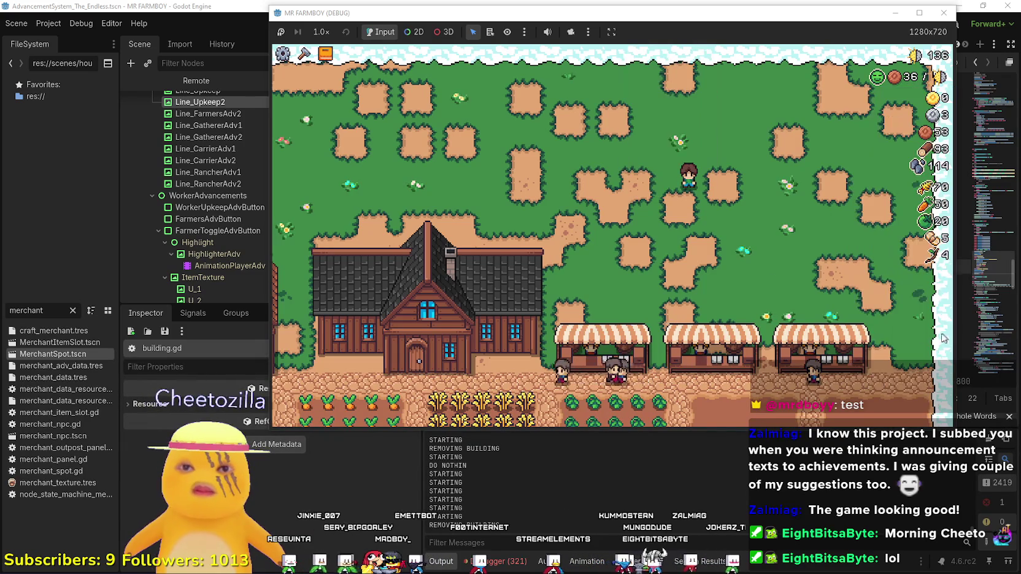
Place a coop and remove it, then place and remove a second building
{"action": "left_click", "coordinate": [933, 348]}
{"action": "left_click", "coordinate": [730, 258]}
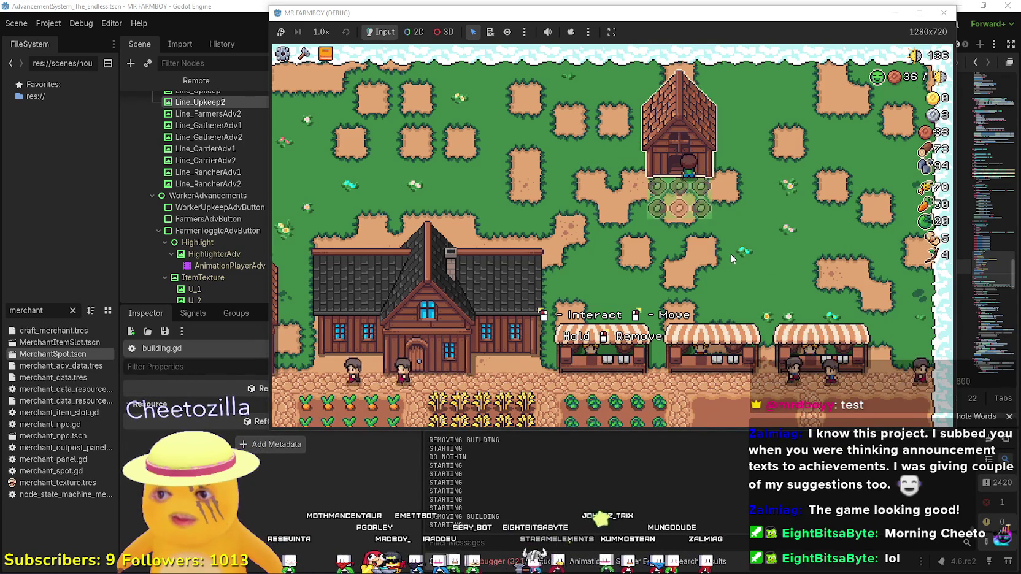
{"action": "left_click", "coordinate": [730, 257]}
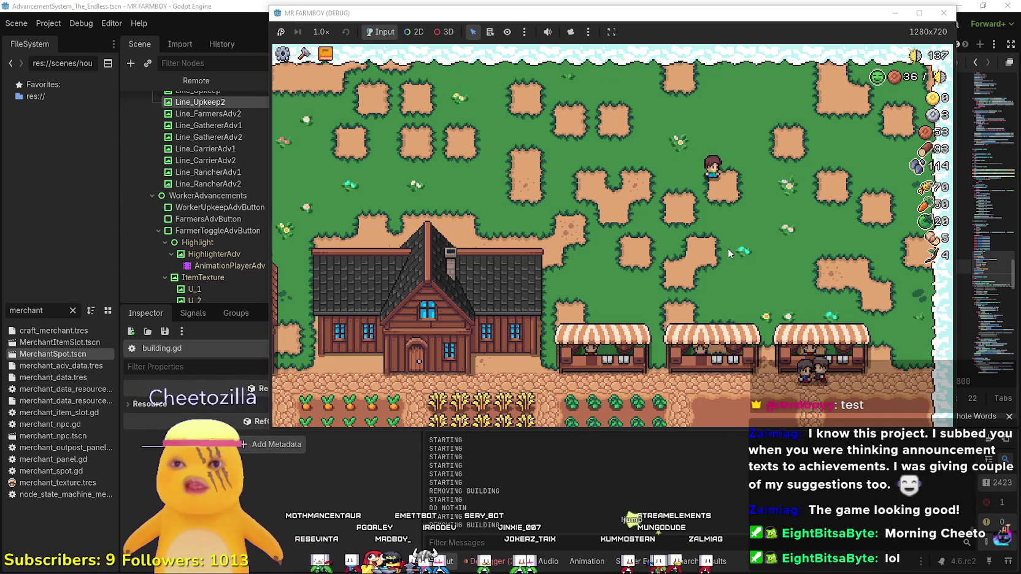
{"action": "key", "text": "a"}
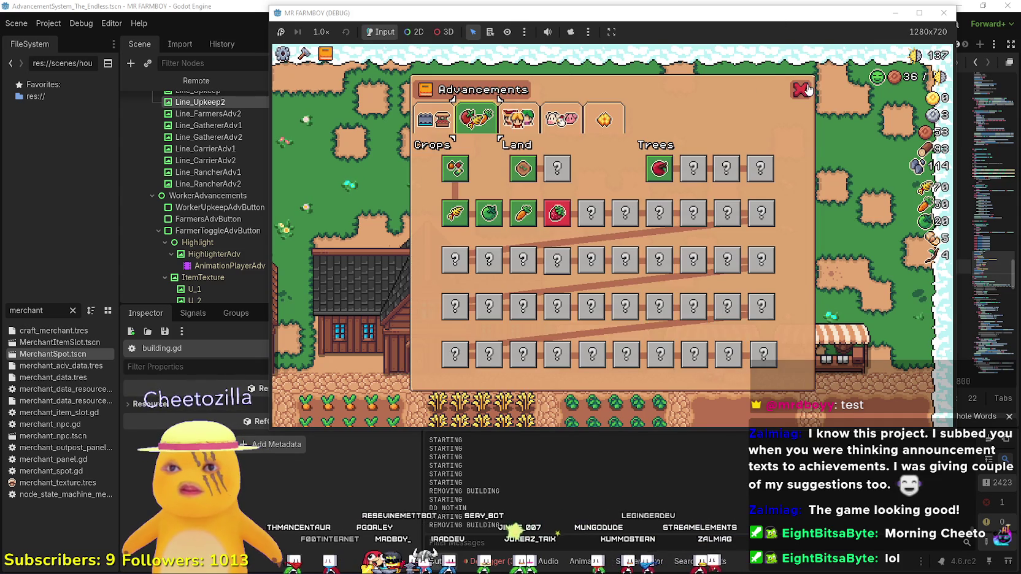
{"action": "left_click", "coordinate": [807, 89]}
{"action": "left_click", "coordinate": [933, 332]}
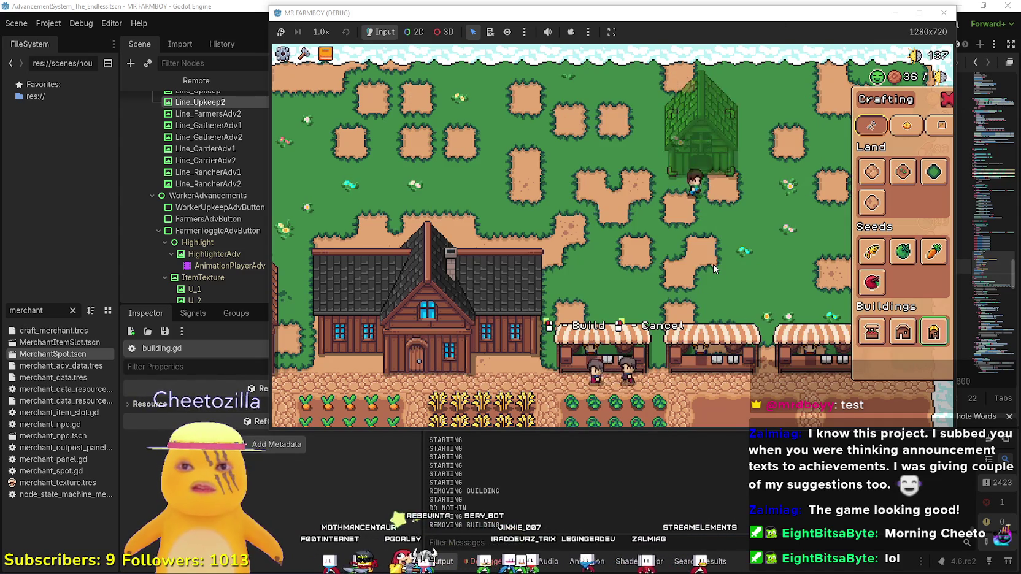
{"action": "left_click", "coordinate": [713, 263]}
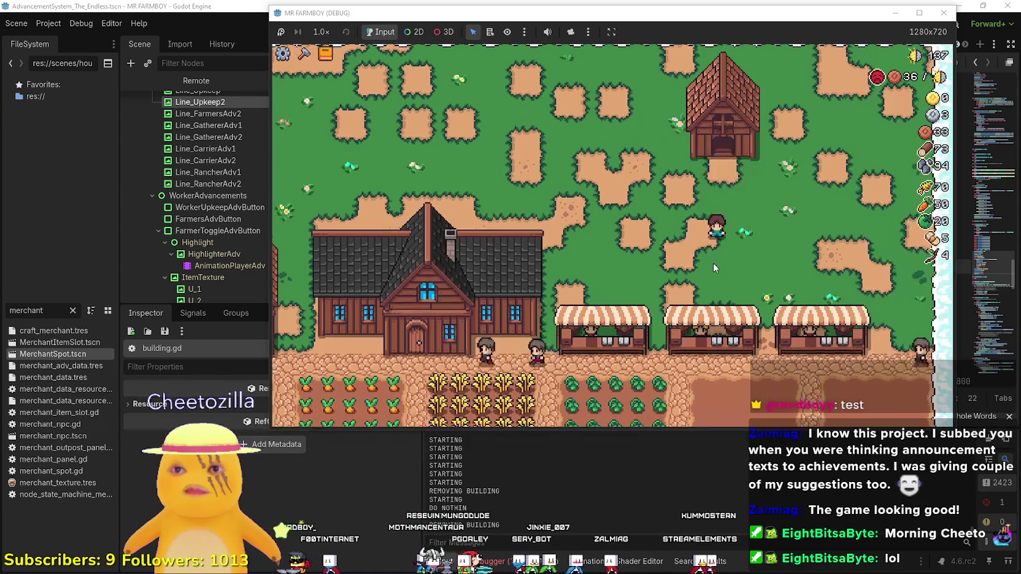
{"action": "key", "text": "w"}
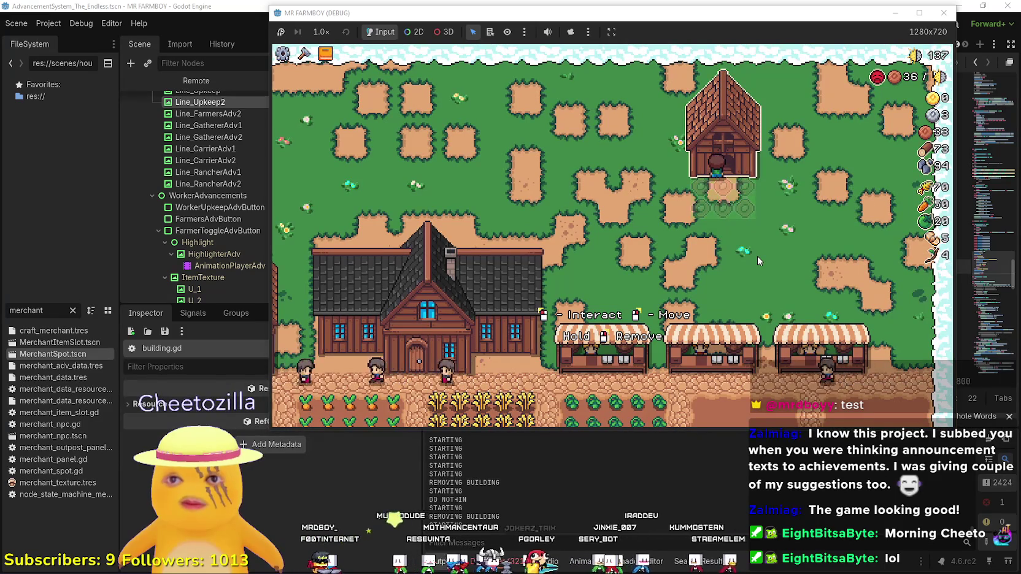
{"action": "left_click", "coordinate": [757, 256]}
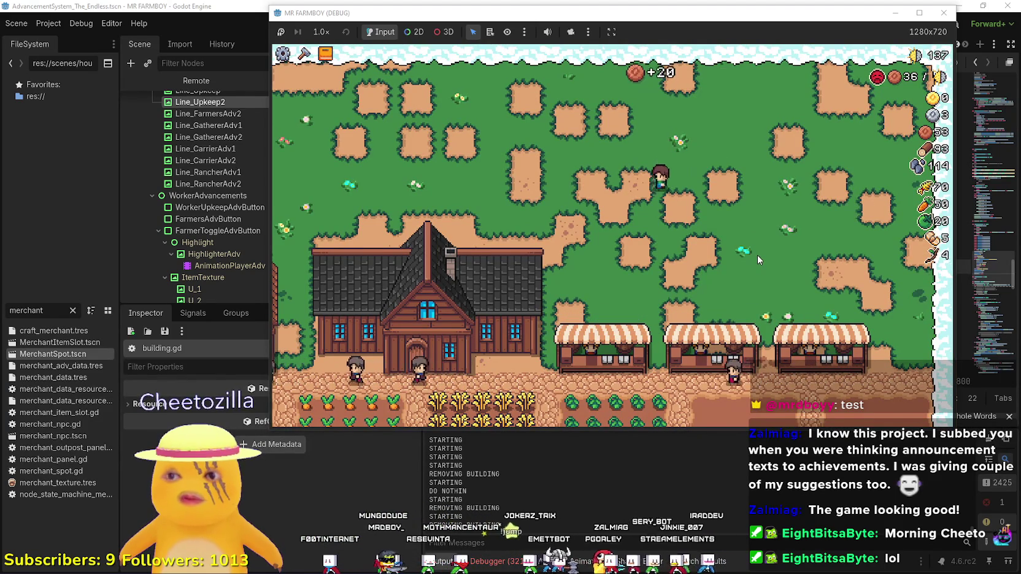
Place a third building near the top of the map, then right-click to exit build mode
{"action": "key", "text": "s"}
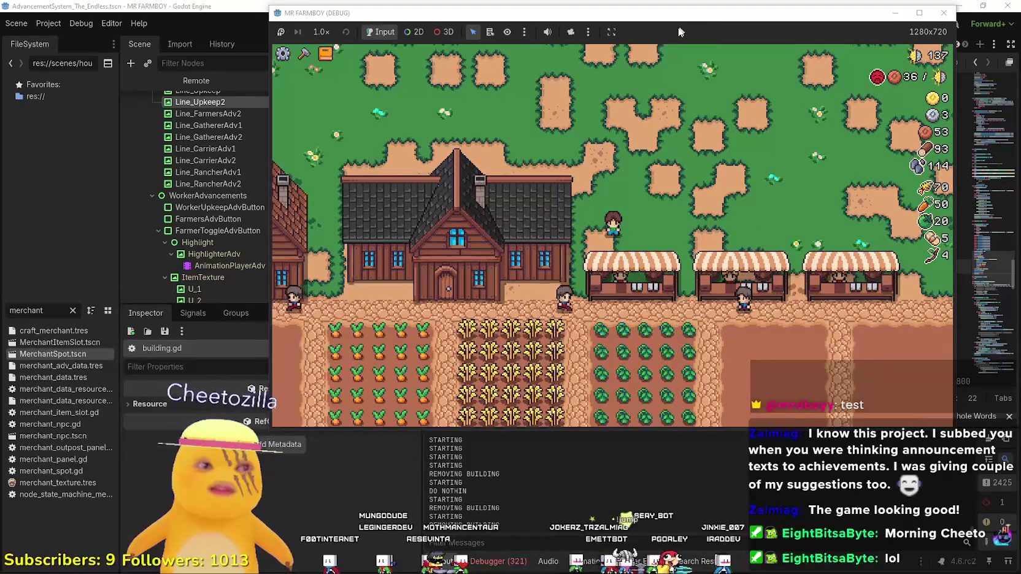
{"action": "left_click", "coordinate": [325, 54]}
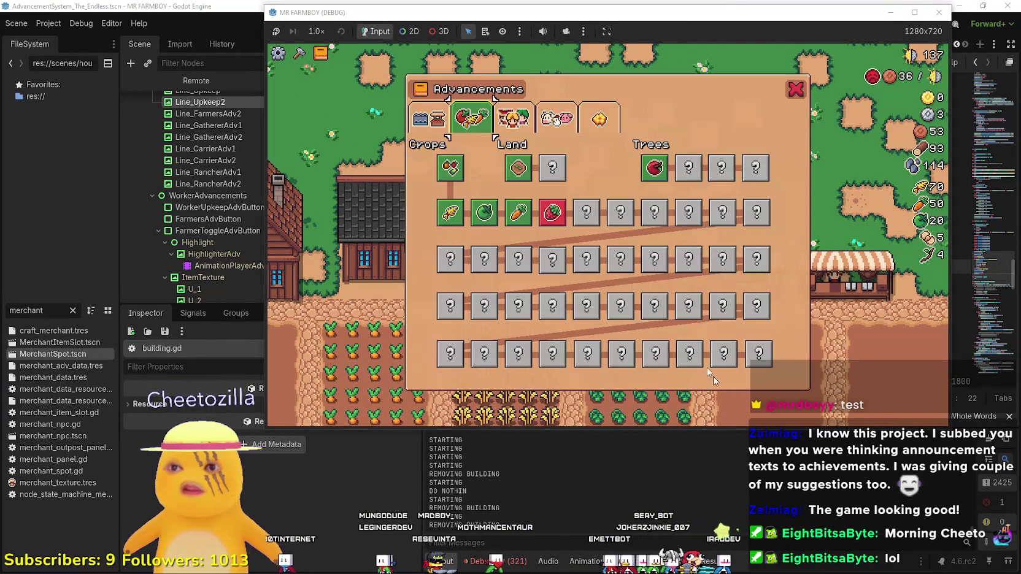
{"action": "left_click", "coordinate": [796, 89]}
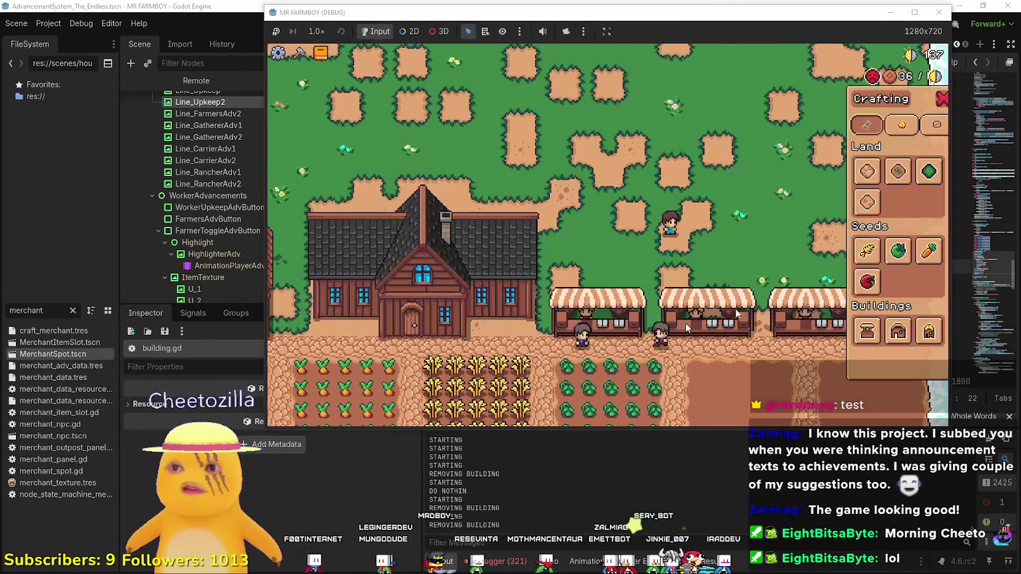
{"action": "left_click", "coordinate": [943, 330]}
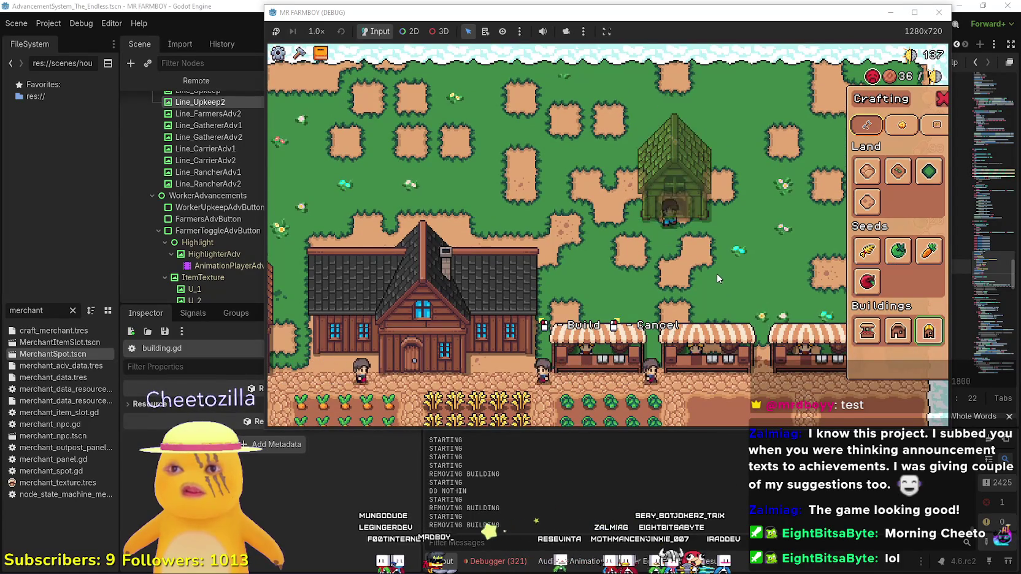
{"action": "left_click", "coordinate": [716, 274]}
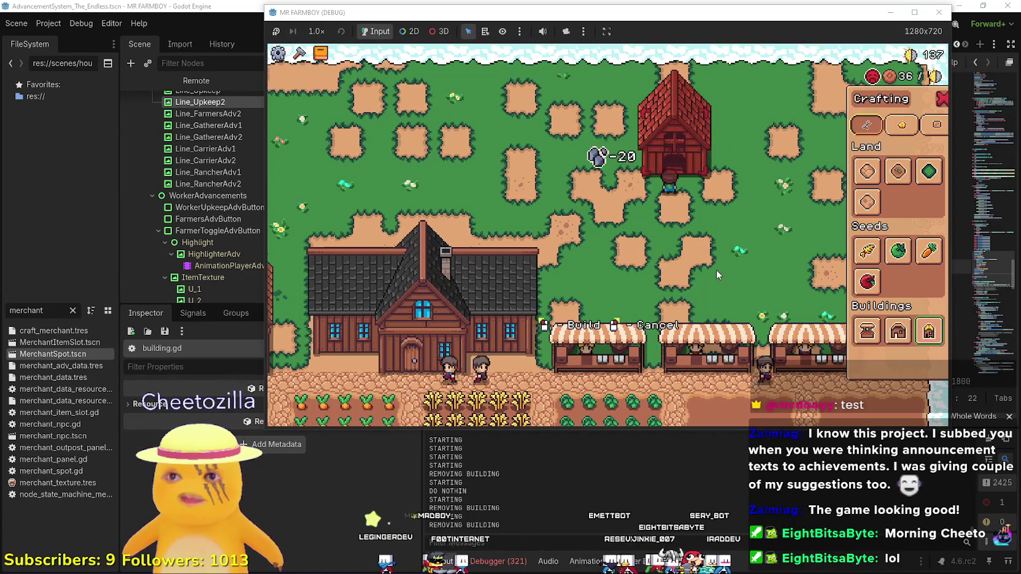
{"action": "right_click", "coordinate": [714, 260]}
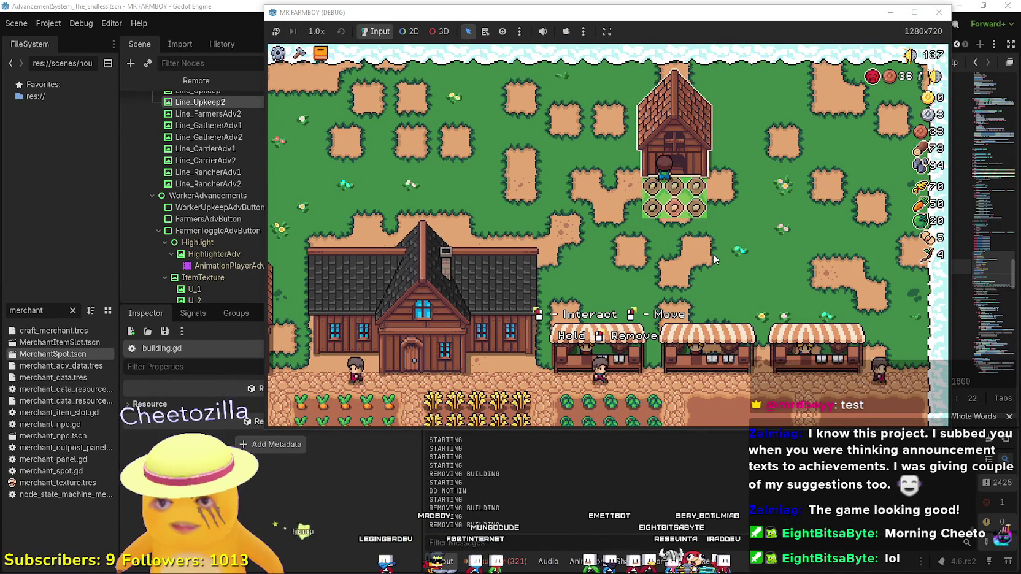
{"action": "left_click", "coordinate": [307, 4]}
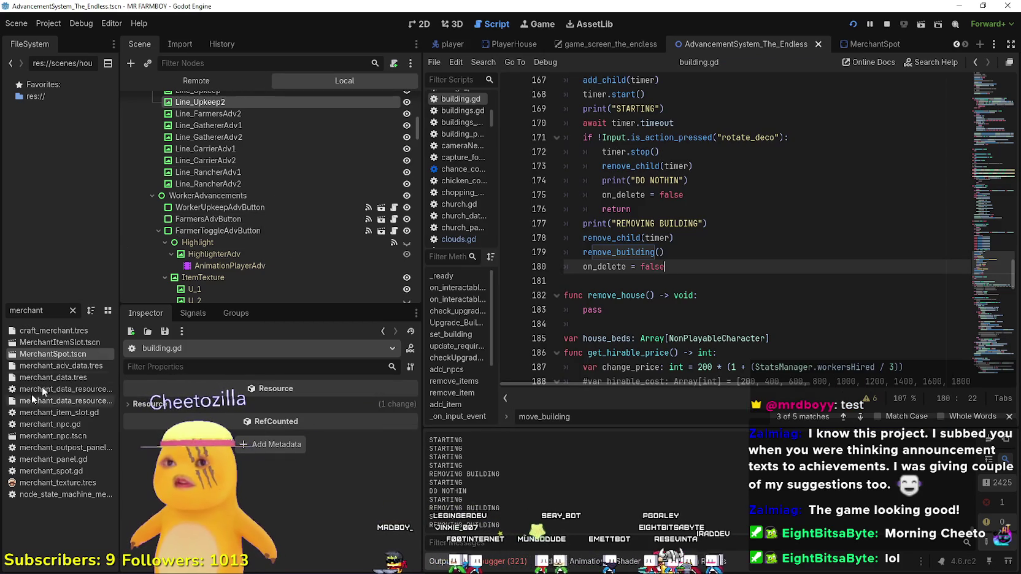
Clear the file filter, switch to game_screen_the_endless and expand grid_tooltip
{"action": "left_click", "coordinate": [73, 311]}
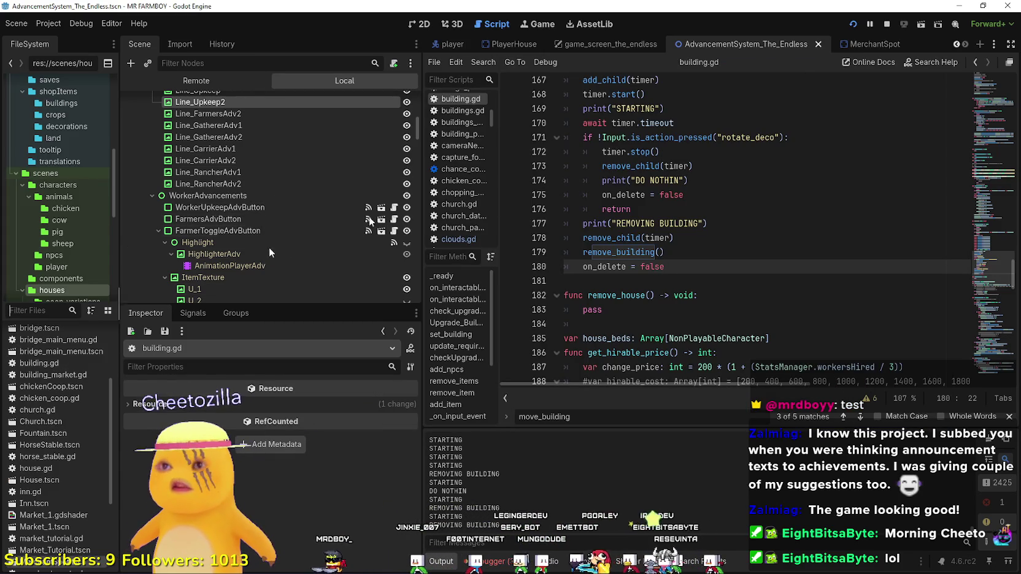
{"action": "left_click", "coordinate": [592, 43]}
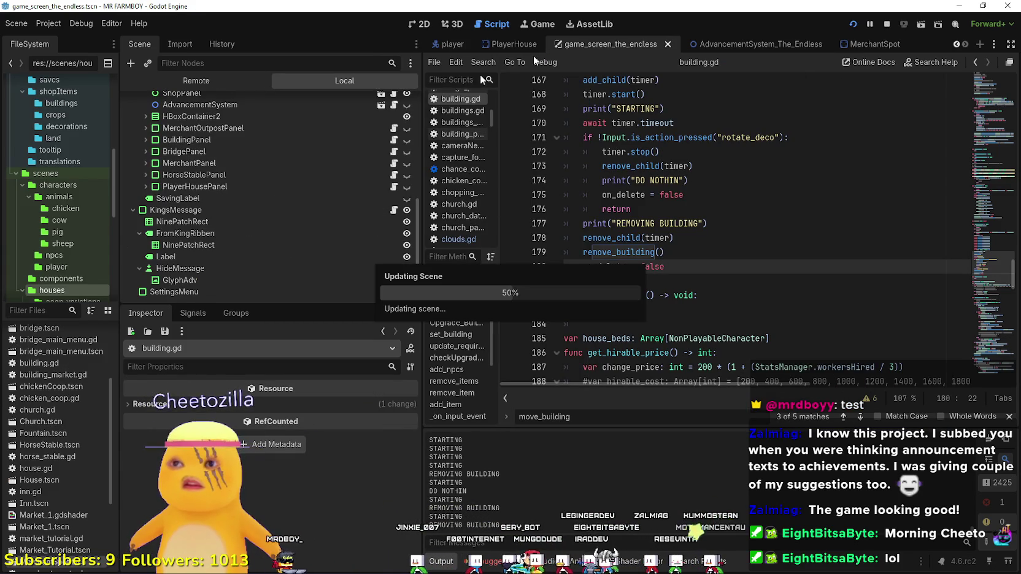
{"action": "scroll", "coordinate": [305, 253], "scroll_direction": "up", "scroll_amount": 10}
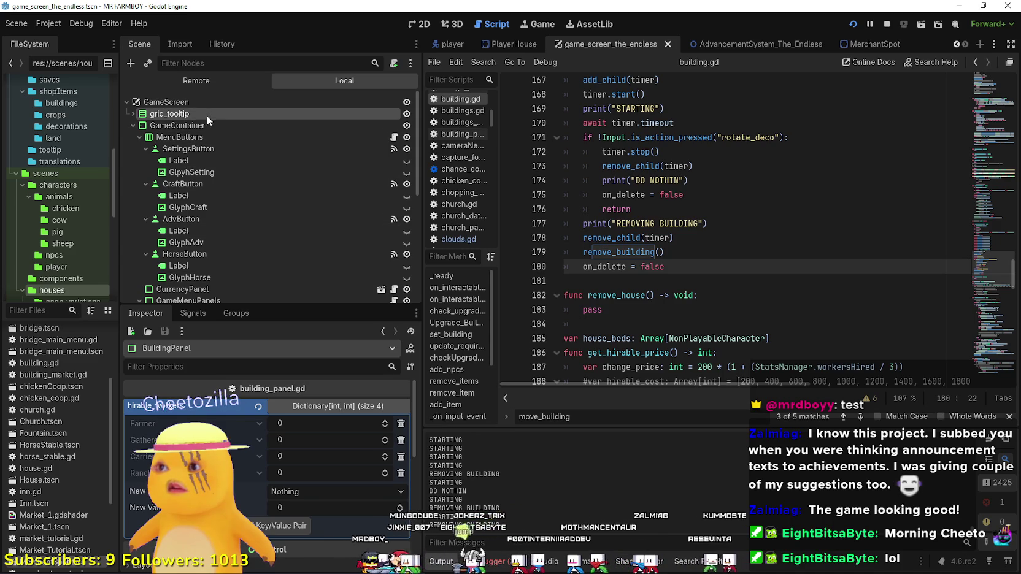
{"action": "left_click", "coordinate": [169, 117]}
{"action": "left_click", "coordinate": [132, 114]}
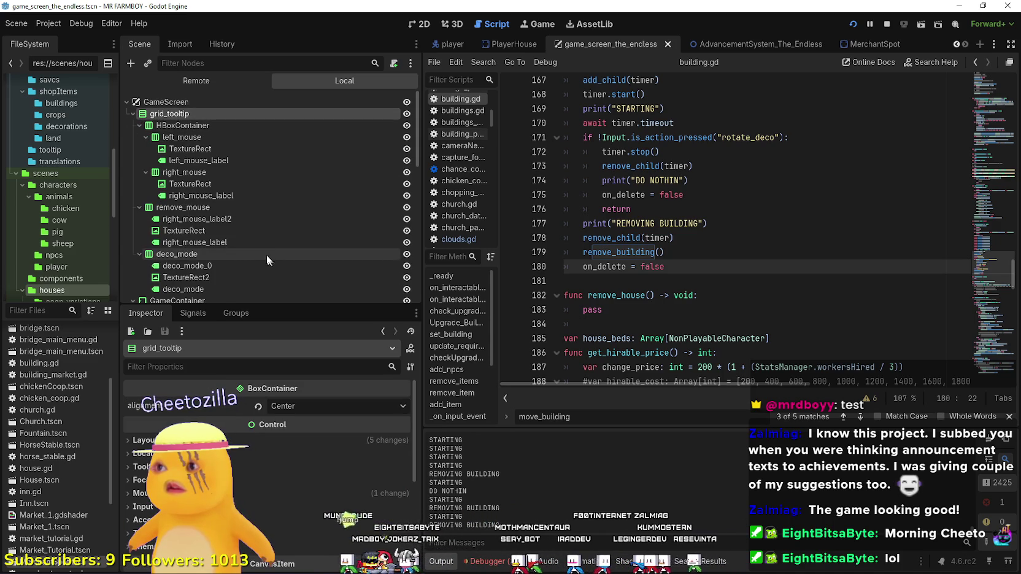
Inspect remove_mouse's icon texture and right_mouse labels, comparing them with the in-game prompt
{"action": "left_click", "coordinate": [230, 218]}
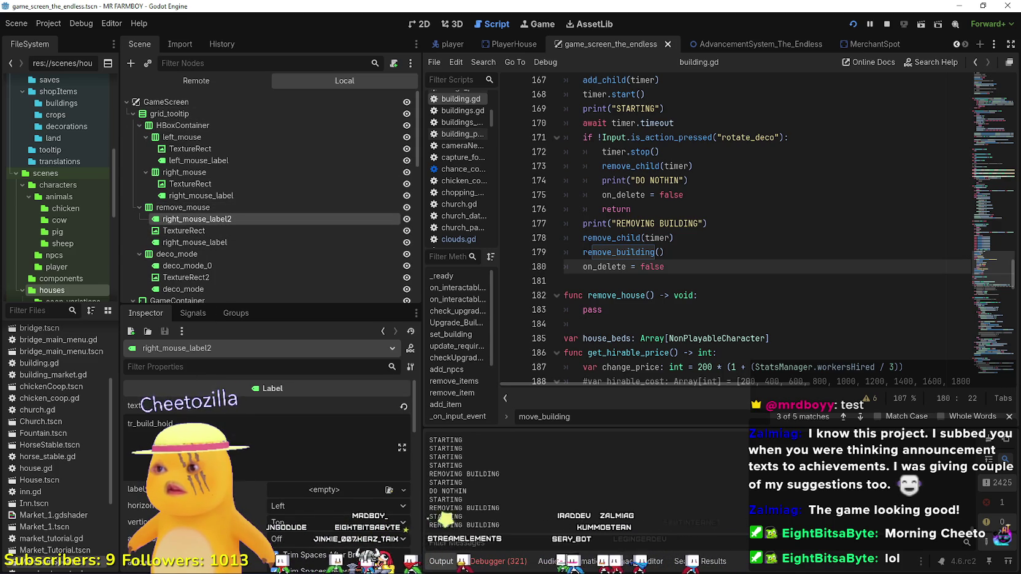
{"action": "left_click", "coordinate": [190, 233]}
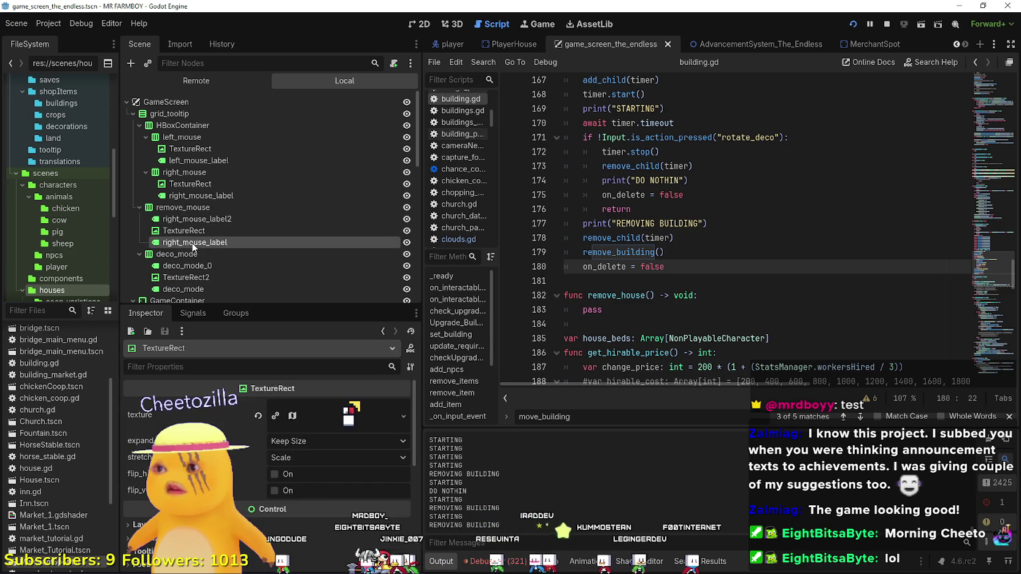
{"action": "left_click", "coordinate": [192, 243]}
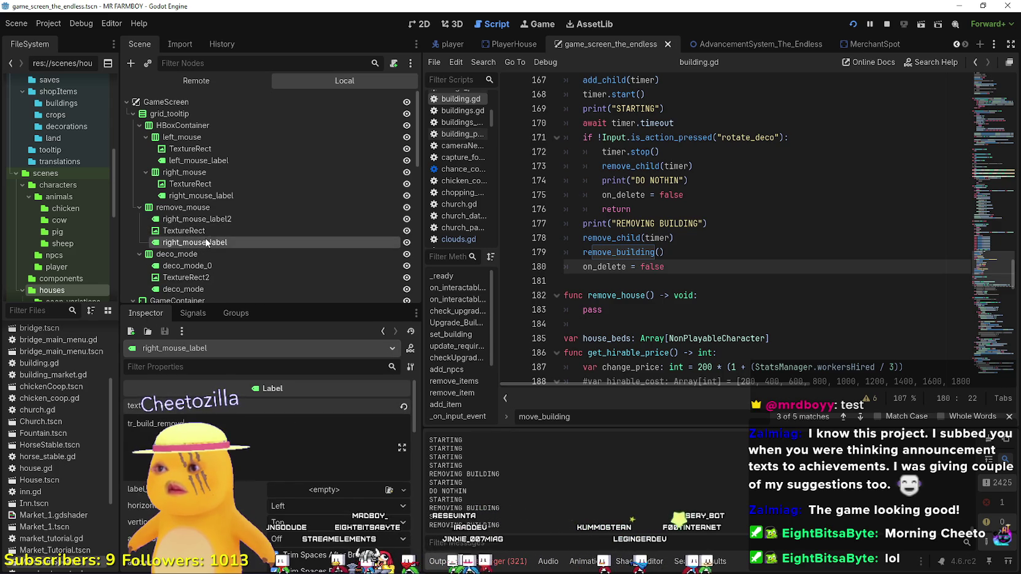
{"action": "left_click", "coordinate": [210, 233]}
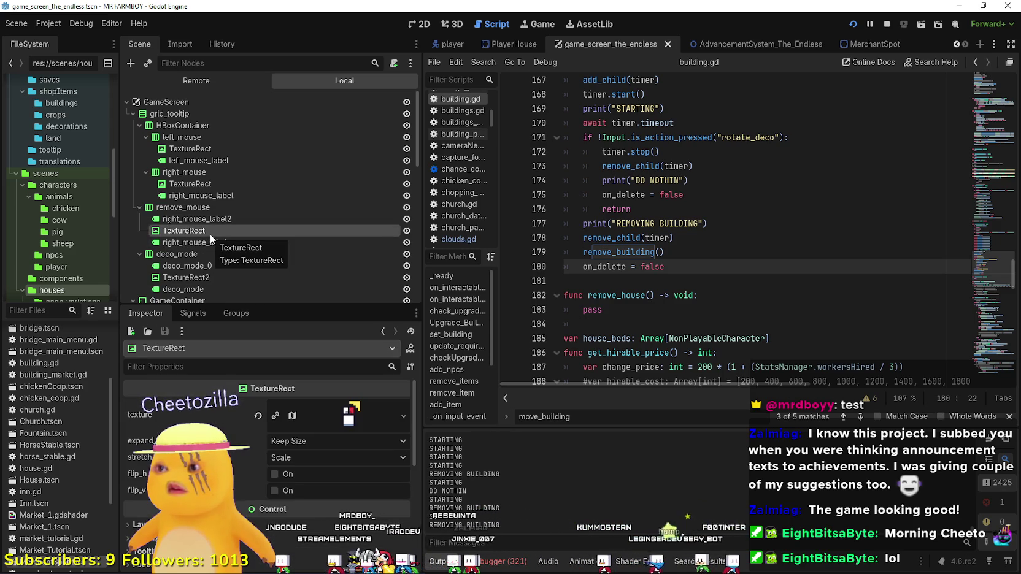
{"action": "key", "text": "alt+Tab"}
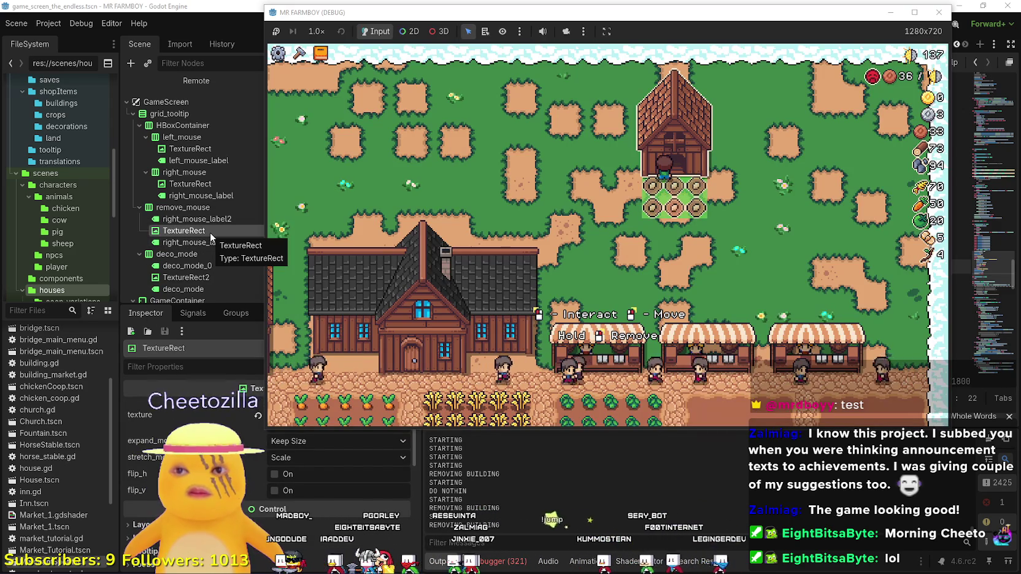
{"action": "left_click", "coordinate": [198, 220]}
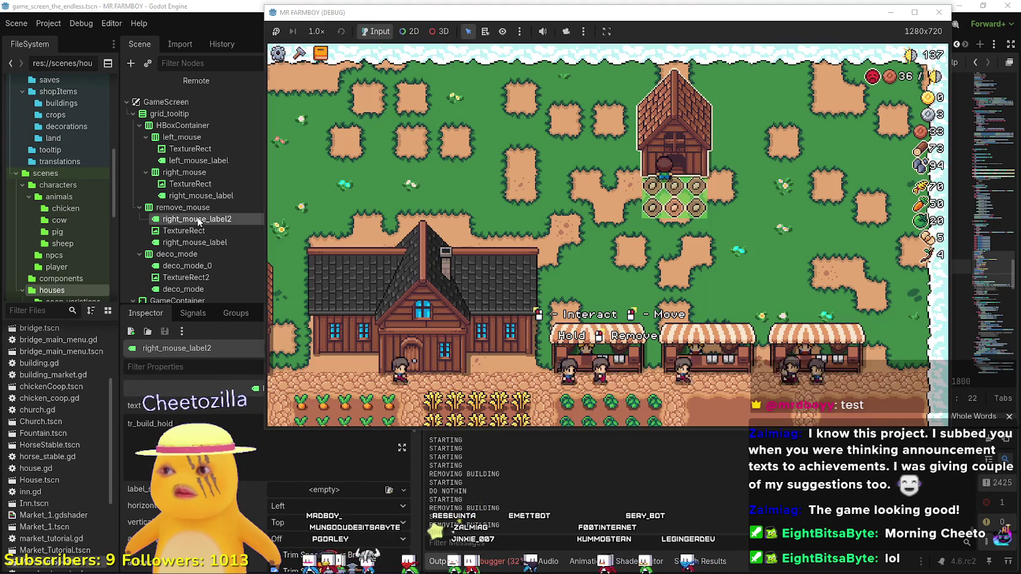
{"action": "left_click", "coordinate": [204, 231]}
{"action": "key", "text": "alt+Tab"}
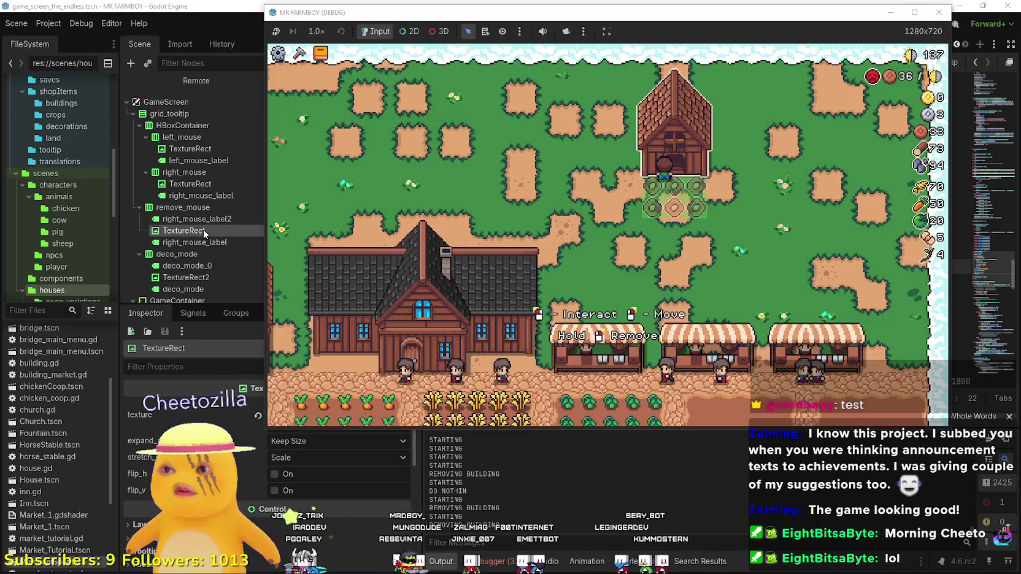
{"action": "left_click", "coordinate": [202, 237]}
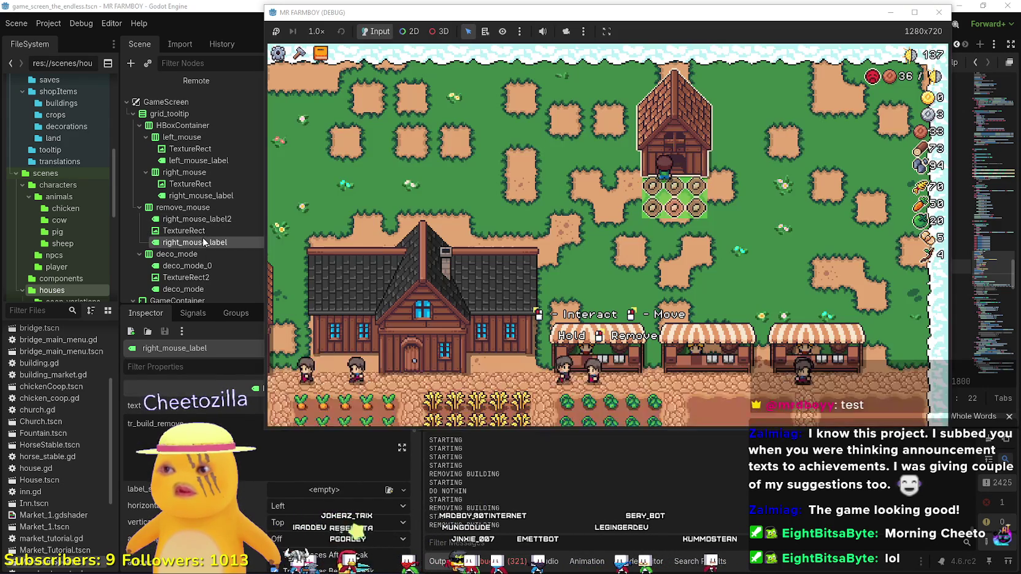
{"action": "left_click", "coordinate": [202, 231]}
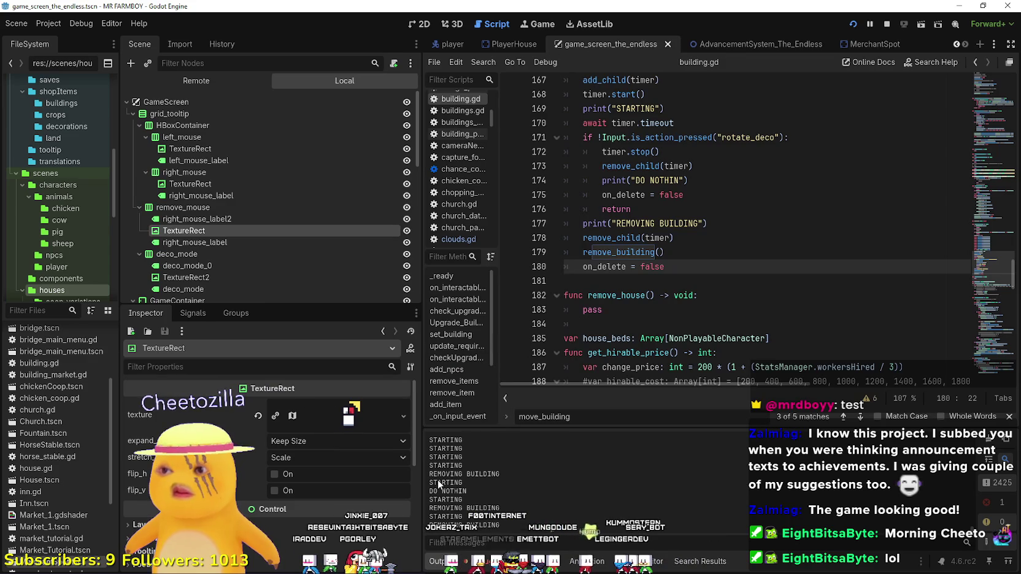
Preview the remove_mouse icon's atlas region and compare it with deco_mode's TextureRect2 and label
{"action": "left_click", "coordinate": [335, 415]}
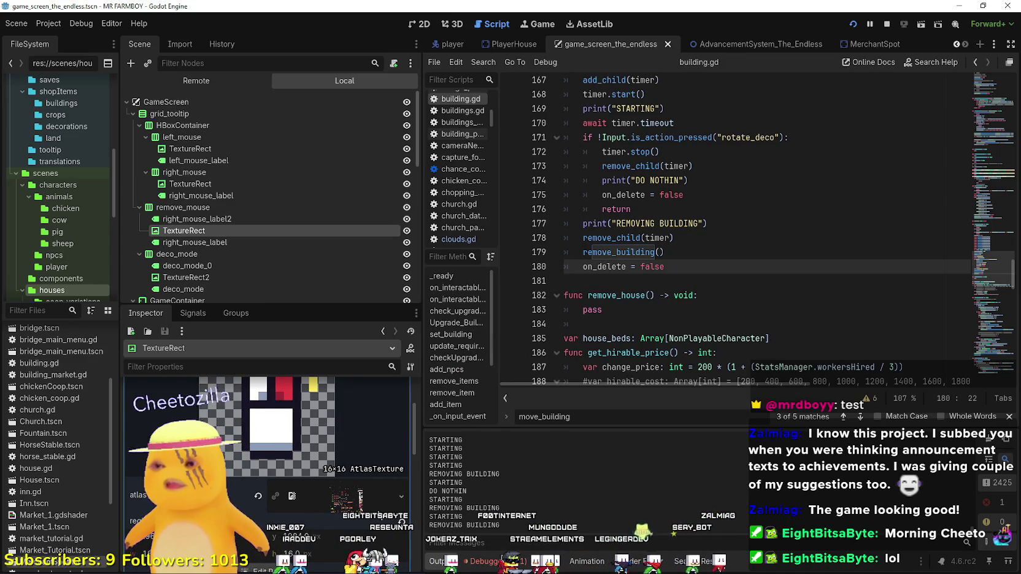
{"action": "scroll", "coordinate": [347, 485], "scroll_direction": "up", "scroll_amount": 3}
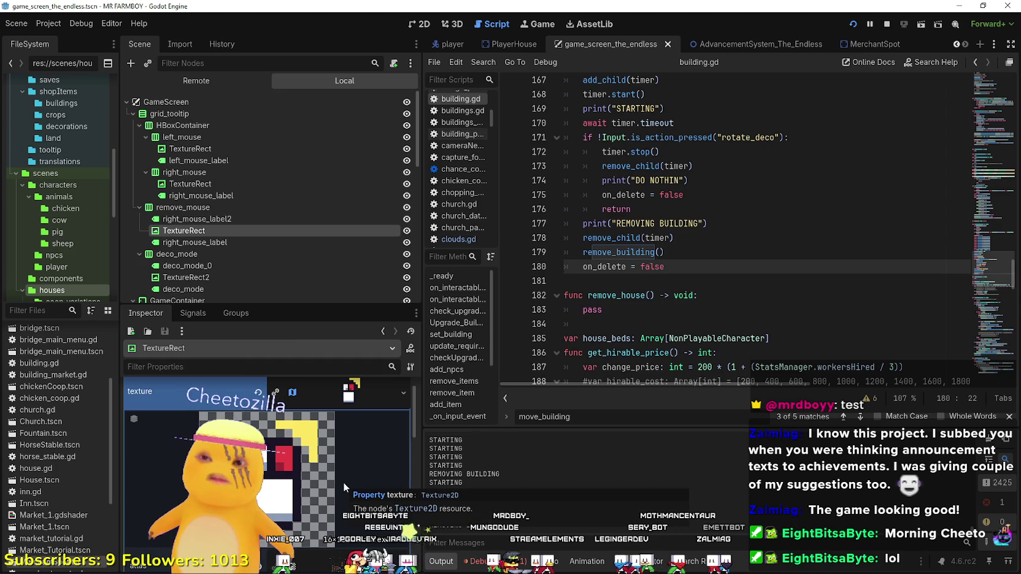
{"action": "scroll", "coordinate": [261, 249], "scroll_direction": "down", "scroll_amount": 2}
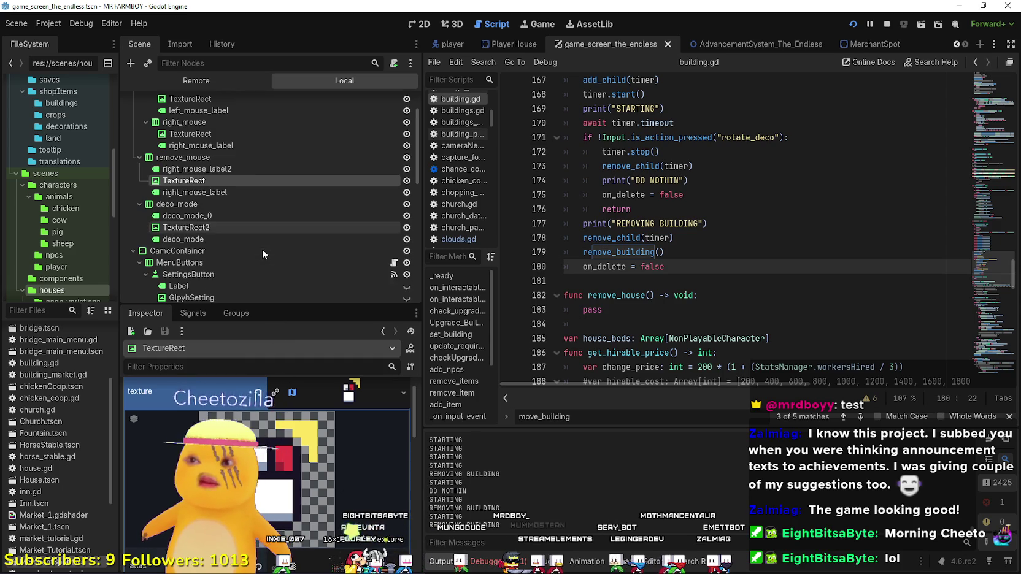
{"action": "left_click", "coordinate": [218, 204]}
{"action": "left_click", "coordinate": [219, 228]}
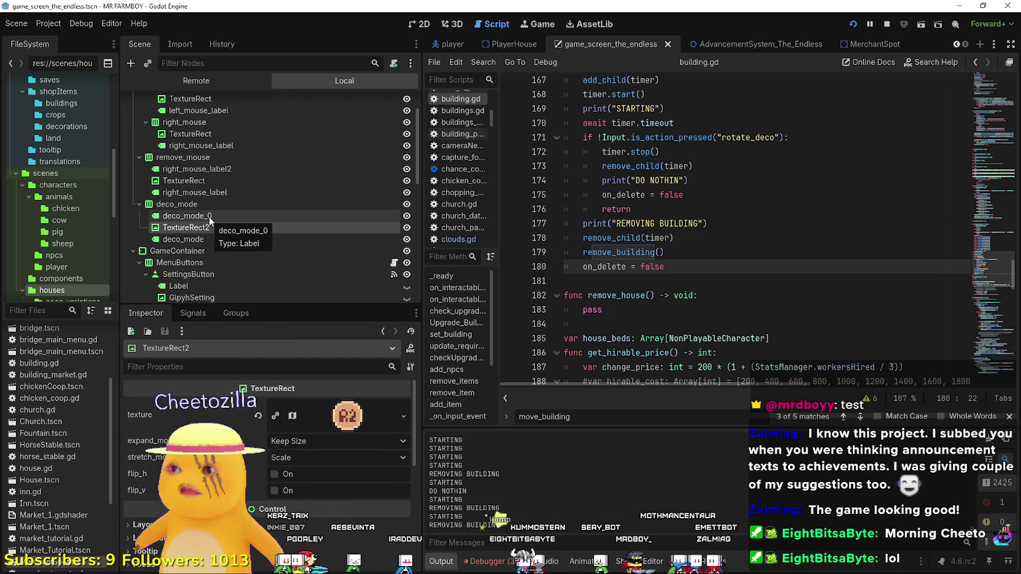
{"action": "left_click", "coordinate": [210, 239]}
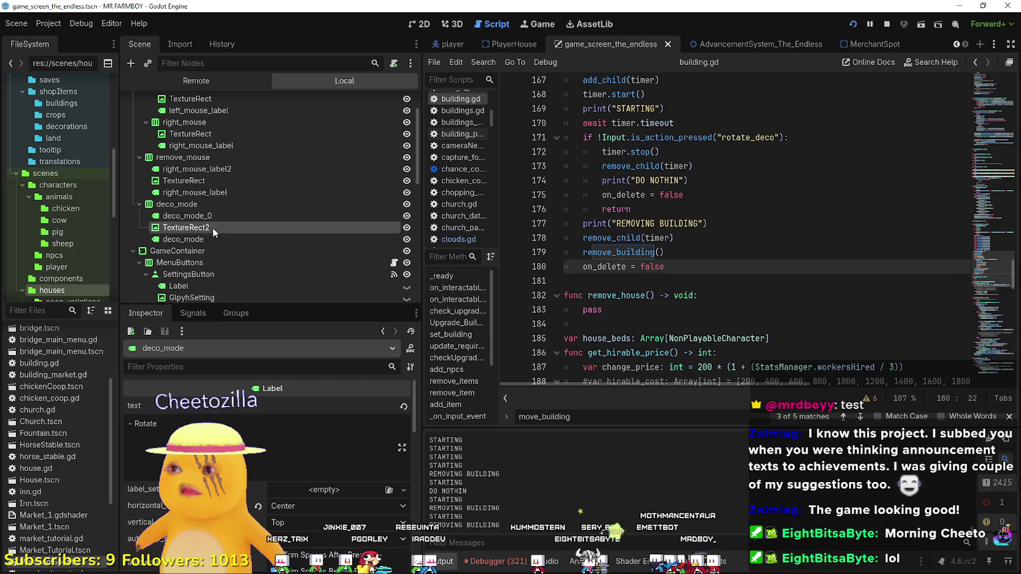
{"action": "left_click", "coordinate": [219, 177]}
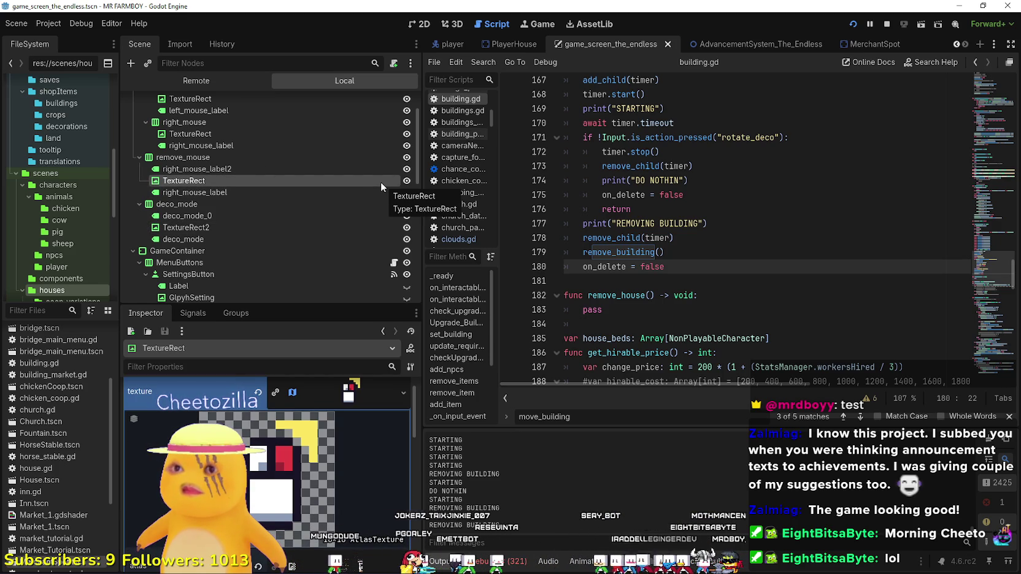
{"action": "scroll", "coordinate": [343, 174], "scroll_direction": "up", "scroll_amount": 3}
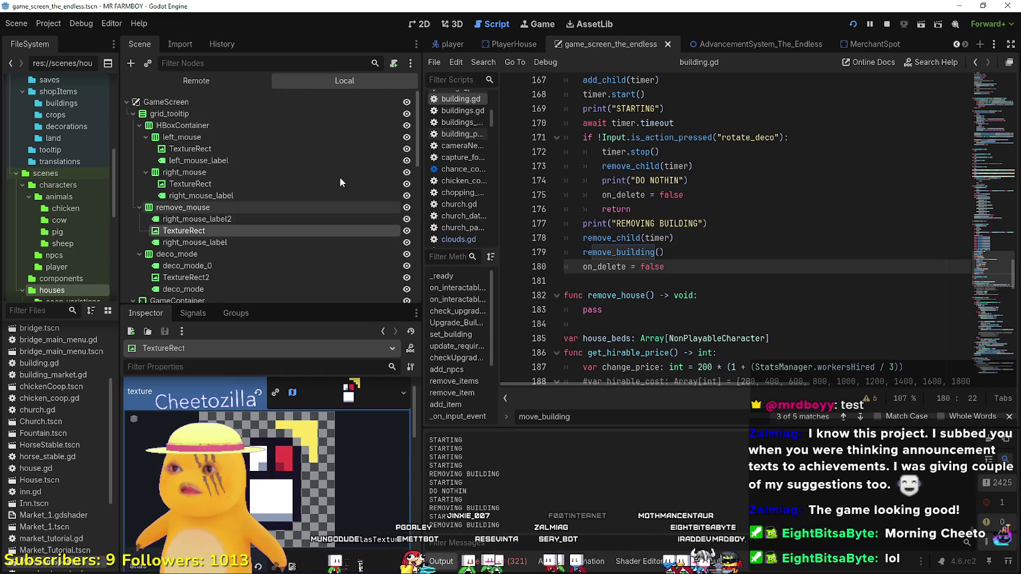
{"action": "scroll", "coordinate": [371, 155], "scroll_direction": "down", "scroll_amount": 3}
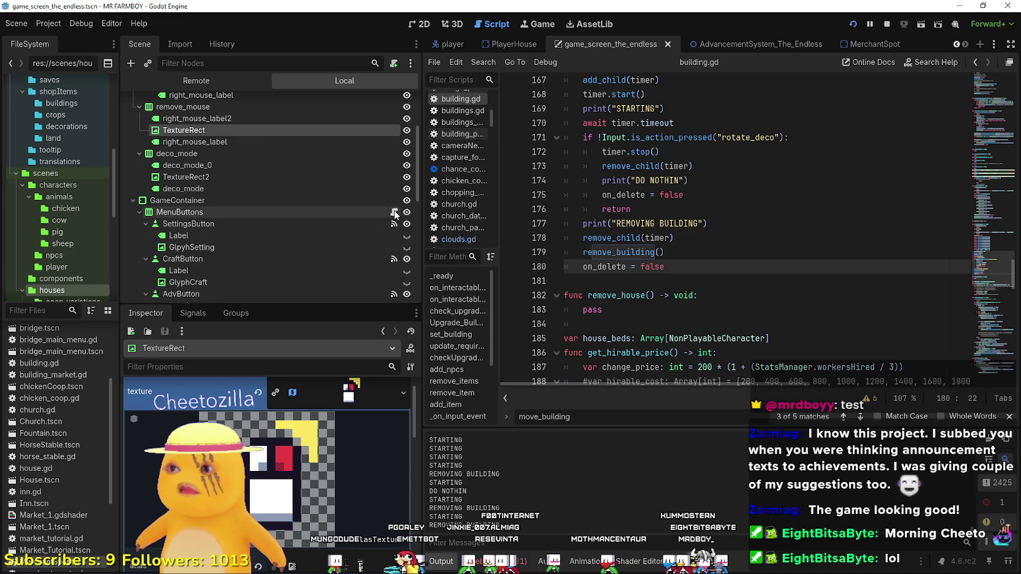
{"action": "scroll", "coordinate": [387, 207], "scroll_direction": "down", "scroll_amount": 3}
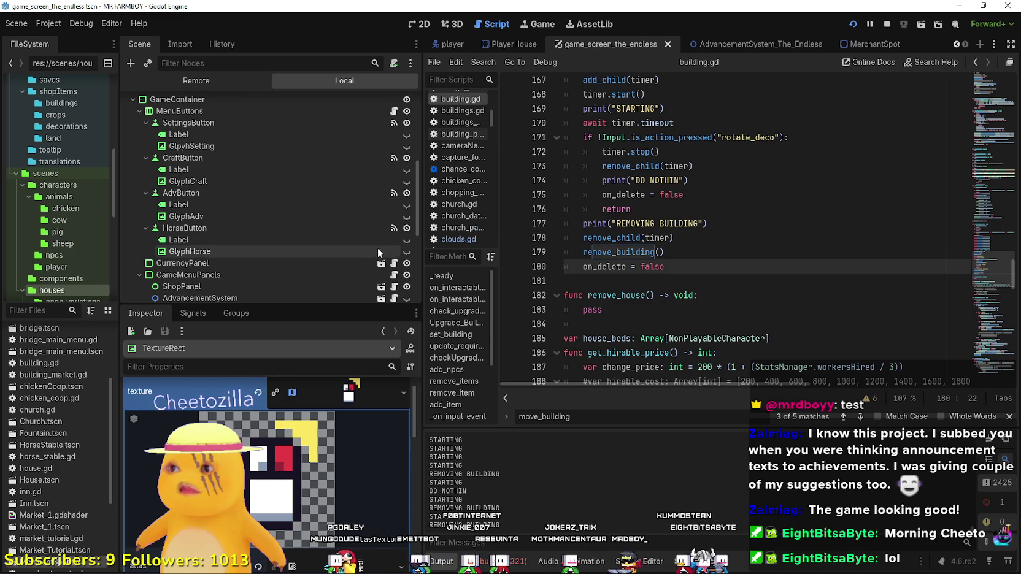
{"action": "scroll", "coordinate": [388, 230], "scroll_direction": "down", "scroll_amount": 1}
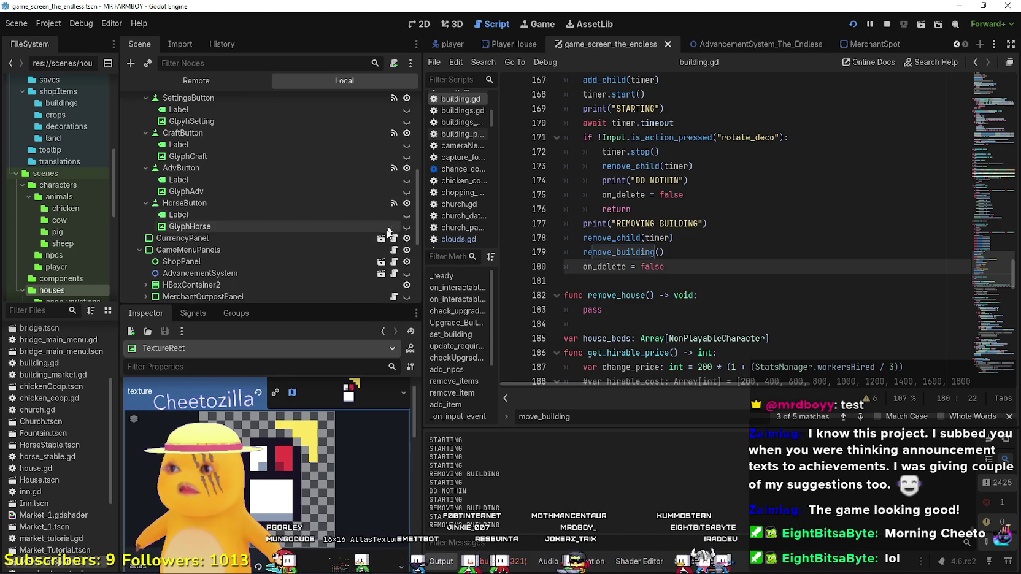
Open game_menu_panels.gd and select remove_mouse_texture's region line 38 in change_glyphs, after checking line 52
{"action": "left_click", "coordinate": [394, 250]}
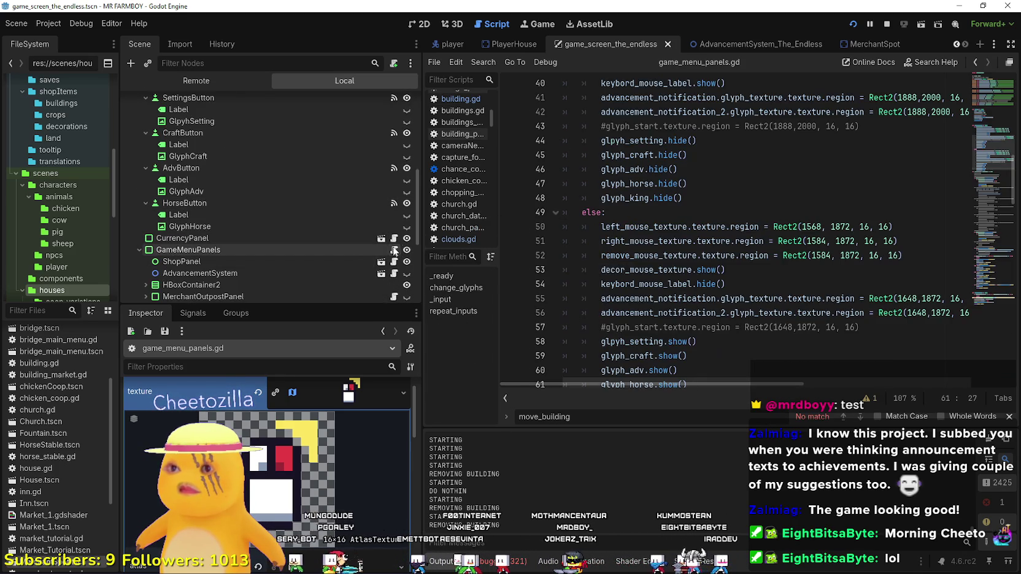
{"action": "scroll", "coordinate": [755, 256], "scroll_direction": "down", "scroll_amount": 2}
{"action": "scroll", "coordinate": [755, 257], "scroll_direction": "up", "scroll_amount": 7}
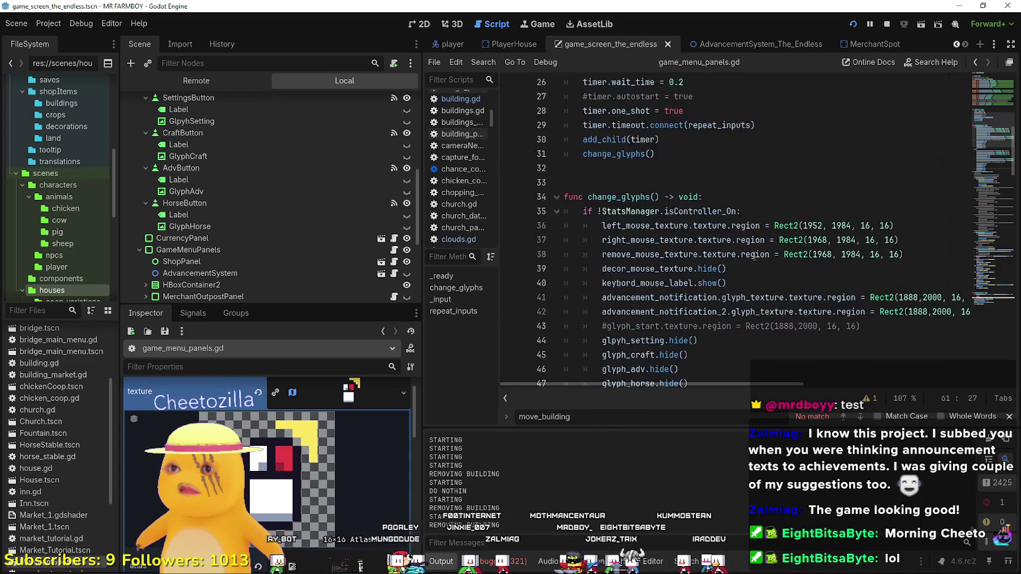
{"action": "scroll", "coordinate": [755, 256], "scroll_direction": "up", "scroll_amount": 1}
{"action": "scroll", "coordinate": [755, 256], "scroll_direction": "down", "scroll_amount": 8}
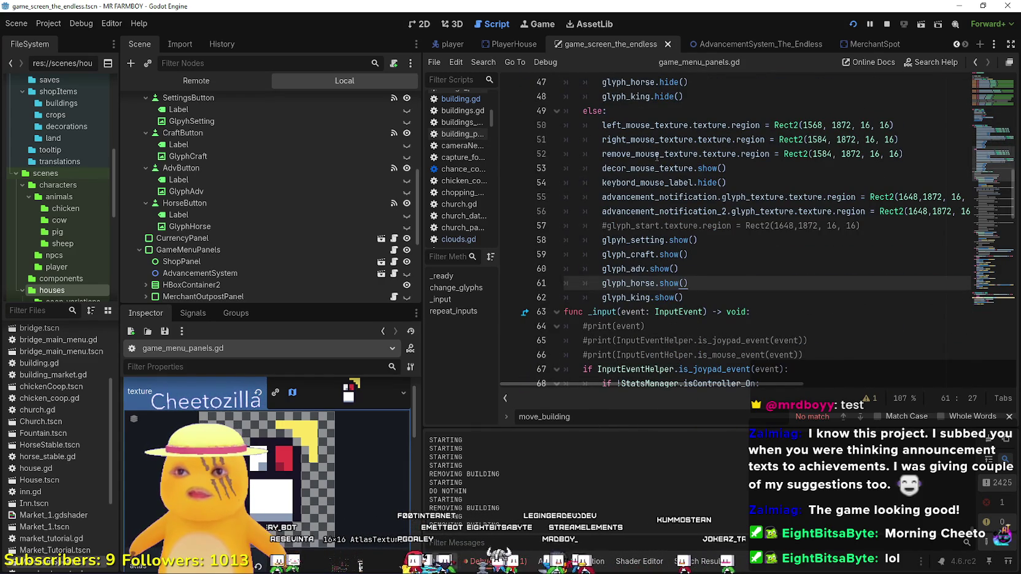
{"action": "double_click", "coordinate": [657, 155]}
{"action": "scroll", "coordinate": [652, 191], "scroll_direction": "up", "scroll_amount": 6}
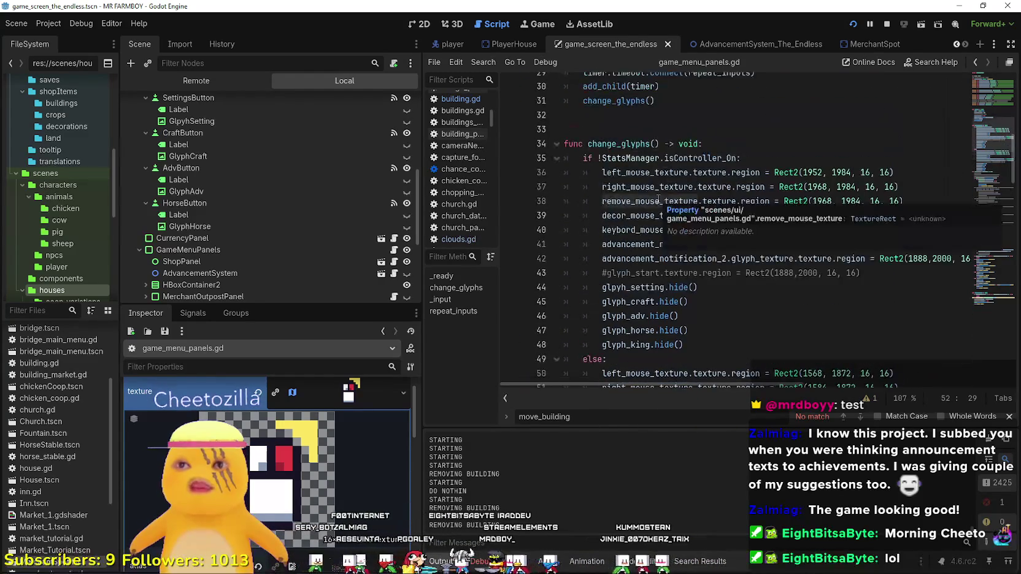
{"action": "scroll", "coordinate": [733, 160], "scroll_direction": "down", "scroll_amount": 2}
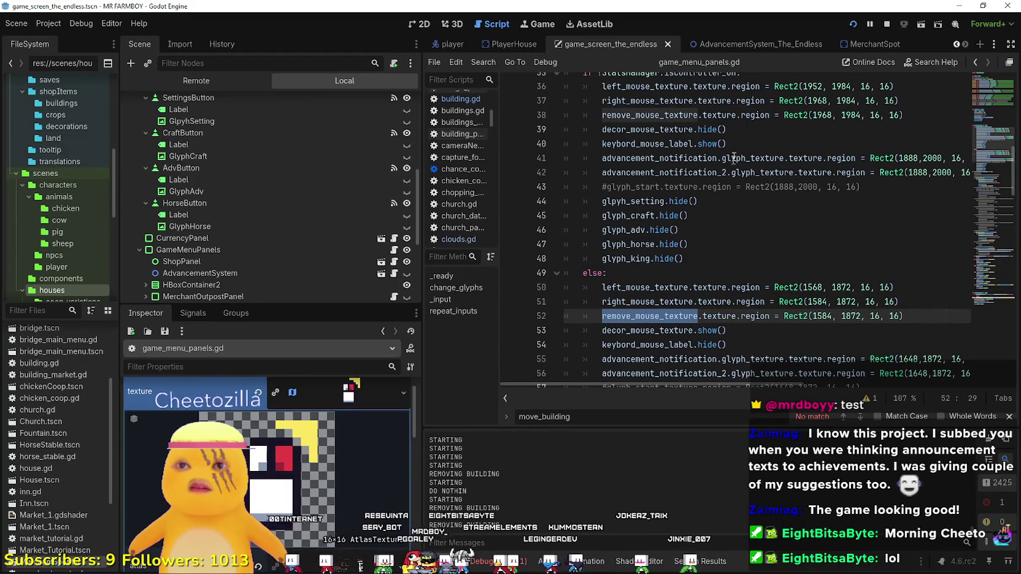
{"action": "double_click", "coordinate": [663, 114]}
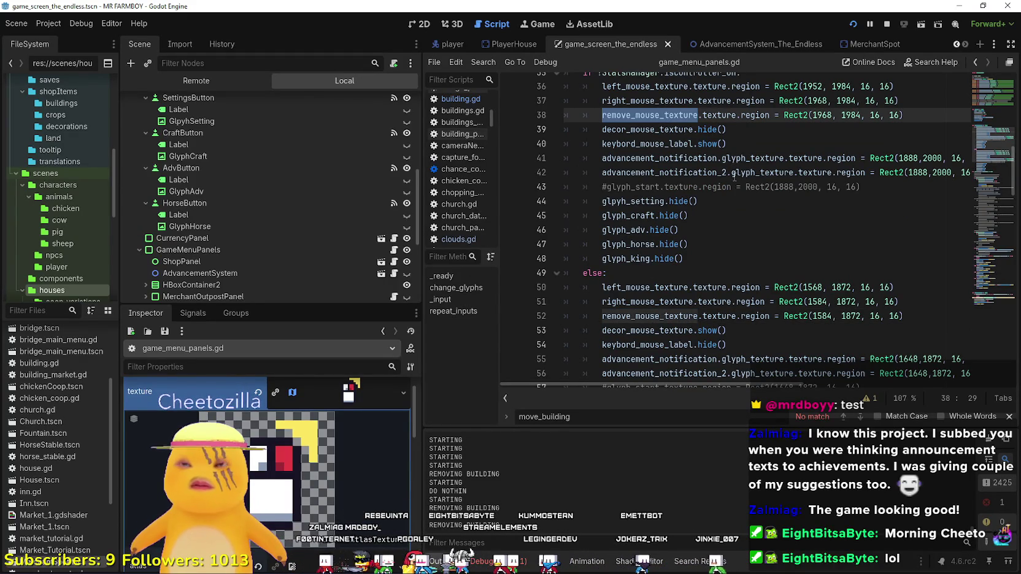
{"action": "scroll", "coordinate": [687, 277], "scroll_direction": "up", "scroll_amount": 2}
{"action": "left_click", "coordinate": [548, 201]}
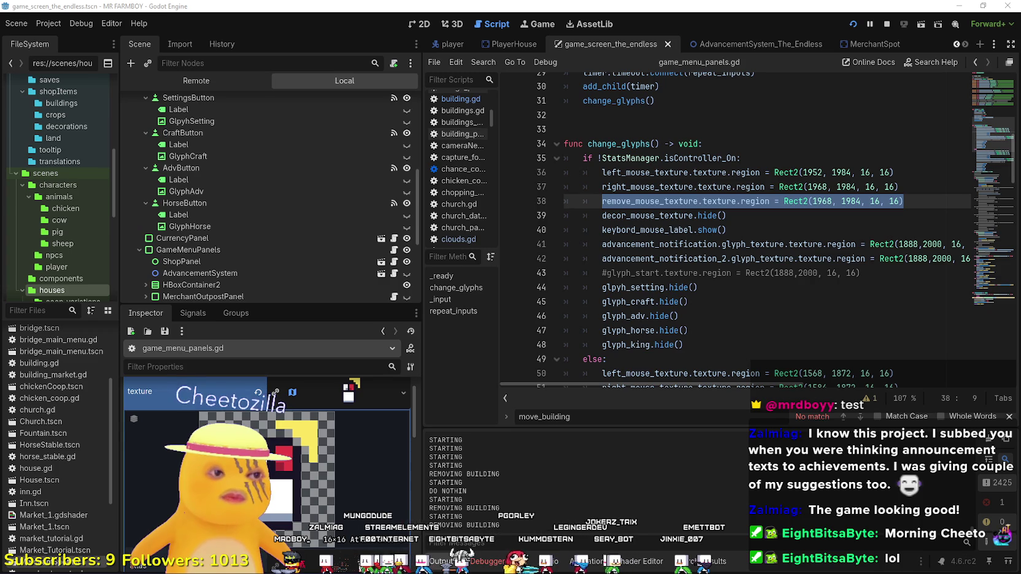
In the YouTube window, turn on autoplay and go back to the previous playlist video
{"action": "key", "text": "alt+Tab"}
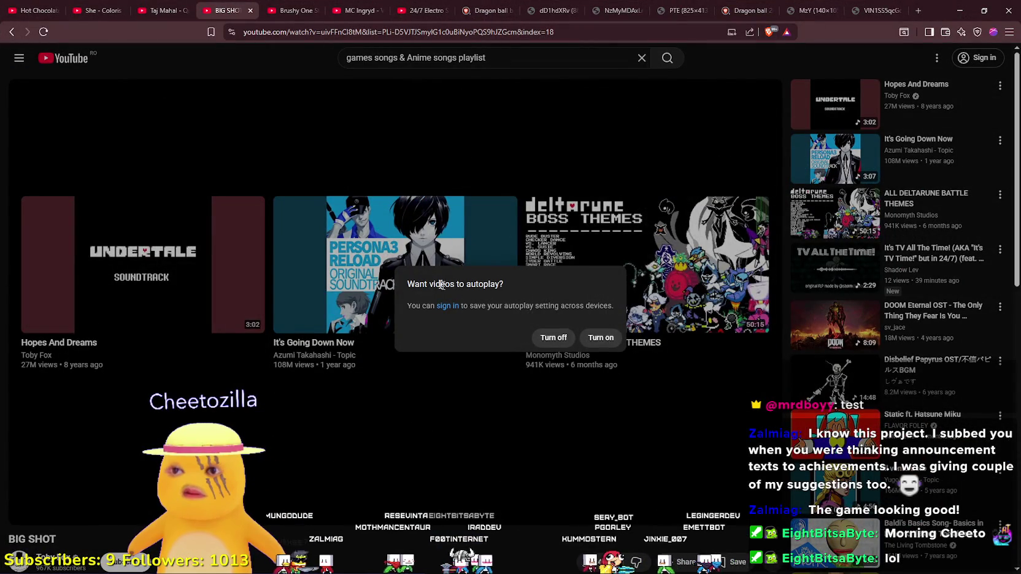
{"action": "left_click_drag", "start_coordinate": [430, 284], "coordinate": [499, 285]}
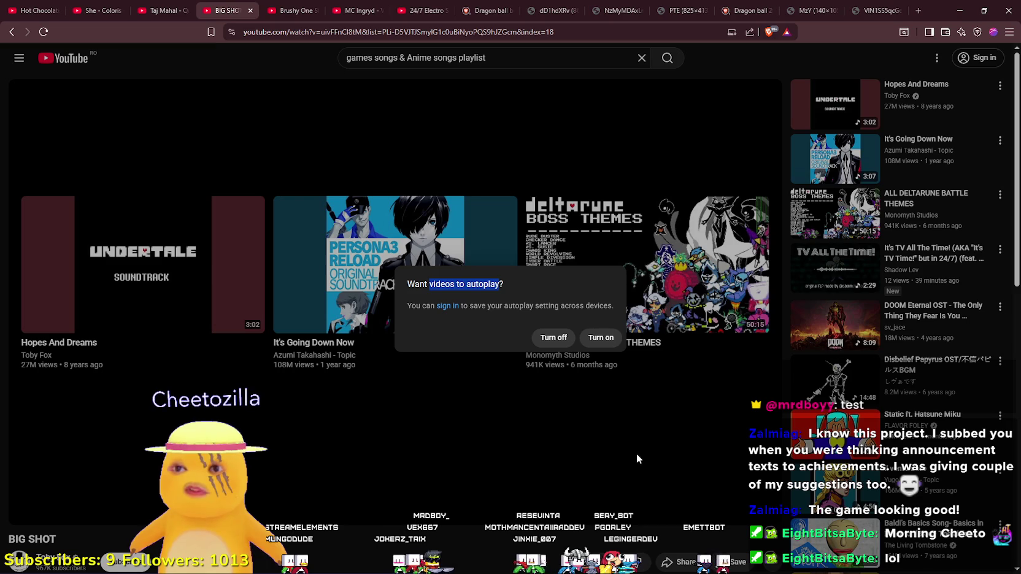
{"action": "left_click", "coordinate": [593, 345]}
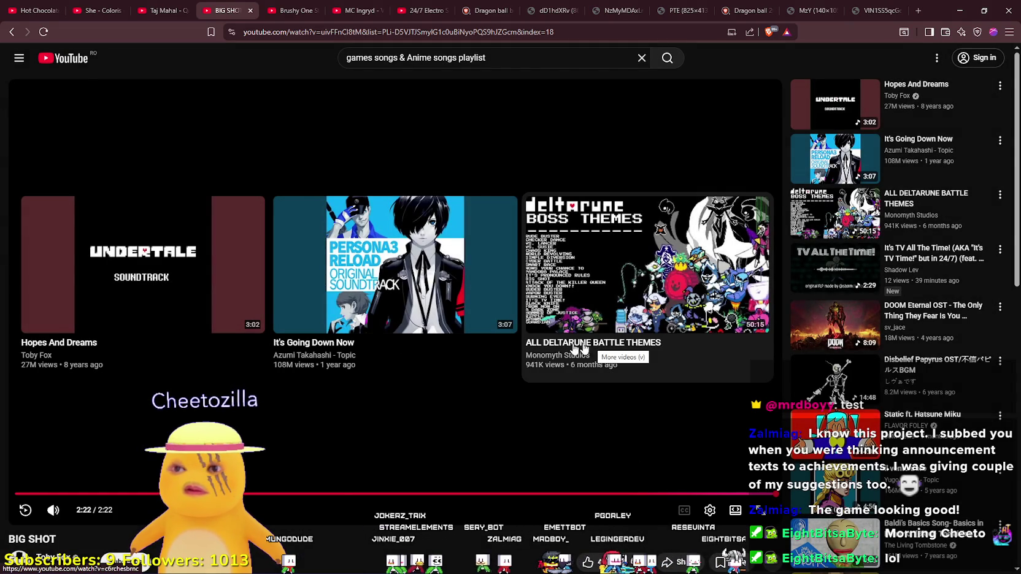
{"action": "scroll", "coordinate": [348, 497], "scroll_direction": "down", "scroll_amount": 4}
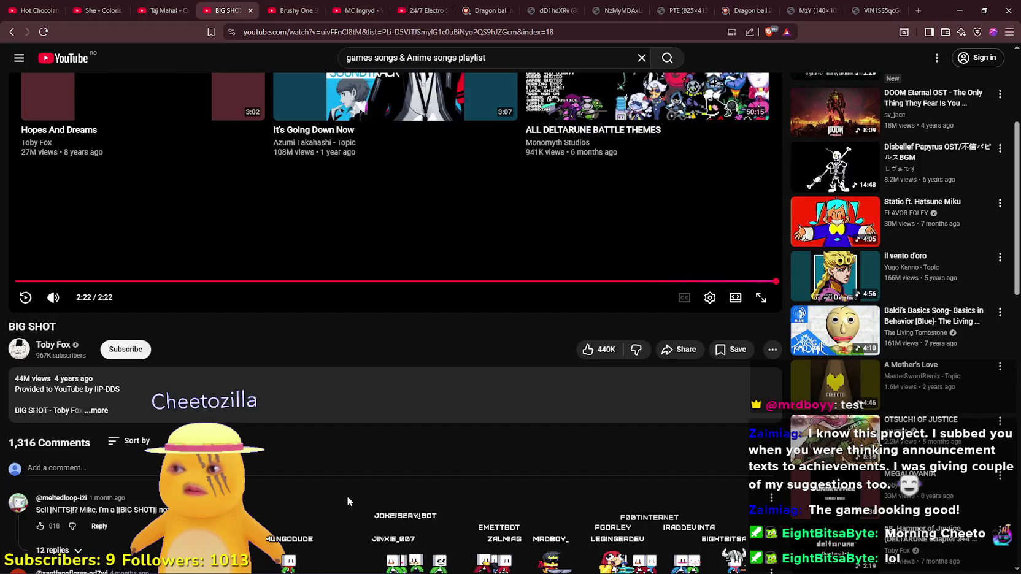
{"action": "scroll", "coordinate": [348, 497], "scroll_direction": "up", "scroll_amount": 4}
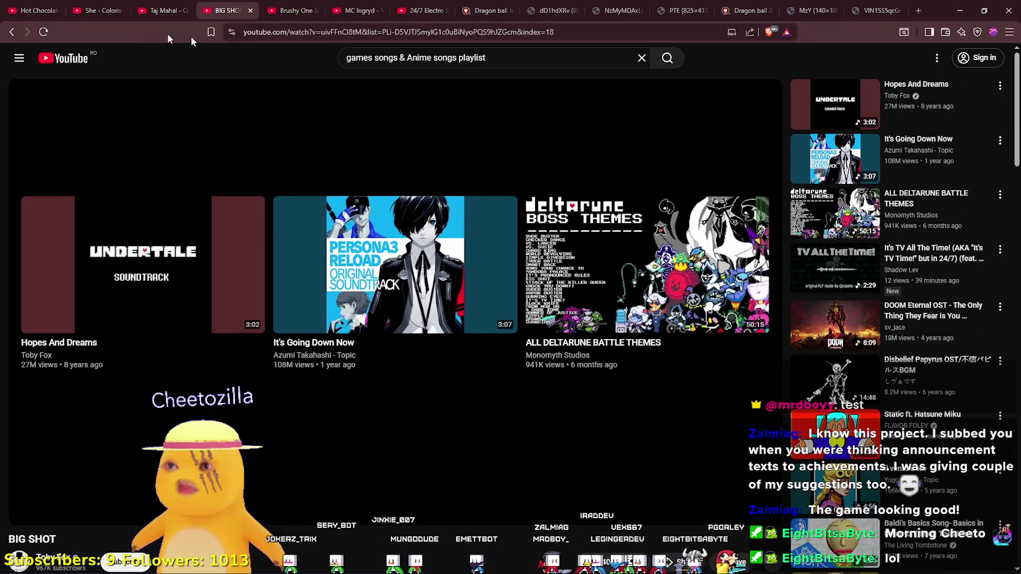
{"action": "left_click", "coordinate": [14, 32]}
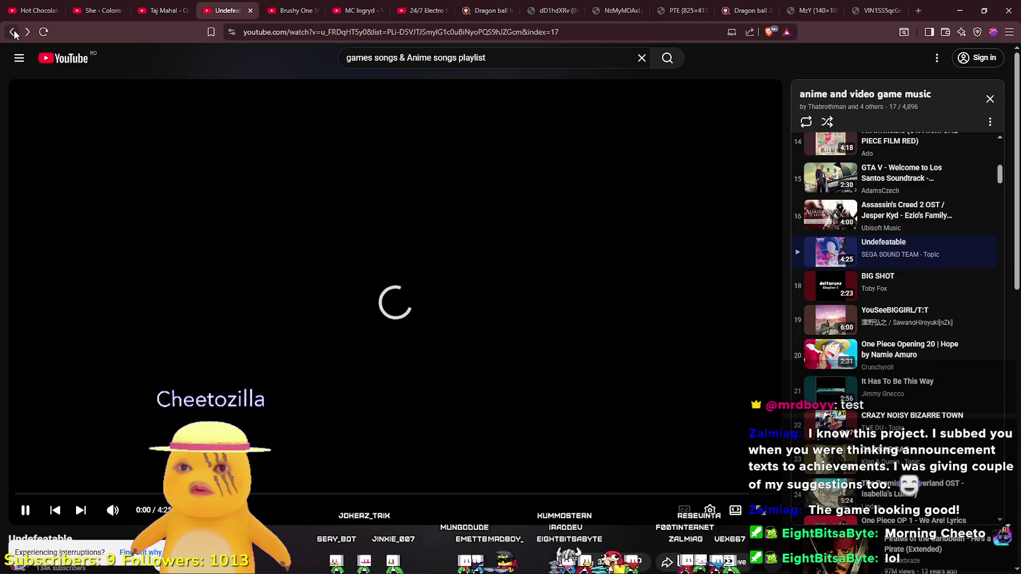
Play One Piece Opening 20 from the playlist, pause it, and close the browser window
{"action": "scroll", "coordinate": [918, 411], "scroll_direction": "down", "scroll_amount": 3}
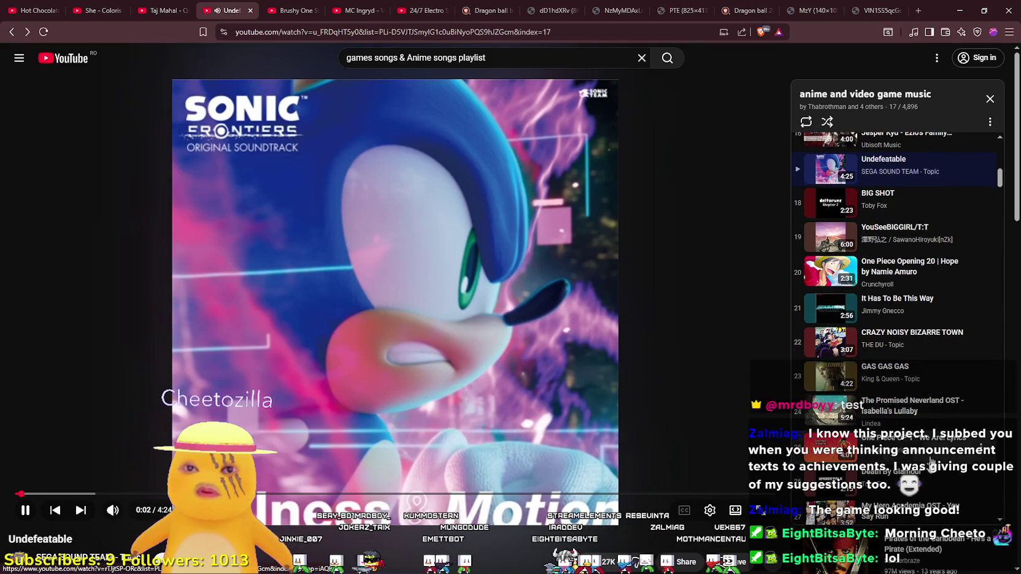
{"action": "scroll", "coordinate": [479, 315], "scroll_direction": "down", "scroll_amount": 2}
{"action": "scroll", "coordinate": [497, 304], "scroll_direction": "up", "scroll_amount": 2}
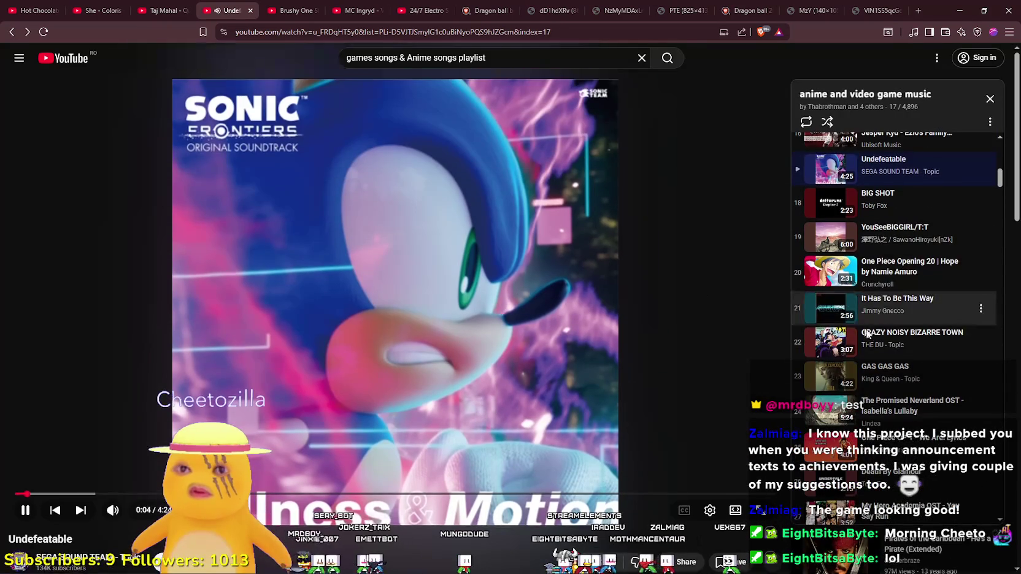
{"action": "left_click", "coordinate": [949, 276]}
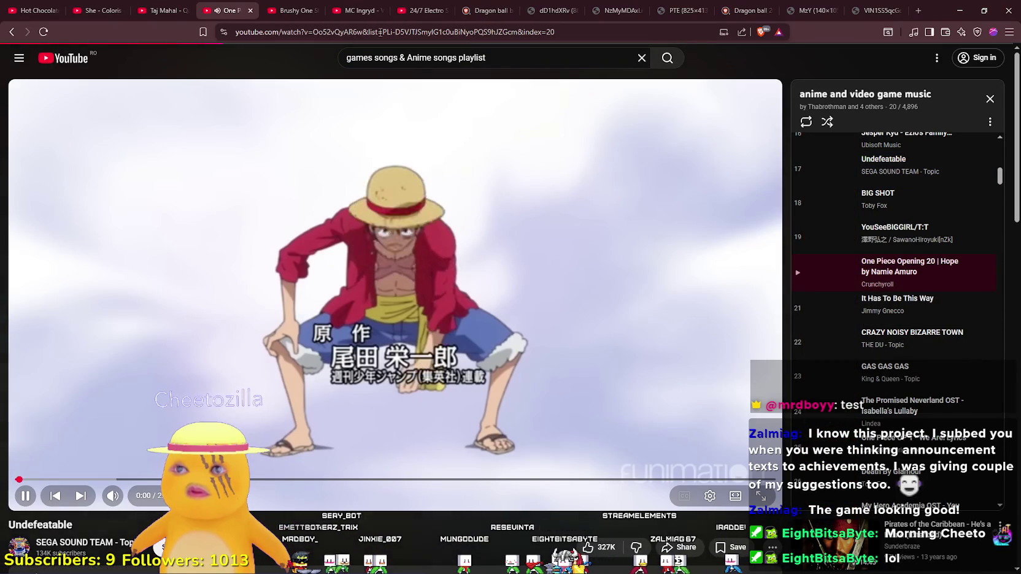
{"action": "left_click", "coordinate": [380, 32]}
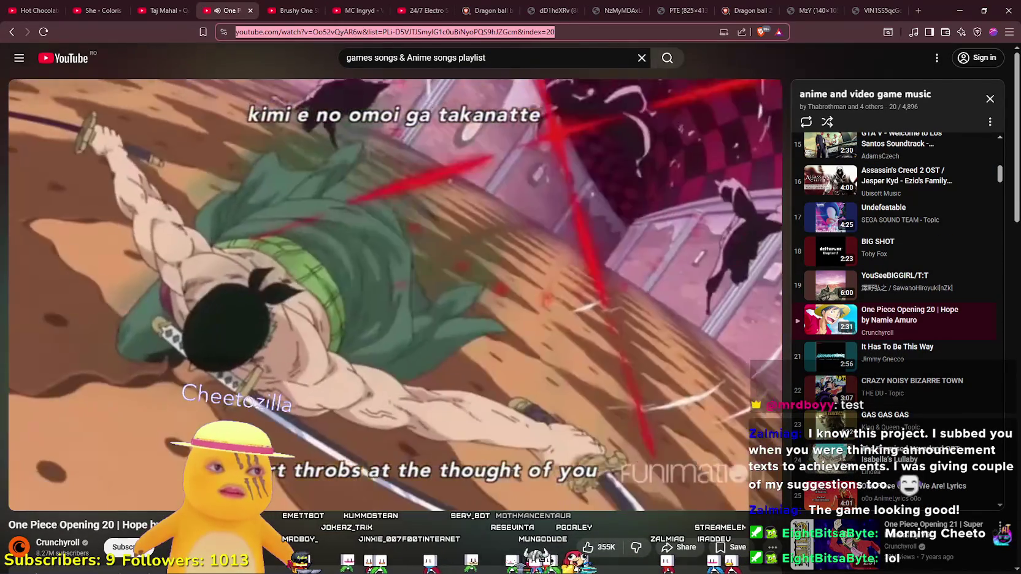
{"action": "key", "text": "alt+Tab"}
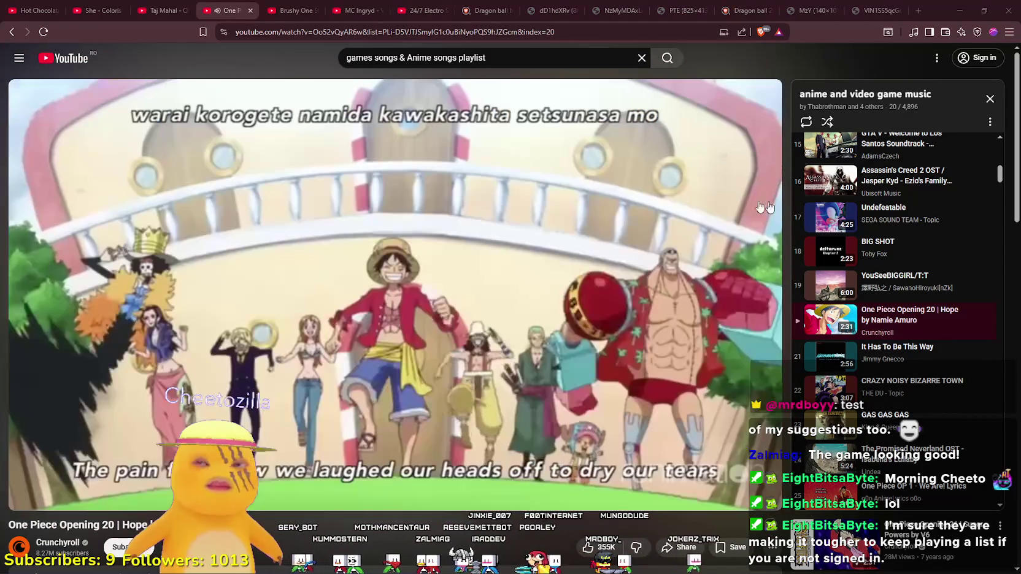
{"action": "left_click", "coordinate": [763, 207]}
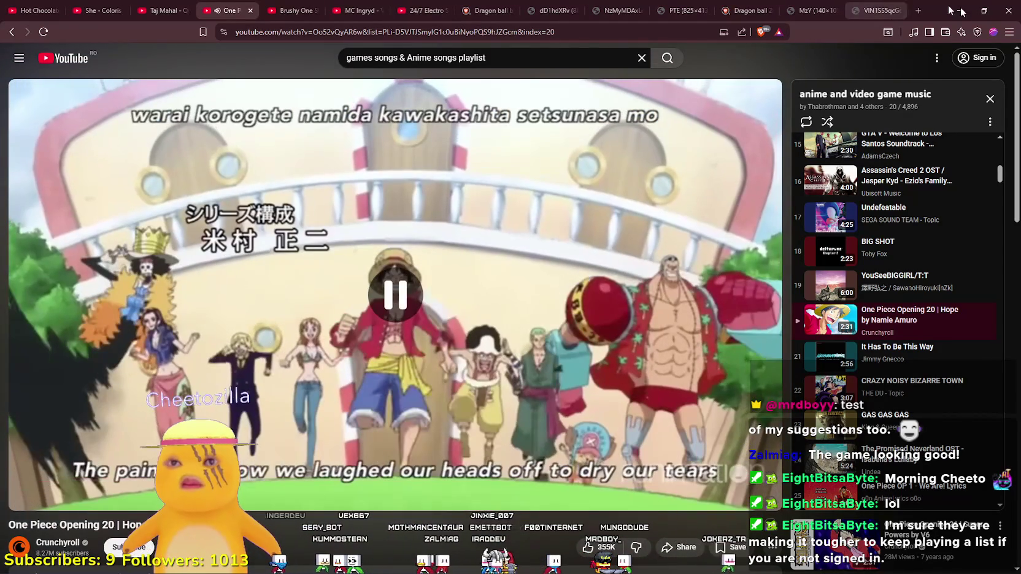
{"action": "left_click", "coordinate": [1008, 10]}
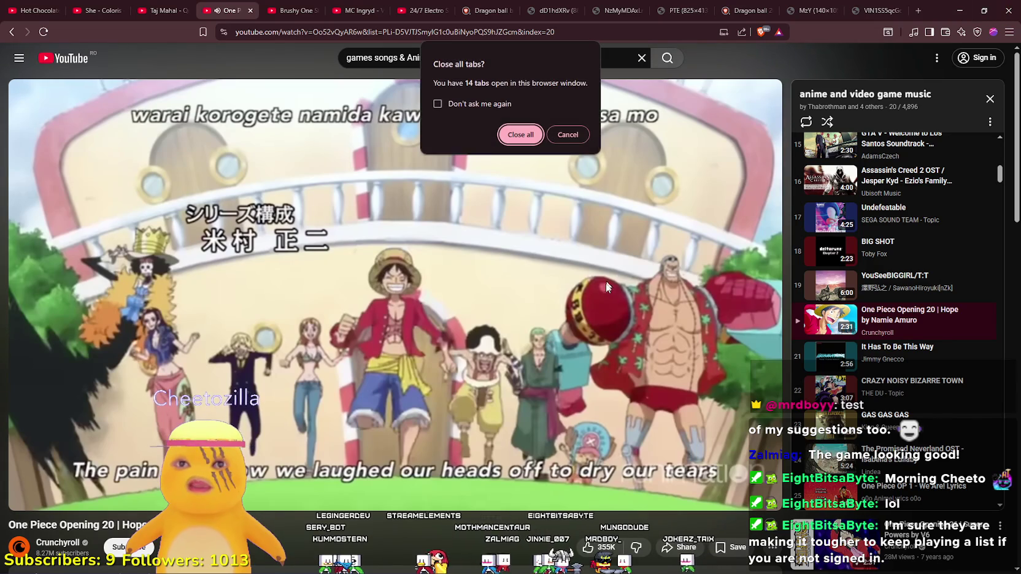
Confirm closing all browser tabs and return to line 41 of game_menu_panels.gd
{"action": "left_click", "coordinate": [520, 134]}
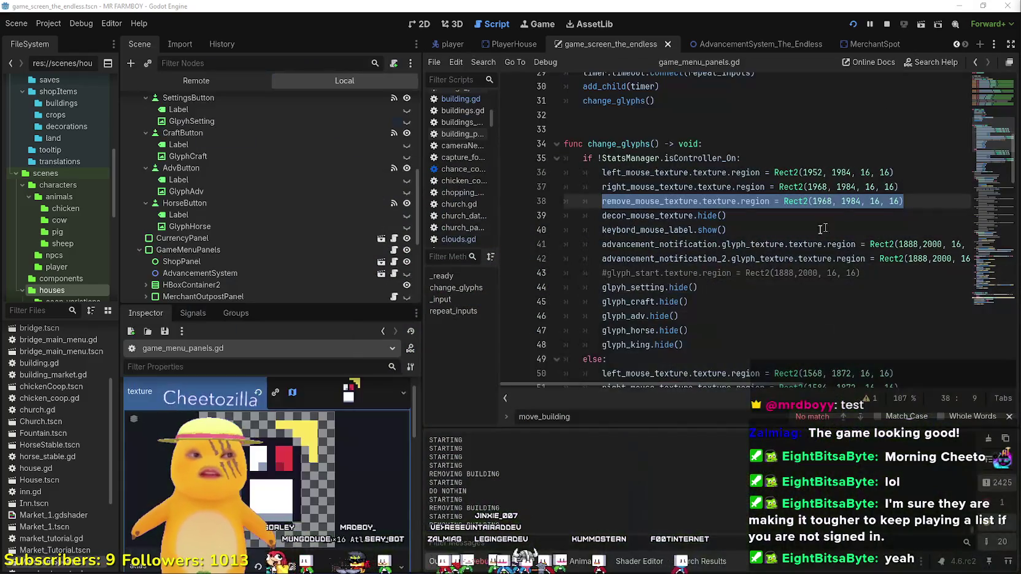
{"action": "left_click", "coordinate": [764, 245]}
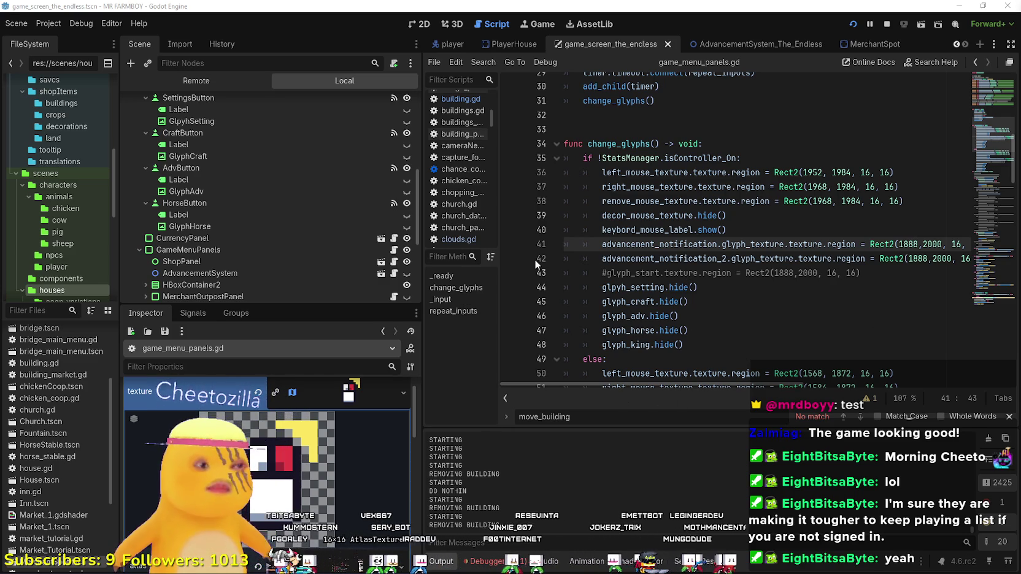
Review change_glyphs' keyboard_mouse_label, glyph hide and glyph_king lines
{"action": "left_click", "coordinate": [697, 246]}
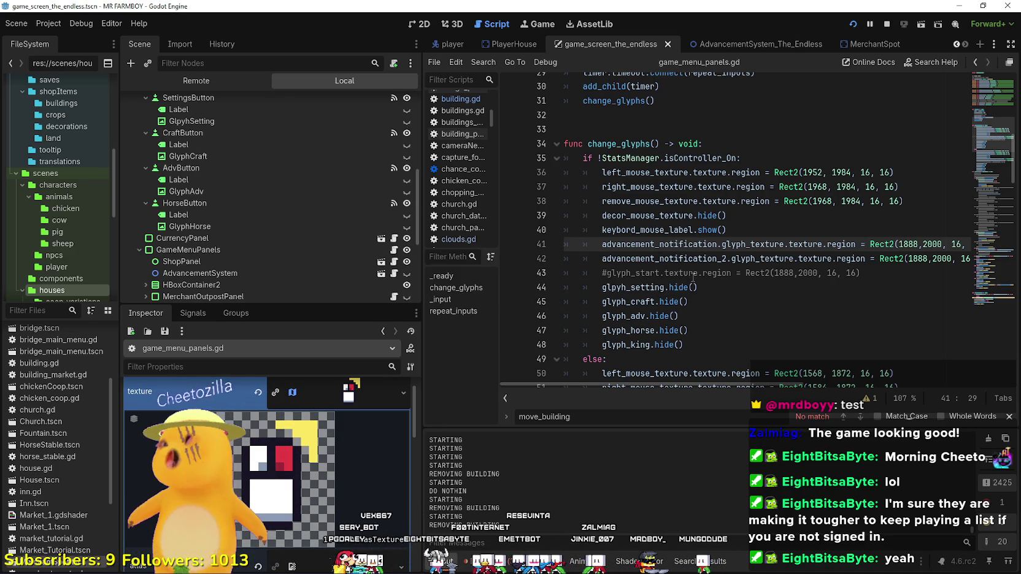
{"action": "left_click", "coordinate": [743, 229]}
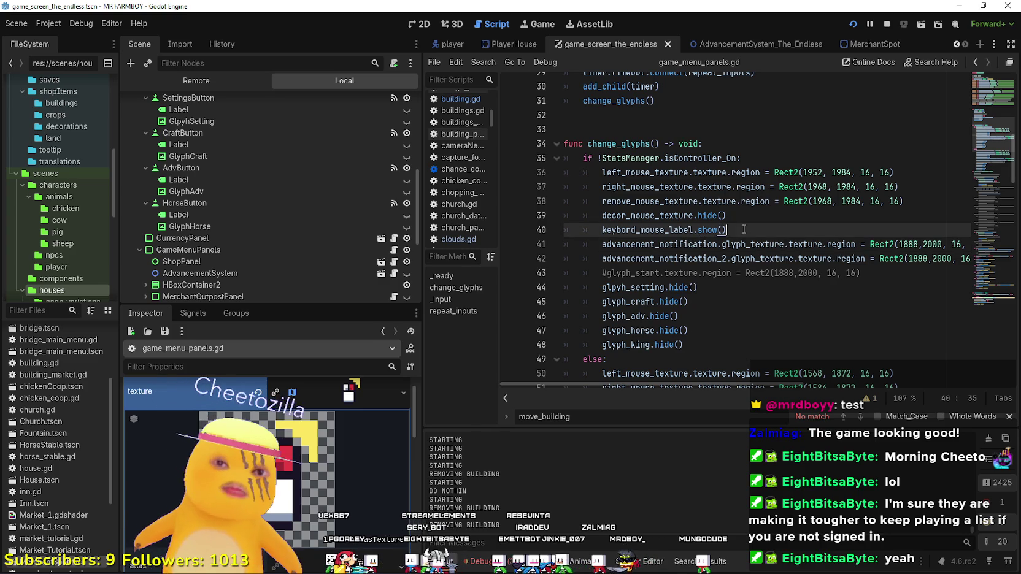
{"action": "scroll", "coordinate": [740, 231], "scroll_direction": "up", "scroll_amount": 1}
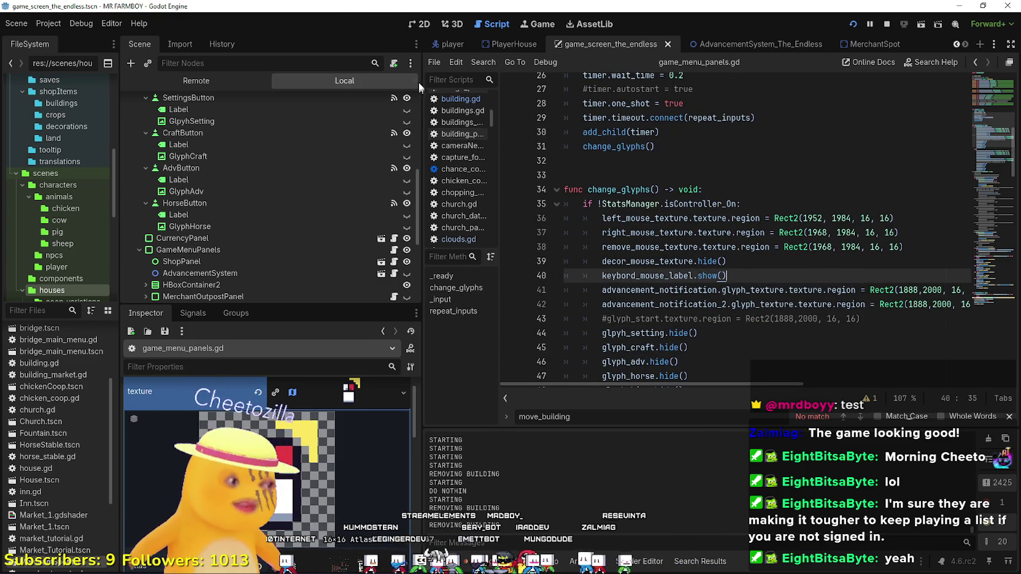
{"action": "left_click", "coordinate": [799, 335]}
{"action": "scroll", "coordinate": [791, 331], "scroll_direction": "down", "scroll_amount": 3}
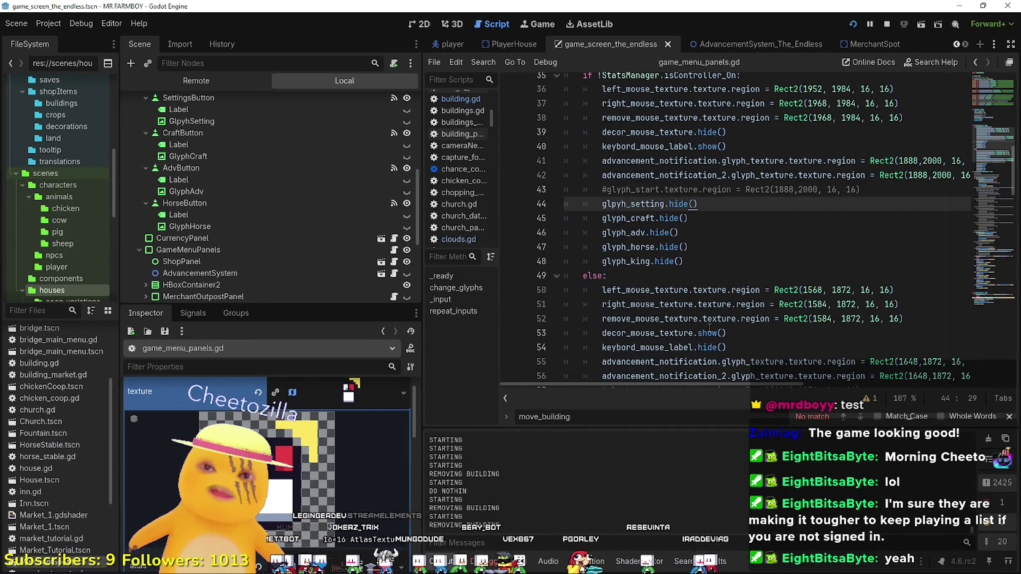
{"action": "left_click", "coordinate": [756, 264]}
{"action": "scroll", "coordinate": [756, 266], "scroll_direction": "up", "scroll_amount": 1}
{"action": "scroll", "coordinate": [755, 266], "scroll_direction": "up", "scroll_amount": 1}
{"action": "left_click", "coordinate": [745, 205]}
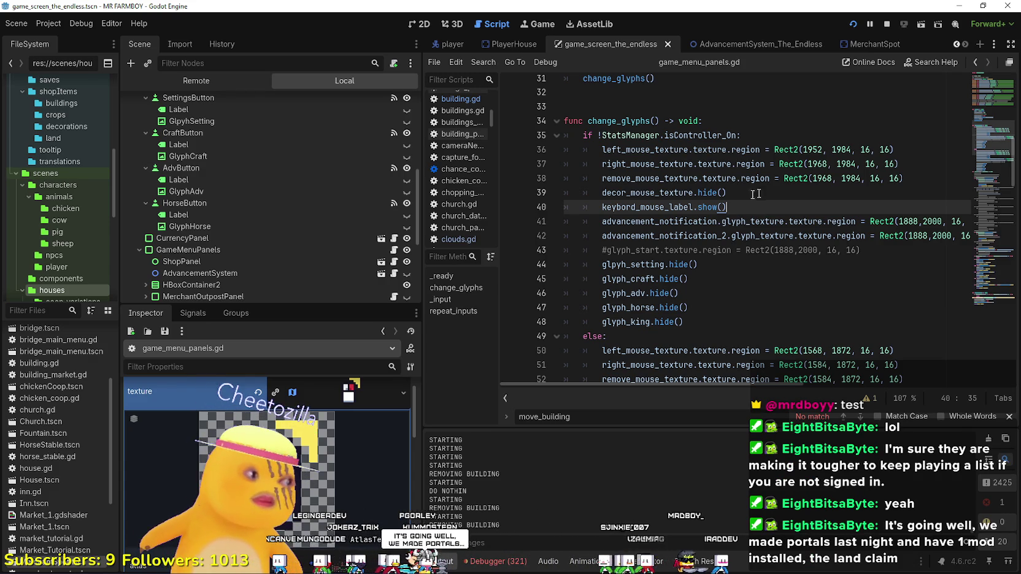
Filter the FileSystem for 'player' and open Player.png in the external image editor
{"action": "left_click", "coordinate": [55, 310]}
{"action": "type", "text": "player"}
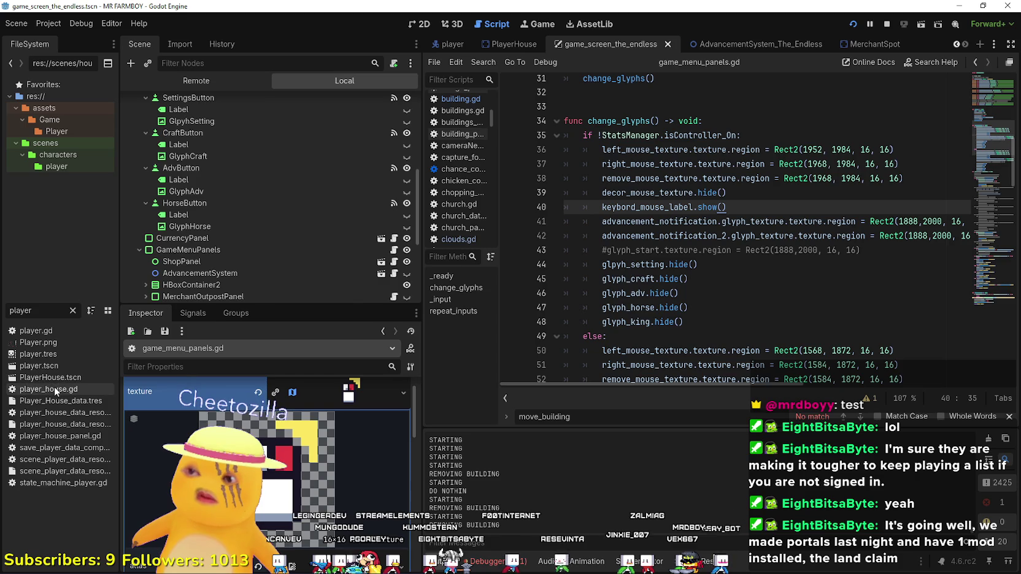
{"action": "right_click", "coordinate": [27, 348]}
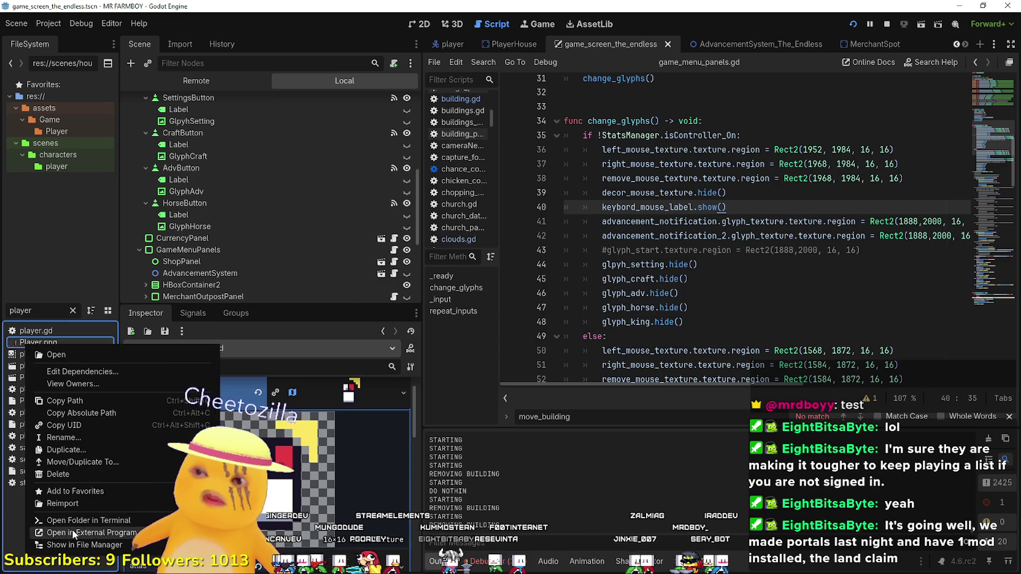
{"action": "left_click", "coordinate": [113, 492]}
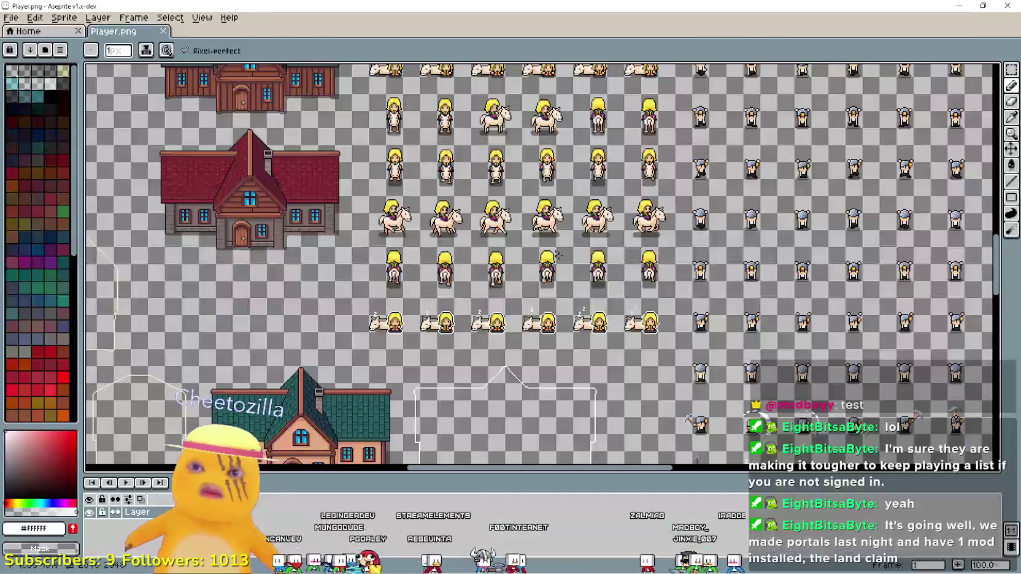
Copy the RB button glyph into the empty slot after the copy-icon button
{"action": "scroll", "coordinate": [569, 301], "scroll_direction": "up", "scroll_amount": 6}
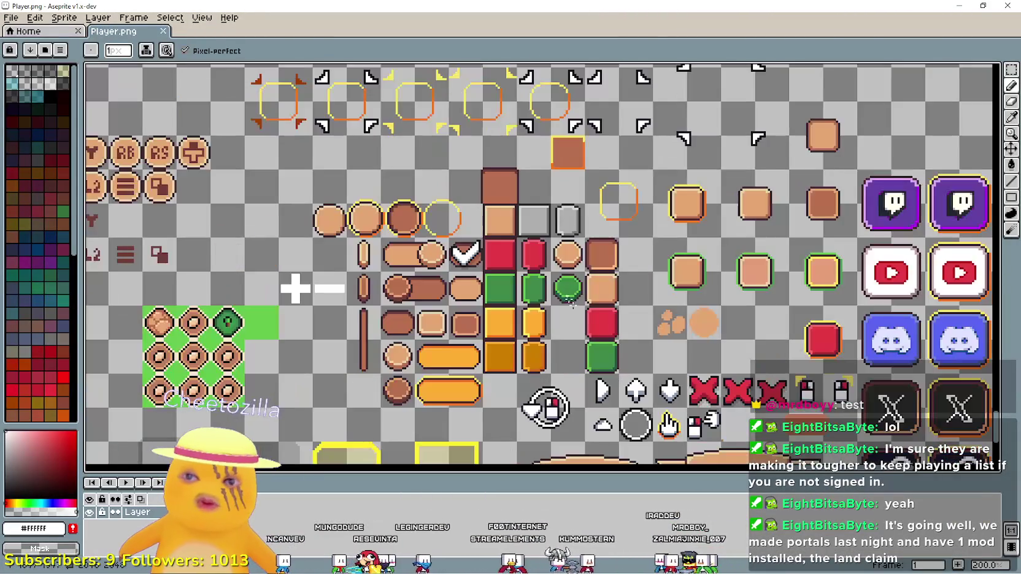
{"action": "mouse_move", "coordinate": [569, 301]}
{"action": "left_mouse_down"}
{"action": "mouse_move", "coordinate": [870, 267]}
{"action": "mouse_move", "coordinate": [1002, 364]}
{"action": "left_mouse_up"}
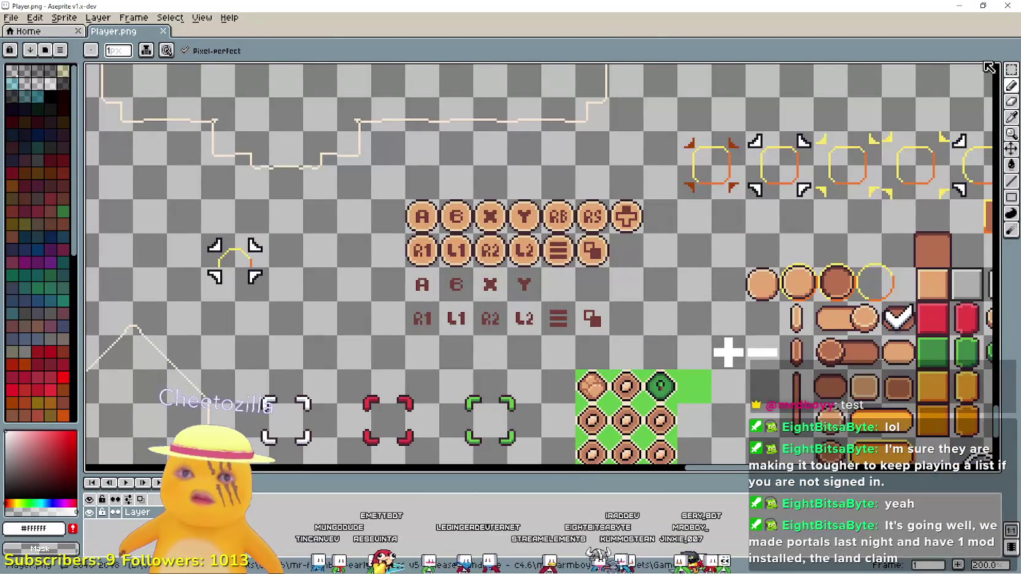
{"action": "left_click", "coordinate": [1011, 117]}
{"action": "scroll", "coordinate": [704, 238], "scroll_direction": "up", "scroll_amount": 2}
{"action": "left_click_drag", "start_coordinate": [568, 213], "coordinate": [753, 245]}
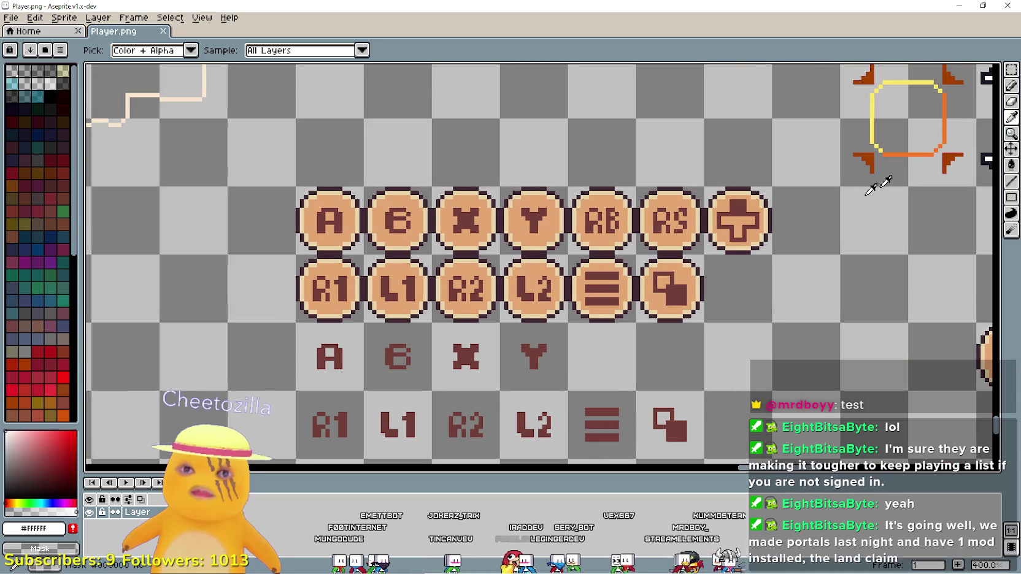
{"action": "left_click", "coordinate": [1011, 69]}
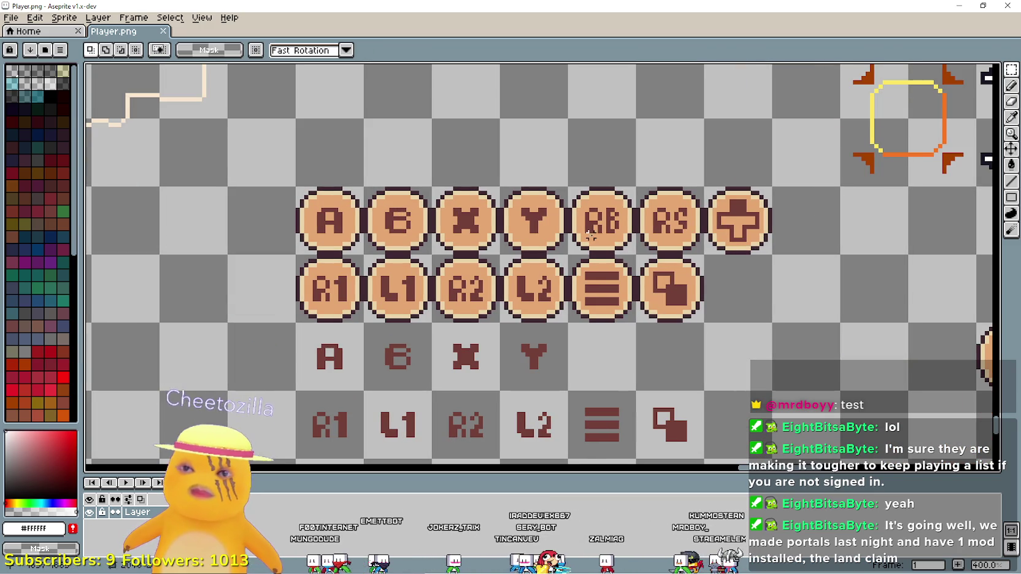
{"action": "left_click_drag", "start_coordinate": [565, 185], "coordinate": [638, 256]}
{"action": "mouse_move", "coordinate": [597, 221]}
{"action": "left_mouse_down"}
{"action": "mouse_move", "coordinate": [748, 319]}
{"action": "mouse_move", "coordinate": [735, 283]}
{"action": "left_mouse_up"}
{"action": "left_click", "coordinate": [782, 320]}
Shift the R letter on the new button two pixels right to centre it
{"action": "scroll", "coordinate": [781, 320], "scroll_direction": "up", "scroll_amount": 1}
{"action": "scroll", "coordinate": [749, 239], "scroll_direction": "up", "scroll_amount": 2}
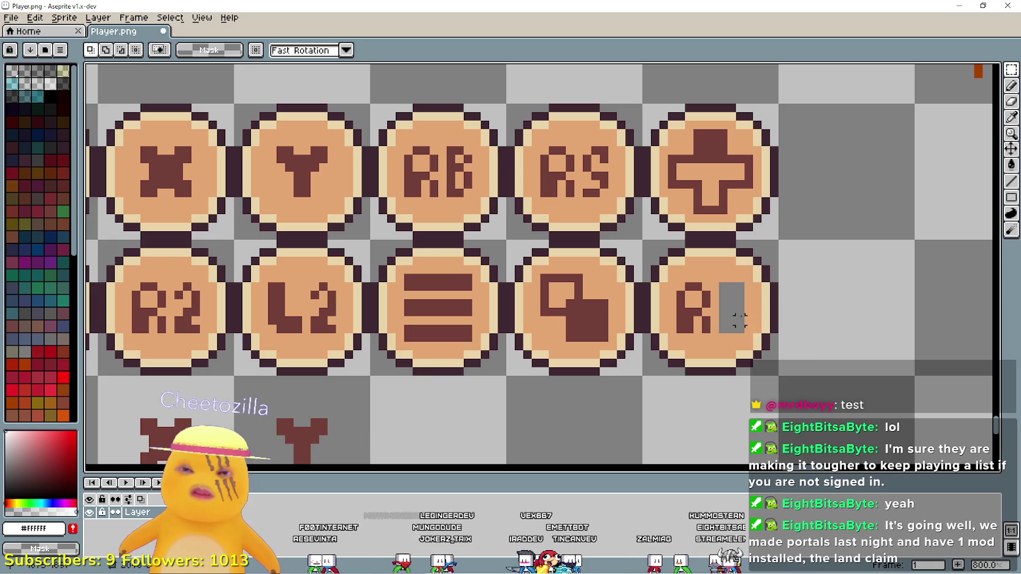
{"action": "scroll", "coordinate": [739, 320], "scroll_direction": "up", "scroll_amount": 3}
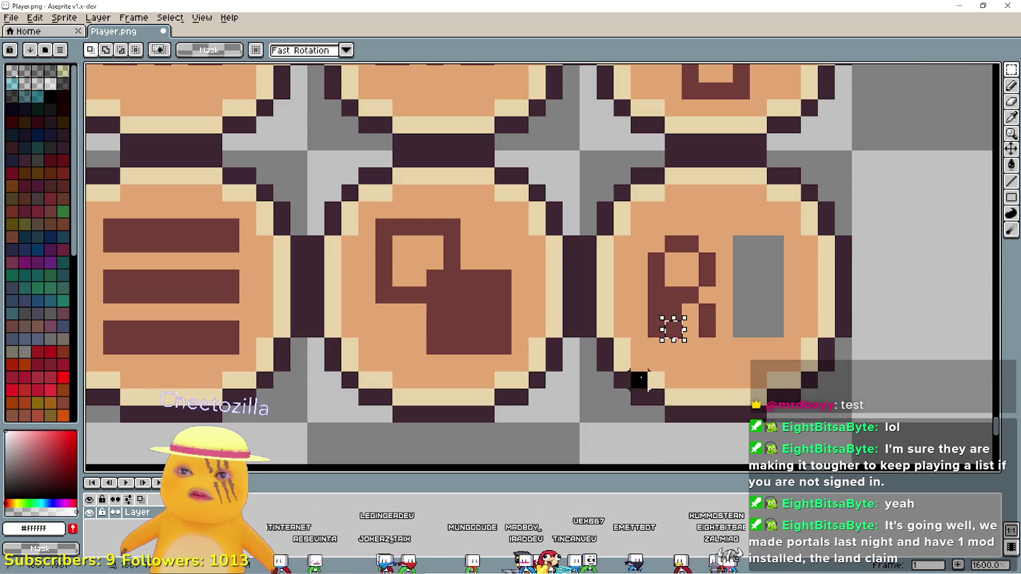
{"action": "left_click_drag", "start_coordinate": [655, 328], "coordinate": [707, 243]}
{"action": "left_click_drag", "start_coordinate": [683, 303], "coordinate": [730, 304]}
{"action": "left_click", "coordinate": [850, 319]}
{"action": "scroll", "coordinate": [846, 319], "scroll_direction": "down", "scroll_amount": 7}
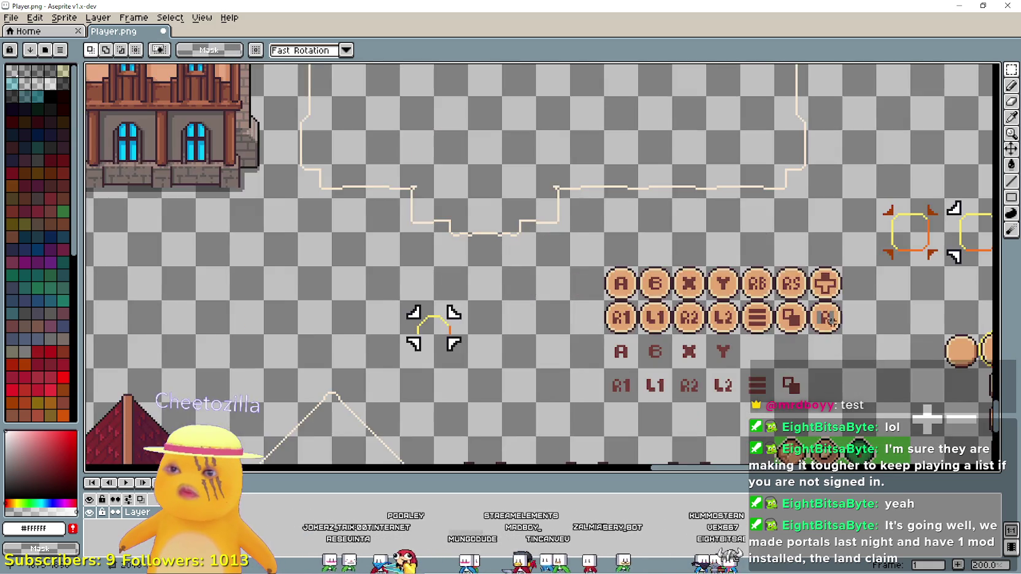
{"action": "mouse_move", "coordinate": [831, 321]}
{"action": "left_mouse_down"}
{"action": "mouse_move", "coordinate": [491, 125]}
{"action": "mouse_move", "coordinate": [521, 172]}
{"action": "mouse_move", "coordinate": [829, 277]}
{"action": "left_mouse_up"}
{"action": "scroll", "coordinate": [829, 277], "scroll_direction": "down", "scroll_amount": 1}
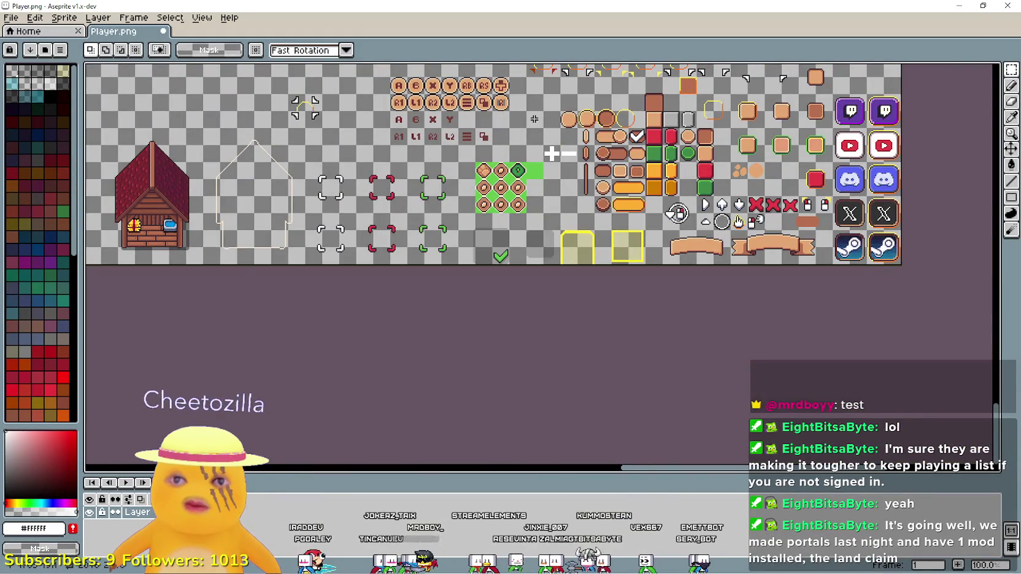
Sample the near-black outline colour (#181425) from a button glyph
{"action": "scroll", "coordinate": [534, 118], "scroll_direction": "up", "scroll_amount": 1}
{"action": "mouse_move", "coordinate": [730, 223]}
{"action": "left_mouse_down"}
{"action": "mouse_move", "coordinate": [366, 377]}
{"action": "mouse_move", "coordinate": [480, 257]}
{"action": "mouse_move", "coordinate": [491, 272]}
{"action": "mouse_move", "coordinate": [541, 201]}
{"action": "mouse_move", "coordinate": [768, 408]}
{"action": "left_mouse_up"}
{"action": "scroll", "coordinate": [637, 349], "scroll_direction": "down", "scroll_amount": 1}
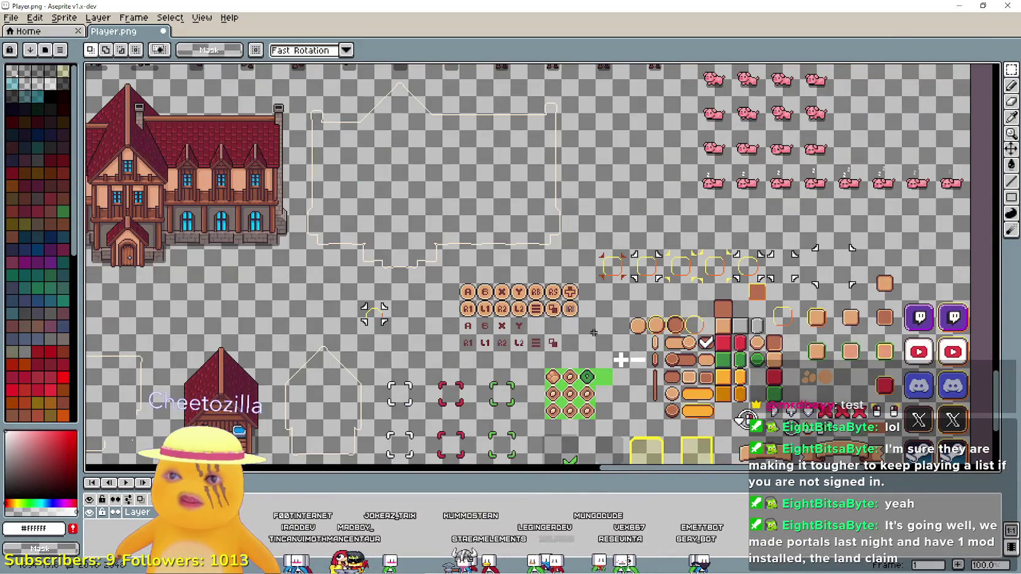
{"action": "scroll", "coordinate": [554, 319], "scroll_direction": "up", "scroll_amount": 2}
{"action": "mouse_move", "coordinate": [554, 319]}
{"action": "left_mouse_down"}
{"action": "mouse_move", "coordinate": [779, 331]}
{"action": "mouse_move", "coordinate": [522, 166]}
{"action": "left_mouse_up"}
{"action": "scroll", "coordinate": [664, 295], "scroll_direction": "down", "scroll_amount": 2}
{"action": "scroll", "coordinate": [736, 321], "scroll_direction": "up", "scroll_amount": 2}
{"action": "scroll", "coordinate": [736, 322], "scroll_direction": "down", "scroll_amount": 1}
{"action": "scroll", "coordinate": [533, 252], "scroll_direction": "down", "scroll_amount": 1}
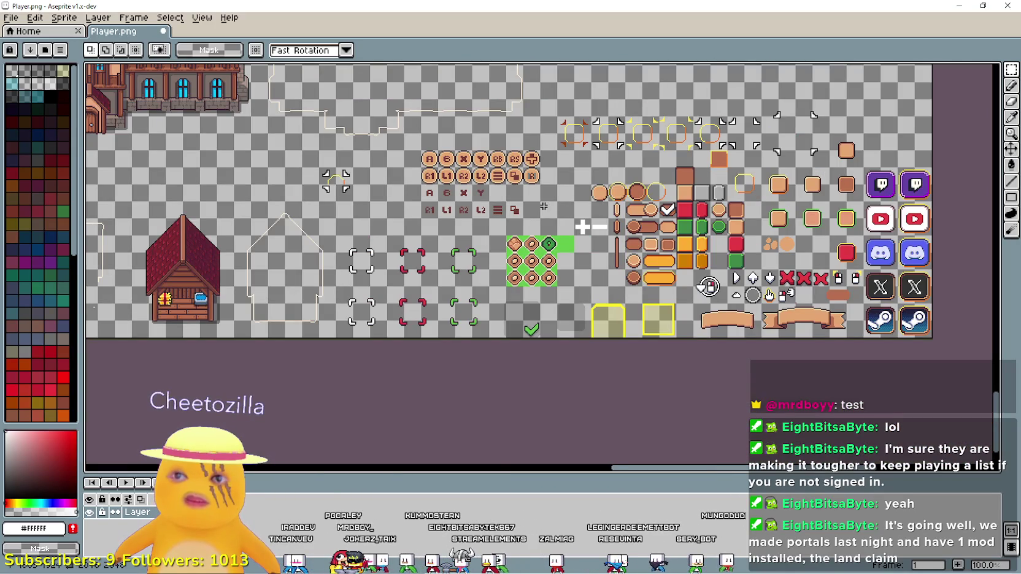
{"action": "mouse_move", "coordinate": [544, 207]}
{"action": "left_mouse_down"}
{"action": "mouse_move", "coordinate": [493, 144]}
{"action": "mouse_move", "coordinate": [500, 279]}
{"action": "left_mouse_up"}
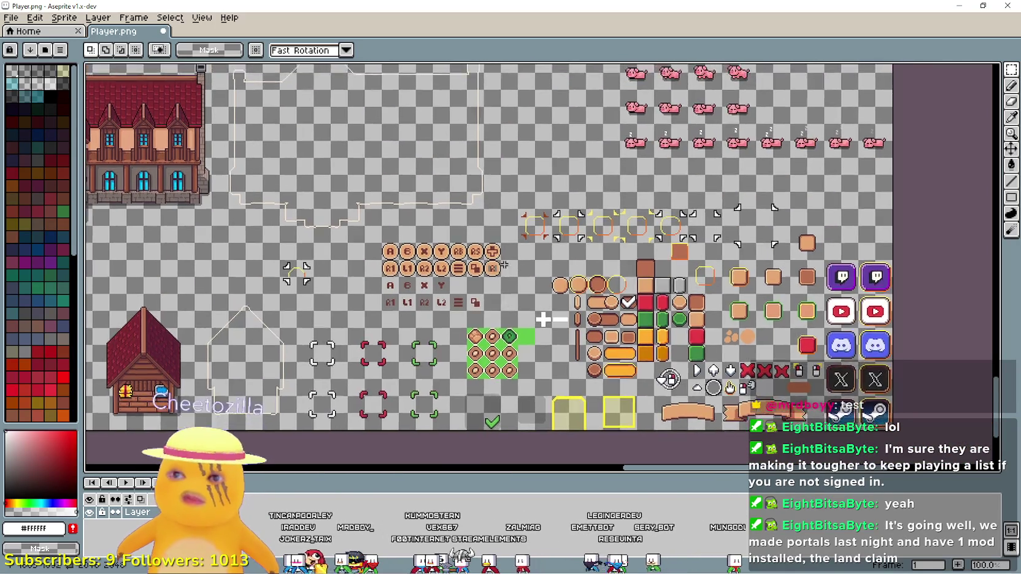
{"action": "scroll", "coordinate": [497, 291], "scroll_direction": "up", "scroll_amount": 5}
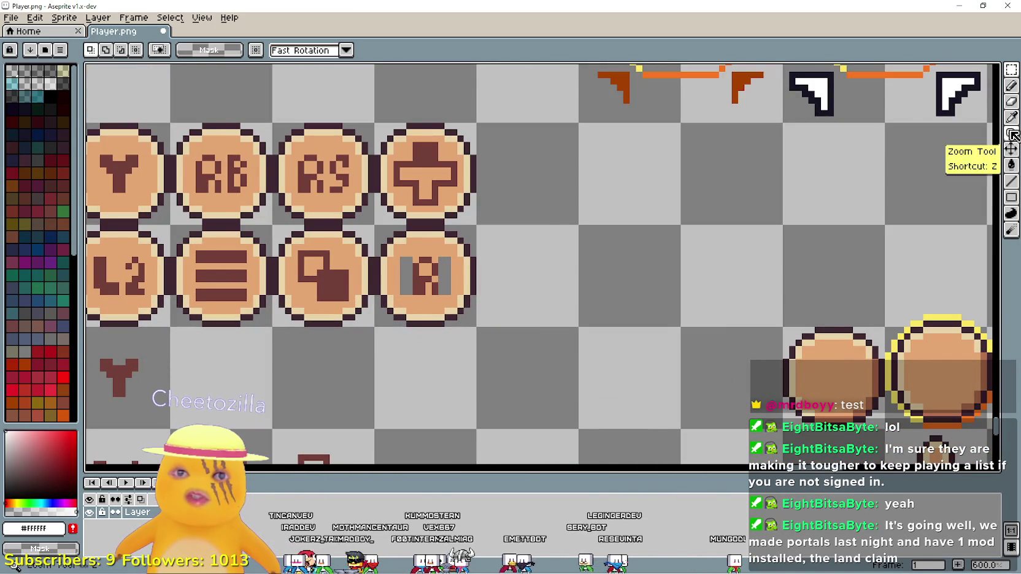
{"action": "left_click", "coordinate": [1011, 116]}
{"action": "scroll", "coordinate": [461, 245], "scroll_direction": "up", "scroll_amount": 1}
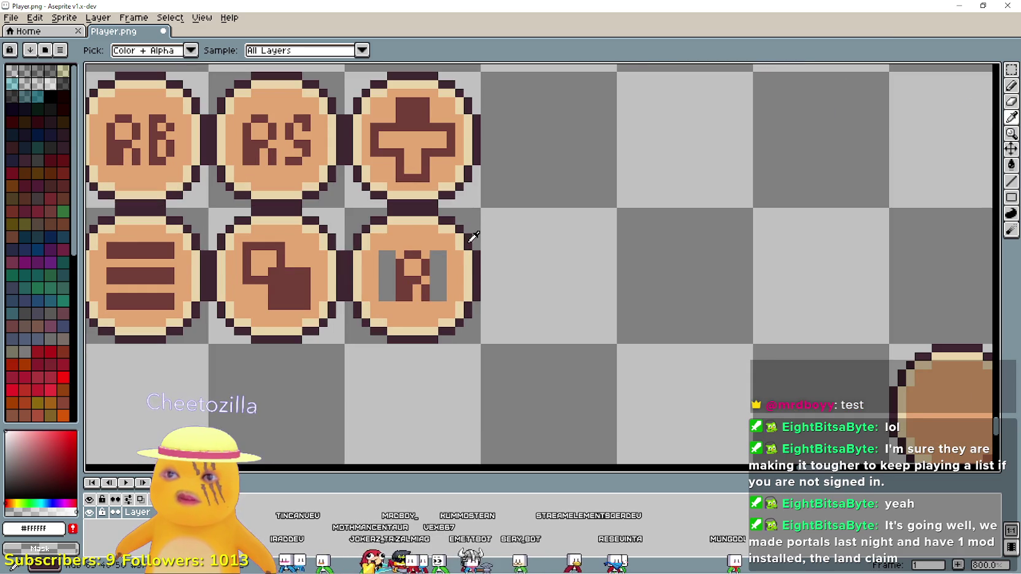
{"action": "left_click", "coordinate": [470, 241]}
{"action": "left_click", "coordinate": [1011, 86]}
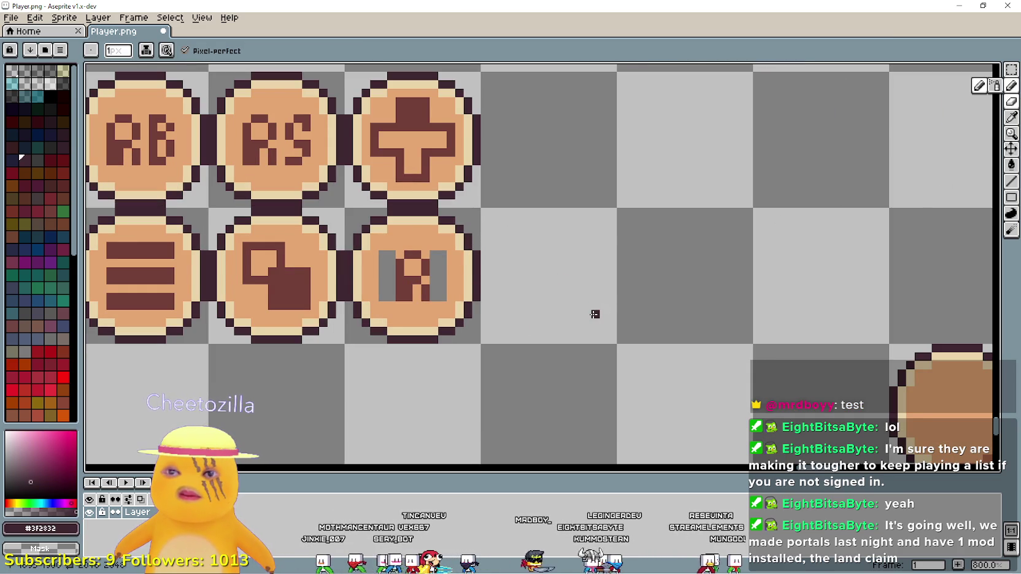
Paste a copy of the left mouse-click glyph into an empty cell beside the R button
{"action": "scroll", "coordinate": [587, 315], "scroll_direction": "down", "scroll_amount": 4}
{"action": "mouse_move", "coordinate": [587, 314]}
{"action": "left_mouse_down"}
{"action": "mouse_move", "coordinate": [490, 179]}
{"action": "mouse_move", "coordinate": [403, 149]}
{"action": "left_mouse_up"}
{"action": "scroll", "coordinate": [777, 333], "scroll_direction": "up", "scroll_amount": 2}
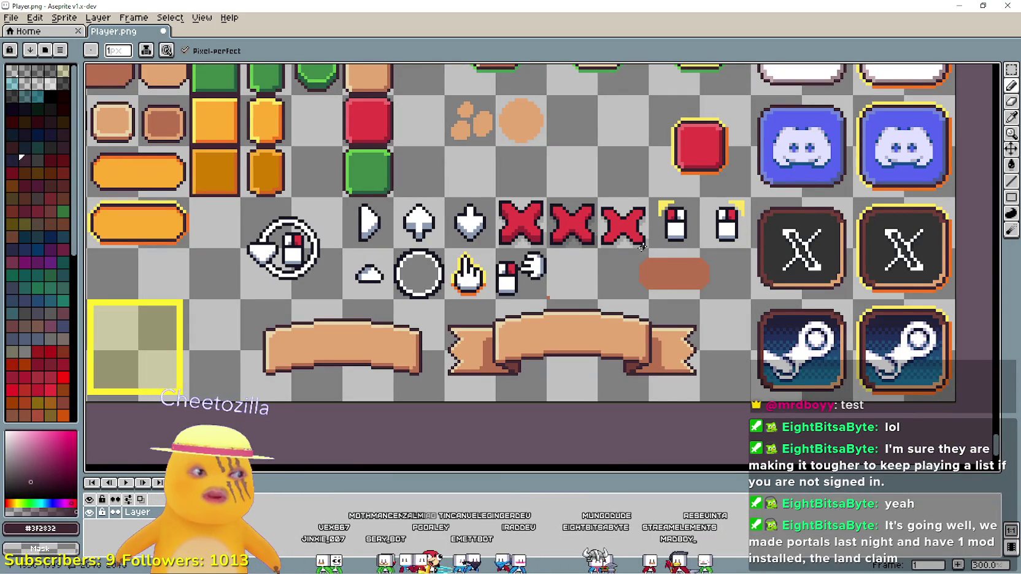
{"action": "left_click", "coordinate": [1010, 72]}
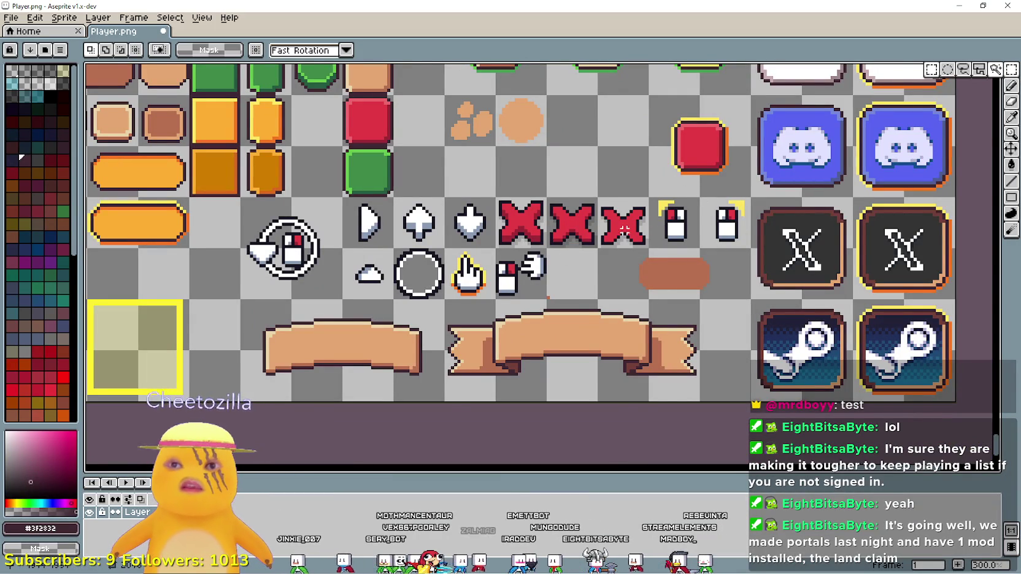
{"action": "scroll", "coordinate": [539, 284], "scroll_direction": "up", "scroll_amount": 3}
{"action": "scroll", "coordinate": [539, 284], "scroll_direction": "up", "scroll_amount": 1}
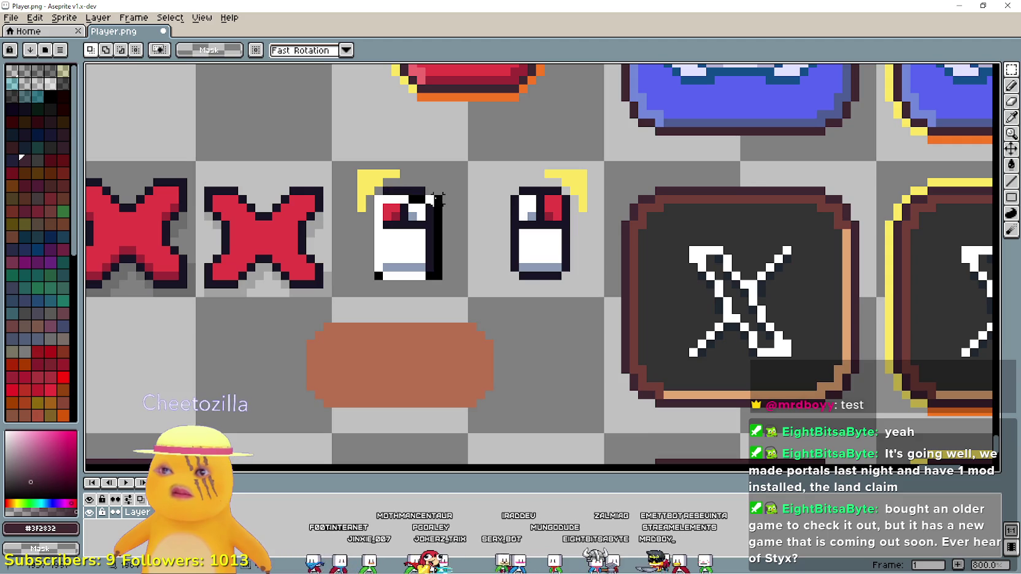
{"action": "left_click_drag", "start_coordinate": [359, 173], "coordinate": [446, 294]}
{"action": "scroll", "coordinate": [349, 295], "scroll_direction": "down", "scroll_amount": 4}
{"action": "scroll", "coordinate": [349, 295], "scroll_direction": "left", "scroll_amount": 15}
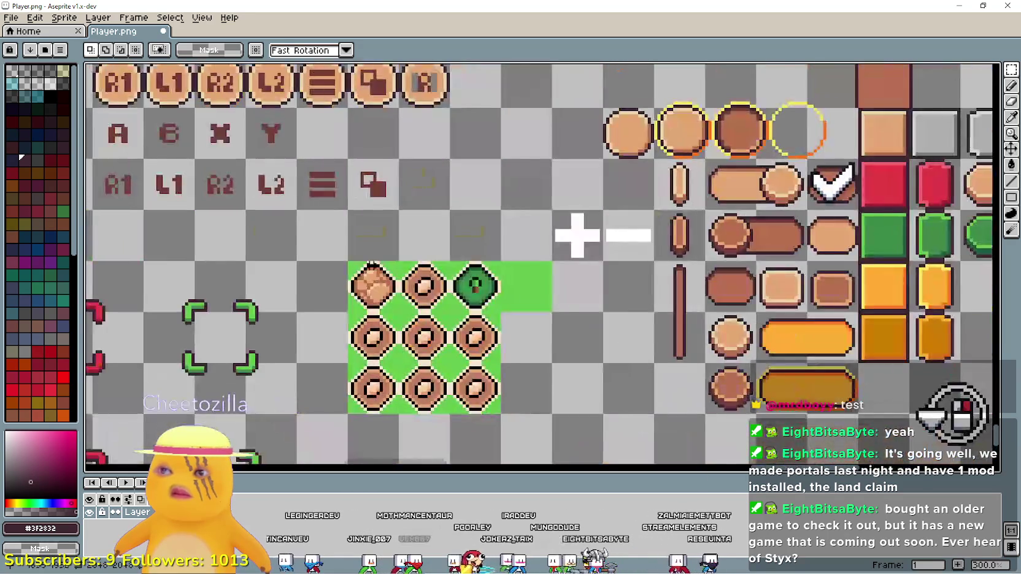
{"action": "key", "text": "ctrl+v"}
{"action": "scroll", "coordinate": [540, 304], "scroll_direction": "up", "scroll_amount": 2}
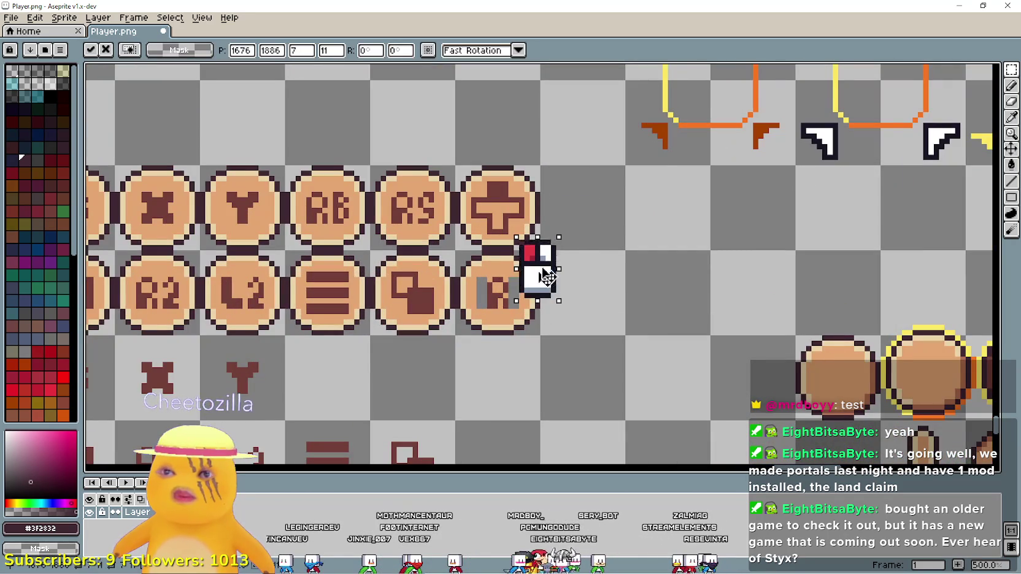
{"action": "mouse_move", "coordinate": [546, 277]}
{"action": "left_mouse_down"}
{"action": "mouse_move", "coordinate": [650, 203]}
{"action": "mouse_move", "coordinate": [697, 218]}
{"action": "left_mouse_up"}
{"action": "left_click", "coordinate": [669, 238]}
Re-sample the dark outline colour and get ready to draw rectangles
{"action": "scroll", "coordinate": [669, 238], "scroll_direction": "up", "scroll_amount": 2}
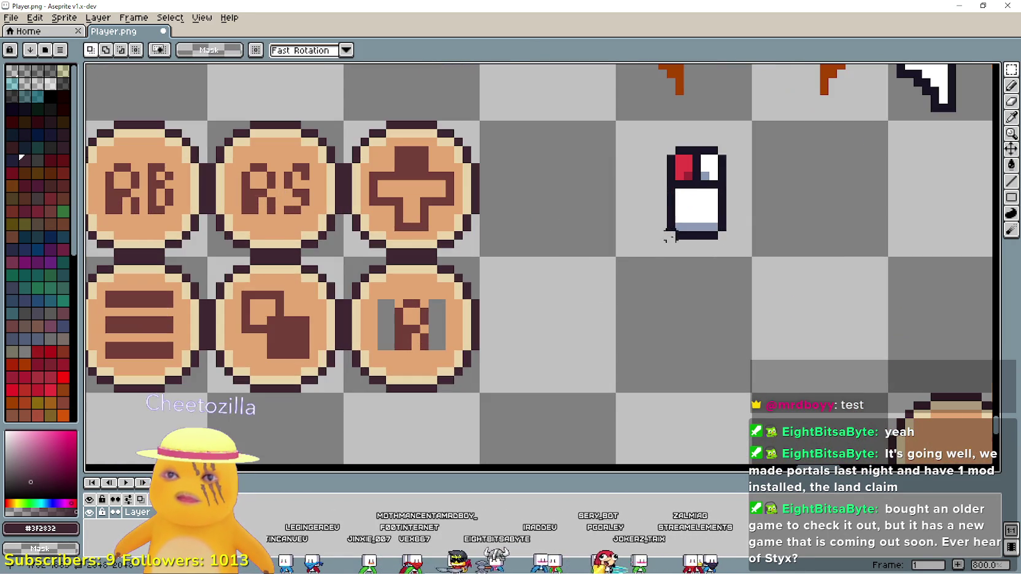
{"action": "key", "text": "i"}
{"action": "scroll", "coordinate": [757, 211], "scroll_direction": "up", "scroll_amount": 3}
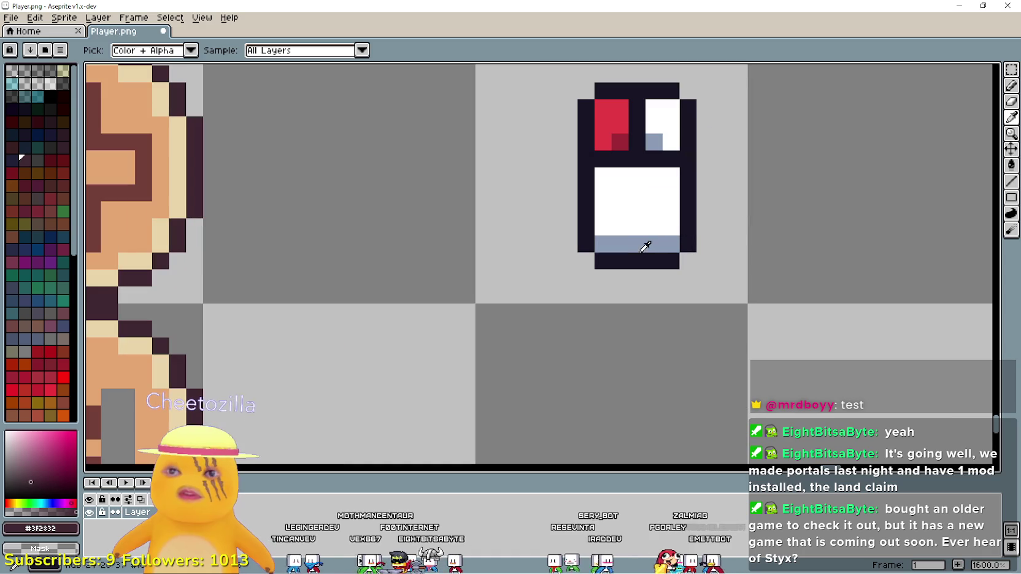
{"action": "left_click", "coordinate": [639, 256]}
{"action": "scroll", "coordinate": [537, 331], "scroll_direction": "down", "scroll_amount": 3}
{"action": "left_click_drag", "start_coordinate": [537, 332], "coordinate": [788, 216]}
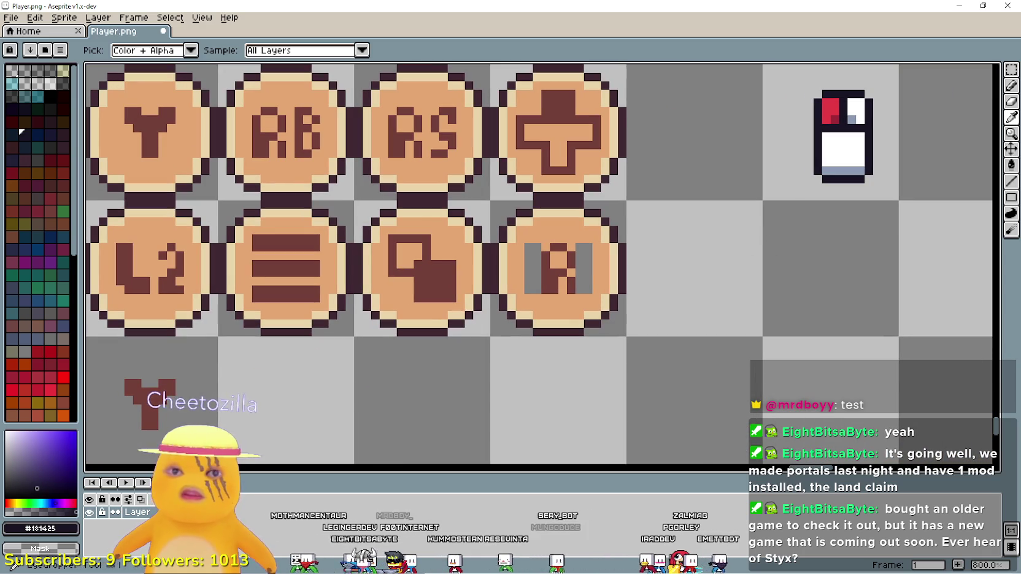
{"action": "left_click", "coordinate": [1011, 198]}
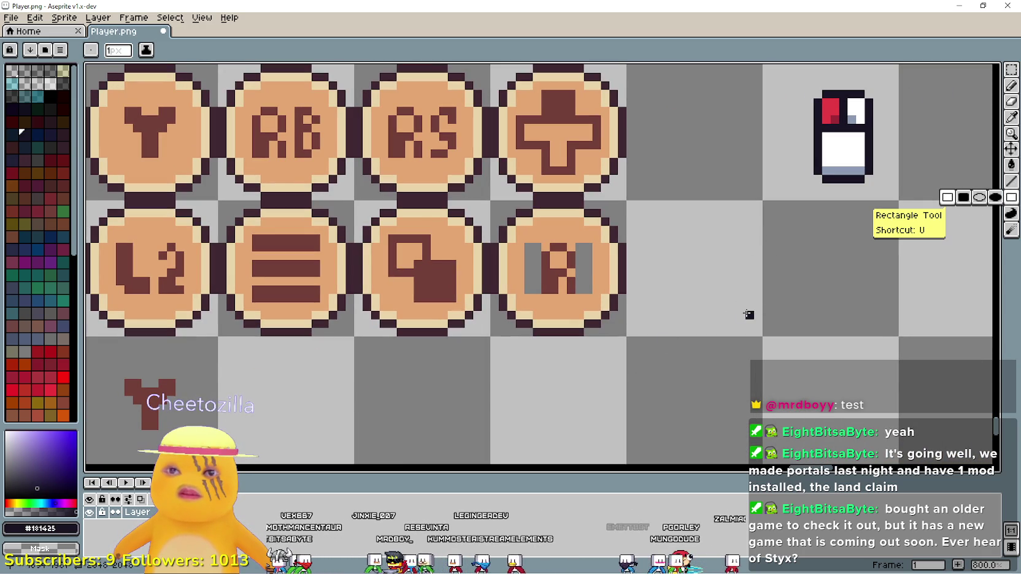
Draw a square outline in the empty cell beside the R coin and fill it white
{"action": "mouse_move", "coordinate": [748, 314]}
{"action": "left_mouse_down"}
{"action": "mouse_move", "coordinate": [676, 215]}
{"action": "mouse_move", "coordinate": [652, 216]}
{"action": "mouse_move", "coordinate": [646, 244]}
{"action": "mouse_move", "coordinate": [646, 215]}
{"action": "mouse_move", "coordinate": [638, 216]}
{"action": "left_mouse_up"}
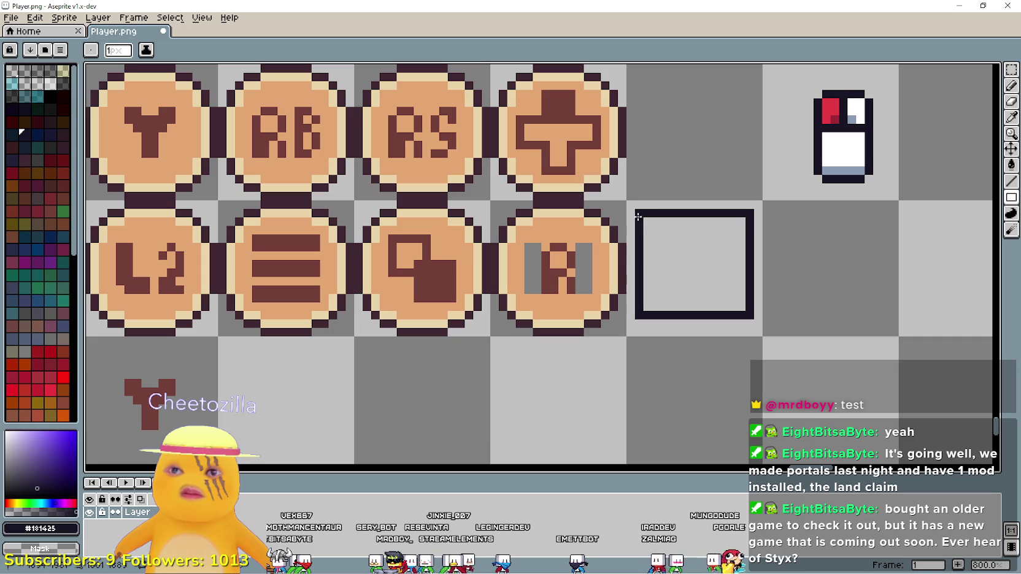
{"action": "left_click", "coordinate": [1011, 117]}
{"action": "left_click", "coordinate": [836, 169]}
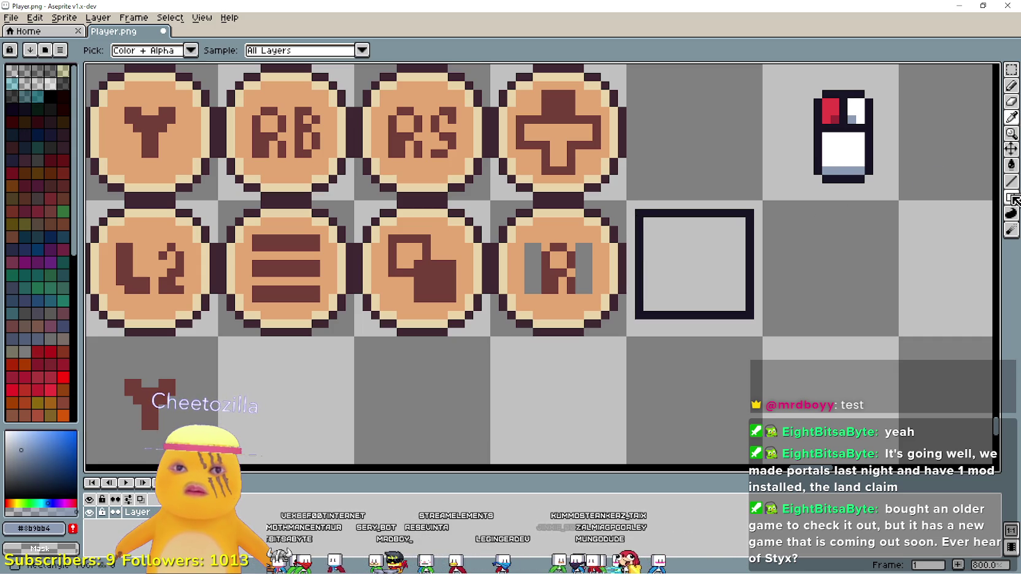
{"action": "left_click", "coordinate": [1013, 182]}
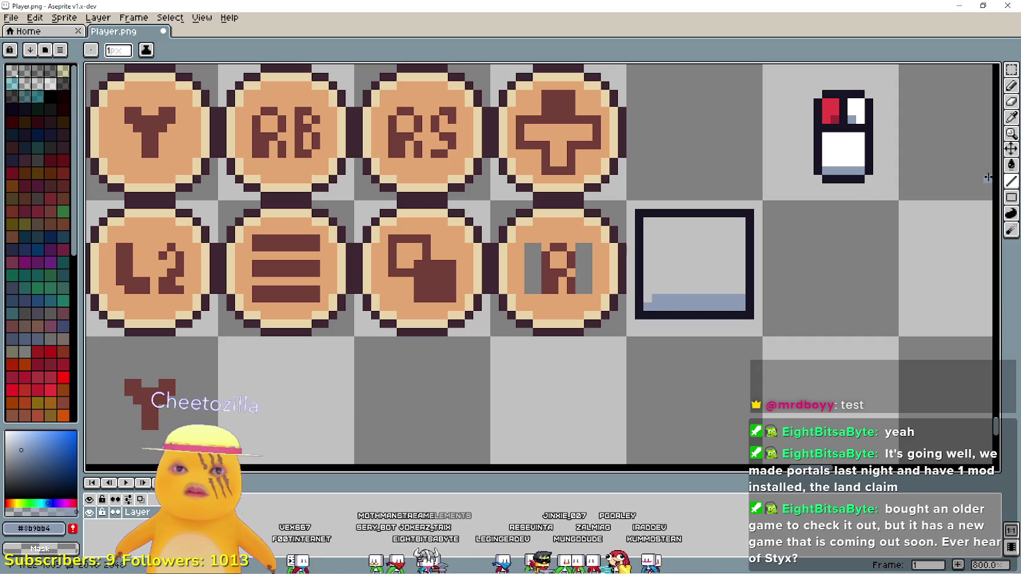
{"action": "left_click", "coordinate": [1012, 134]}
{"action": "left_click", "coordinate": [851, 141]}
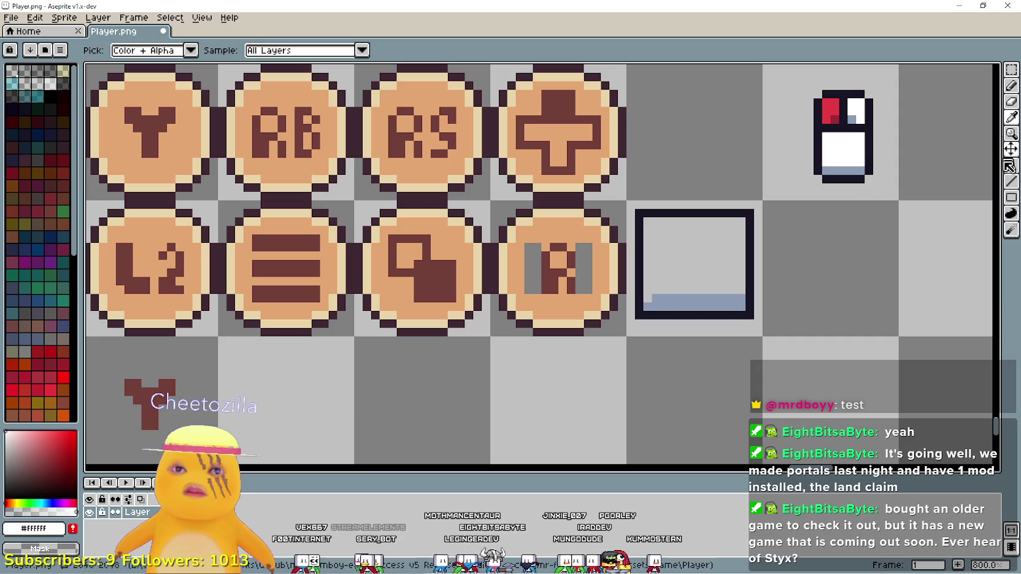
{"action": "left_click", "coordinate": [1011, 165]}
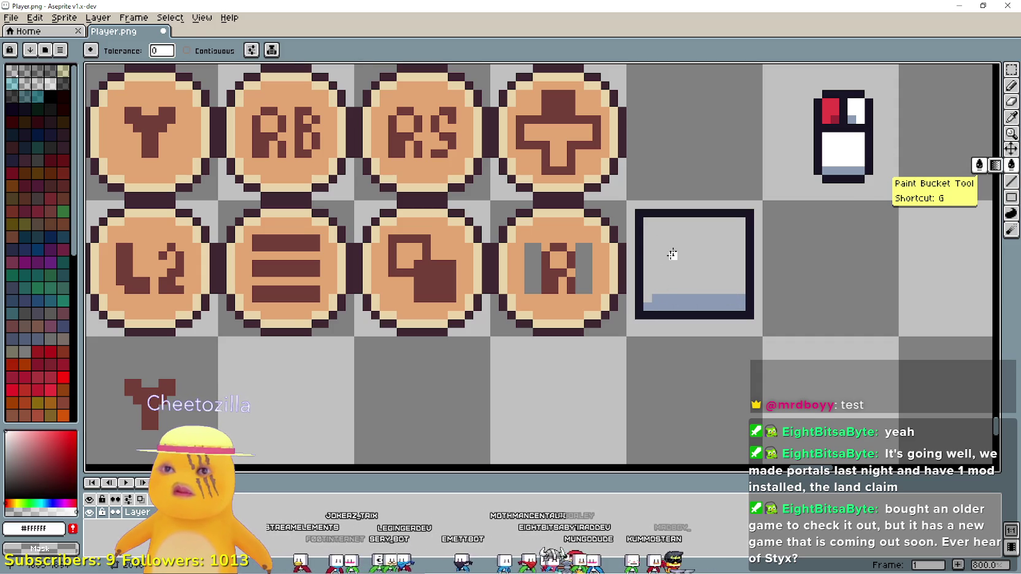
{"action": "left_click", "coordinate": [713, 265]}
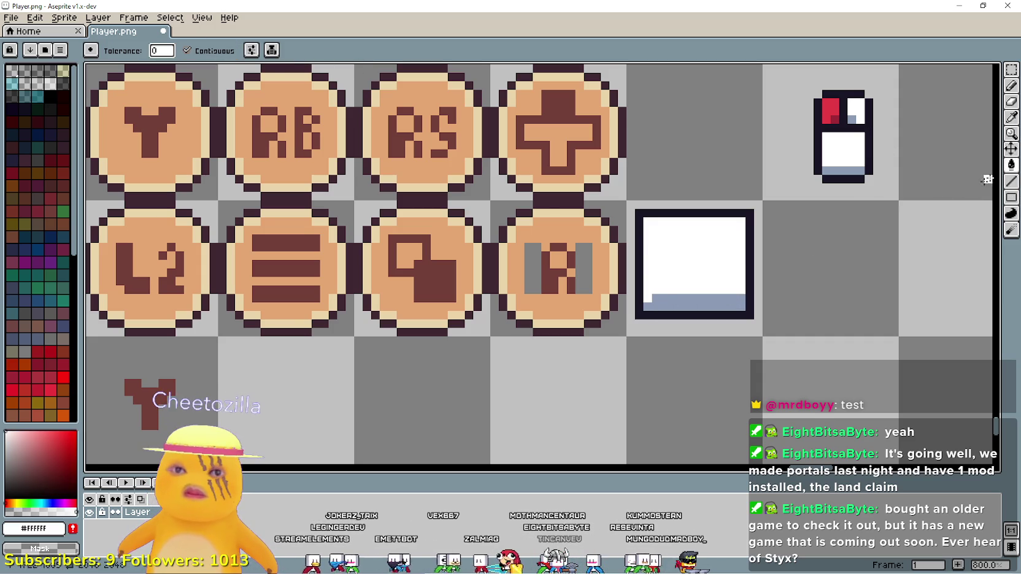
Add a light grey line along the bottom edge of the white box
{"action": "left_click", "coordinate": [1009, 87]}
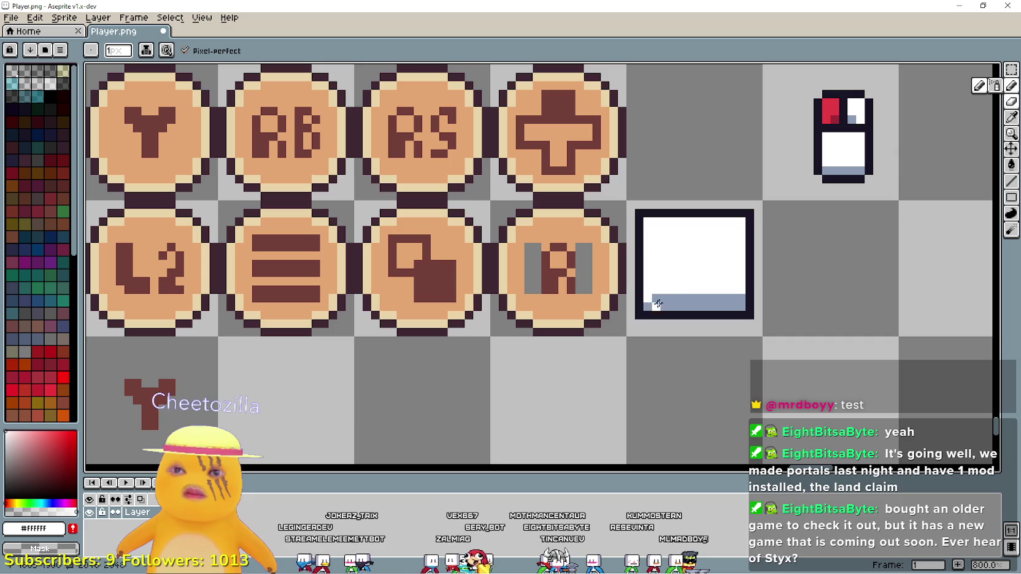
{"action": "left_click", "coordinate": [1012, 119]}
{"action": "left_click", "coordinate": [691, 306]}
{"action": "left_click", "coordinate": [1011, 87]}
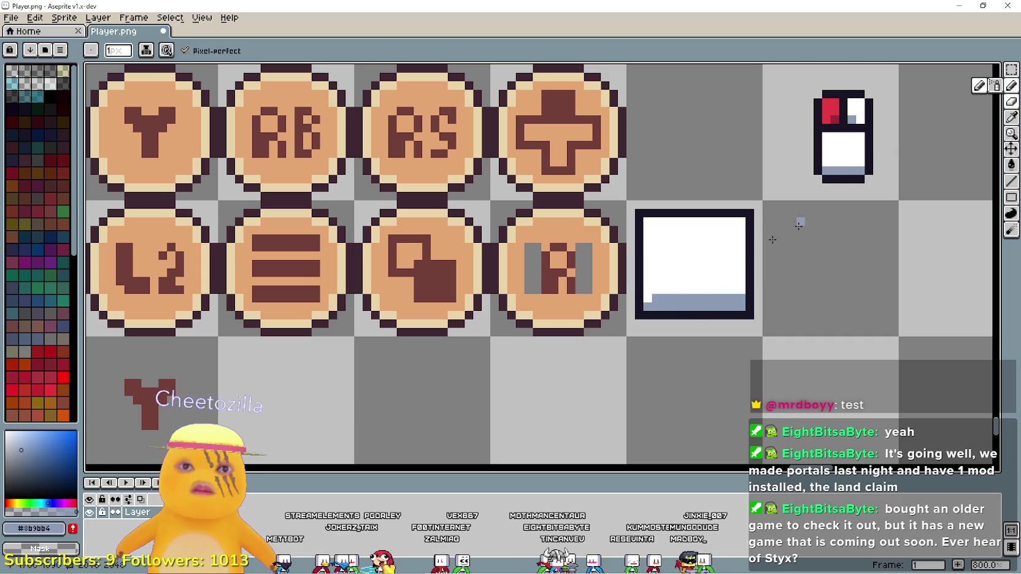
{"action": "scroll", "coordinate": [649, 296], "scroll_direction": "right", "scroll_amount": 2}
{"action": "scroll", "coordinate": [649, 296], "scroll_direction": "up", "scroll_amount": 1}
{"action": "left_click", "coordinate": [692, 287]}
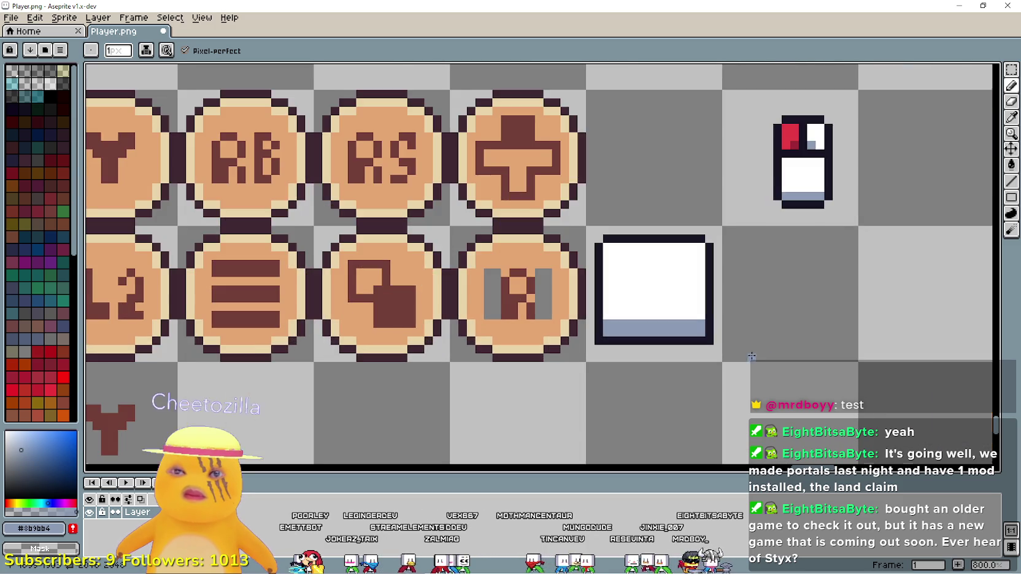
{"action": "scroll", "coordinate": [734, 308], "scroll_direction": "up", "scroll_amount": 2}
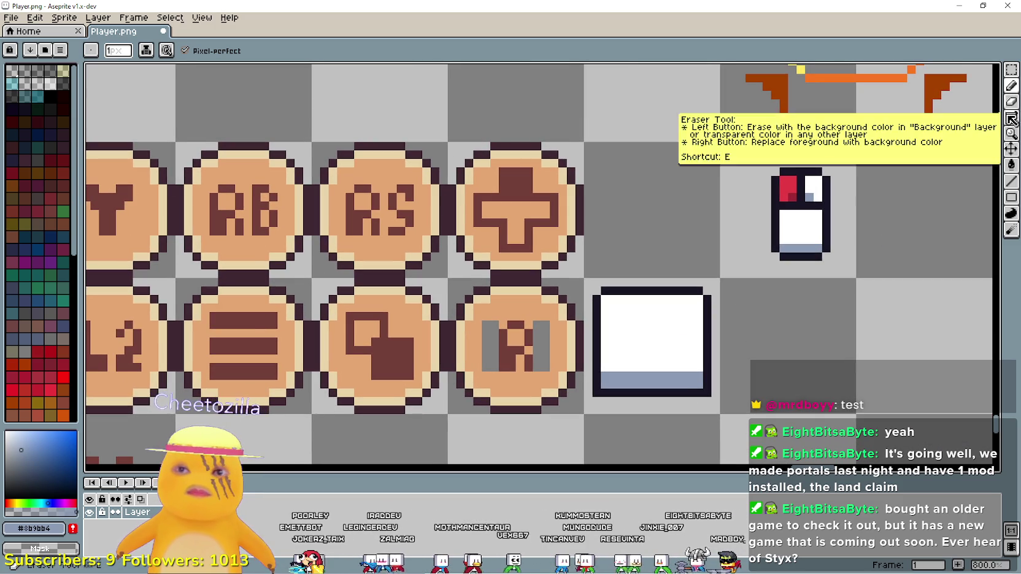
Copy the R letter from the coin into the white box
{"action": "left_click", "coordinate": [1011, 117]}
{"action": "scroll", "coordinate": [767, 314], "scroll_direction": "down", "scroll_amount": 2}
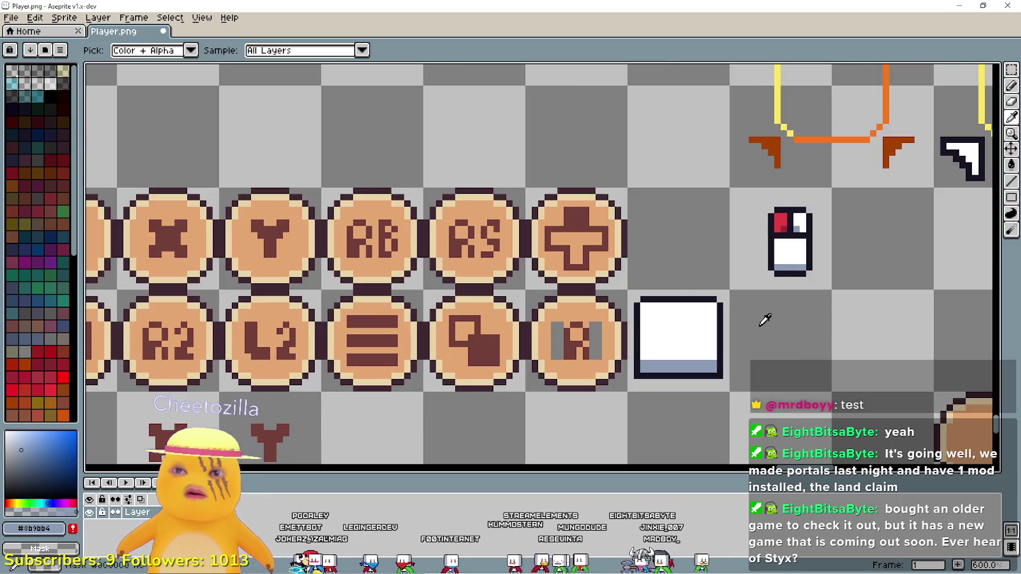
{"action": "scroll", "coordinate": [772, 283], "scroll_direction": "up", "scroll_amount": 4}
{"action": "scroll", "coordinate": [766, 281], "scroll_direction": "down", "scroll_amount": 2}
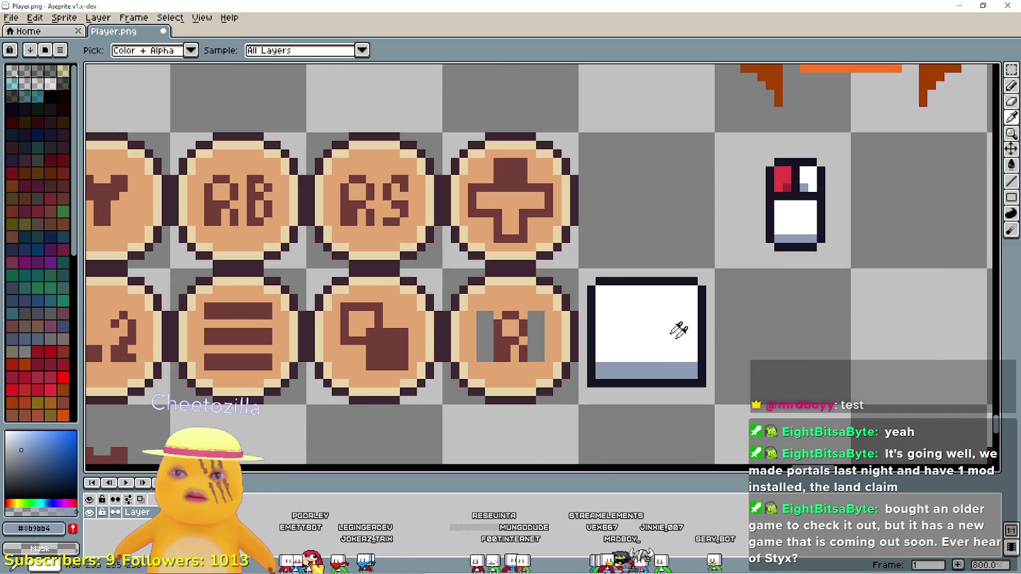
{"action": "left_click", "coordinate": [1011, 70]}
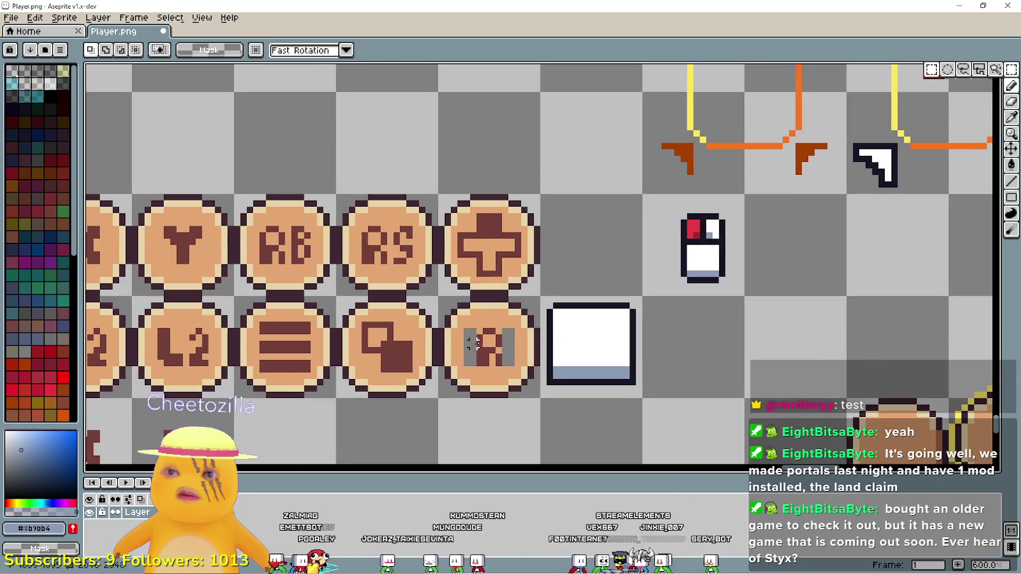
{"action": "scroll", "coordinate": [475, 363], "scroll_direction": "down", "scroll_amount": 1}
{"action": "scroll", "coordinate": [476, 363], "scroll_direction": "up", "scroll_amount": 1}
{"action": "mouse_move", "coordinate": [476, 366]}
{"action": "left_mouse_down"}
{"action": "mouse_move", "coordinate": [503, 322]}
{"action": "mouse_move", "coordinate": [630, 350]}
{"action": "left_mouse_up"}
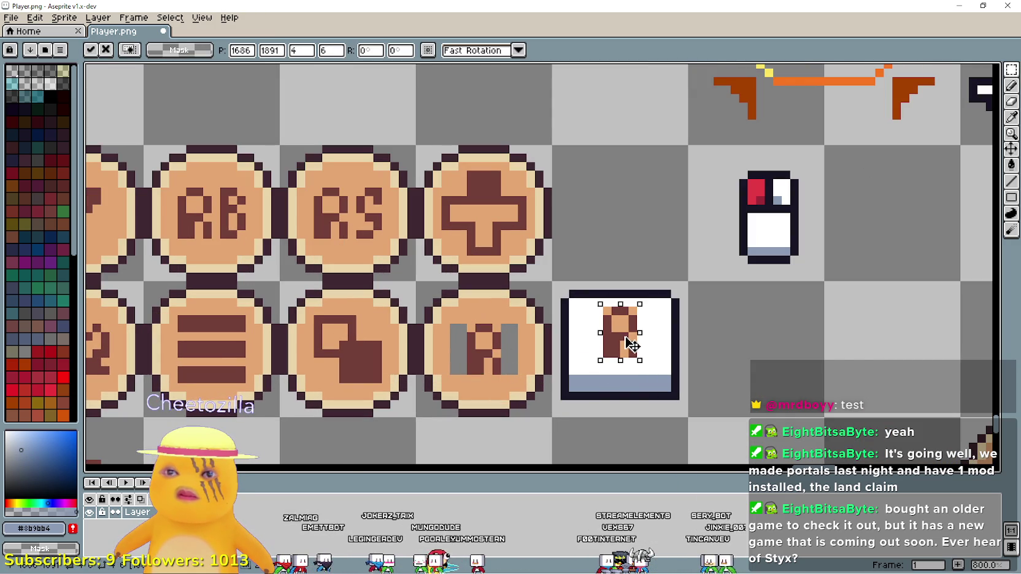
{"action": "left_click", "coordinate": [743, 362]}
Paint the copied R's orange pixels white, restoring one brown pixel
{"action": "scroll", "coordinate": [743, 362], "scroll_direction": "up", "scroll_amount": 3}
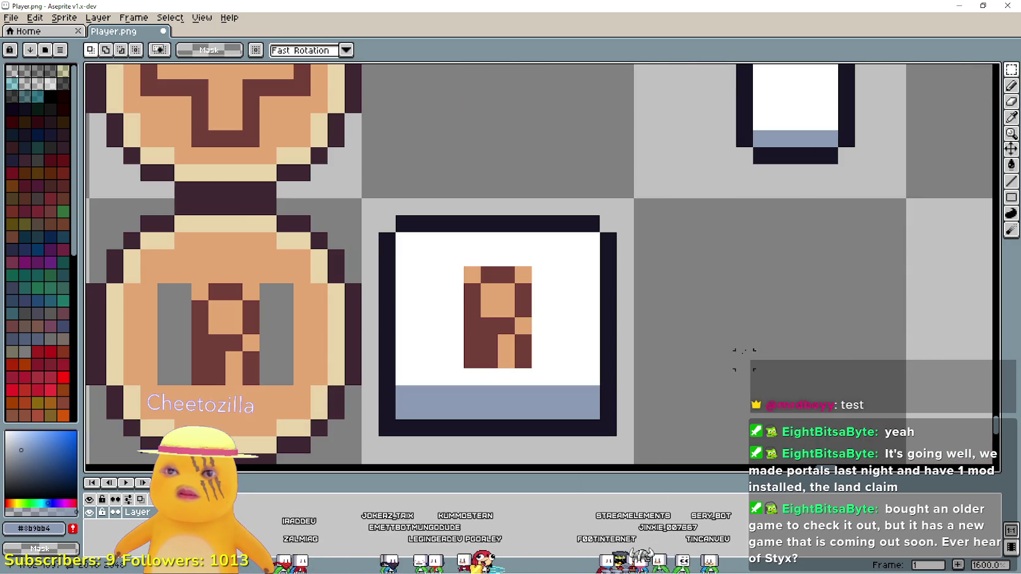
{"action": "key", "text": "i"}
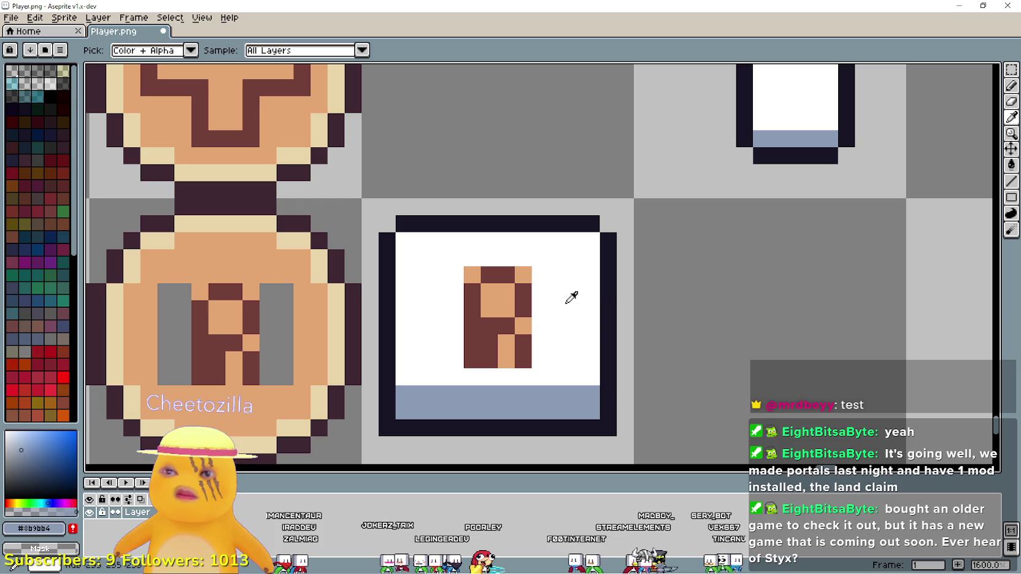
{"action": "left_click", "coordinate": [566, 302]}
{"action": "left_click", "coordinate": [1012, 89]}
{"action": "left_click", "coordinate": [525, 300]}
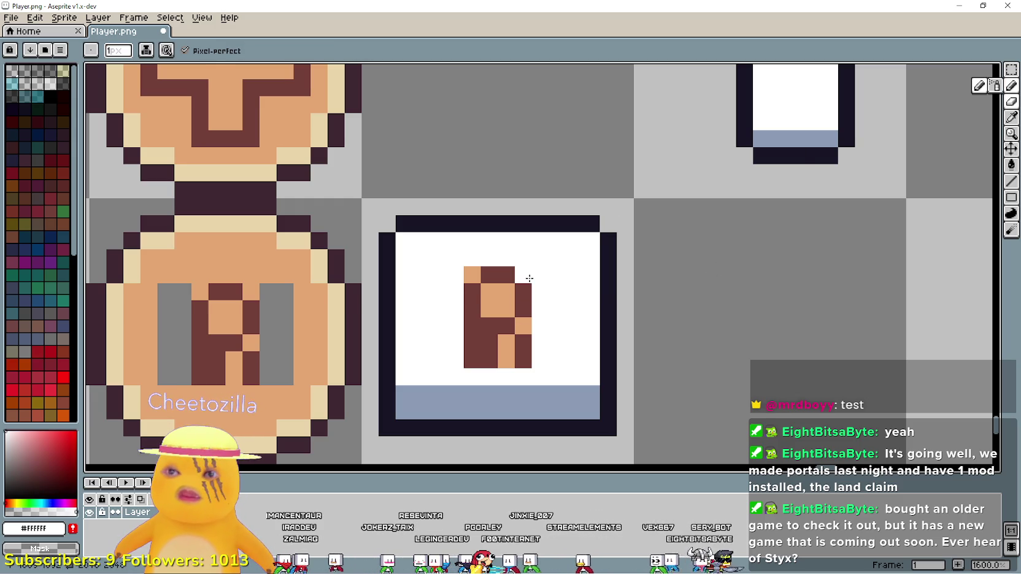
{"action": "left_click", "coordinate": [506, 291]}
{"action": "left_click_drag", "start_coordinate": [489, 309], "coordinate": [490, 295]}
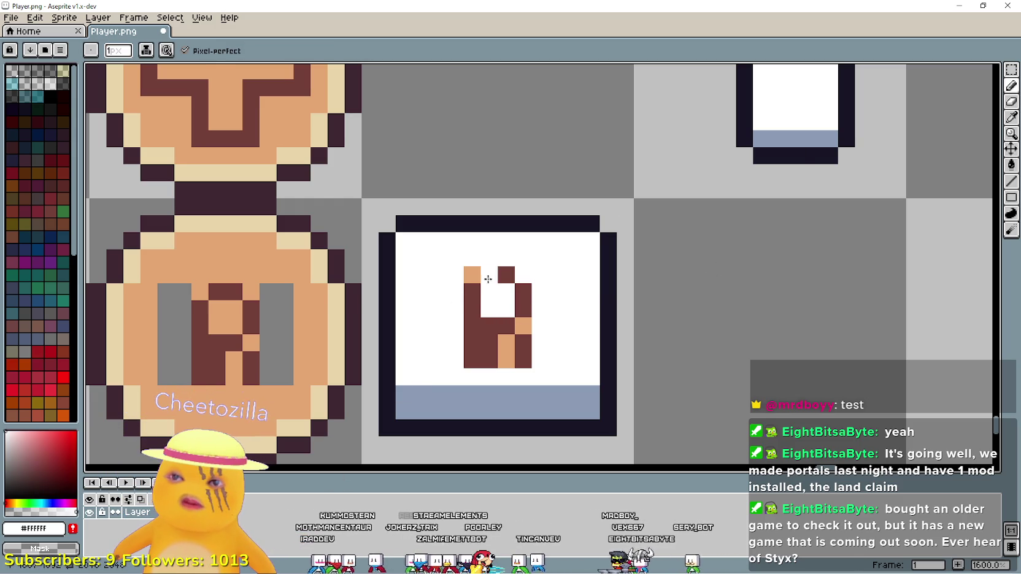
{"action": "right_click", "coordinate": [475, 286]}
{"action": "scroll", "coordinate": [482, 301], "scroll_direction": "down", "scroll_amount": 1}
{"action": "left_click", "coordinate": [495, 331]}
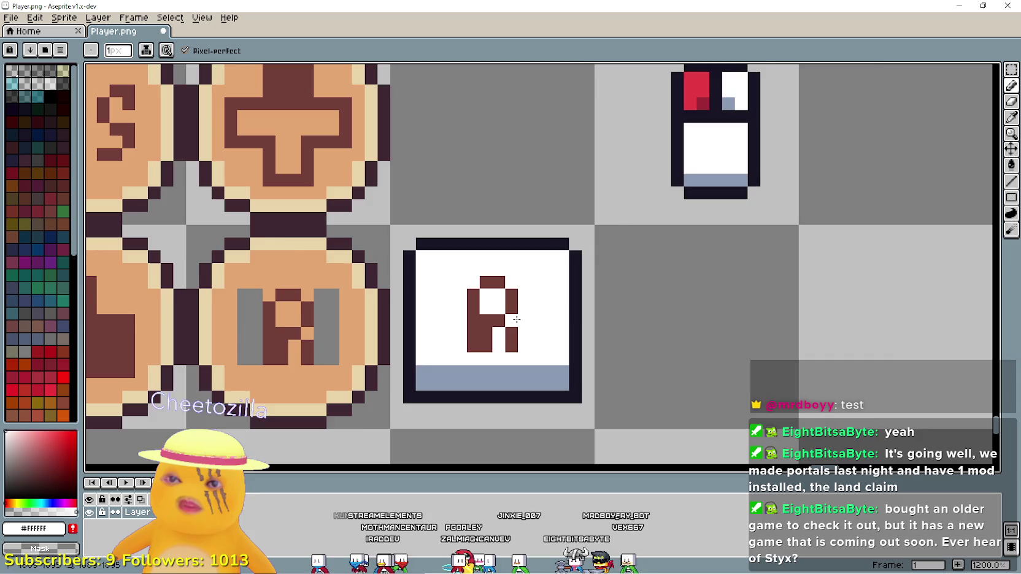
{"action": "scroll", "coordinate": [517, 319], "scroll_direction": "down", "scroll_amount": 4}
{"action": "scroll", "coordinate": [702, 336], "scroll_direction": "up", "scroll_amount": 2}
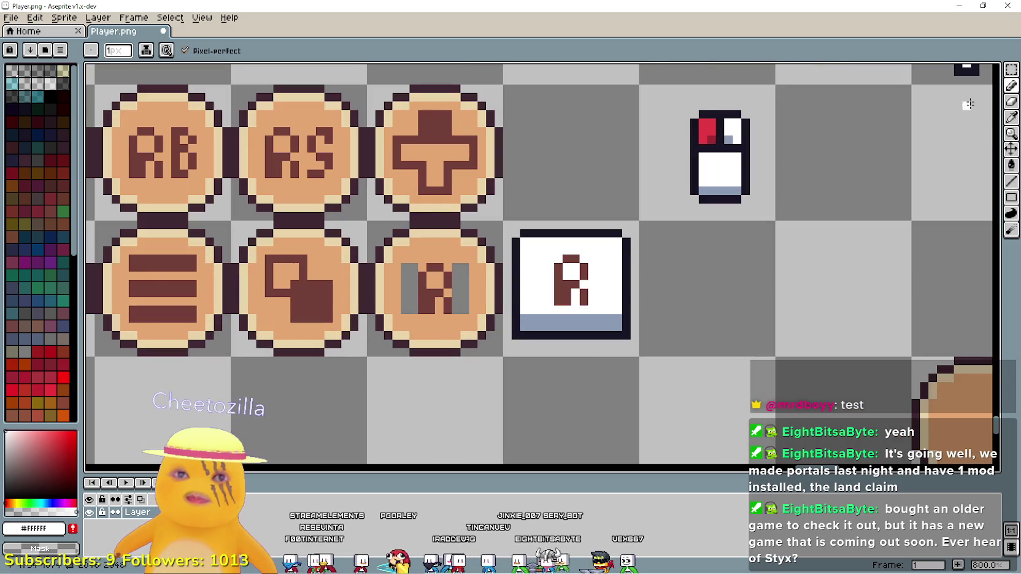
Recolour the R glyph with the near-black outline colour
{"action": "key", "text": "alt+Tab"}
{"action": "key", "text": "alt+Tab"}
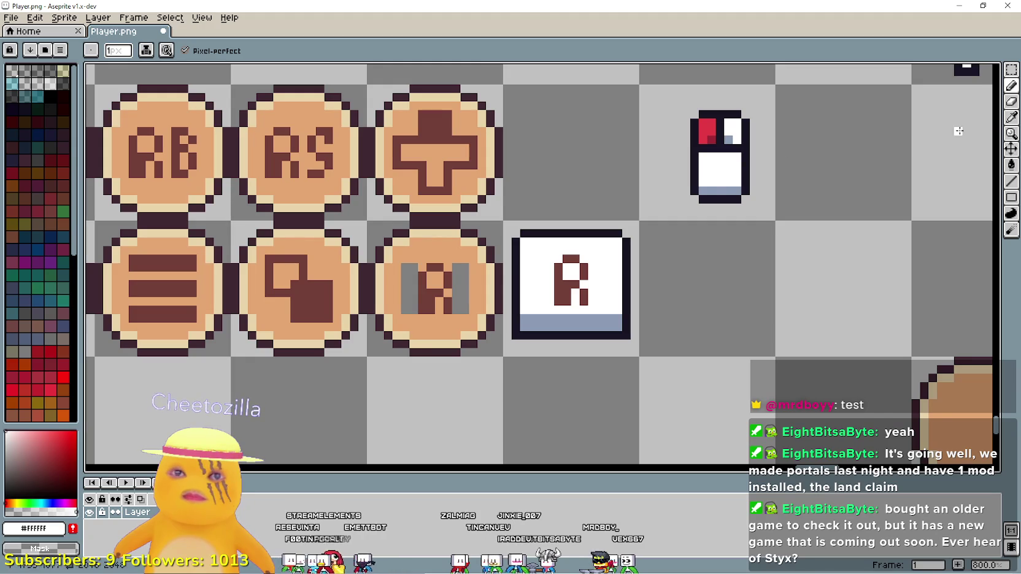
{"action": "left_click", "coordinate": [1009, 123]}
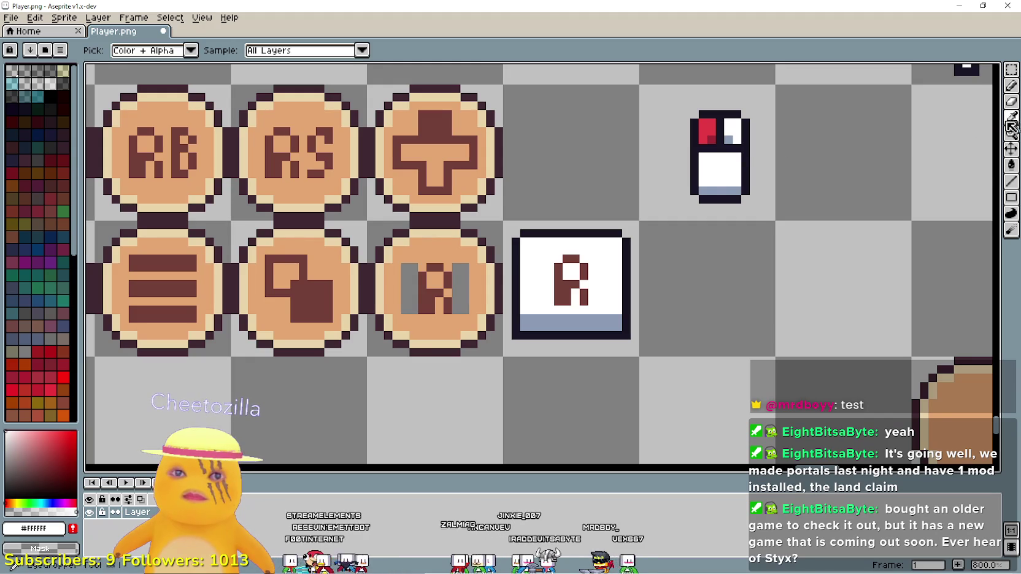
{"action": "left_click", "coordinate": [746, 120]}
{"action": "left_click", "coordinate": [1011, 86]}
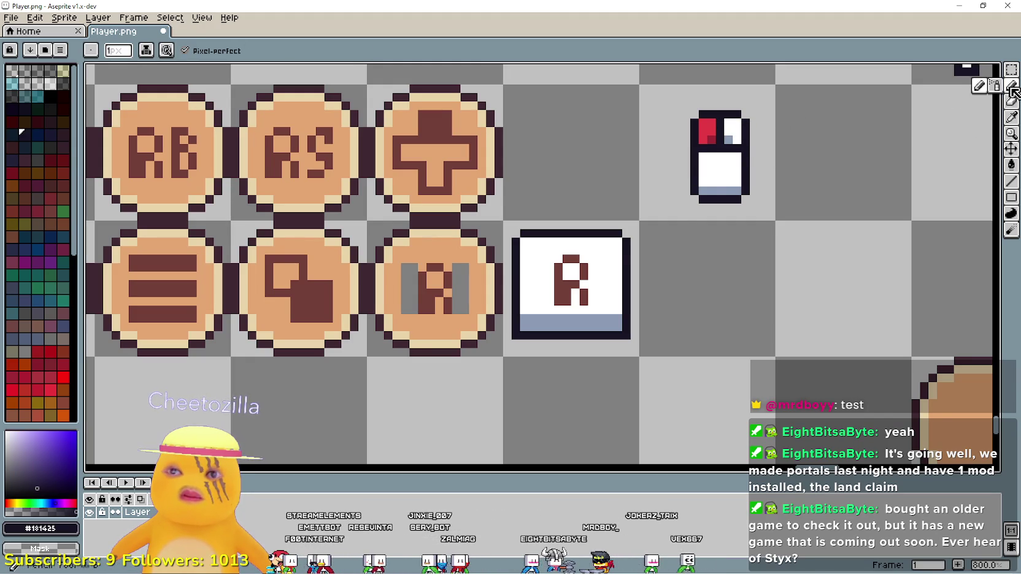
{"action": "left_click", "coordinate": [584, 271]}
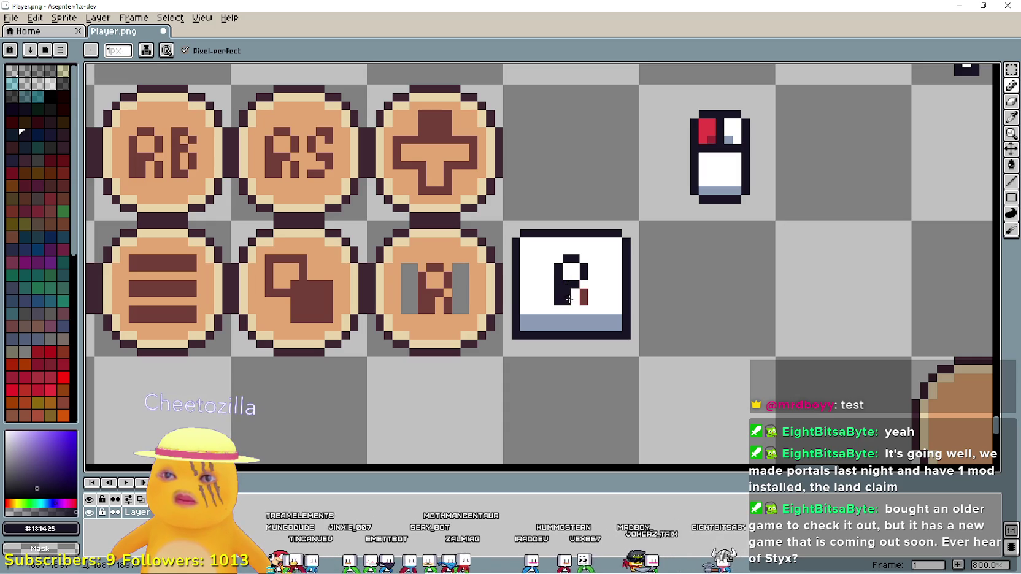
{"action": "scroll", "coordinate": [582, 302], "scroll_direction": "down", "scroll_amount": 3}
{"action": "scroll", "coordinate": [691, 302], "scroll_direction": "up", "scroll_amount": 2}
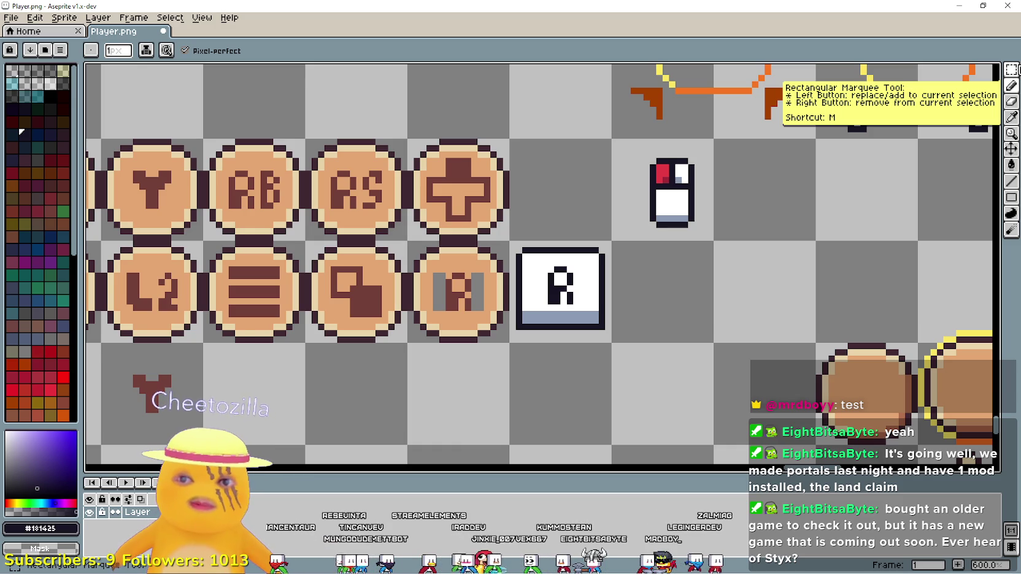
Save the current sprite-sheet edits to Player.png
{"action": "scroll", "coordinate": [556, 331], "scroll_direction": "down", "scroll_amount": 4}
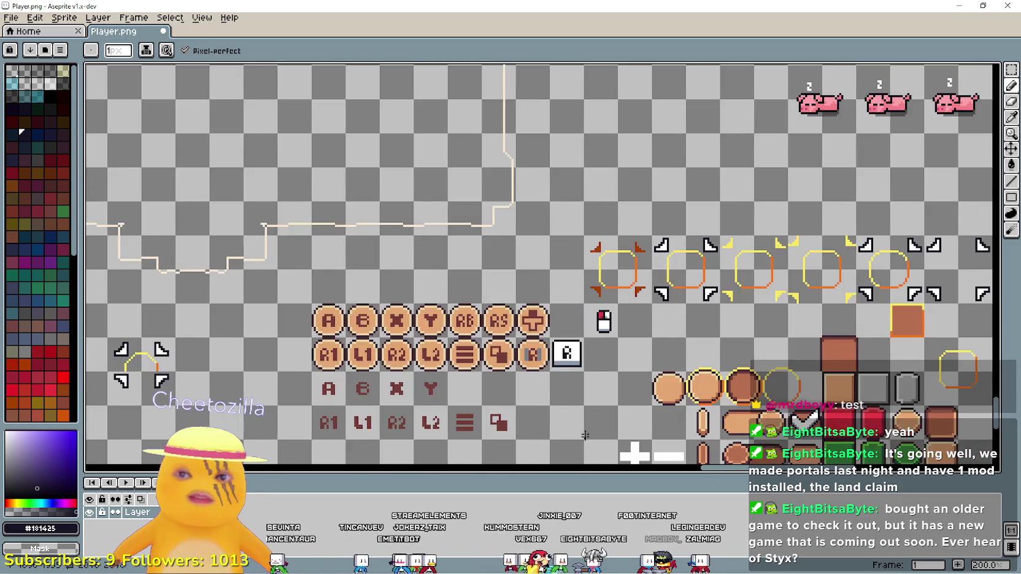
{"action": "scroll", "coordinate": [592, 358], "scroll_direction": "up", "scroll_amount": 3}
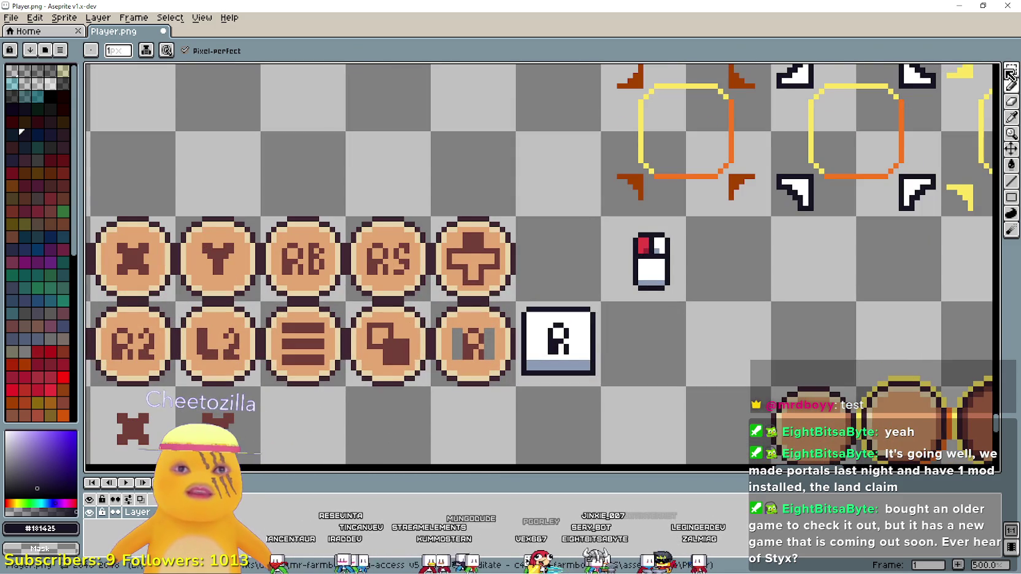
{"action": "left_click", "coordinate": [1011, 70]}
{"action": "scroll", "coordinate": [607, 344], "scroll_direction": "down", "scroll_amount": 1}
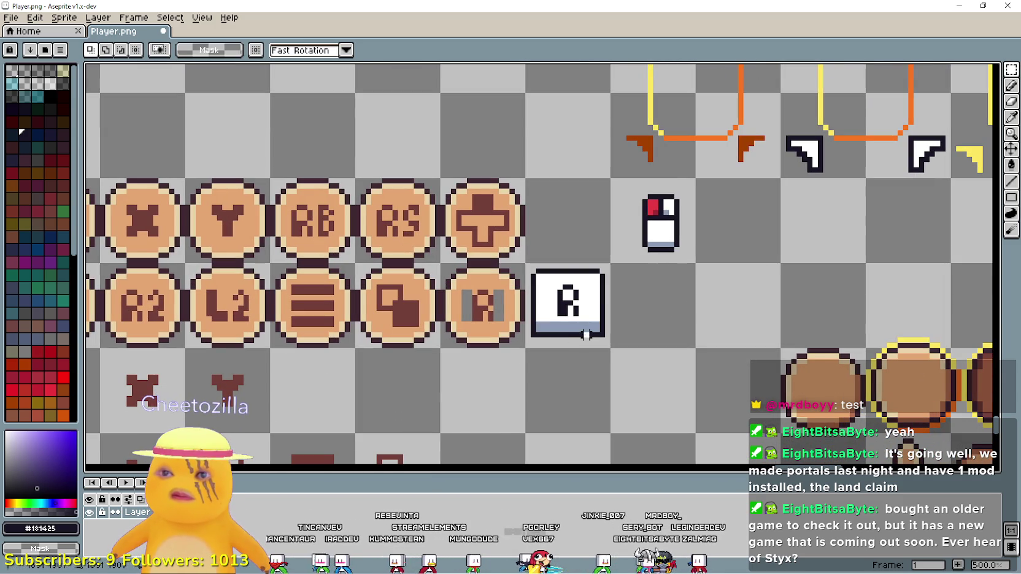
{"action": "scroll", "coordinate": [632, 333], "scroll_direction": "down", "scroll_amount": 2}
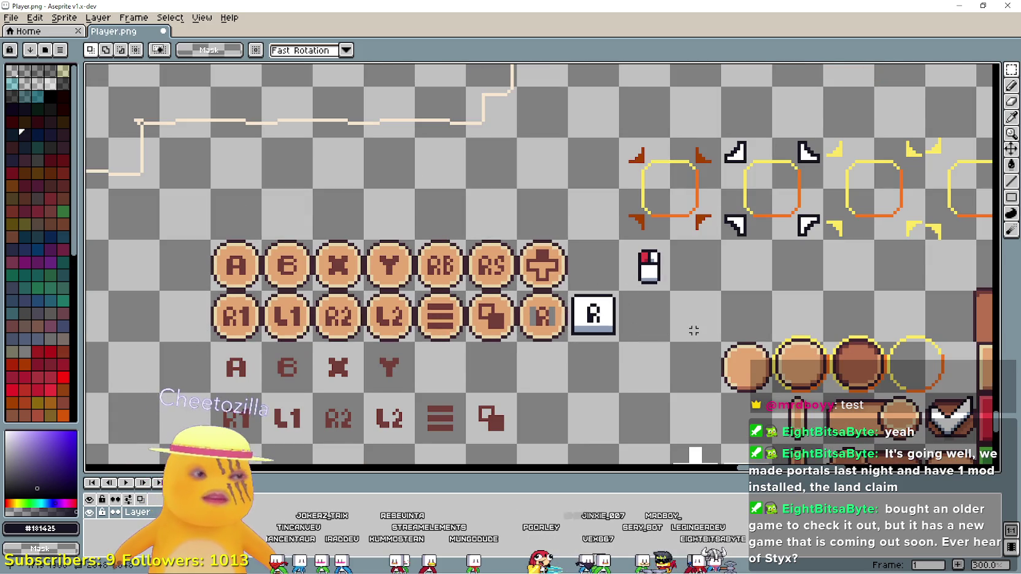
{"action": "scroll", "coordinate": [693, 330], "scroll_direction": "up", "scroll_amount": 2}
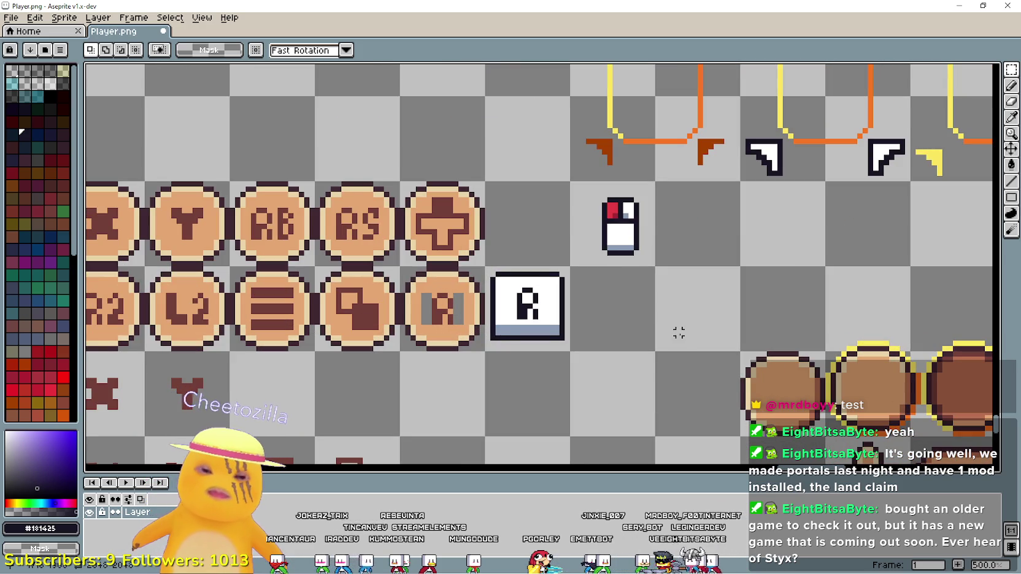
{"action": "key", "text": "ctrl+s"}
{"action": "key", "text": "Return"}
Delete the old small mouse sprite, save Player.png again, and minimize Aseprite
{"action": "left_click_drag", "start_coordinate": [574, 184], "coordinate": [638, 255]}
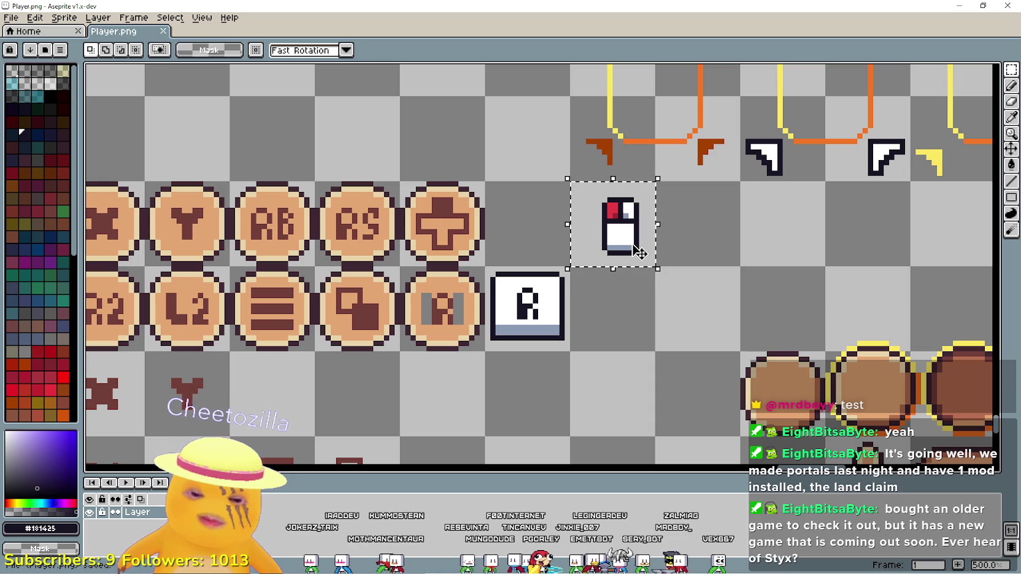
{"action": "key", "text": "Delete"}
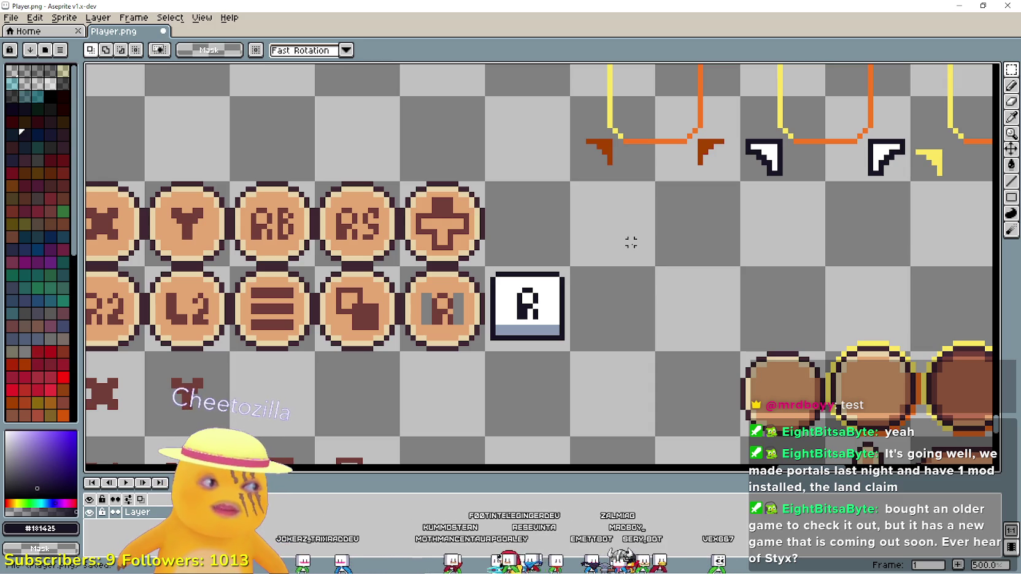
{"action": "key", "text": "ctrl+s"}
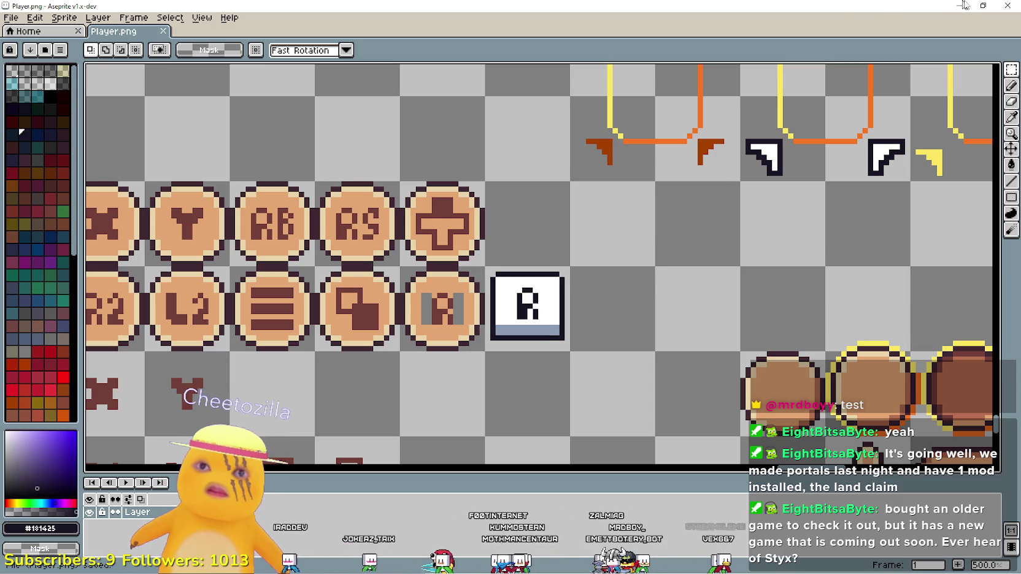
{"action": "left_click", "coordinate": [964, 4]}
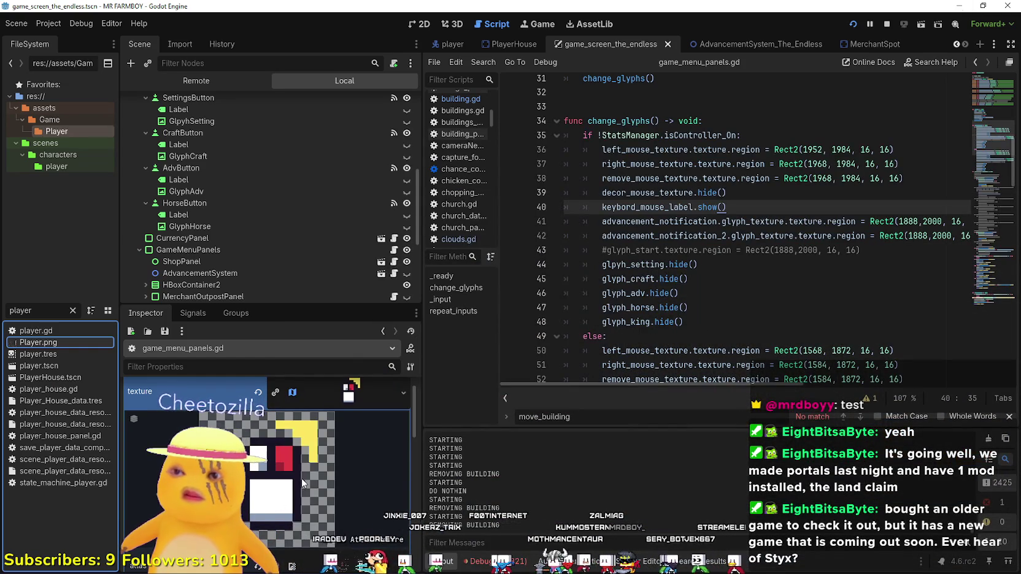
Set the remove_mouse TextureRect's atlas region to the 16×16 R key glyph at x 1680
{"action": "scroll", "coordinate": [277, 244], "scroll_direction": "up", "scroll_amount": 1}
{"action": "scroll", "coordinate": [277, 245], "scroll_direction": "down", "scroll_amount": 5}
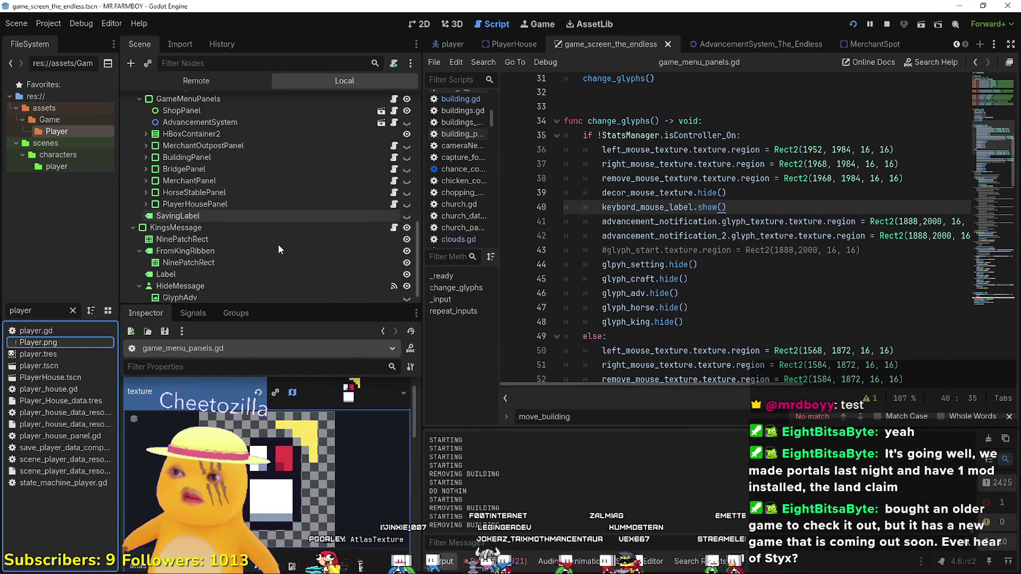
{"action": "scroll", "coordinate": [278, 245], "scroll_direction": "up", "scroll_amount": 5}
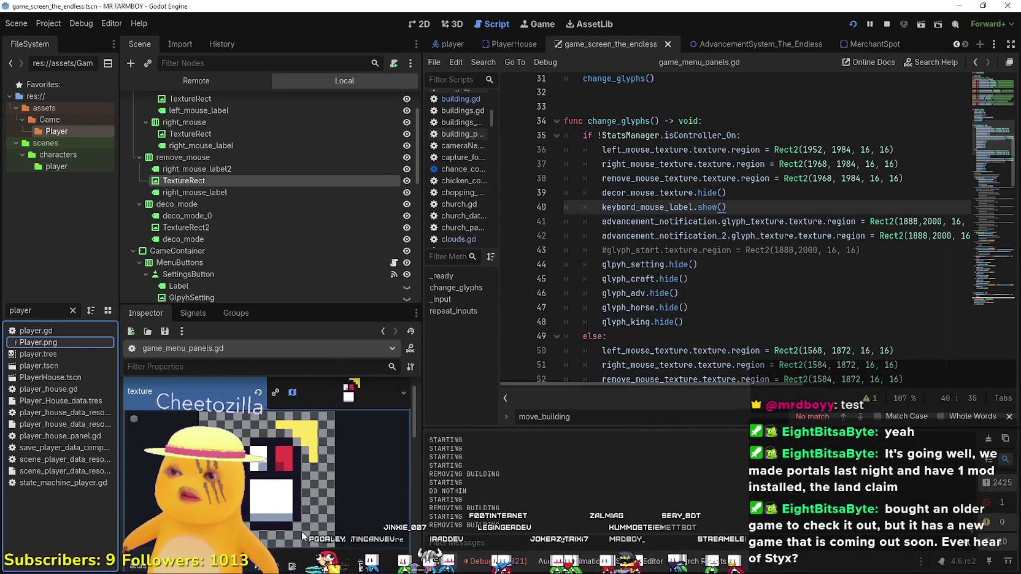
{"action": "left_click", "coordinate": [345, 388]}
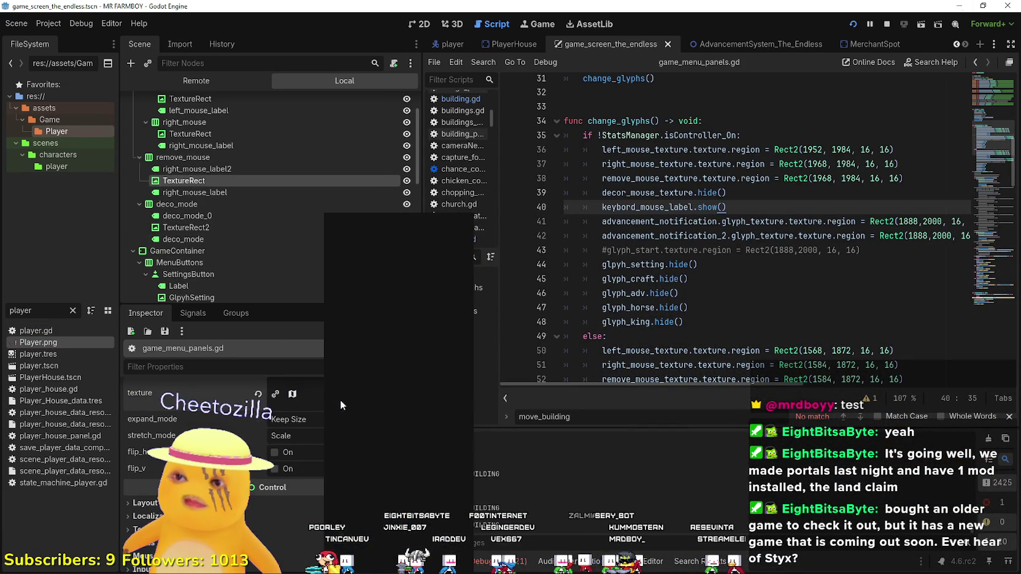
{"action": "left_click", "coordinate": [316, 395]}
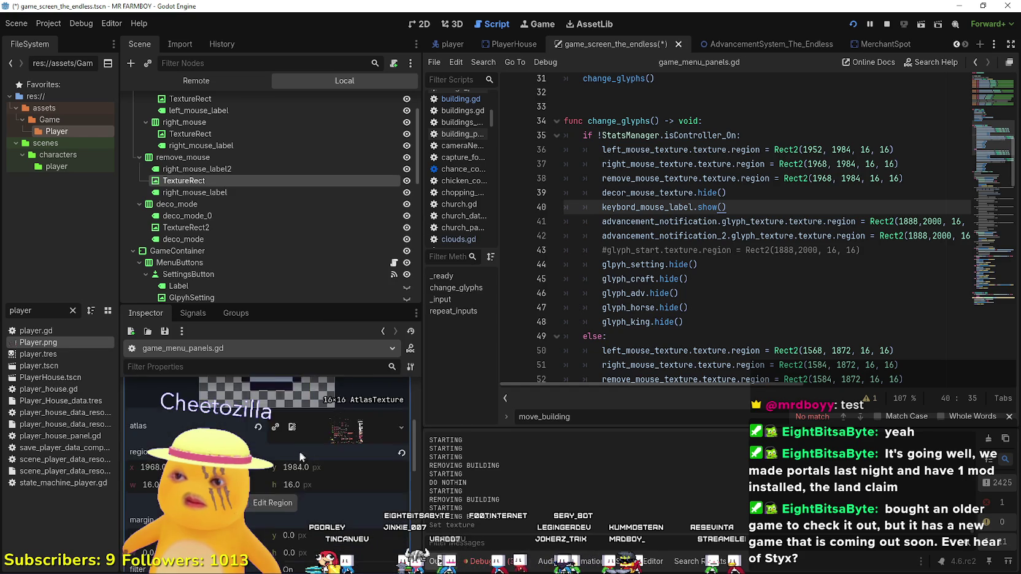
{"action": "left_click", "coordinate": [282, 457]}
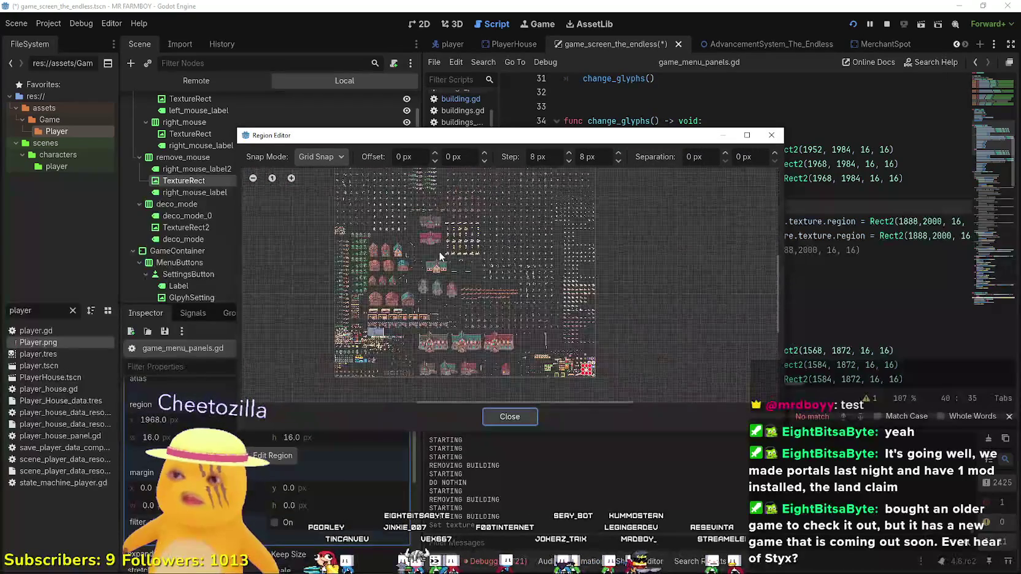
{"action": "scroll", "coordinate": [450, 290], "scroll_direction": "up", "scroll_amount": 5}
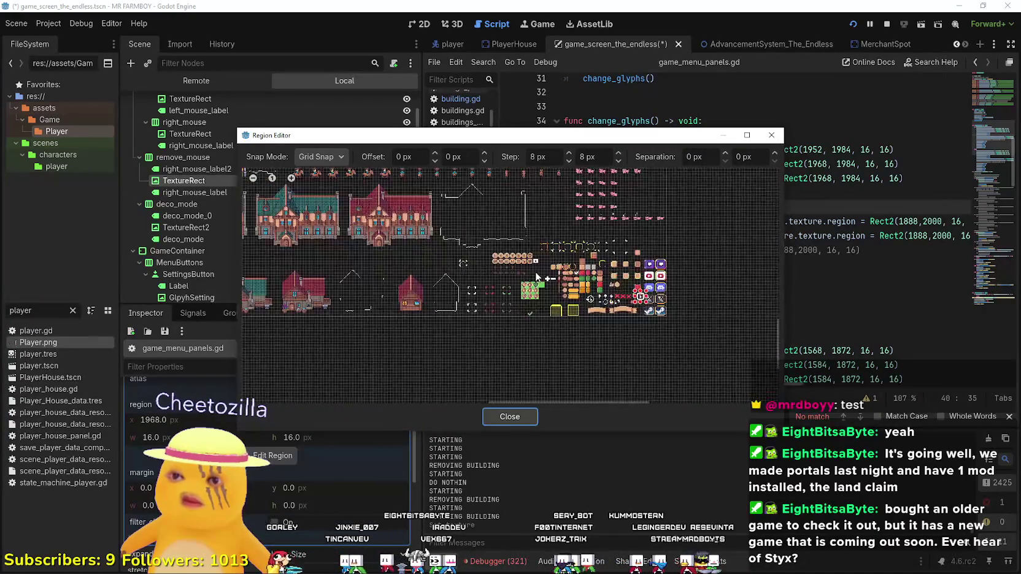
{"action": "scroll", "coordinate": [536, 255], "scroll_direction": "up", "scroll_amount": 3}
{"action": "left_click", "coordinate": [535, 254]}
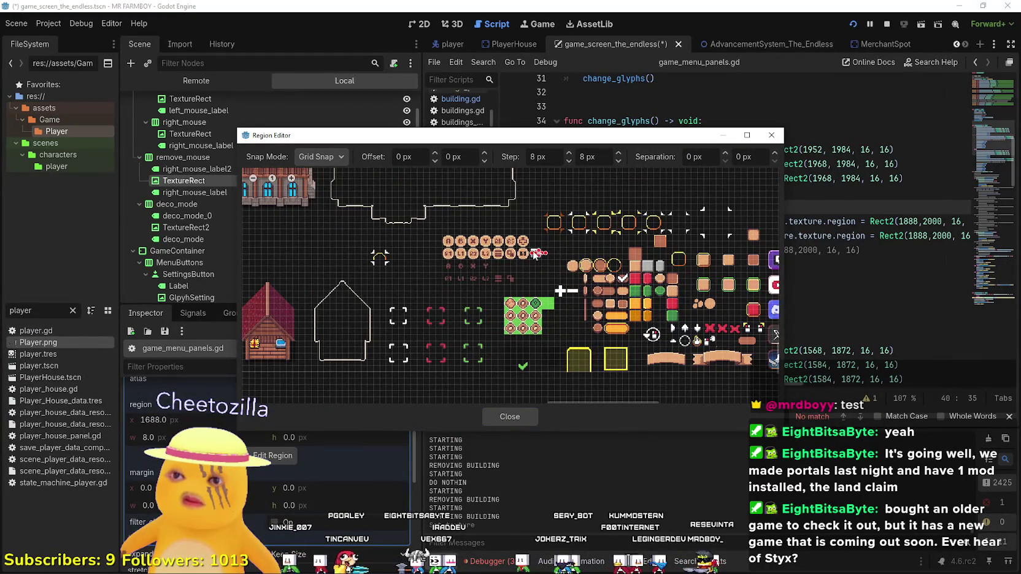
{"action": "scroll", "coordinate": [535, 254], "scroll_direction": "up", "scroll_amount": 4}
{"action": "left_click_drag", "start_coordinate": [535, 254], "coordinate": [557, 273]}
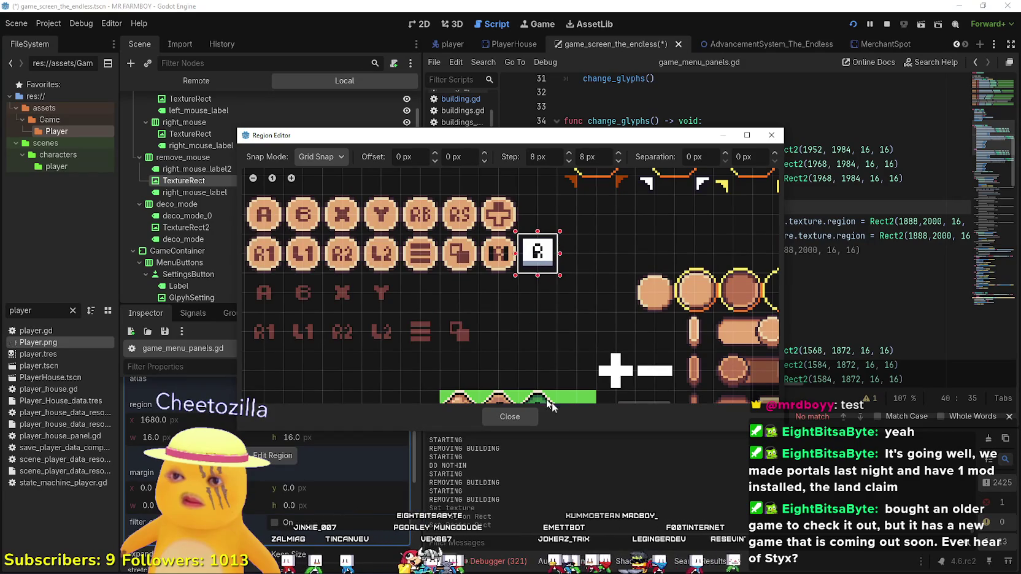
{"action": "left_click", "coordinate": [523, 418]}
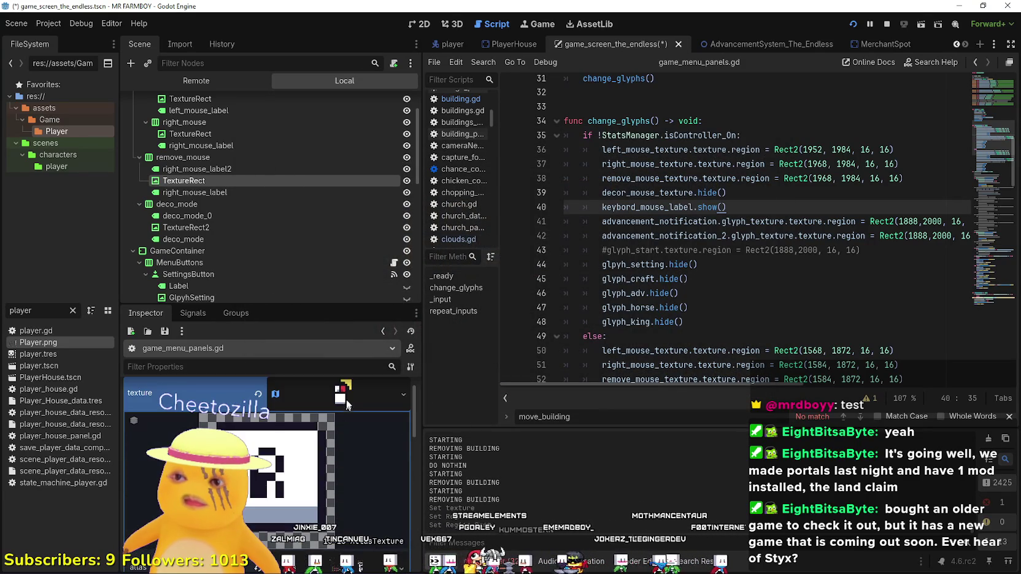
Change line 38's remove_mouse_texture Rect2 from 1968, 1984 to 1680, 1888 and save
{"action": "scroll", "coordinate": [347, 405], "scroll_direction": "down", "scroll_amount": 3}
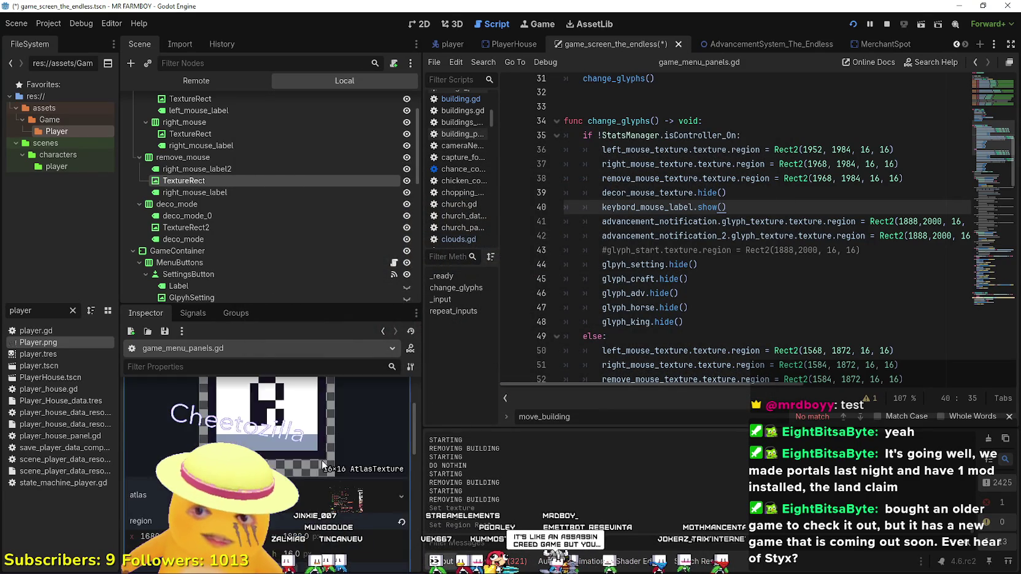
{"action": "scroll", "coordinate": [321, 460], "scroll_direction": "down", "scroll_amount": 5}
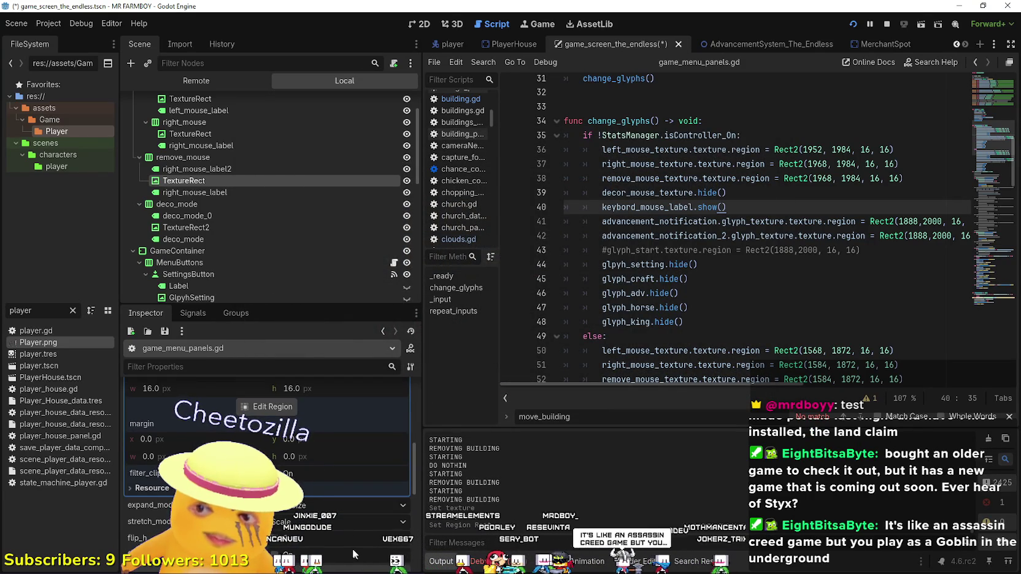
{"action": "scroll", "coordinate": [355, 549], "scroll_direction": "up", "scroll_amount": 4}
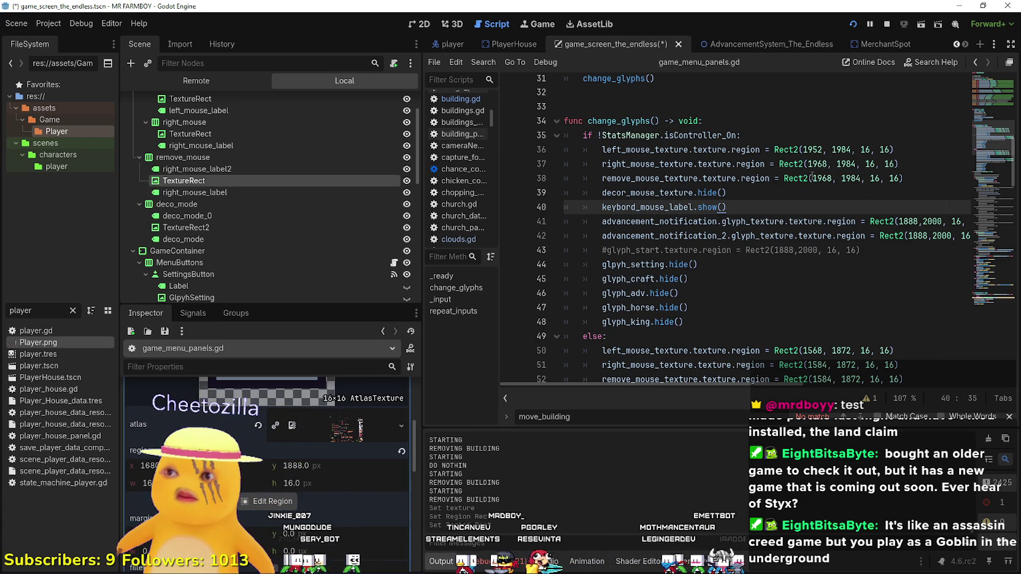
{"action": "double_click", "coordinate": [633, 177]}
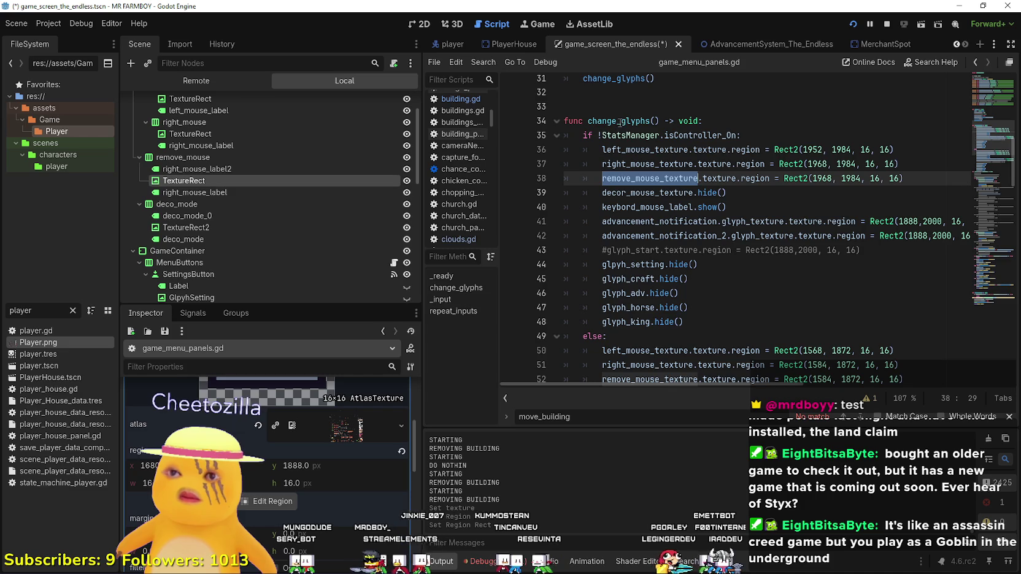
{"action": "double_click", "coordinate": [823, 178]}
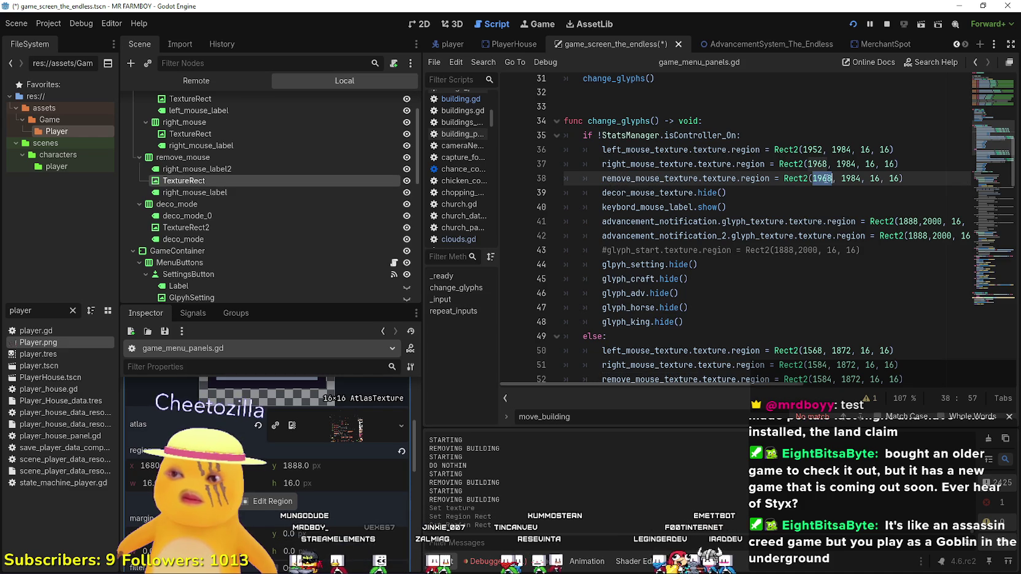
{"action": "type", "text": "16"}
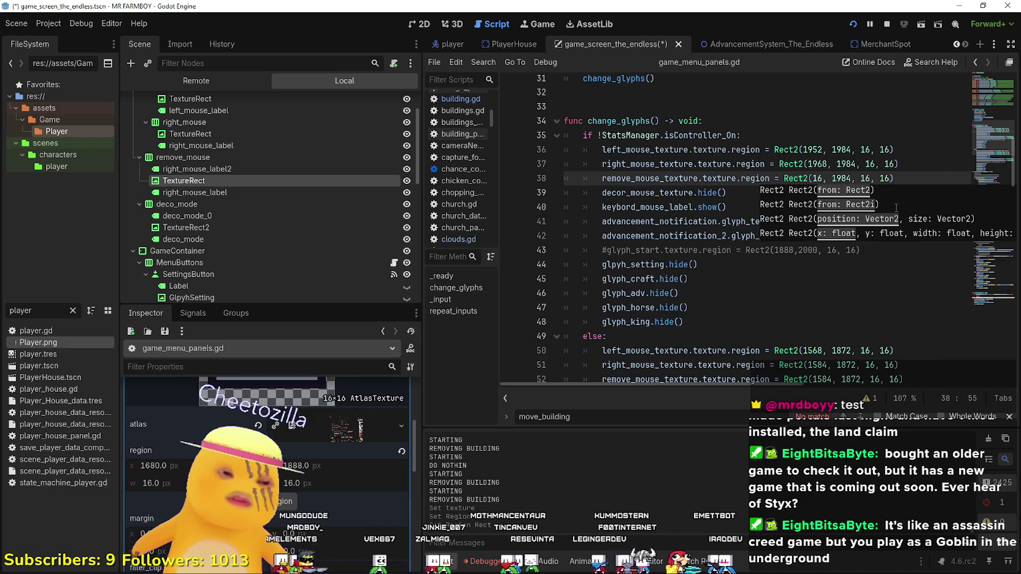
{"action": "type", "text": "80"}
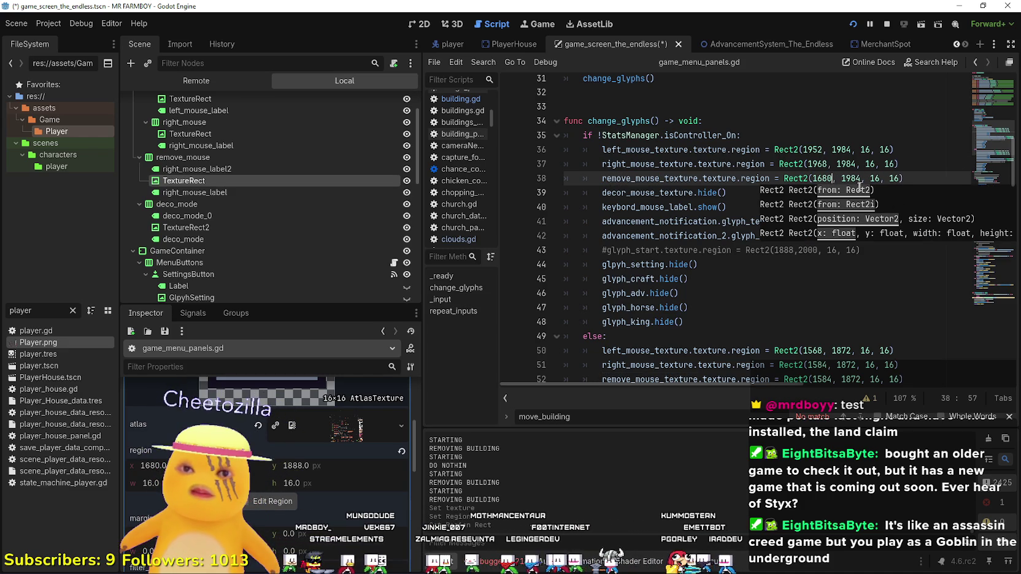
{"action": "double_click", "coordinate": [847, 179]}
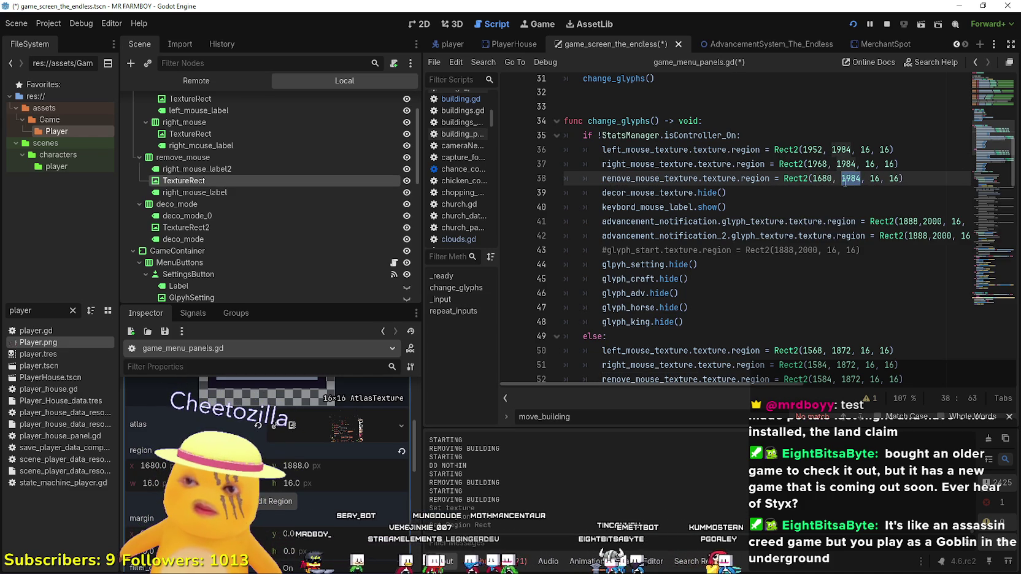
{"action": "key", "text": "BackSpace"}
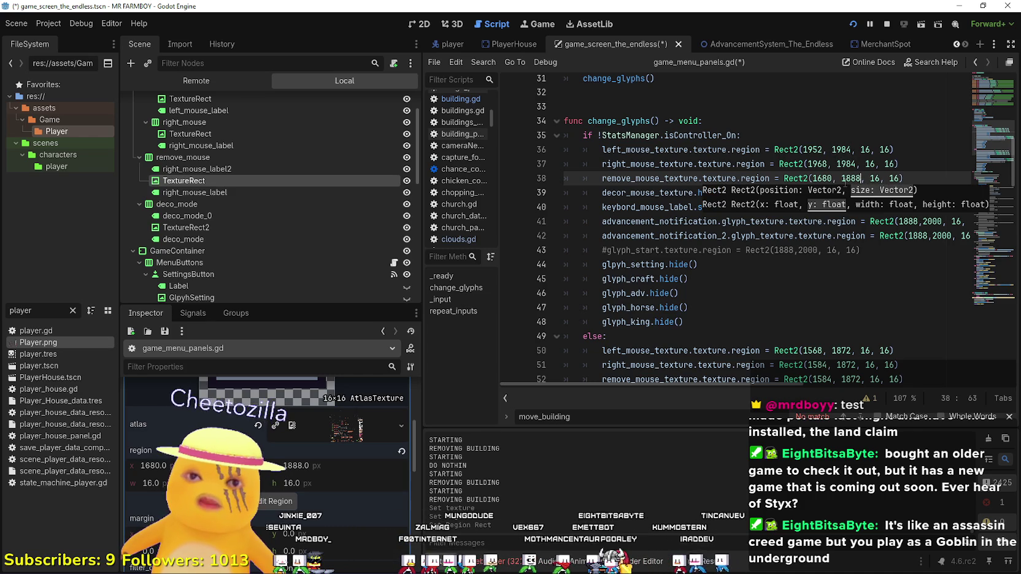
{"action": "left_click", "coordinate": [739, 125]}
{"action": "key", "text": "ctrl+s"}
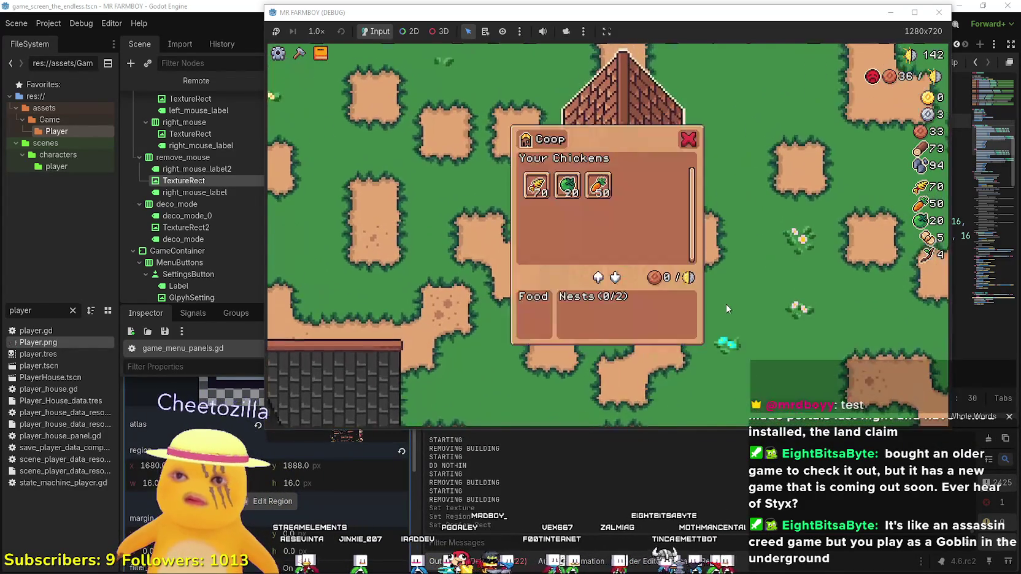
Close the coop panel, quit MR FARMBOY from the pause menu, and relaunch the project
{"action": "key", "text": "Escape"}
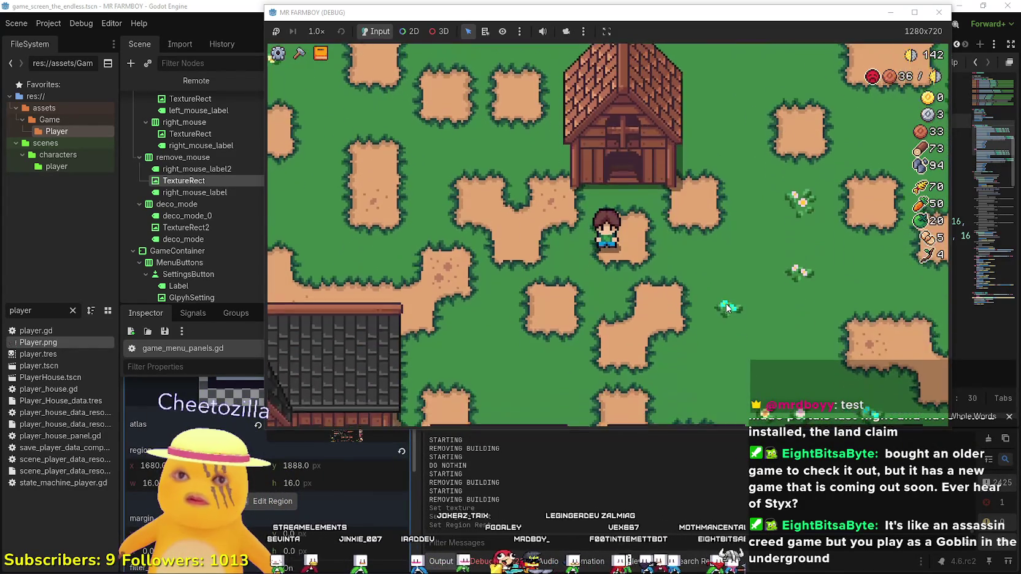
{"action": "key", "text": "Escape"}
{"action": "left_click", "coordinate": [607, 313]}
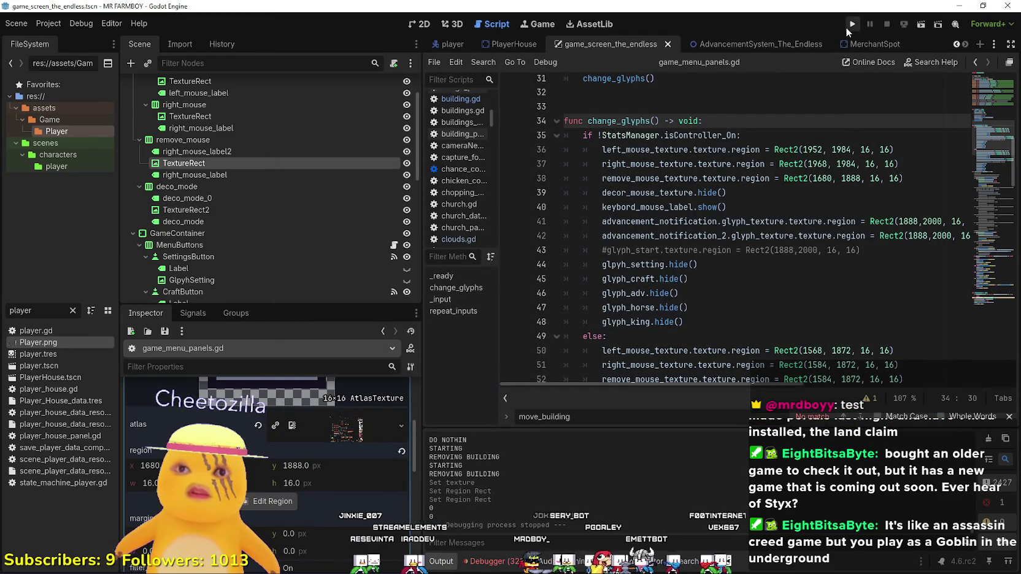
{"action": "left_click", "coordinate": [850, 26]}
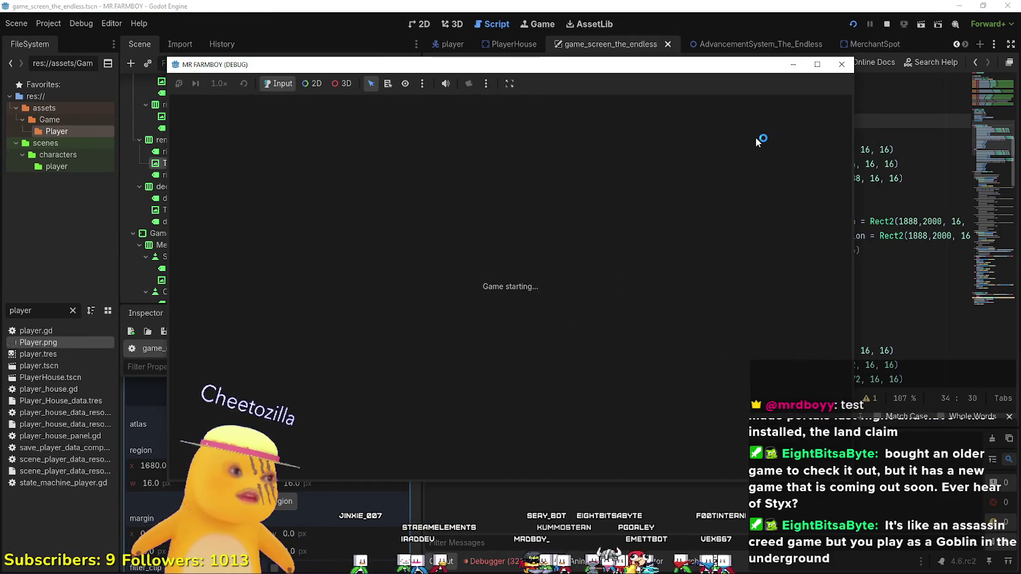
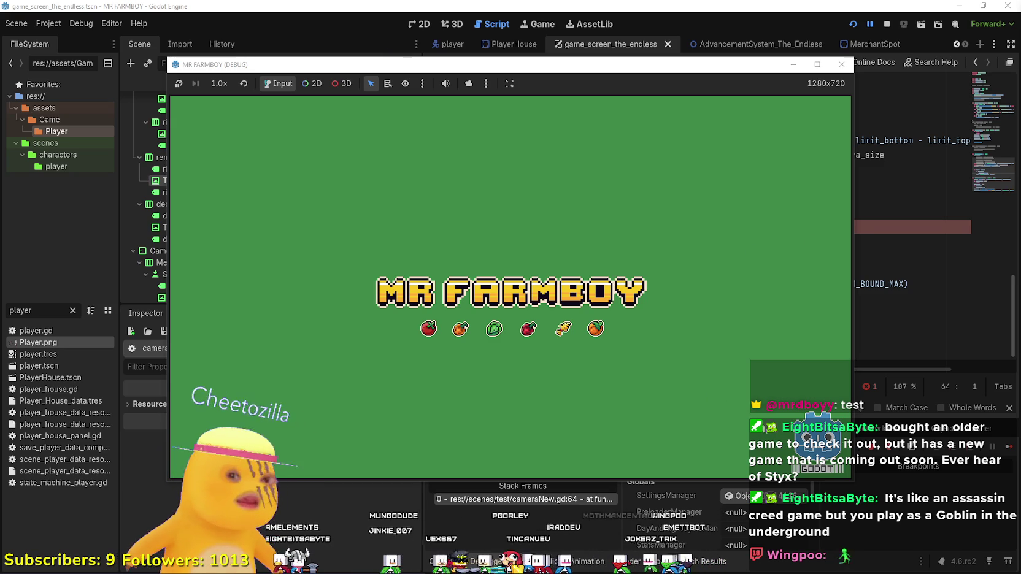
Delete the stray characters after zoom_tween.kill() on line 64 of cameraNew.gd
{"action": "left_click", "coordinate": [896, 287]}
{"action": "left_click", "coordinate": [797, 229]}
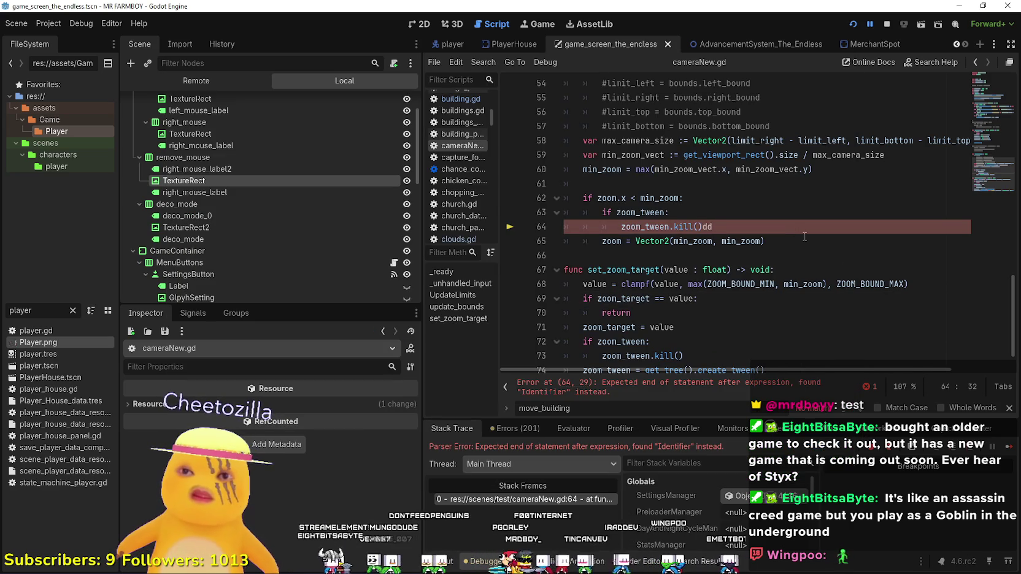
{"action": "key", "text": "BackSpace"}
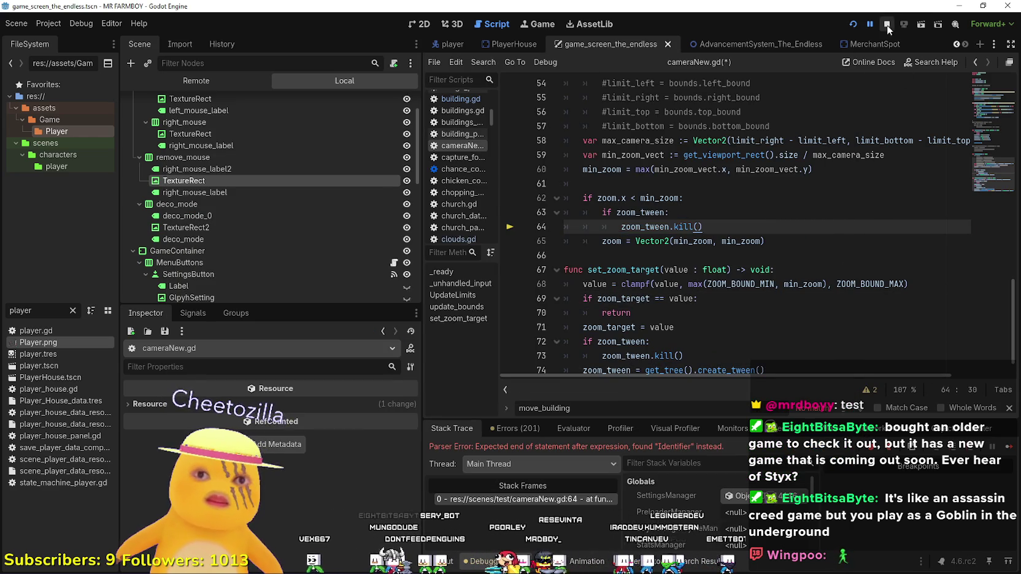
Stop and rerun the project with the fix, then move the Steam window lower right
{"action": "left_click", "coordinate": [887, 25]}
{"action": "left_click", "coordinate": [858, 24]}
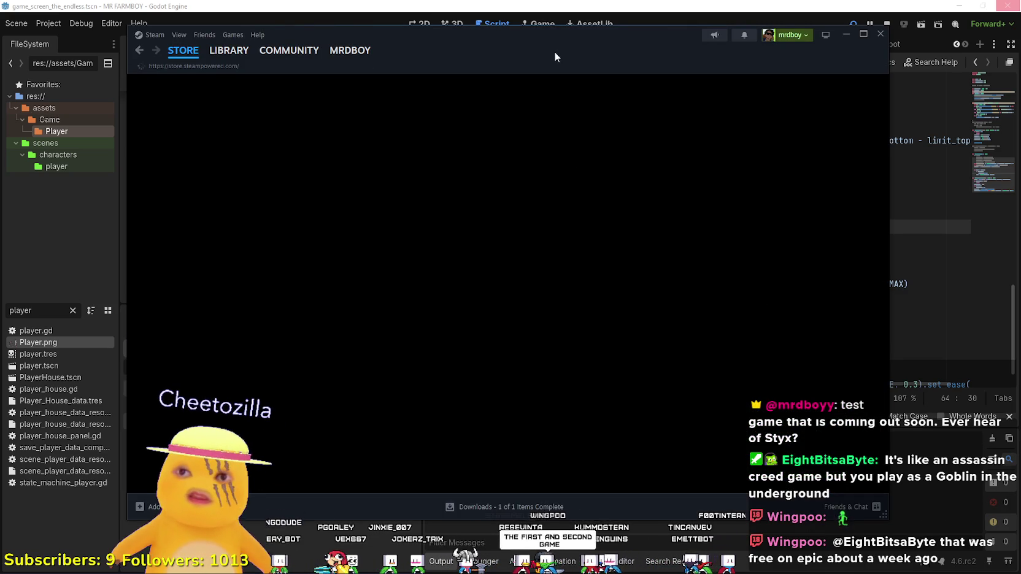
{"action": "left_click_drag", "start_coordinate": [554, 52], "coordinate": [637, 88]}
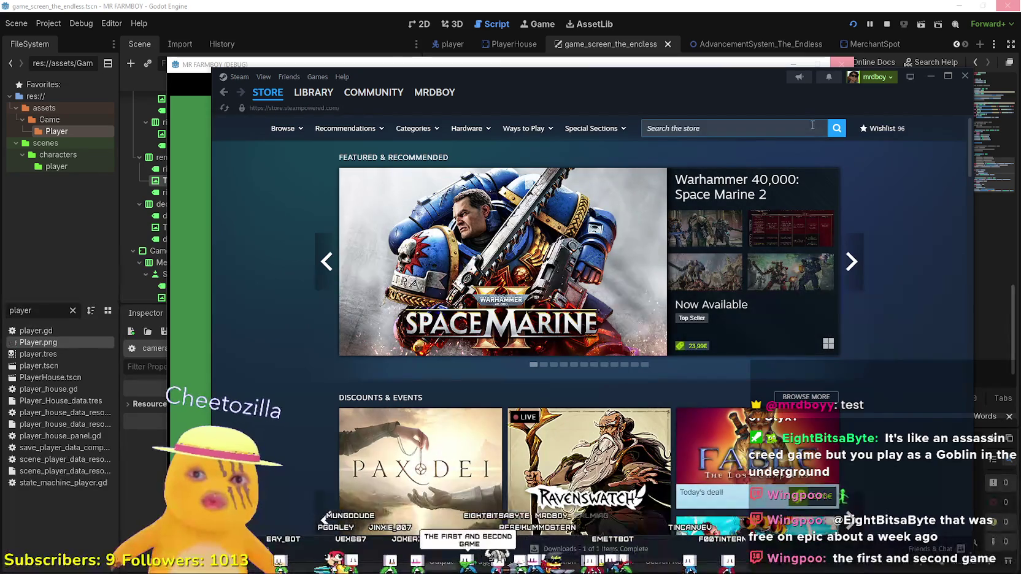
Search the Steam store for Styx and open the Styx: Blades of Greed page
{"action": "left_click", "coordinate": [813, 125]}
{"action": "type", "text": "S"}
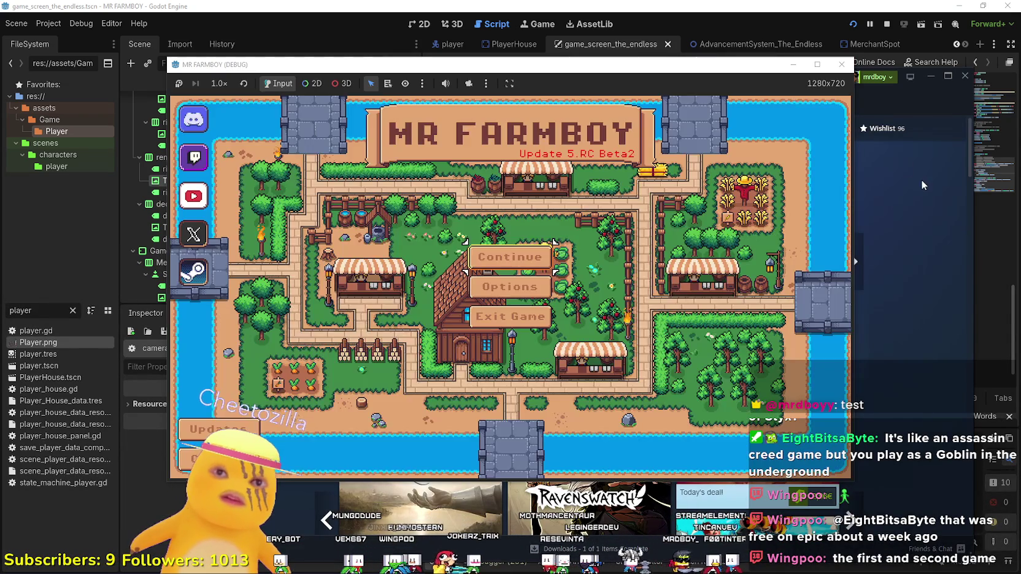
{"action": "left_click", "coordinate": [922, 179]}
{"action": "left_click", "coordinate": [734, 129]}
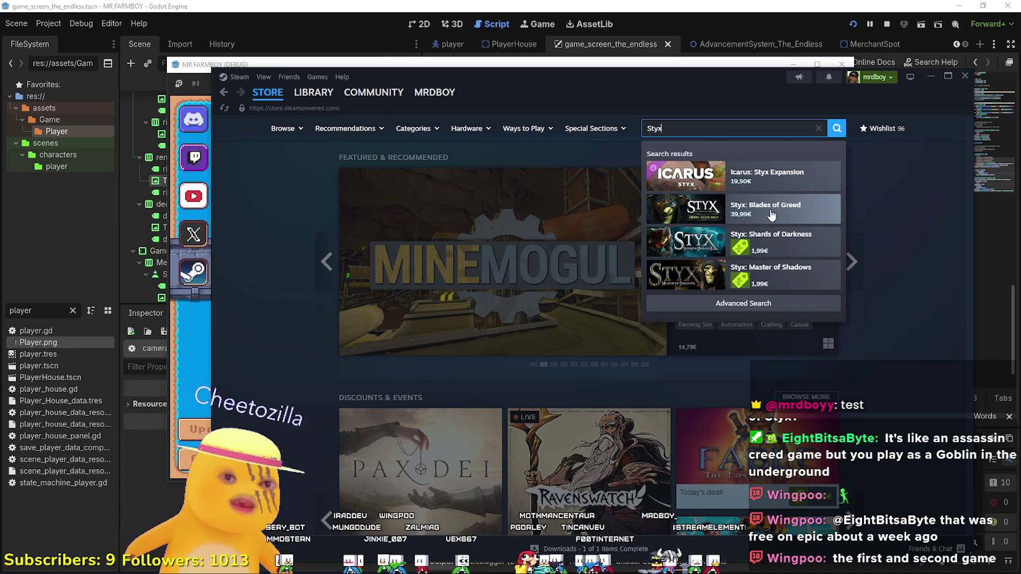
{"action": "left_click", "coordinate": [681, 210]}
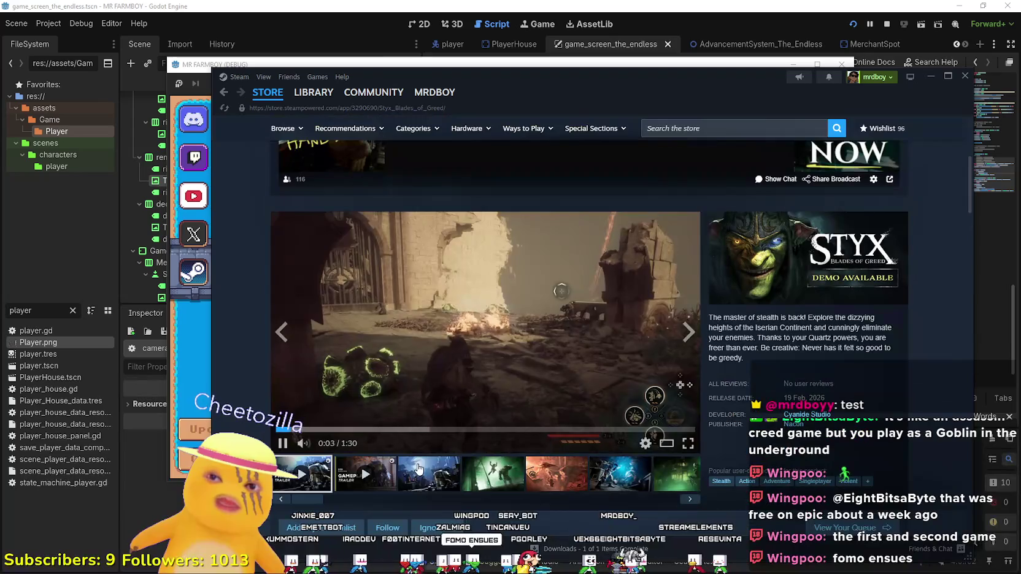
Browse the Blades of Greed screenshots, enlarging them and stepping through to the trailer
{"action": "left_click", "coordinate": [448, 469]}
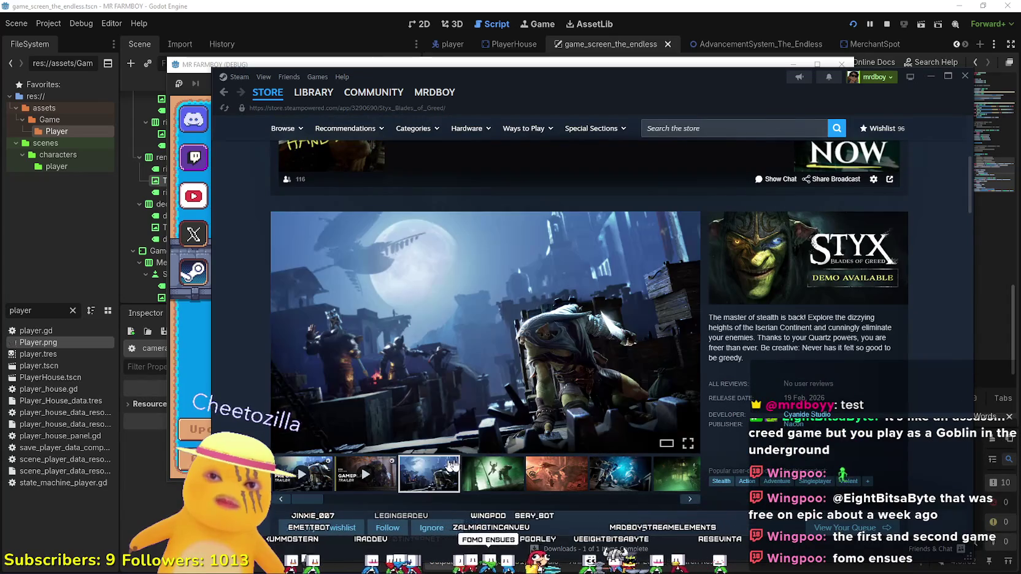
{"action": "left_click", "coordinate": [489, 466]}
{"action": "left_click", "coordinate": [556, 475]}
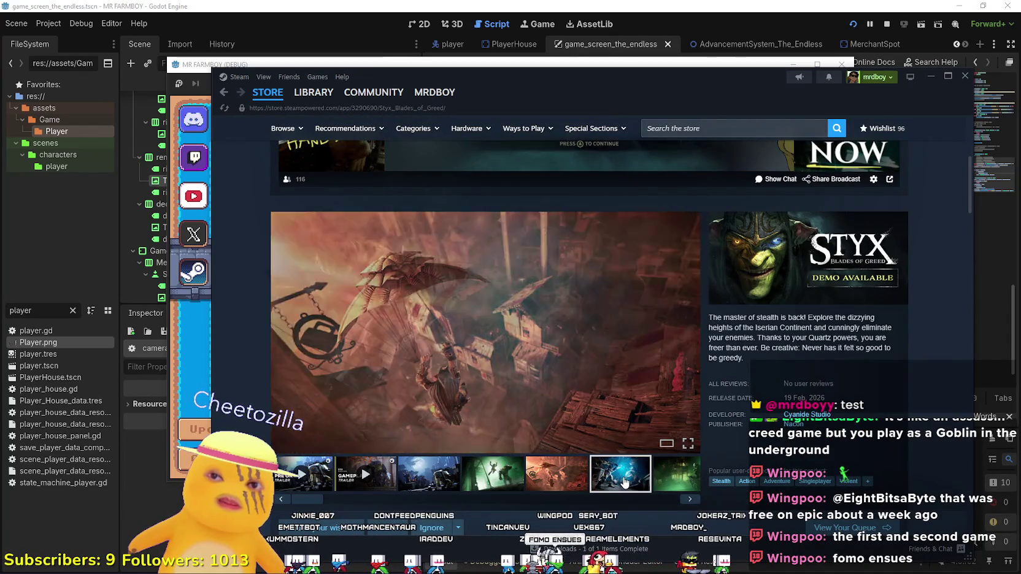
{"action": "left_click", "coordinate": [625, 479]}
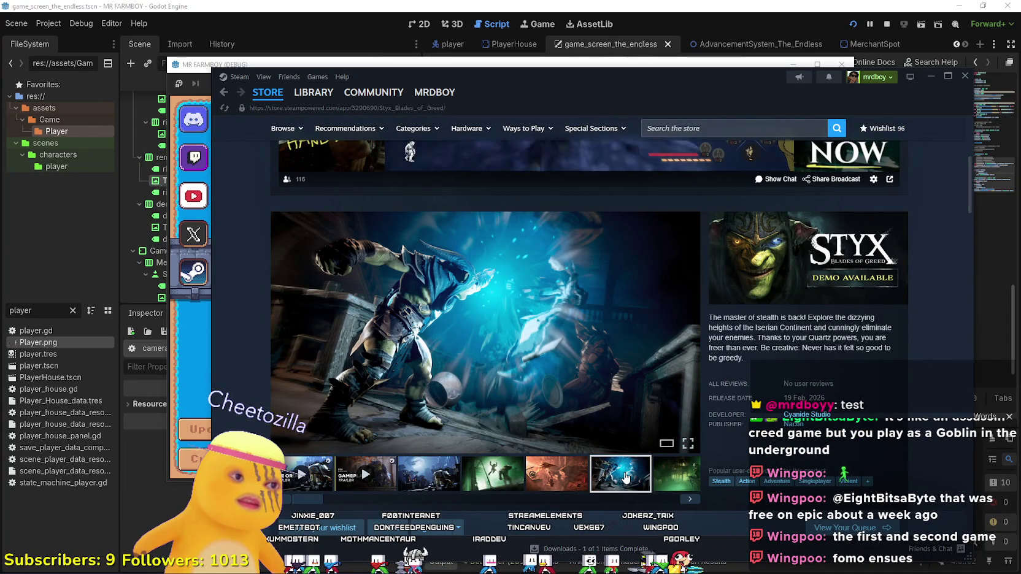
{"action": "scroll", "coordinate": [618, 431], "scroll_direction": "down", "scroll_amount": 2}
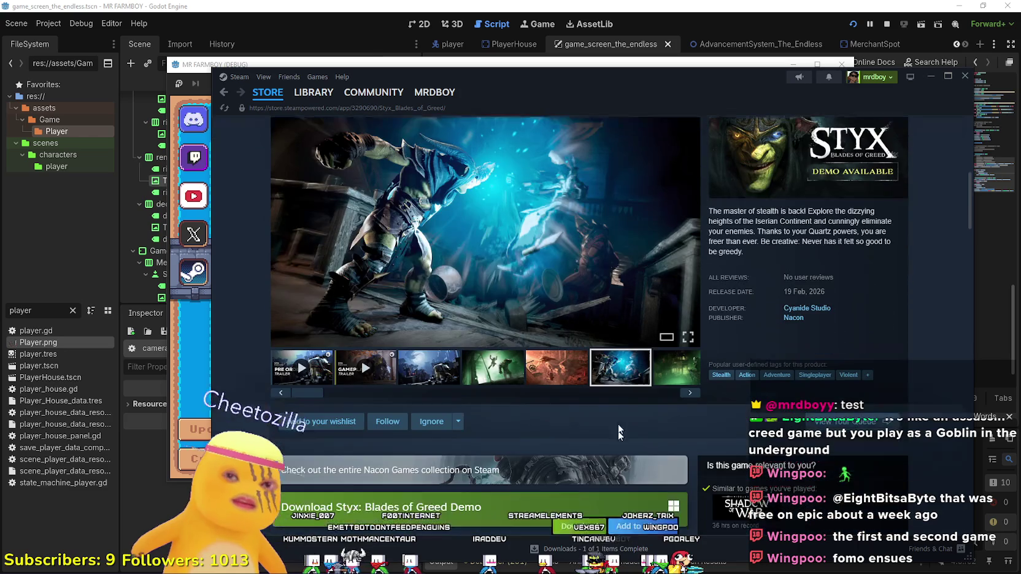
{"action": "left_click", "coordinate": [630, 299]}
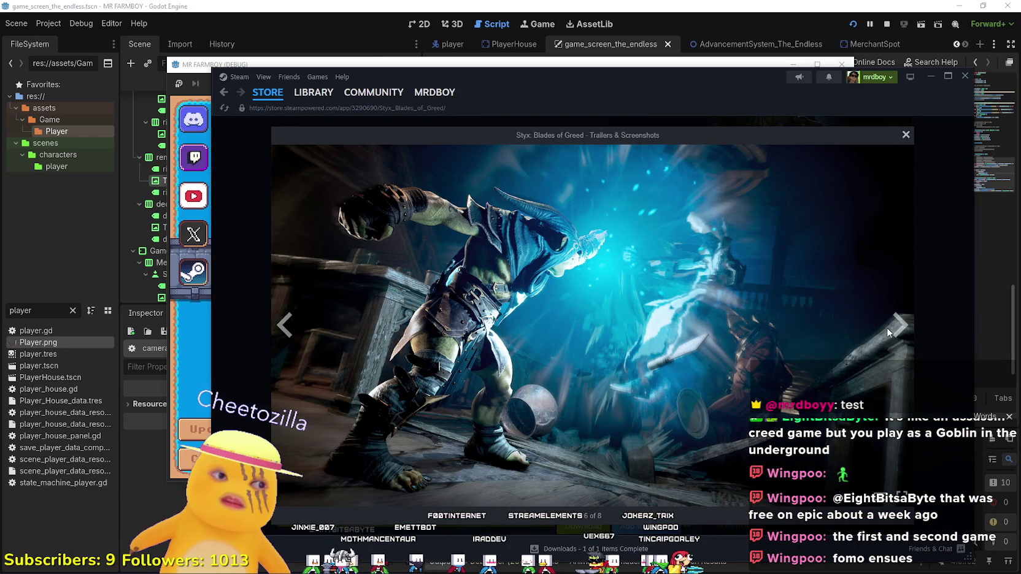
{"action": "left_click", "coordinate": [893, 332]}
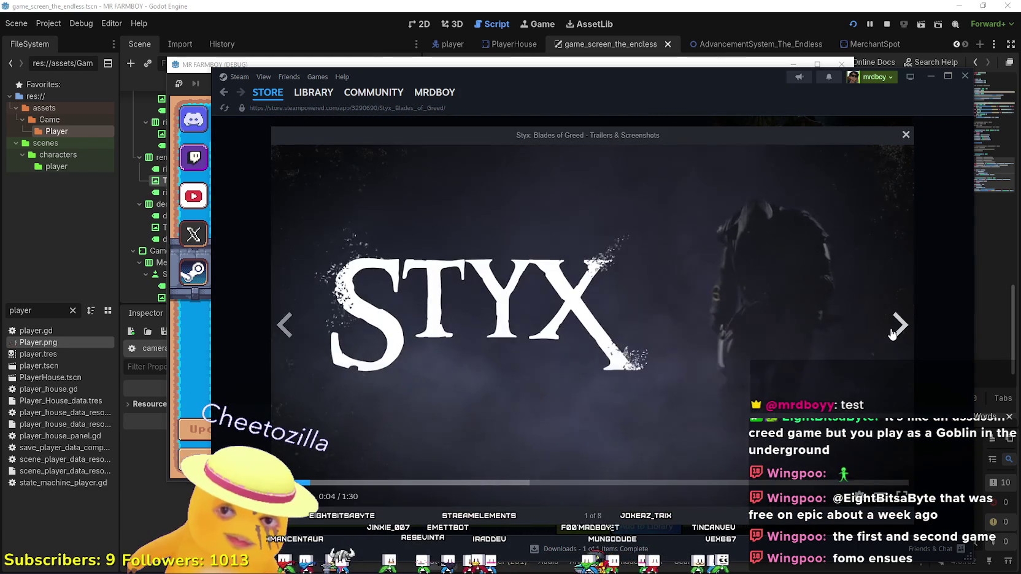
{"action": "left_click", "coordinate": [893, 333]}
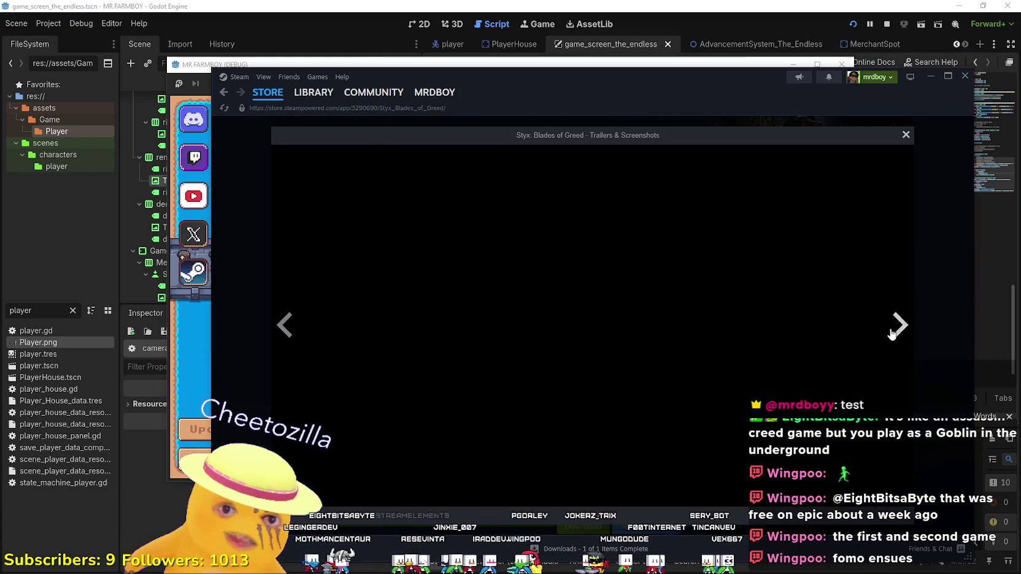
Close the viewer and list all games by developer Cyanide Studio
{"action": "left_click", "coordinate": [906, 135]}
{"action": "left_click", "coordinate": [793, 308]}
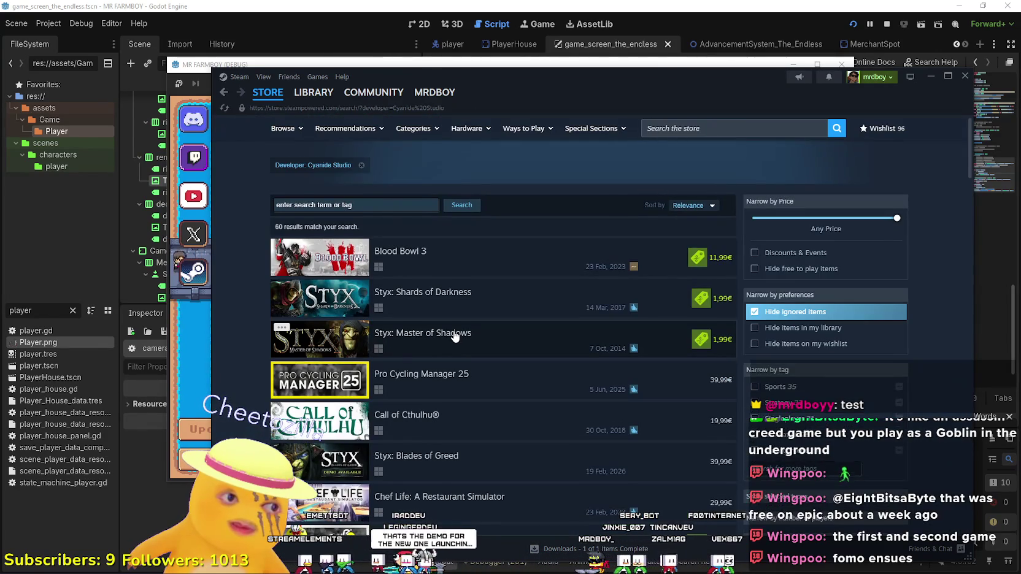
{"action": "mouse_move", "coordinate": [454, 337]}
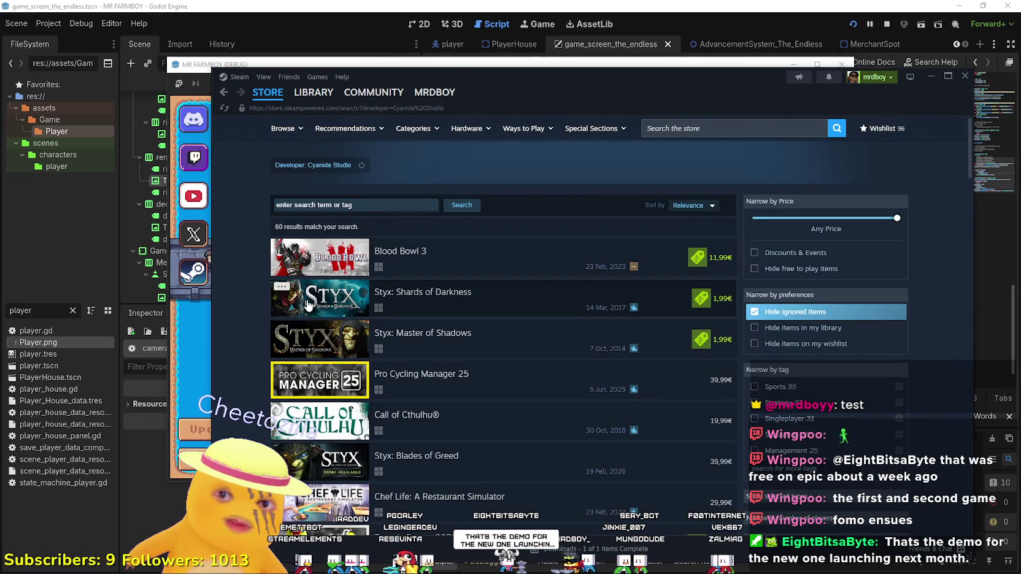
Open Styx: Shards of Darkness and page through its tower, airship, monster and city screenshots
{"action": "mouse_move", "coordinate": [308, 305]}
{"action": "left_click", "coordinate": [532, 307]}
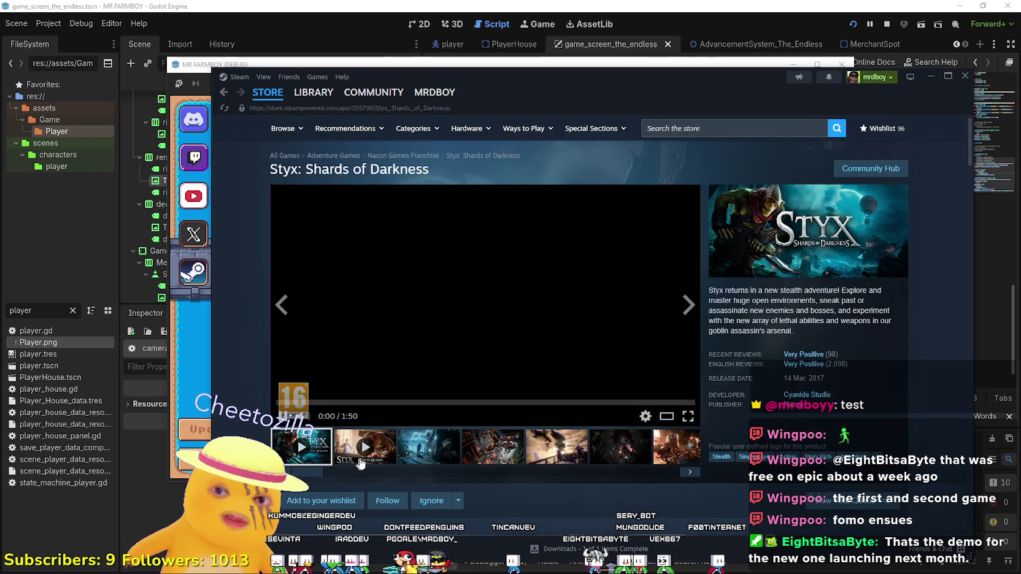
{"action": "left_click", "coordinate": [572, 336]}
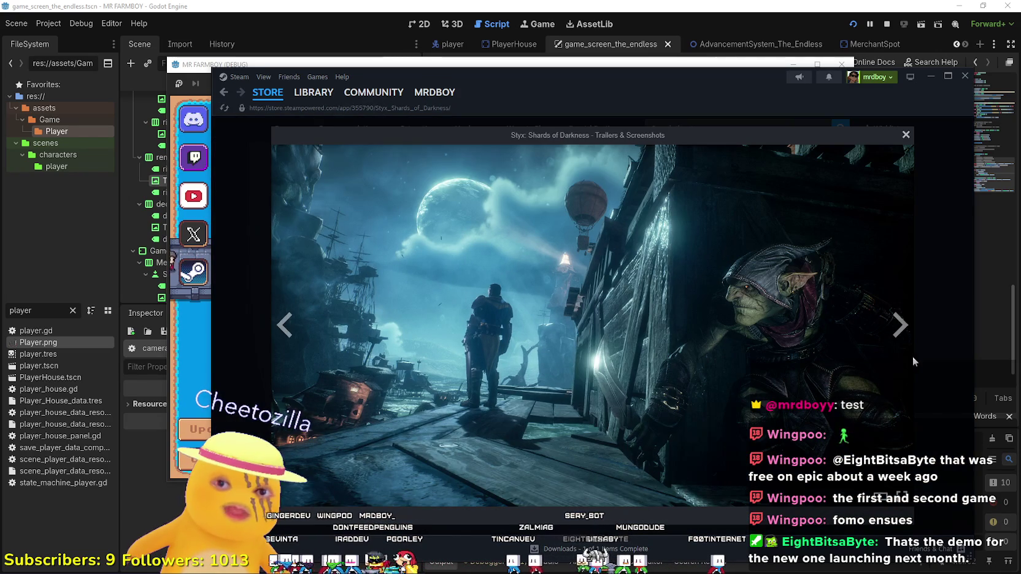
{"action": "left_click", "coordinate": [900, 337]}
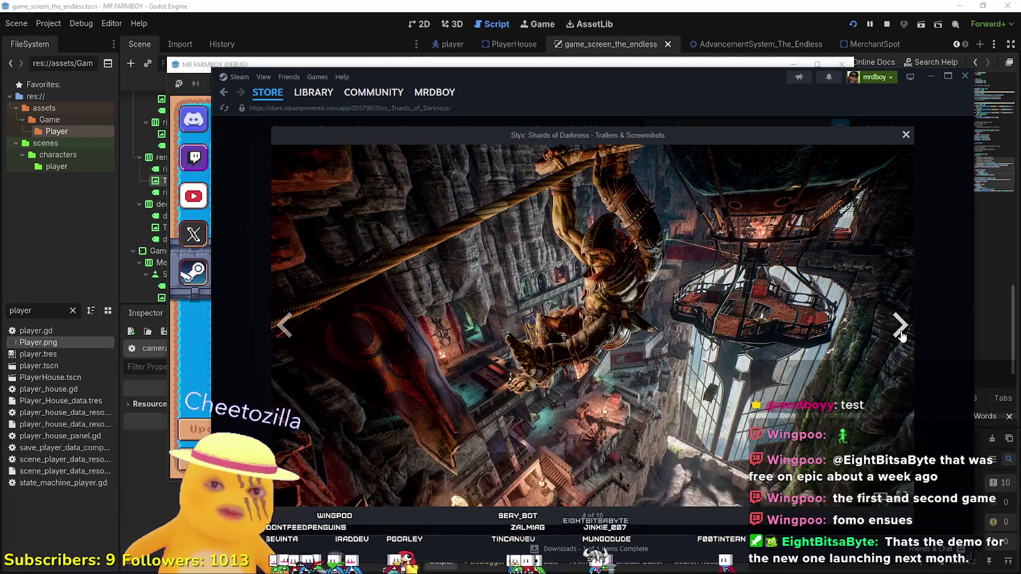
{"action": "left_click", "coordinate": [901, 336]}
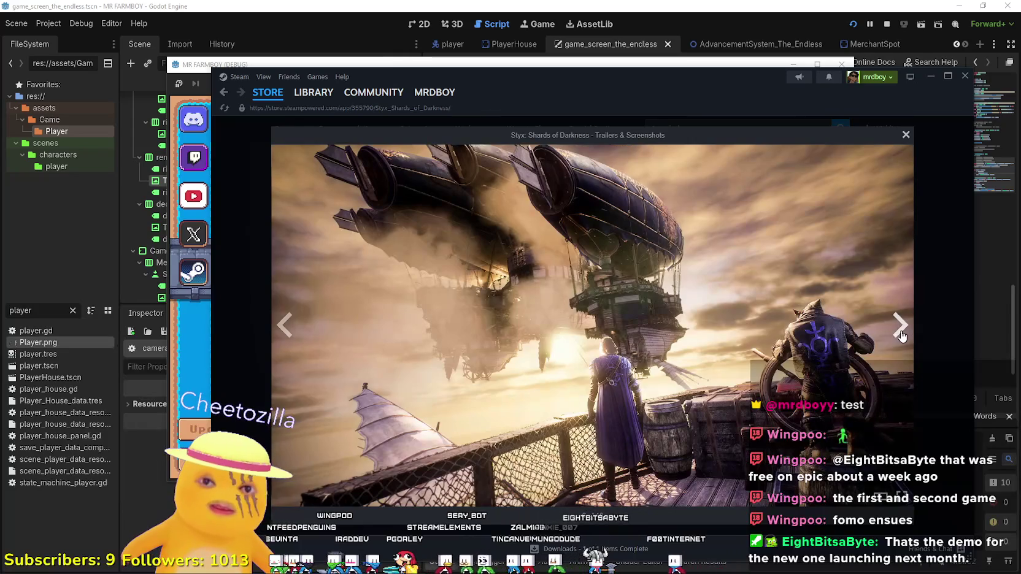
{"action": "left_click", "coordinate": [900, 336]}
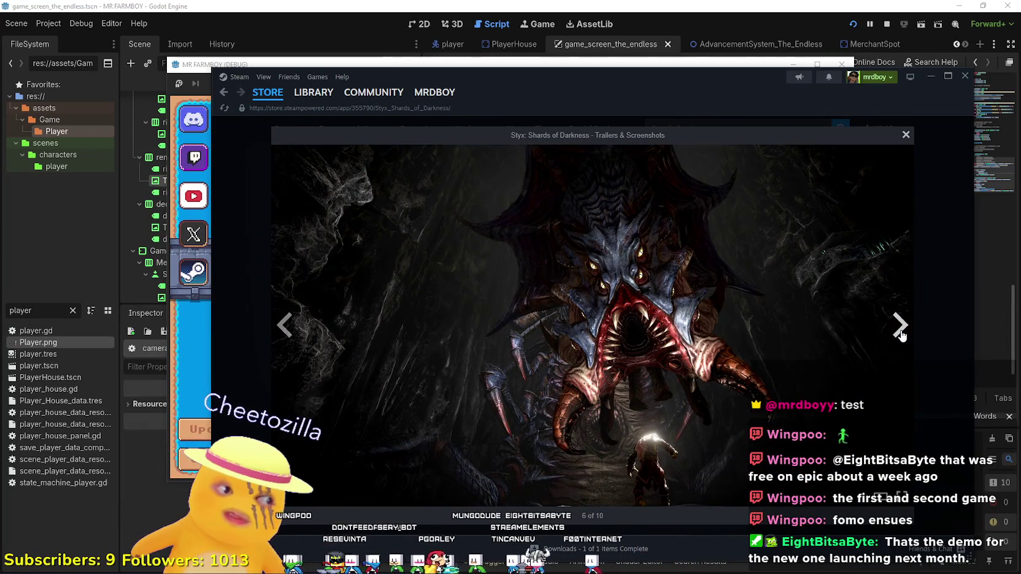
{"action": "left_click", "coordinate": [900, 335]}
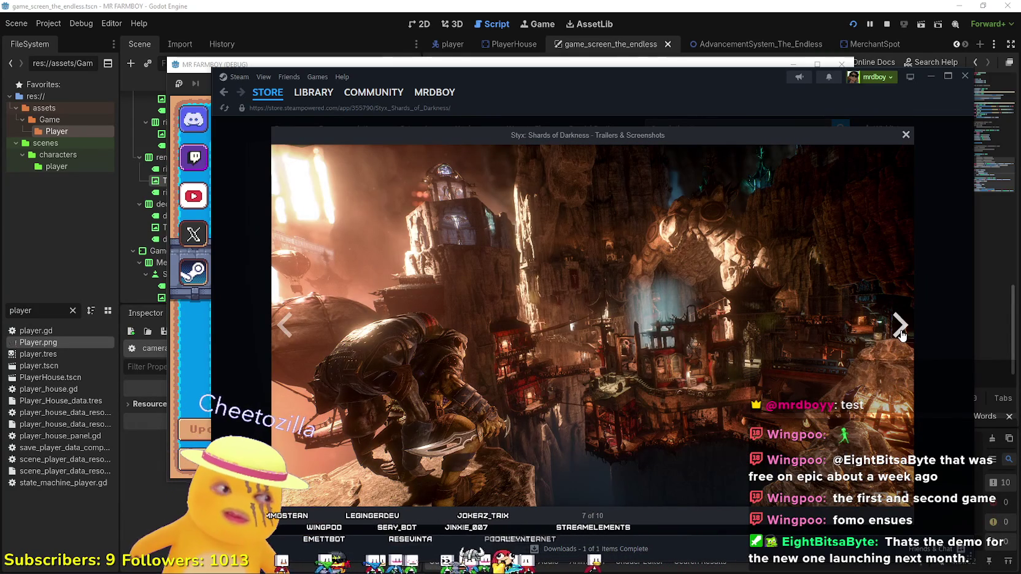
{"action": "left_click", "coordinate": [900, 334]}
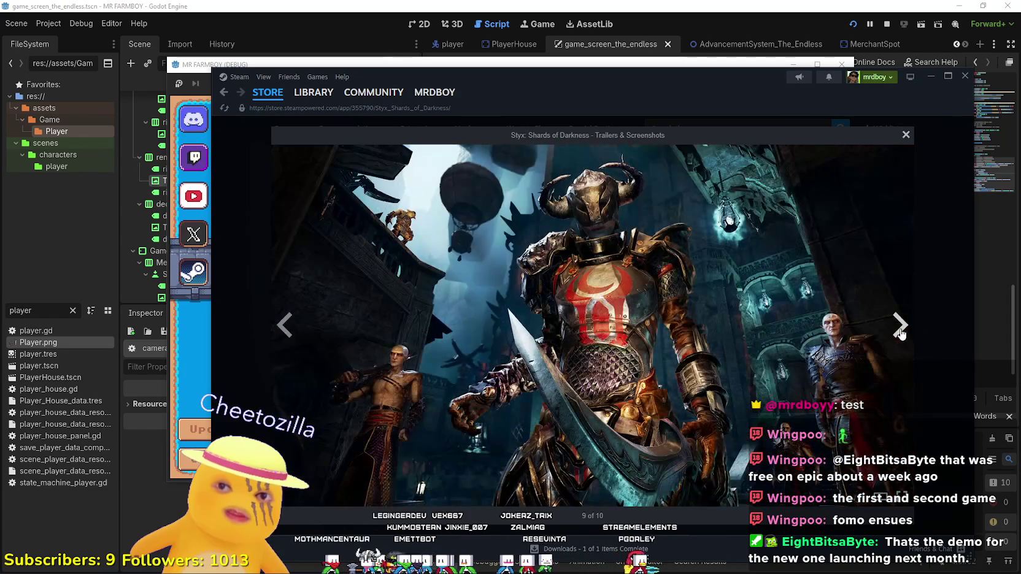
{"action": "left_click", "coordinate": [900, 334]}
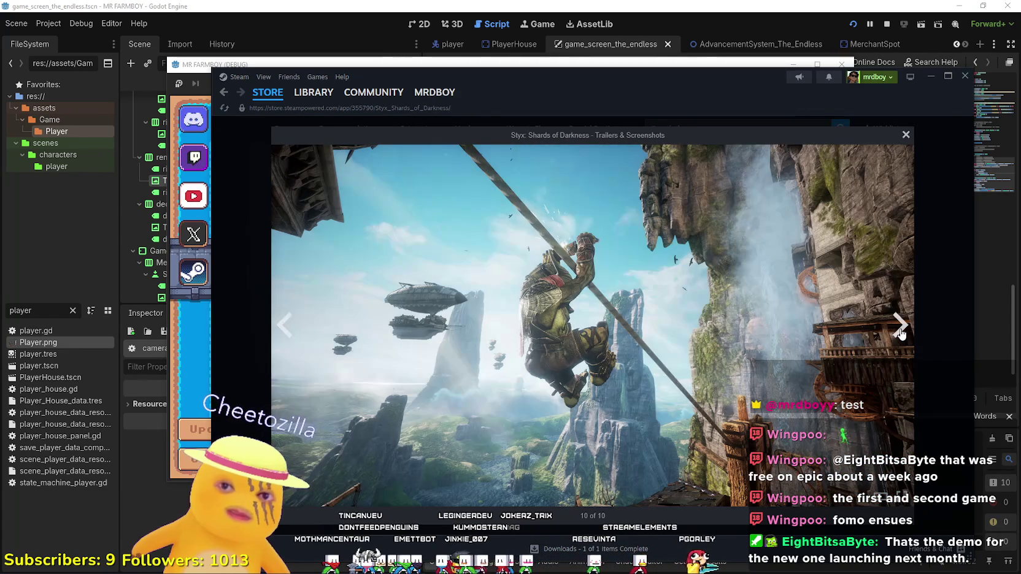
{"action": "left_click", "coordinate": [901, 334]}
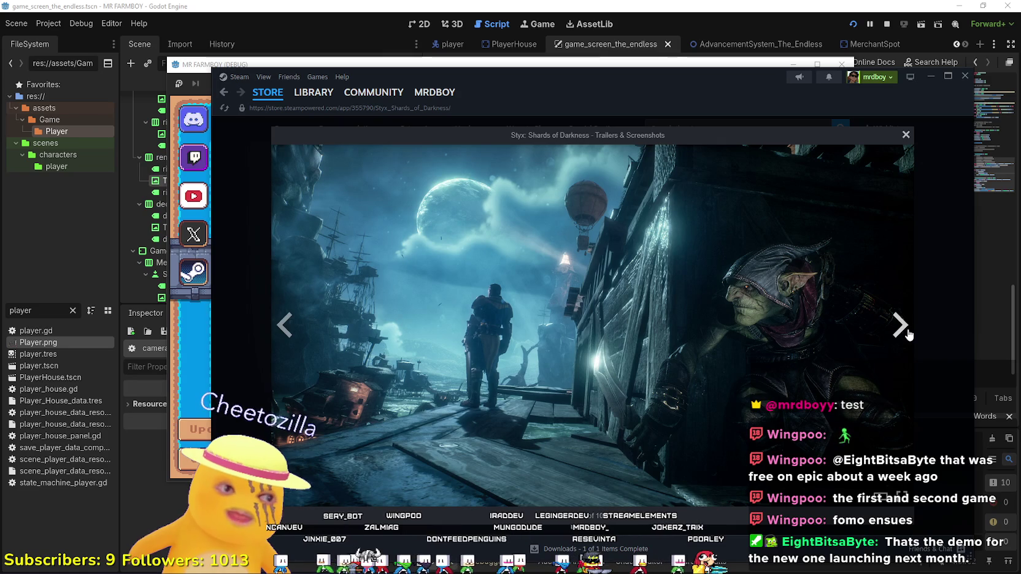
{"action": "left_click", "coordinate": [906, 135]}
Scroll through the Shards of Darkness page and the Cyanide Studio game results
{"action": "scroll", "coordinate": [428, 393], "scroll_direction": "down", "scroll_amount": 5}
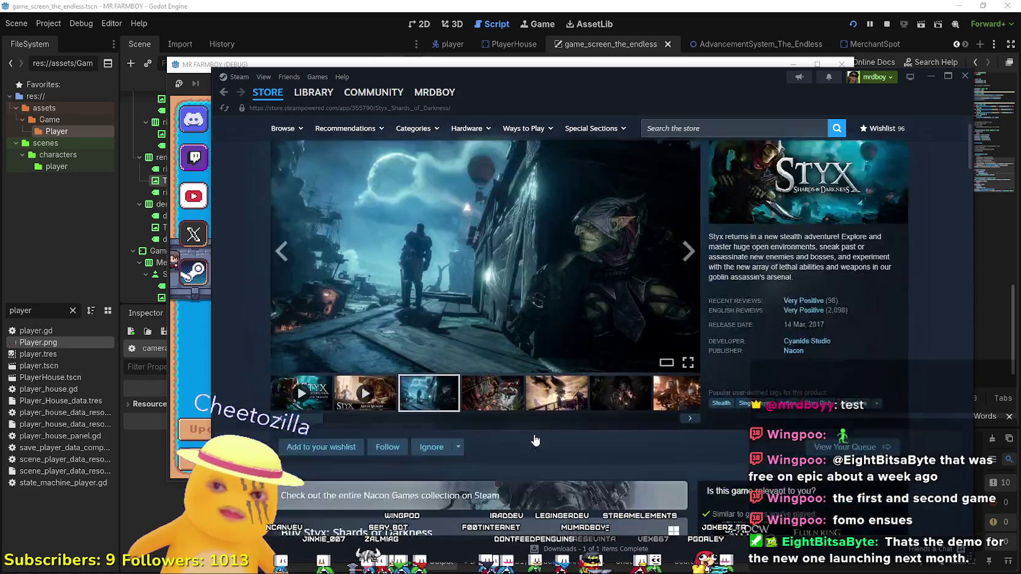
{"action": "scroll", "coordinate": [428, 392], "scroll_direction": "down", "scroll_amount": 6}
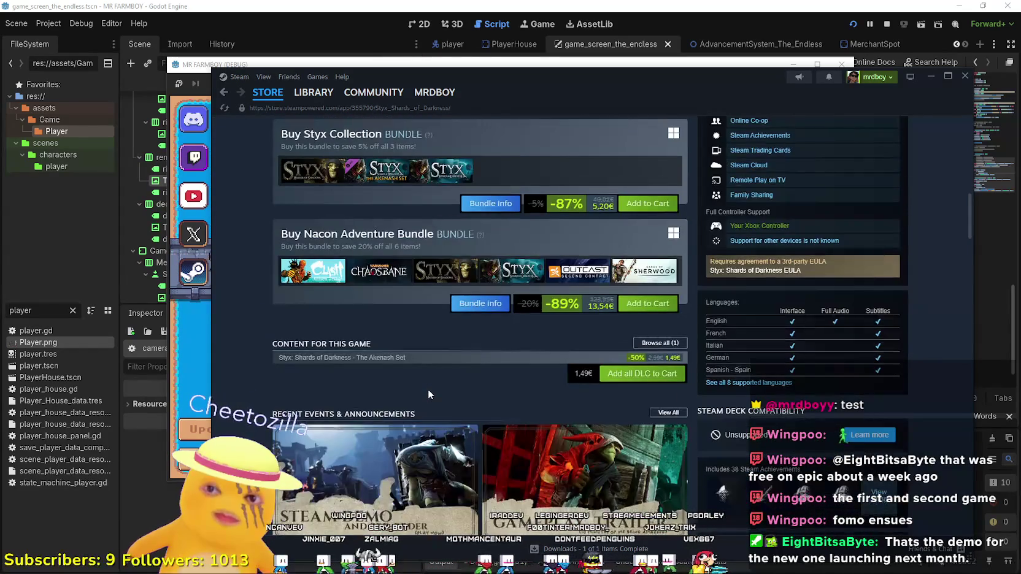
{"action": "scroll", "coordinate": [428, 393], "scroll_direction": "down", "scroll_amount": 3}
{"action": "scroll", "coordinate": [427, 406], "scroll_direction": "up", "scroll_amount": 12}
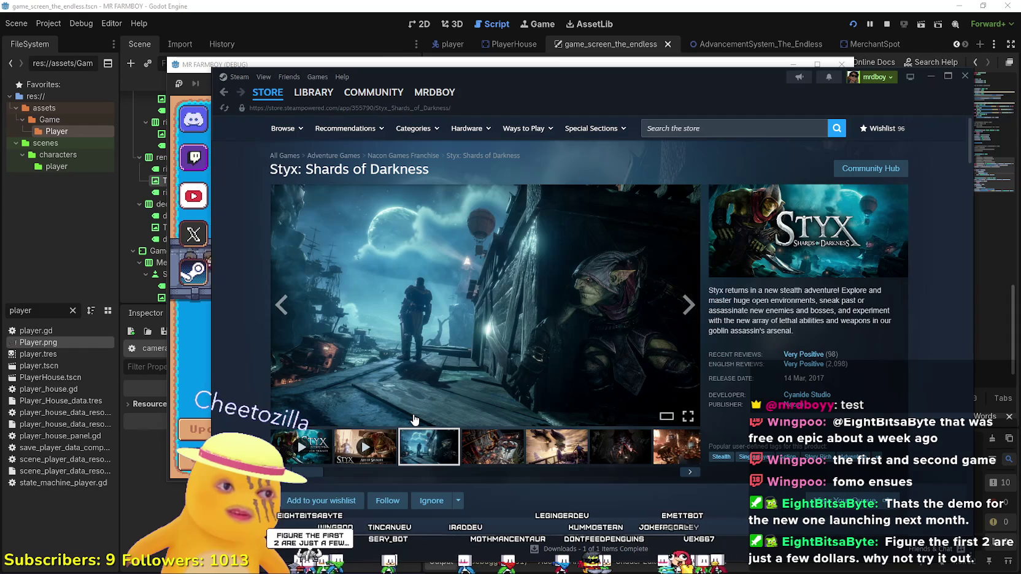
{"action": "scroll", "coordinate": [798, 358], "scroll_direction": "down", "scroll_amount": 6}
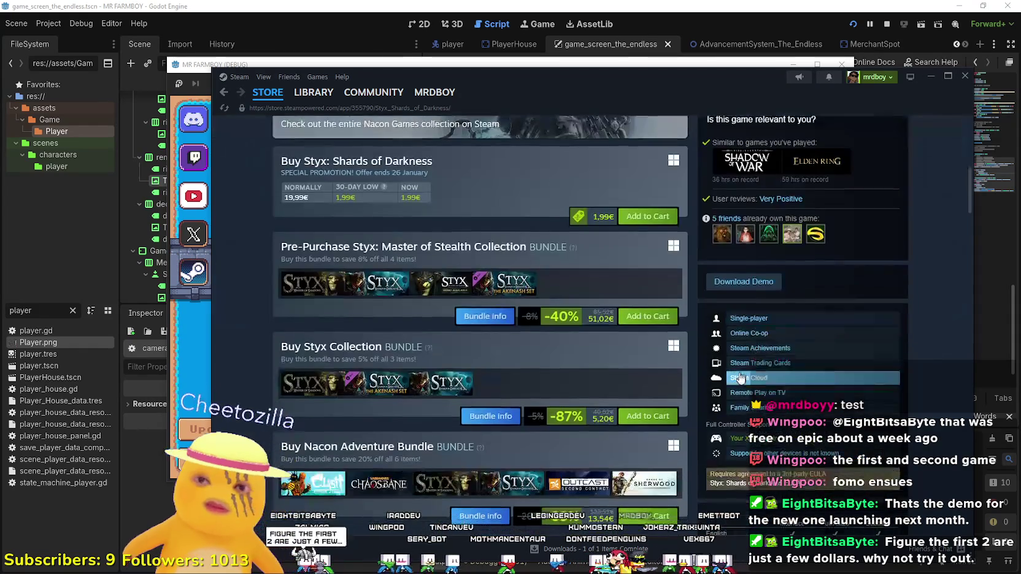
{"action": "scroll", "coordinate": [709, 494], "scroll_direction": "up", "scroll_amount": 6}
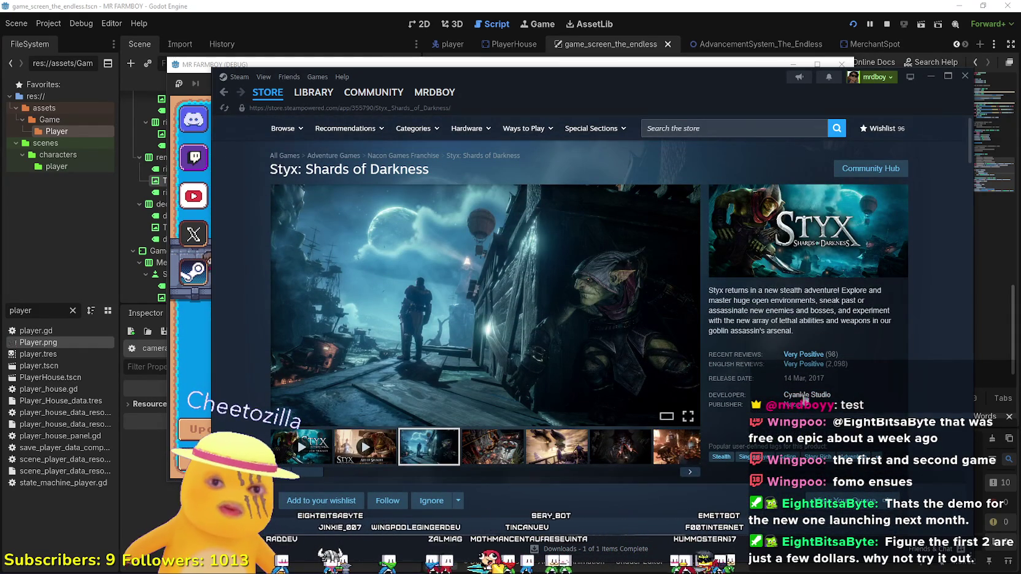
{"action": "scroll", "coordinate": [511, 199], "scroll_direction": "down", "scroll_amount": 3}
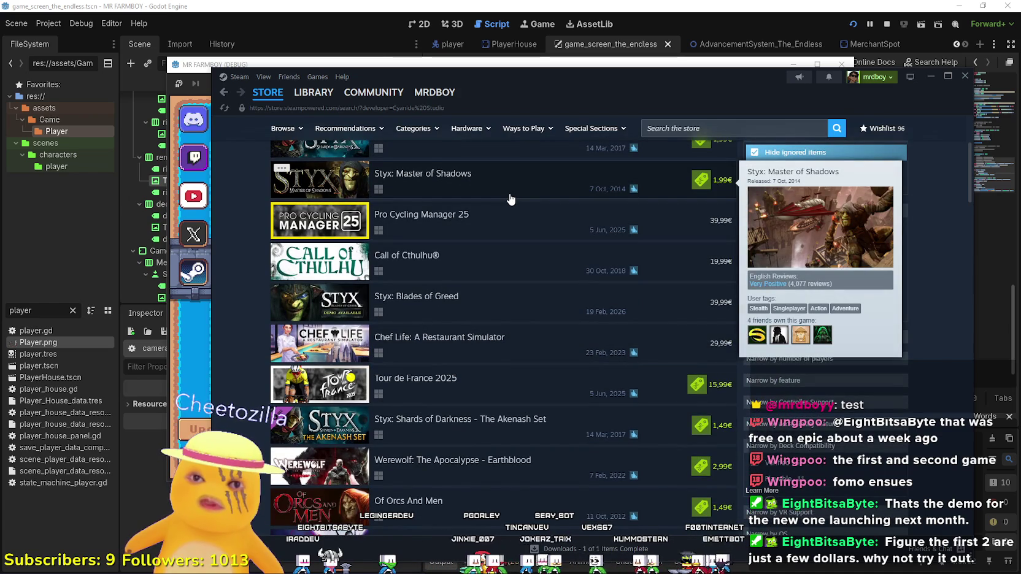
{"action": "scroll", "coordinate": [517, 291], "scroll_direction": "up", "scroll_amount": 2}
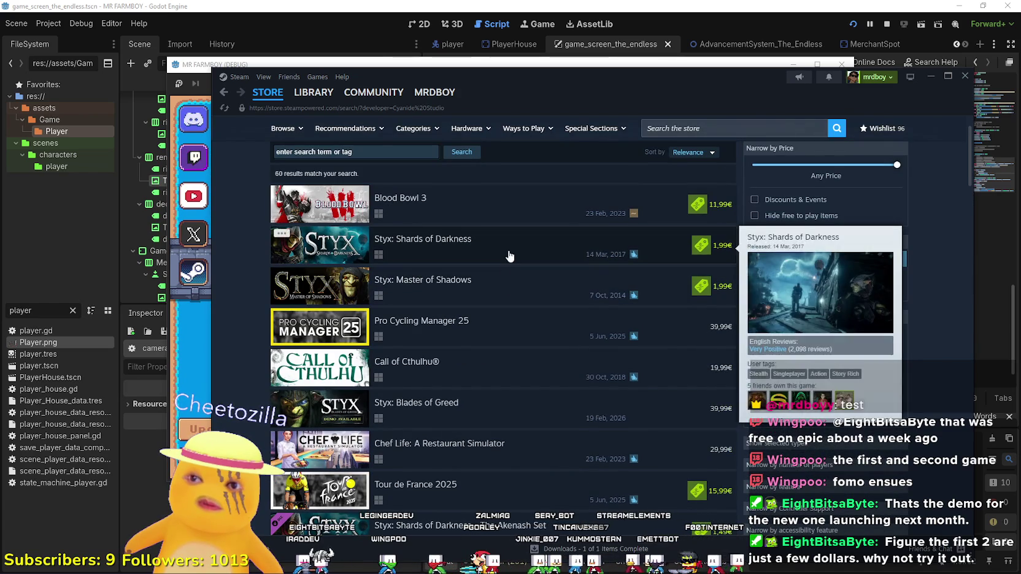
Open the Styx: Master of Shadows store page and enlarge its first screenshot
{"action": "mouse_move", "coordinate": [504, 295]}
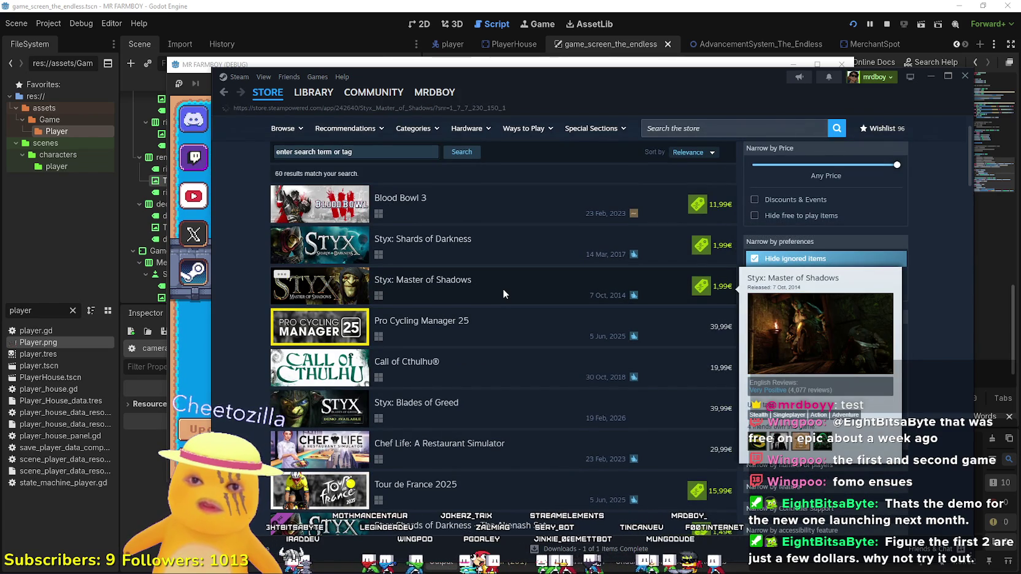
{"action": "left_click", "coordinate": [504, 295]}
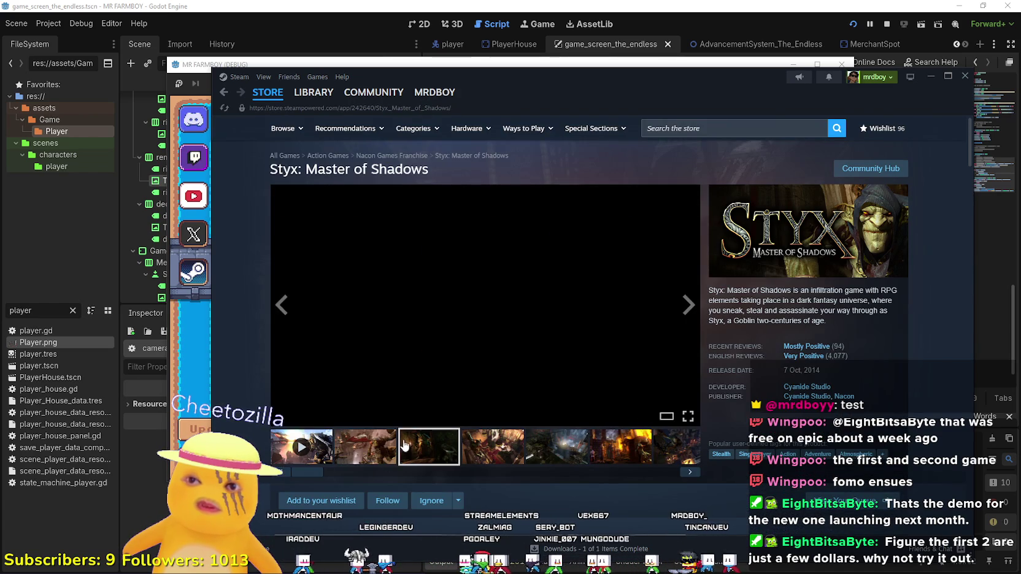
{"action": "left_click", "coordinate": [429, 447]}
{"action": "left_click", "coordinate": [668, 338]}
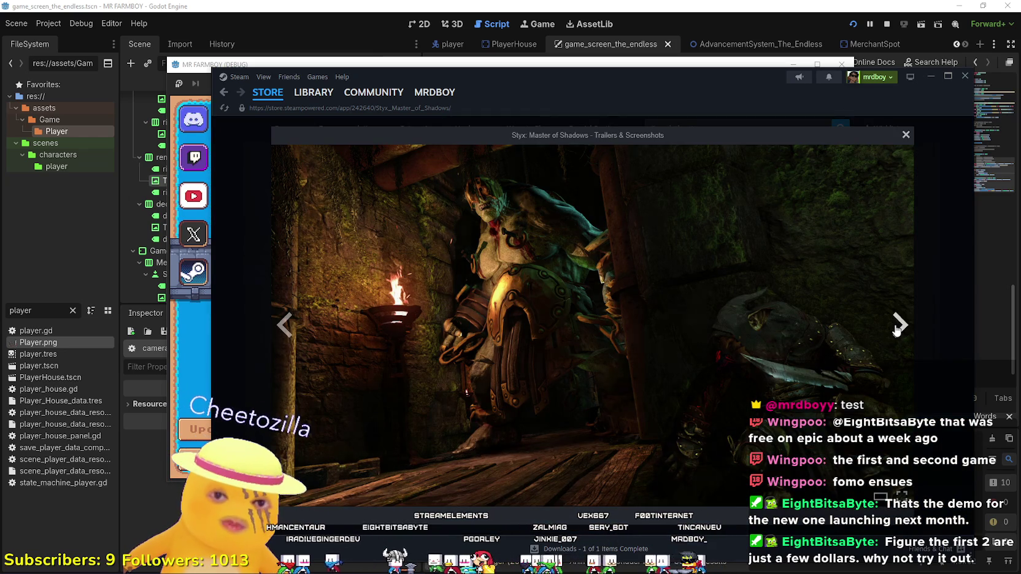
Step through seven more Master of Shadows screenshots and close the viewer
{"action": "left_click", "coordinate": [897, 325]}
{"action": "left_click", "coordinate": [897, 325]}
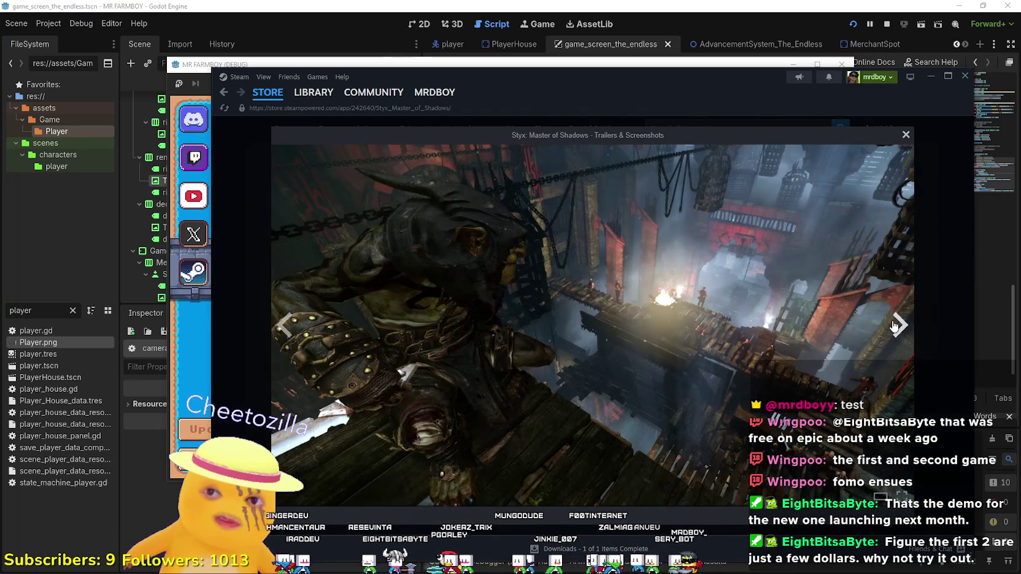
{"action": "left_click", "coordinate": [895, 325]}
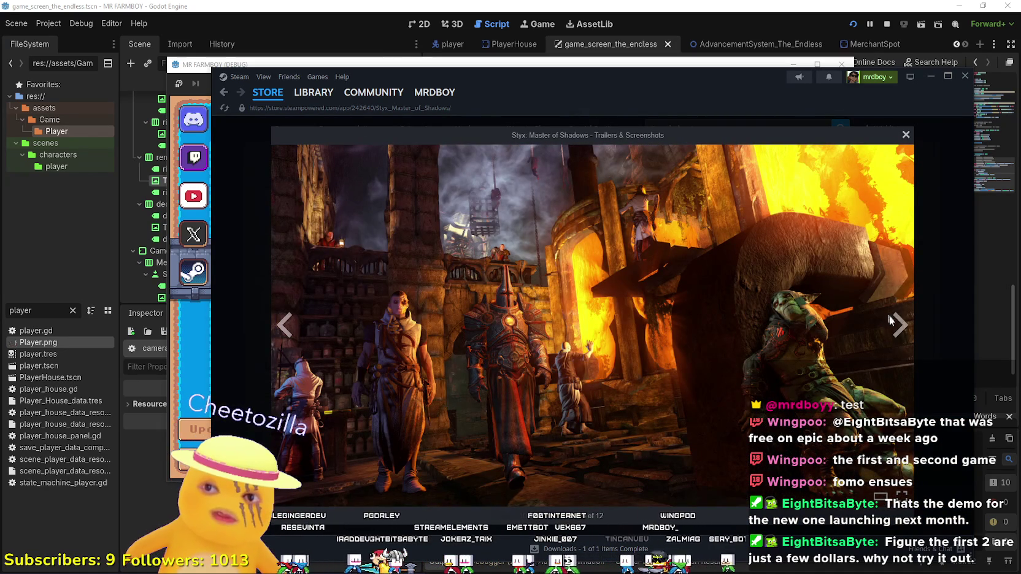
{"action": "left_click", "coordinate": [900, 326]}
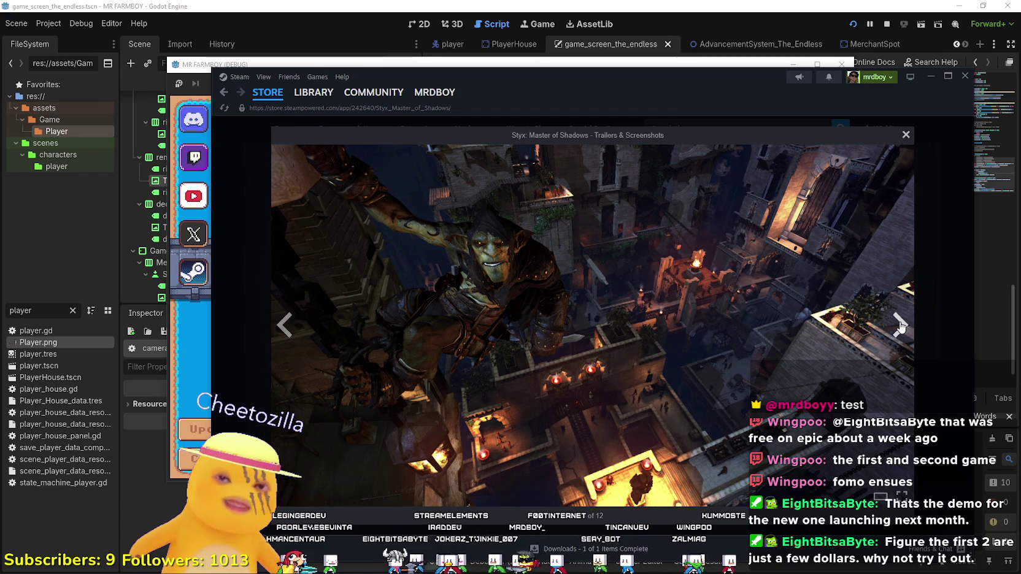
{"action": "left_click", "coordinate": [900, 325]}
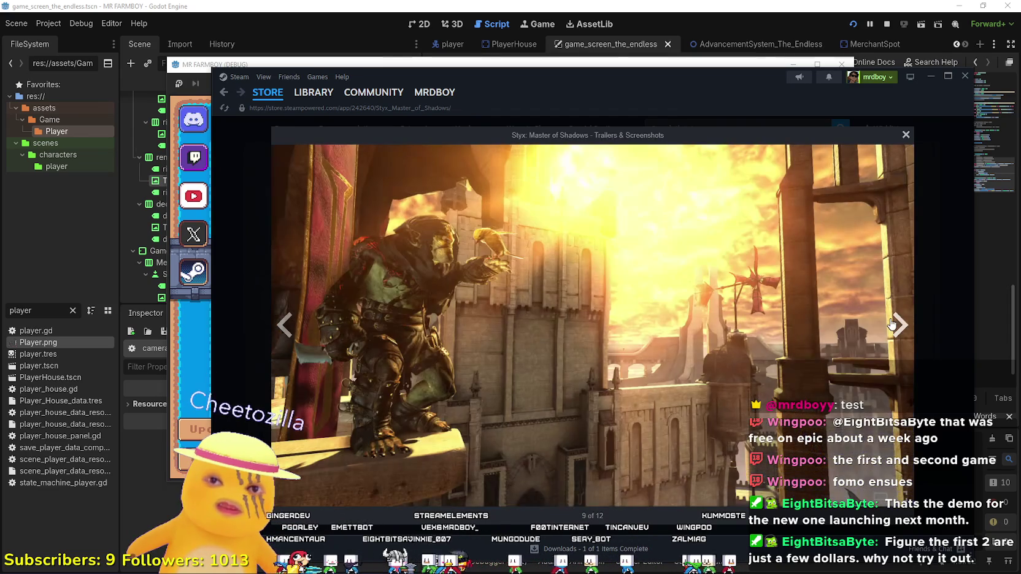
{"action": "left_click", "coordinate": [891, 324]}
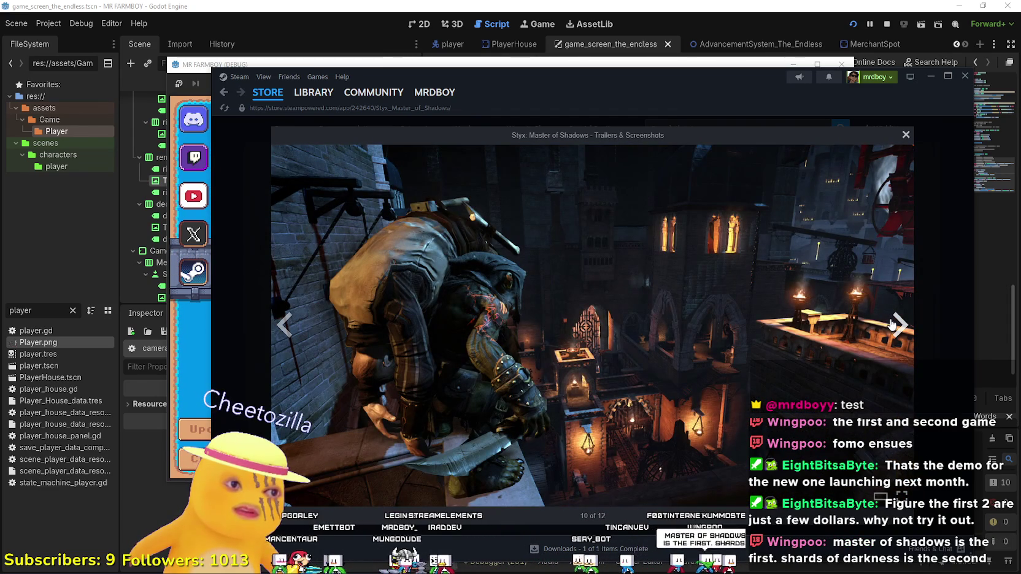
{"action": "left_click", "coordinate": [895, 325]}
{"action": "key", "text": "Escape"}
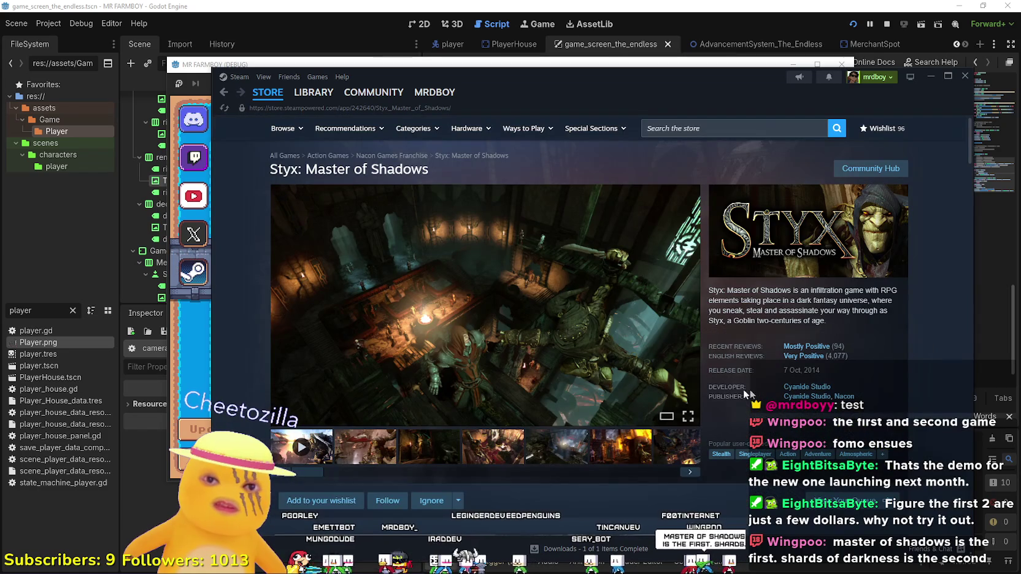
Scroll the page, then enlarge the fifth screenshot in the gallery
{"action": "scroll", "coordinate": [489, 449], "scroll_direction": "down", "scroll_amount": 15}
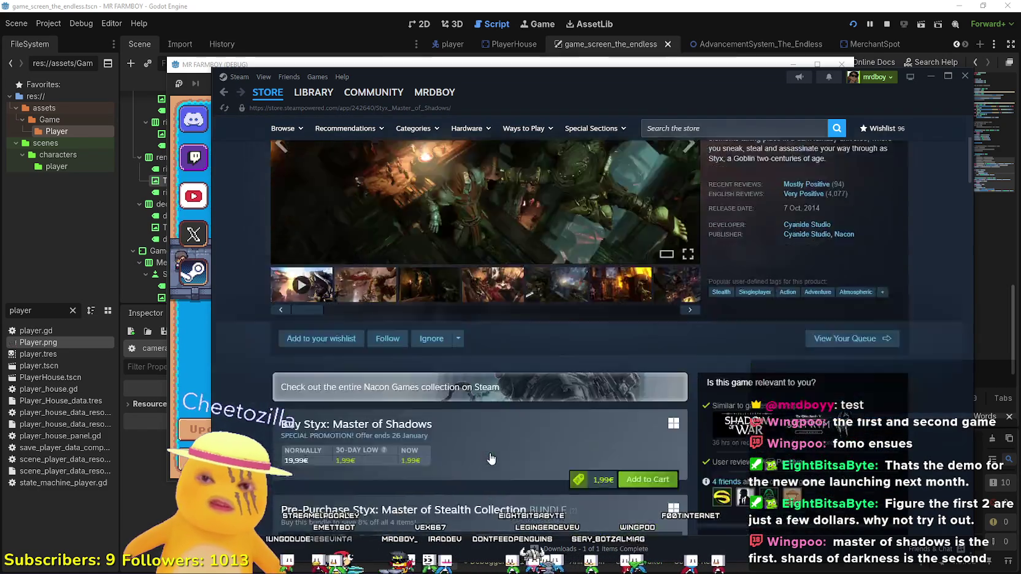
{"action": "scroll", "coordinate": [488, 450], "scroll_direction": "down", "scroll_amount": 10}
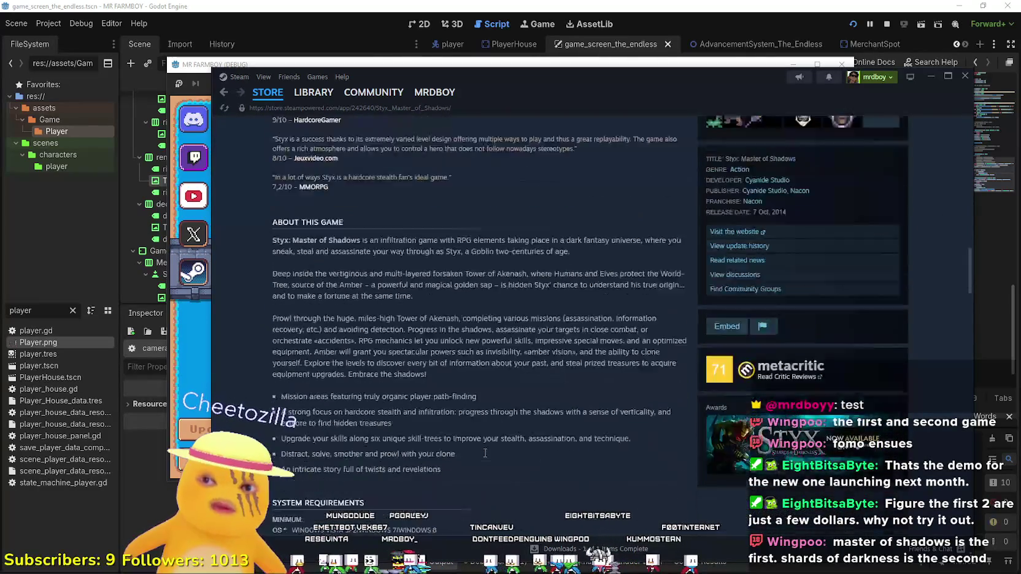
{"action": "scroll", "coordinate": [479, 456], "scroll_direction": "up", "scroll_amount": 10}
{"action": "scroll", "coordinate": [479, 457], "scroll_direction": "up", "scroll_amount": 15}
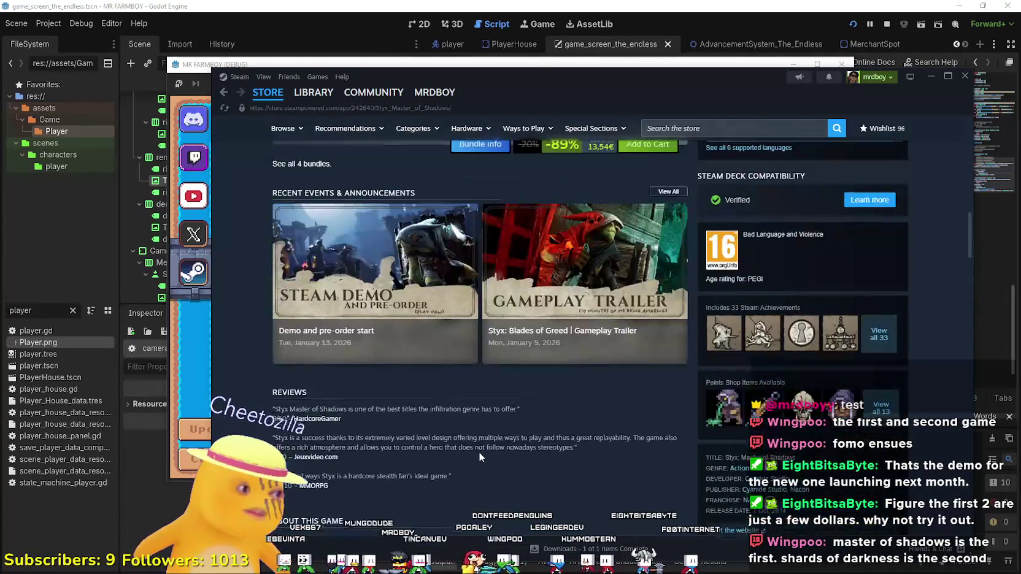
{"action": "scroll", "coordinate": [475, 465], "scroll_direction": "up", "scroll_amount": 2}
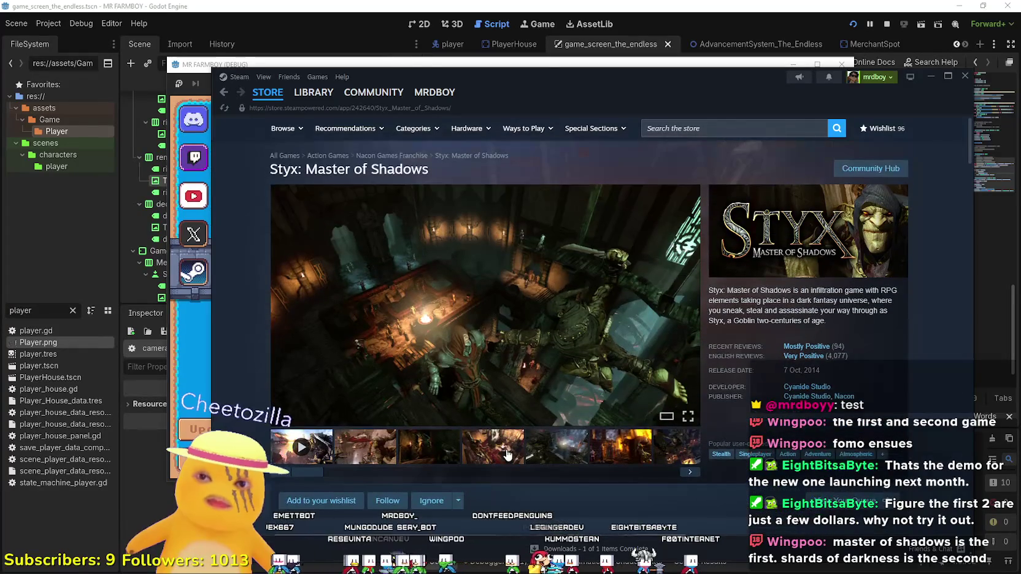
{"action": "left_click", "coordinate": [545, 451]}
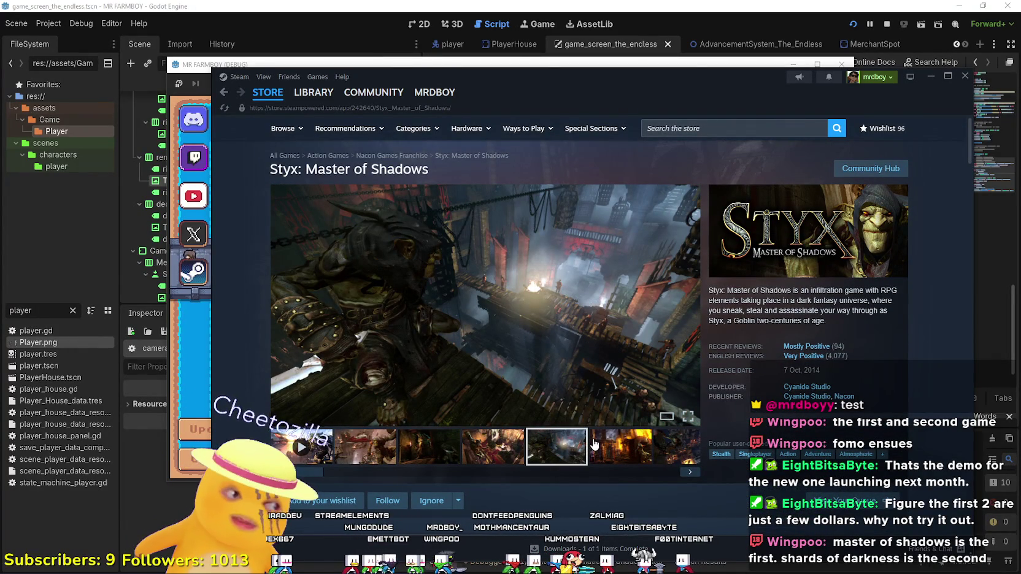
{"action": "left_click", "coordinate": [614, 368]}
Flip back and forth through the screenshots, close the viewer, and return to MR FARMBOY
{"action": "left_click", "coordinate": [897, 325]}
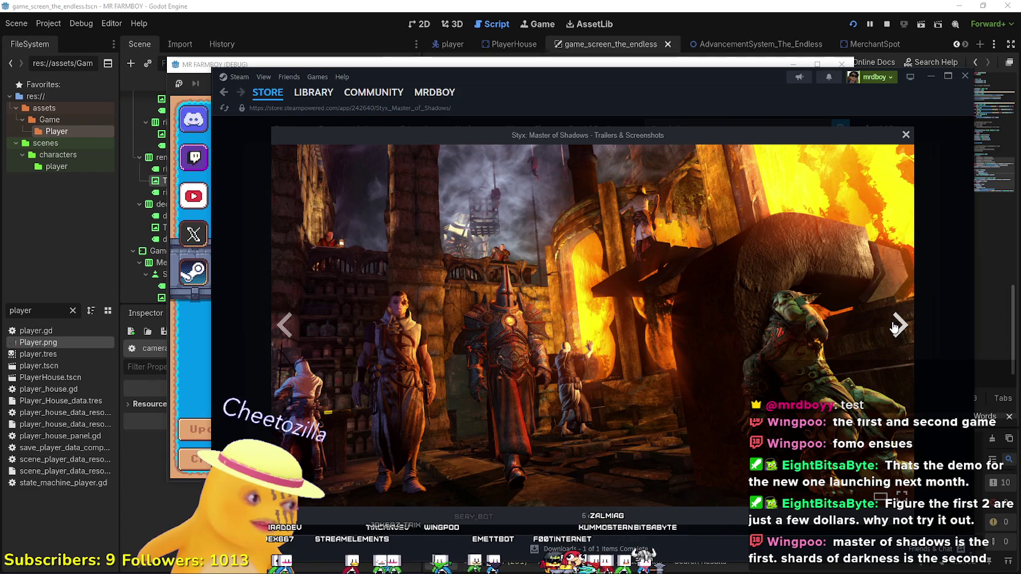
{"action": "left_click", "coordinate": [896, 325]}
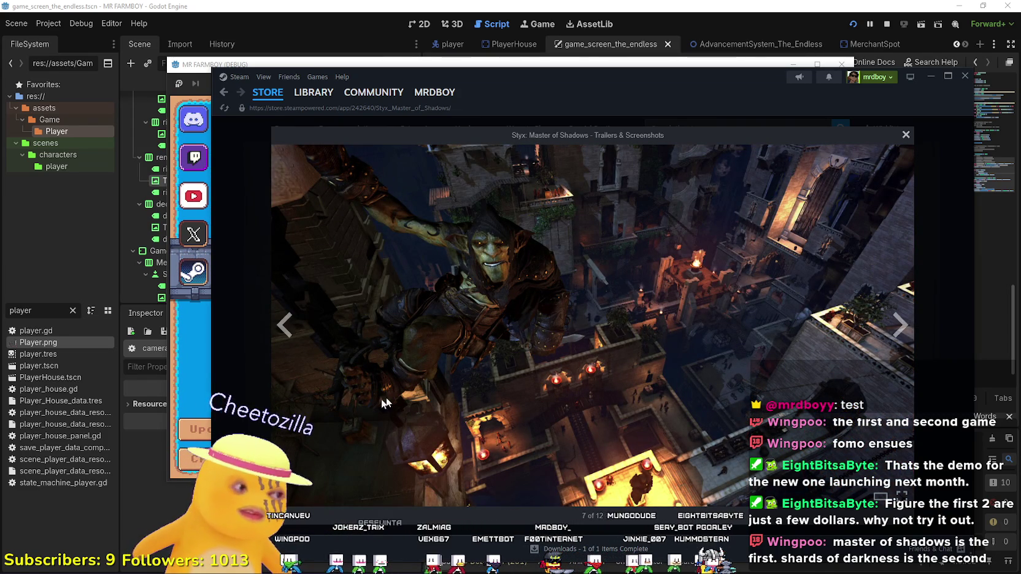
{"action": "left_click", "coordinate": [284, 327]}
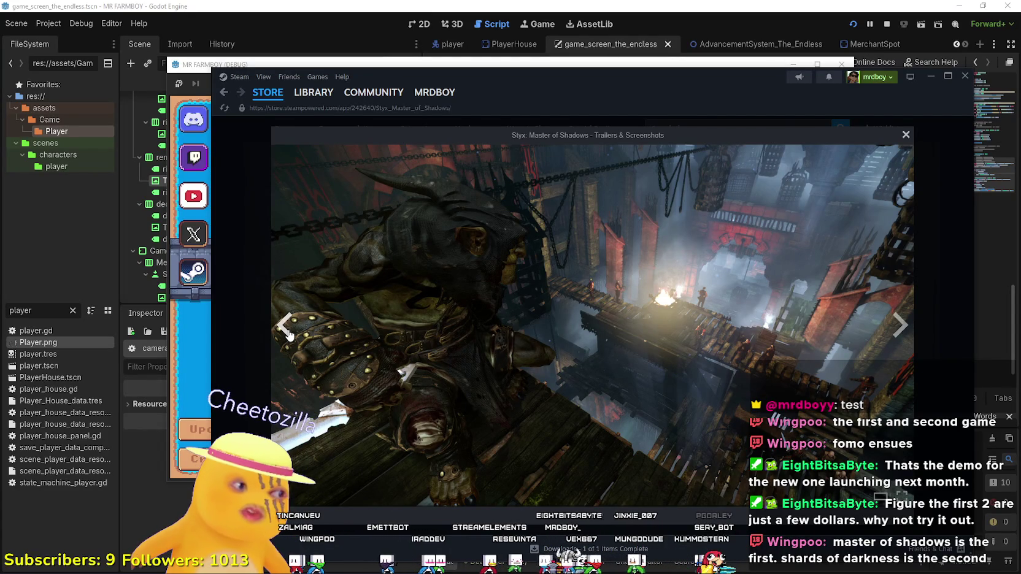
{"action": "left_click", "coordinate": [290, 334]}
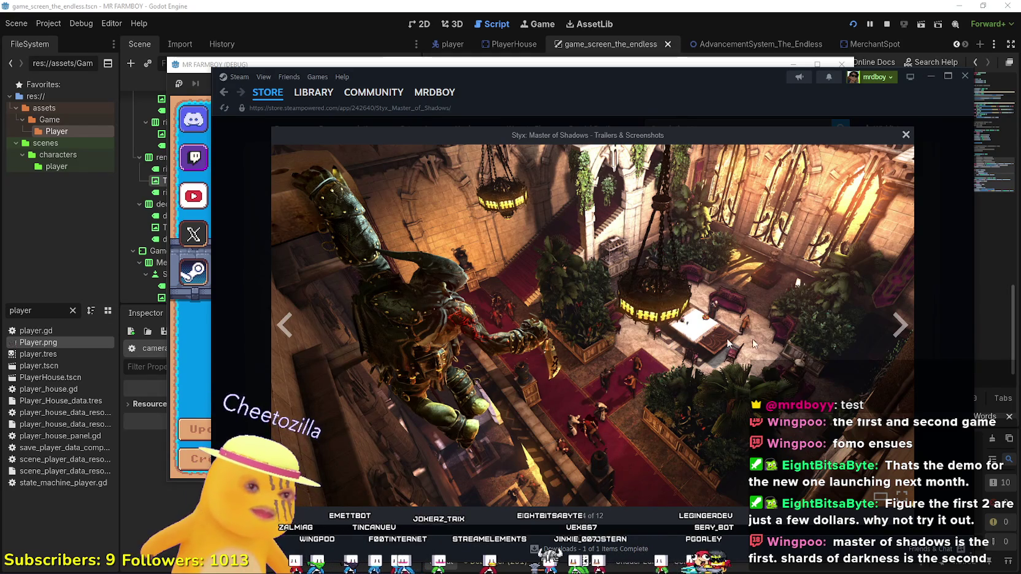
{"action": "left_click", "coordinate": [897, 328]}
{"action": "left_click", "coordinate": [897, 328]}
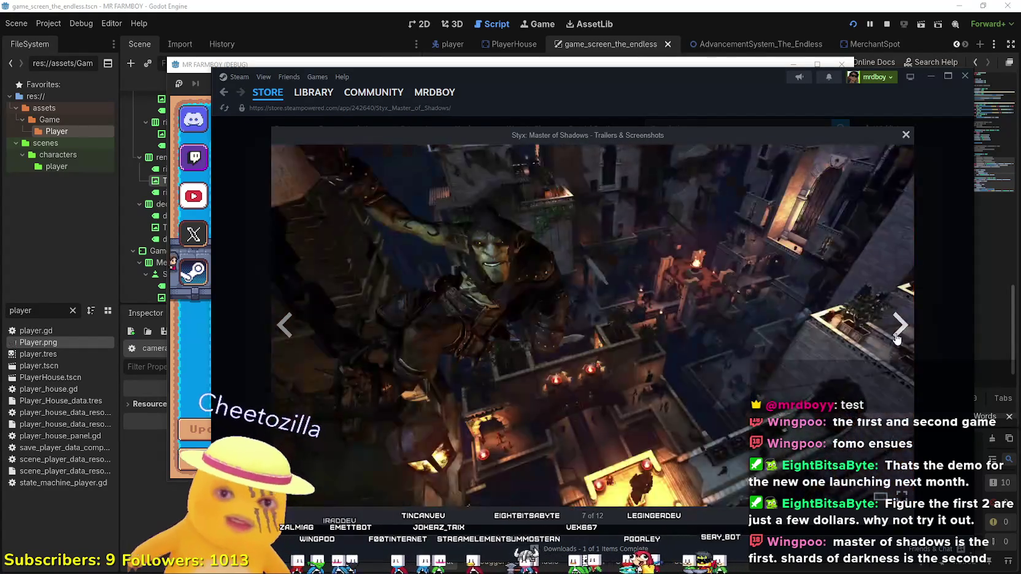
{"action": "left_click", "coordinate": [897, 328]}
{"action": "left_click", "coordinate": [905, 134]}
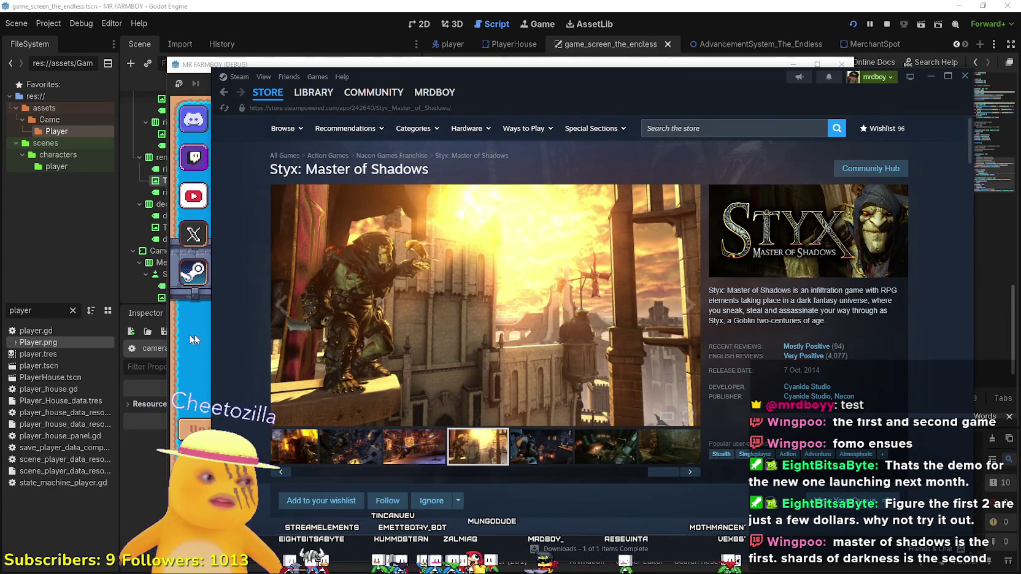
{"action": "left_click", "coordinate": [193, 359]}
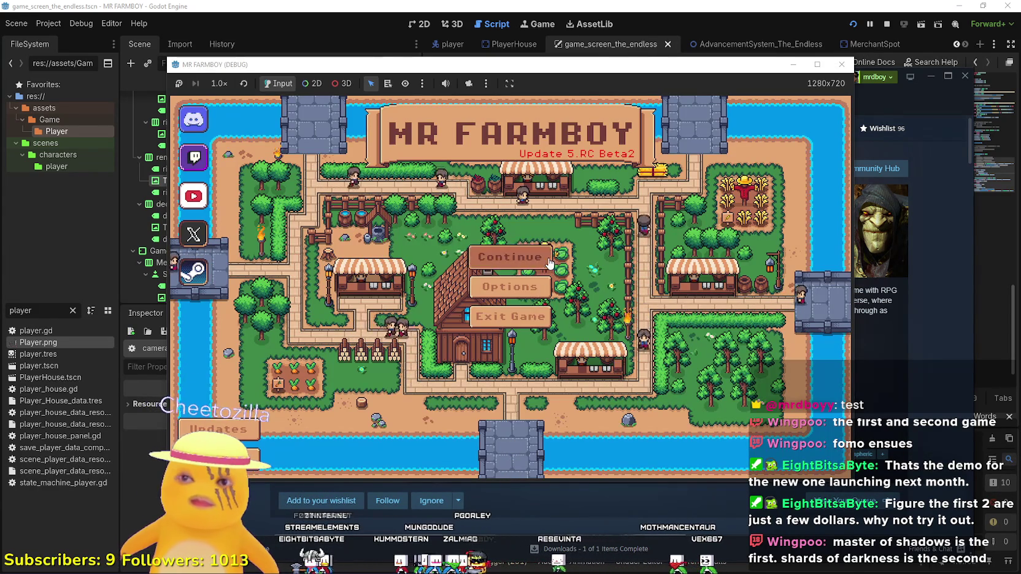
Continue the game by loading Save 5 from the saved games list
{"action": "left_click", "coordinate": [512, 256]}
{"action": "scroll", "coordinate": [551, 363], "scroll_direction": "down", "scroll_amount": 2}
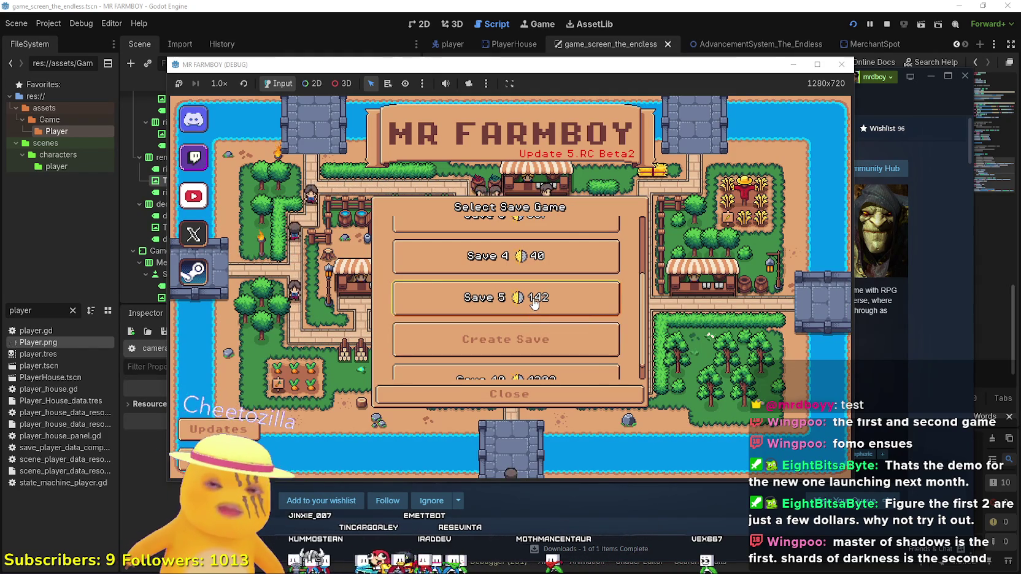
{"action": "left_click", "coordinate": [459, 310]}
{"action": "left_click", "coordinate": [457, 310]}
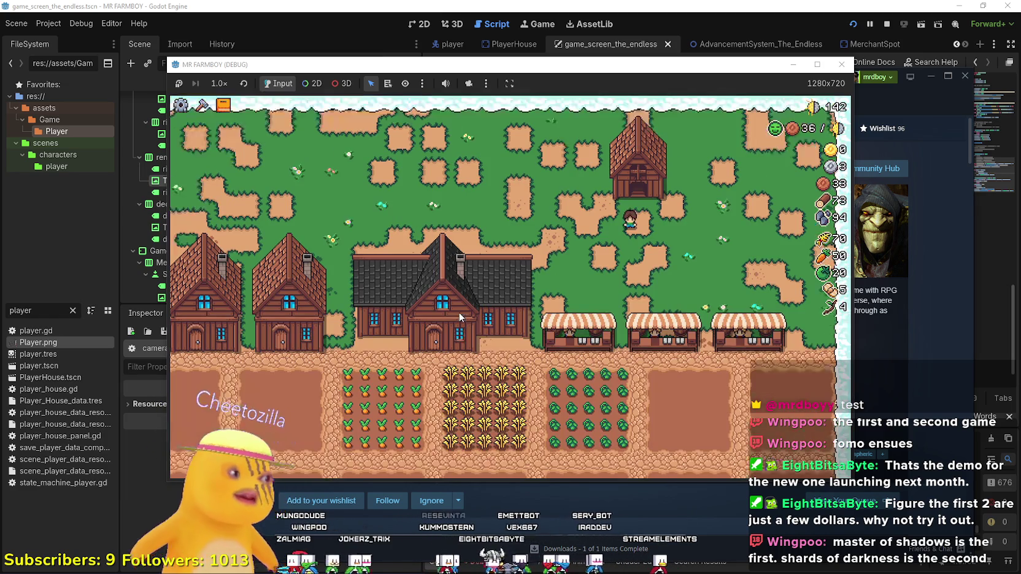
Walk left until the debugger breaks at cameraNew.gd line 68, then resume the game
{"action": "key", "text": "a"}
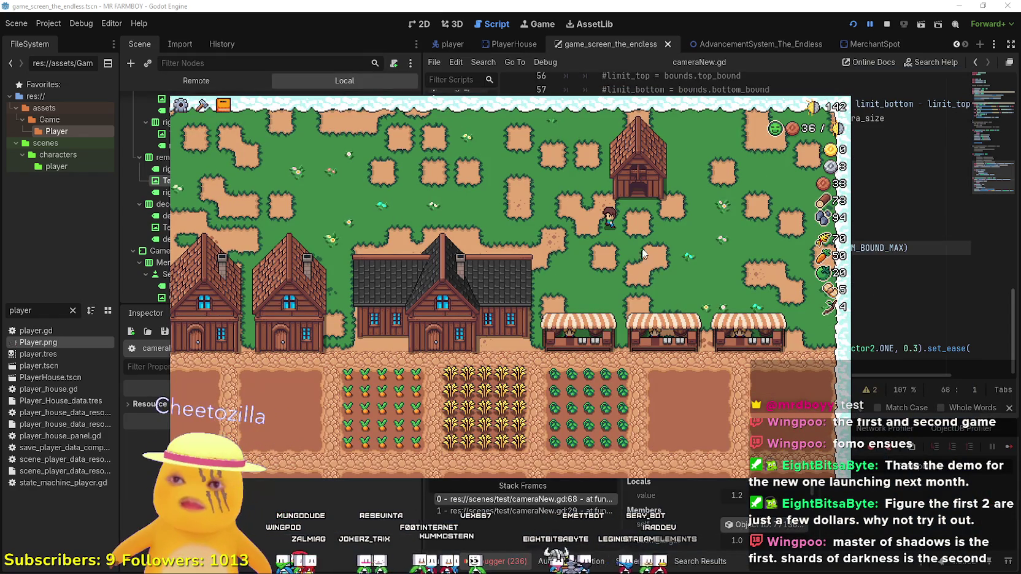
{"action": "left_click", "coordinate": [867, 247]}
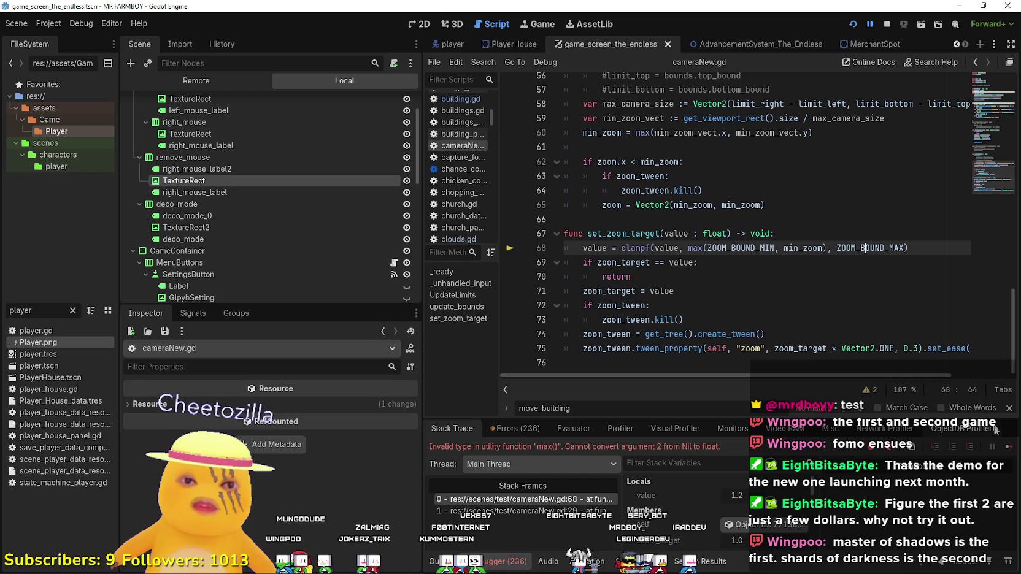
{"action": "left_click", "coordinate": [1006, 448]}
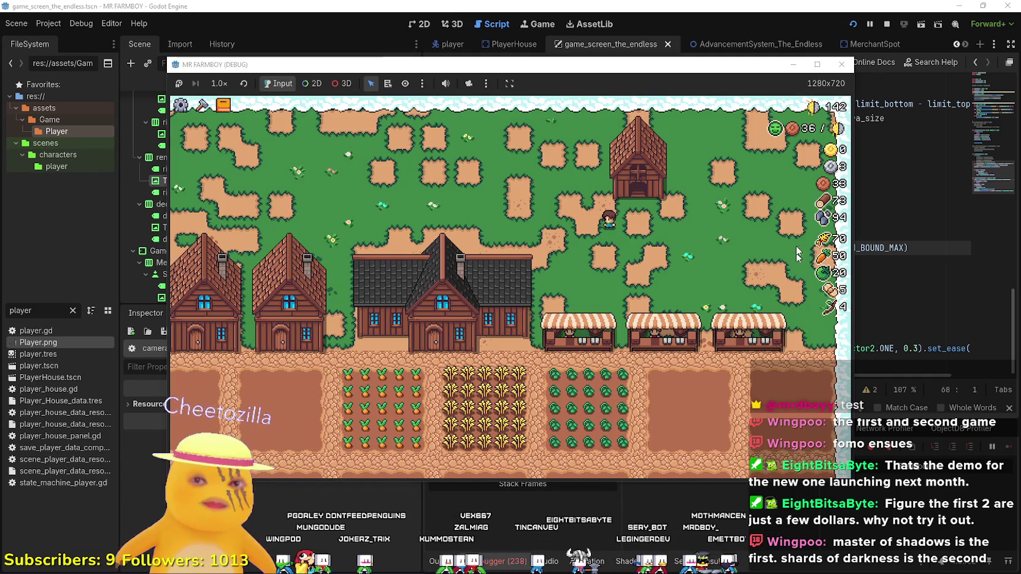
Maximize the game window, then restore it to 1280x720
{"action": "mouse_move", "coordinate": [790, 100]}
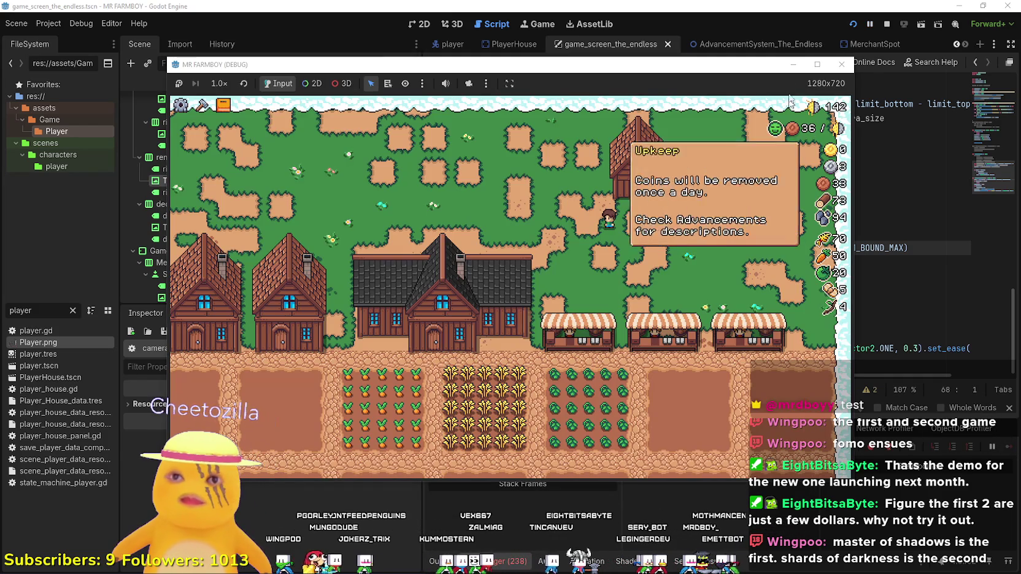
{"action": "left_click", "coordinate": [817, 64]}
{"action": "left_click", "coordinate": [983, 6]}
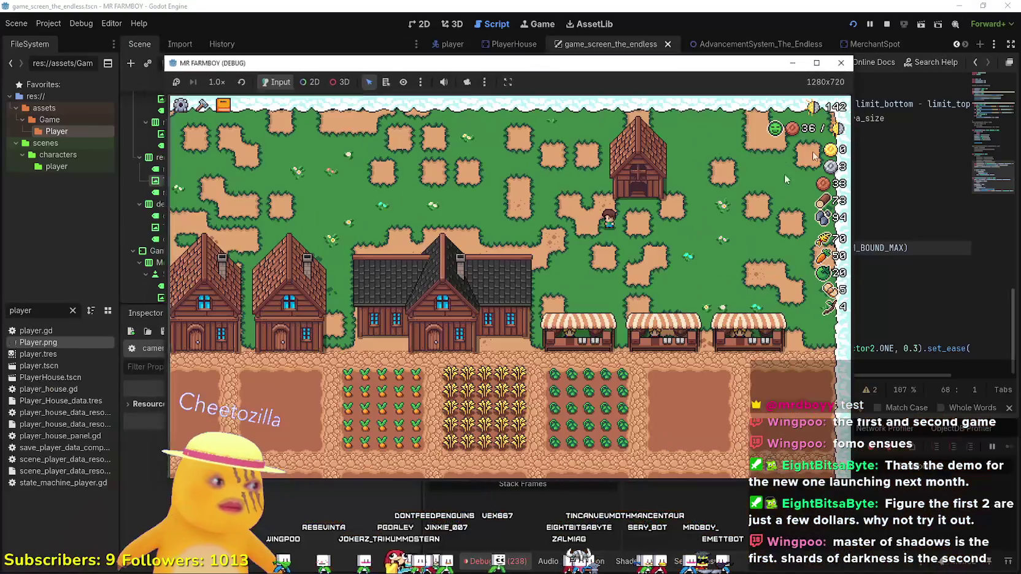
Walk the farmer north with W until just below the barn
{"action": "key", "text": "w"}
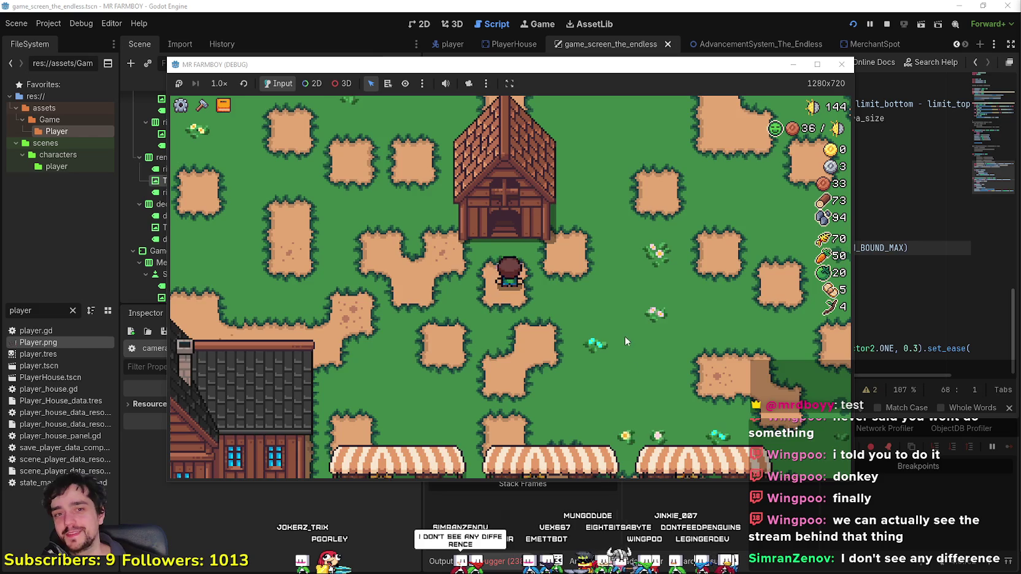
Walk up-right past the house, interact with the barn's plot grid, then head back left
{"action": "key", "text": "w"}
{"action": "key", "text": "d"}
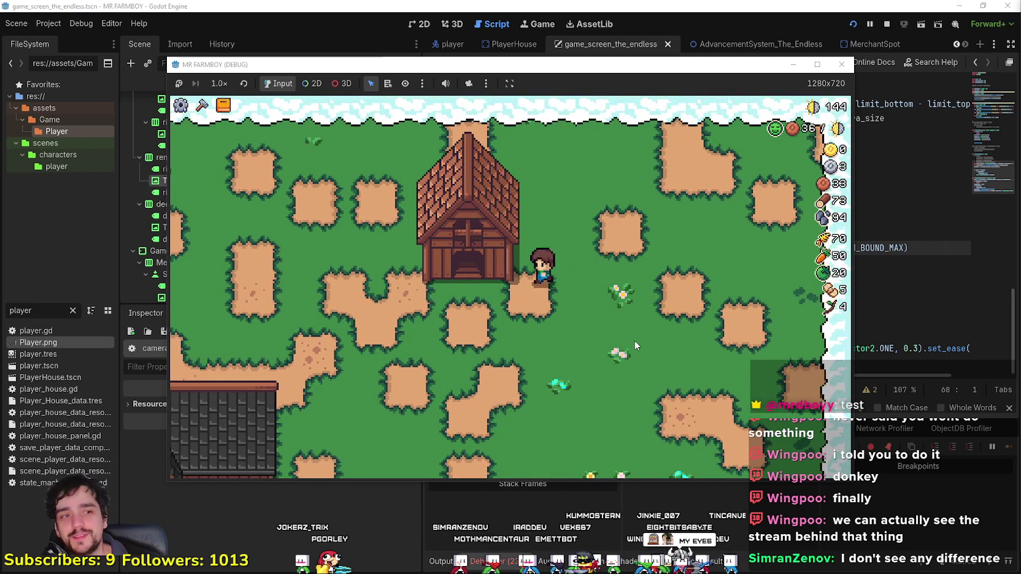
{"action": "key", "text": "e"}
{"action": "key", "text": "d"}
{"action": "key", "text": "d"}
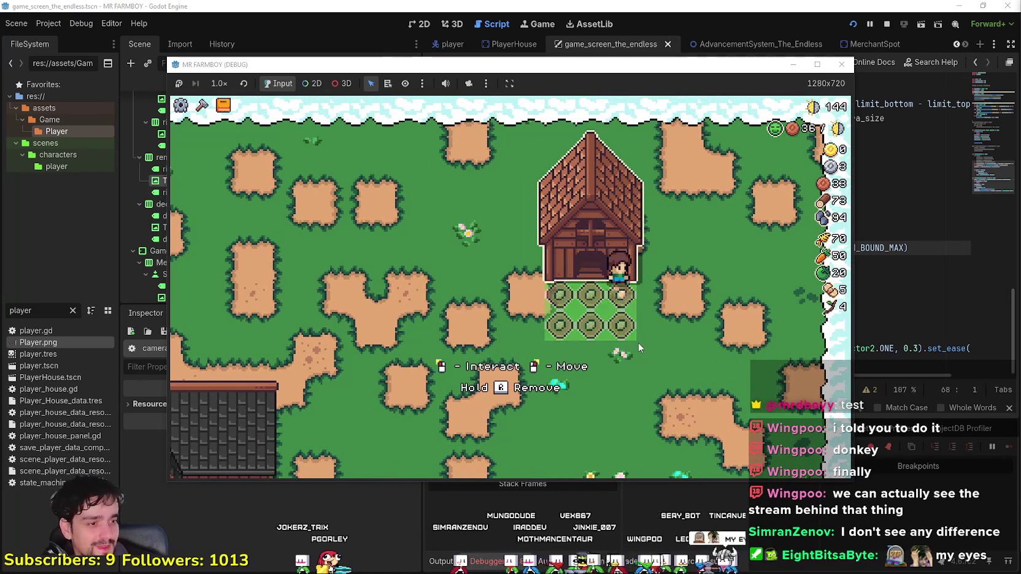
{"action": "left_click", "coordinate": [638, 342]}
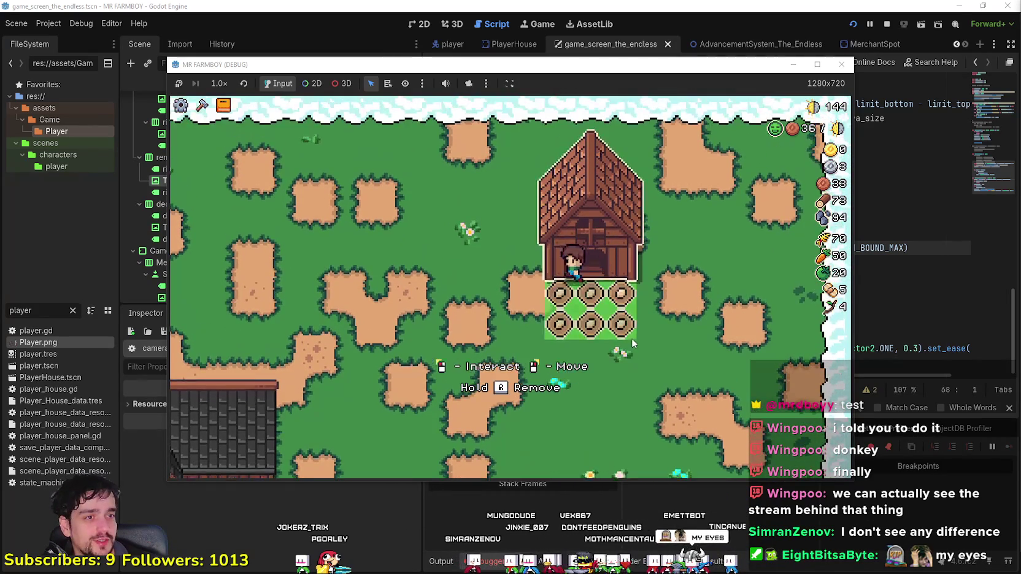
{"action": "key", "text": "a"}
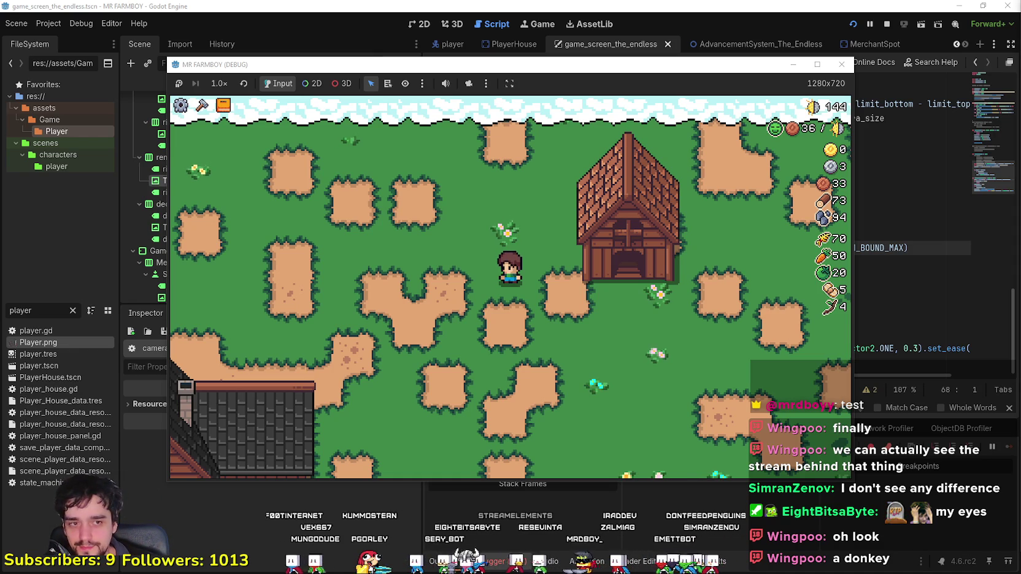
Walk to the crop fields and harvest carrots along the top row and left column
{"action": "key", "text": "s"}
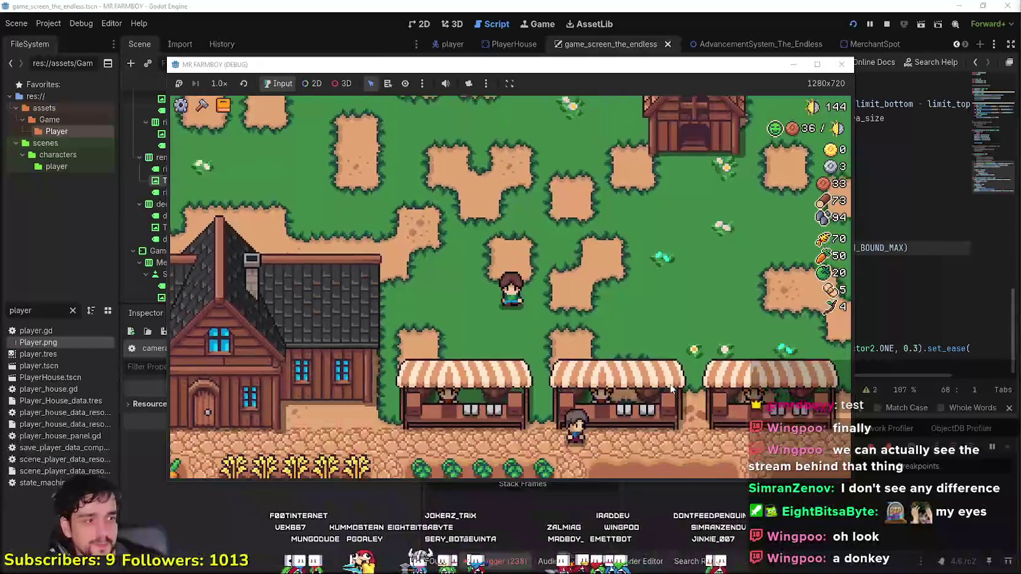
{"action": "key", "text": "a"}
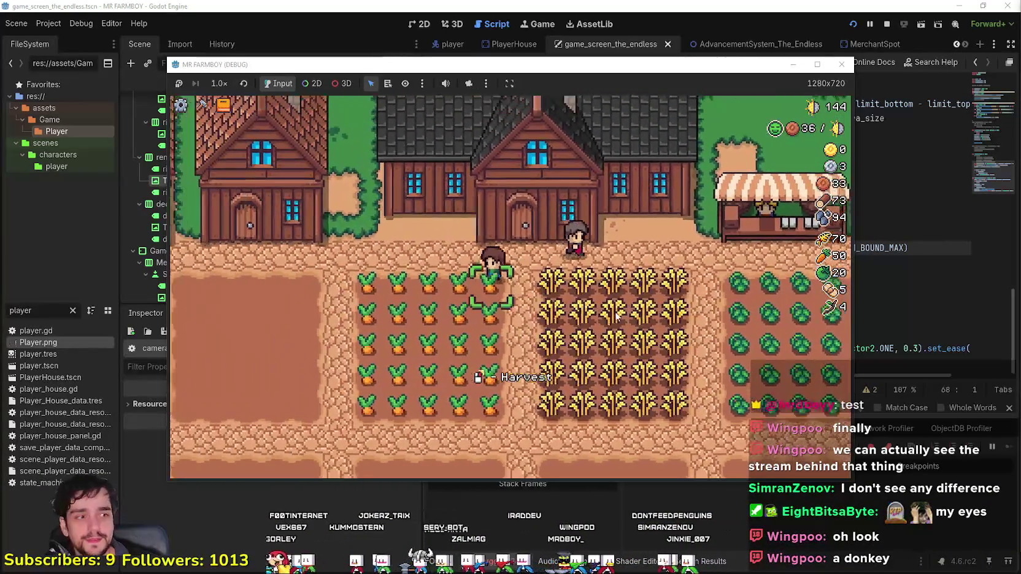
{"action": "key", "text": "a"}
{"action": "left_click", "coordinate": [616, 316]}
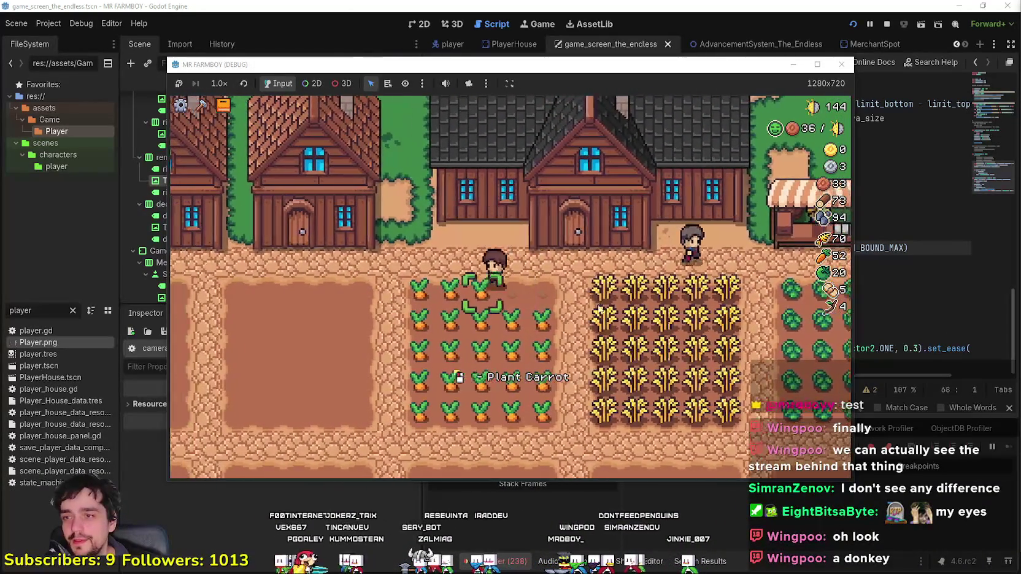
{"action": "left_click", "coordinate": [562, 298]}
{"action": "key", "text": "a"}
{"action": "left_click", "coordinate": [562, 298]}
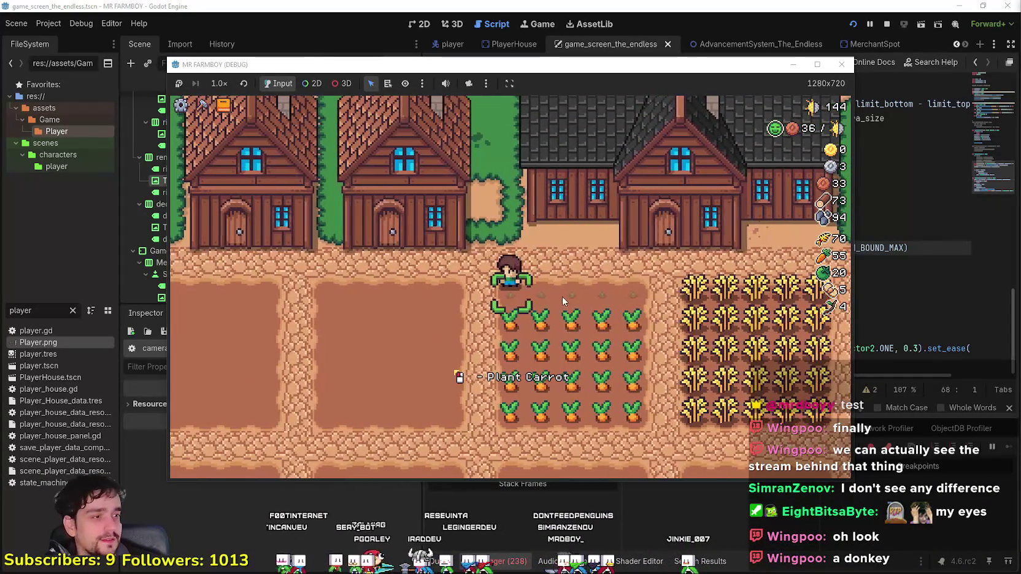
{"action": "left_click", "coordinate": [562, 297]}
{"action": "key", "text": "s"}
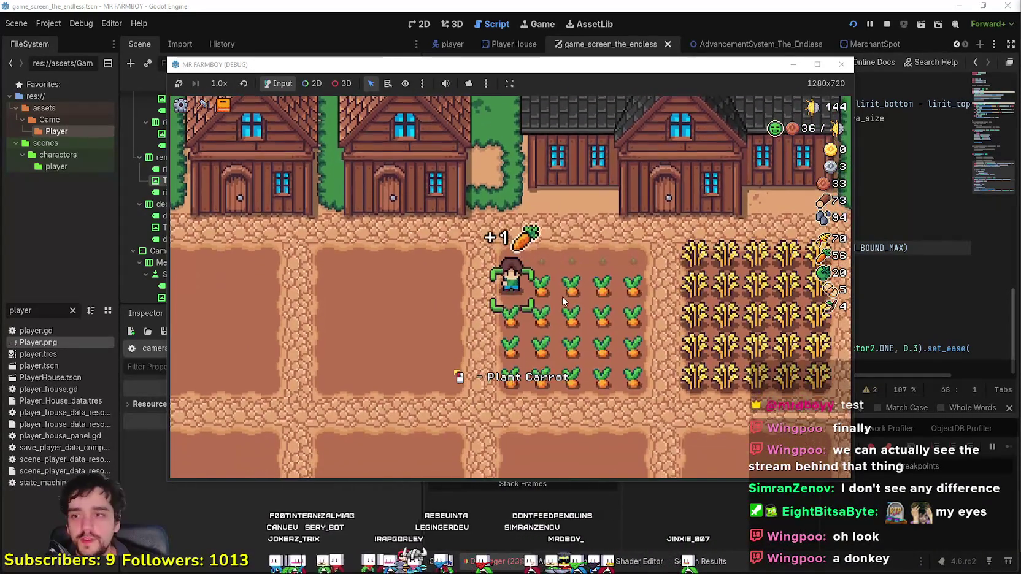
{"action": "key", "text": "d"}
{"action": "left_click", "coordinate": [562, 297]}
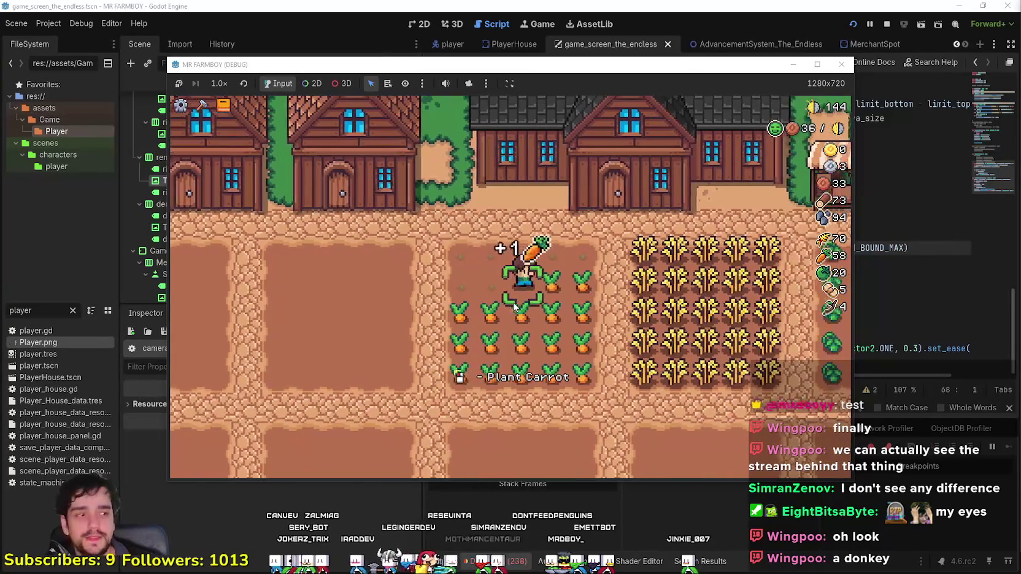
{"action": "key", "text": "a"}
{"action": "left_click", "coordinate": [516, 305]}
{"action": "left_click", "coordinate": [516, 304]}
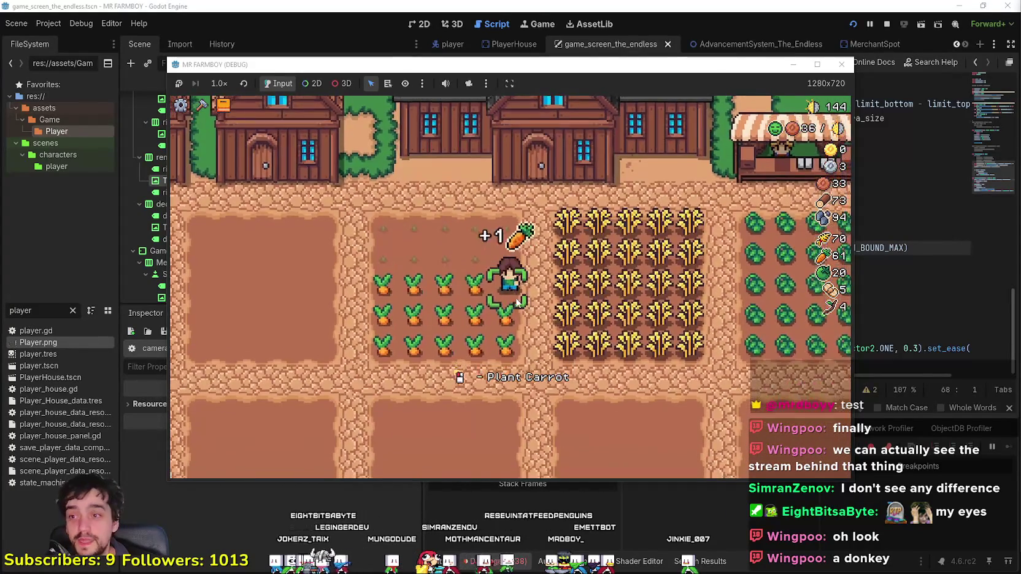
{"action": "left_click", "coordinate": [517, 302]}
Harvest the remaining carrots to clear the whole carrot plot, reaching 75 carrots
{"action": "key", "text": "a"}
{"action": "left_click", "coordinate": [518, 302]}
{"action": "left_click", "coordinate": [517, 301]}
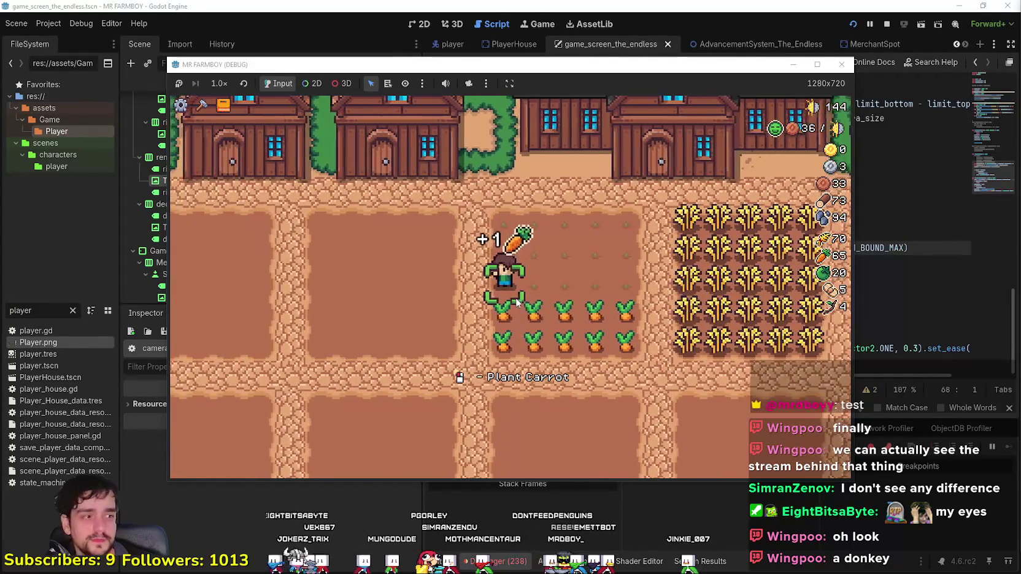
{"action": "left_click", "coordinate": [517, 302]}
{"action": "left_click", "coordinate": [517, 300]}
{"action": "key", "text": "d"}
{"action": "left_click", "coordinate": [515, 297]}
{"action": "left_click", "coordinate": [515, 297]}
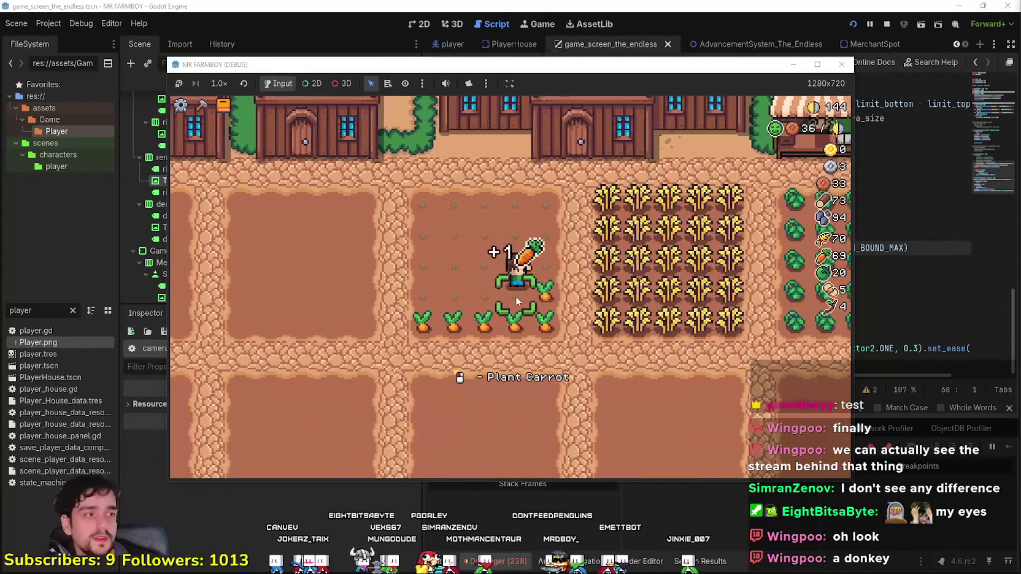
{"action": "left_click", "coordinate": [516, 297]}
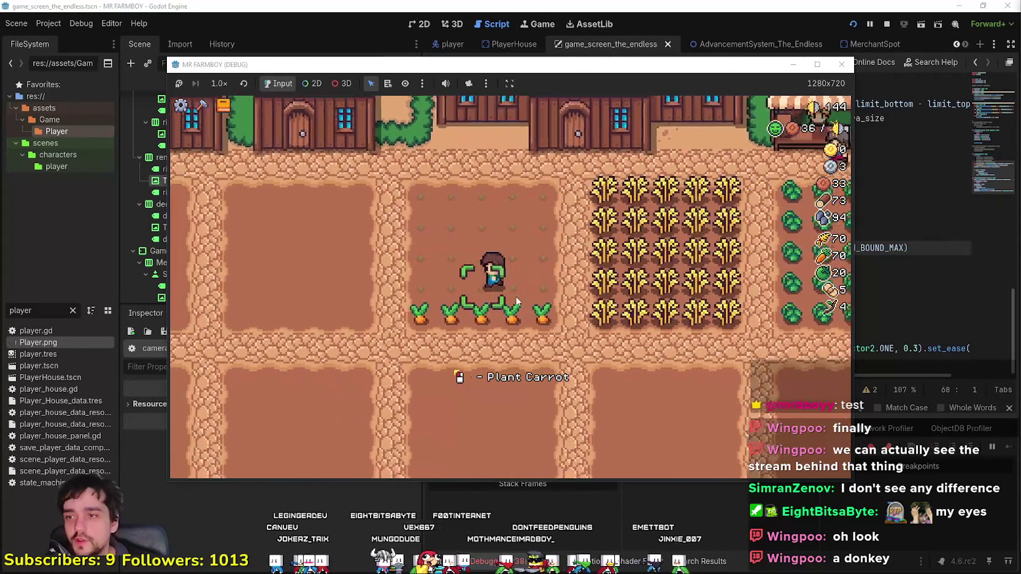
{"action": "key", "text": "s"}
{"action": "left_click", "coordinate": [515, 301]}
{"action": "left_click", "coordinate": [516, 300]}
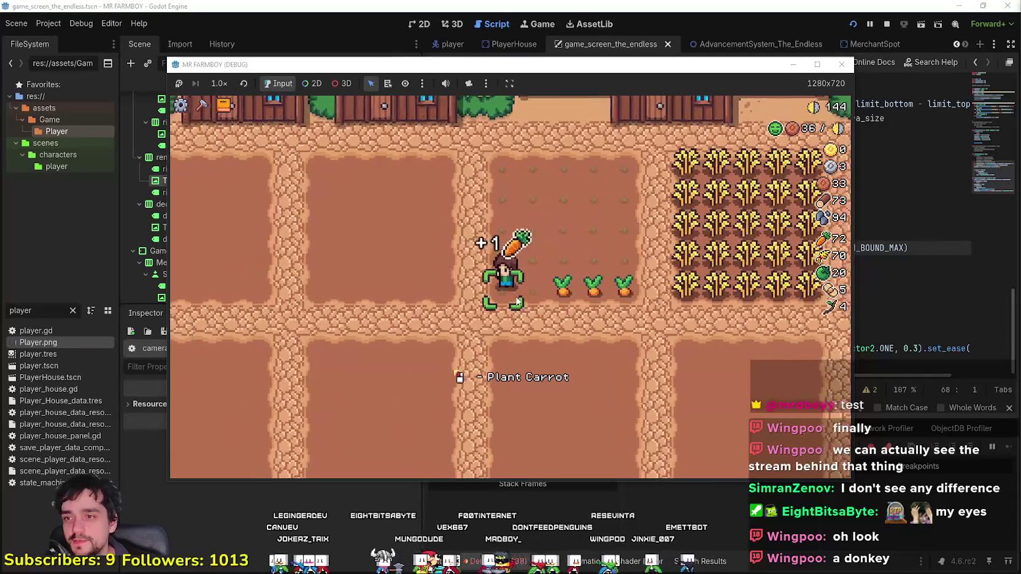
{"action": "left_click", "coordinate": [516, 301]}
{"action": "left_click", "coordinate": [516, 301]}
{"action": "left_click", "coordinate": [517, 300]}
Move to the wheat field and harvest its top row
{"action": "key", "text": "d"}
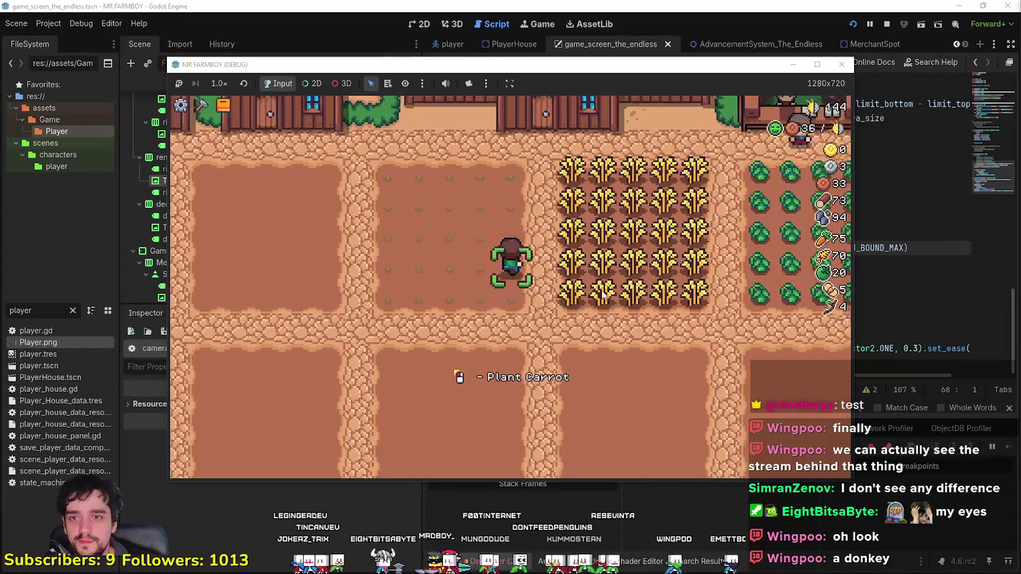
{"action": "key", "text": "w"}
{"action": "left_click", "coordinate": [593, 296]}
{"action": "key", "text": "d"}
{"action": "left_click", "coordinate": [593, 295]}
{"action": "left_click", "coordinate": [592, 296]}
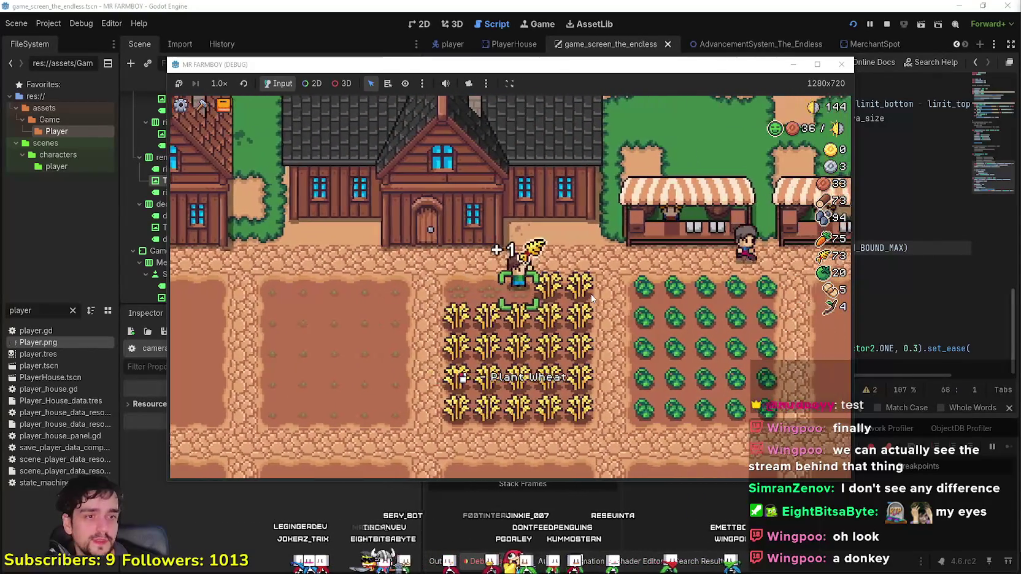
{"action": "left_click", "coordinate": [592, 297]}
{"action": "left_click", "coordinate": [592, 298]}
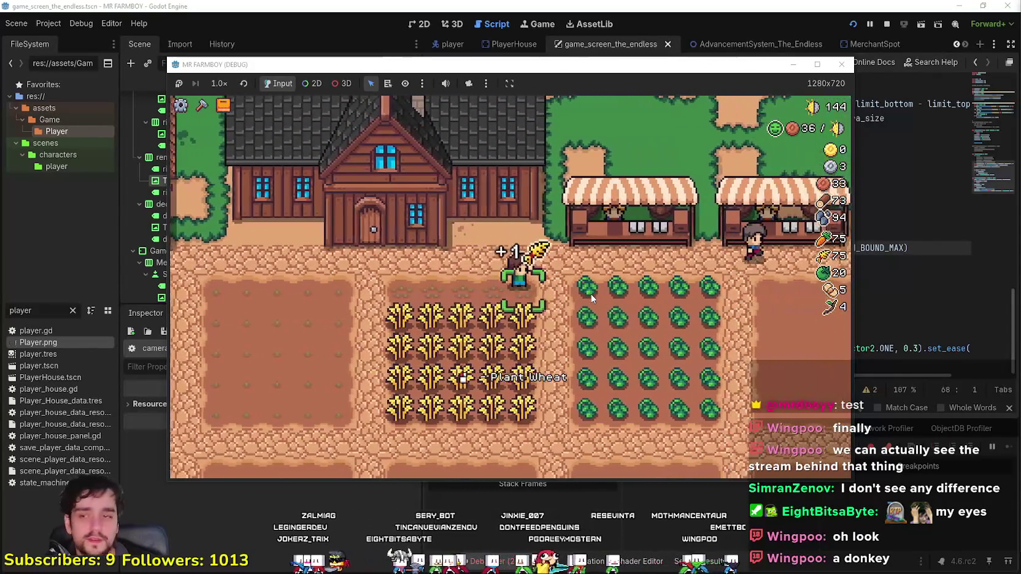
Harvest wheat through the second and lower rows, bringing wheat to 82
{"action": "key", "text": "s"}
{"action": "left_click", "coordinate": [592, 298]}
{"action": "key", "text": "a"}
{"action": "left_click", "coordinate": [592, 299]}
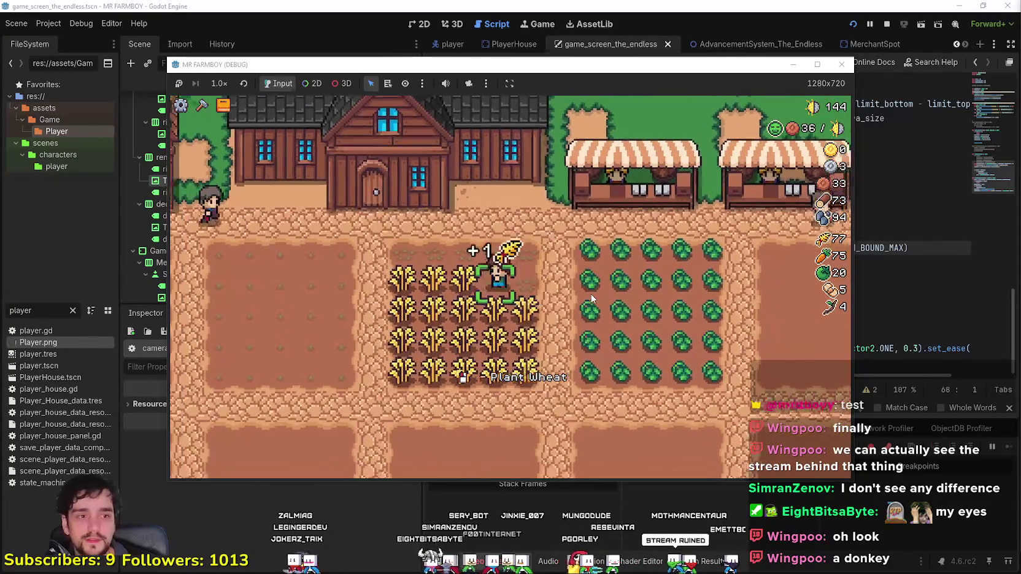
{"action": "left_click", "coordinate": [592, 298]}
{"action": "left_click", "coordinate": [591, 294]}
{"action": "key", "text": "a"}
{"action": "left_click", "coordinate": [590, 294]}
{"action": "key", "text": "s"}
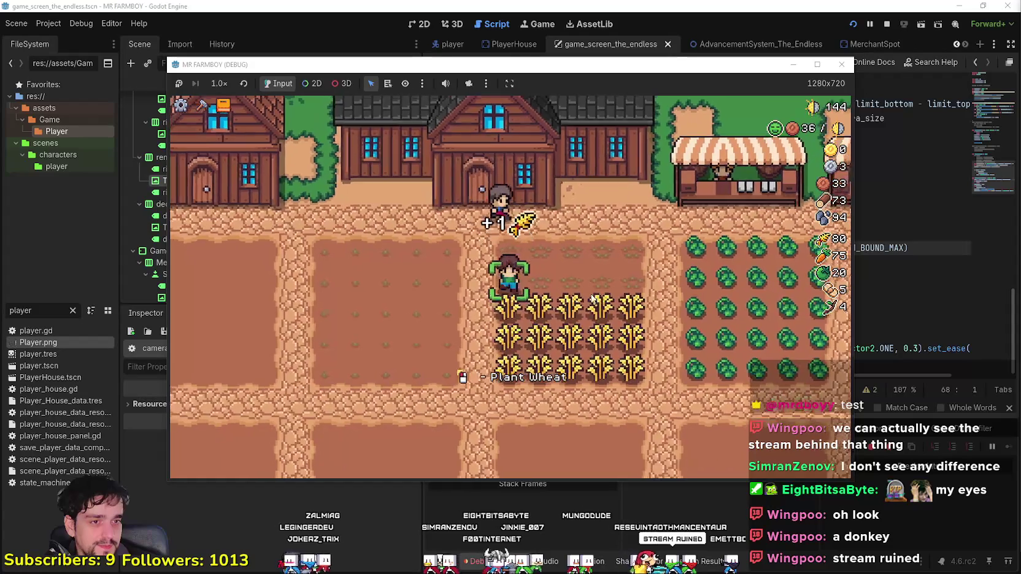
{"action": "left_click", "coordinate": [589, 296]}
{"action": "left_click", "coordinate": [588, 297]}
{"action": "key", "text": "d"}
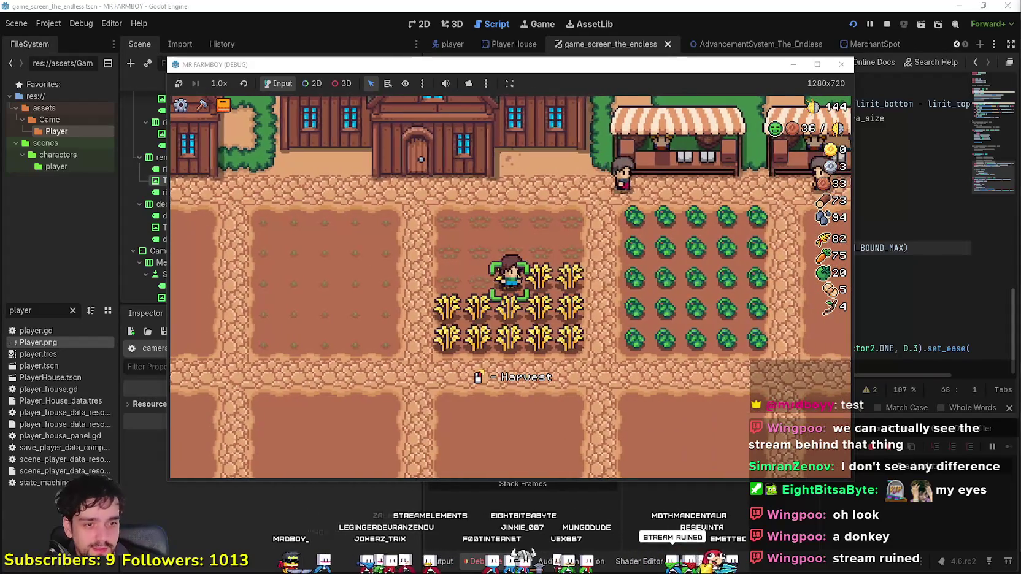